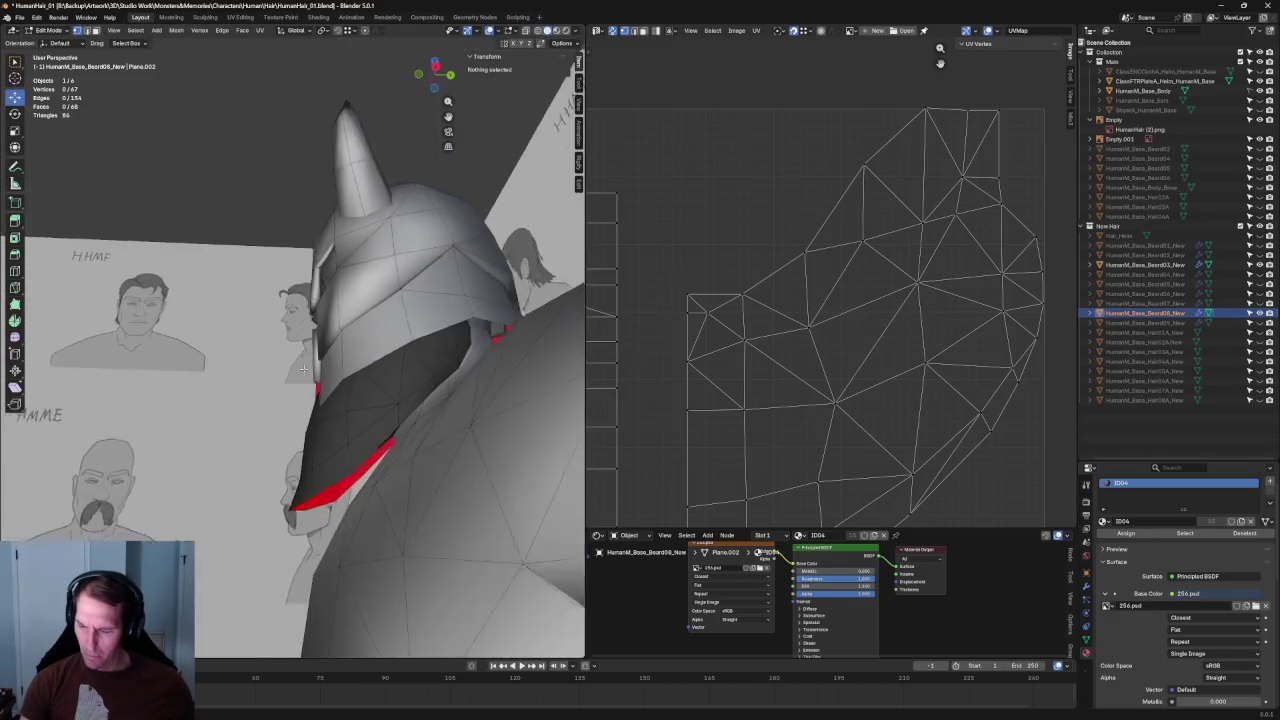
Step: Orbit toward the horned helmet, leave Edit Mode for Object Mode, and deselect the beard
{"action": "scroll", "coordinate": [412, 410], "scroll_direction": "down", "scroll_amount": 2}
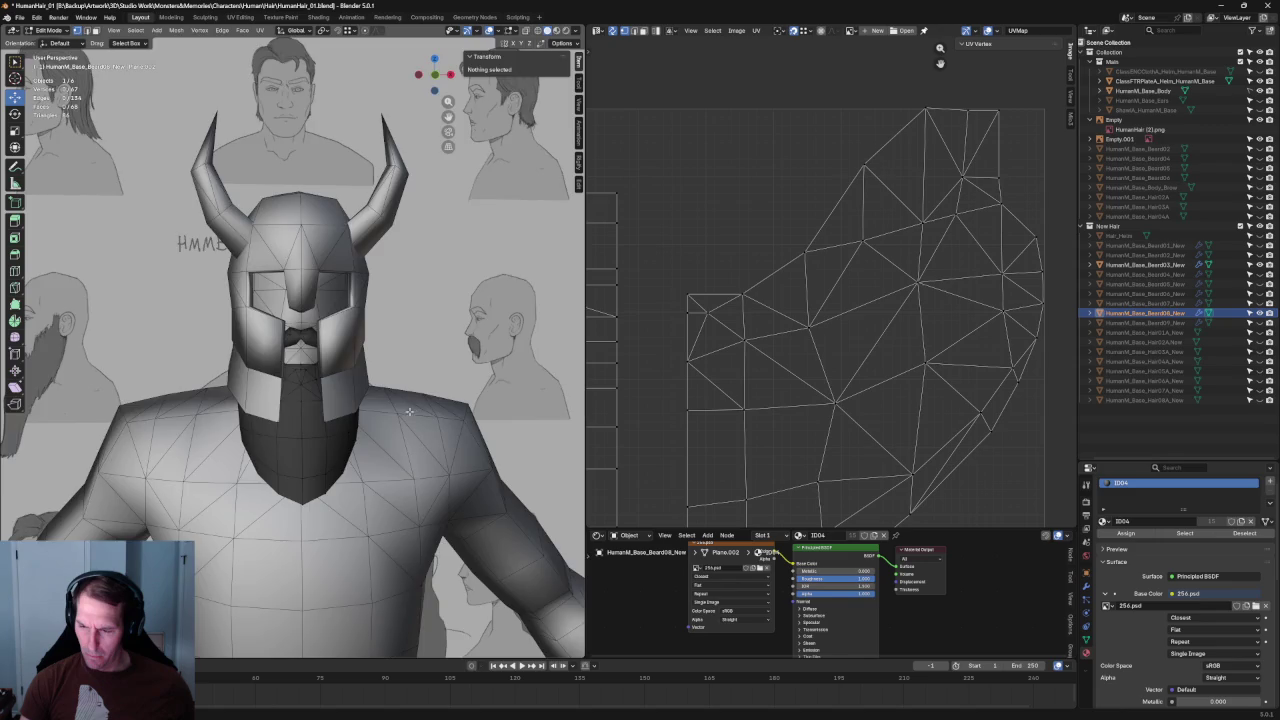
{"action": "scroll", "coordinate": [405, 400], "scroll_direction": "down", "scroll_amount": 3}
{"action": "scroll", "coordinate": [395, 395], "scroll_direction": "down", "scroll_amount": 2}
{"action": "scroll", "coordinate": [378, 385], "scroll_direction": "down", "scroll_amount": 3}
{"action": "mouse_move", "coordinate": [378, 385]}
{"action": "middle_mouse_down"}
{"action": "mouse_move", "coordinate": [356, 415]}
{"action": "mouse_move", "coordinate": [368, 420]}
{"action": "middle_mouse_up"}
{"action": "scroll", "coordinate": [372, 392], "scroll_direction": "up", "scroll_amount": 4}
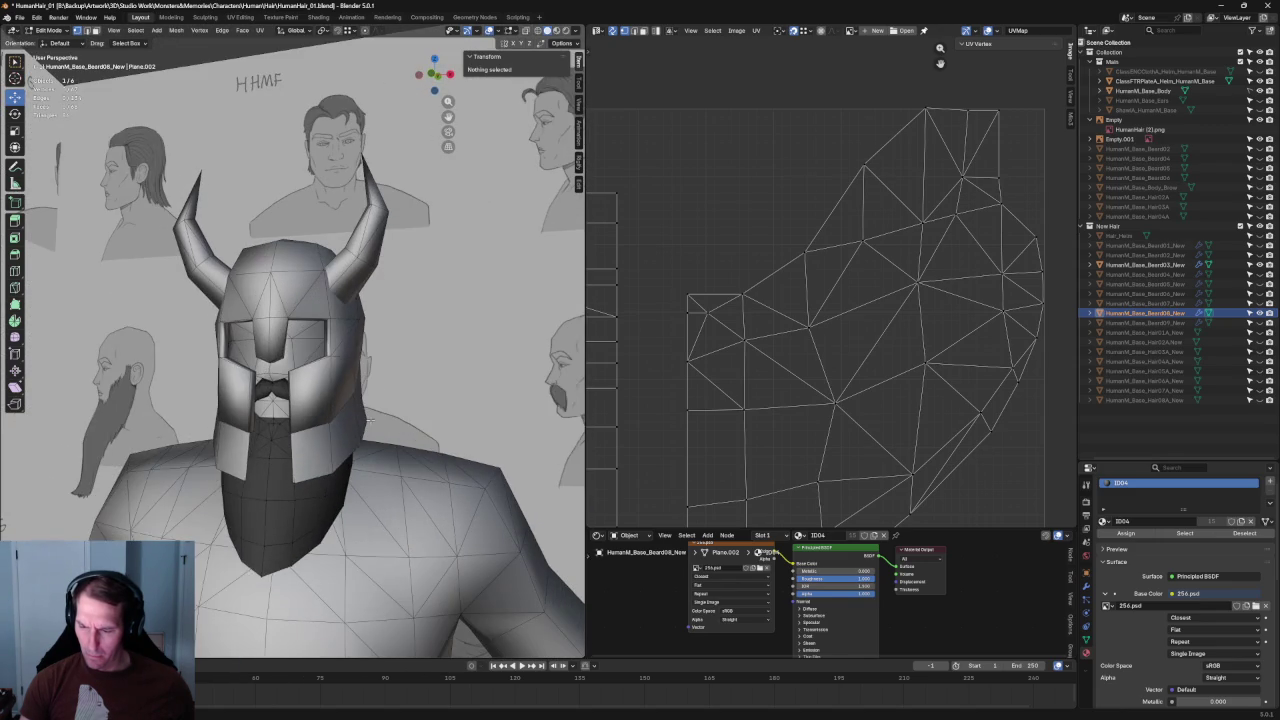
{"action": "key", "text": "Tab"}
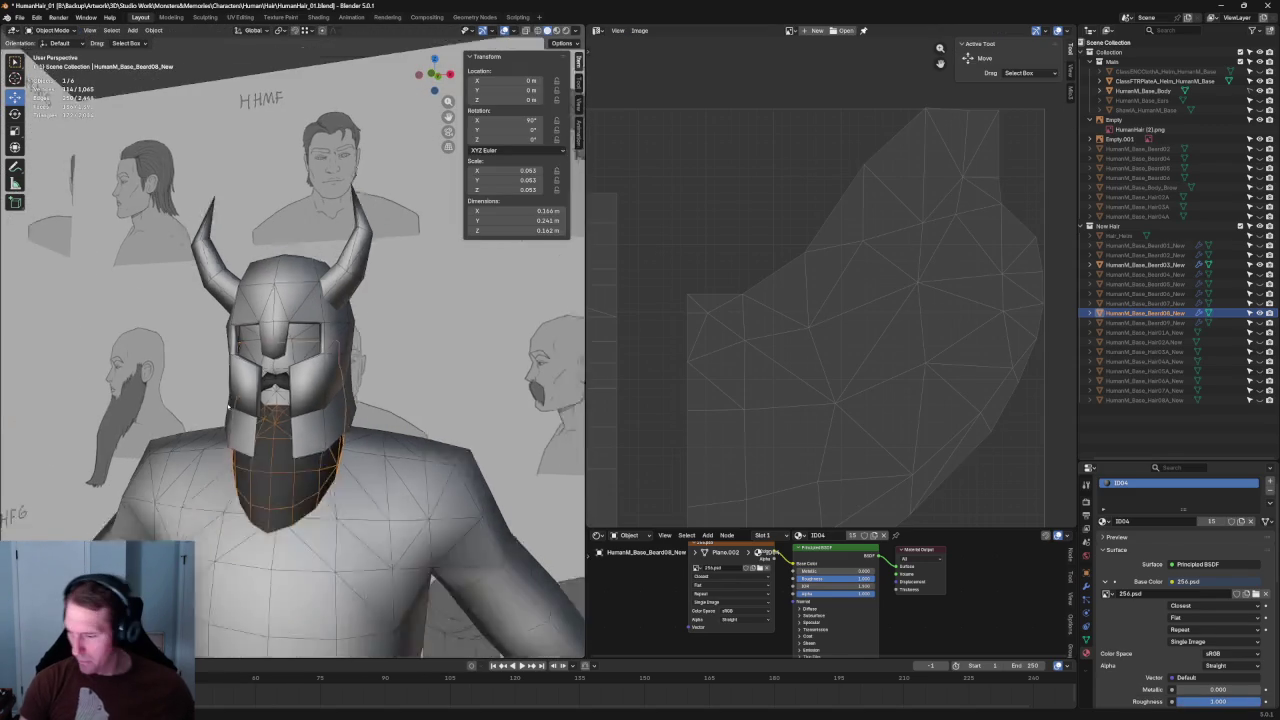
{"action": "scroll", "coordinate": [340, 470], "scroll_direction": "down", "scroll_amount": 6}
{"action": "left_click", "coordinate": [329, 497]}
{"action": "scroll", "coordinate": [659, 195], "scroll_direction": "down", "scroll_amount": 5}
{"action": "scroll", "coordinate": [659, 195], "scroll_direction": "up", "scroll_amount": 2}
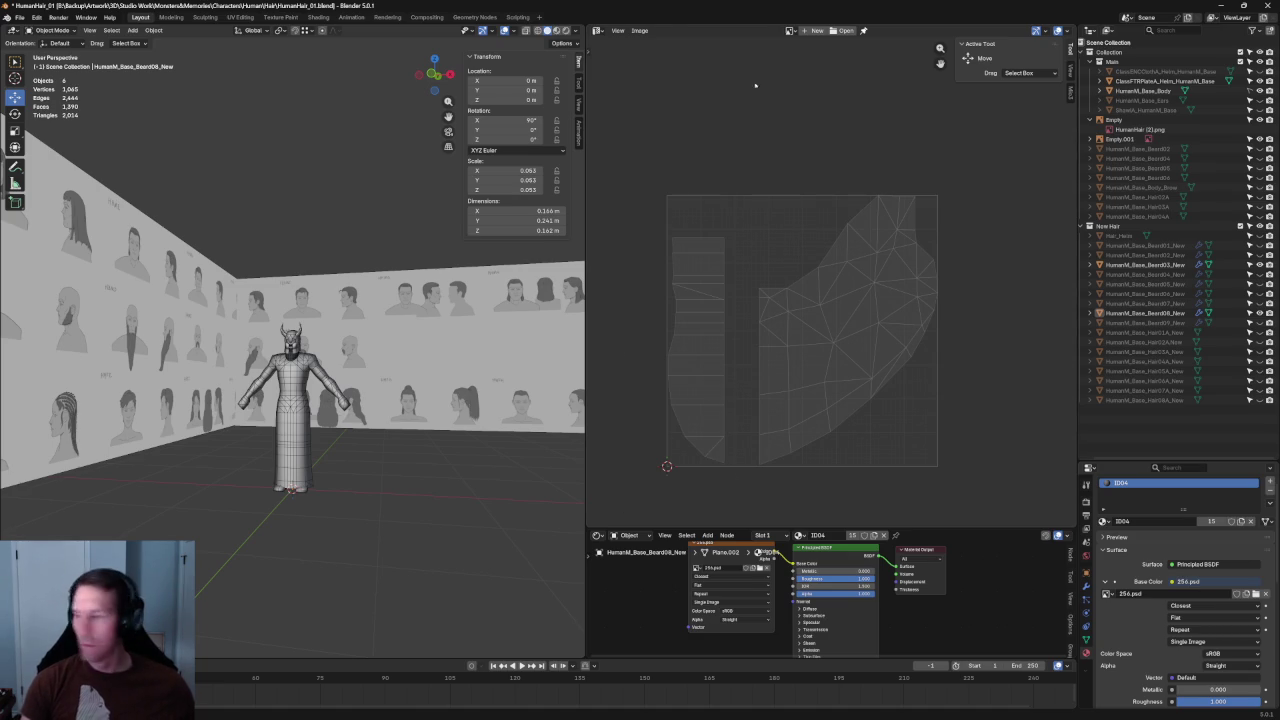
{"action": "scroll", "coordinate": [381, 348], "scroll_direction": "up", "scroll_amount": 1}
Step: Enter Edit Mode and move the narrow strip UV island off the UV square
{"action": "key", "text": "Tab"}
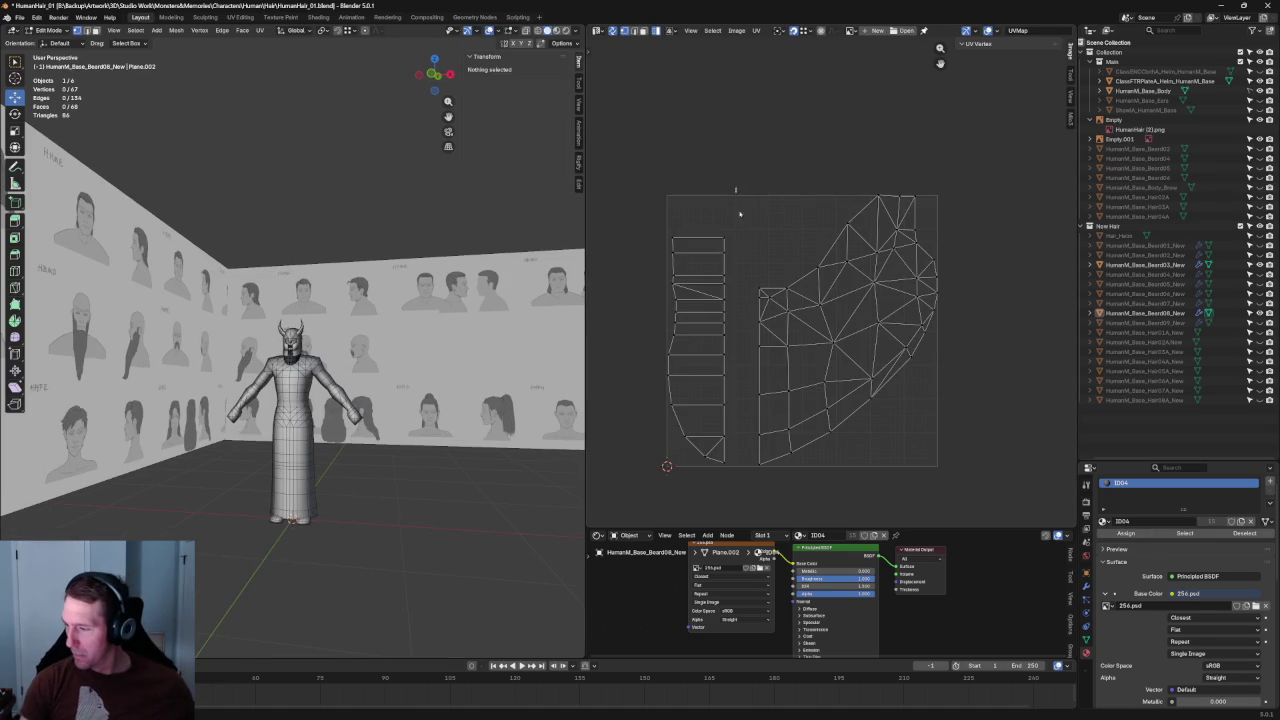
{"action": "left_click_drag", "start_coordinate": [740, 213], "coordinate": [643, 469]}
{"action": "left_click_drag", "start_coordinate": [696, 350], "coordinate": [1050, 346]}
Step: Slide the main beard UV island left to the UV square's edge
{"action": "left_click_drag", "start_coordinate": [748, 160], "coordinate": [966, 470]}
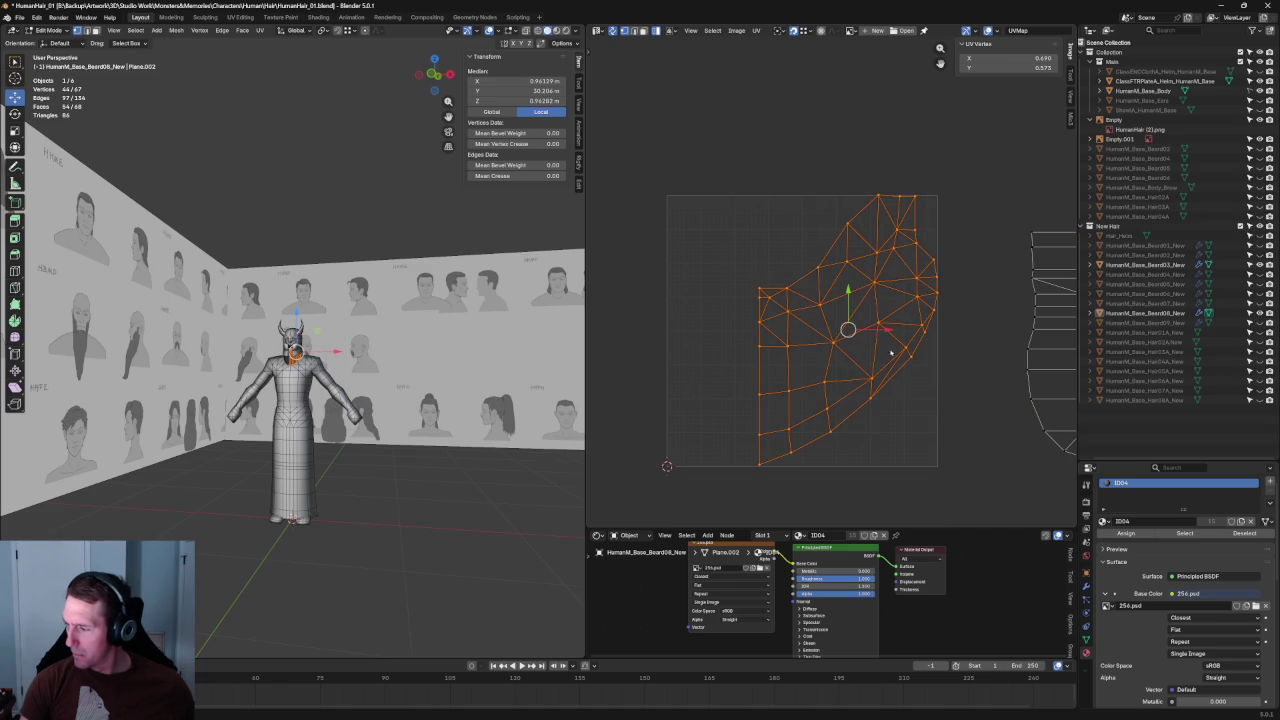
{"action": "left_click_drag", "start_coordinate": [883, 336], "coordinate": [790, 333]}
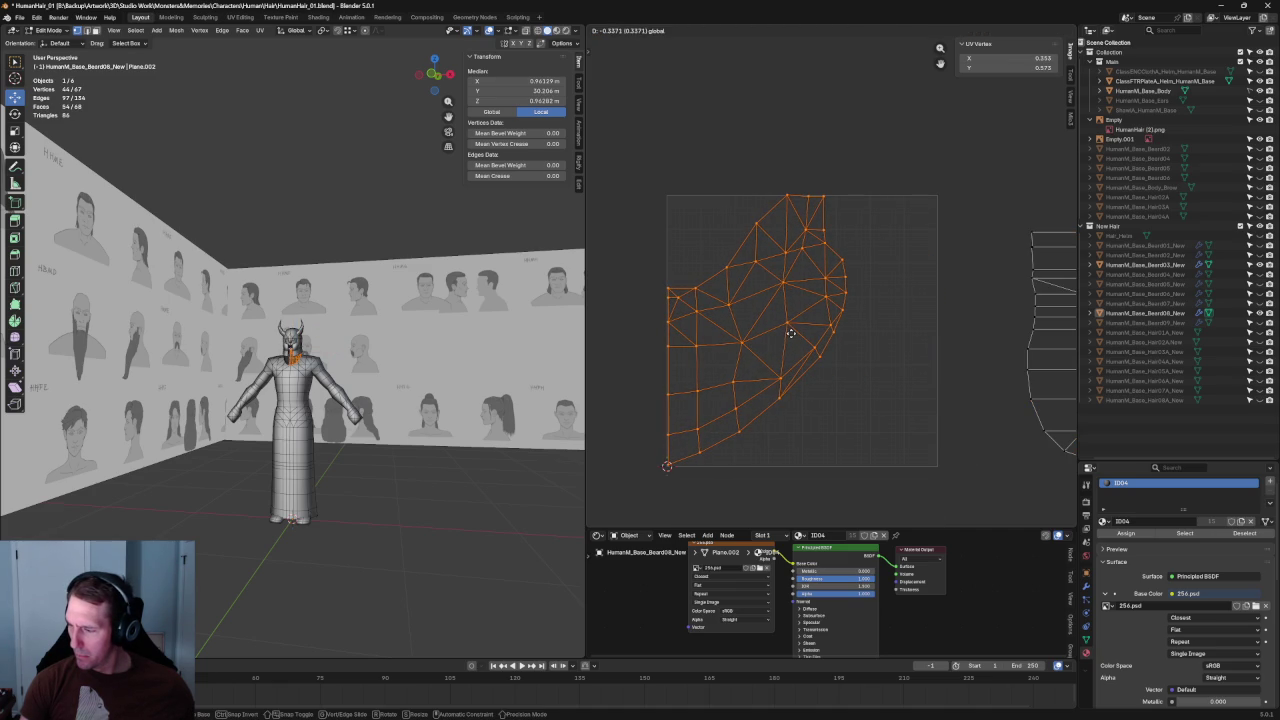
{"action": "left_click", "coordinate": [790, 333]}
{"action": "scroll", "coordinate": [798, 424], "scroll_direction": "up", "scroll_amount": 5}
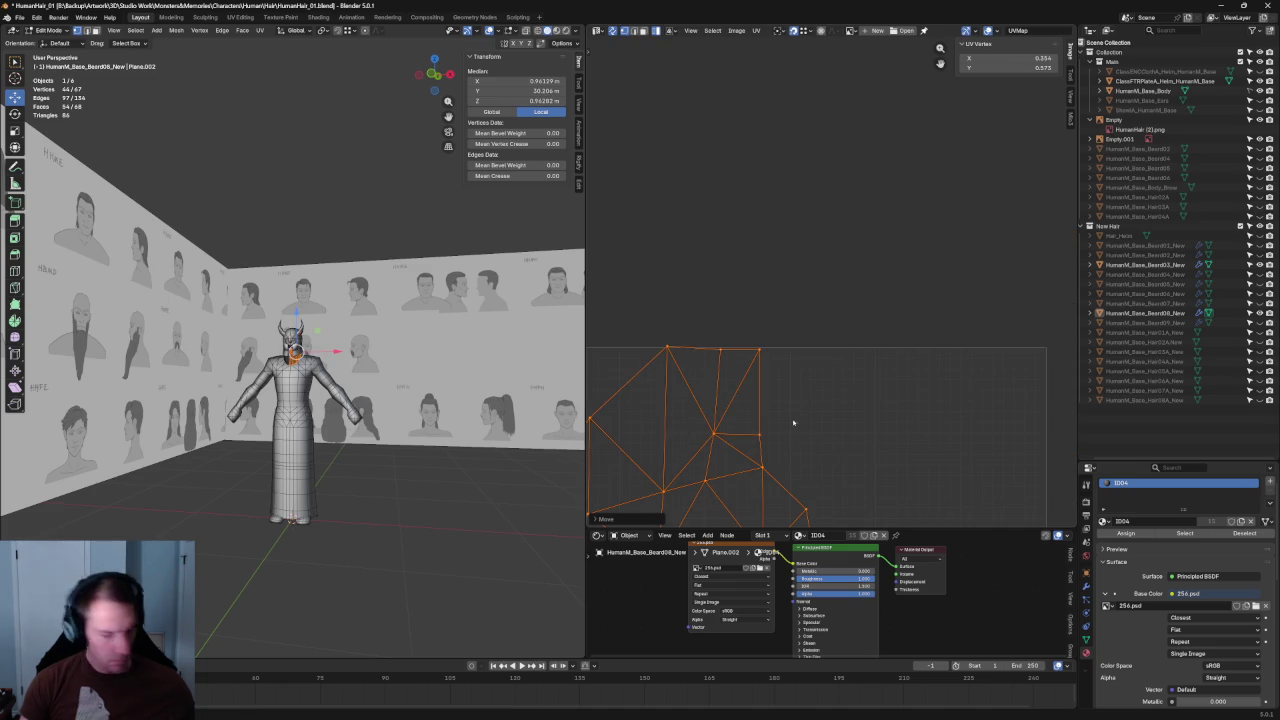
{"action": "left_click", "coordinate": [632, 378]}
{"action": "scroll", "coordinate": [713, 399], "scroll_direction": "down", "scroll_amount": 3}
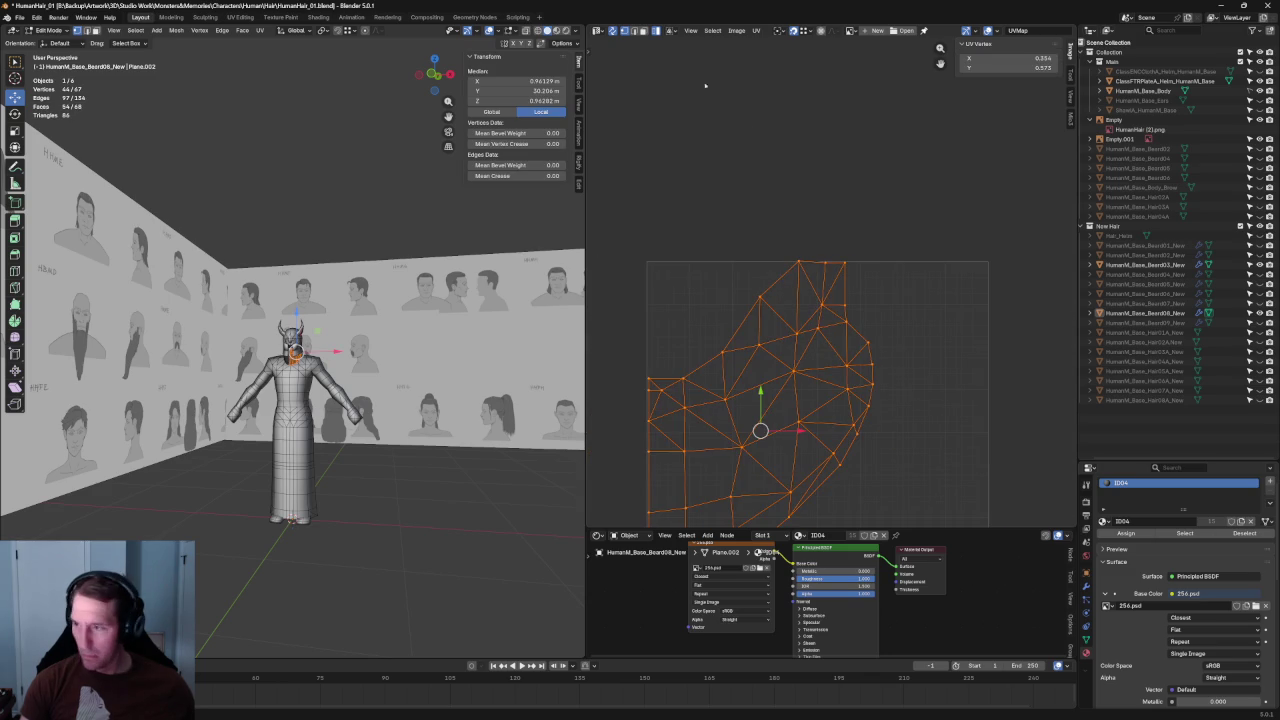
Step: Align the main island's seam-edge vertices in a straight line, then select its left-edge vertices
{"action": "left_click", "coordinate": [734, 229]}
{"action": "left_click_drag", "start_coordinate": [726, 220], "coordinate": [868, 278]}
{"action": "scroll", "coordinate": [824, 295], "scroll_direction": "up", "scroll_amount": 2}
{"action": "key", "text": "shift+w"}
{"action": "left_click", "coordinate": [847, 303]}
{"action": "scroll", "coordinate": [810, 230], "scroll_direction": "up", "scroll_amount": 2}
{"action": "scroll", "coordinate": [815, 260], "scroll_direction": "down", "scroll_amount": 2}
{"action": "scroll", "coordinate": [820, 330], "scroll_direction": "down", "scroll_amount": 1}
{"action": "scroll", "coordinate": [820, 330], "scroll_direction": "up", "scroll_amount": 3}
{"action": "left_click_drag", "start_coordinate": [639, 121], "coordinate": [717, 509]}
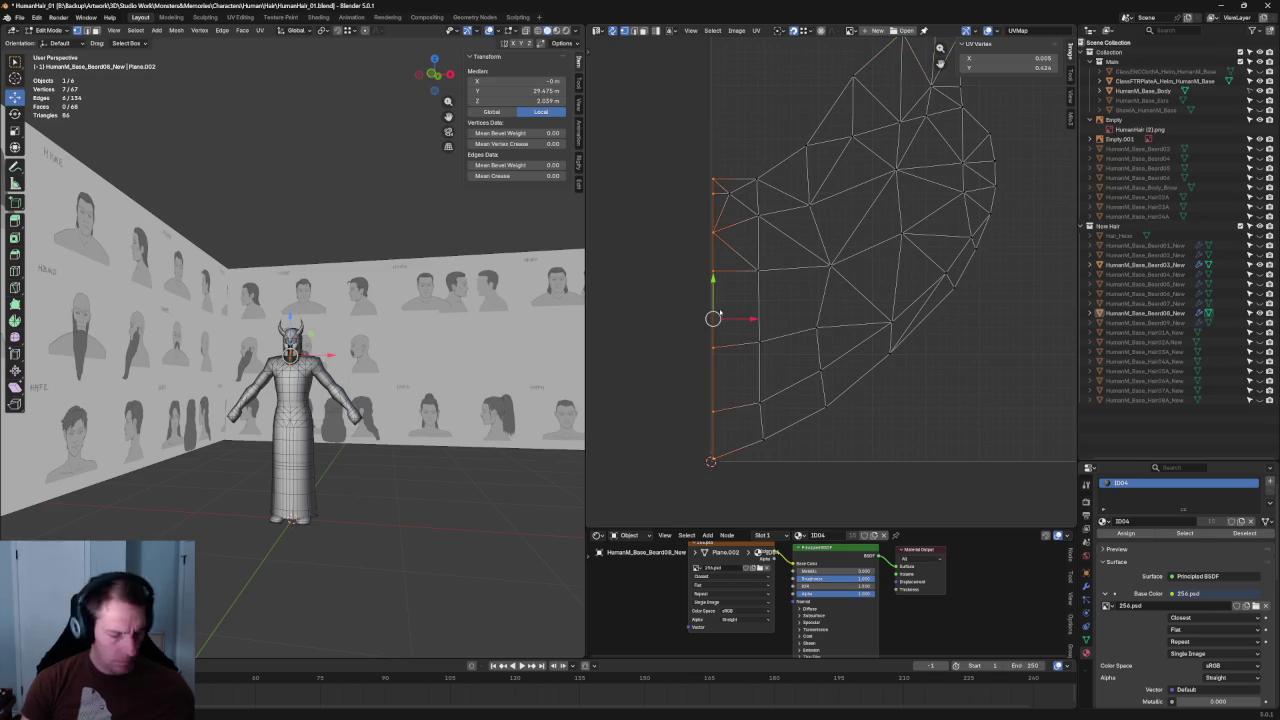
Step: Move a single vertex in the island's second column to UV 0.124, 0.278
{"action": "scroll", "coordinate": [820, 279], "scroll_direction": "up", "scroll_amount": 2}
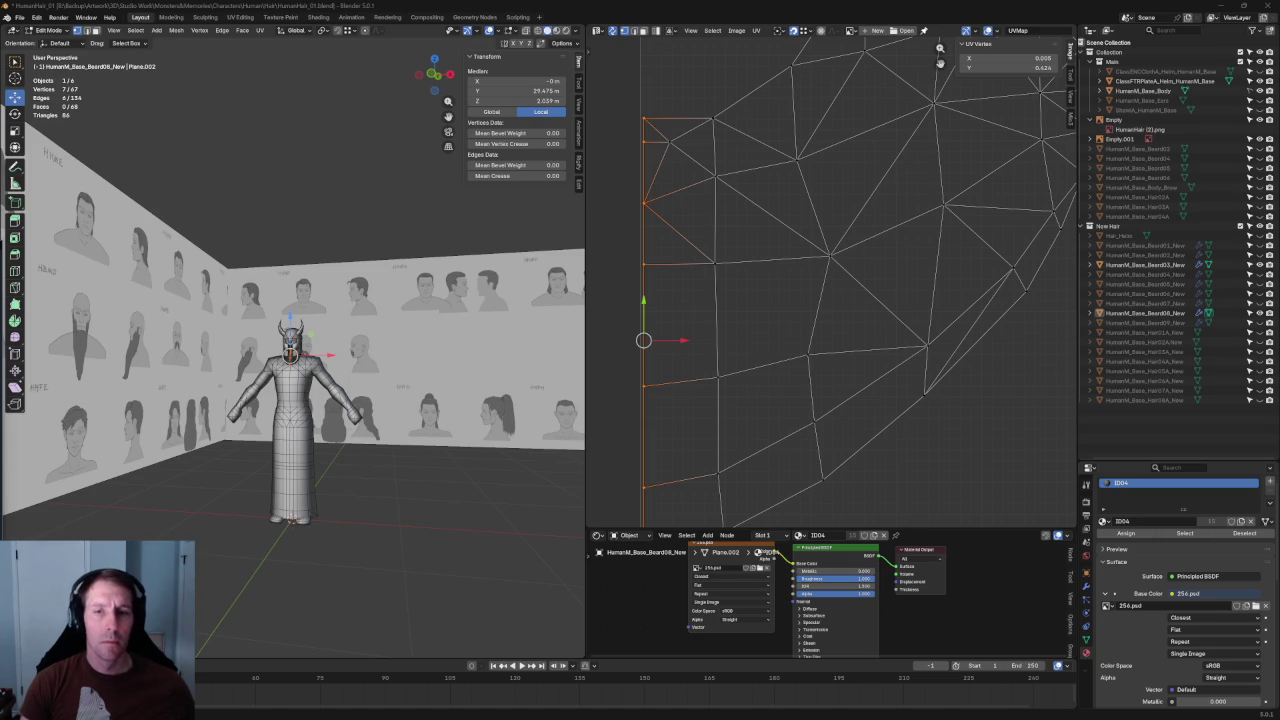
{"action": "scroll", "coordinate": [661, 328], "scroll_direction": "down", "scroll_amount": 3}
{"action": "scroll", "coordinate": [781, 358], "scroll_direction": "up", "scroll_amount": 3}
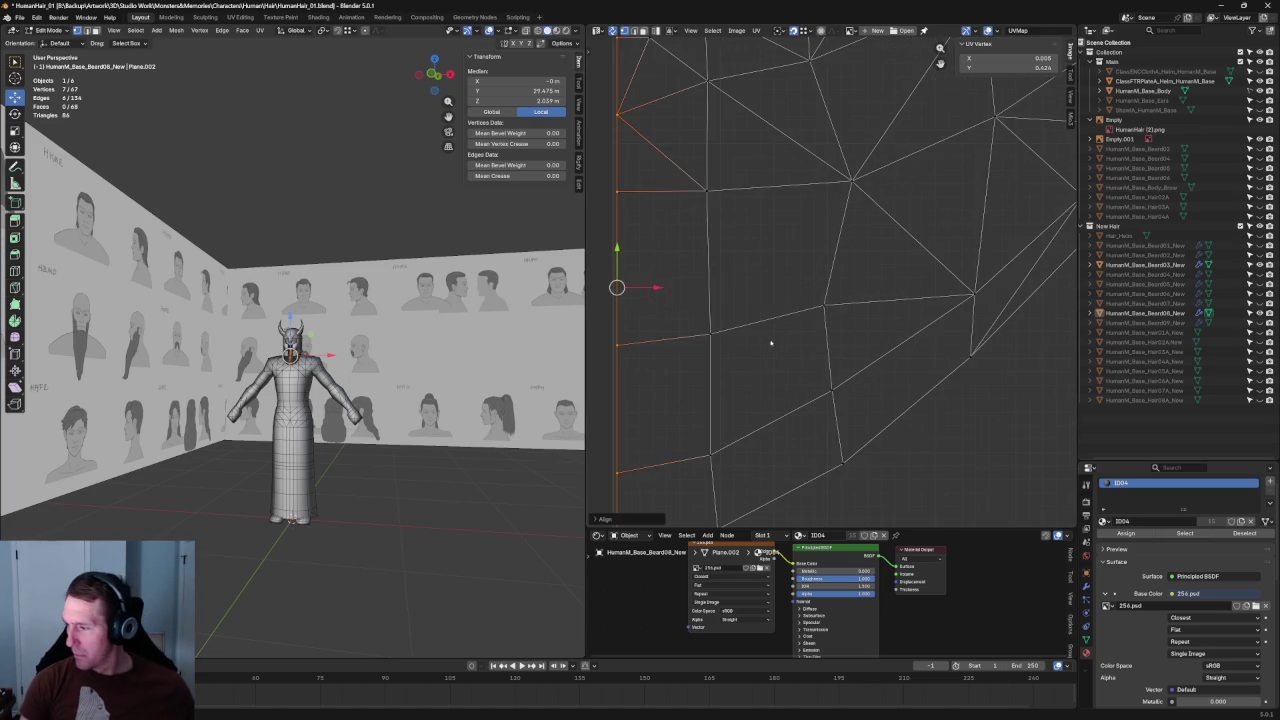
{"action": "scroll", "coordinate": [770, 343], "scroll_direction": "down", "scroll_amount": 2}
{"action": "left_click_drag", "start_coordinate": [782, 455], "coordinate": [737, 148]}
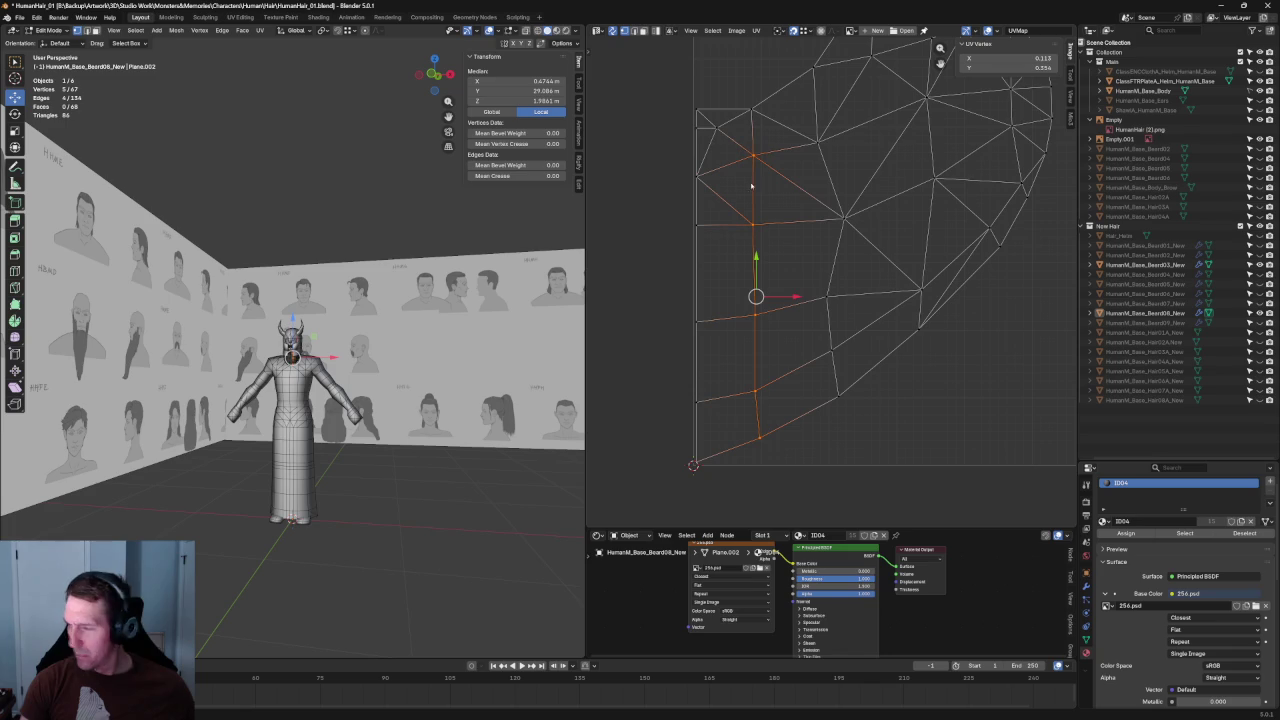
{"action": "scroll", "coordinate": [350, 316], "scroll_direction": "up", "scroll_amount": 4}
{"action": "scroll", "coordinate": [350, 316], "scroll_direction": "up", "scroll_amount": 3}
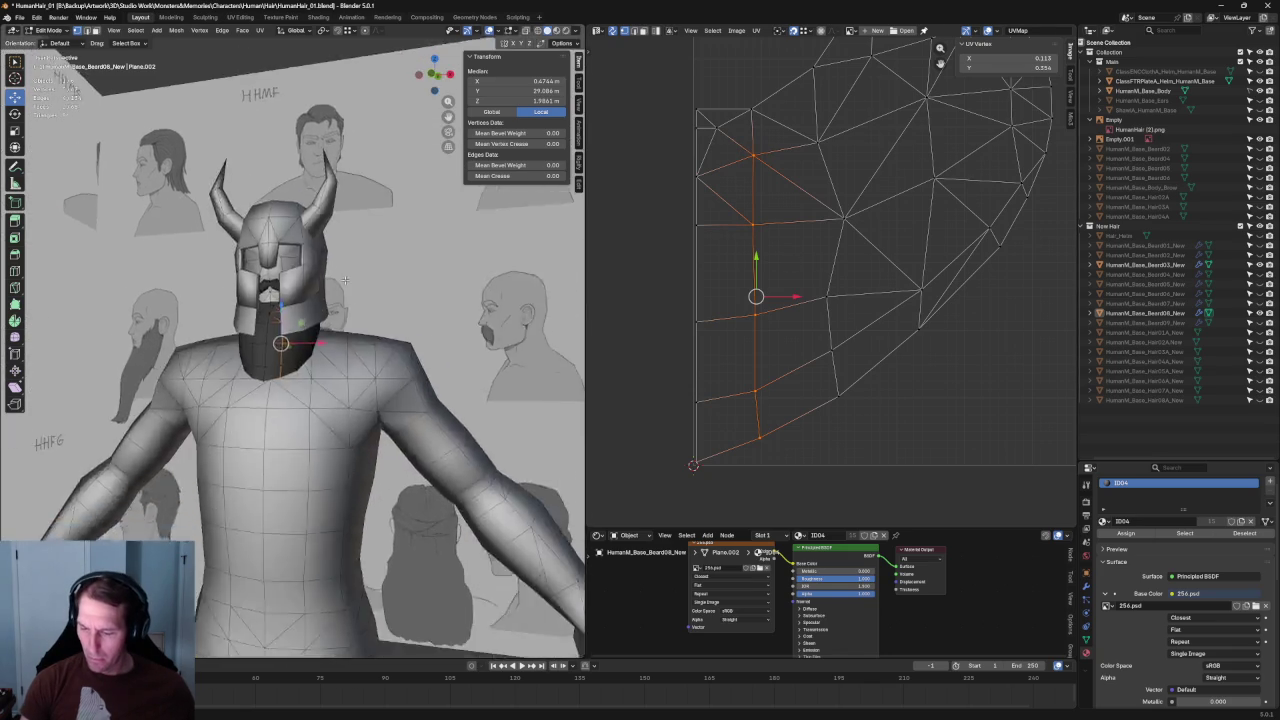
{"action": "scroll", "coordinate": [350, 316], "scroll_direction": "up", "scroll_amount": 2}
{"action": "scroll", "coordinate": [350, 316], "scroll_direction": "up", "scroll_amount": 1}
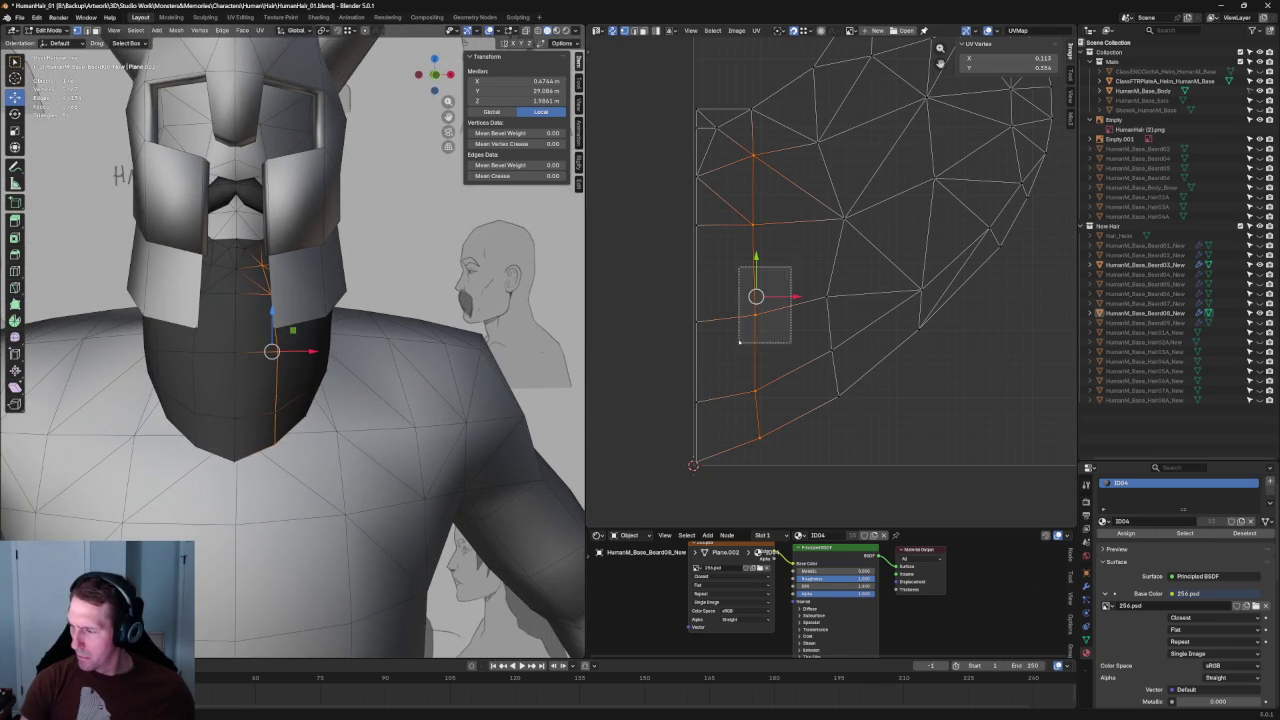
{"action": "left_click_drag", "start_coordinate": [740, 270], "coordinate": [797, 346]}
{"action": "key", "text": "g"}
{"action": "left_click", "coordinate": [788, 313]}
{"action": "scroll", "coordinate": [281, 317], "scroll_direction": "up", "scroll_amount": 3}
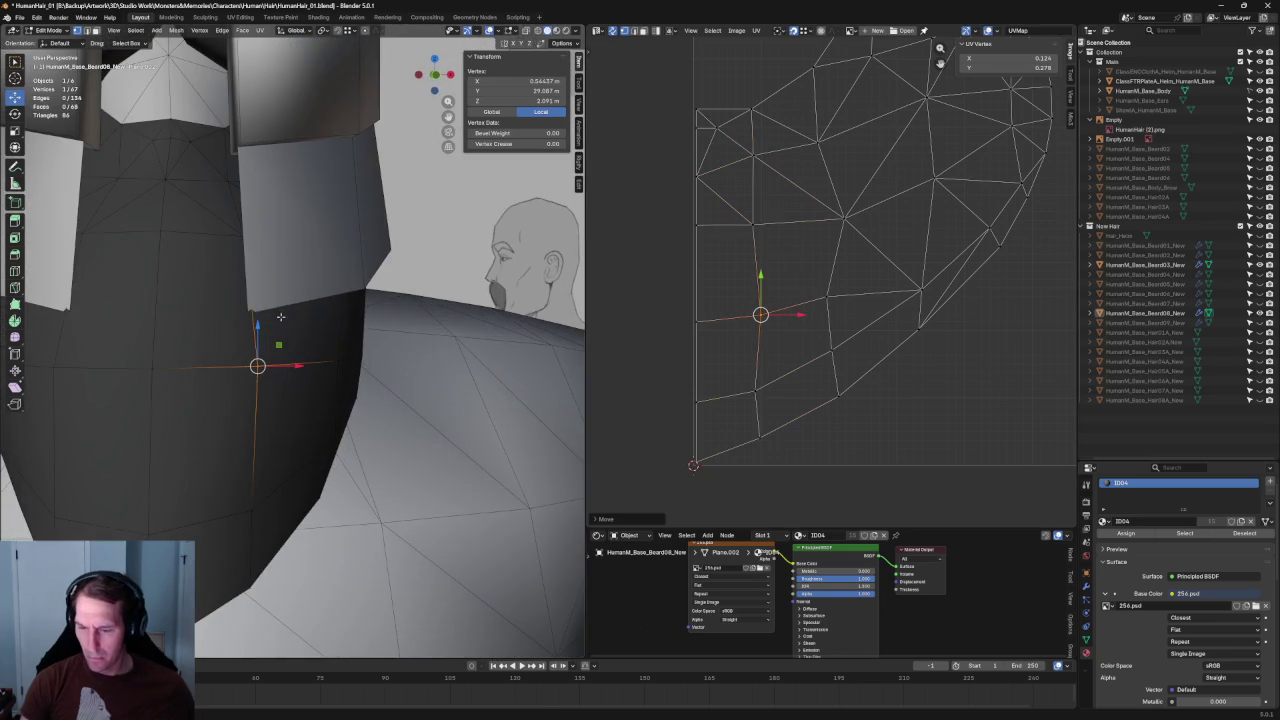
Step: View the checker-textured beard from the front and apply a UV operation to one vertex
{"action": "key", "text": "KP_1"}
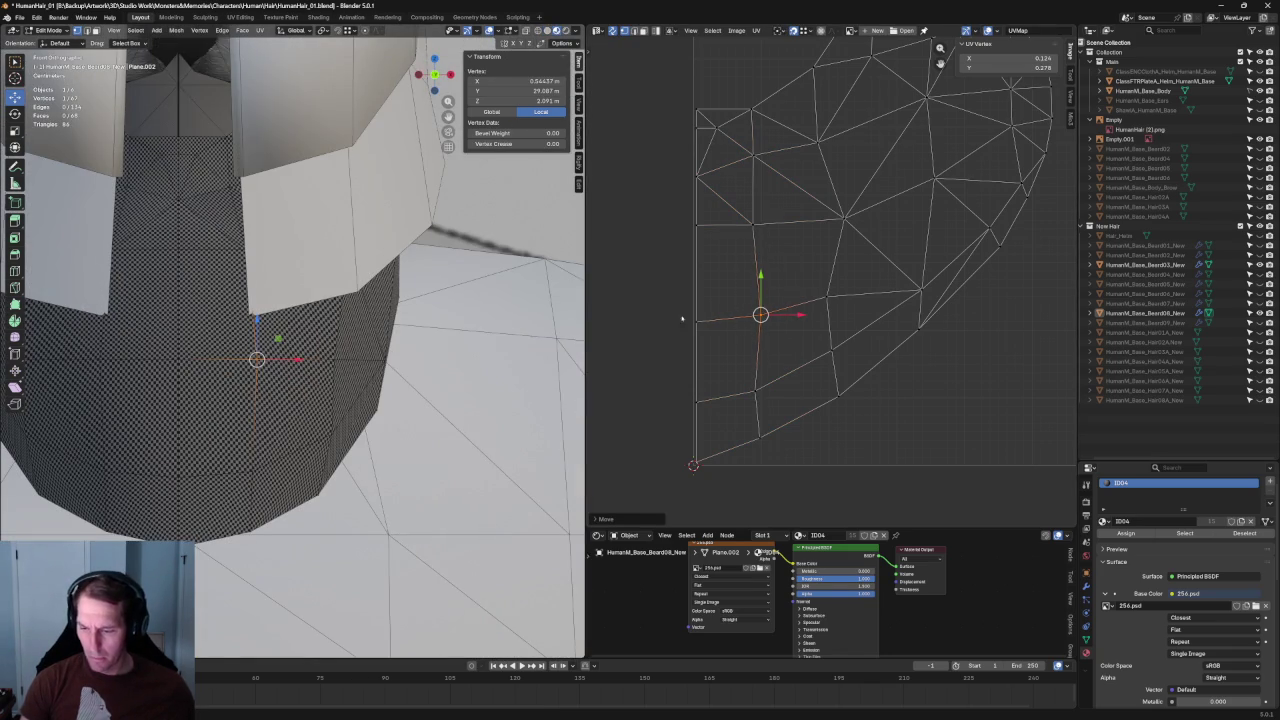
{"action": "left_click", "coordinate": [791, 306]}
{"action": "right_click", "coordinate": [791, 306]}
{"action": "left_click", "coordinate": [760, 330]}
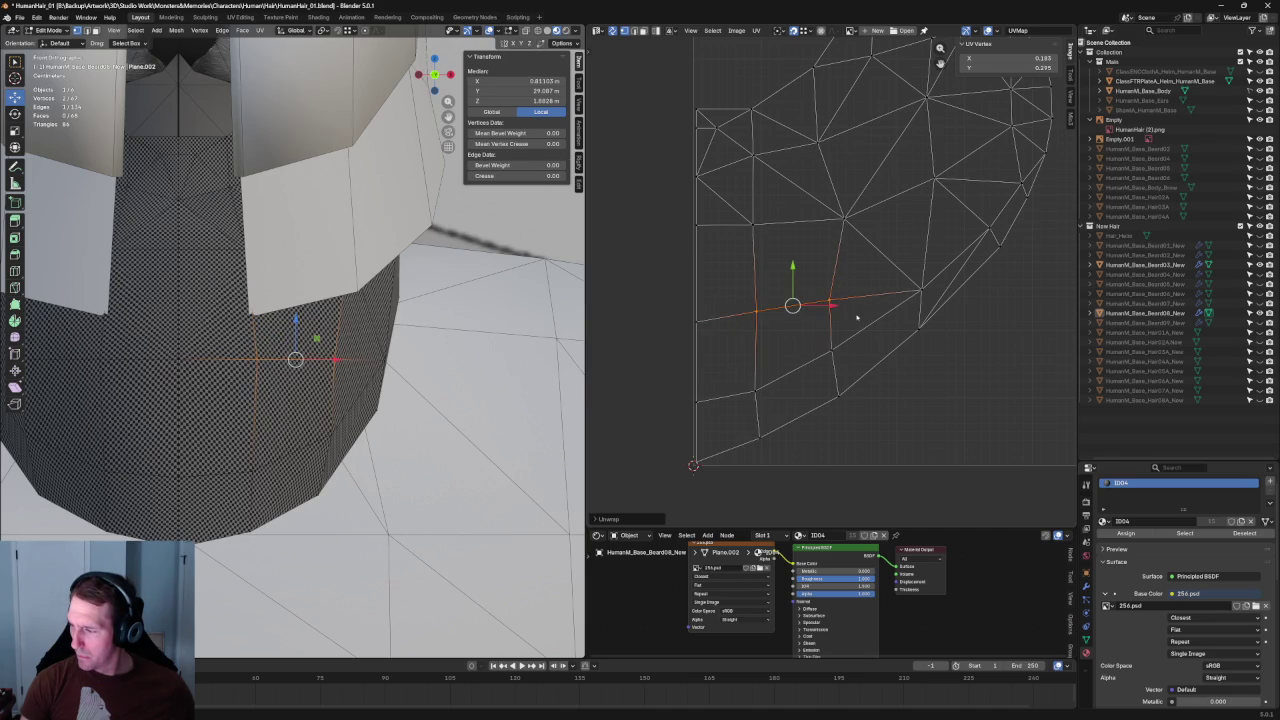
{"action": "key", "text": "alt+a"}
Step: Re-unwrap the bottom-left and central groups of UV faces
{"action": "left_click_drag", "start_coordinate": [884, 336], "coordinate": [718, 462]}
{"action": "key", "text": "u"}
{"action": "left_click", "coordinate": [722, 420]}
{"action": "scroll", "coordinate": [775, 370], "scroll_direction": "up", "scroll_amount": 2}
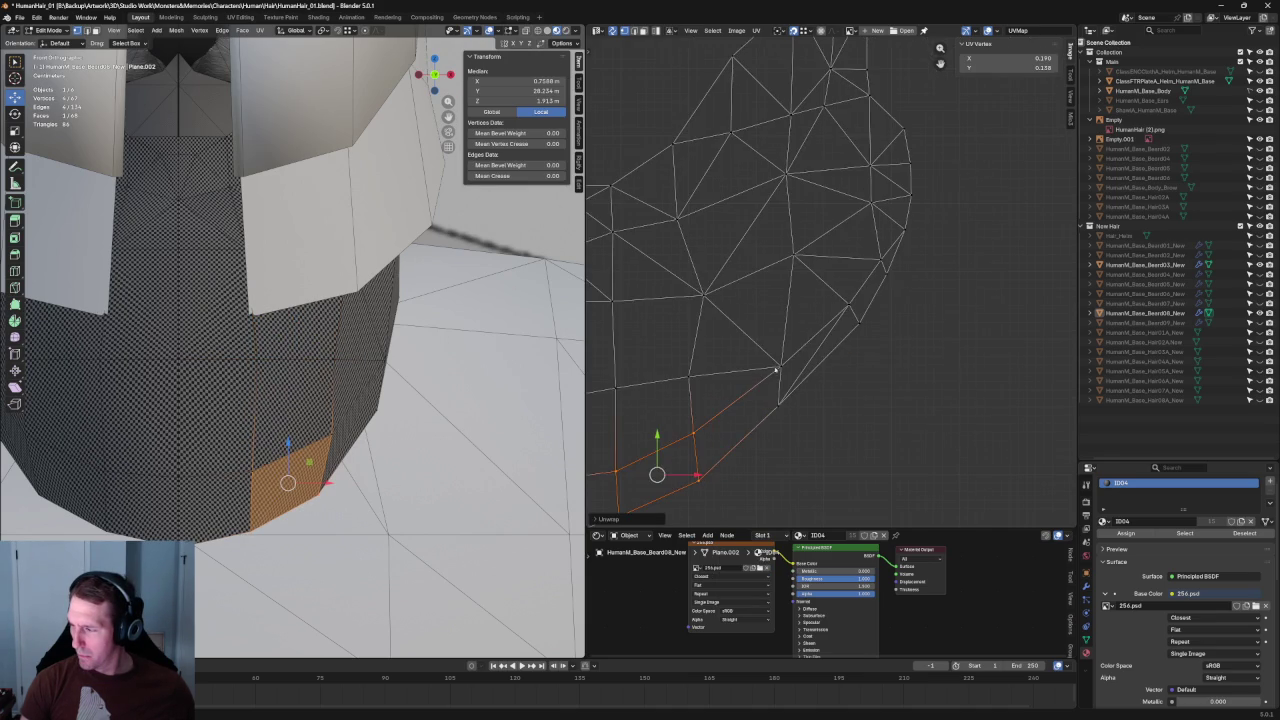
{"action": "left_click_drag", "start_coordinate": [837, 349], "coordinate": [775, 375]}
{"action": "key", "text": "u"}
{"action": "left_click", "coordinate": [768, 390]}
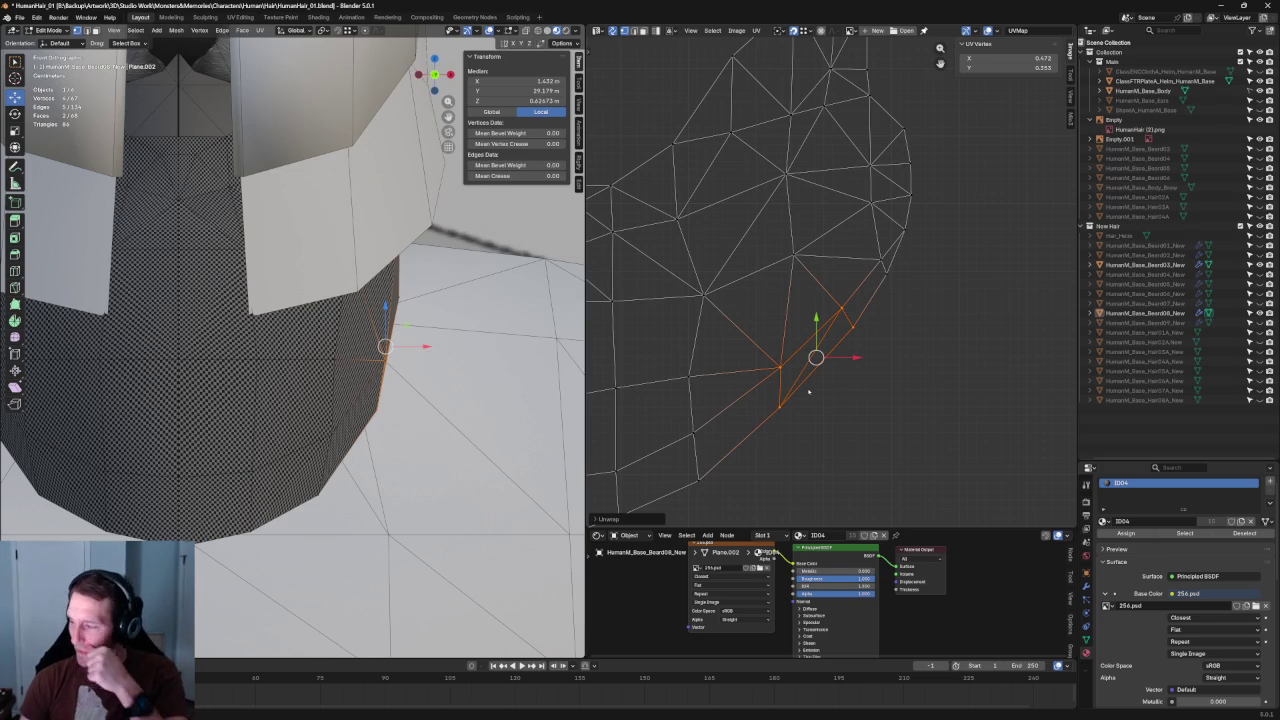
Step: Re-unwrap another face group and the faces in the island's upper area
{"action": "left_click_drag", "start_coordinate": [915, 242], "coordinate": [745, 449]}
{"action": "key", "text": "u"}
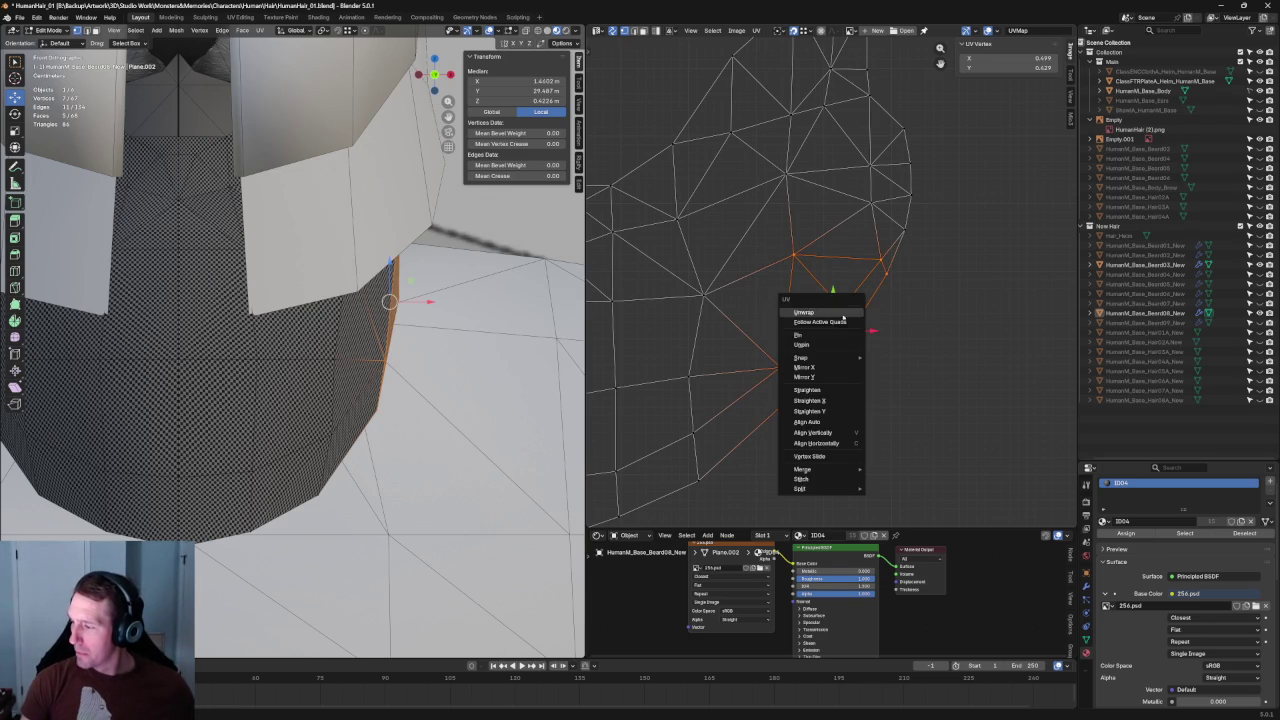
{"action": "left_click", "coordinate": [832, 313]}
{"action": "key", "text": "alt+a"}
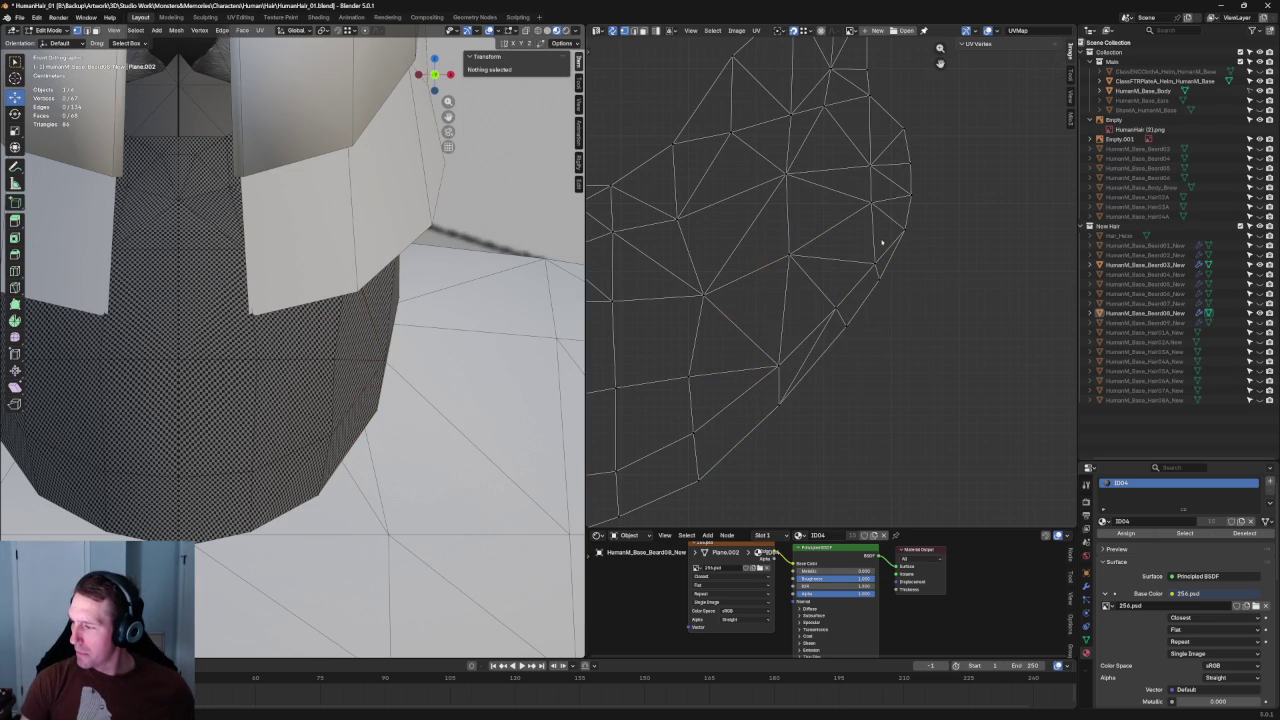
{"action": "left_click", "coordinate": [818, 262]}
{"action": "middle_click_drag", "start_coordinate": [792, 252], "coordinate": [889, 246]}
{"action": "left_click_drag", "start_coordinate": [923, 162], "coordinate": [757, 301]}
{"action": "key", "text": "u"}
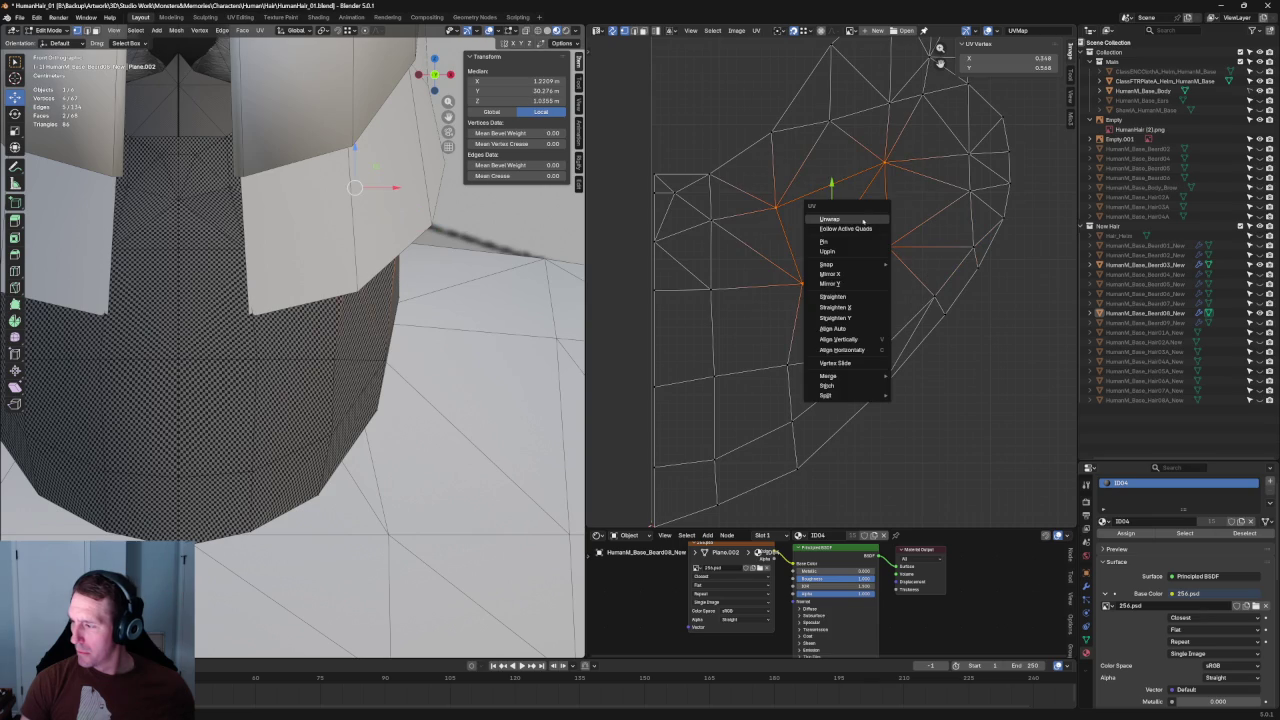
{"action": "left_click", "coordinate": [830, 219]}
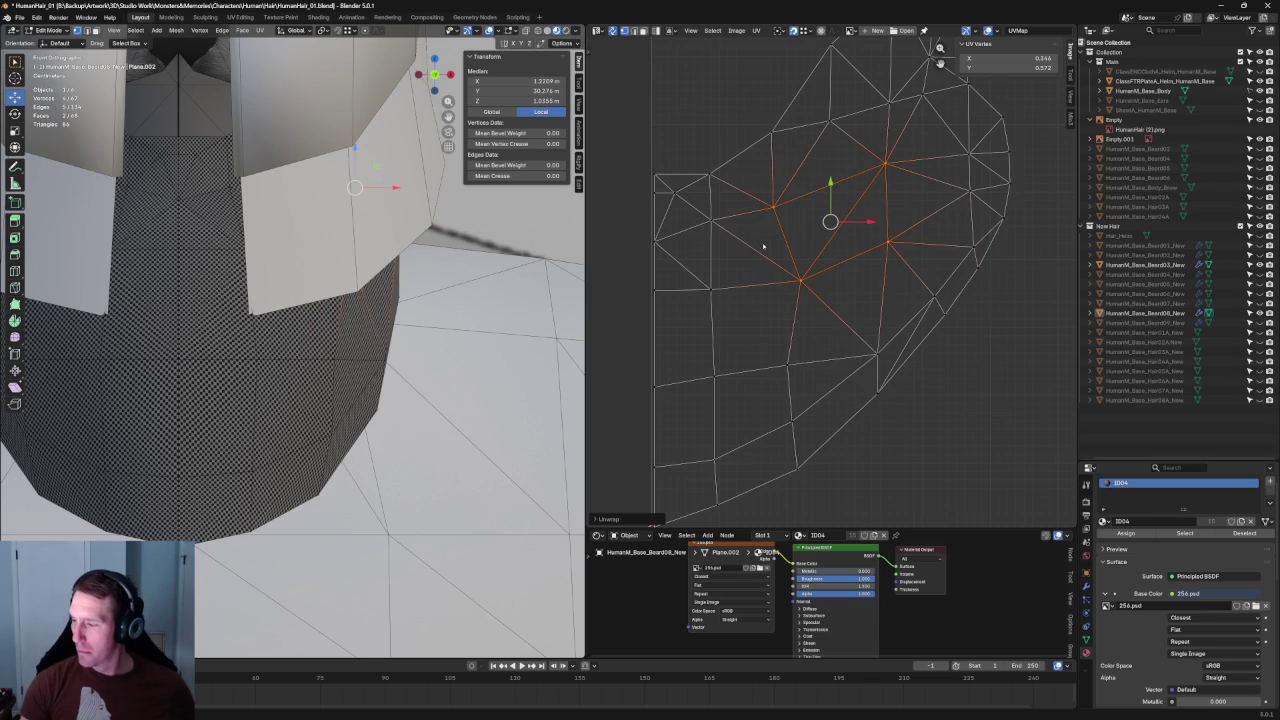
Step: Align the island's left-side edges, straighten the lower edge horizontally, and move it upward
{"action": "left_click", "coordinate": [698, 287]}
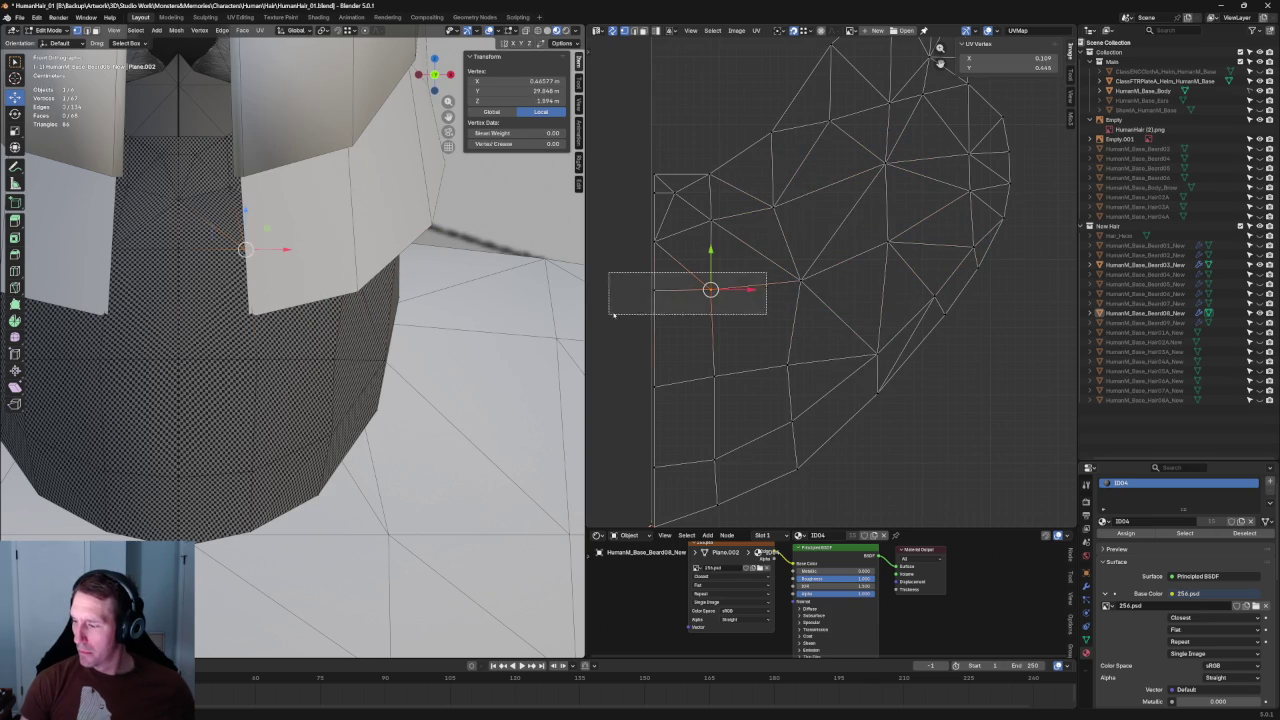
{"action": "left_click", "coordinate": [688, 287]}
{"action": "key", "text": "shift+w"}
{"action": "left_click", "coordinate": [734, 290]}
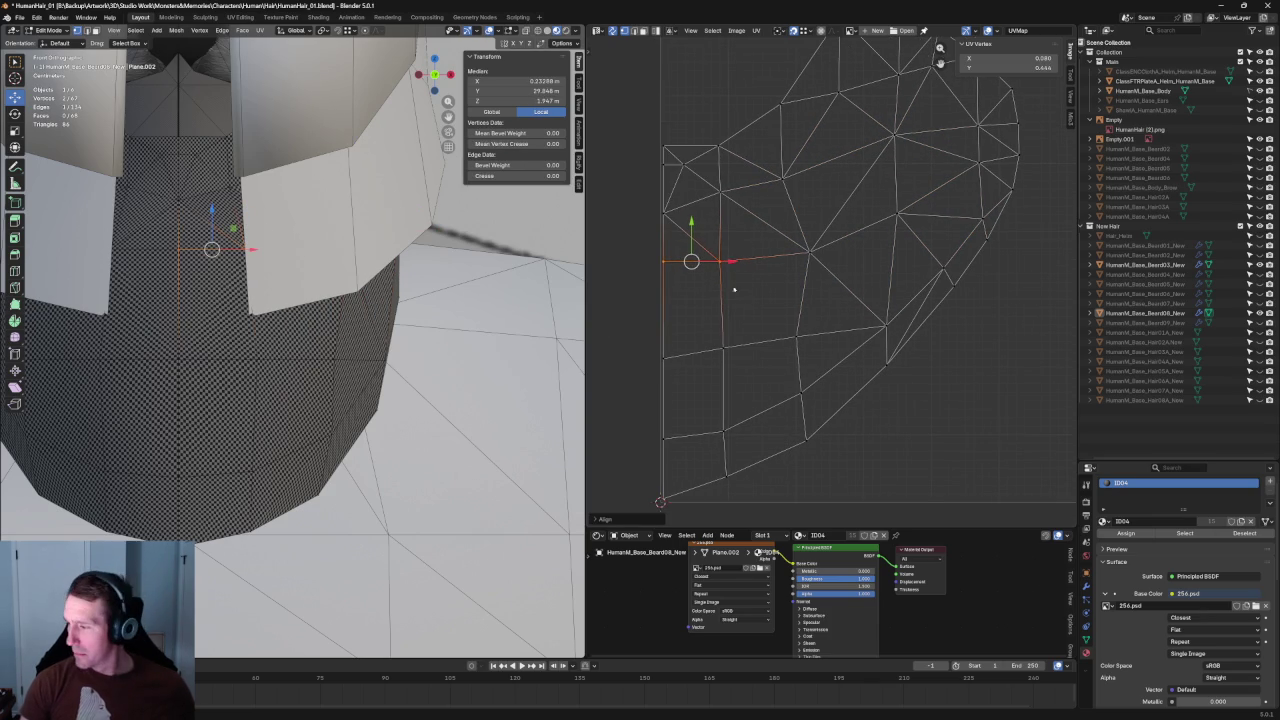
{"action": "left_click", "coordinate": [700, 355]}
{"action": "key", "text": "shift+w"}
{"action": "left_click", "coordinate": [783, 350]}
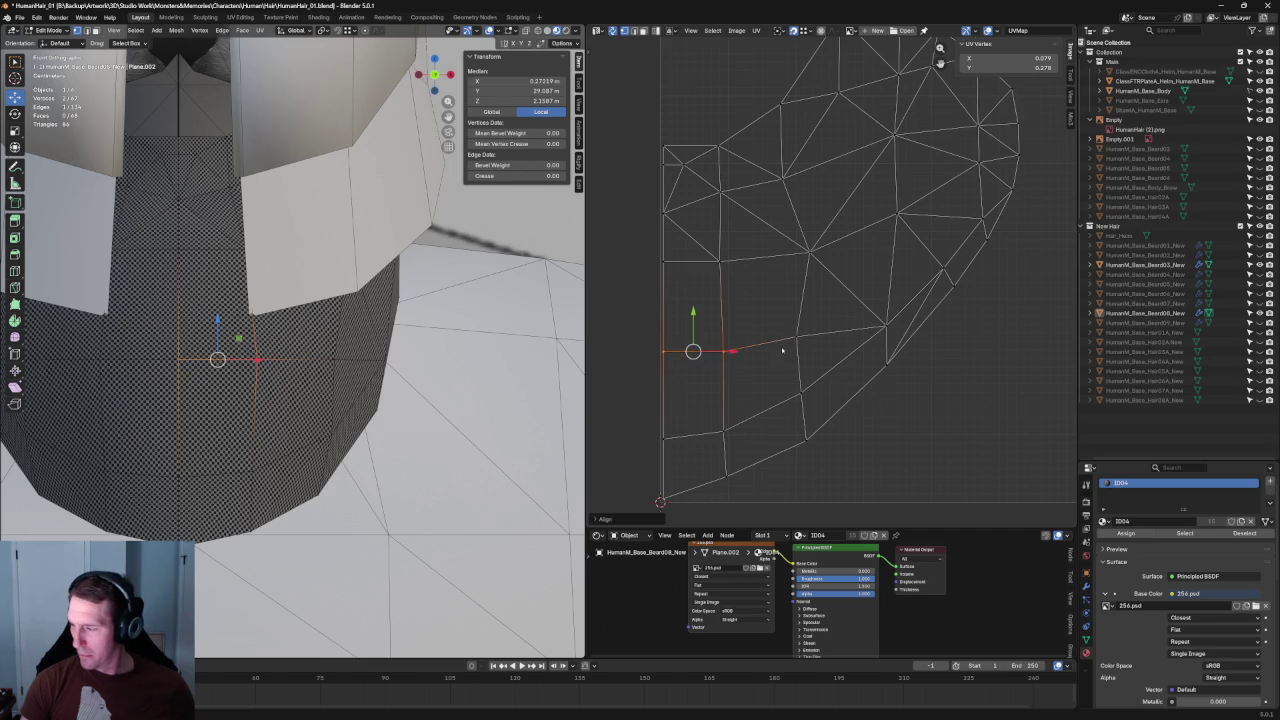
{"action": "key", "text": "g"}
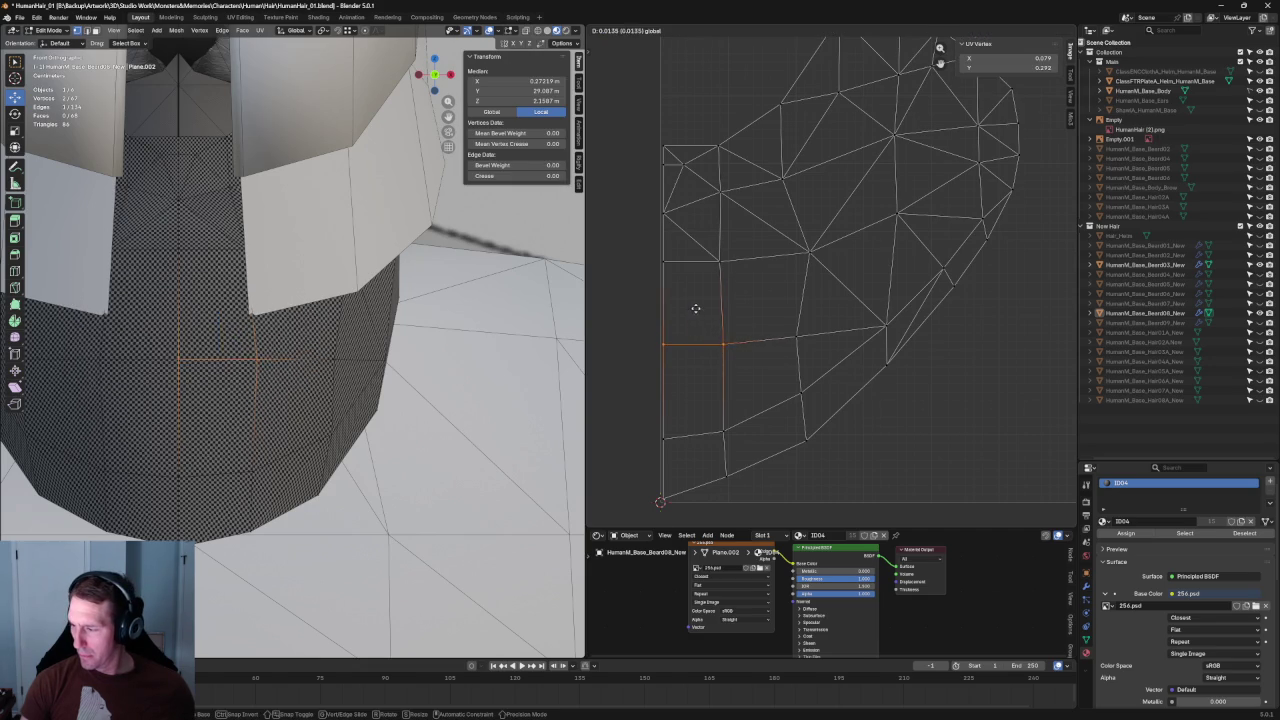
{"action": "left_click", "coordinate": [696, 305]}
Step: Try unwrapping the area around two lower vertices, undo it, and orbit out to the head
{"action": "middle_click_drag", "start_coordinate": [797, 227], "coordinate": [809, 271]}
{"action": "left_click_drag", "start_coordinate": [830, 216], "coordinate": [716, 268]}
{"action": "key", "text": "u"}
{"action": "left_click", "coordinate": [743, 255]}
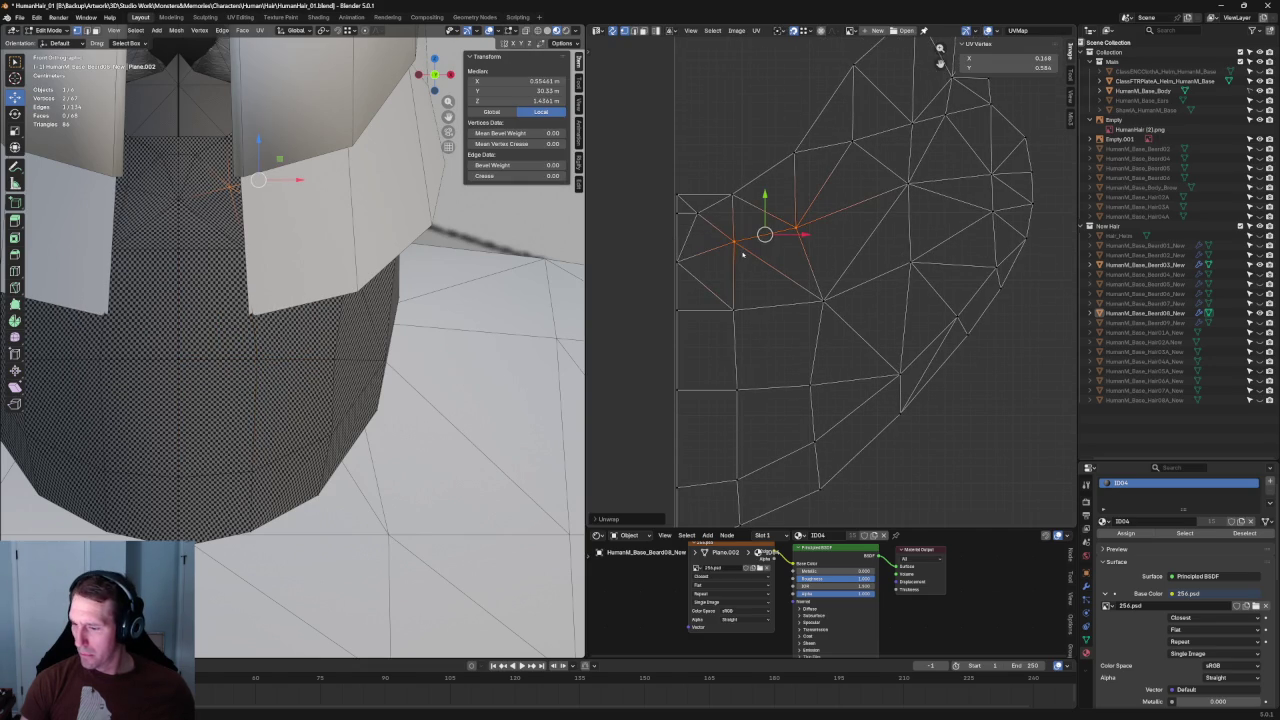
{"action": "key", "text": "ctrl+z"}
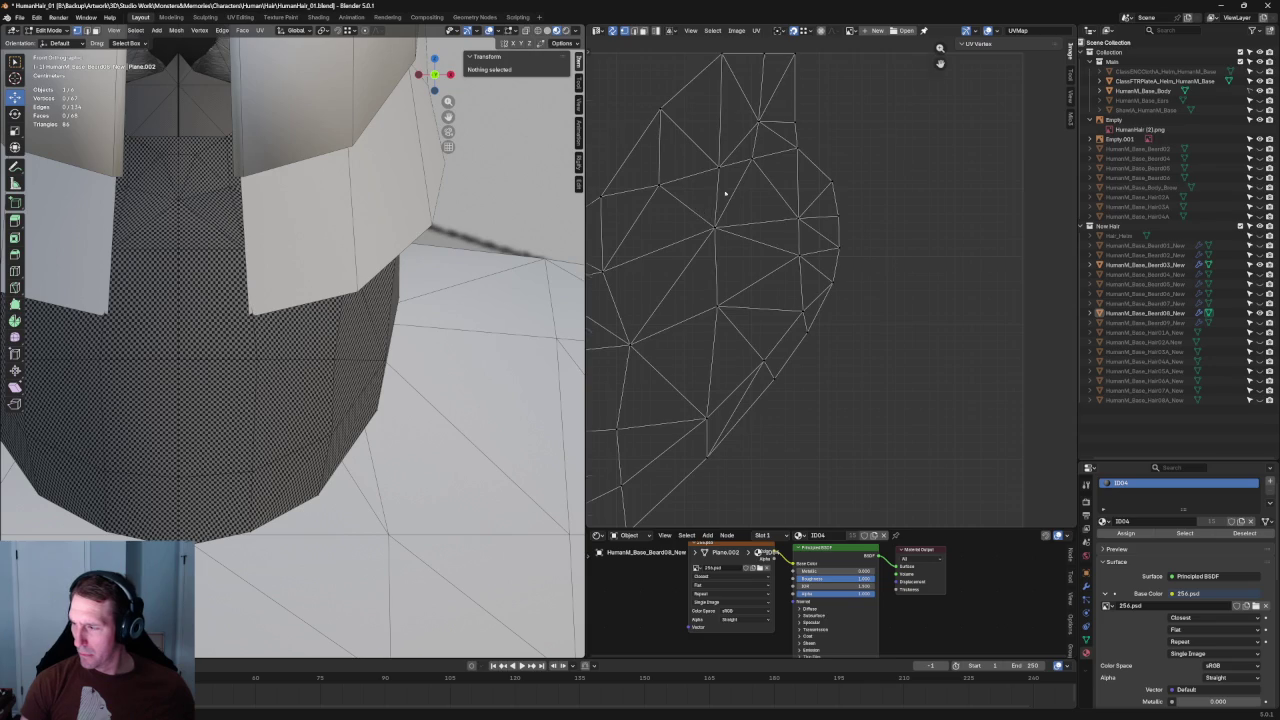
{"action": "scroll", "coordinate": [725, 193], "scroll_direction": "down", "scroll_amount": 2}
{"action": "middle_click_drag", "start_coordinate": [300, 300], "coordinate": [400, 300]}
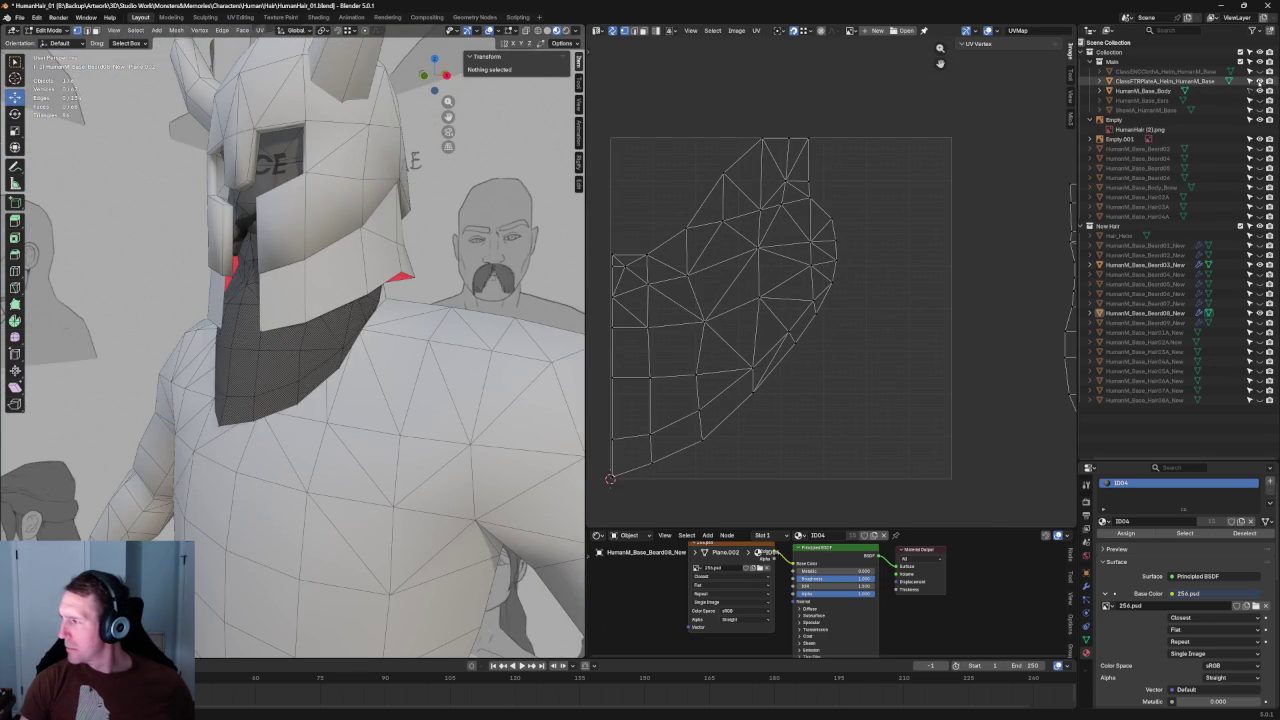
Step: Hide the helmet and view the beard in Right Orthographic
{"action": "left_click", "coordinate": [1249, 81]}
{"action": "key", "text": "grave"}
{"action": "left_click", "coordinate": [487, 240]}
{"action": "scroll", "coordinate": [358, 332], "scroll_direction": "up", "scroll_amount": 5}
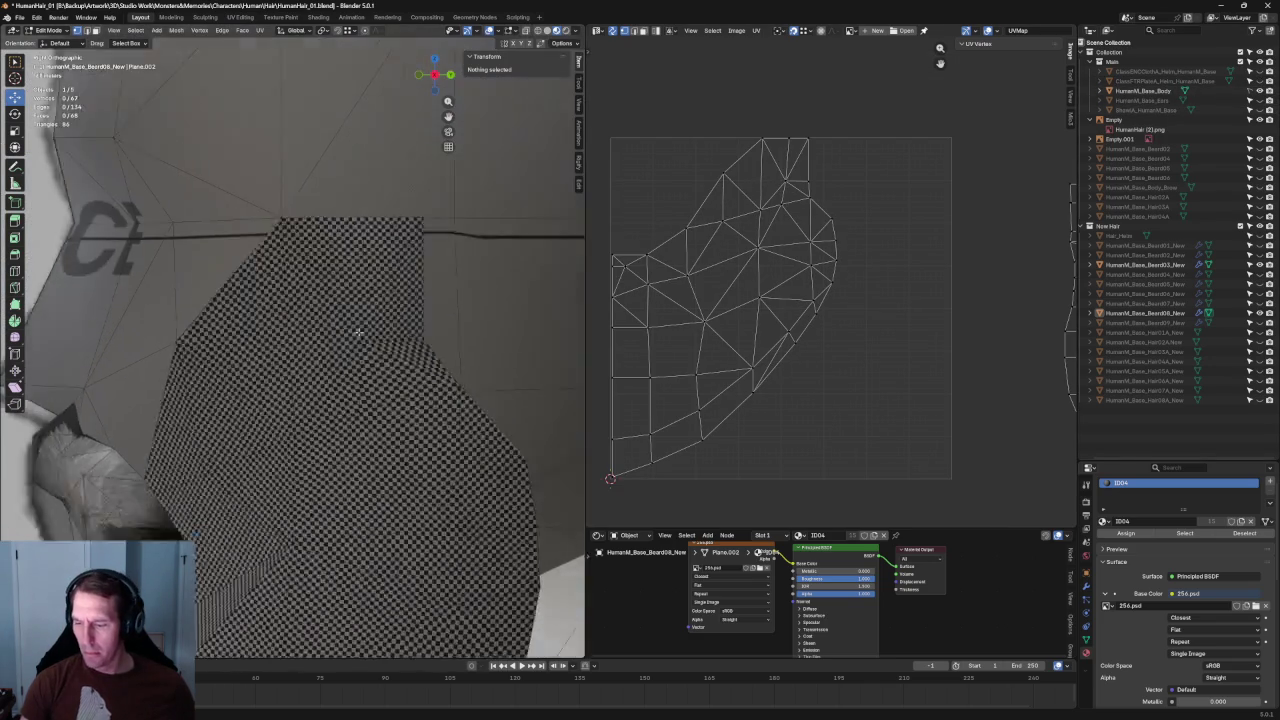
{"action": "scroll", "coordinate": [358, 332], "scroll_direction": "up", "scroll_amount": 1}
{"action": "scroll", "coordinate": [793, 194], "scroll_direction": "up", "scroll_amount": 2}
{"action": "scroll", "coordinate": [814, 200], "scroll_direction": "up", "scroll_amount": 2}
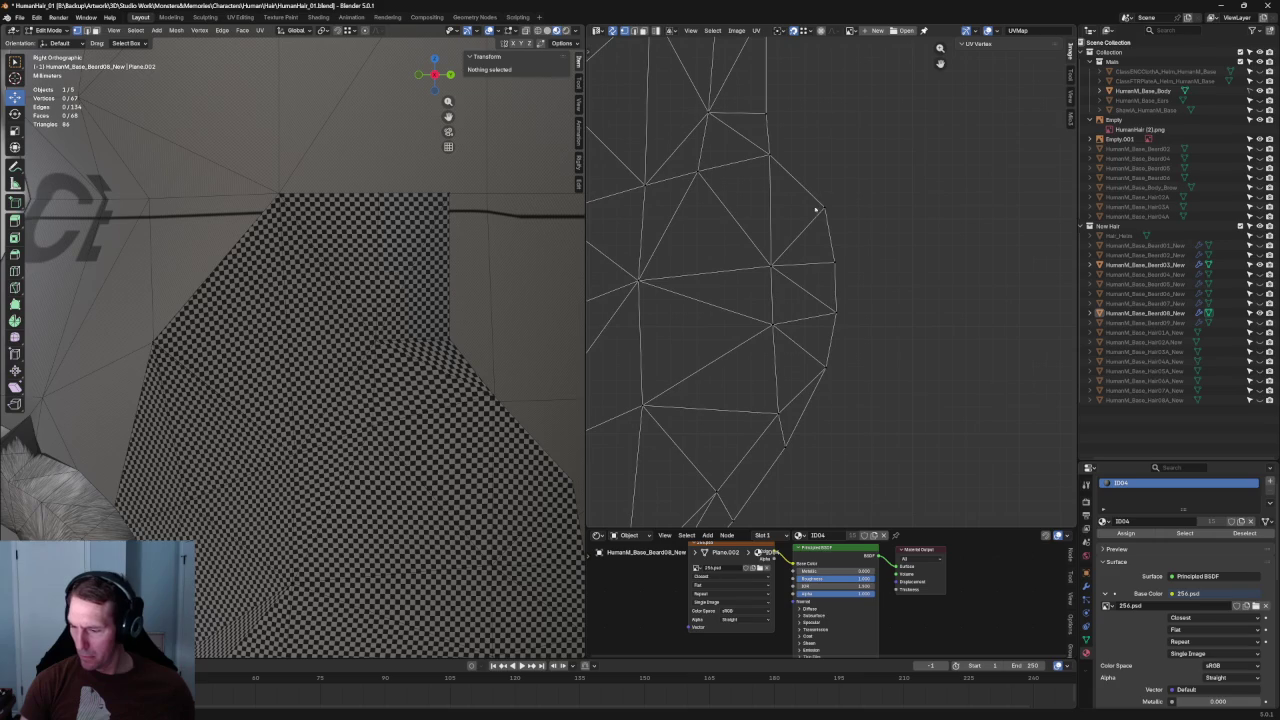
{"action": "scroll", "coordinate": [781, 175], "scroll_direction": "down", "scroll_amount": 3}
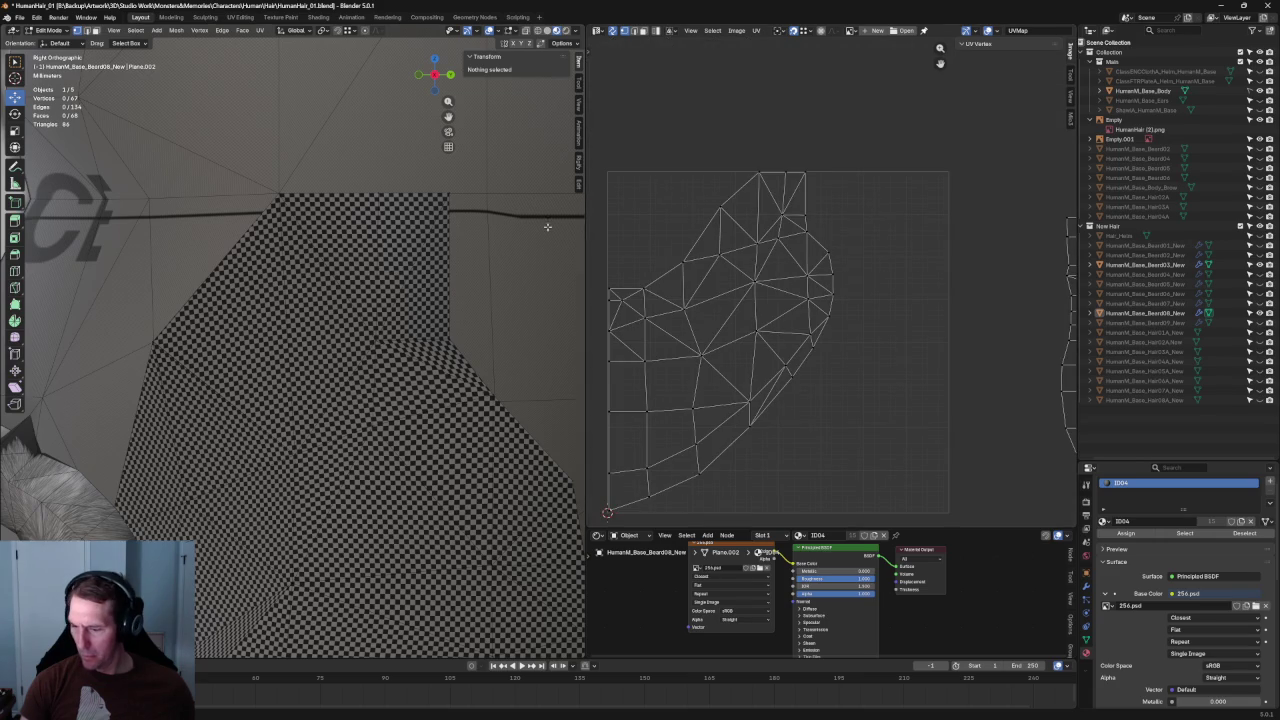
{"action": "scroll", "coordinate": [547, 226], "scroll_direction": "down", "scroll_amount": 5}
{"action": "scroll", "coordinate": [790, 250], "scroll_direction": "down", "scroll_amount": 3}
Step: Move the side strip island and the large beard island into place in the UV square
{"action": "left_click_drag", "start_coordinate": [926, 128], "coordinate": [1042, 348]}
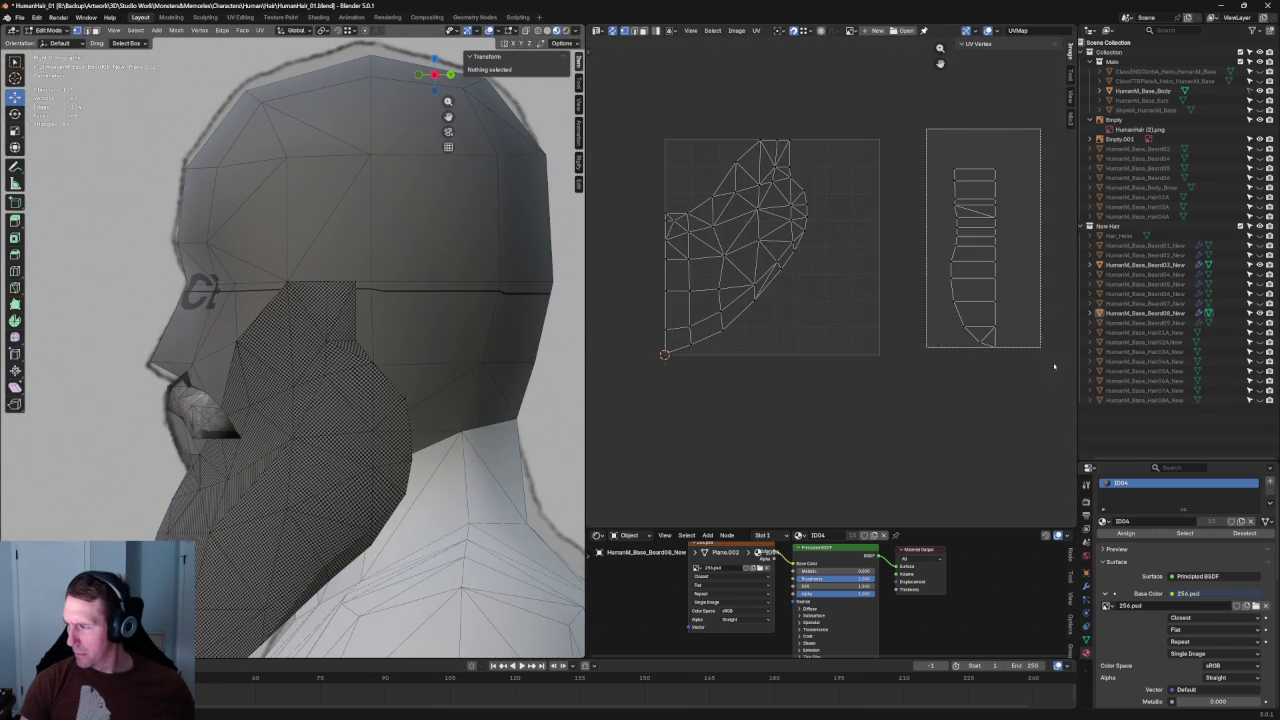
{"action": "key", "text": "g"}
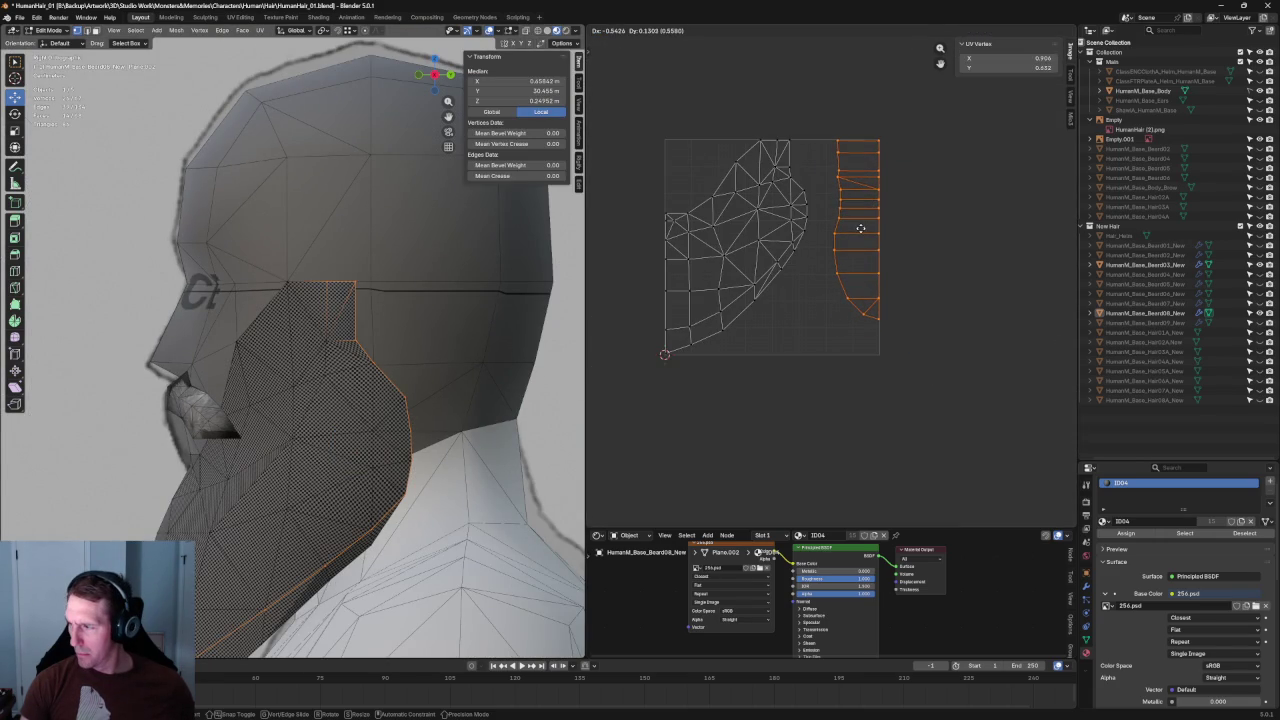
{"action": "left_click", "coordinate": [860, 229]}
{"action": "scroll", "coordinate": [830, 170], "scroll_direction": "up", "scroll_amount": 3}
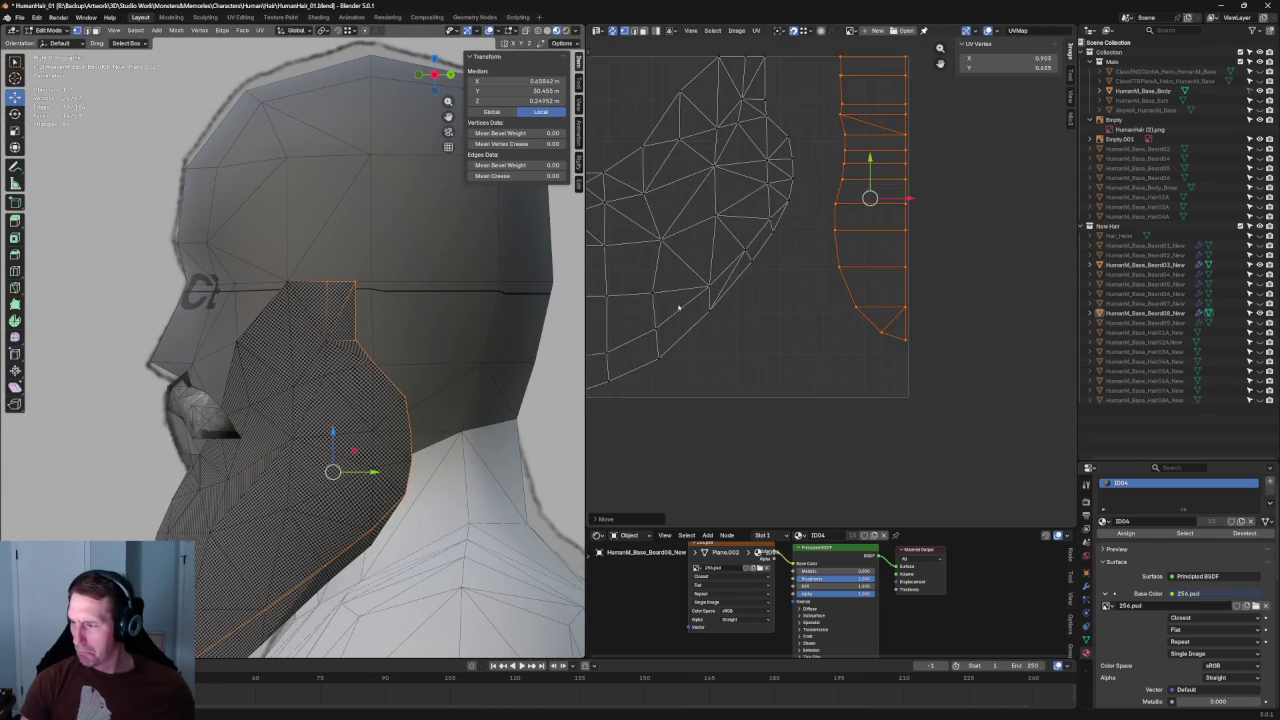
{"action": "scroll", "coordinate": [856, 95], "scroll_direction": "down", "scroll_amount": 2}
{"action": "left_click", "coordinate": [740, 340]}
{"action": "scroll", "coordinate": [686, 390], "scroll_direction": "up", "scroll_amount": 2}
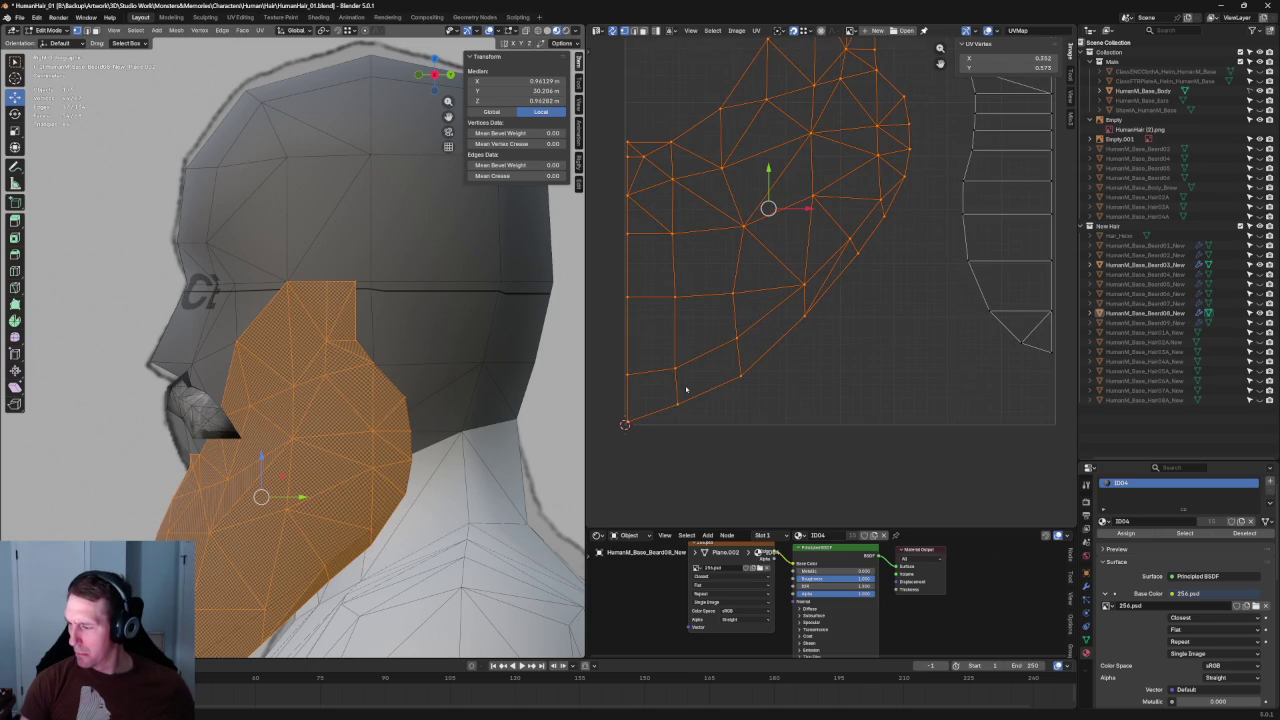
{"action": "middle_click_drag", "start_coordinate": [813, 216], "coordinate": [836, 259]}
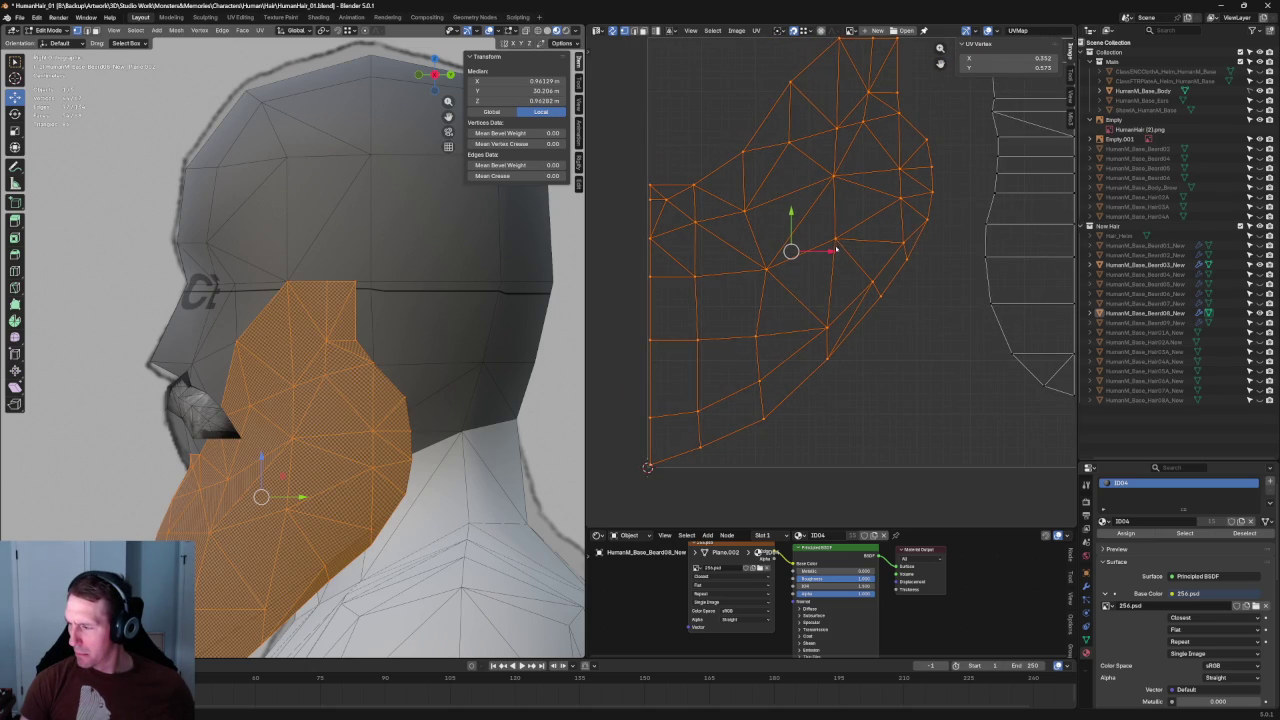
{"action": "key", "text": "g"}
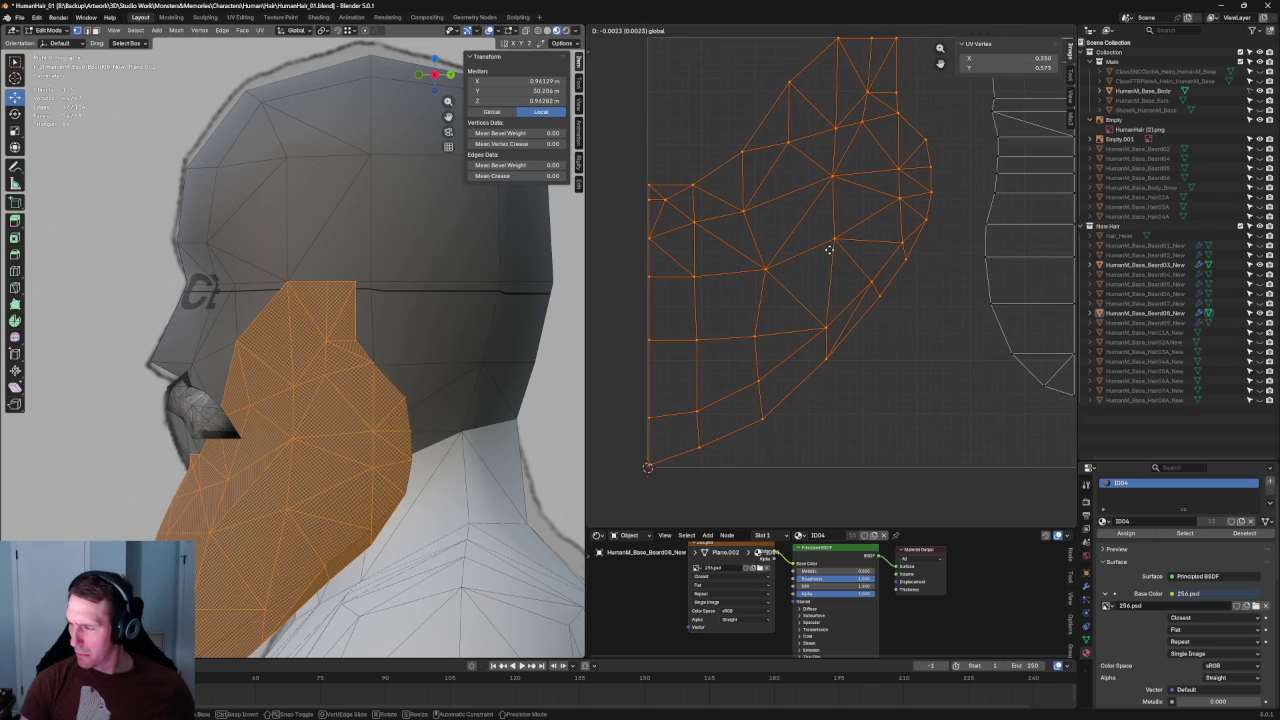
{"action": "left_click", "coordinate": [829, 249]}
{"action": "scroll", "coordinate": [806, 218], "scroll_direction": "down", "scroll_amount": 2}
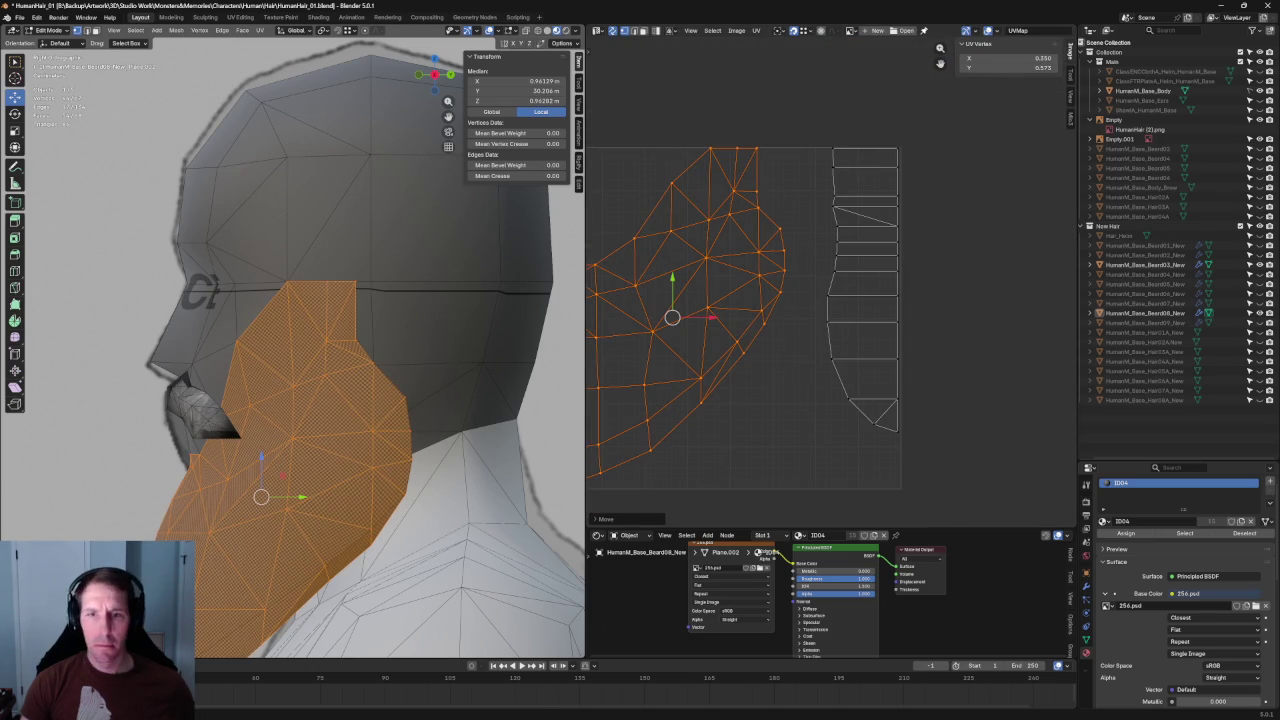
Step: Reshape the right strip island and align its inner-edge vertices vertically
{"action": "left_click_drag", "start_coordinate": [980, 134], "coordinate": [800, 484]}
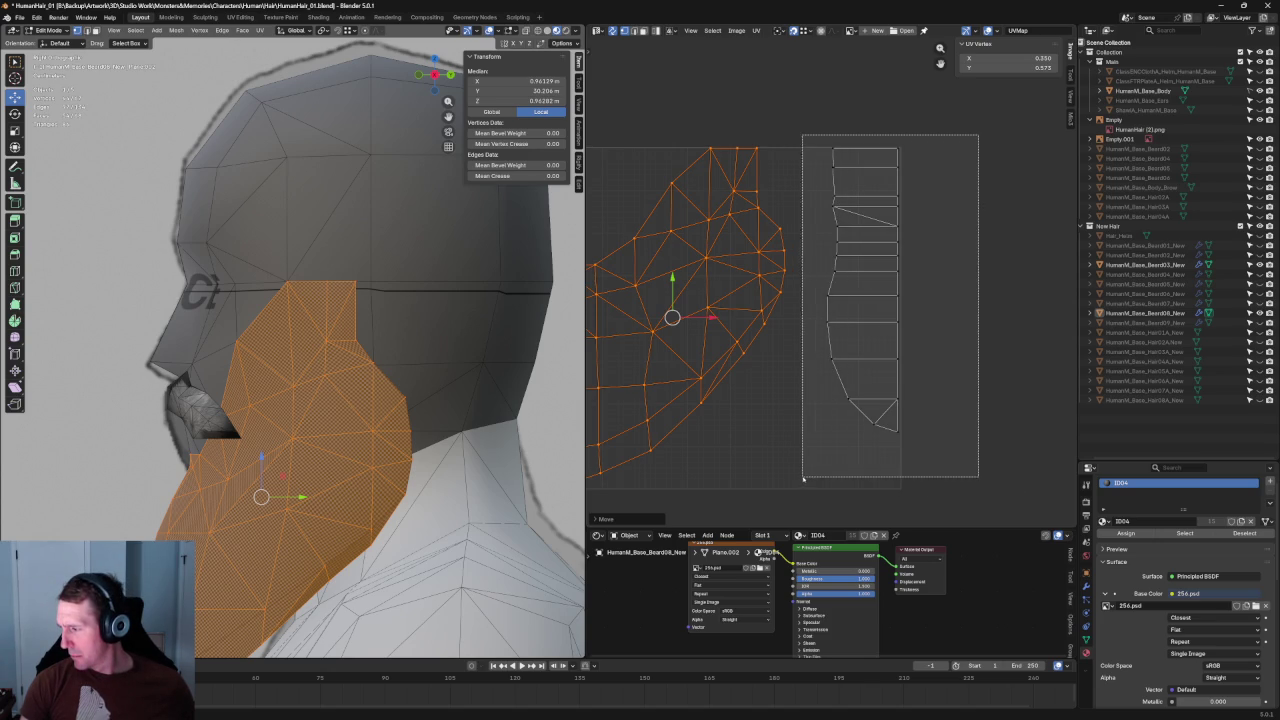
{"action": "scroll", "coordinate": [893, 404], "scroll_direction": "up", "scroll_amount": 2}
{"action": "scroll", "coordinate": [800, 370], "scroll_direction": "up", "scroll_amount": 3}
{"action": "key", "text": "ctrl+v"}
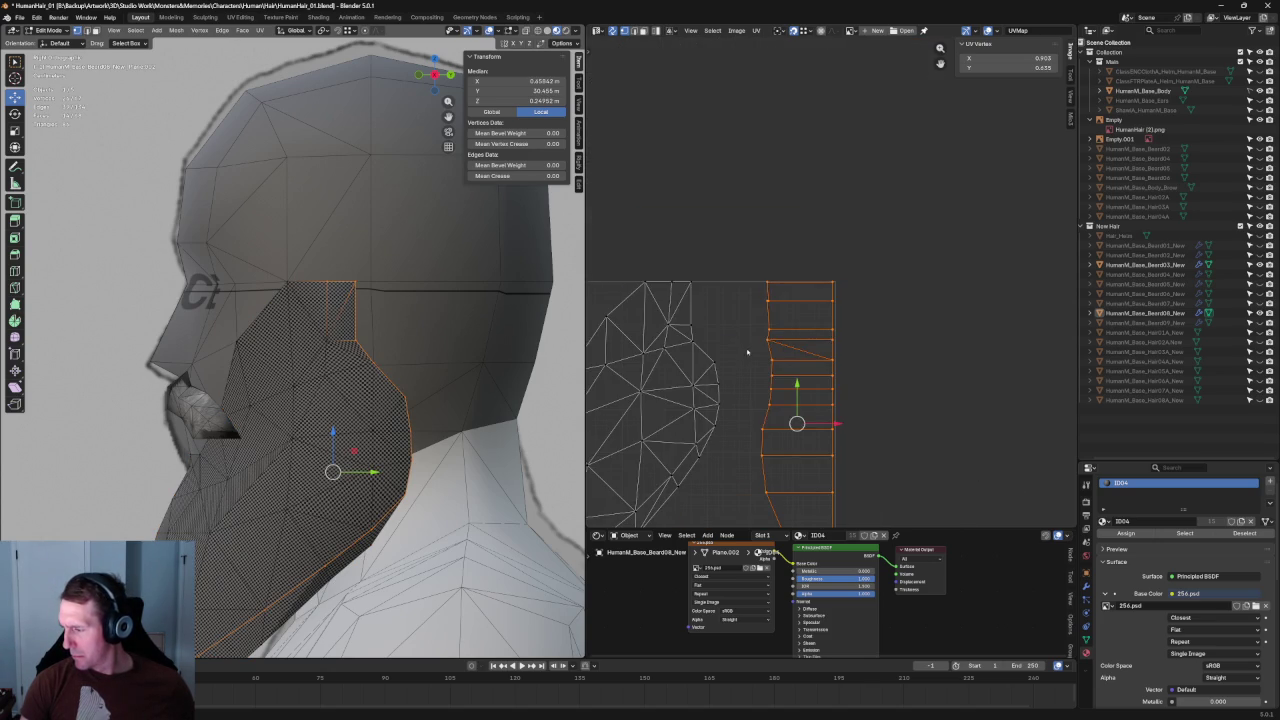
{"action": "left_click_drag", "start_coordinate": [710, 240], "coordinate": [780, 443]}
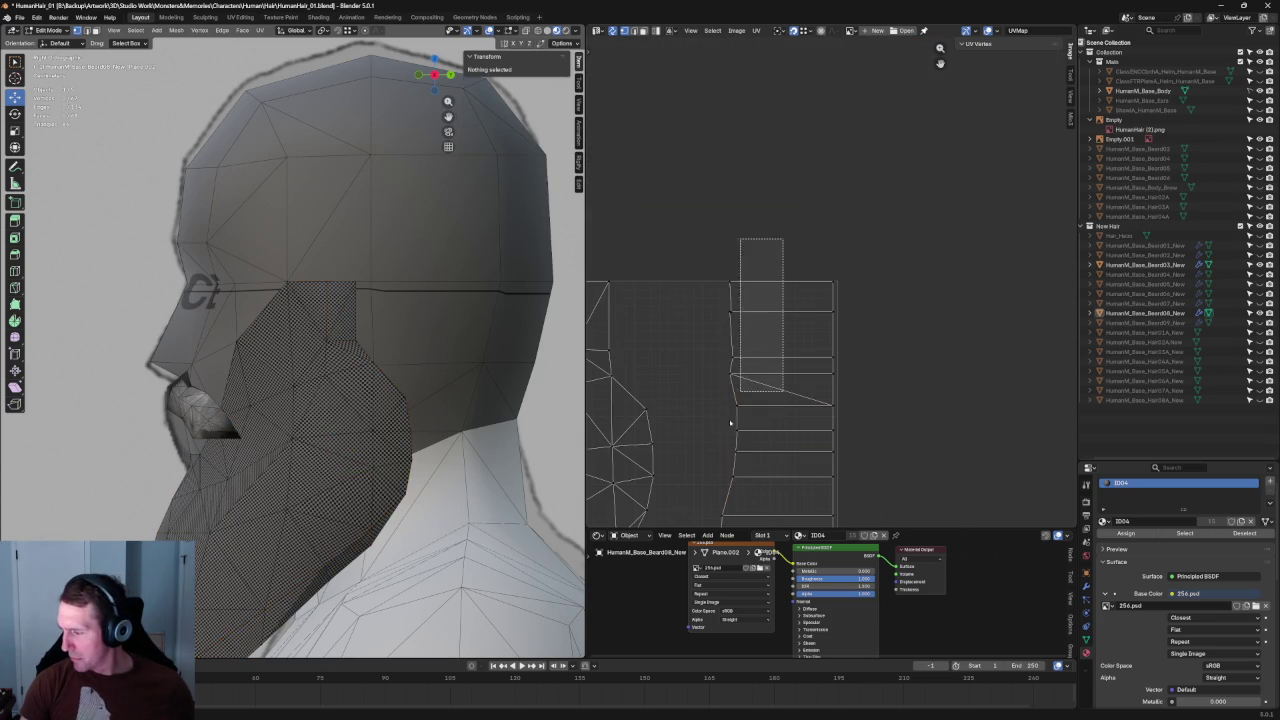
{"action": "key", "text": "shift+w"}
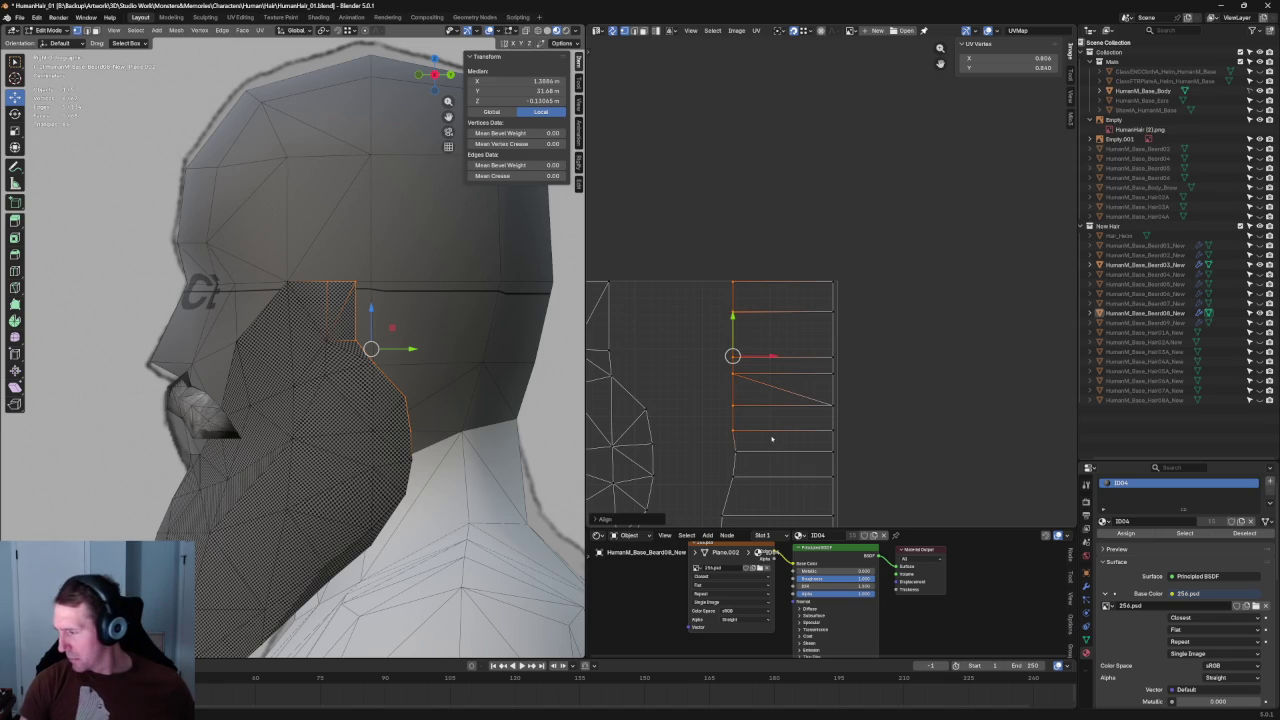
{"action": "left_click_drag", "start_coordinate": [672, 222], "coordinate": [786, 490]}
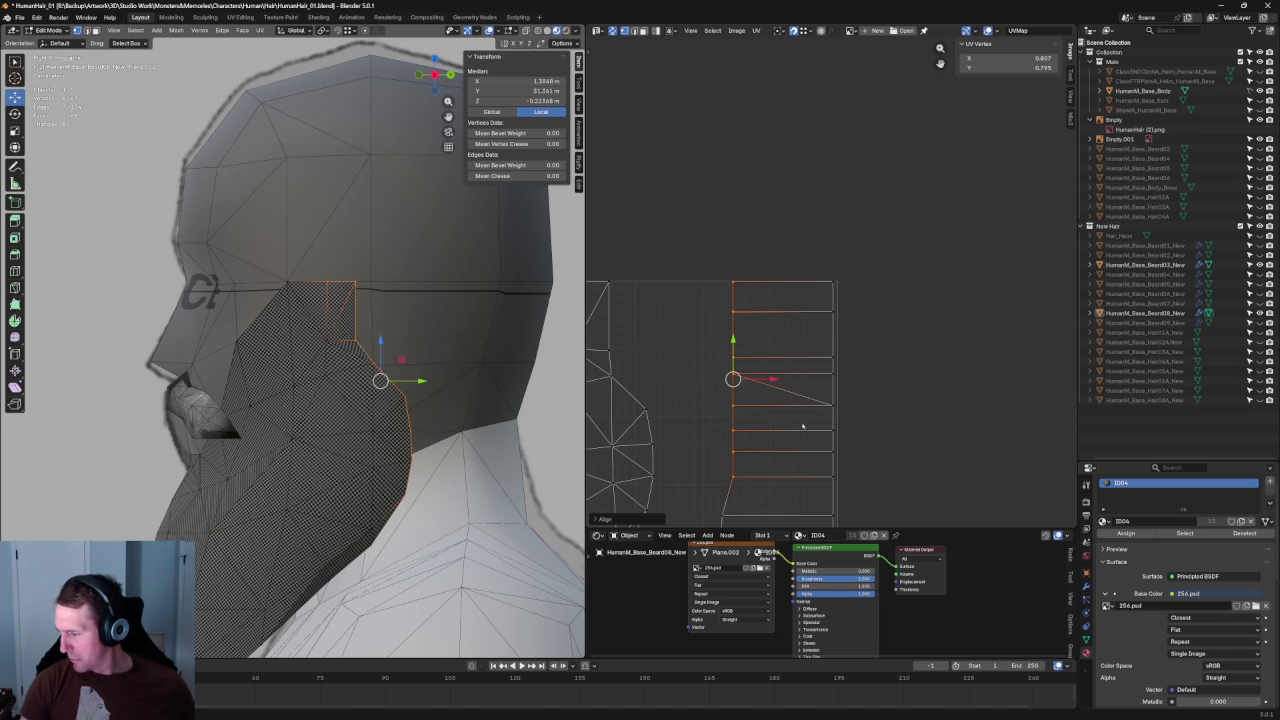
Step: Move the strip's right column into position beside the main island, then orbit around the head
{"action": "left_click", "coordinate": [838, 358]}
{"action": "scroll", "coordinate": [850, 352], "scroll_direction": "down", "scroll_amount": 4}
{"action": "left_click_drag", "start_coordinate": [918, 231], "coordinate": [820, 492]}
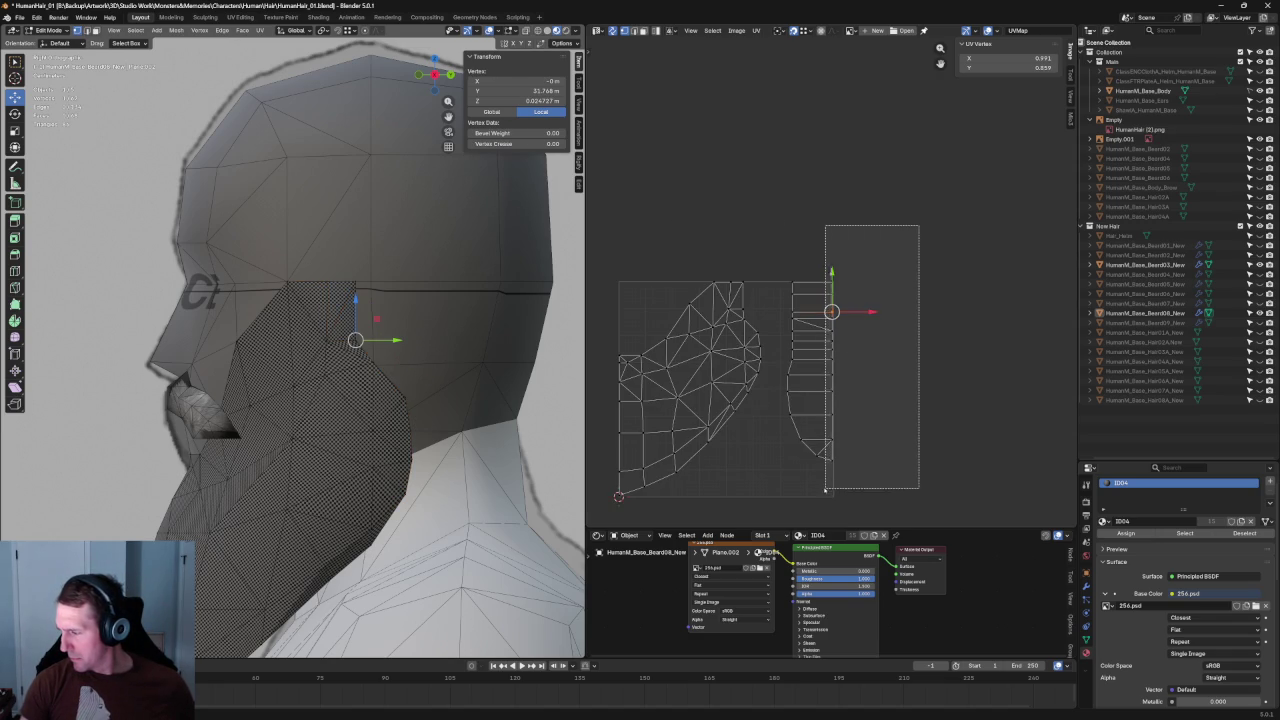
{"action": "left_click", "coordinate": [926, 252]}
{"action": "left_click_drag", "start_coordinate": [945, 238], "coordinate": [772, 514]}
{"action": "scroll", "coordinate": [834, 257], "scroll_direction": "up", "scroll_amount": 3}
{"action": "scroll", "coordinate": [834, 257], "scroll_direction": "up", "scroll_amount": 3}
{"action": "key", "text": "g"}
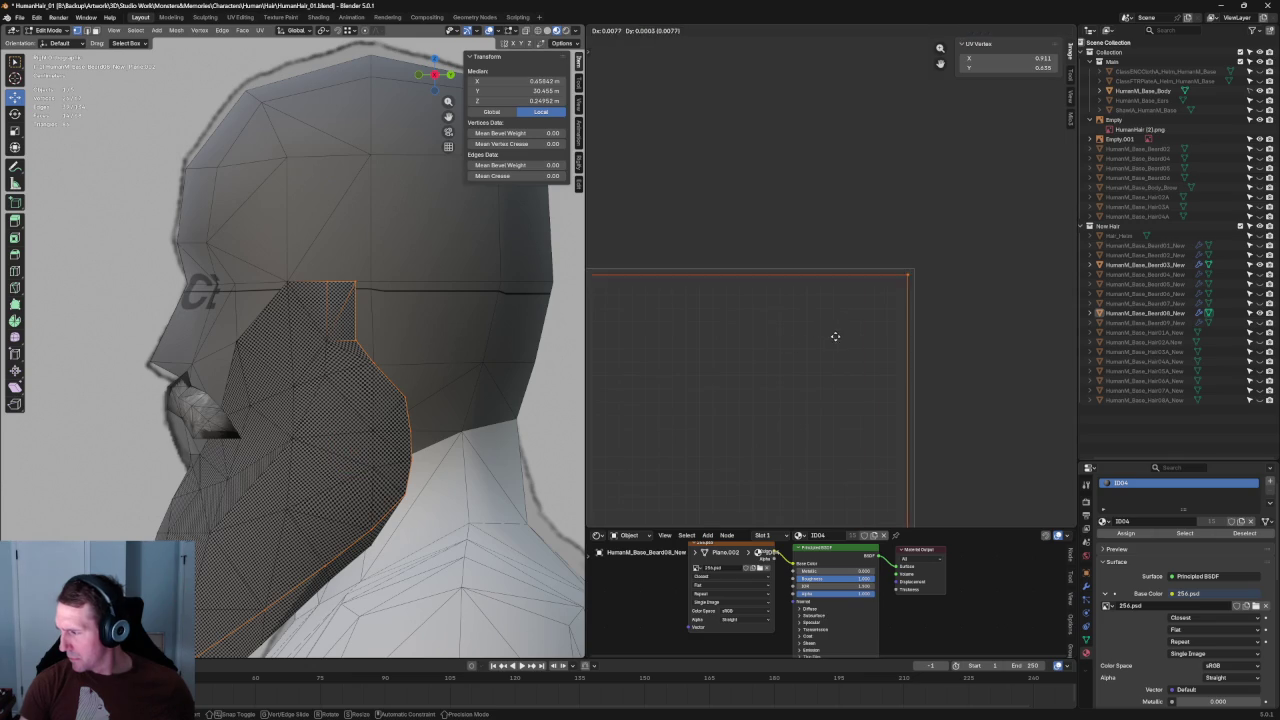
{"action": "left_click", "coordinate": [835, 335]}
{"action": "scroll", "coordinate": [845, 335], "scroll_direction": "down", "scroll_amount": 5}
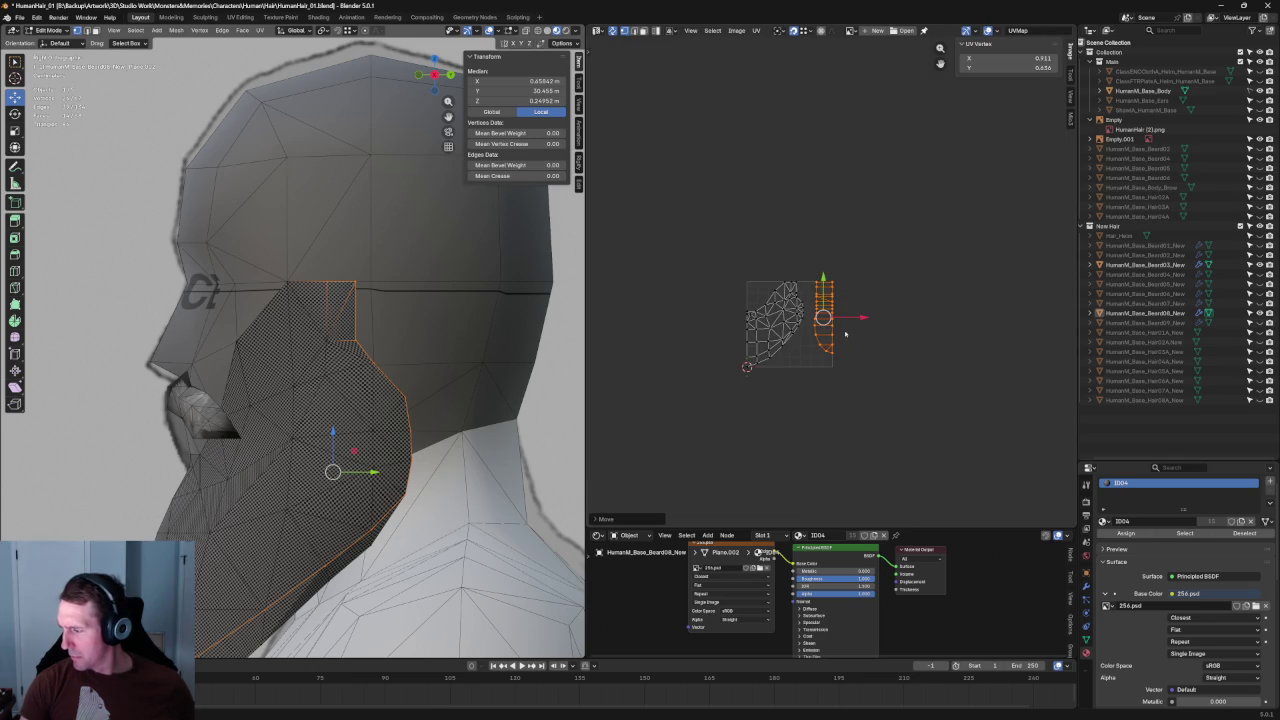
{"action": "left_click", "coordinate": [907, 325]}
{"action": "scroll", "coordinate": [840, 360], "scroll_direction": "up", "scroll_amount": 2}
{"action": "scroll", "coordinate": [850, 355], "scroll_direction": "up", "scroll_amount": 1}
{"action": "scroll", "coordinate": [867, 348], "scroll_direction": "up", "scroll_amount": 2}
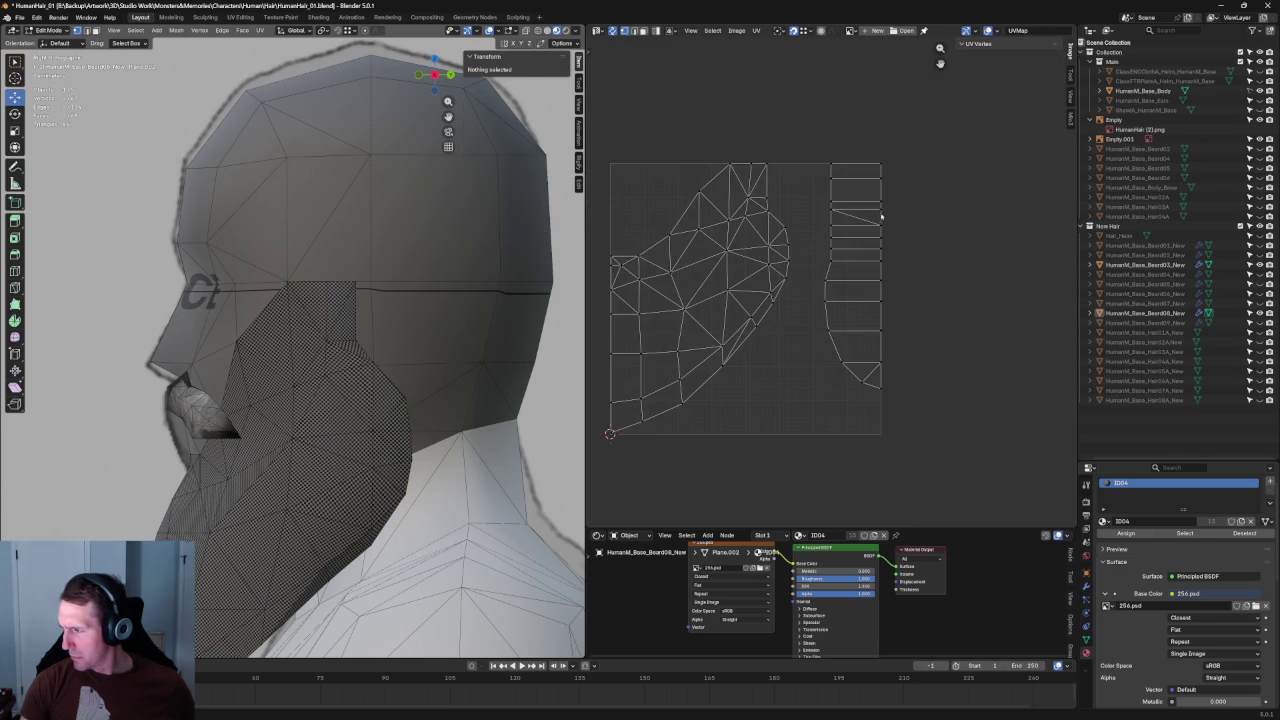
{"action": "mouse_move", "coordinate": [506, 341]}
{"action": "middle_mouse_down"}
{"action": "mouse_move", "coordinate": [469, 346]}
{"action": "mouse_move", "coordinate": [466, 323]}
{"action": "middle_mouse_up"}
Step: Select the side strip island and scale it up to span the UV square's full height
{"action": "scroll", "coordinate": [466, 323], "scroll_direction": "up", "scroll_amount": 3}
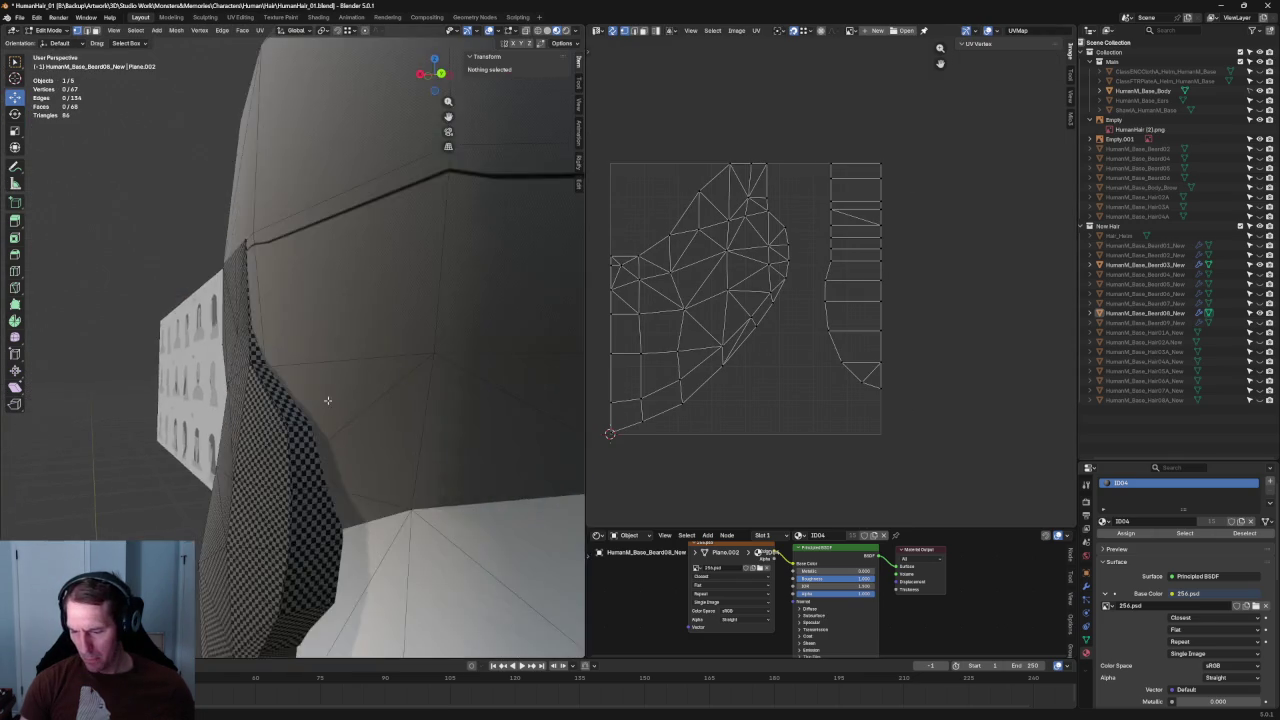
{"action": "middle_click_drag", "start_coordinate": [323, 400], "coordinate": [297, 375]}
{"action": "key", "text": "l"}
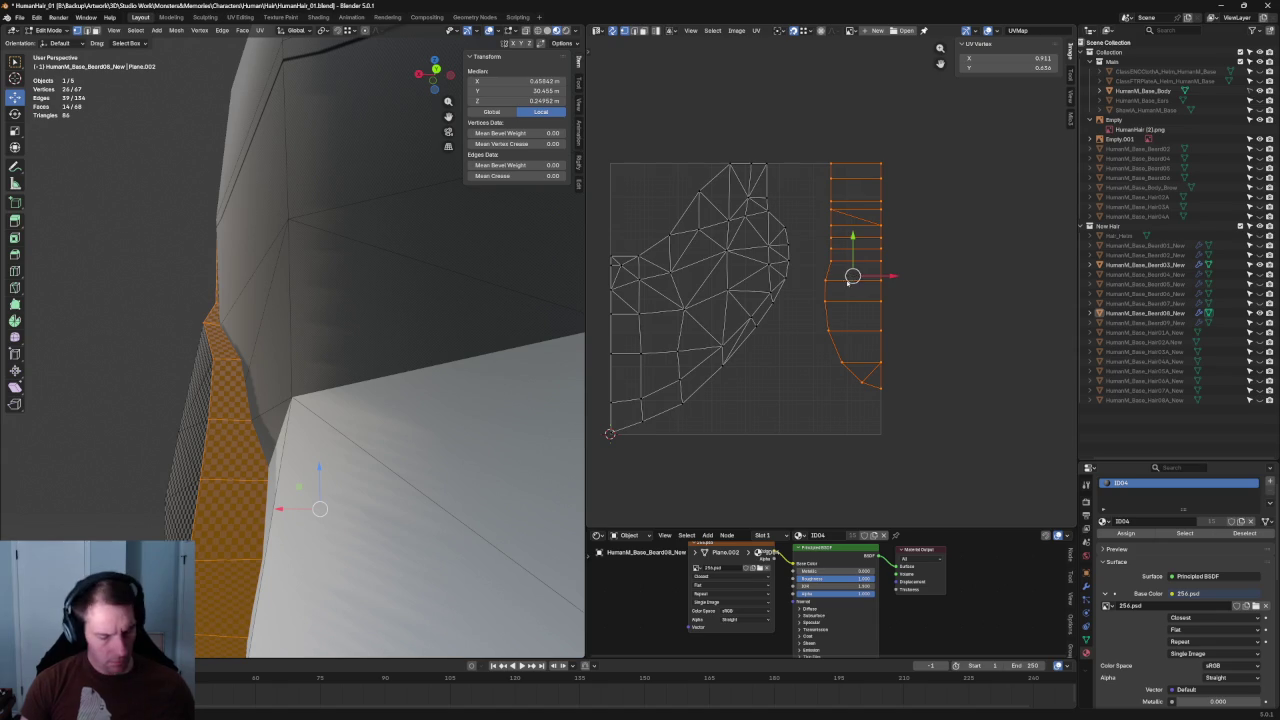
{"action": "left_click_drag", "start_coordinate": [825, 388], "coordinate": [778, 425]}
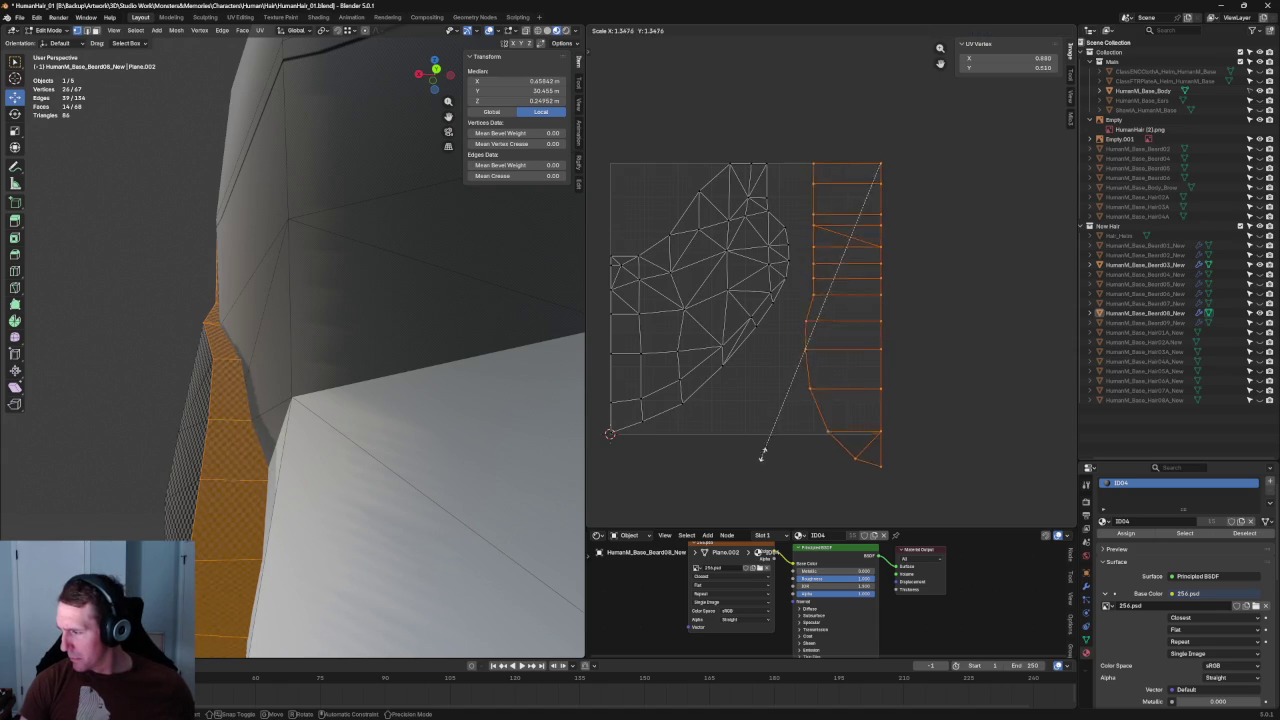
{"action": "left_click", "coordinate": [775, 420]}
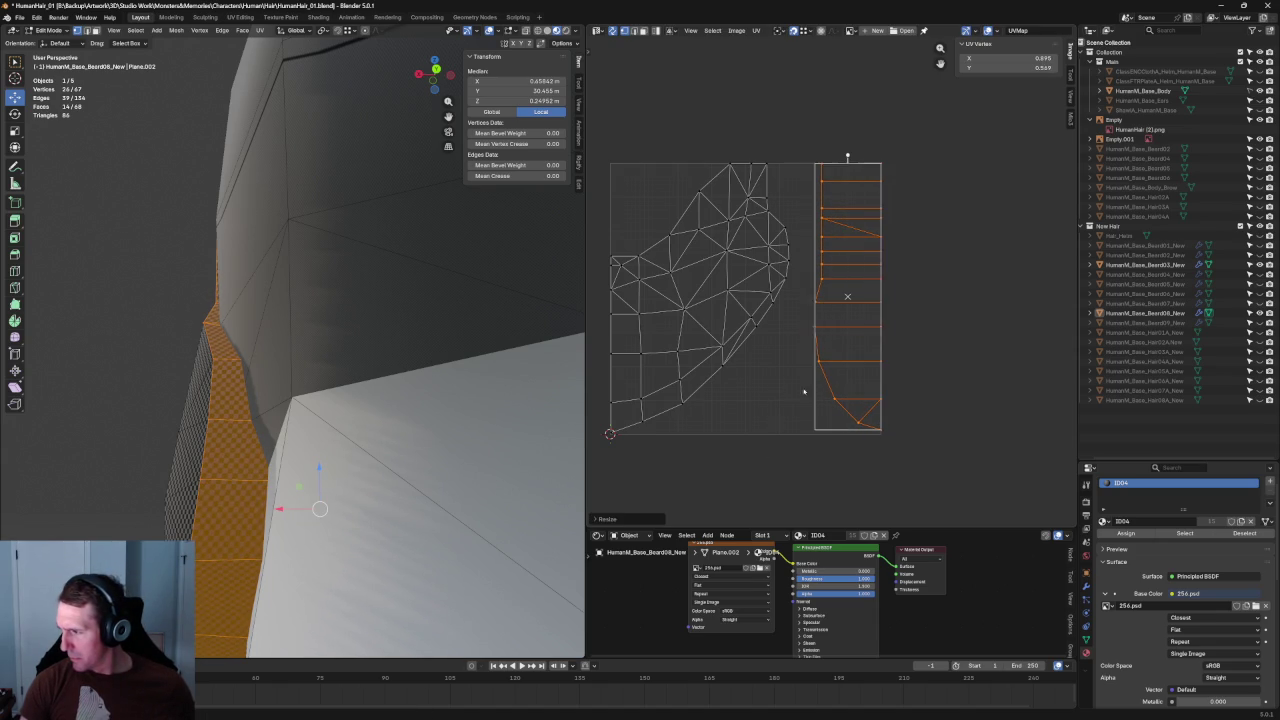
Step: Deselect everything and orbit around to view the beard from the front
{"action": "scroll", "coordinate": [888, 299], "scroll_direction": "up", "scroll_amount": 2}
{"action": "scroll", "coordinate": [857, 300], "scroll_direction": "up", "scroll_amount": 2}
{"action": "scroll", "coordinate": [846, 291], "scroll_direction": "up", "scroll_amount": 2}
{"action": "scroll", "coordinate": [866, 243], "scroll_direction": "up", "scroll_amount": 2}
{"action": "scroll", "coordinate": [843, 400], "scroll_direction": "down", "scroll_amount": 1}
{"action": "scroll", "coordinate": [834, 412], "scroll_direction": "down", "scroll_amount": 1}
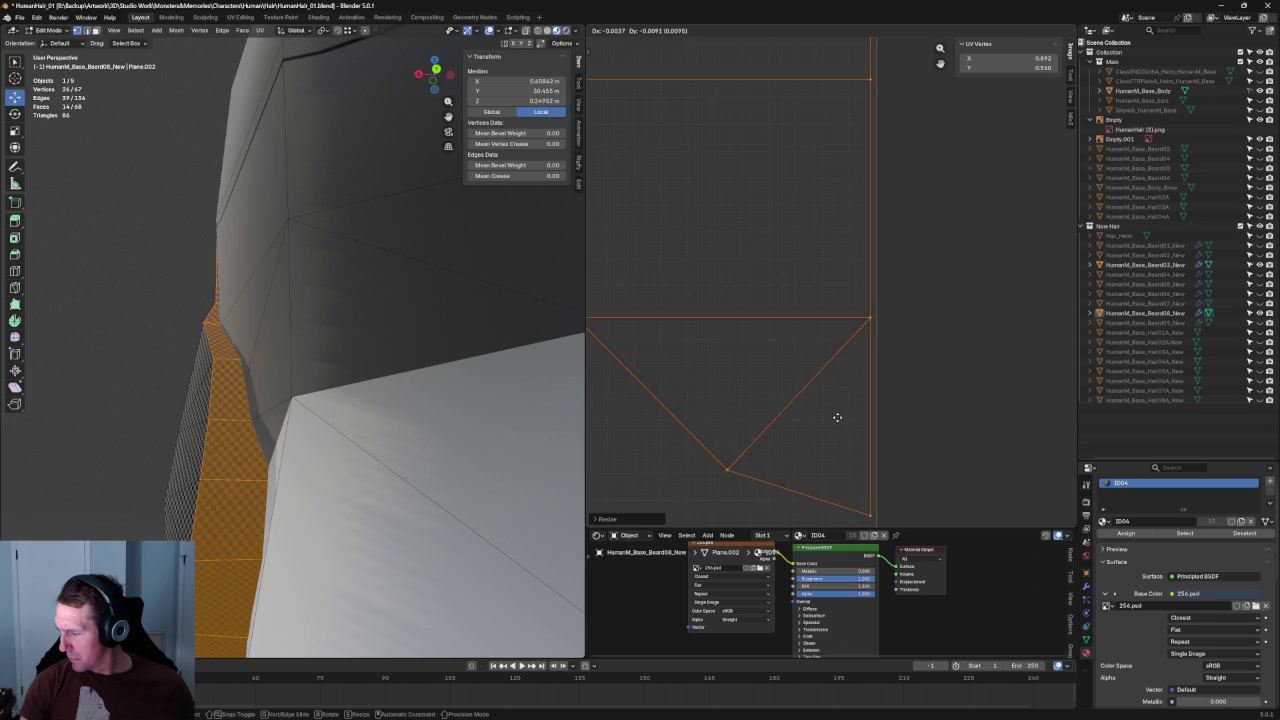
{"action": "scroll", "coordinate": [875, 380], "scroll_direction": "down", "scroll_amount": 3}
{"action": "scroll", "coordinate": [895, 320], "scroll_direction": "down", "scroll_amount": 2}
{"action": "key", "text": "alt+a"}
{"action": "scroll", "coordinate": [869, 278], "scroll_direction": "up", "scroll_amount": 4}
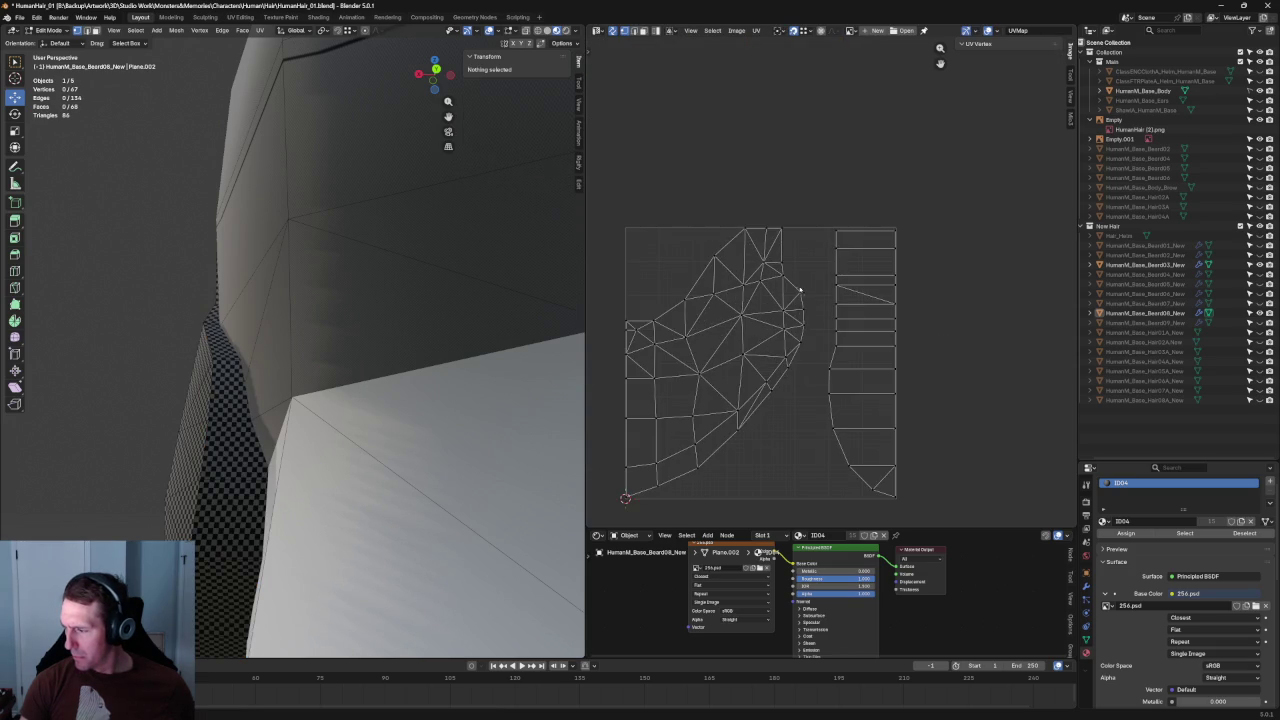
{"action": "scroll", "coordinate": [800, 290], "scroll_direction": "down", "scroll_amount": 3}
{"action": "scroll", "coordinate": [800, 290], "scroll_direction": "down", "scroll_amount": 2}
{"action": "scroll", "coordinate": [643, 329], "scroll_direction": "up", "scroll_amount": 5}
{"action": "scroll", "coordinate": [290, 350], "scroll_direction": "down", "scroll_amount": 5}
{"action": "mouse_move", "coordinate": [290, 350]}
{"action": "middle_mouse_down"}
{"action": "mouse_move", "coordinate": [464, 350]}
{"action": "mouse_move", "coordinate": [350, 367]}
{"action": "middle_mouse_up"}
{"action": "scroll", "coordinate": [464, 350], "scroll_direction": "up", "scroll_amount": 3}
{"action": "scroll", "coordinate": [350, 367], "scroll_direction": "up", "scroll_amount": 2}
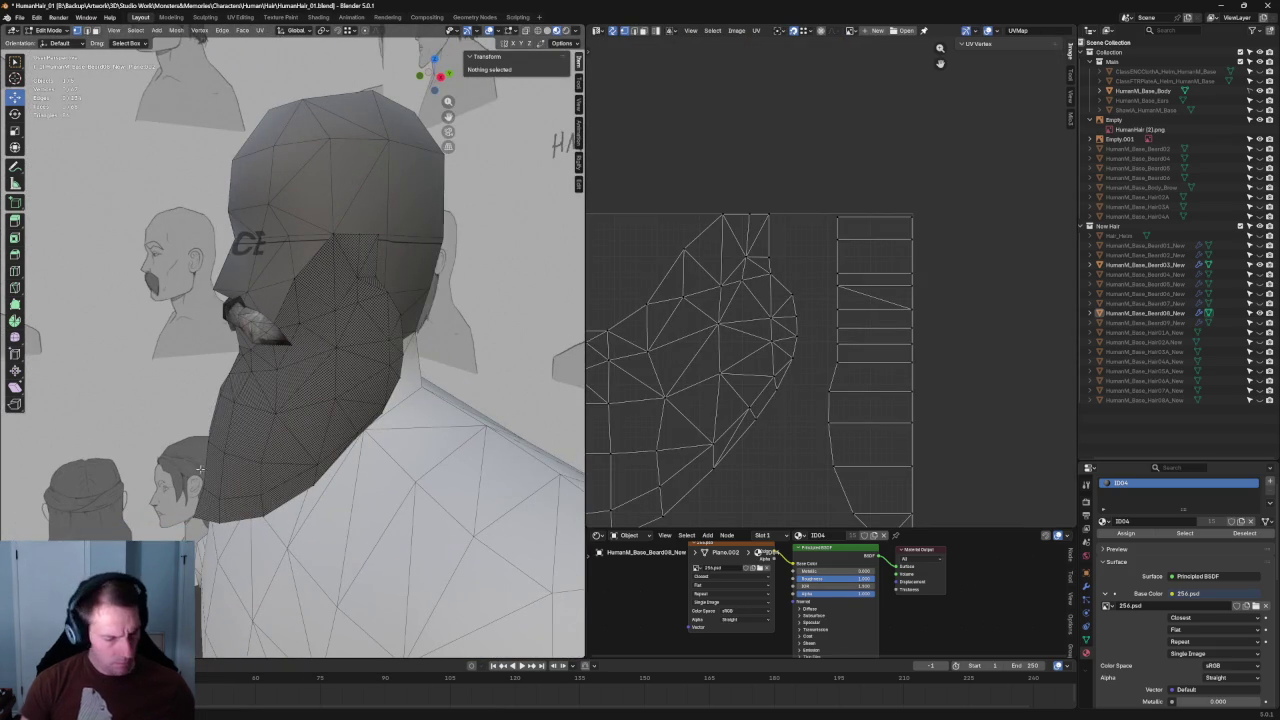
Step: Return to Object Mode, hide the current beard and show the longer checkered beard
{"action": "key", "text": "Tab"}
{"action": "scroll", "coordinate": [807, 364], "scroll_direction": "down", "scroll_amount": 1}
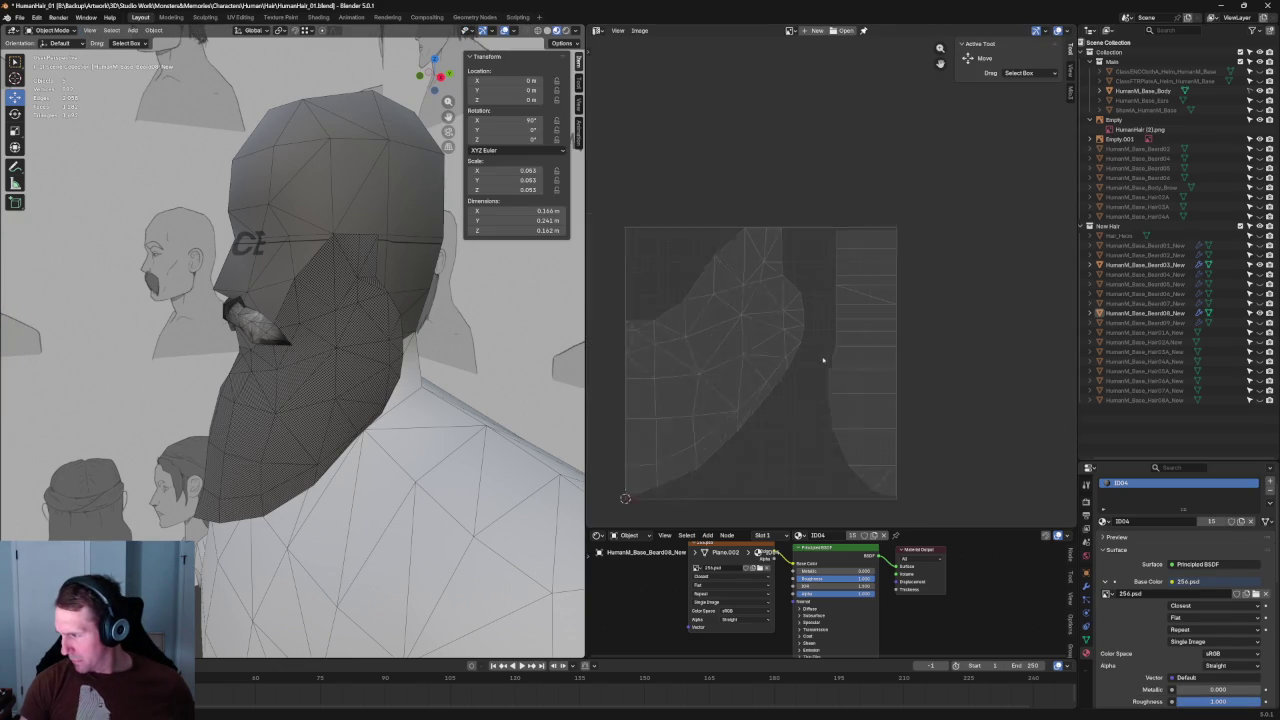
{"action": "scroll", "coordinate": [807, 364], "scroll_direction": "down", "scroll_amount": 3}
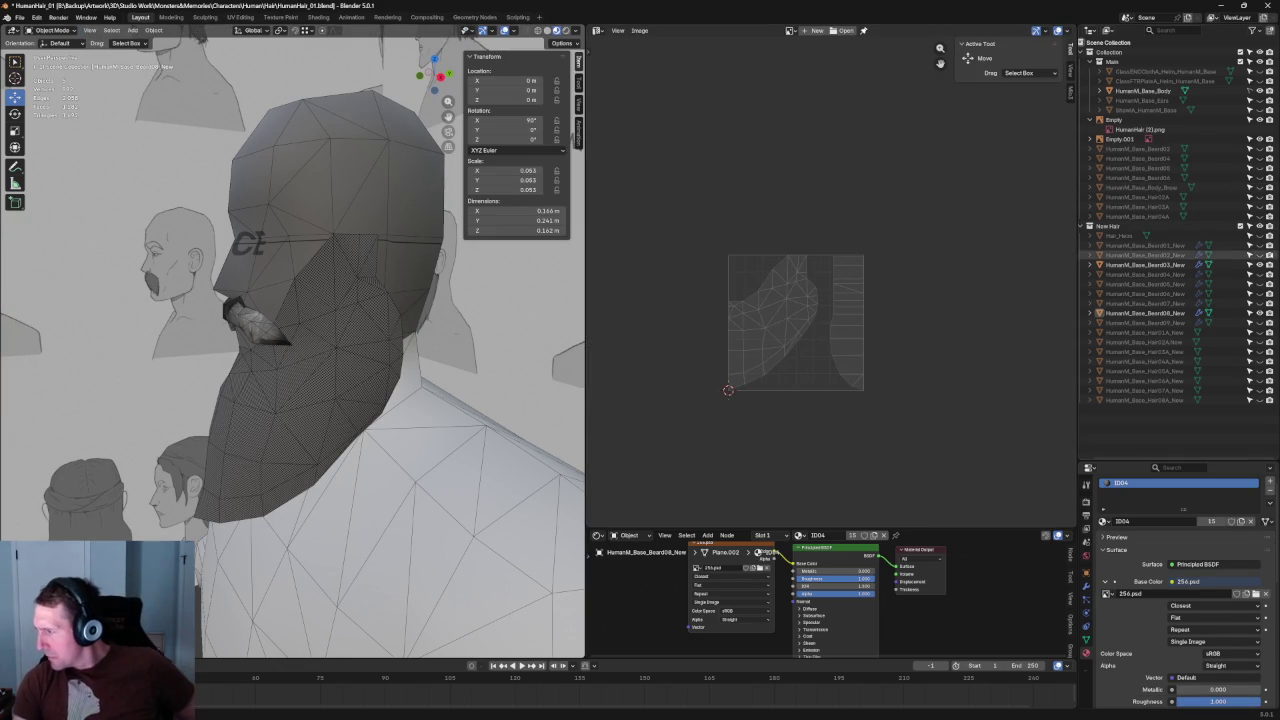
{"action": "left_click", "coordinate": [1259, 313]}
{"action": "left_click", "coordinate": [1259, 323]}
Step: Put HumanM_Base_Beard09_New into Edit Mode and box-select its whole UV island
{"action": "middle_click_drag", "start_coordinate": [330, 320], "coordinate": [314, 293]}
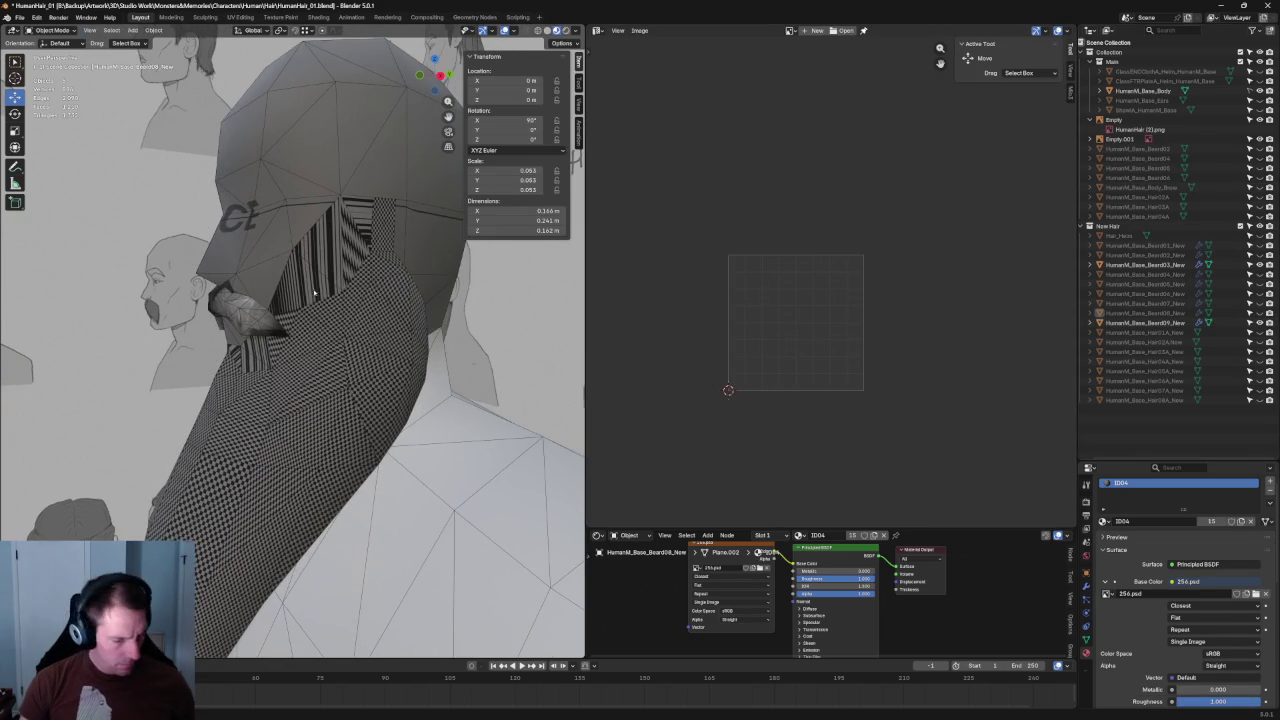
{"action": "left_click", "coordinate": [345, 292]}
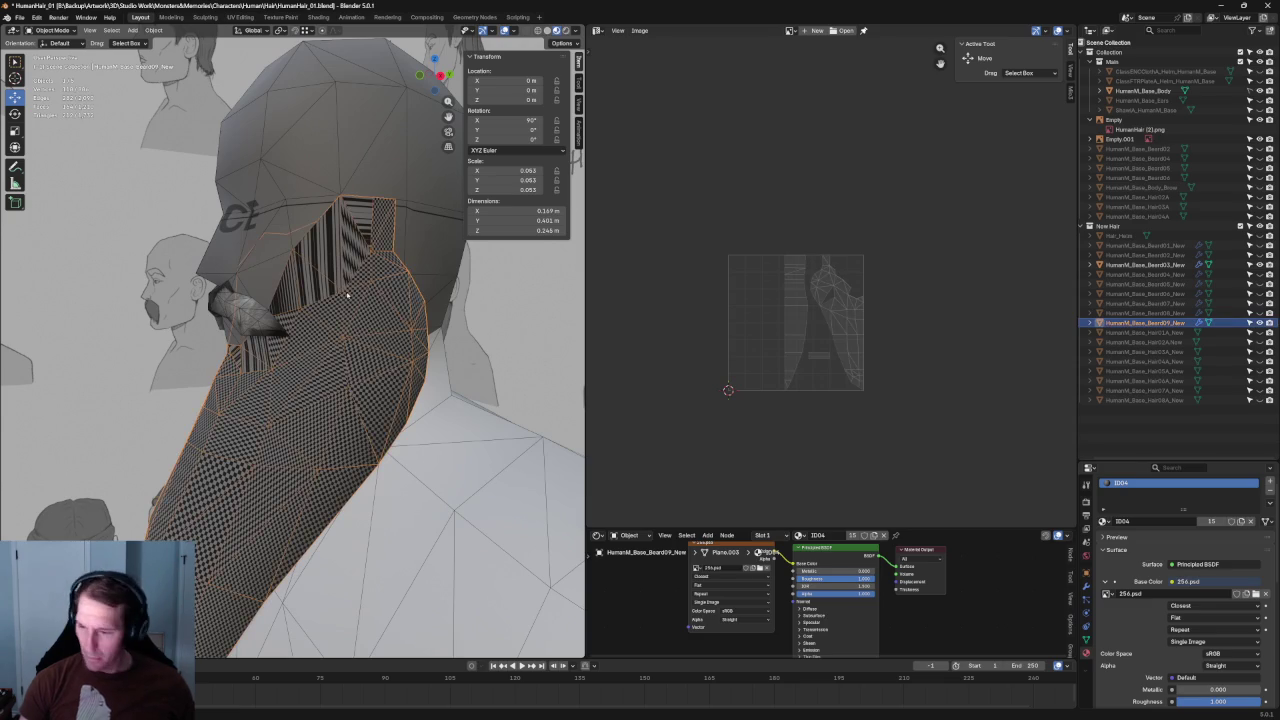
{"action": "key", "text": "Tab"}
{"action": "scroll", "coordinate": [854, 271], "scroll_direction": "up", "scroll_amount": 2}
{"action": "scroll", "coordinate": [874, 288], "scroll_direction": "up", "scroll_amount": 3}
{"action": "scroll", "coordinate": [874, 288], "scroll_direction": "up", "scroll_amount": 2}
{"action": "mouse_move", "coordinate": [908, 224]}
{"action": "left_mouse_down"}
{"action": "mouse_move", "coordinate": [753, 377]}
{"action": "mouse_move", "coordinate": [765, 373]}
{"action": "left_mouse_up"}
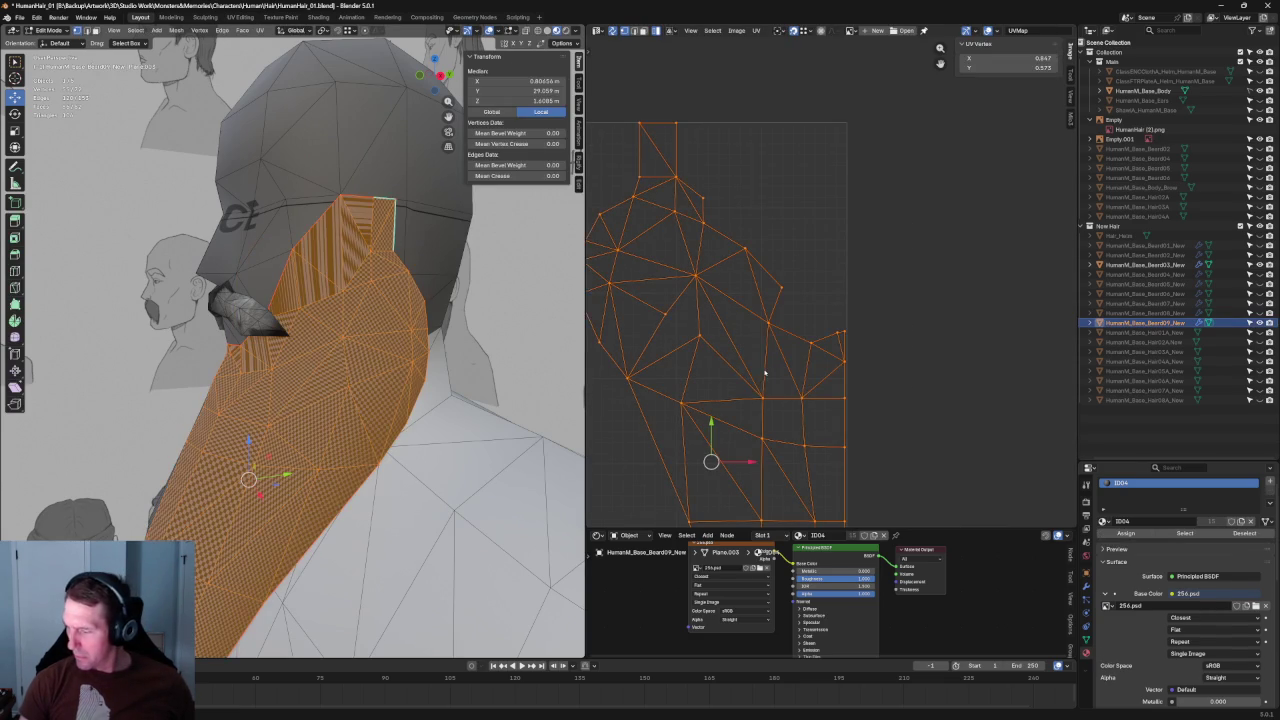
Step: Try re-unwrapping the right-side and upper-middle UV vertices, then undo the result
{"action": "left_click", "coordinate": [929, 177]}
{"action": "left_click_drag", "start_coordinate": [929, 177], "coordinate": [766, 434]}
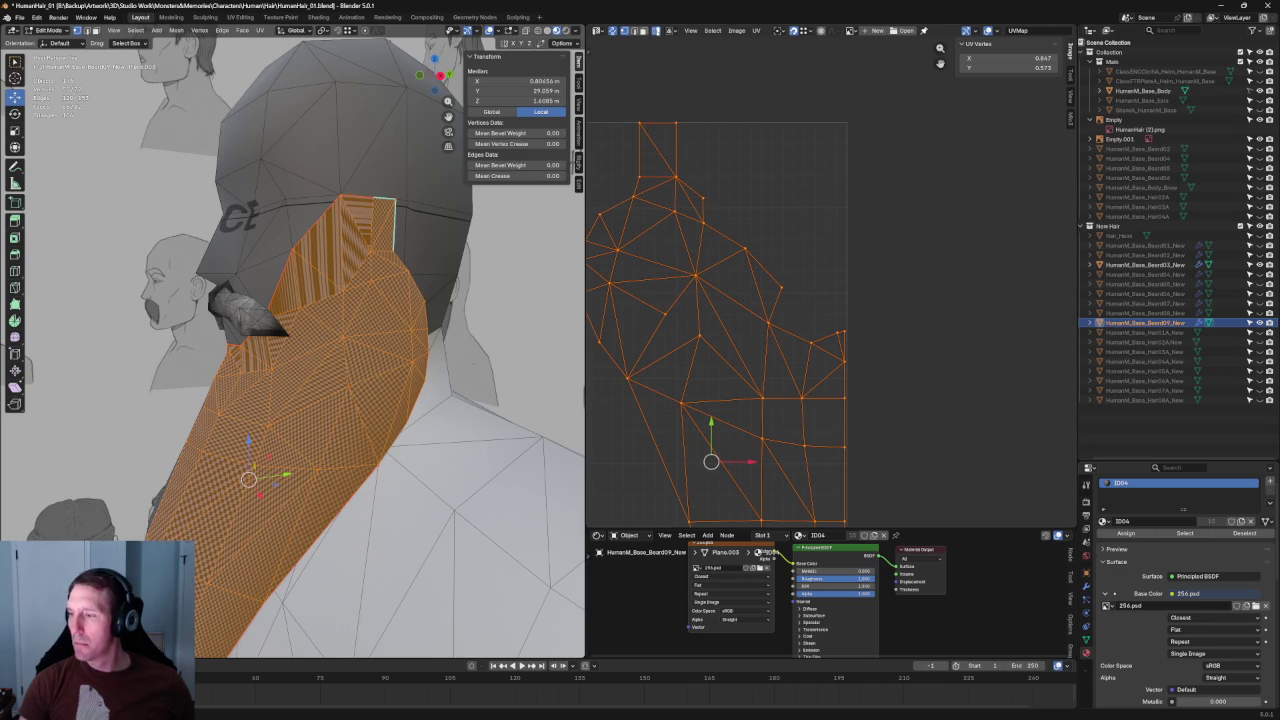
{"action": "left_click", "coordinate": [862, 157]}
{"action": "left_click_drag", "start_coordinate": [924, 230], "coordinate": [760, 368]}
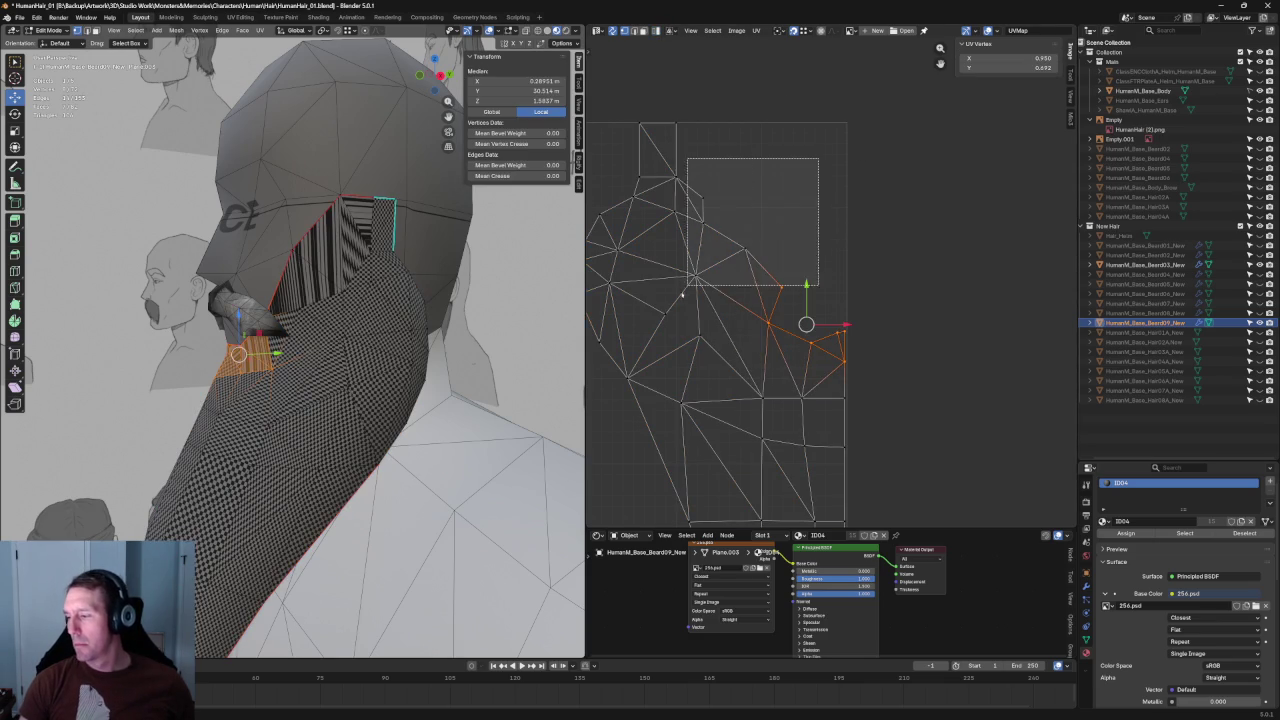
{"action": "left_click_drag", "start_coordinate": [823, 157], "coordinate": [686, 286], "text": "shift"}
{"action": "key", "text": "u"}
{"action": "left_click", "coordinate": [733, 217]}
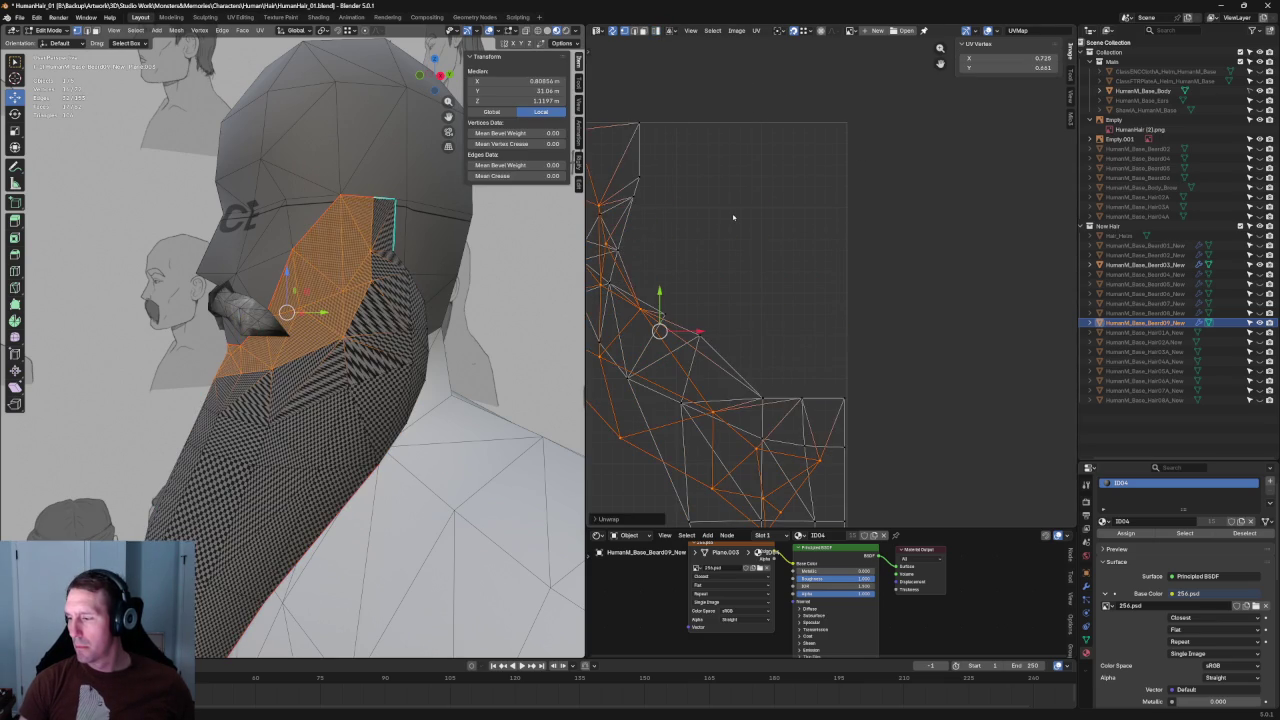
{"action": "key", "text": "ctrl+z"}
{"action": "scroll", "coordinate": [764, 209], "scroll_direction": "down", "scroll_amount": 3}
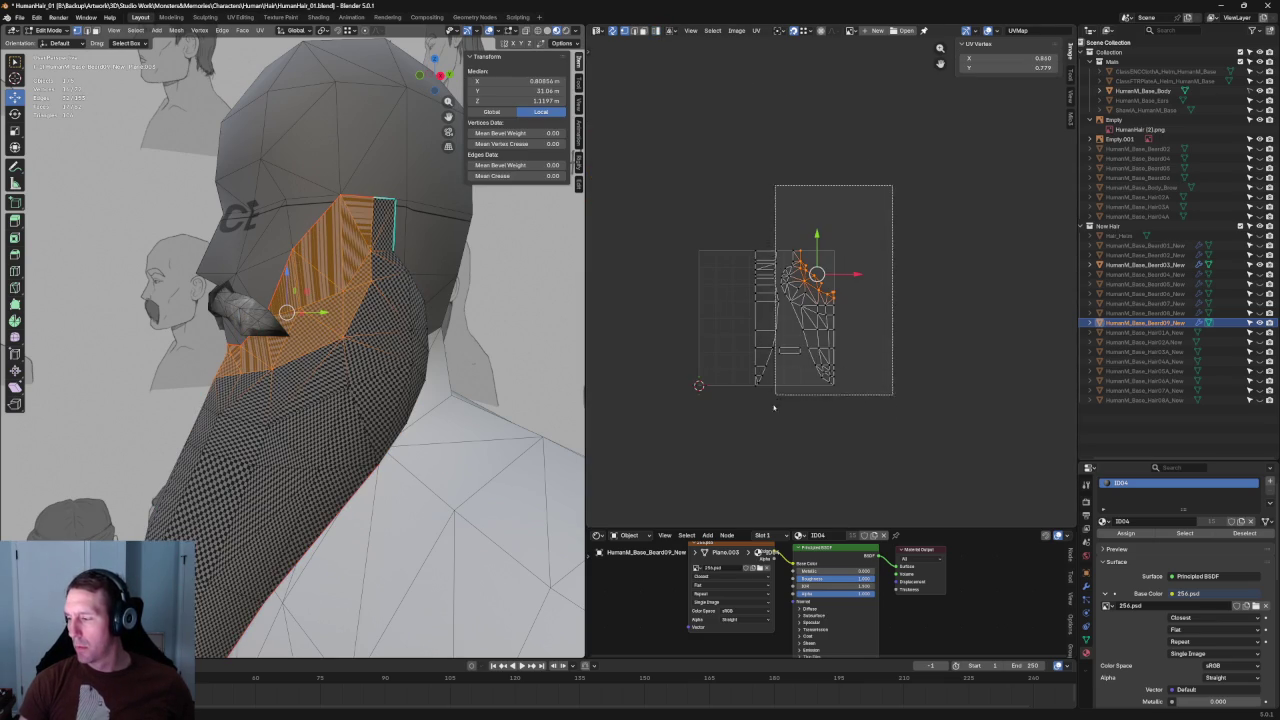
Step: Select the whole beard, mirror its UV layout, then clear the selection
{"action": "key", "text": "a"}
{"action": "key", "text": "u"}
{"action": "left_click", "coordinate": [782, 384]}
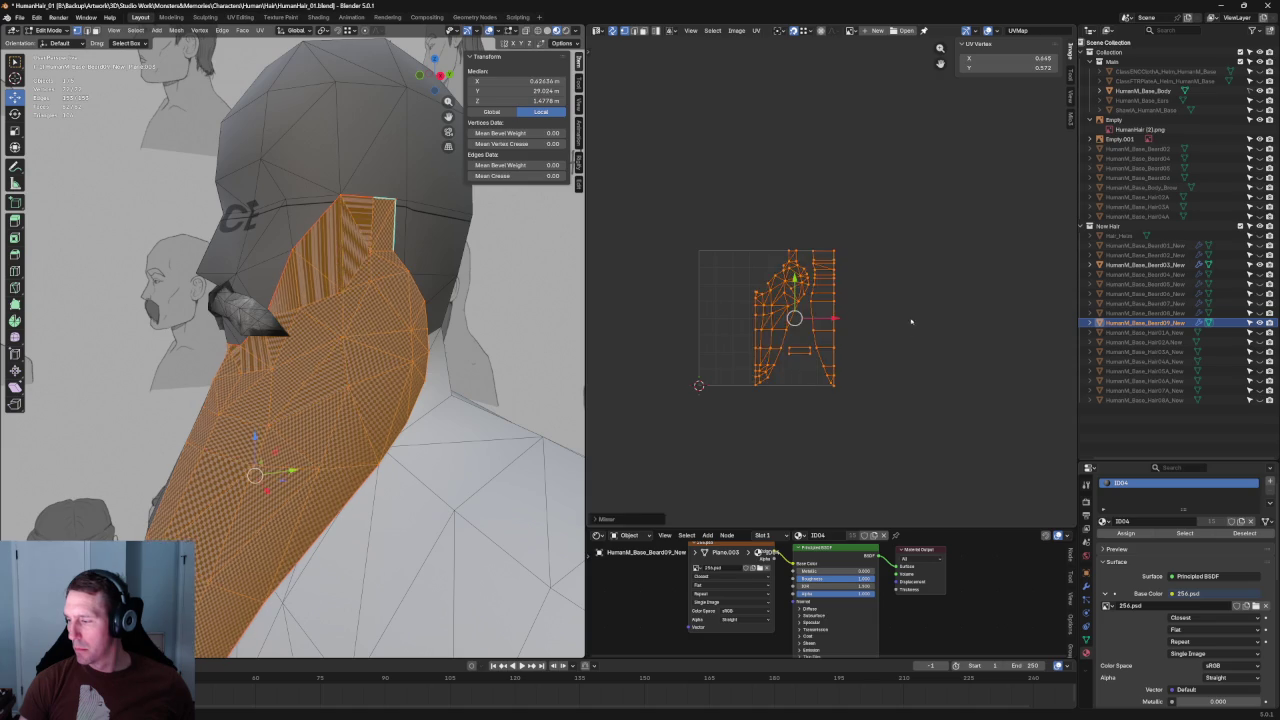
{"action": "key", "text": "alt+a"}
{"action": "scroll", "coordinate": [780, 320], "scroll_direction": "up", "scroll_amount": 3}
Step: Box-select the upper cheek UV faces and re-unwrap them
{"action": "mouse_move", "coordinate": [670, 180]}
{"action": "left_mouse_down"}
{"action": "mouse_move", "coordinate": [838, 401]}
{"action": "mouse_move", "coordinate": [843, 362]}
{"action": "left_mouse_up"}
{"action": "left_click_drag", "start_coordinate": [690, 322], "coordinate": [840, 397], "text": "shift"}
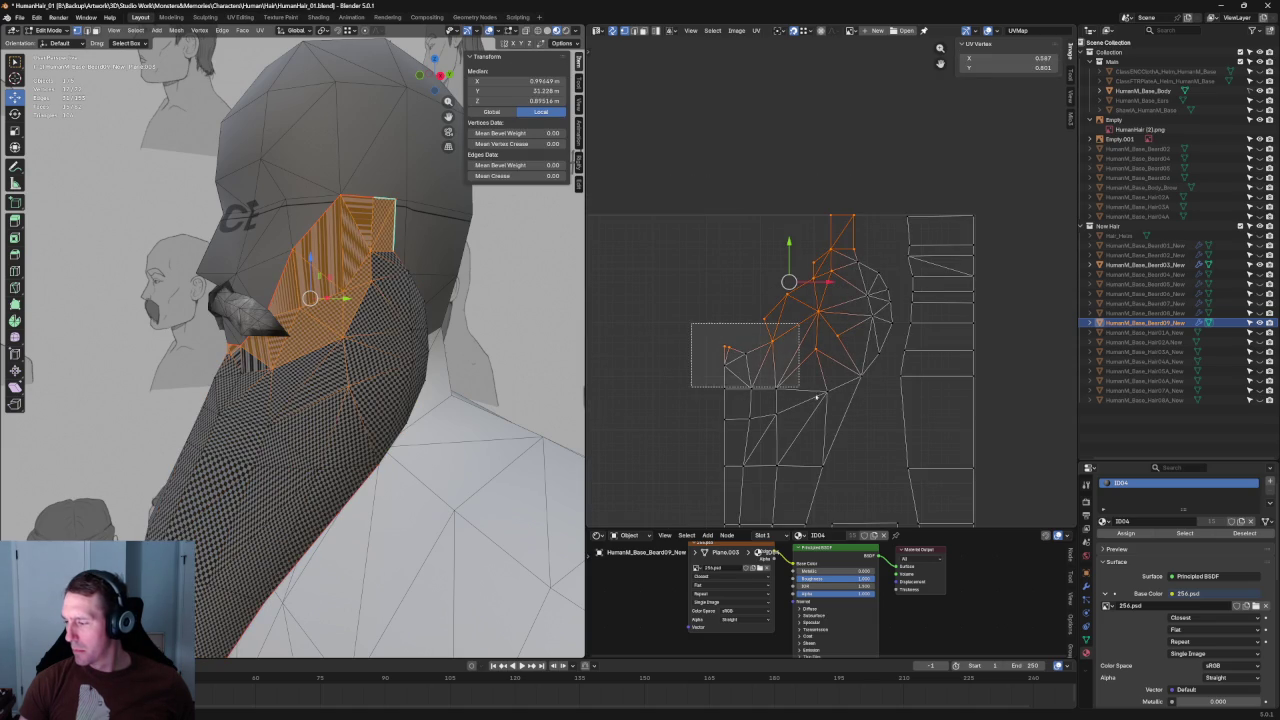
{"action": "left_click", "coordinate": [842, 232], "text": "shift"}
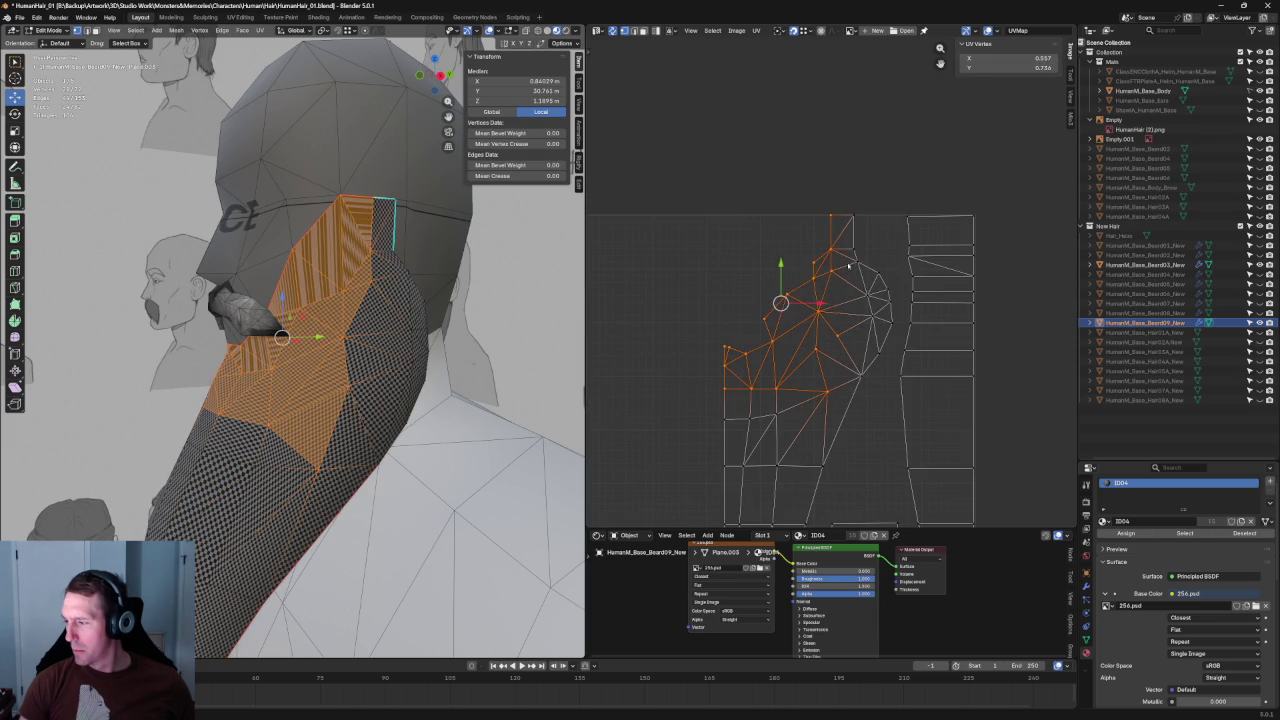
{"action": "key", "text": "u"}
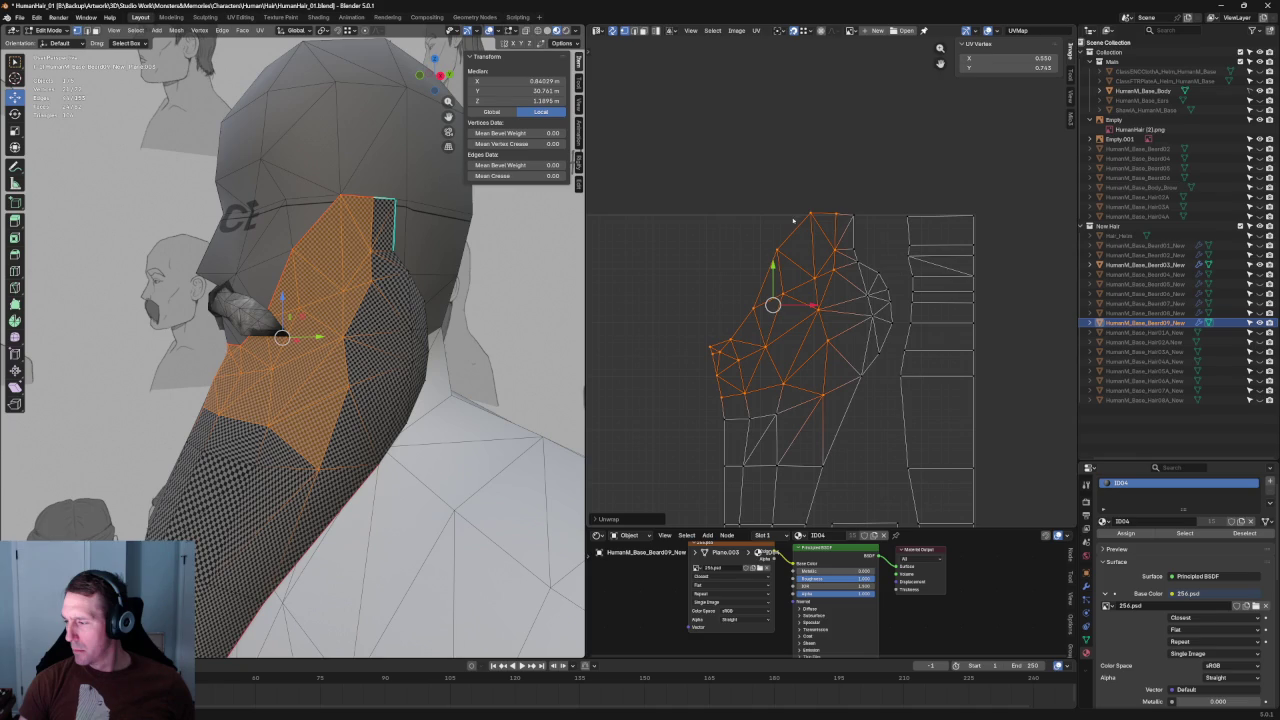
{"action": "middle_click_drag", "start_coordinate": [848, 220], "coordinate": [820, 186]}
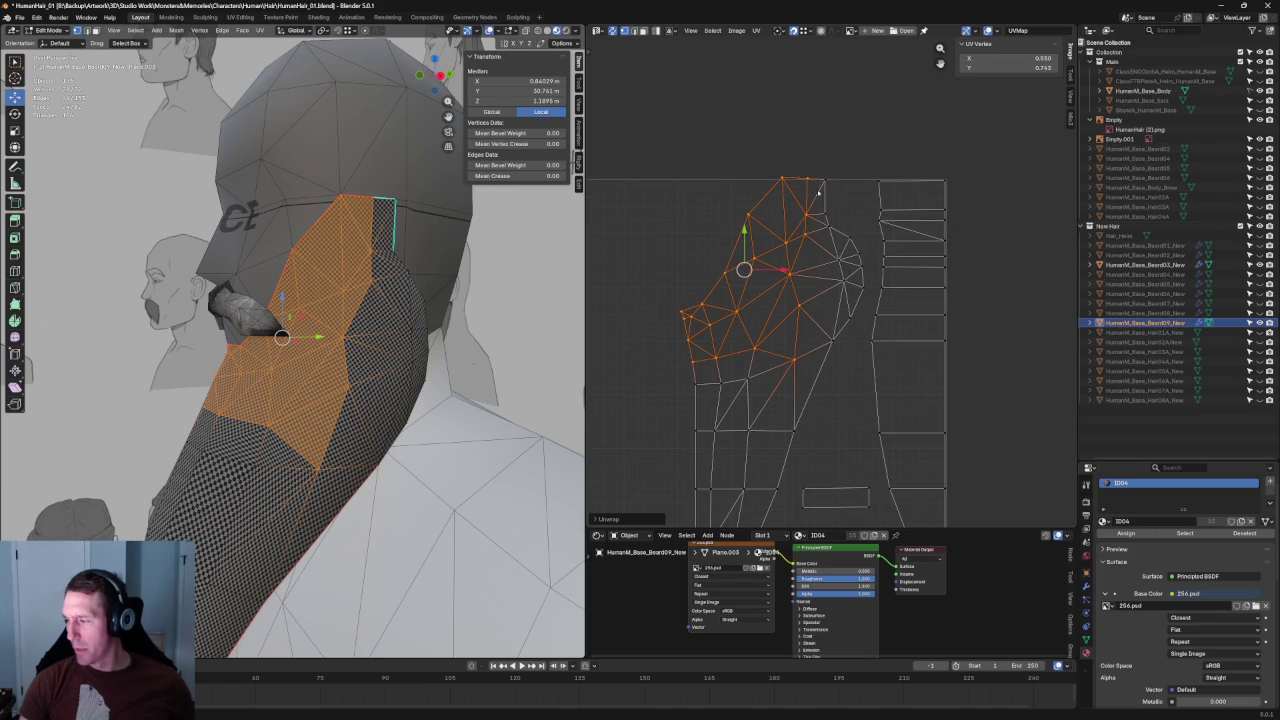
{"action": "left_click", "coordinate": [855, 168]}
{"action": "left_click_drag", "start_coordinate": [858, 158], "coordinate": [815, 338]}
{"action": "key", "text": "u"}
{"action": "left_click", "coordinate": [848, 262]}
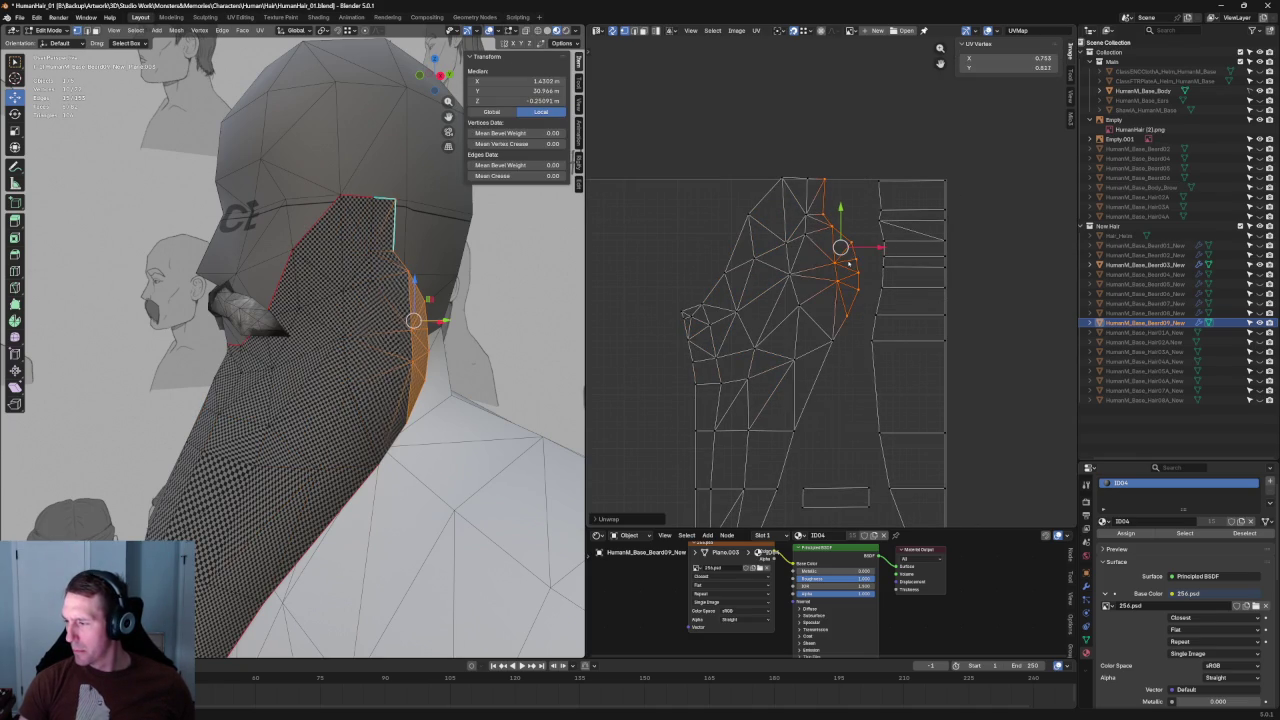
Step: Select a strip of faces along the island's right edge
{"action": "middle_click_drag", "start_coordinate": [848, 262], "coordinate": [873, 152]}
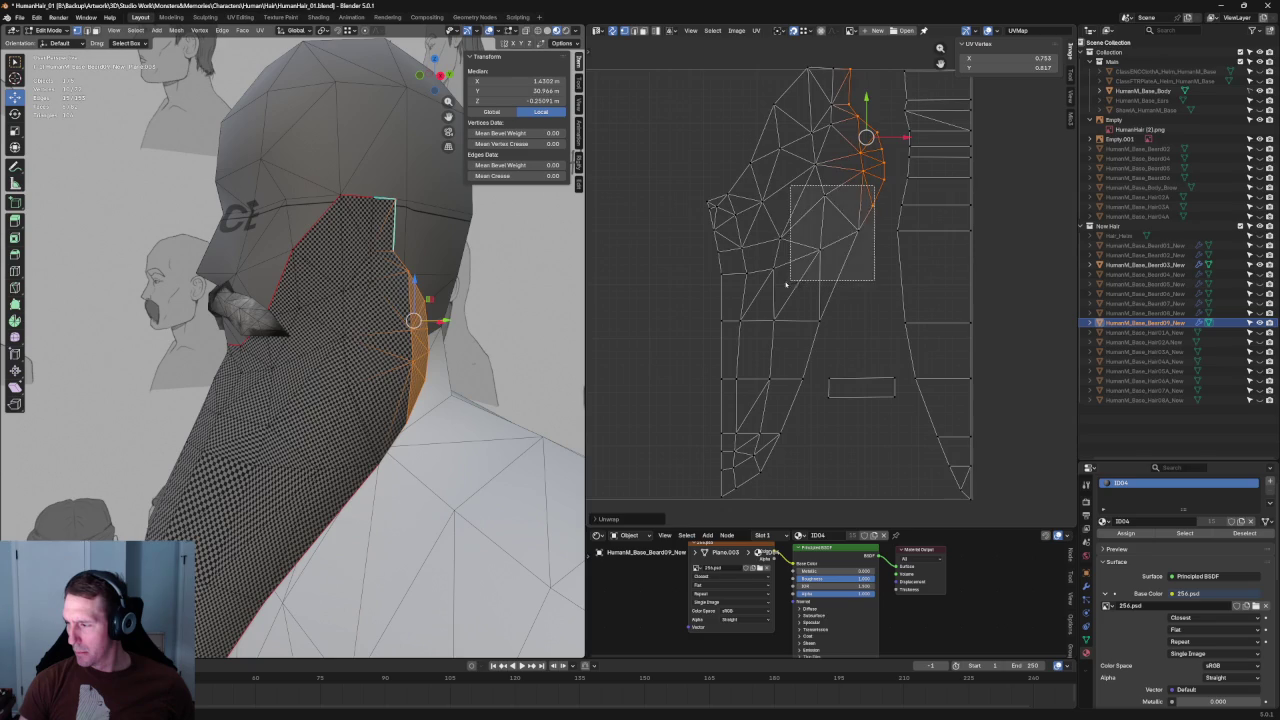
{"action": "left_click", "coordinate": [805, 225]}
{"action": "left_click", "coordinate": [745, 255], "text": "alt"}
Step: Re-unwrap the right-edge face strip and a rectangular block of UV faces
{"action": "key", "text": "u"}
{"action": "left_click", "coordinate": [711, 273]}
{"action": "middle_click_drag", "start_coordinate": [752, 314], "coordinate": [777, 276]}
{"action": "left_click_drag", "start_coordinate": [850, 262], "coordinate": [692, 354]}
{"action": "key", "text": "u"}
{"action": "left_click", "coordinate": [795, 303]}
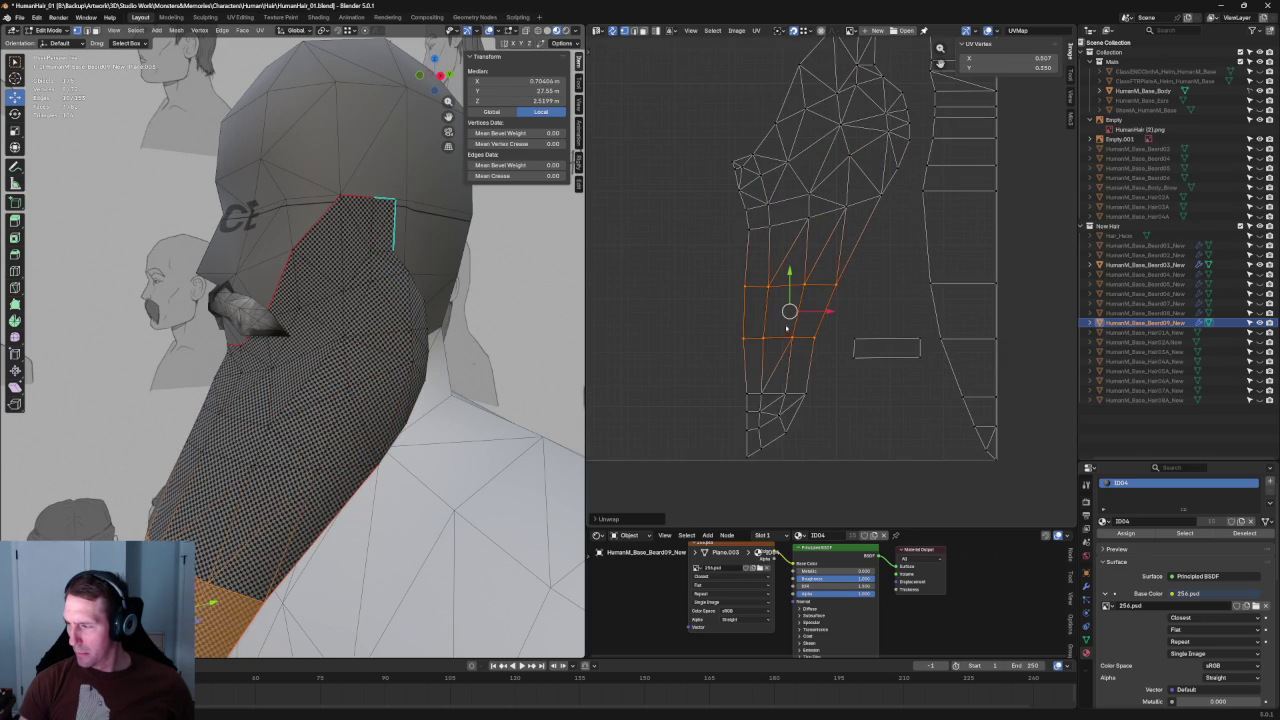
Step: Re-unwrap the lower block of faces, then undo the oversized result and clear the selection
{"action": "left_click_drag", "start_coordinate": [830, 370], "coordinate": [744, 438]}
{"action": "key", "text": "u"}
{"action": "left_click", "coordinate": [733, 439]}
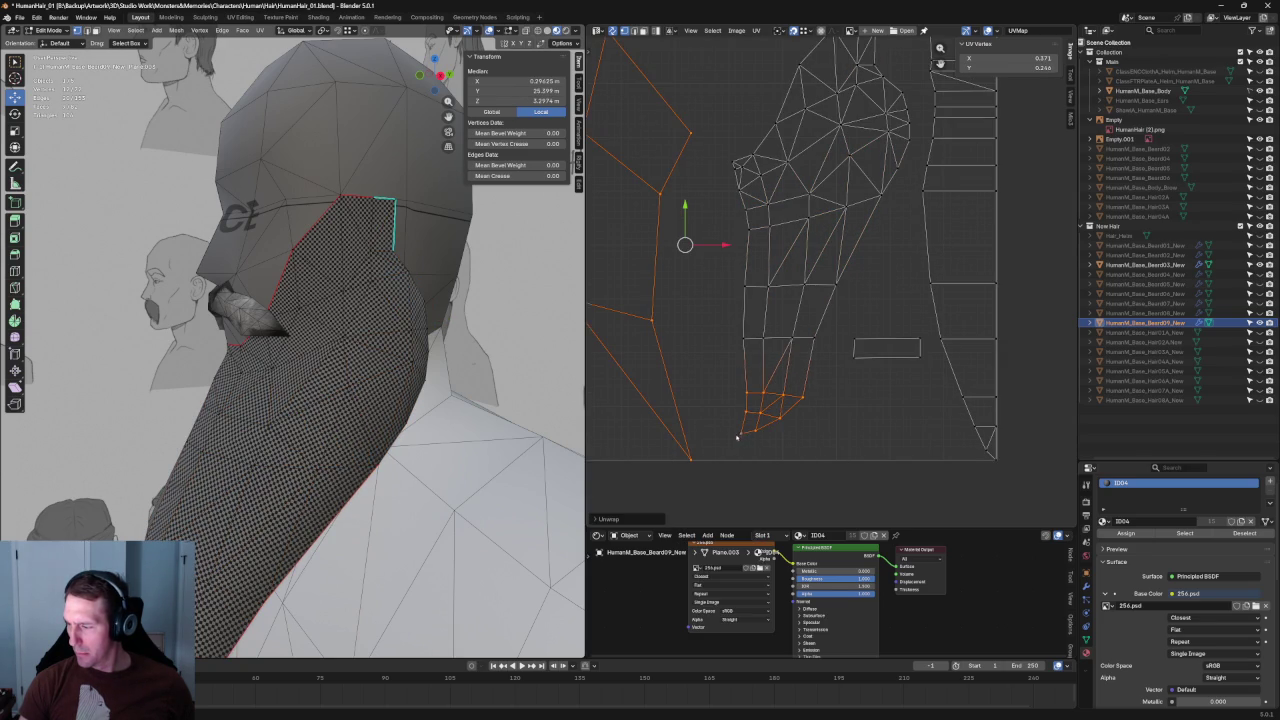
{"action": "scroll", "coordinate": [740, 343], "scroll_direction": "down", "scroll_amount": 1}
{"action": "key", "text": "ctrl+z"}
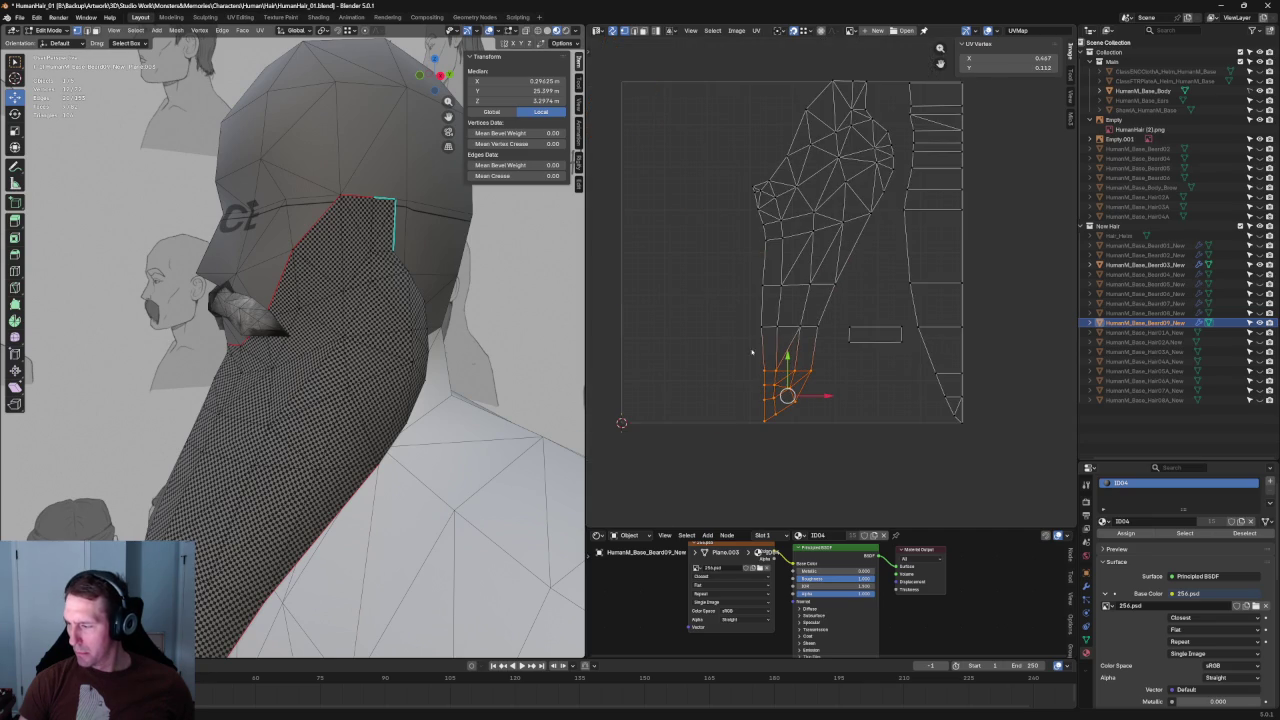
{"action": "key", "text": "alt+a"}
{"action": "scroll", "coordinate": [797, 390], "scroll_direction": "up", "scroll_amount": 2}
Step: Re-unwrap the lower patch, reselect it, and view the beard's lower tip
{"action": "left_click_drag", "start_coordinate": [807, 400], "coordinate": [703, 514]}
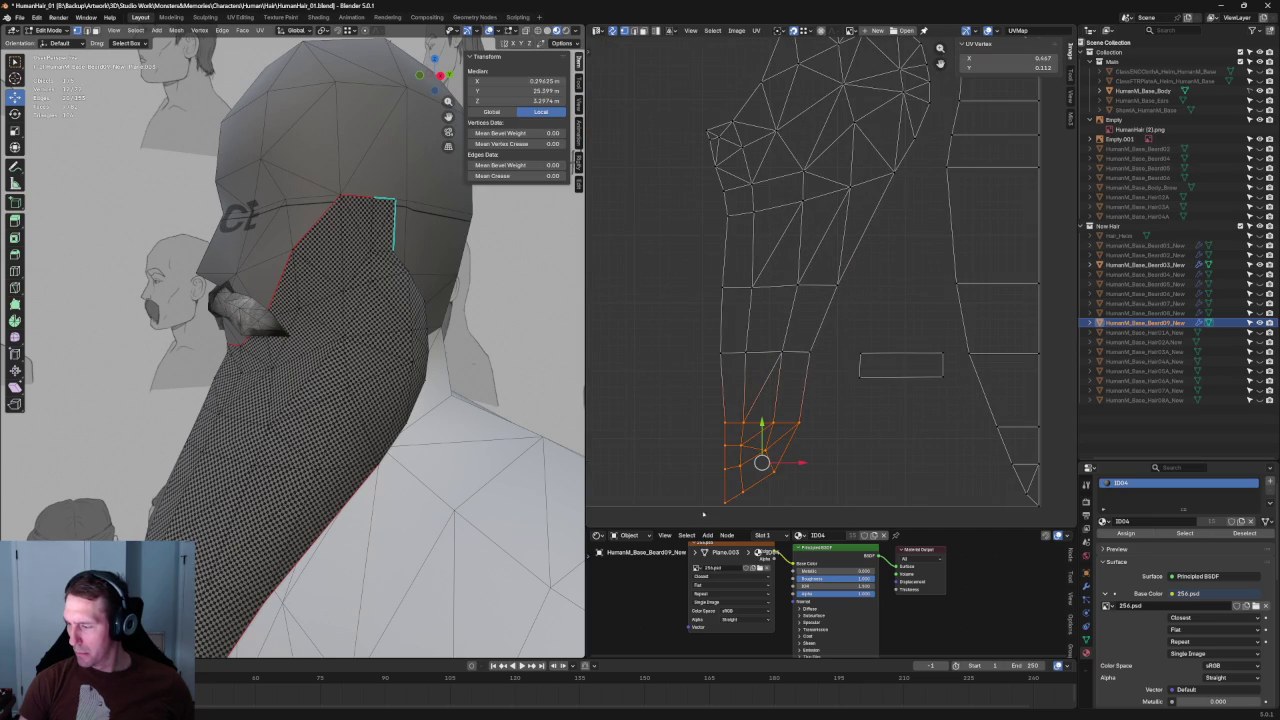
{"action": "left_click_drag", "start_coordinate": [838, 401], "coordinate": [722, 500]}
{"action": "key", "text": "u"}
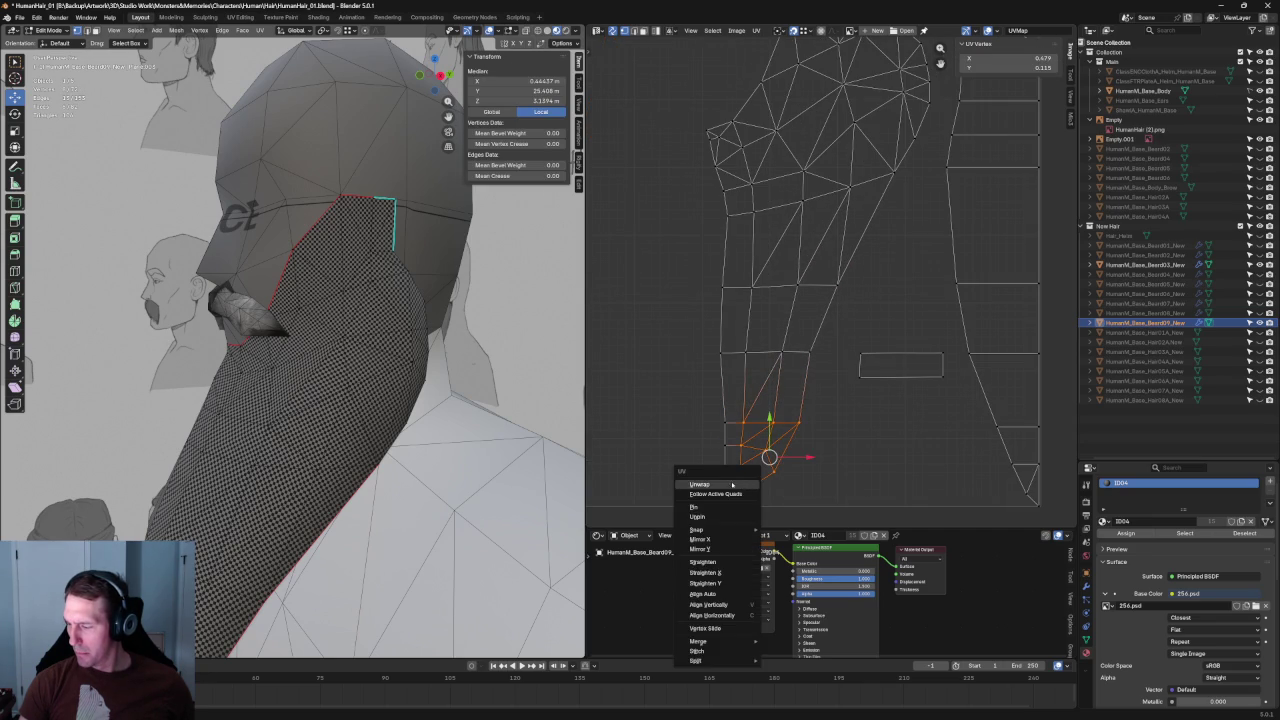
{"action": "left_click", "coordinate": [732, 484]}
{"action": "left_click", "coordinate": [826, 406]}
{"action": "left_click_drag", "start_coordinate": [826, 404], "coordinate": [763, 483]}
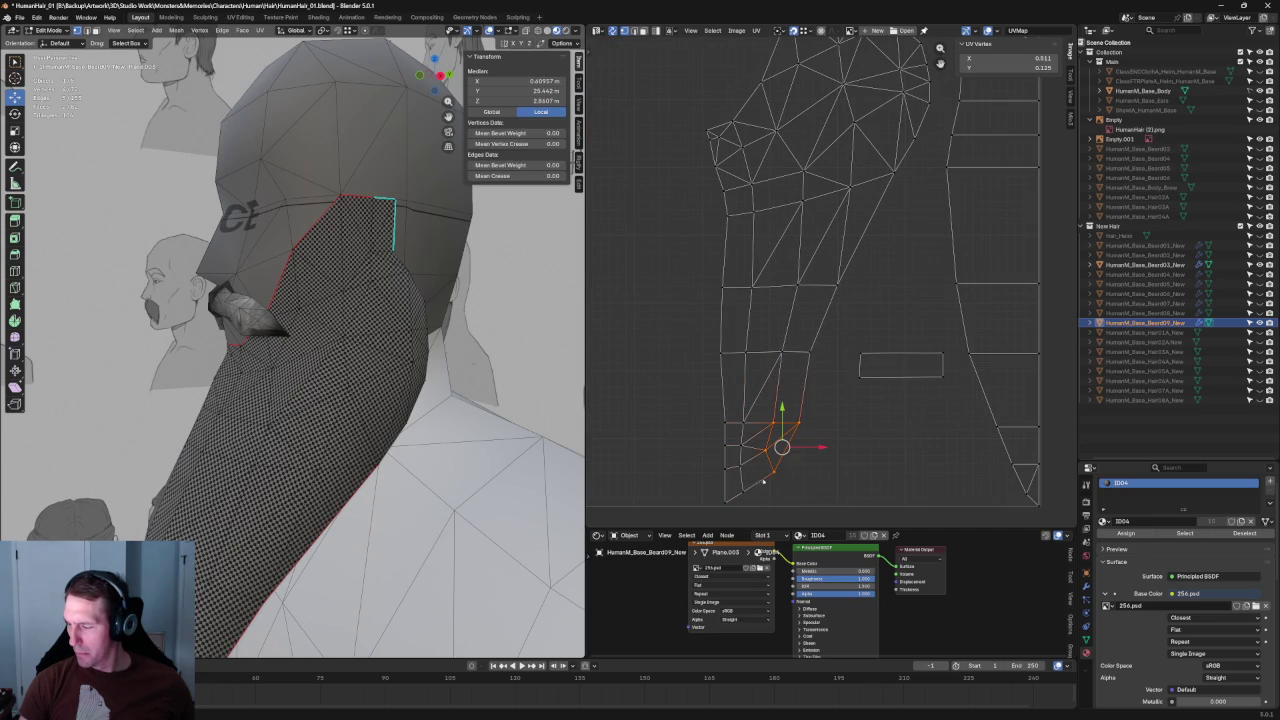
{"action": "mouse_move", "coordinate": [300, 350]}
{"action": "middle_mouse_down"}
{"action": "mouse_move", "coordinate": [330, 400]}
{"action": "mouse_move", "coordinate": [365, 341]}
{"action": "middle_mouse_up"}
{"action": "scroll", "coordinate": [848, 455], "scroll_direction": "up", "scroll_amount": 1}
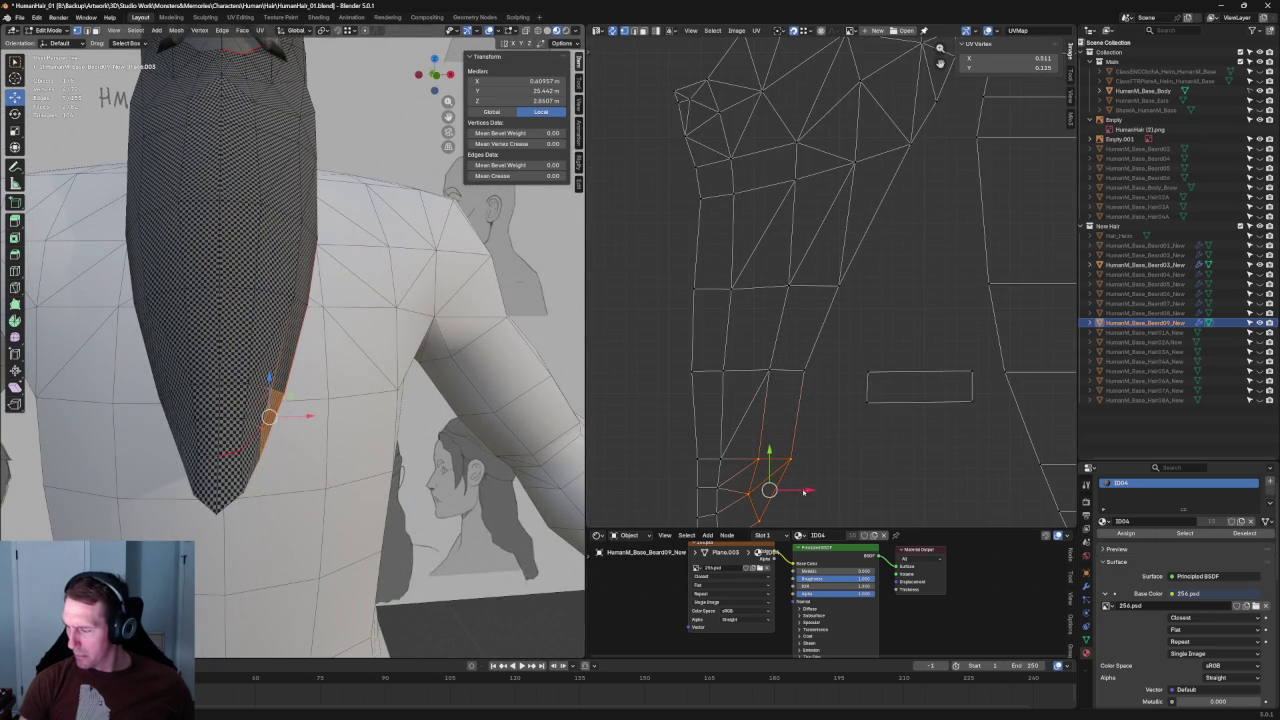
Step: Move the selected lower patch UVs into their new position
{"action": "key", "text": "g"}
{"action": "left_click", "coordinate": [811, 492]}
{"action": "scroll", "coordinate": [811, 470], "scroll_direction": "up", "scroll_amount": 2}
{"action": "scroll", "coordinate": [815, 420], "scroll_direction": "up", "scroll_amount": 1}
Step: Flatten the seam column of UV vertices into a vertical line (scale X 0) and shift it left
{"action": "left_click_drag", "start_coordinate": [758, 323], "coordinate": [713, 506]}
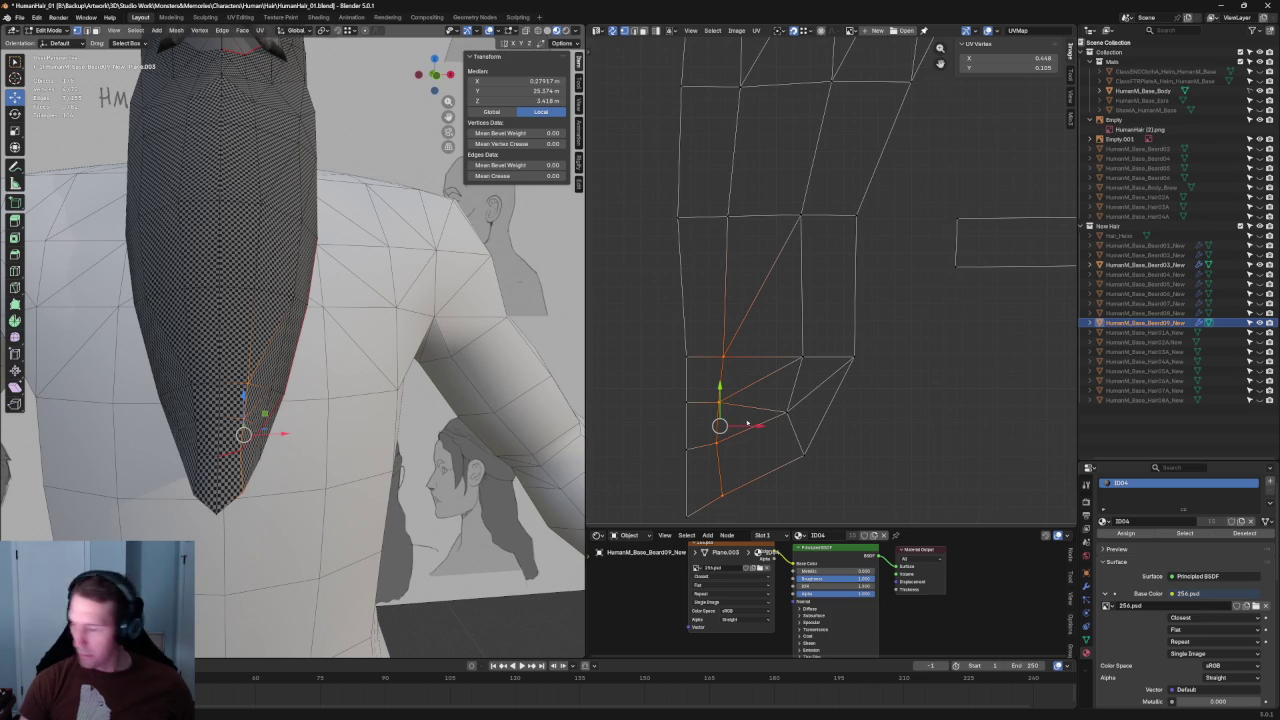
{"action": "key", "text": "s"}
{"action": "key", "text": "x"}
{"action": "key", "text": "0"}
{"action": "key", "text": "Return"}
{"action": "key", "text": "g"}
{"action": "key", "text": "x"}
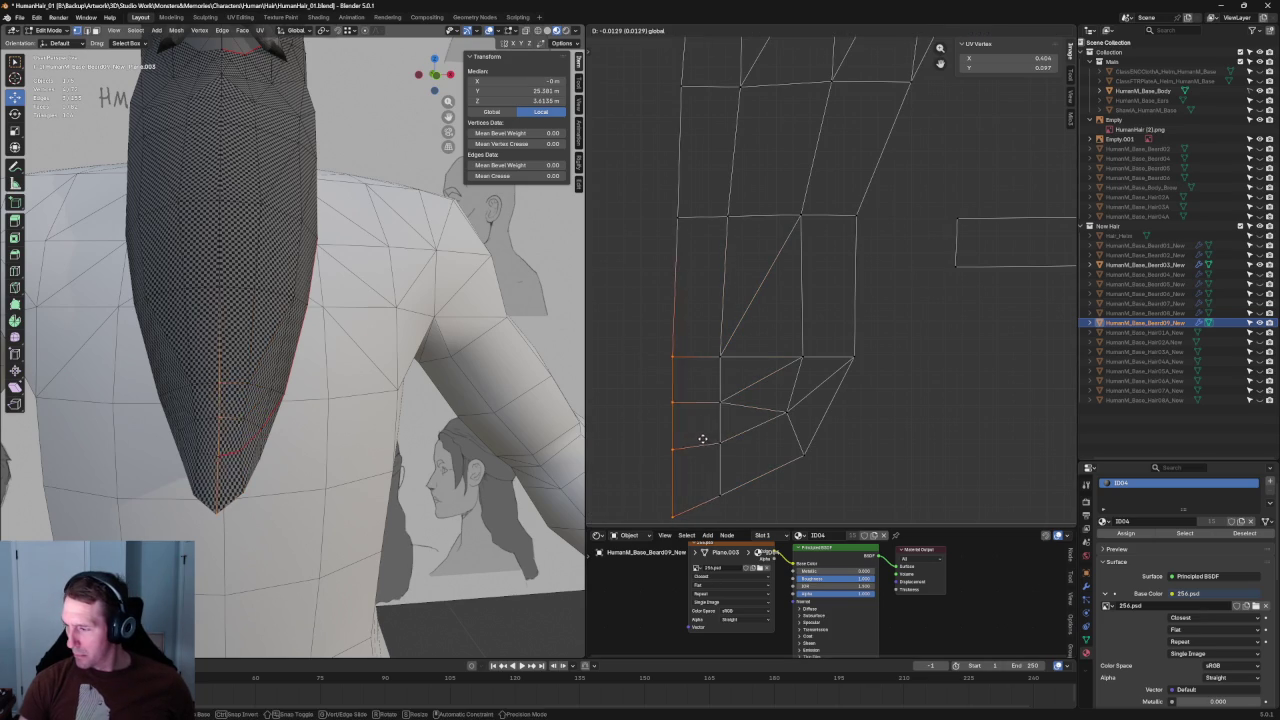
{"action": "left_click", "coordinate": [703, 439]}
{"action": "scroll", "coordinate": [703, 439], "scroll_direction": "down", "scroll_amount": 3}
{"action": "scroll", "coordinate": [700, 380], "scroll_direction": "up", "scroll_amount": 1}
Step: Align the island's left vertex column vertically with Shift+W
{"action": "mouse_move", "coordinate": [746, 494]}
{"action": "left_mouse_down"}
{"action": "mouse_move", "coordinate": [668, 187]}
{"action": "mouse_move", "coordinate": [705, 152]}
{"action": "left_mouse_up"}
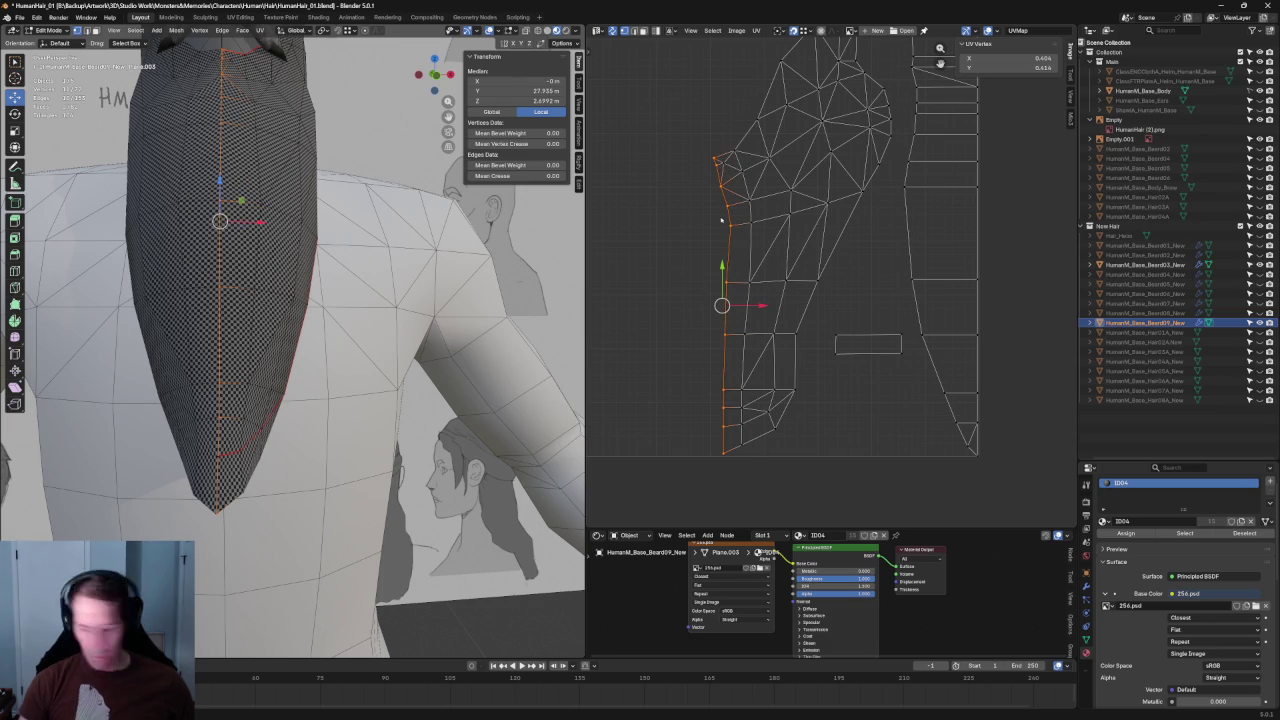
{"action": "key", "text": "shift+w"}
{"action": "left_click", "coordinate": [762, 318]}
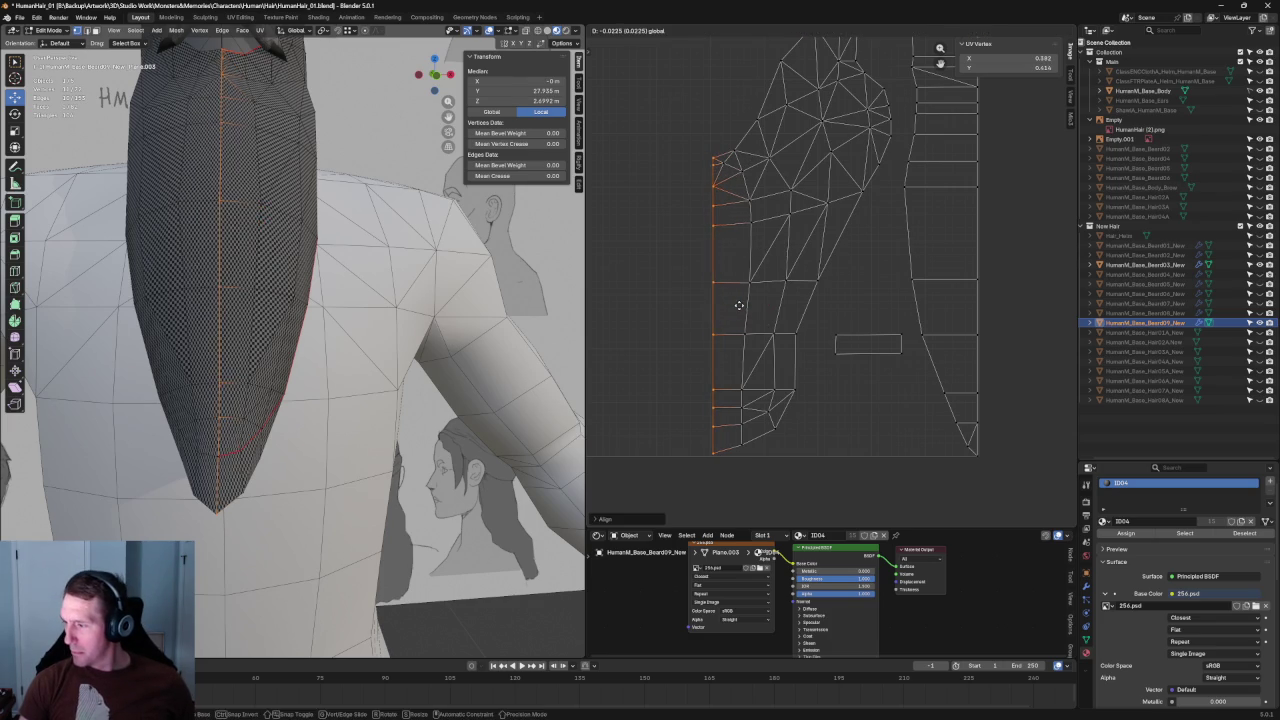
Step: Box-select the upper cheek island and re-unwrap it
{"action": "left_click_drag", "start_coordinate": [720, 137], "coordinate": [765, 207]}
{"action": "middle_click_drag", "start_coordinate": [765, 207], "coordinate": [732, 341]}
{"action": "left_click_drag", "start_coordinate": [710, 110], "coordinate": [856, 366]}
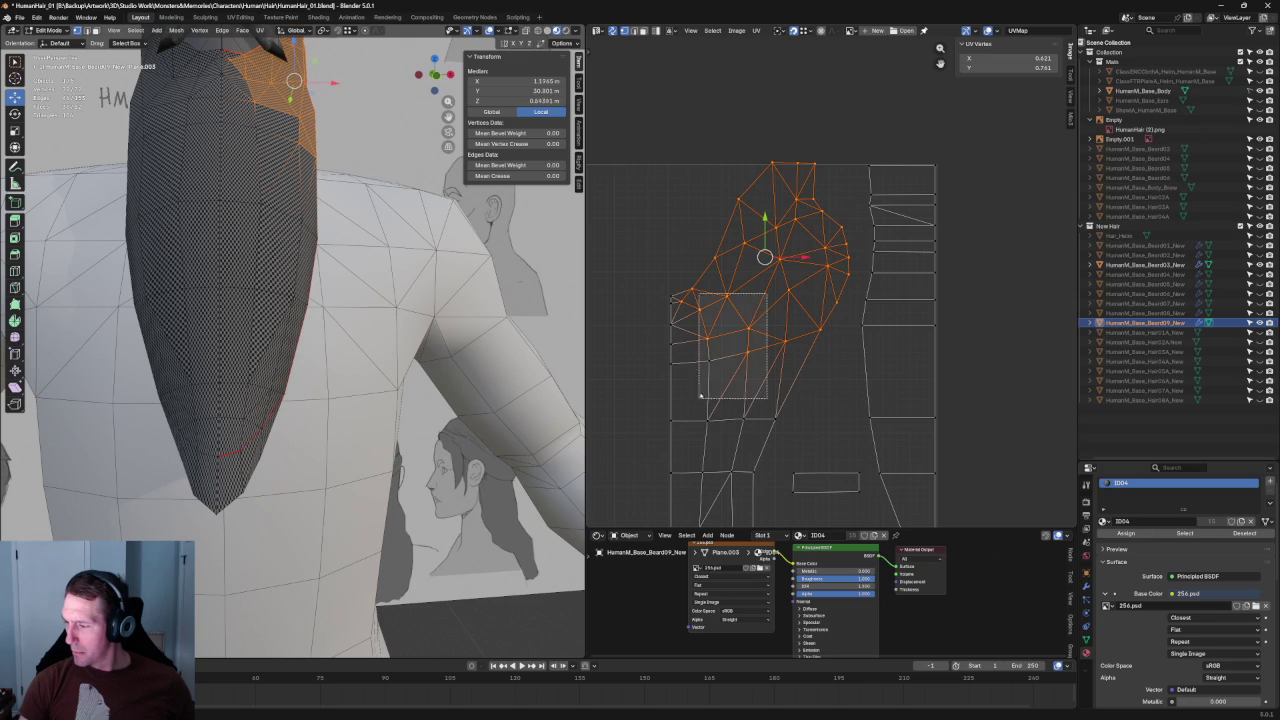
{"action": "key", "text": "u"}
{"action": "left_click", "coordinate": [725, 330]}
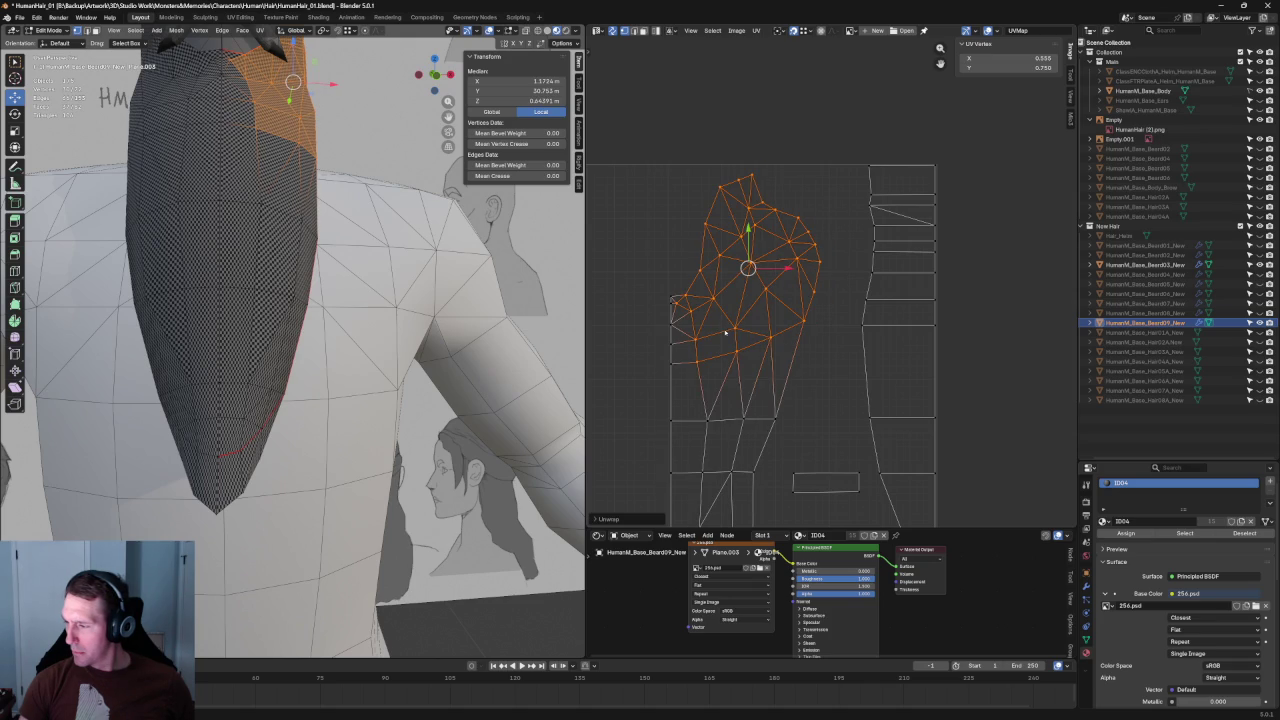
Step: Reselect the upper island's vertices, re-unwrap them again, and zoom in to check
{"action": "key", "text": "g"}
{"action": "left_click", "coordinate": [785, 340]}
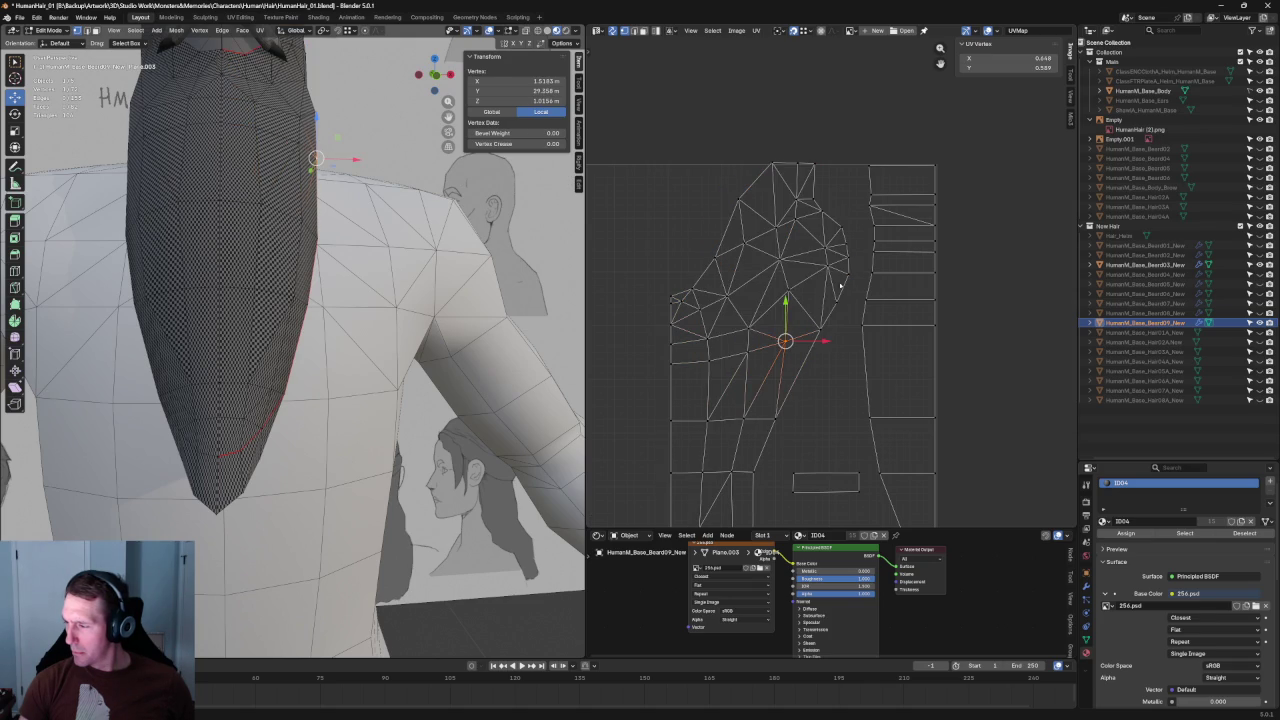
{"action": "left_click_drag", "start_coordinate": [852, 203], "coordinate": [687, 386]}
{"action": "key", "text": "u"}
{"action": "left_click", "coordinate": [707, 344]}
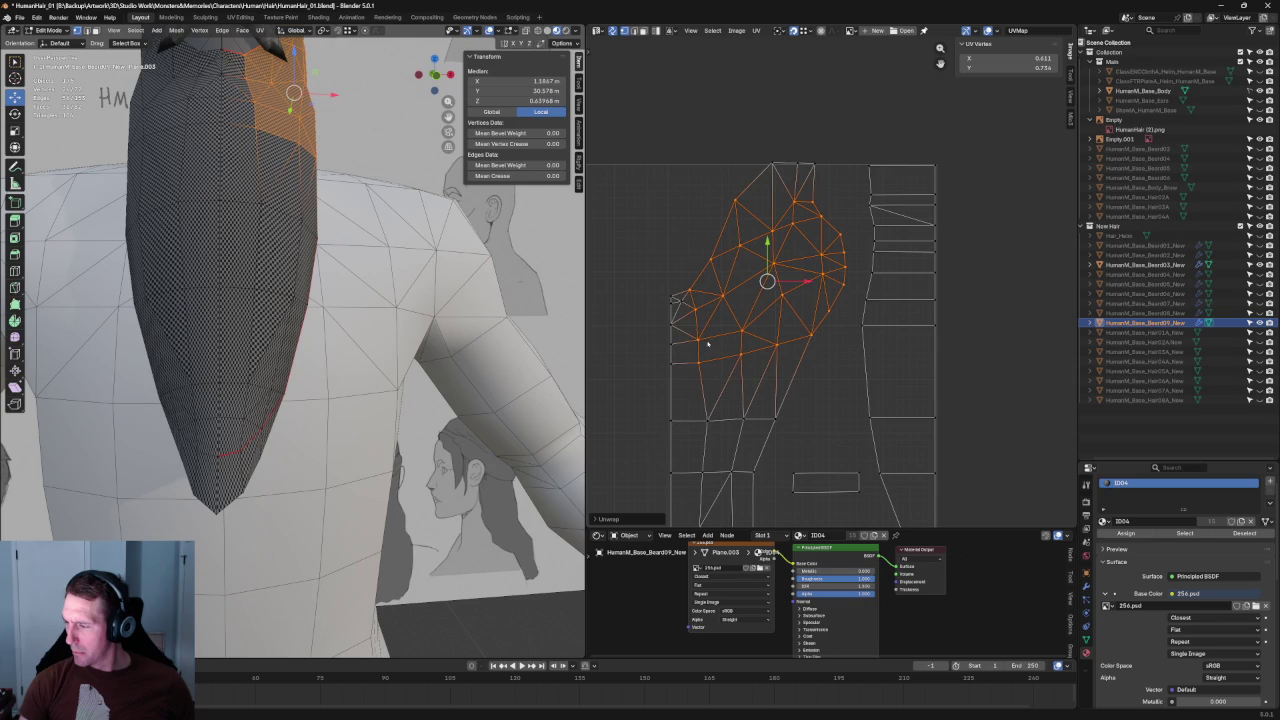
{"action": "left_click", "coordinate": [689, 289]}
{"action": "scroll", "coordinate": [700, 292], "scroll_direction": "up", "scroll_amount": 2}
{"action": "scroll", "coordinate": [760, 300], "scroll_direction": "up", "scroll_amount": 3}
{"action": "scroll", "coordinate": [850, 320], "scroll_direction": "up", "scroll_amount": 2}
{"action": "scroll", "coordinate": [330, 300], "scroll_direction": "down", "scroll_amount": 4}
{"action": "scroll", "coordinate": [340, 290], "scroll_direction": "up", "scroll_amount": 2}
{"action": "scroll", "coordinate": [345, 290], "scroll_direction": "up", "scroll_amount": 3}
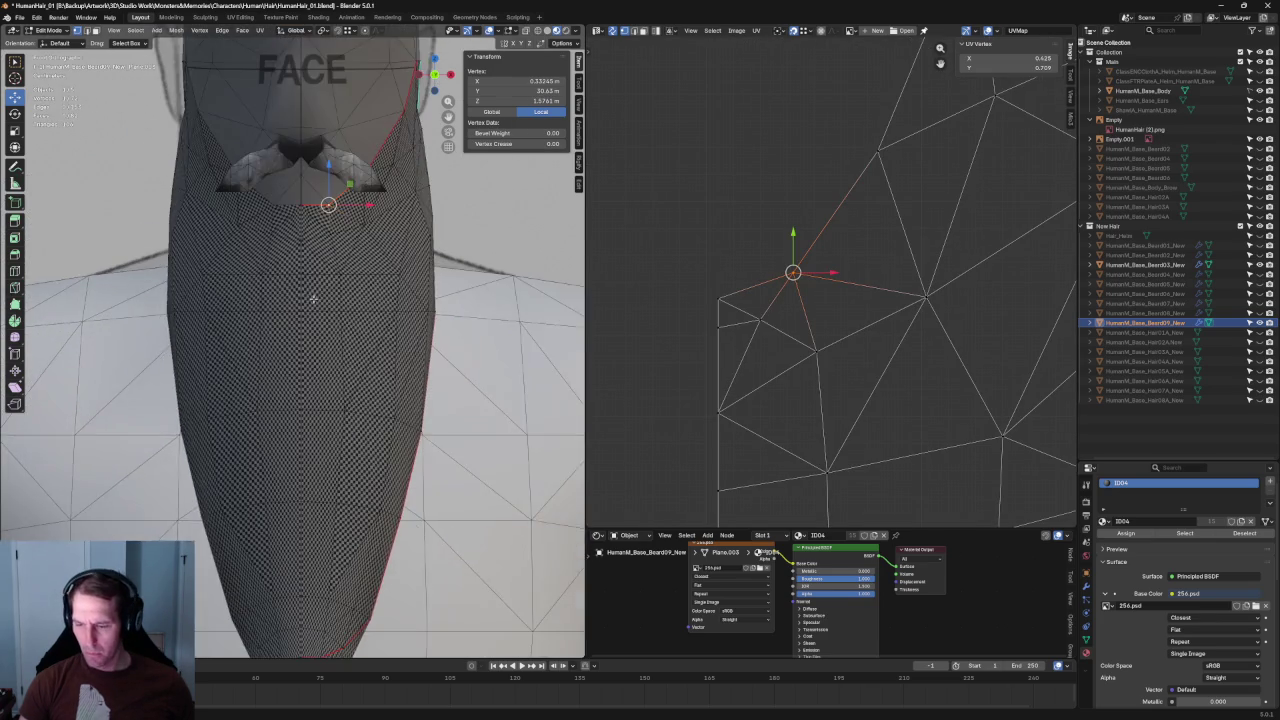
Step: Nudge the island's upper-left corner vertex and top-left UV edge slightly upward
{"action": "scroll", "coordinate": [347, 290], "scroll_direction": "up", "scroll_amount": 2}
{"action": "scroll", "coordinate": [347, 290], "scroll_direction": "up", "scroll_amount": 2}
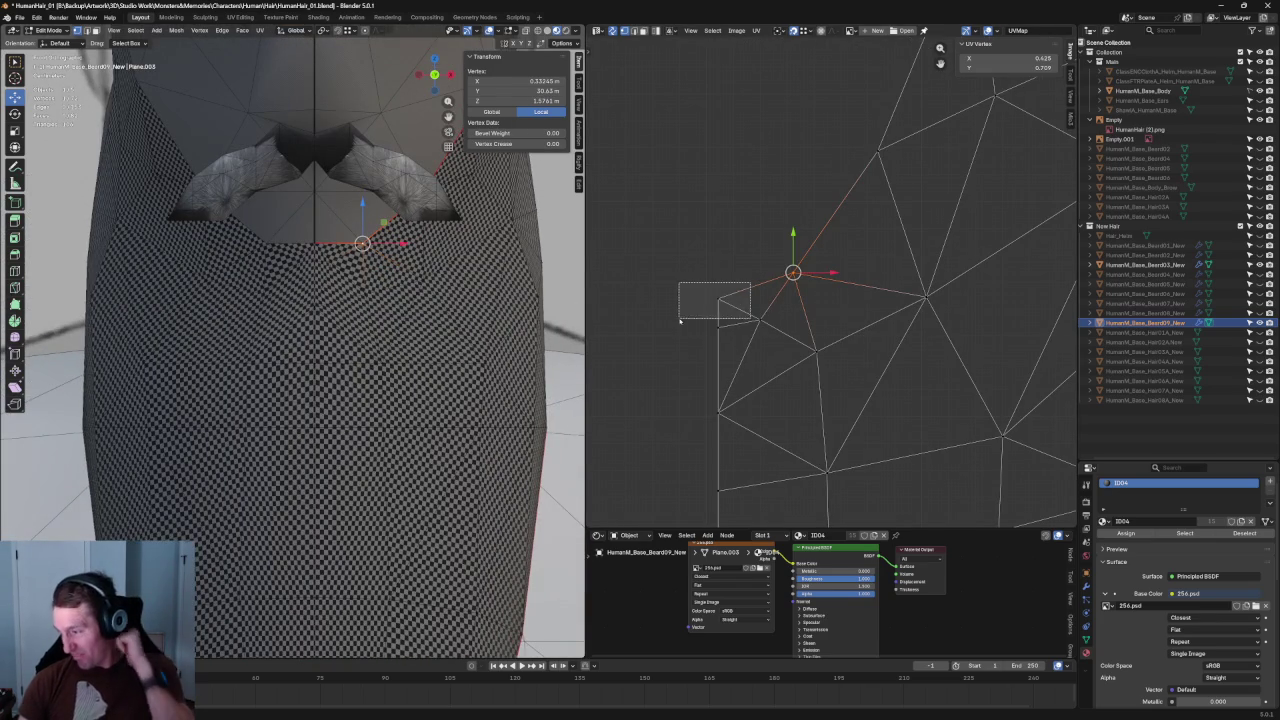
{"action": "left_click_drag", "start_coordinate": [678, 282], "coordinate": [754, 326]}
{"action": "left_click_drag", "start_coordinate": [716, 272], "coordinate": [729, 263]}
{"action": "left_click", "coordinate": [783, 243]}
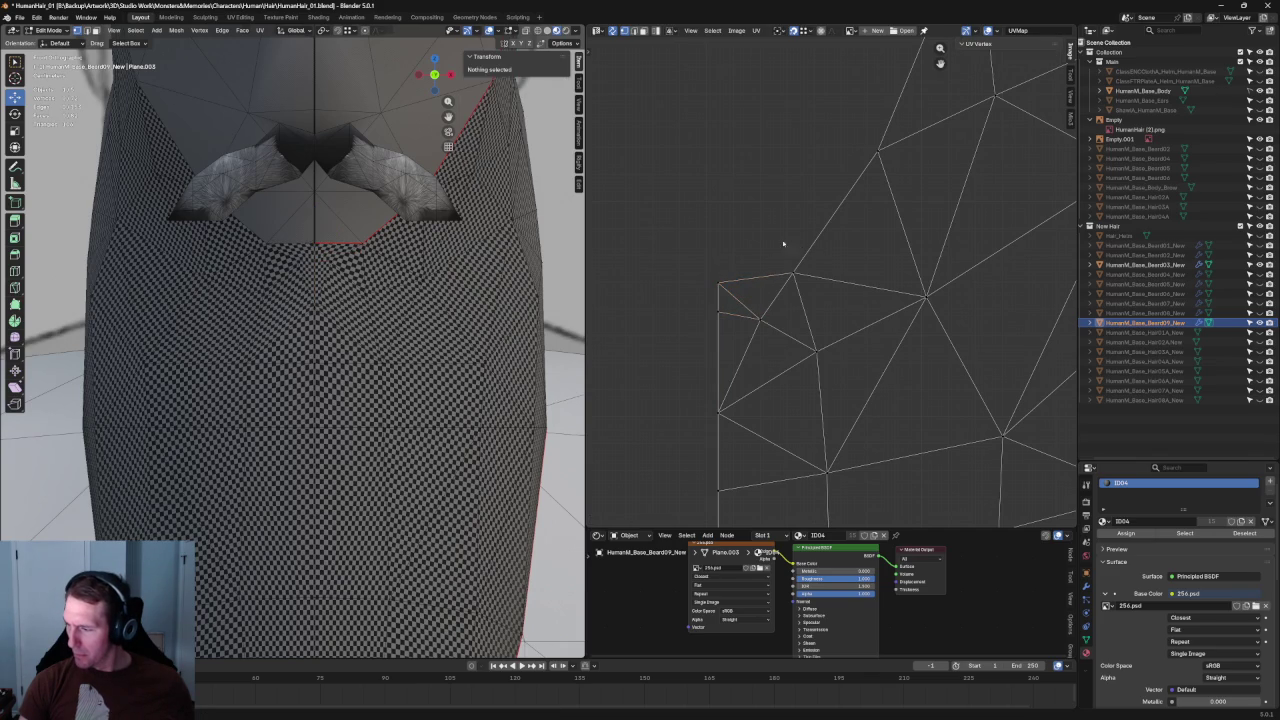
{"action": "left_click", "coordinate": [776, 274]}
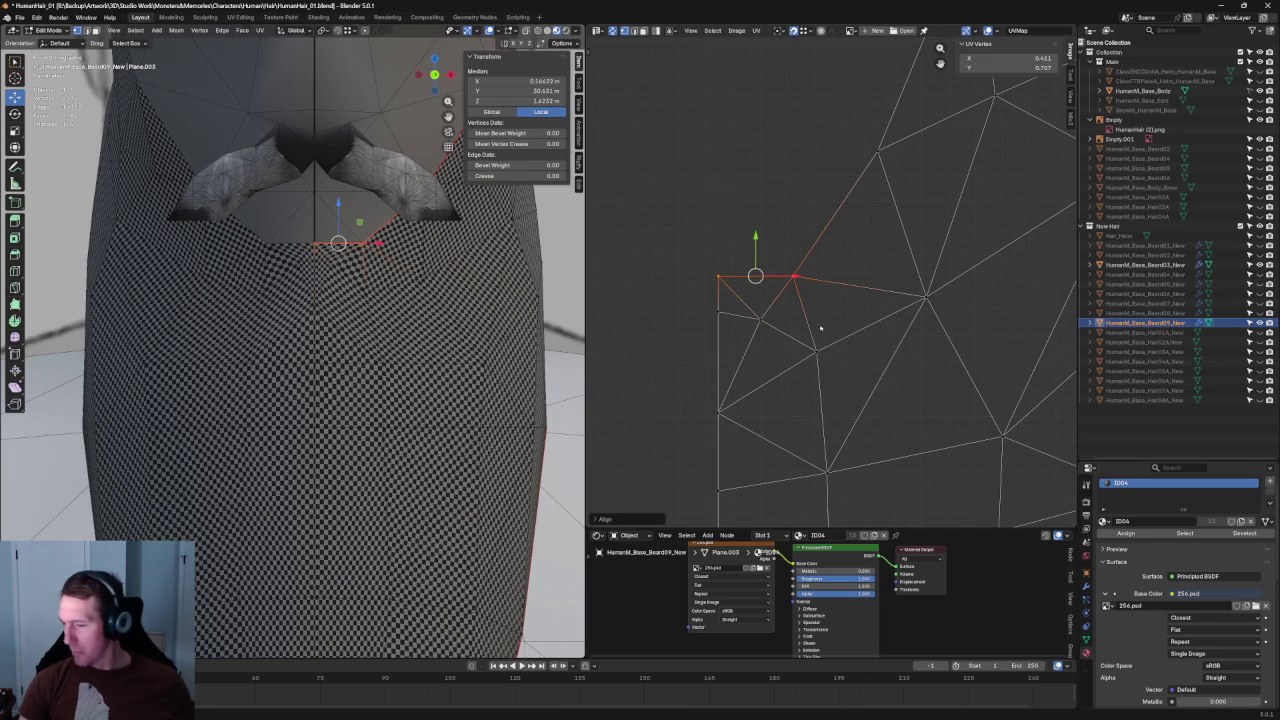
{"action": "left_click_drag", "start_coordinate": [758, 250], "coordinate": [758, 234]}
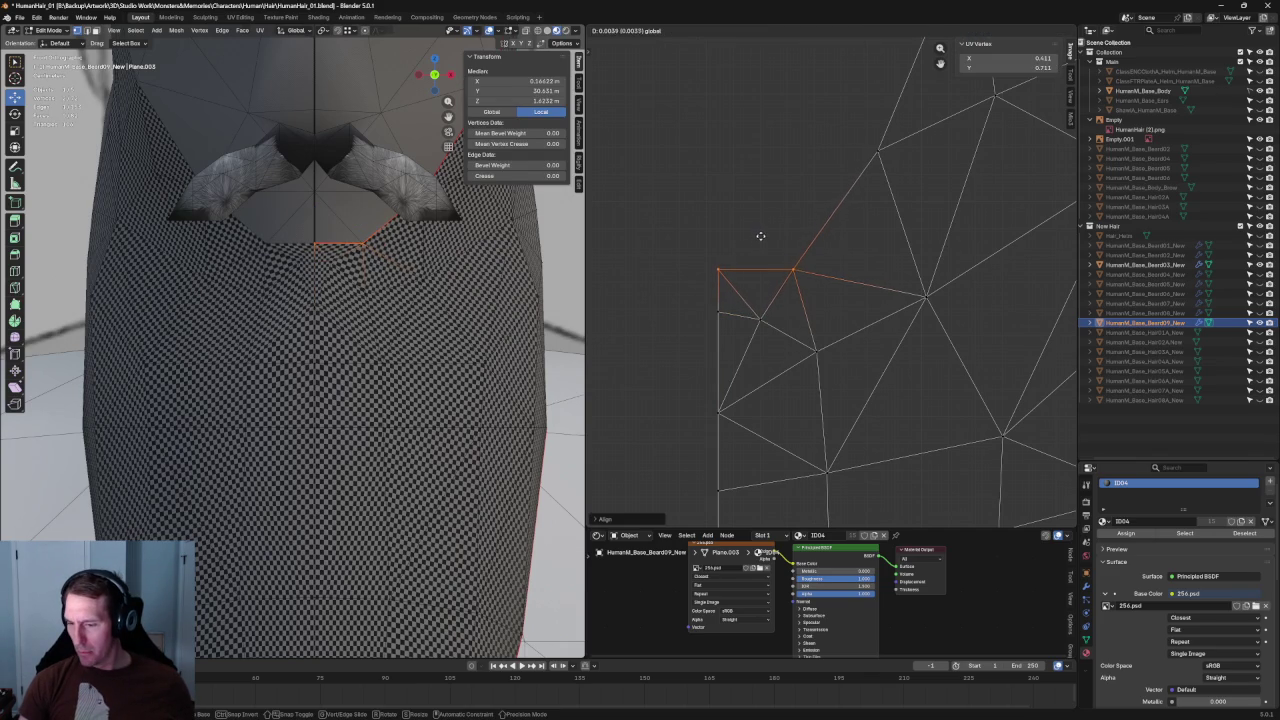
Step: Re-unwrap around the corner vertex and a left-side UV edge
{"action": "left_click", "coordinate": [793, 270]}
{"action": "key", "text": "u"}
{"action": "left_click", "coordinate": [800, 285]}
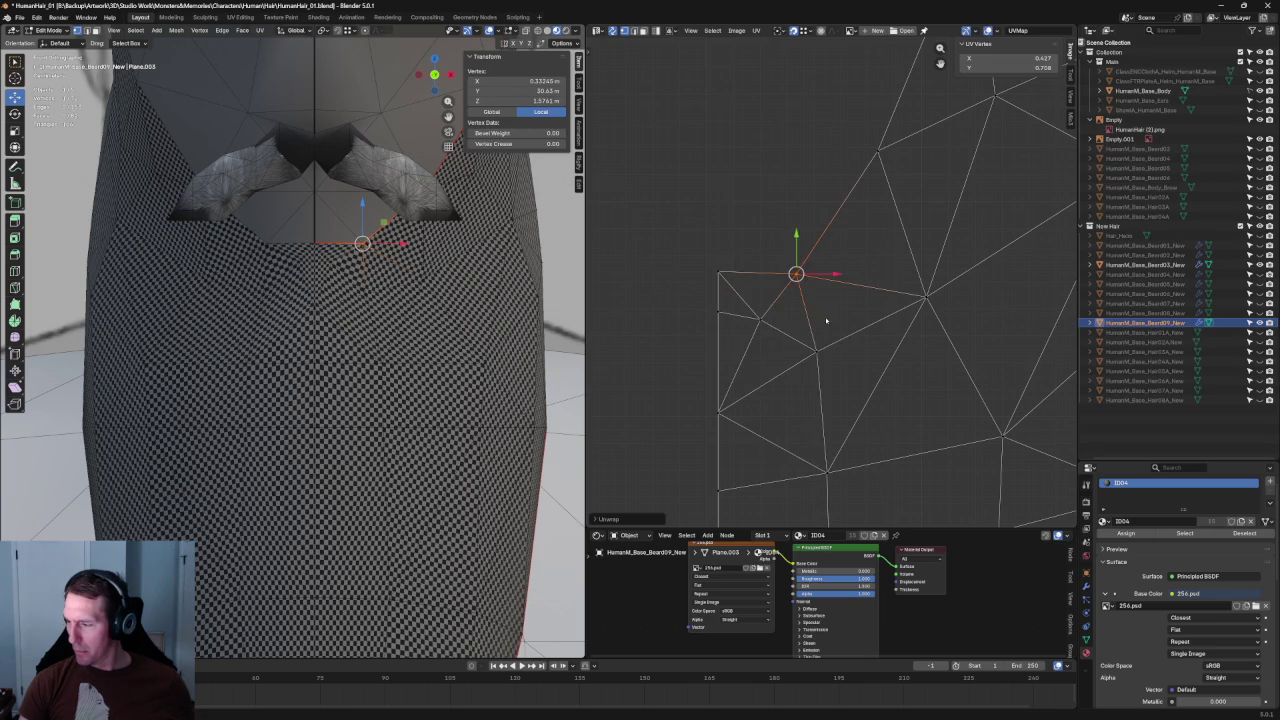
{"action": "left_click", "coordinate": [705, 348]}
{"action": "key", "text": "u"}
{"action": "left_click", "coordinate": [725, 336]}
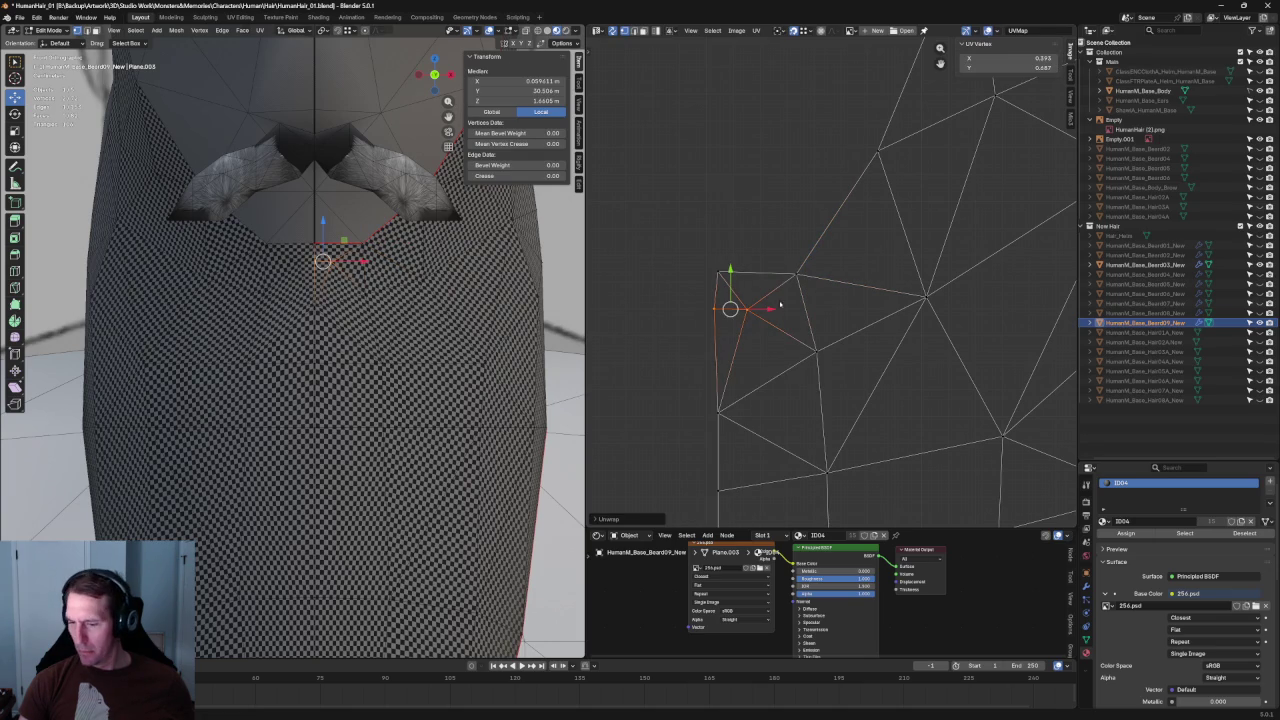
{"action": "left_click", "coordinate": [775, 332]}
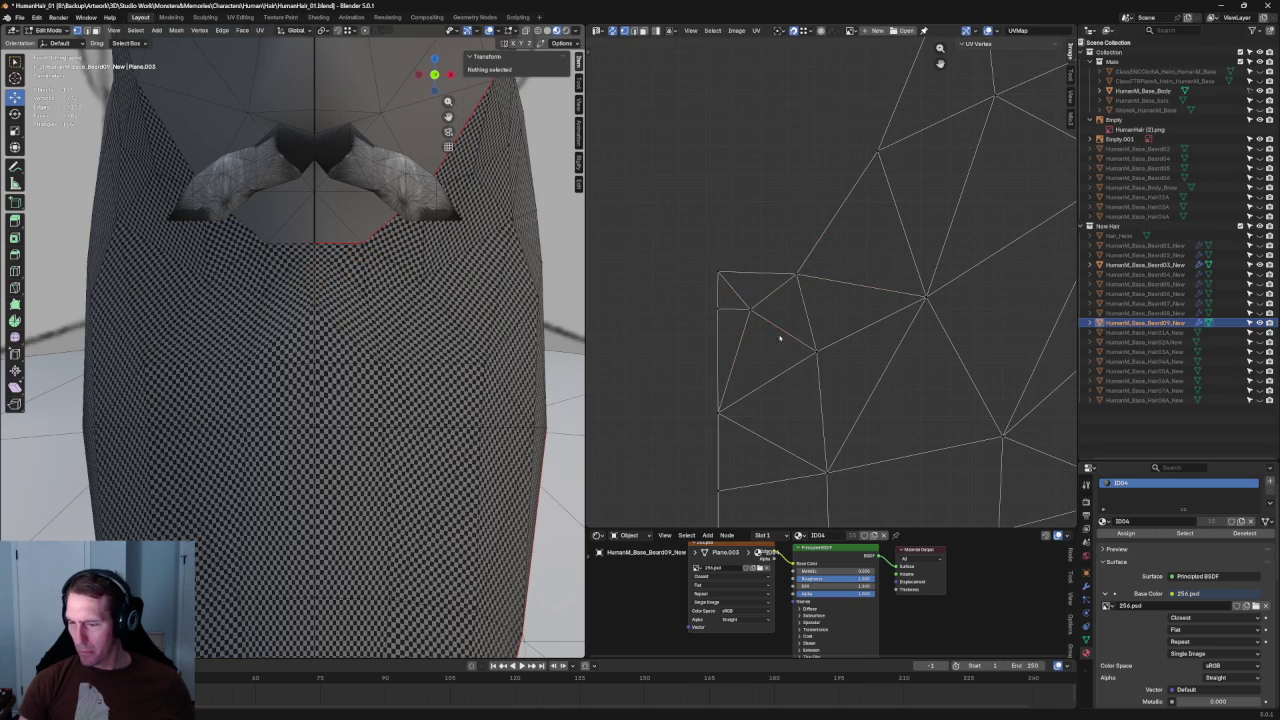
Step: Re-unwrap the upper-left UV faces and the top-left edge area
{"action": "middle_click_drag", "start_coordinate": [771, 326], "coordinate": [745, 326]}
{"action": "left_click_drag", "start_coordinate": [846, 230], "coordinate": [604, 384]}
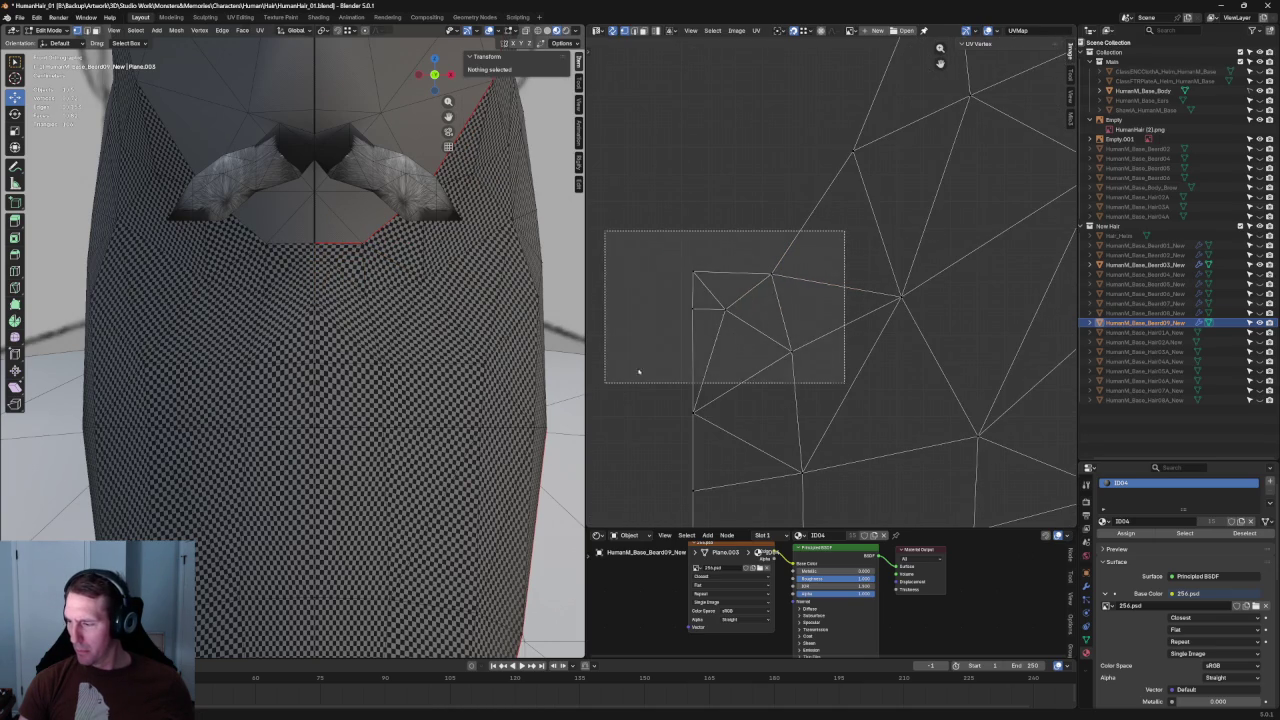
{"action": "scroll", "coordinate": [787, 297], "scroll_direction": "down", "scroll_amount": 1}
{"action": "key", "text": "u"}
{"action": "left_click", "coordinate": [771, 347]}
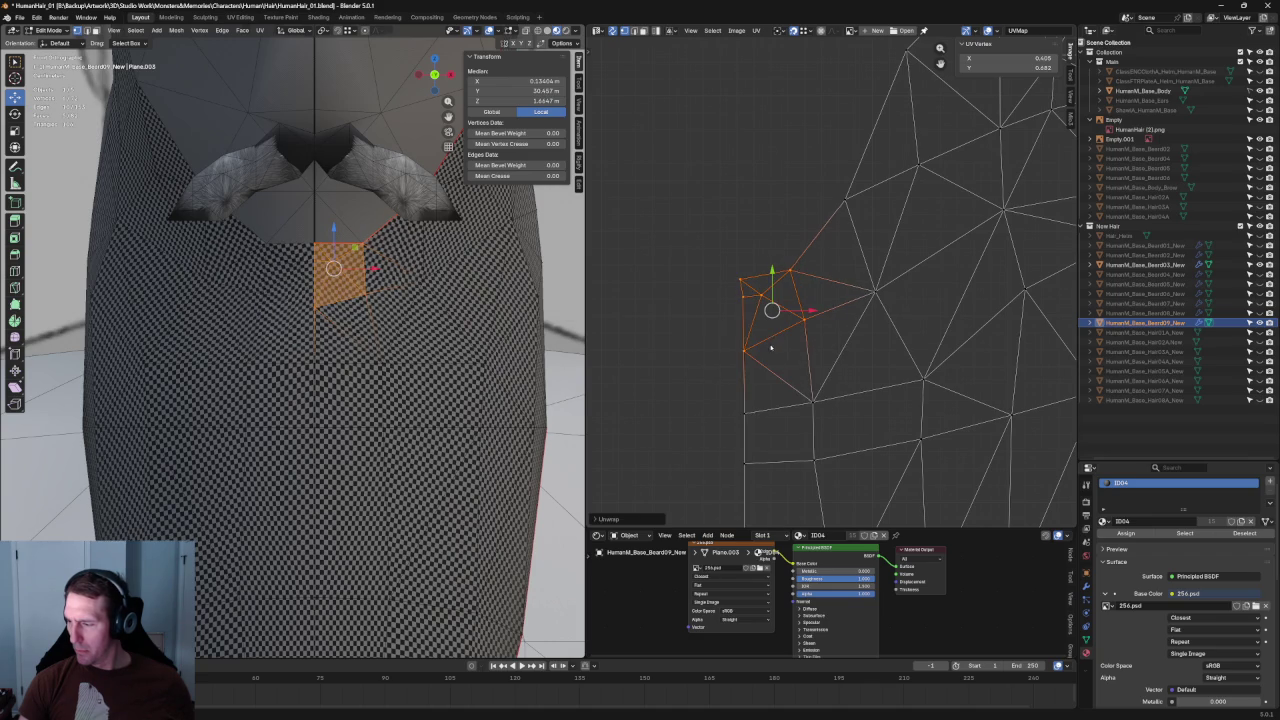
{"action": "left_click", "coordinate": [840, 297]}
{"action": "left_click_drag", "start_coordinate": [714, 240], "coordinate": [823, 286]}
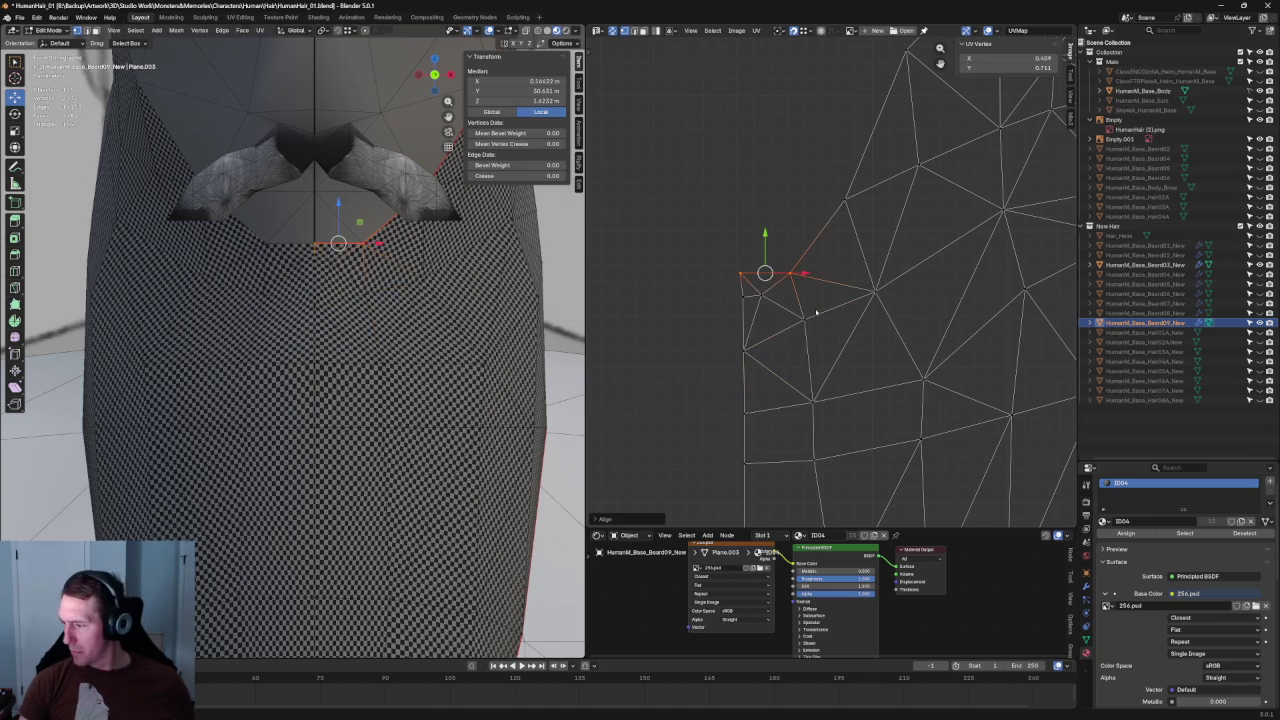
{"action": "key", "text": "u"}
{"action": "left_click", "coordinate": [745, 306]}
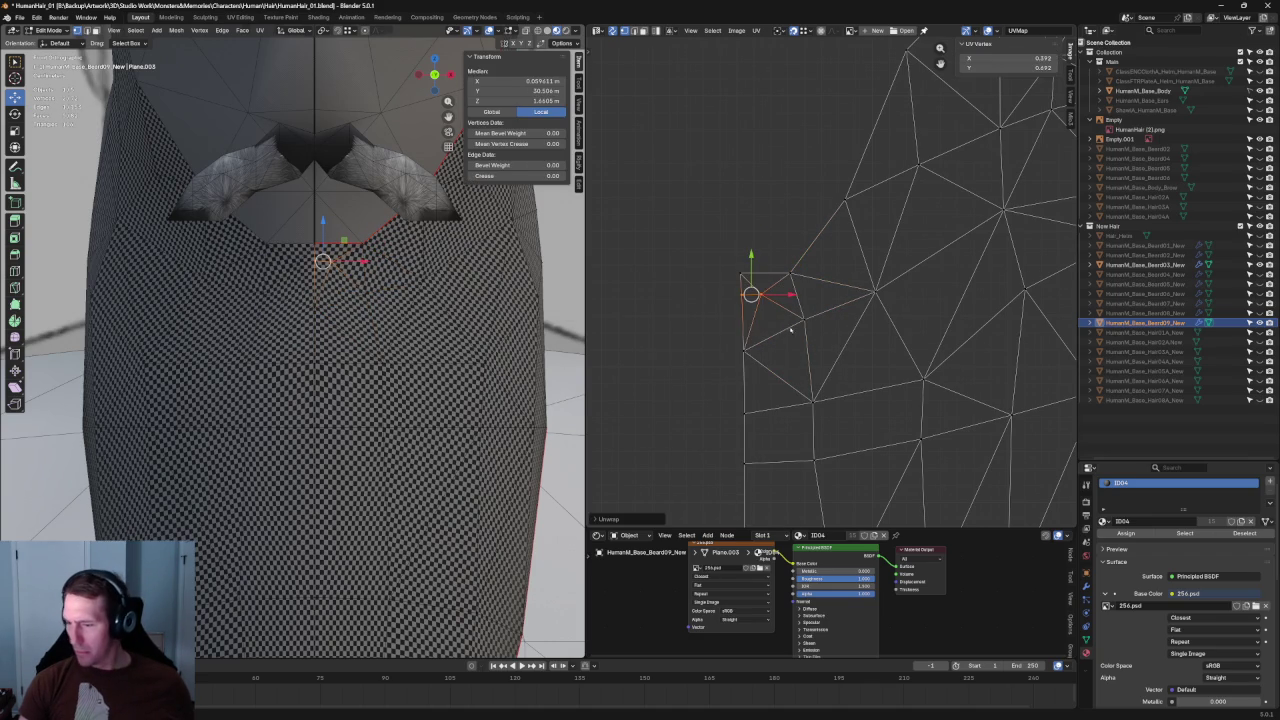
Step: Re-unwrap around several corner vertices, then box-select the island's left vertex column
{"action": "left_click", "coordinate": [790, 332]}
{"action": "left_click", "coordinate": [845, 314]}
{"action": "left_click", "coordinate": [804, 319]}
{"action": "left_click", "coordinate": [744, 350], "text": "shift"}
{"action": "key", "text": "u"}
{"action": "left_click", "coordinate": [784, 357]}
{"action": "scroll", "coordinate": [784, 361], "scroll_direction": "down", "scroll_amount": 4}
{"action": "scroll", "coordinate": [760, 206], "scroll_direction": "down", "scroll_amount": 2}
{"action": "left_click_drag", "start_coordinate": [749, 176], "coordinate": [797, 411]}
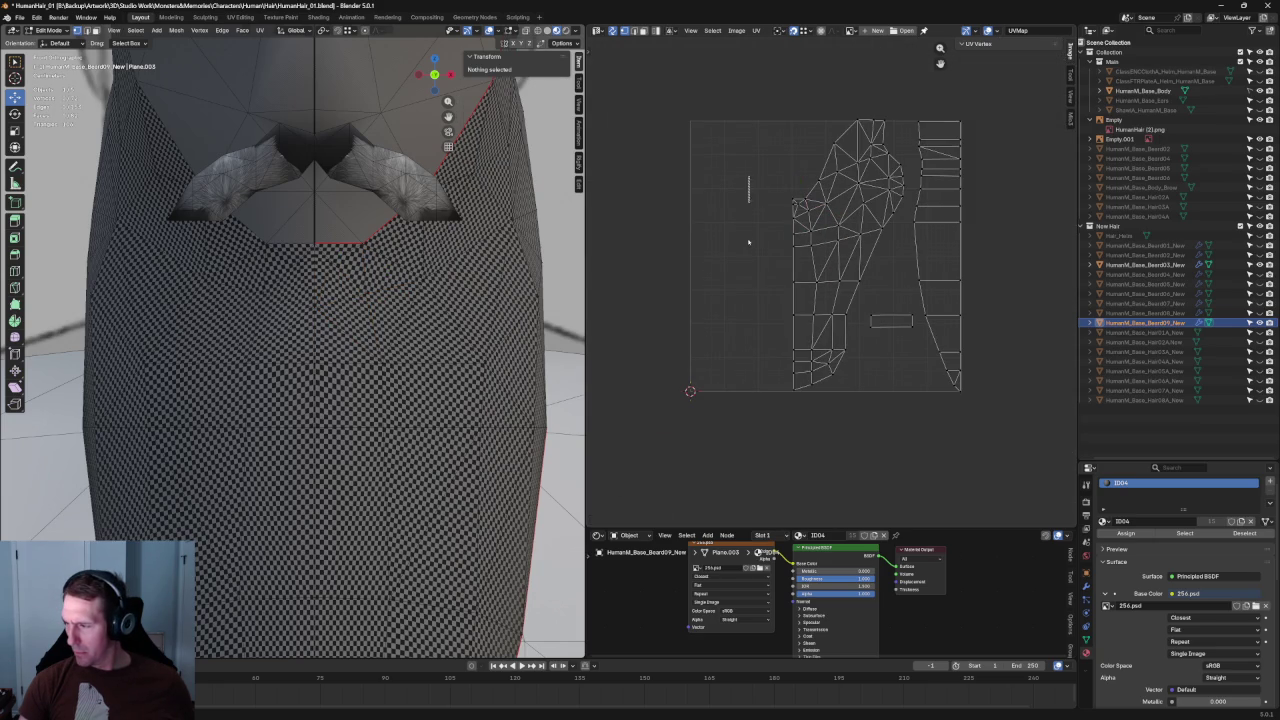
Step: Align the left UV column into one vertical line and re-unwrap the diagonal strip beside it
{"action": "key", "text": "shift+w"}
{"action": "left_click", "coordinate": [800, 400]}
{"action": "scroll", "coordinate": [819, 245], "scroll_direction": "up", "scroll_amount": 2}
{"action": "middle_click_drag", "start_coordinate": [819, 245], "coordinate": [786, 276]}
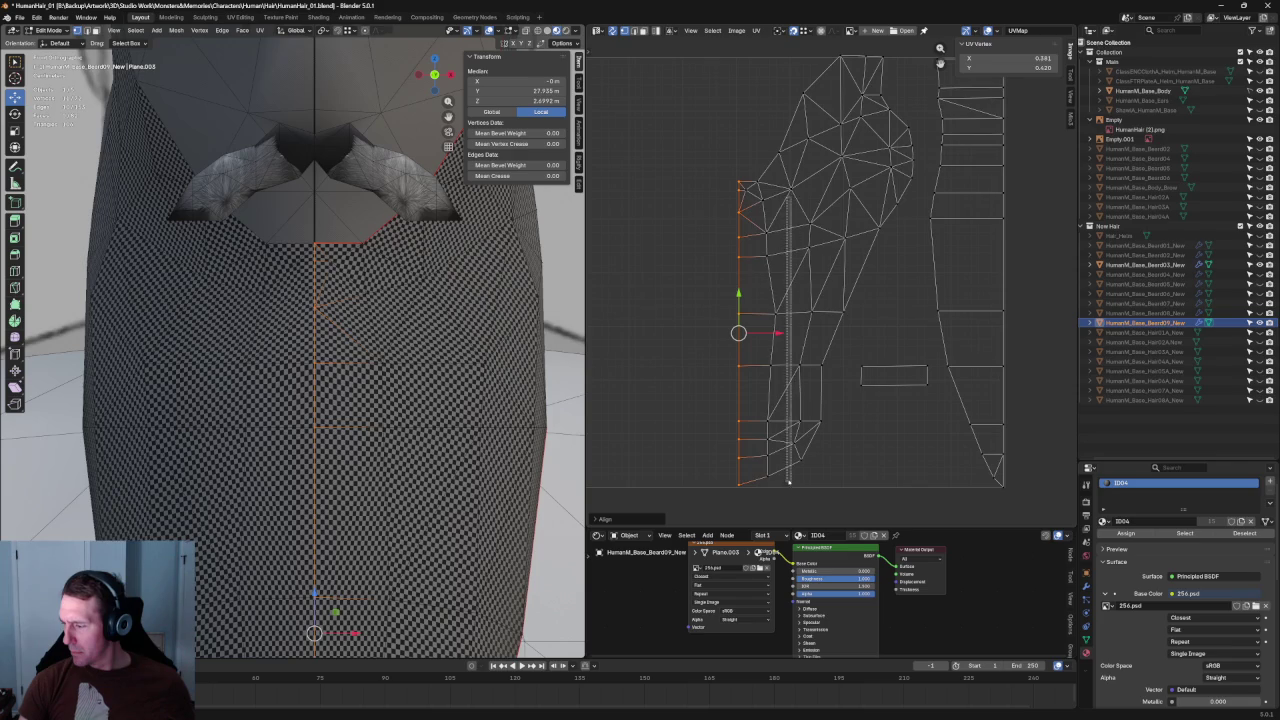
{"action": "left_click", "coordinate": [786, 197], "text": "alt"}
{"action": "key", "text": "u"}
{"action": "left_click", "coordinate": [762, 374]}
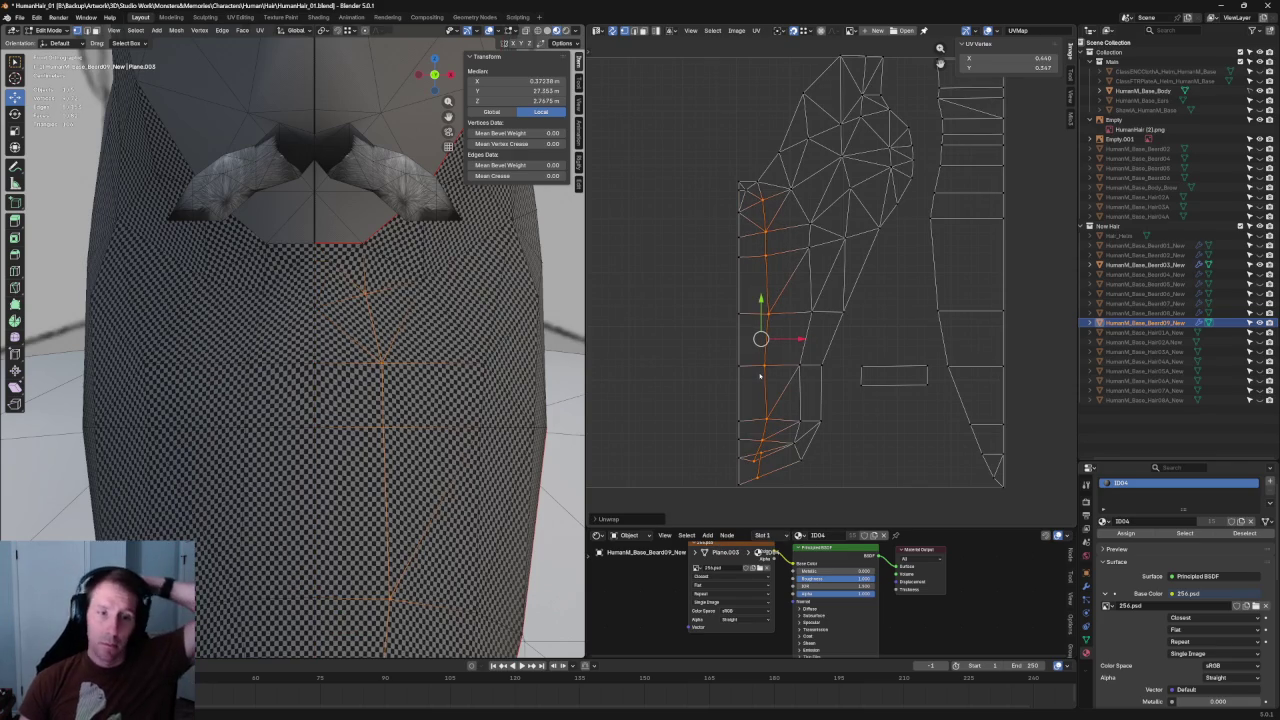
Step: Re-unwrap the faces along the island's top edge
{"action": "middle_click_drag", "start_coordinate": [760, 376], "coordinate": [709, 452]}
{"action": "scroll", "coordinate": [822, 130], "scroll_direction": "up", "scroll_amount": 1}
{"action": "left_click", "coordinate": [790, 118]}
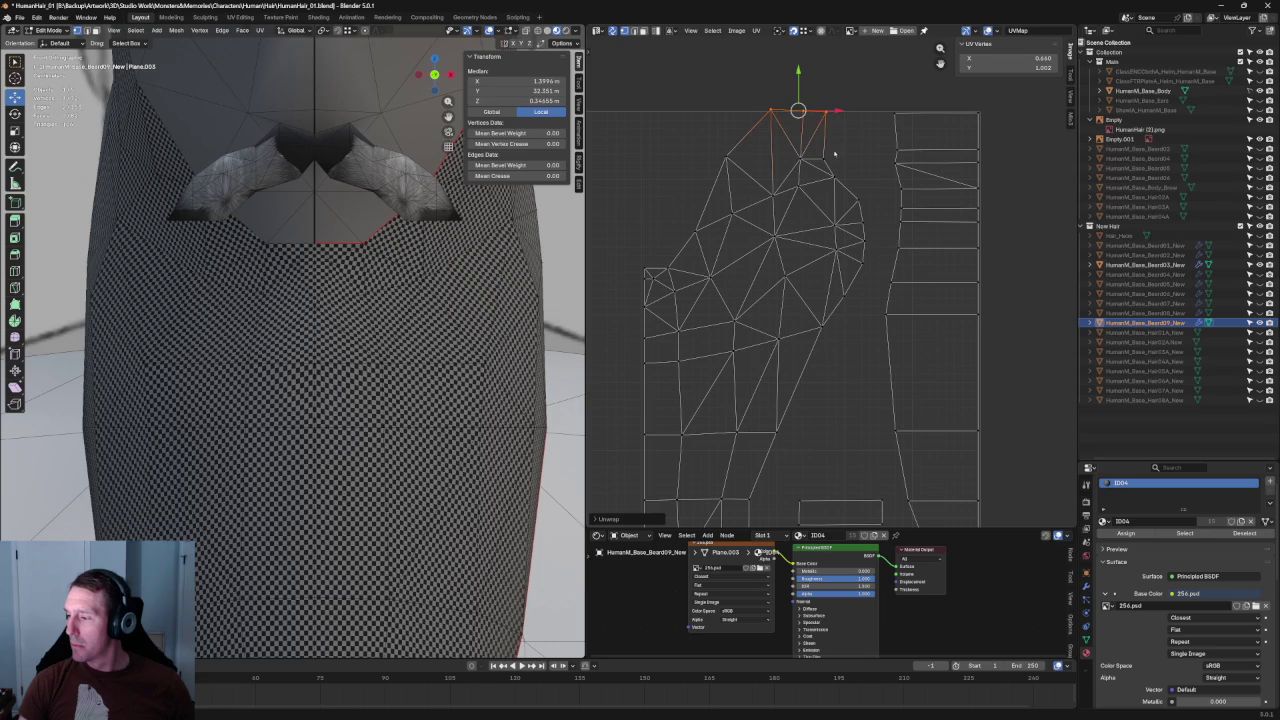
{"action": "left_click_drag", "start_coordinate": [791, 129], "coordinate": [839, 180]}
{"action": "right_click", "coordinate": [839, 188]}
{"action": "left_click", "coordinate": [839, 188]}
{"action": "scroll", "coordinate": [479, 271], "scroll_direction": "down", "scroll_amount": 3}
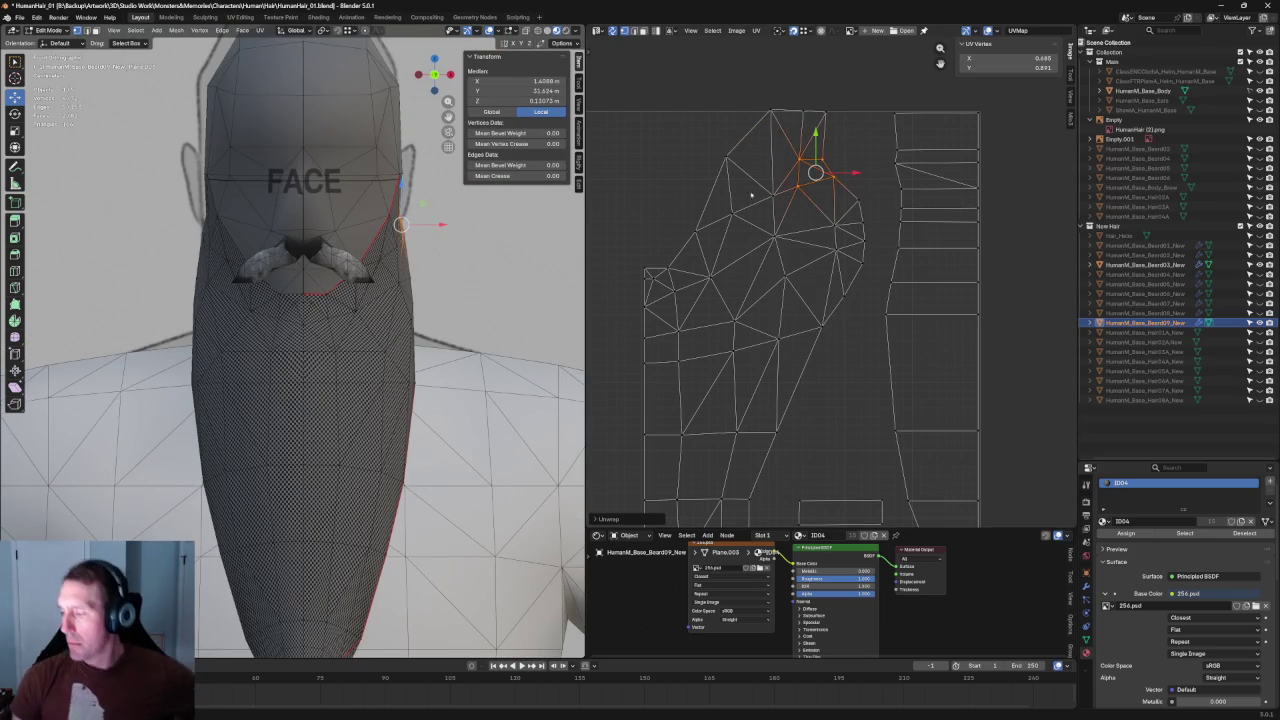
Step: Re-unwrap the upper-right faces, a neighbouring triangle, and the beard's side faces
{"action": "left_click_drag", "start_coordinate": [785, 145], "coordinate": [670, 258]}
{"action": "key", "text": "u"}
{"action": "left_click", "coordinate": [725, 210]}
{"action": "left_click", "coordinate": [760, 255]}
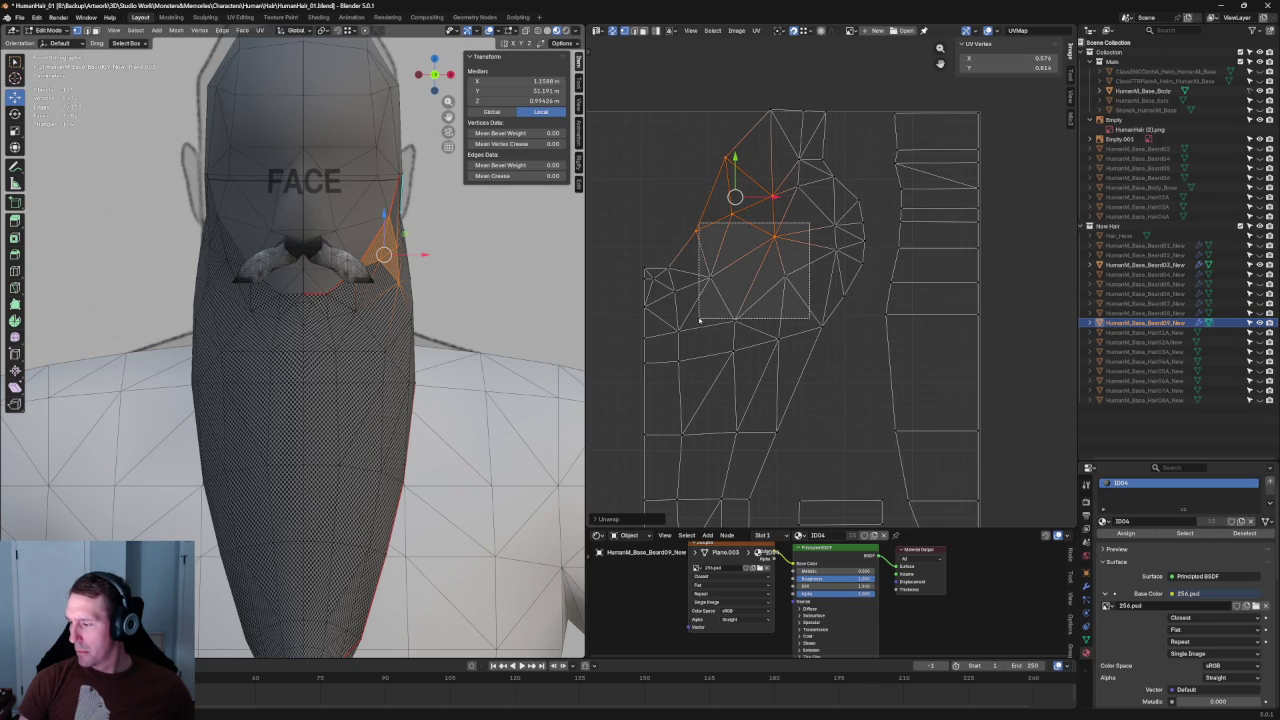
{"action": "key", "text": "u"}
{"action": "left_click", "coordinate": [718, 284]}
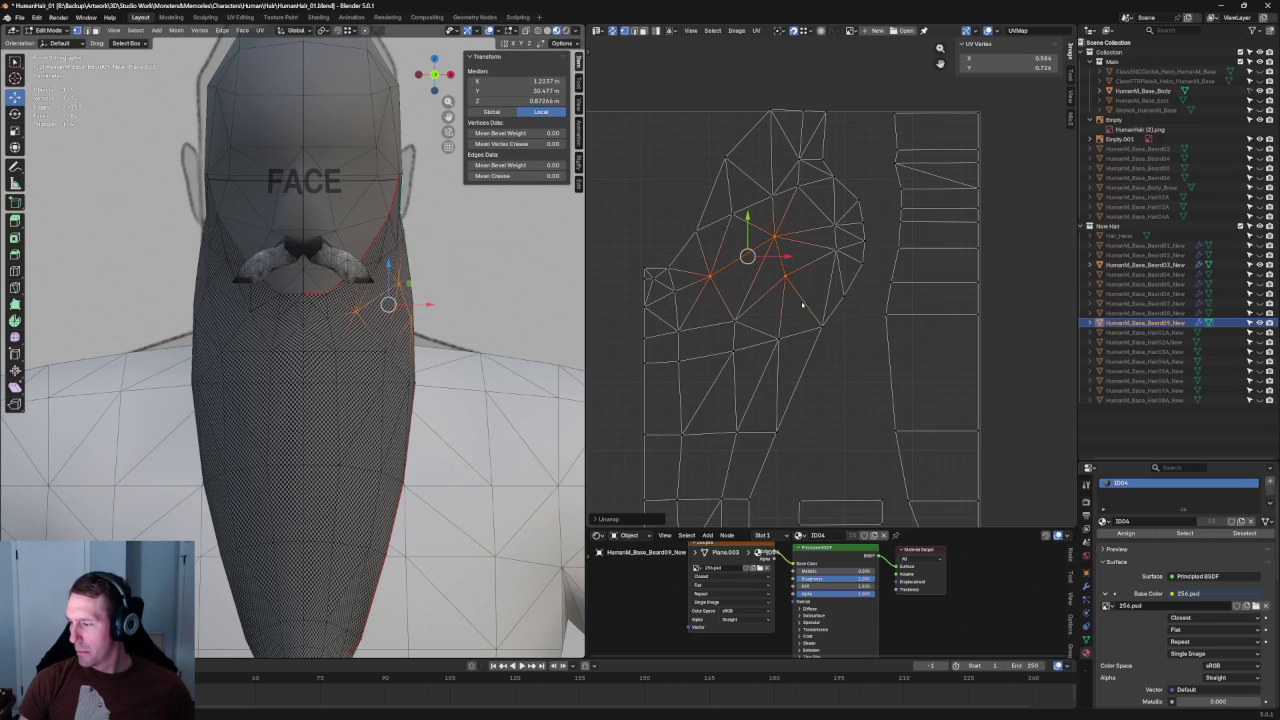
{"action": "left_click", "coordinate": [770, 345]}
{"action": "key", "text": "u"}
{"action": "left_click", "coordinate": [720, 333]}
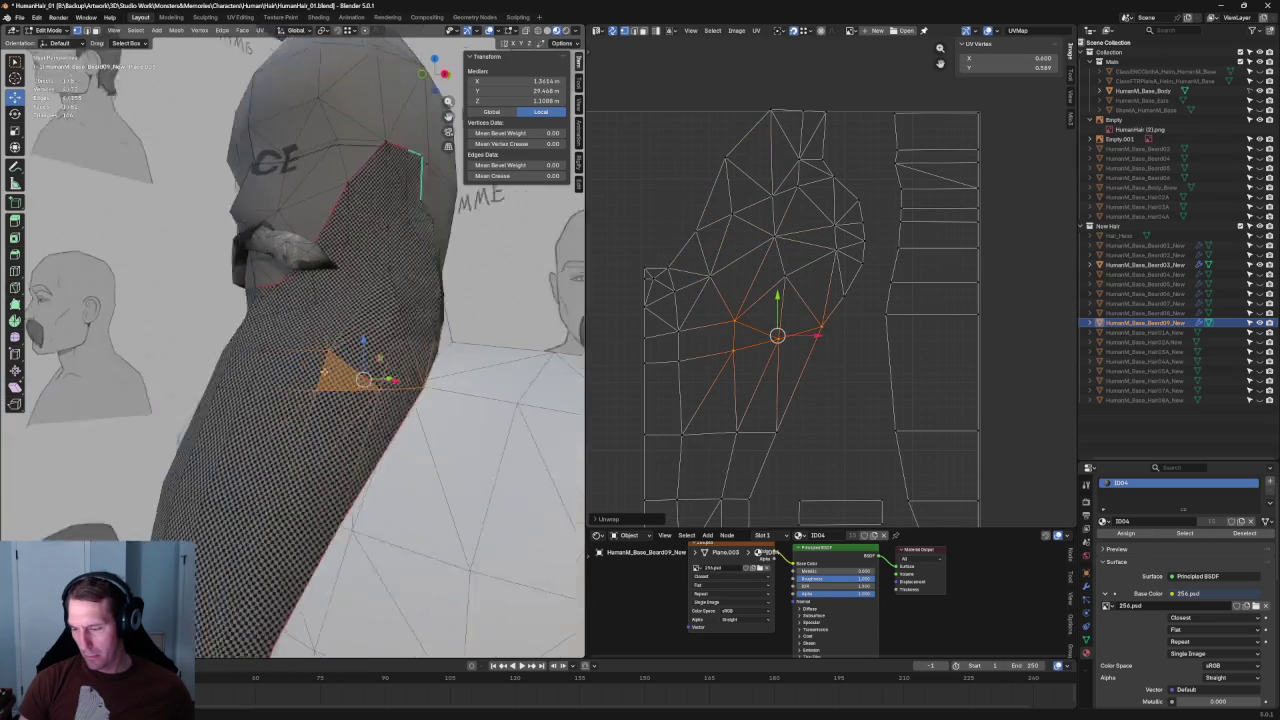
Step: Level a horizontal UV edge loop with Align Y and lower it slightly
{"action": "middle_click_drag", "start_coordinate": [345, 376], "coordinate": [316, 372]}
{"action": "left_click_drag", "start_coordinate": [852, 320], "coordinate": [742, 360]}
{"action": "left_click", "coordinate": [760, 352], "text": "alt"}
{"action": "key", "text": "shift+w"}
{"action": "left_click", "coordinate": [838, 341]}
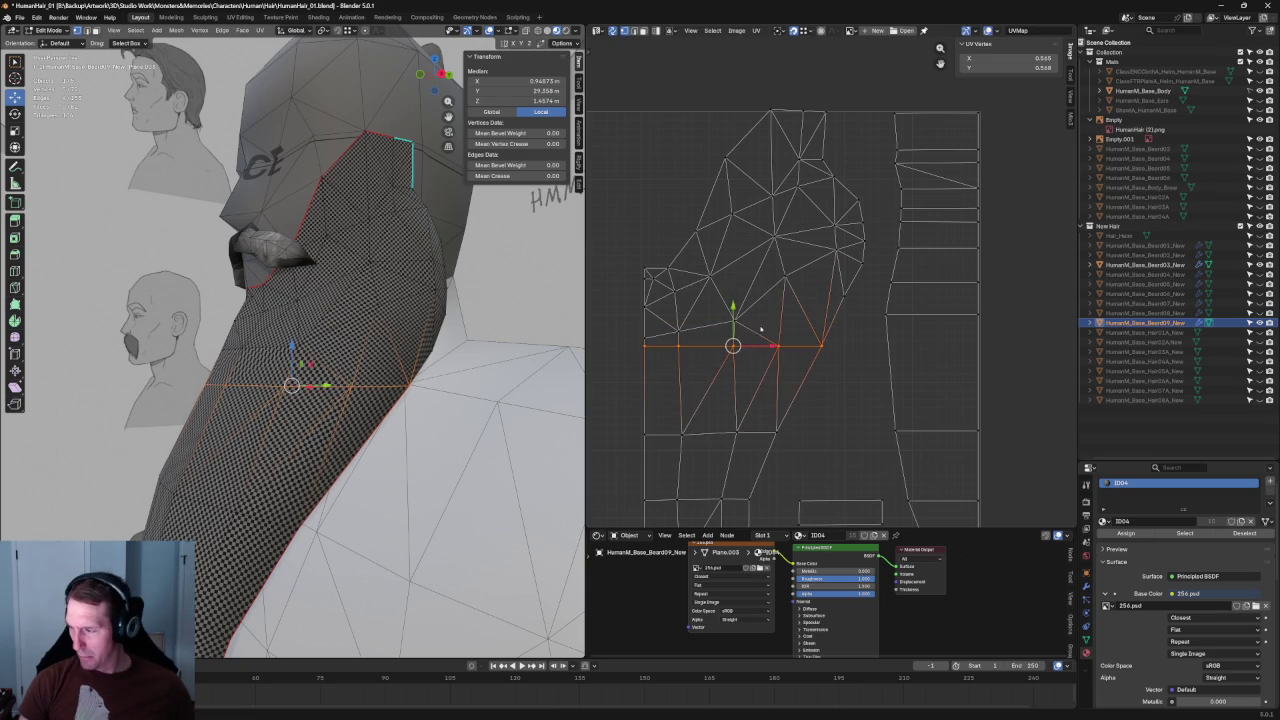
{"action": "left_click_drag", "start_coordinate": [733, 316], "coordinate": [733, 314]}
Step: Re-unwrap a mid-left edge area and nudge one vertex slightly down
{"action": "mouse_move", "coordinate": [636, 322]}
{"action": "left_mouse_down"}
{"action": "mouse_move", "coordinate": [770, 341]}
{"action": "mouse_move", "coordinate": [660, 348]}
{"action": "left_mouse_up"}
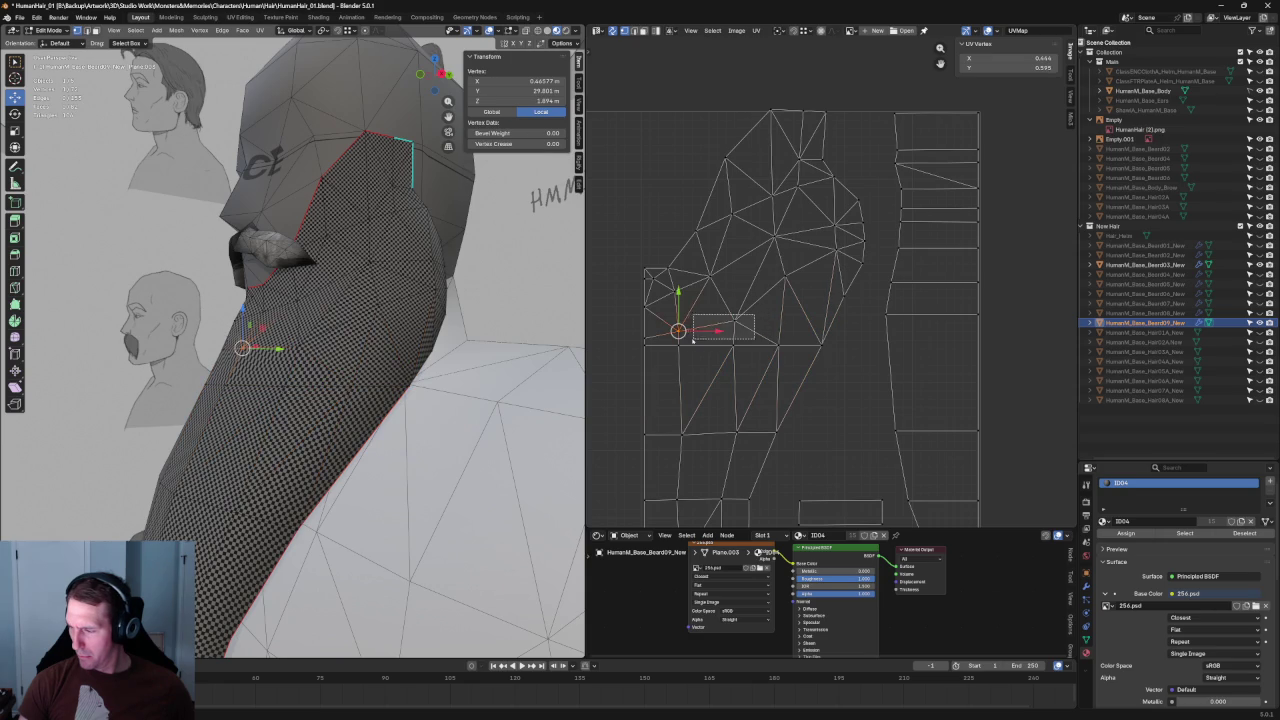
{"action": "key", "text": "u"}
{"action": "left_click", "coordinate": [655, 336]}
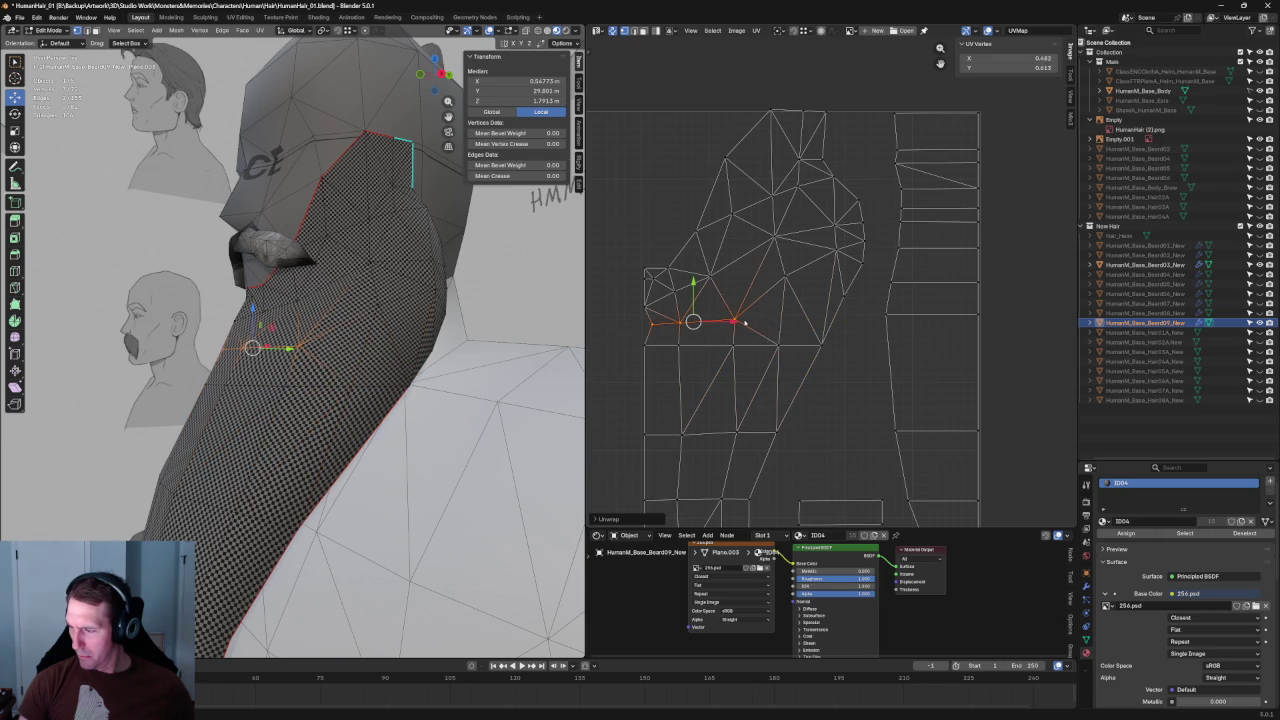
{"action": "left_click", "coordinate": [663, 326]}
{"action": "left_click", "coordinate": [665, 324]}
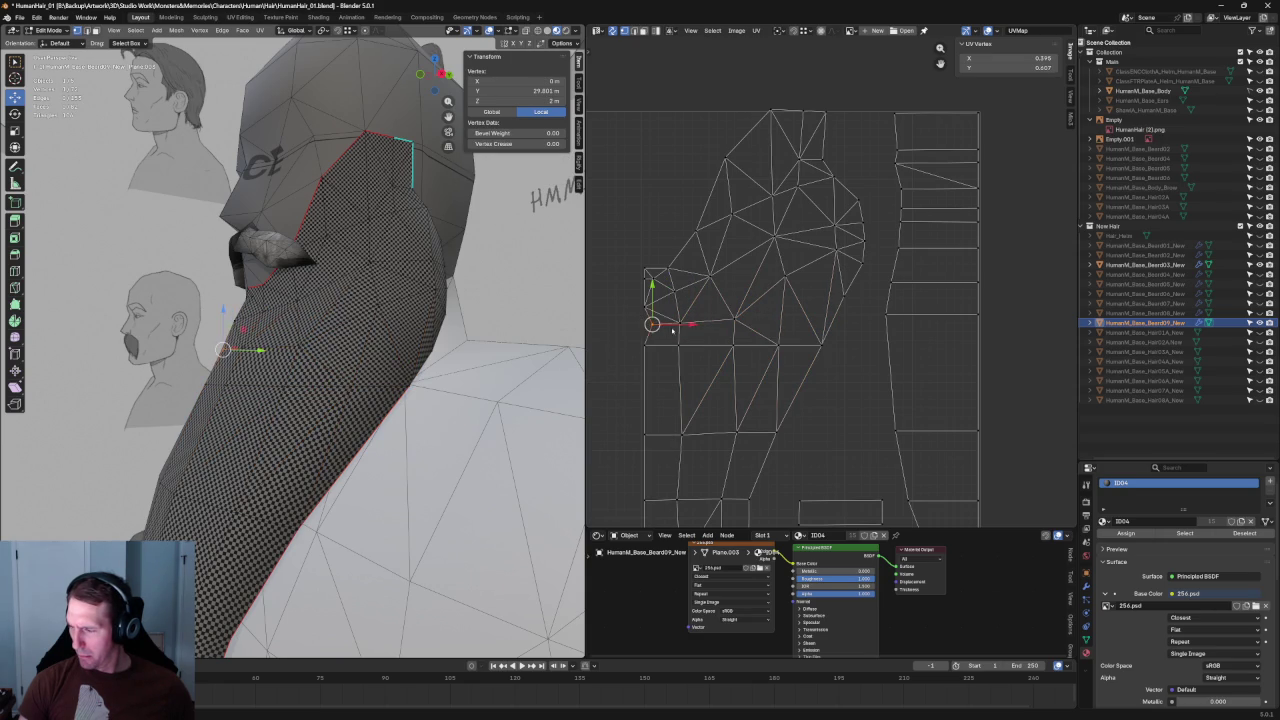
{"action": "key", "text": "g"}
{"action": "left_click", "coordinate": [666, 325]}
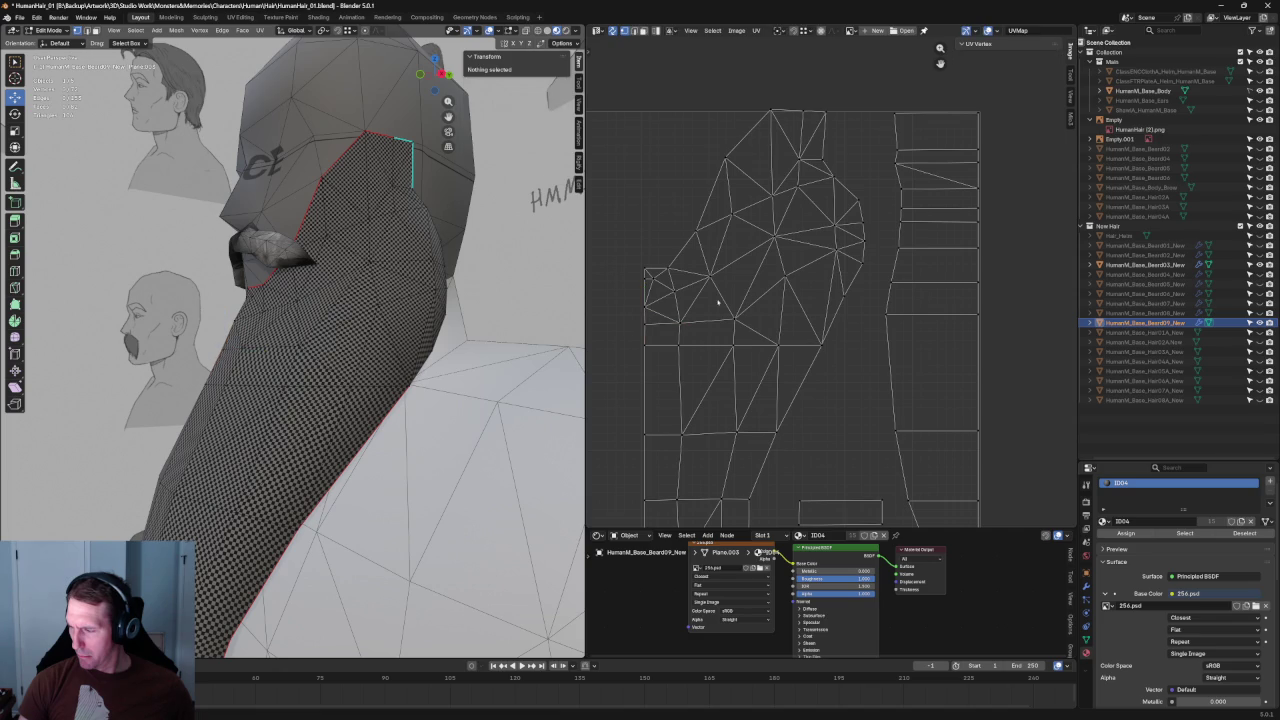
{"action": "middle_click_drag", "start_coordinate": [420, 360], "coordinate": [390, 372]}
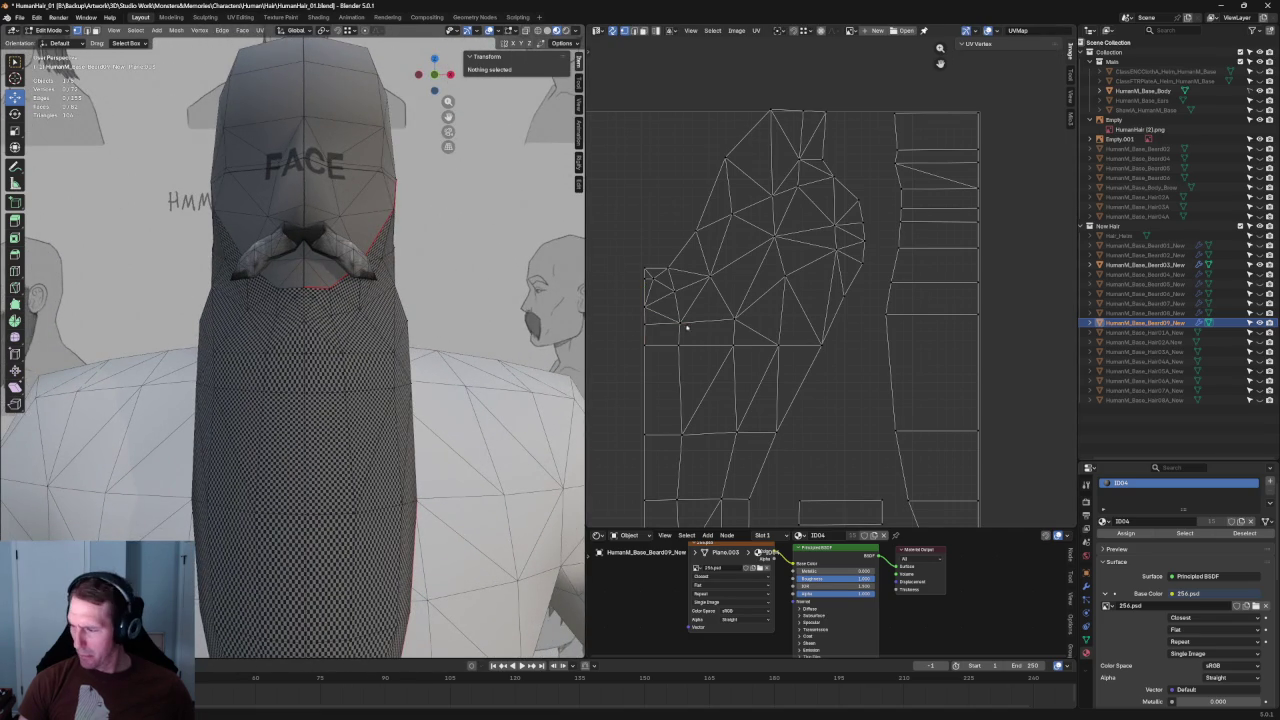
Step: Move a horizontal vertex row and the left vertices above it slightly down along Y
{"action": "left_click_drag", "start_coordinate": [844, 335], "coordinate": [628, 358]}
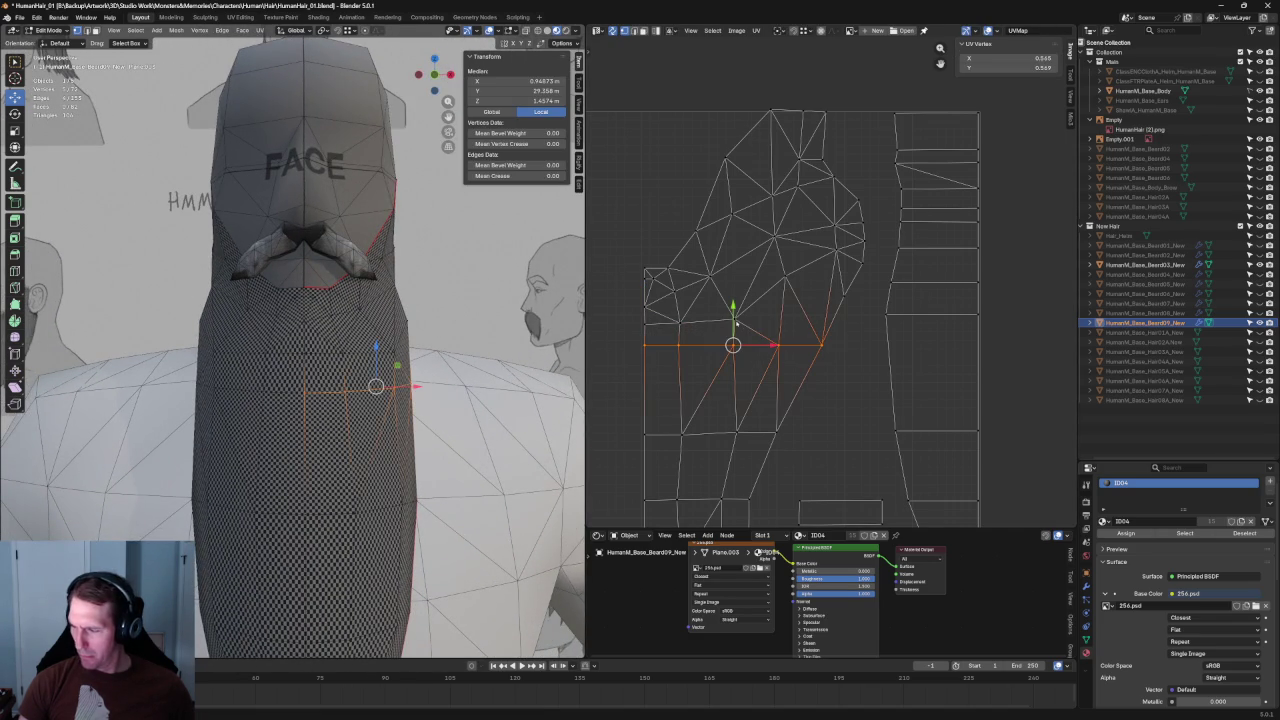
{"action": "key", "text": "g"}
{"action": "key", "text": "y"}
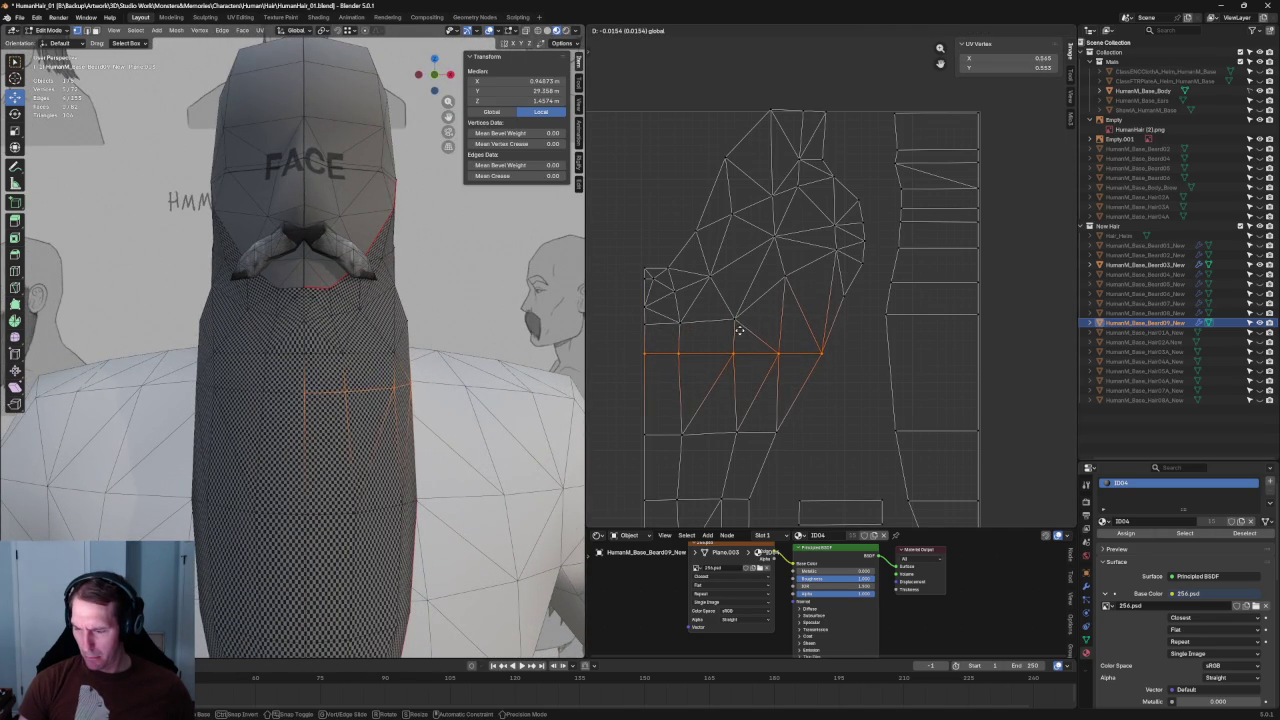
{"action": "left_click", "coordinate": [739, 330]}
{"action": "left_click_drag", "start_coordinate": [768, 308], "coordinate": [628, 343]}
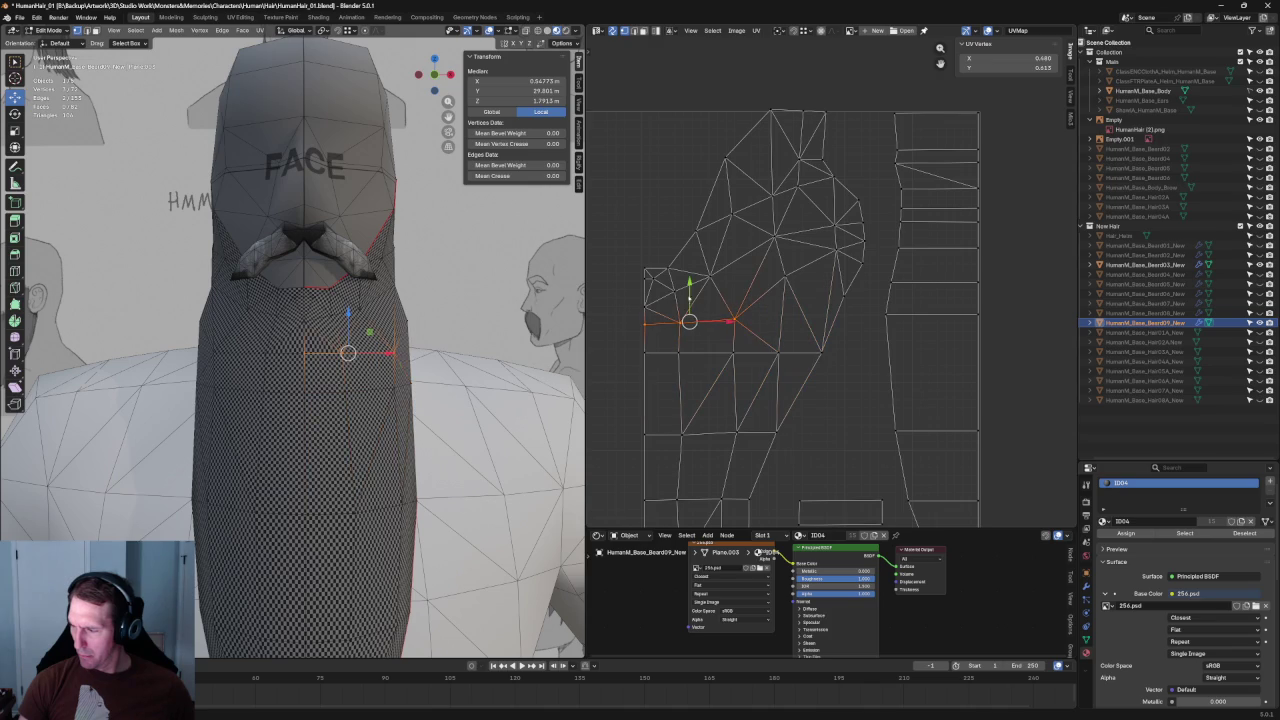
{"action": "key", "text": "g"}
{"action": "key", "text": "y"}
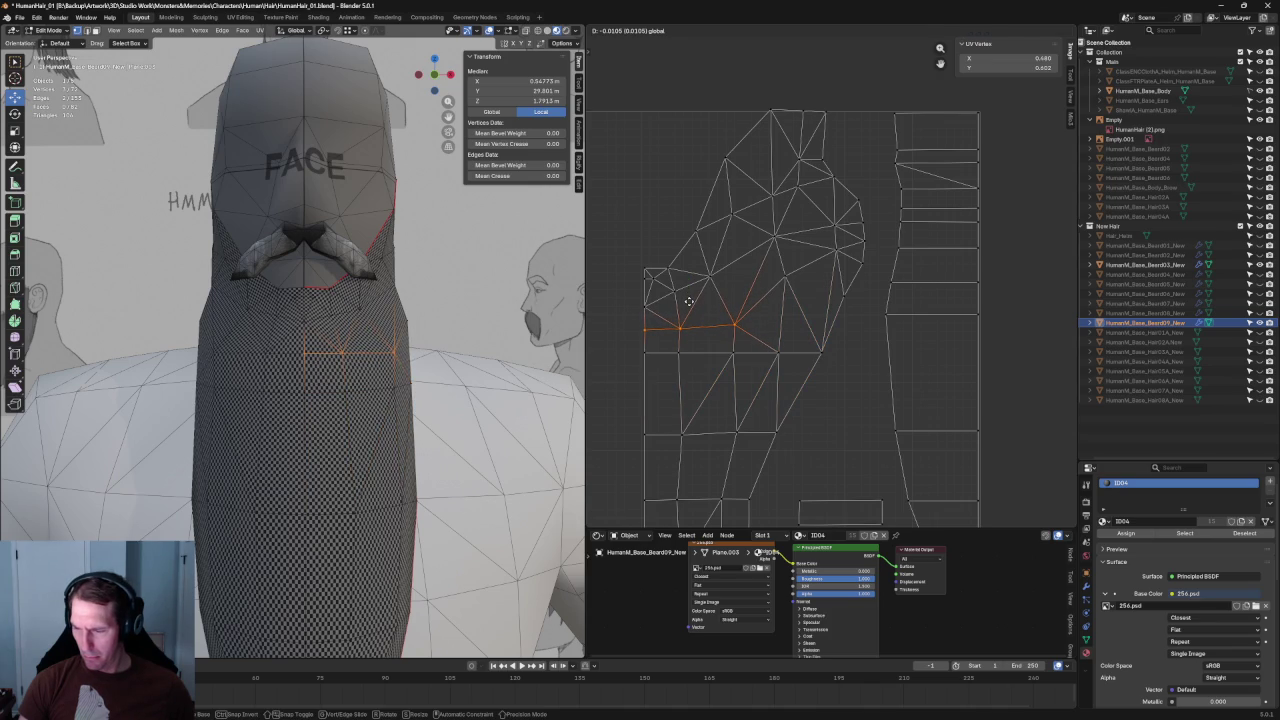
{"action": "left_click", "coordinate": [688, 301]}
Step: Align the left vertex column vertically, nudge the stray bottom vertex, and align again
{"action": "left_click_drag", "start_coordinate": [627, 260], "coordinate": [652, 386]}
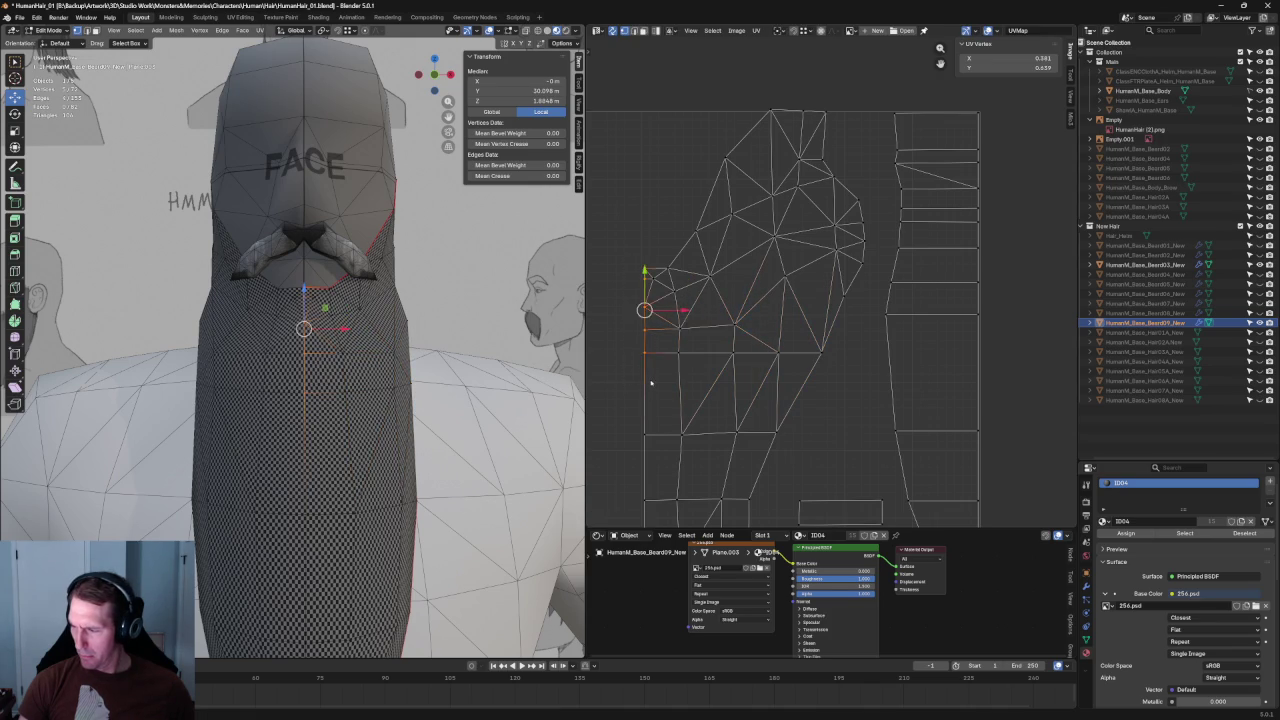
{"action": "scroll", "coordinate": [645, 400], "scroll_direction": "down", "scroll_amount": 2}
{"action": "left_click_drag", "start_coordinate": [632, 275], "coordinate": [690, 500]}
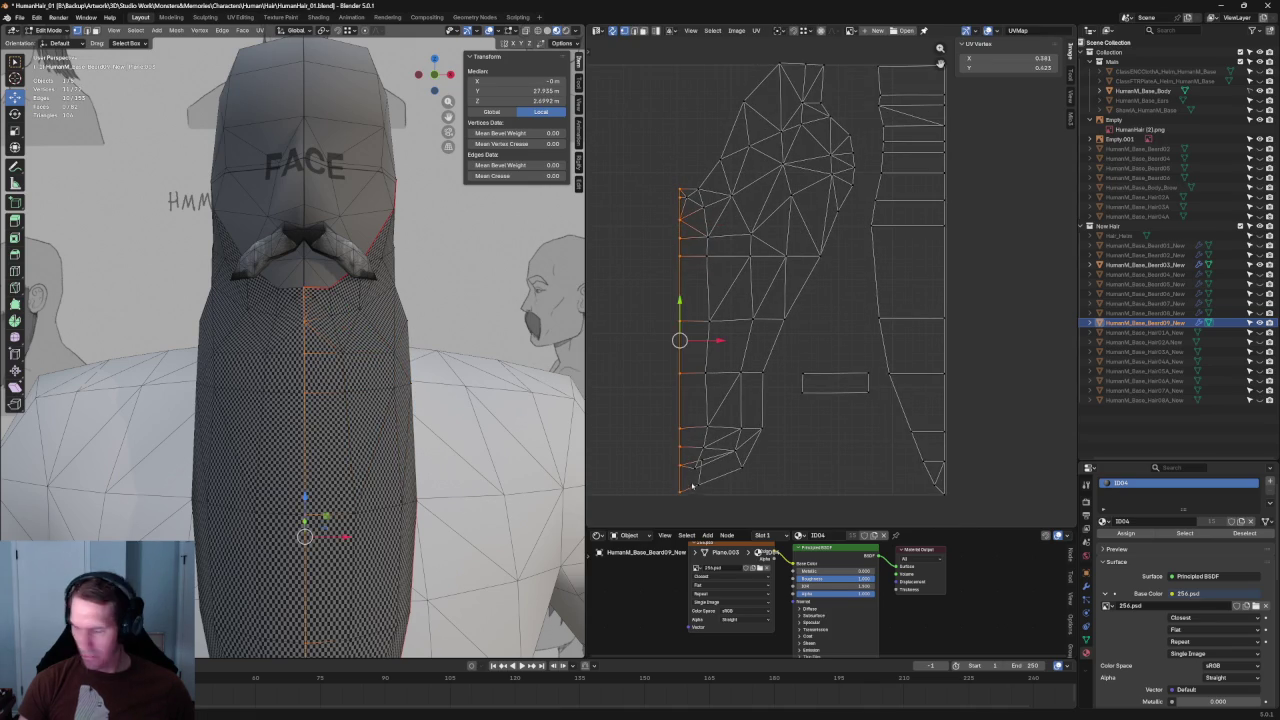
{"action": "key", "text": "shift+w"}
{"action": "left_click", "coordinate": [720, 456]}
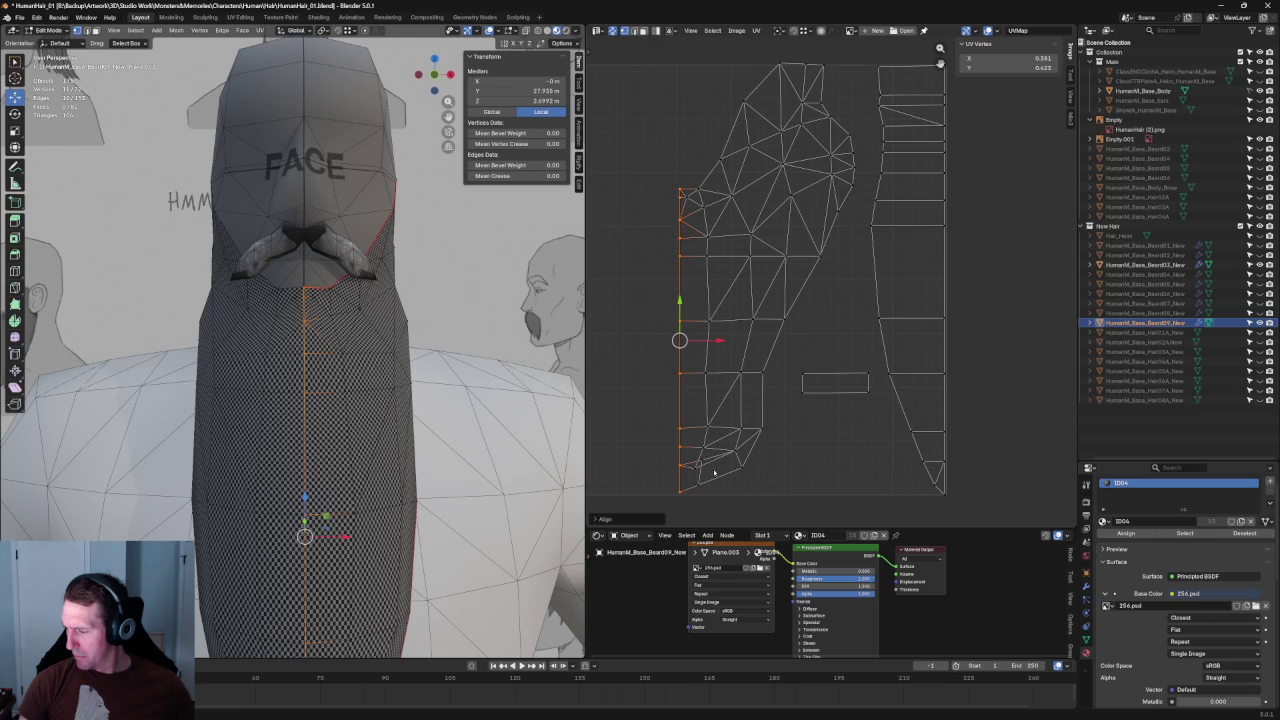
{"action": "left_click", "coordinate": [699, 464]}
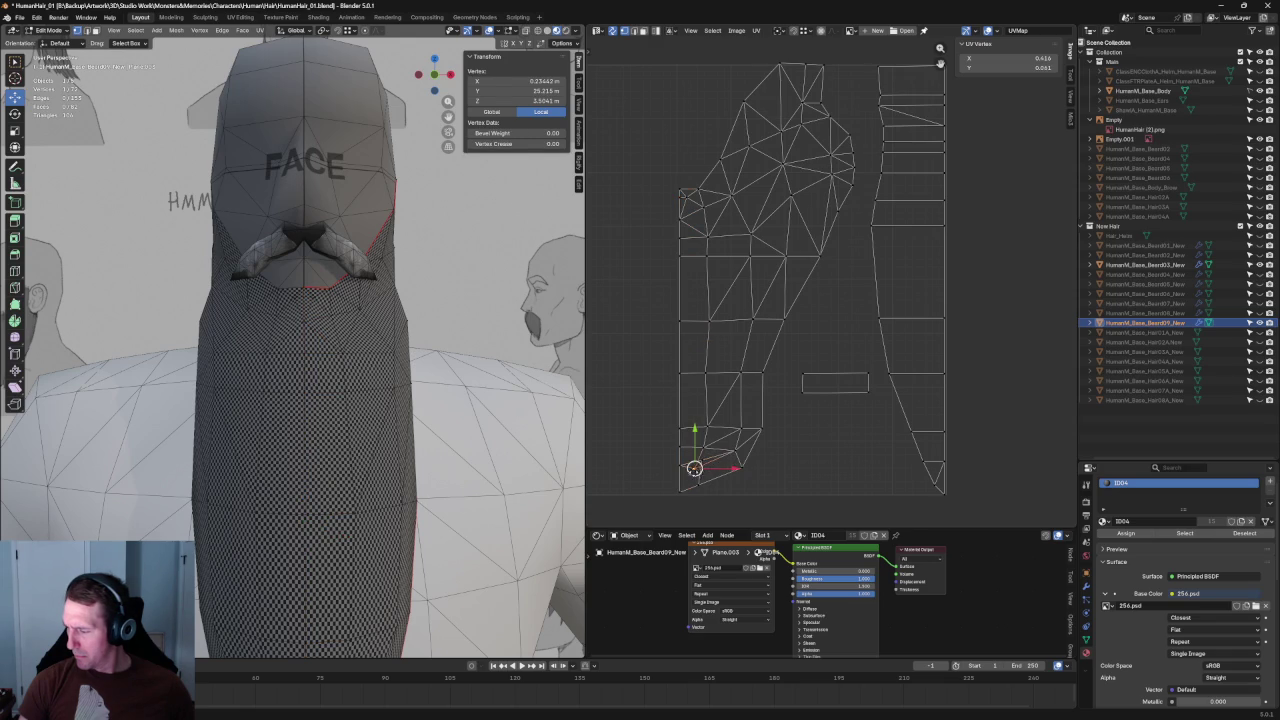
{"action": "left_click_drag", "start_coordinate": [694, 468], "coordinate": [702, 427]}
{"action": "key", "text": "shift+w"}
{"action": "left_click", "coordinate": [709, 438]}
{"action": "left_click", "coordinate": [778, 375]}
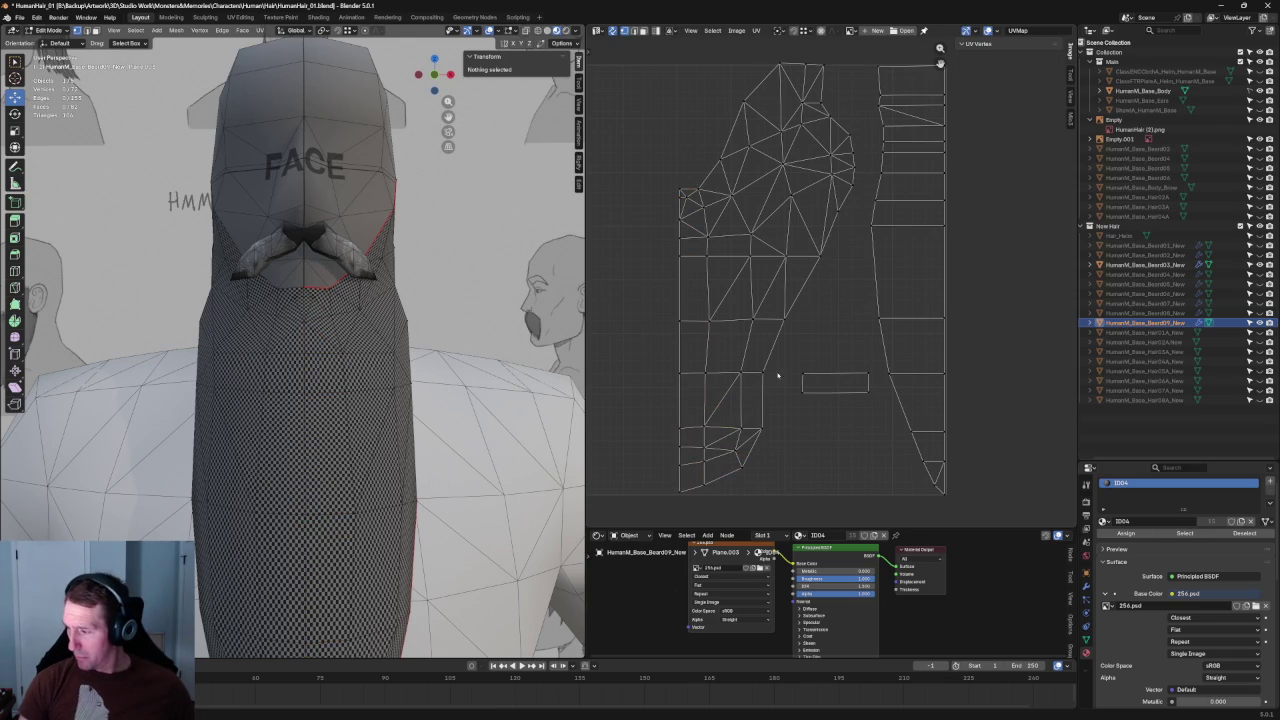
Step: Re-unwrap the island's left faces and the area around a horizontal edge loop
{"action": "left_click_drag", "start_coordinate": [802, 302], "coordinate": [692, 332]}
{"action": "key", "text": "u"}
{"action": "left_click", "coordinate": [720, 333]}
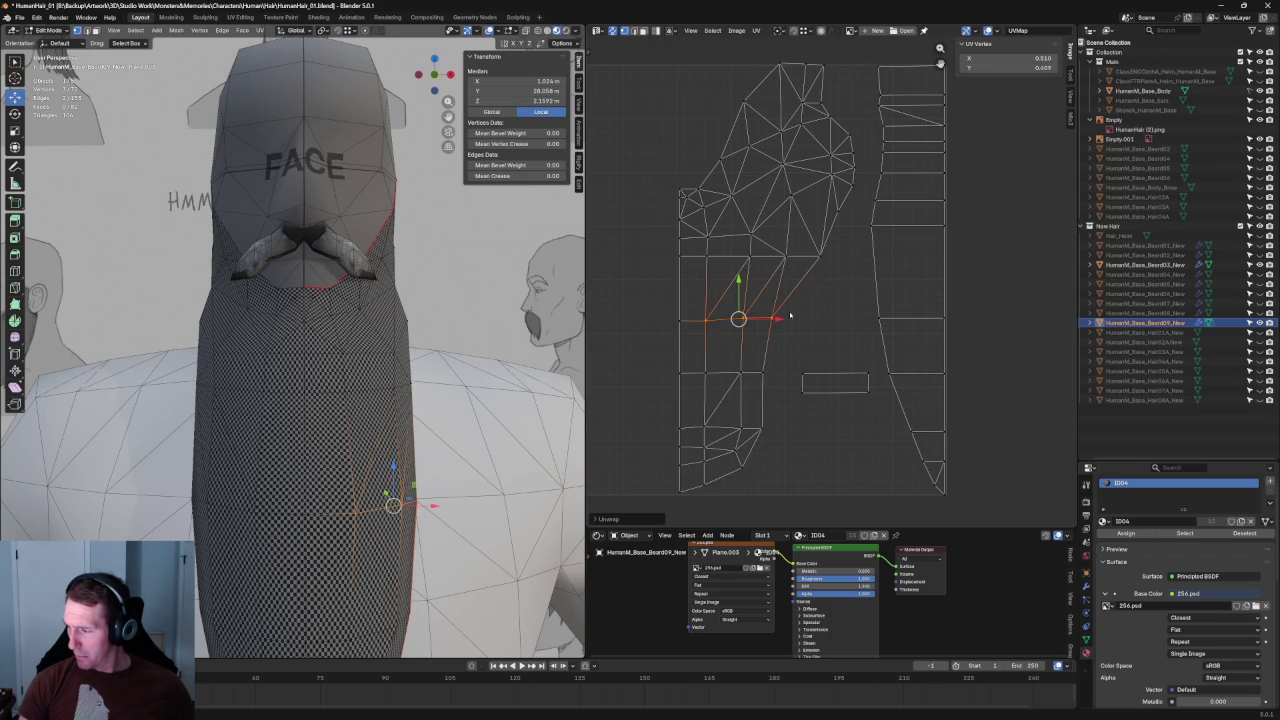
{"action": "left_click", "coordinate": [800, 262], "text": "alt"}
{"action": "key", "text": "u"}
{"action": "left_click", "coordinate": [720, 255]}
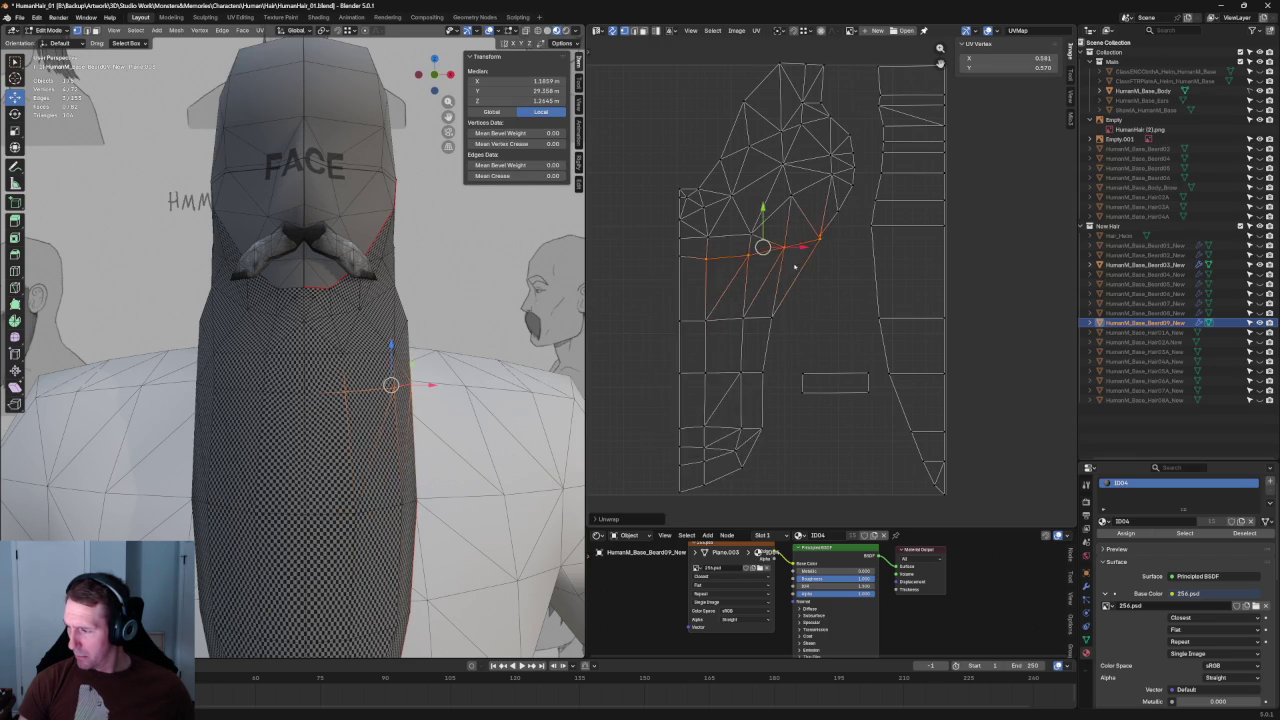
{"action": "middle_click_drag", "start_coordinate": [757, 307], "coordinate": [813, 305]}
{"action": "mouse_move", "coordinate": [300, 430]}
{"action": "middle_mouse_down"}
{"action": "mouse_move", "coordinate": [254, 378]}
{"action": "mouse_move", "coordinate": [518, 340]}
{"action": "middle_mouse_up"}
{"action": "scroll", "coordinate": [518, 340], "scroll_direction": "up", "scroll_amount": 3}
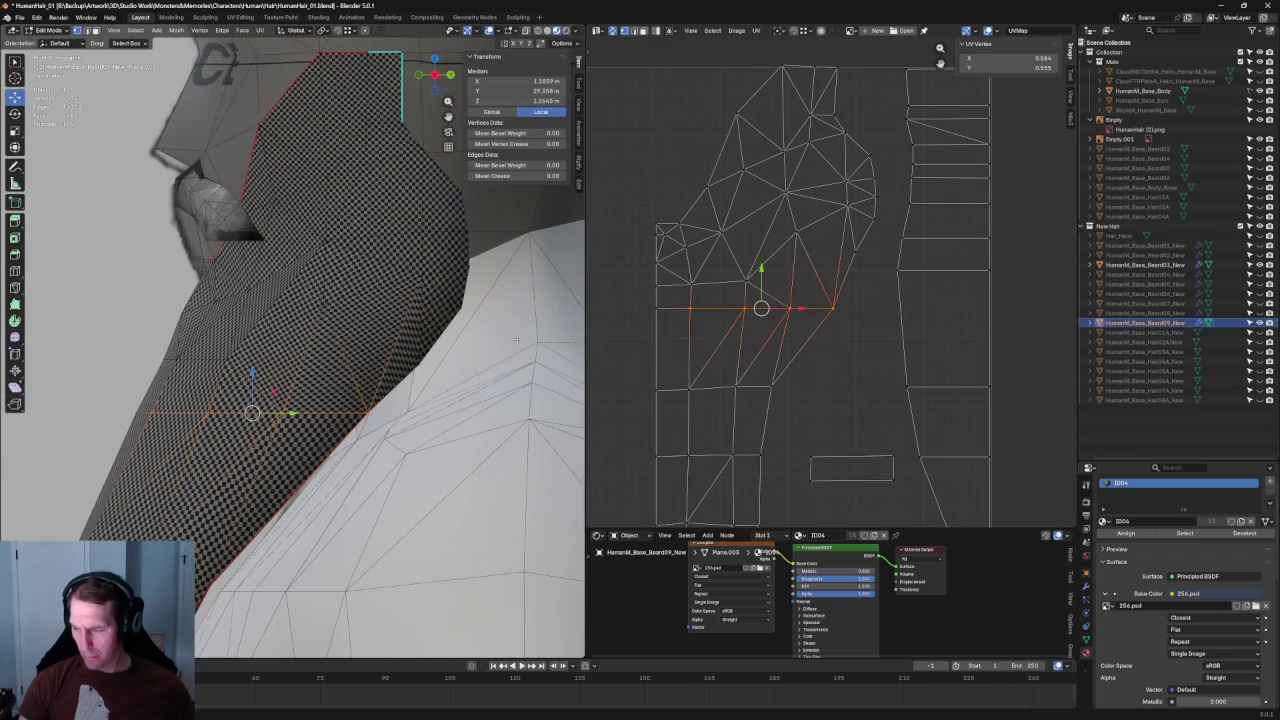
Step: Re-unwrap the jaw-side faces, undoing a poor unwrap of the side section
{"action": "left_click_drag", "start_coordinate": [887, 178], "coordinate": [790, 262]}
{"action": "key", "text": "u"}
{"action": "left_click", "coordinate": [789, 245]}
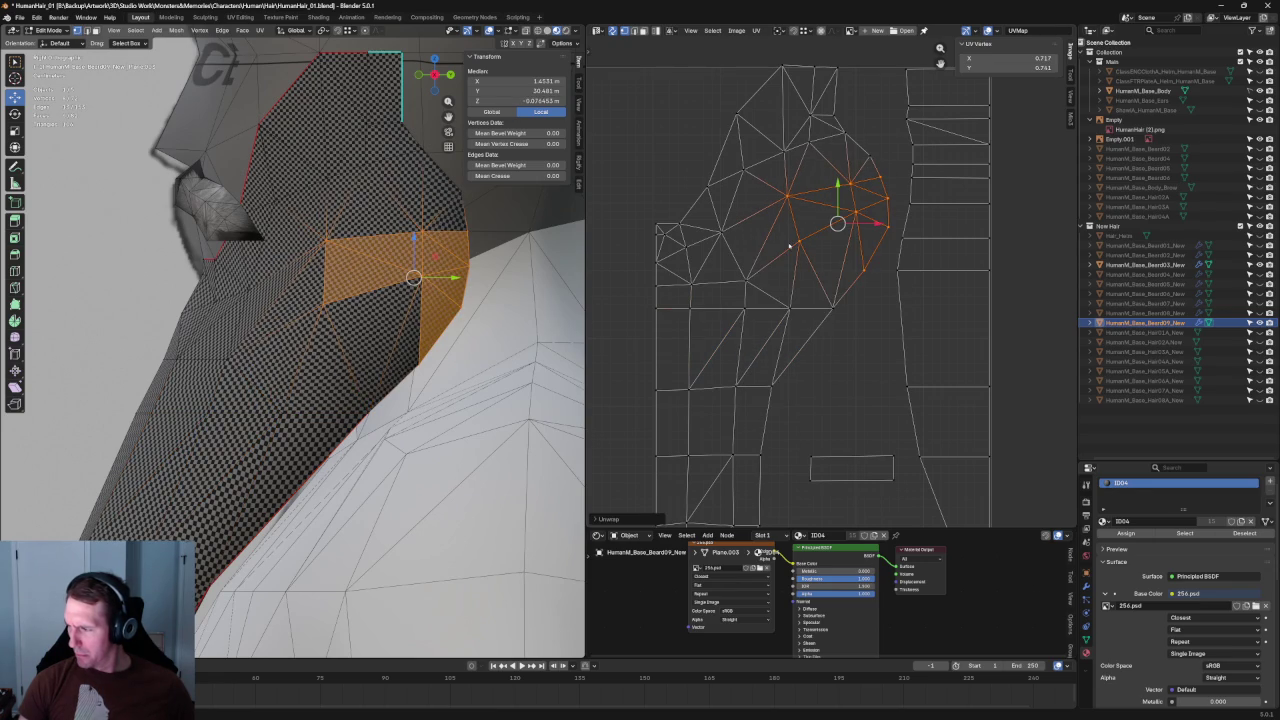
{"action": "left_click", "coordinate": [830, 307]}
{"action": "left_click_drag", "start_coordinate": [887, 158], "coordinate": [762, 302]}
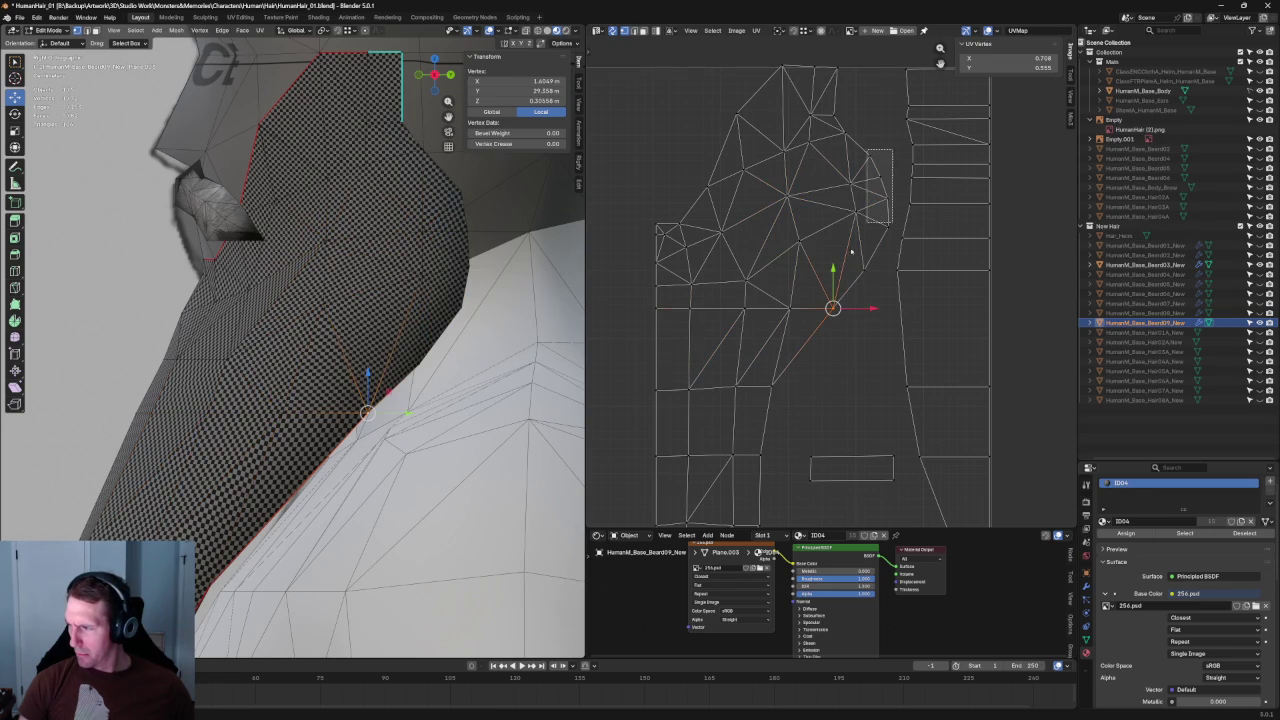
{"action": "key", "text": "u"}
{"action": "left_click", "coordinate": [797, 167]}
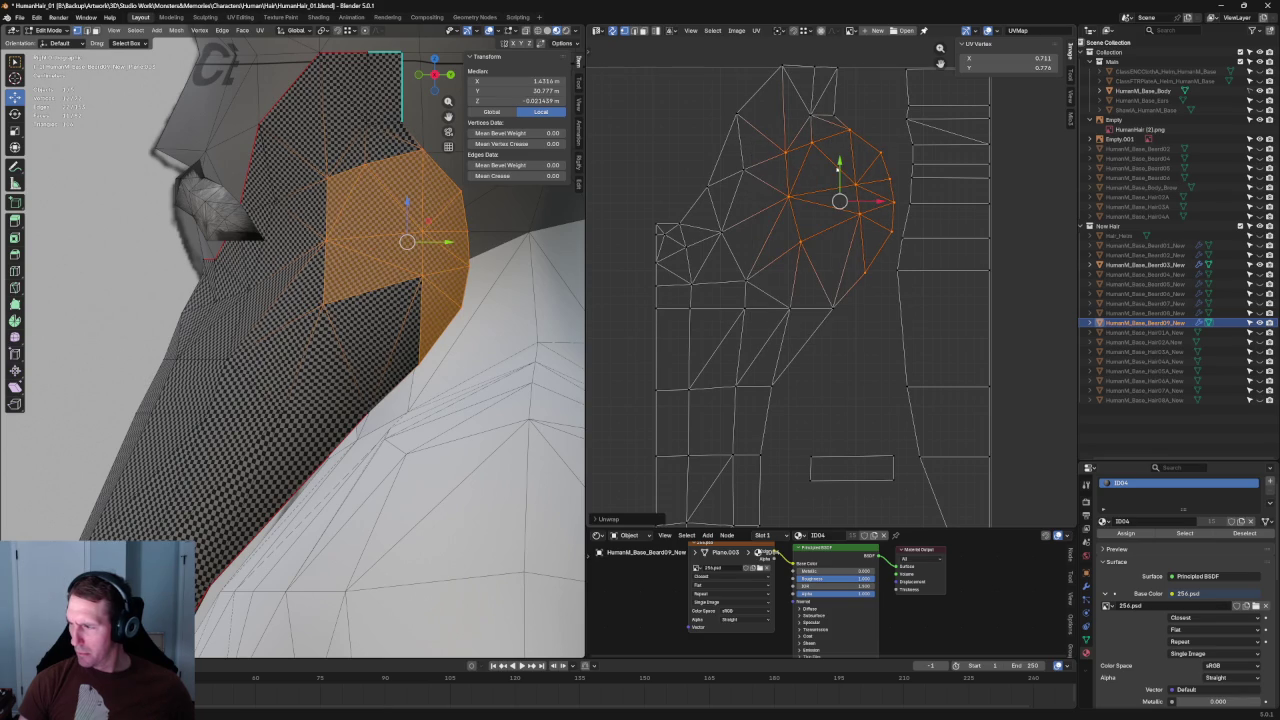
{"action": "key", "text": "ctrl+z"}
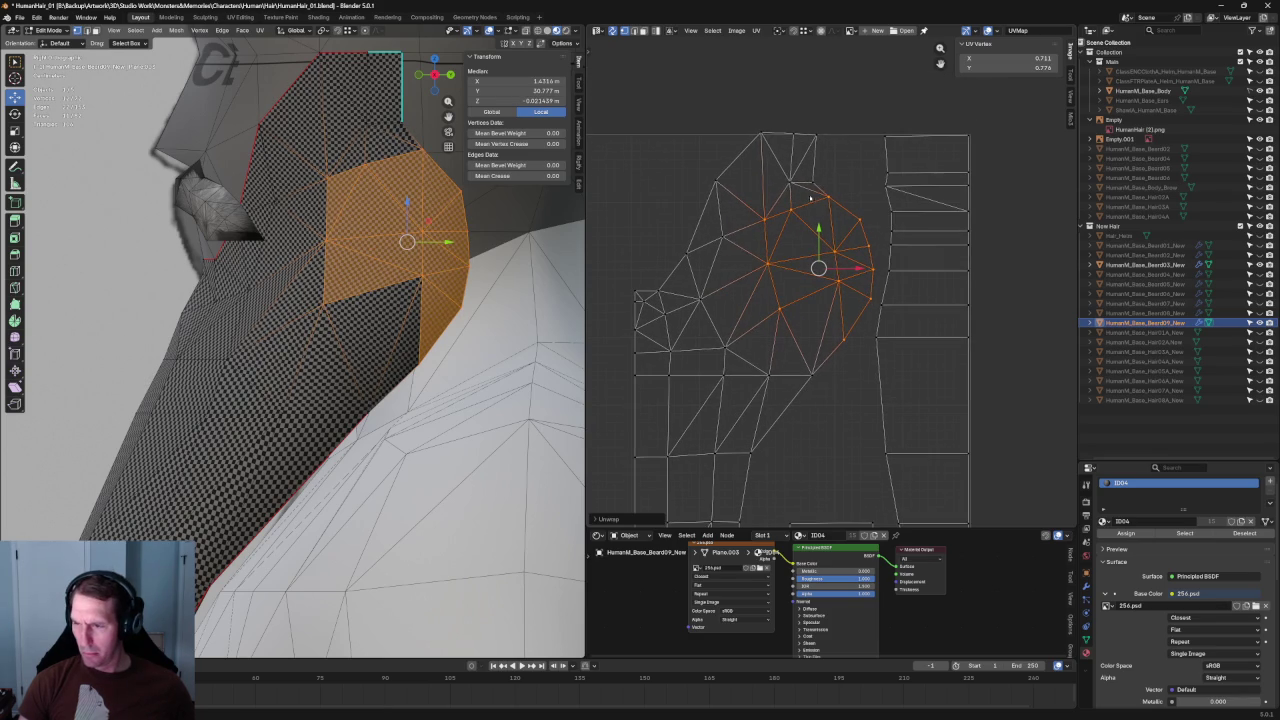
Step: Re-unwrap the top faces and line up the top row of vertices horizontally
{"action": "left_click_drag", "start_coordinate": [842, 108], "coordinate": [750, 190]}
{"action": "key", "text": "u"}
{"action": "left_click", "coordinate": [761, 176]}
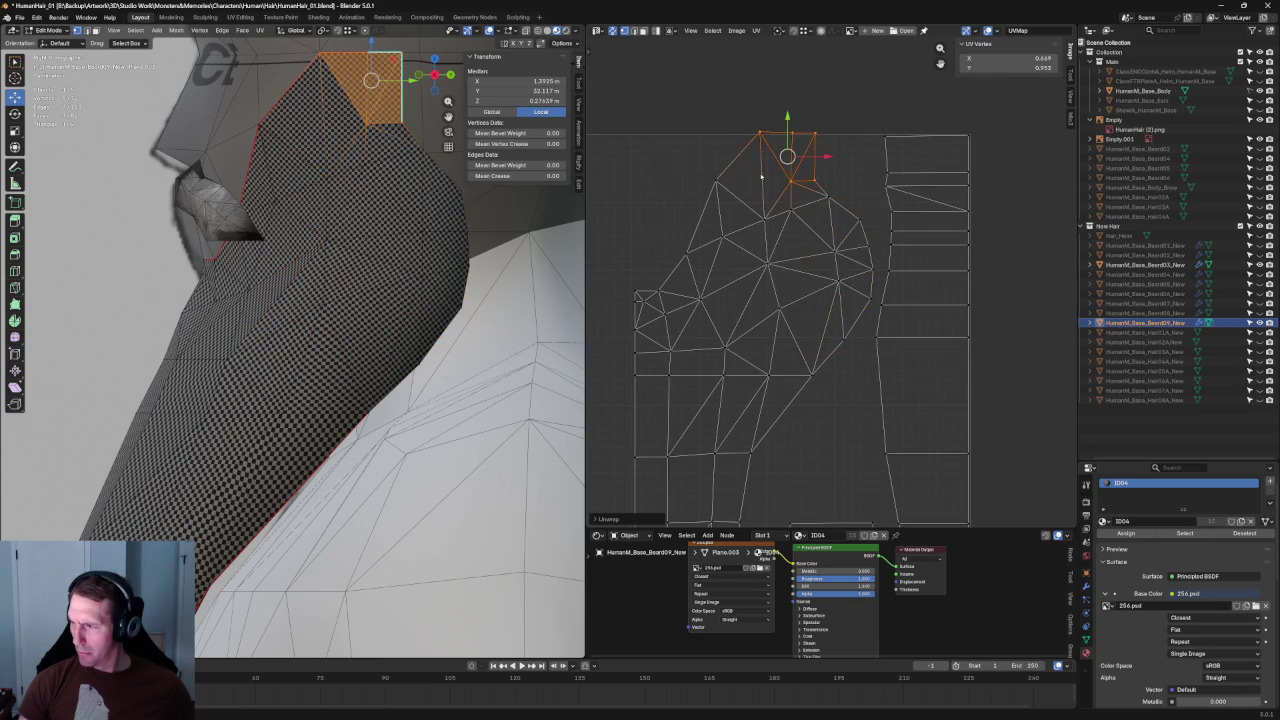
{"action": "left_click", "coordinate": [786, 131]}
{"action": "key", "text": "shift+w"}
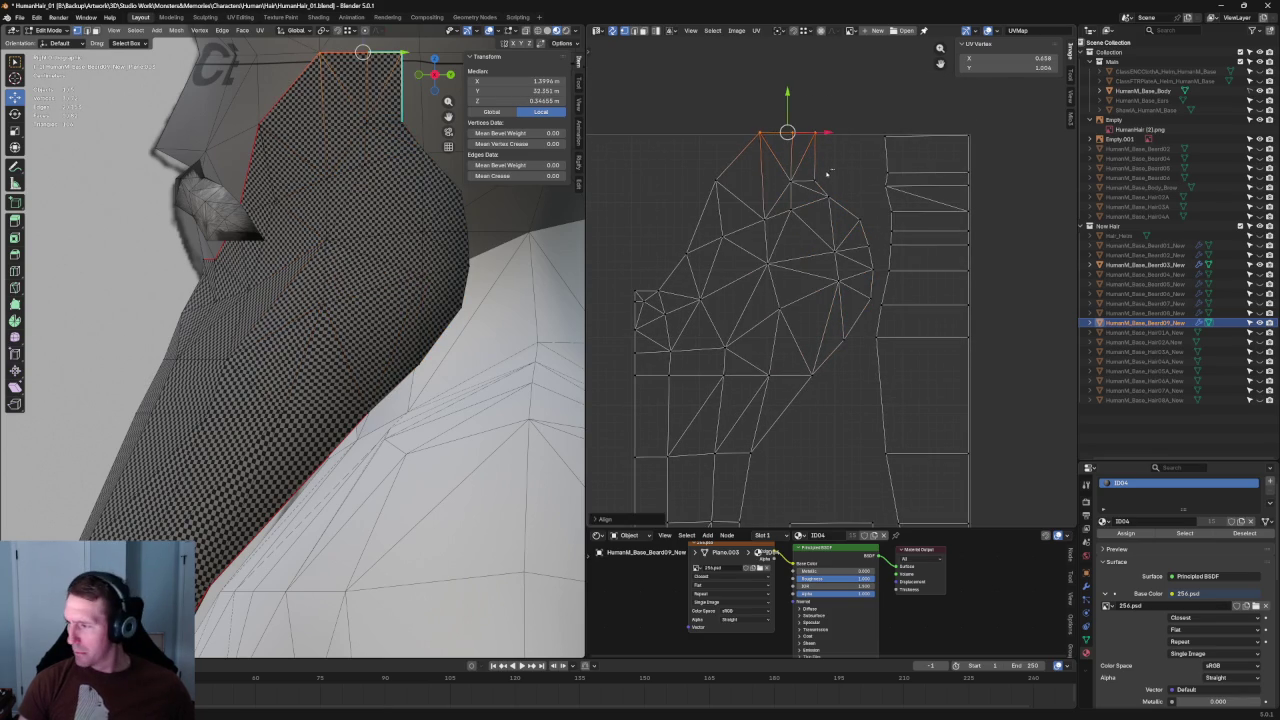
{"action": "left_click", "coordinate": [715, 192]}
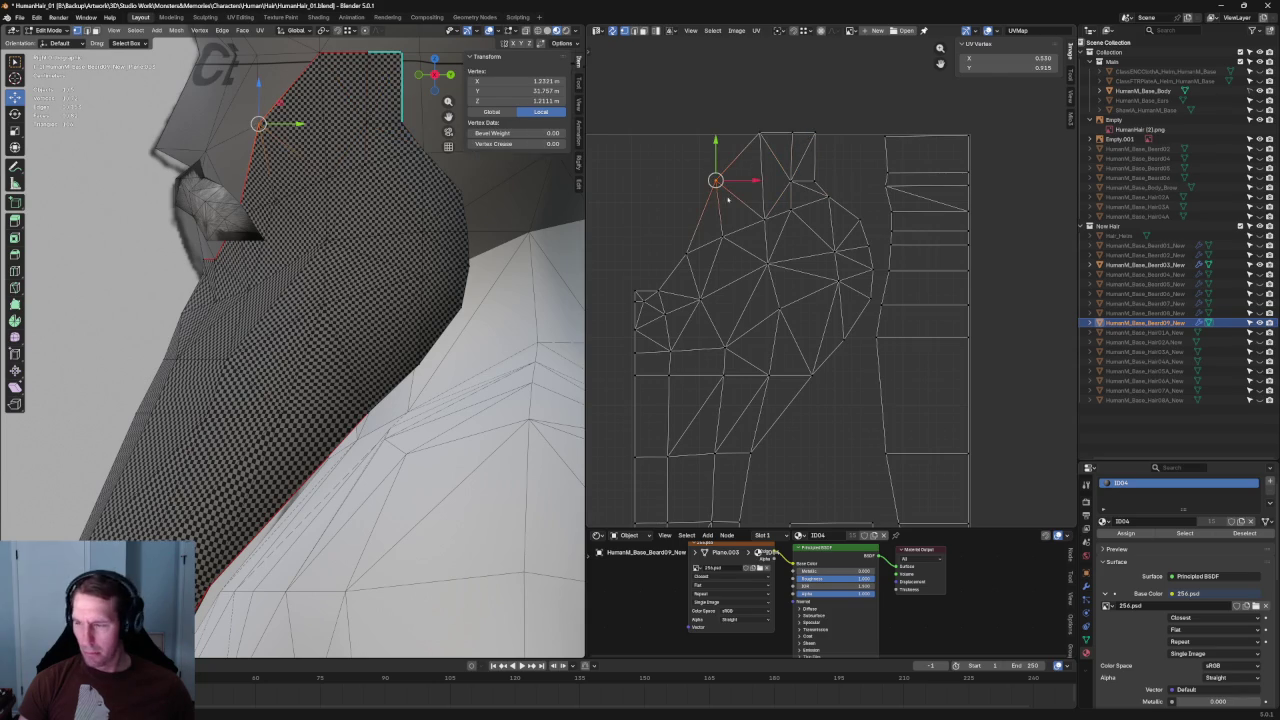
Step: Re-unwrap two face groups on the island's upper-left side
{"action": "left_click_drag", "start_coordinate": [727, 236], "coordinate": [688, 260], "text": "shift"}
{"action": "key", "text": "u"}
{"action": "left_click", "coordinate": [688, 256]}
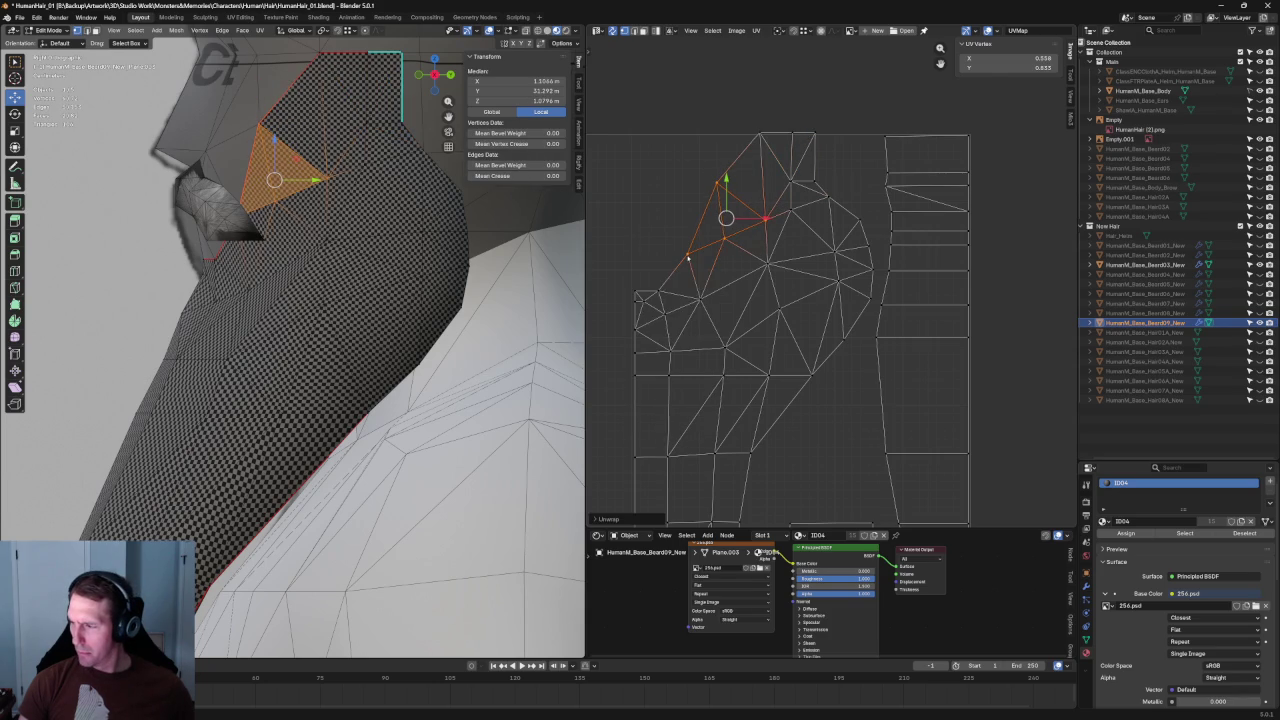
{"action": "left_click", "coordinate": [768, 266]}
{"action": "left_click_drag", "start_coordinate": [743, 291], "coordinate": [688, 370], "text": "shift"}
{"action": "key", "text": "u"}
{"action": "left_click", "coordinate": [690, 367]}
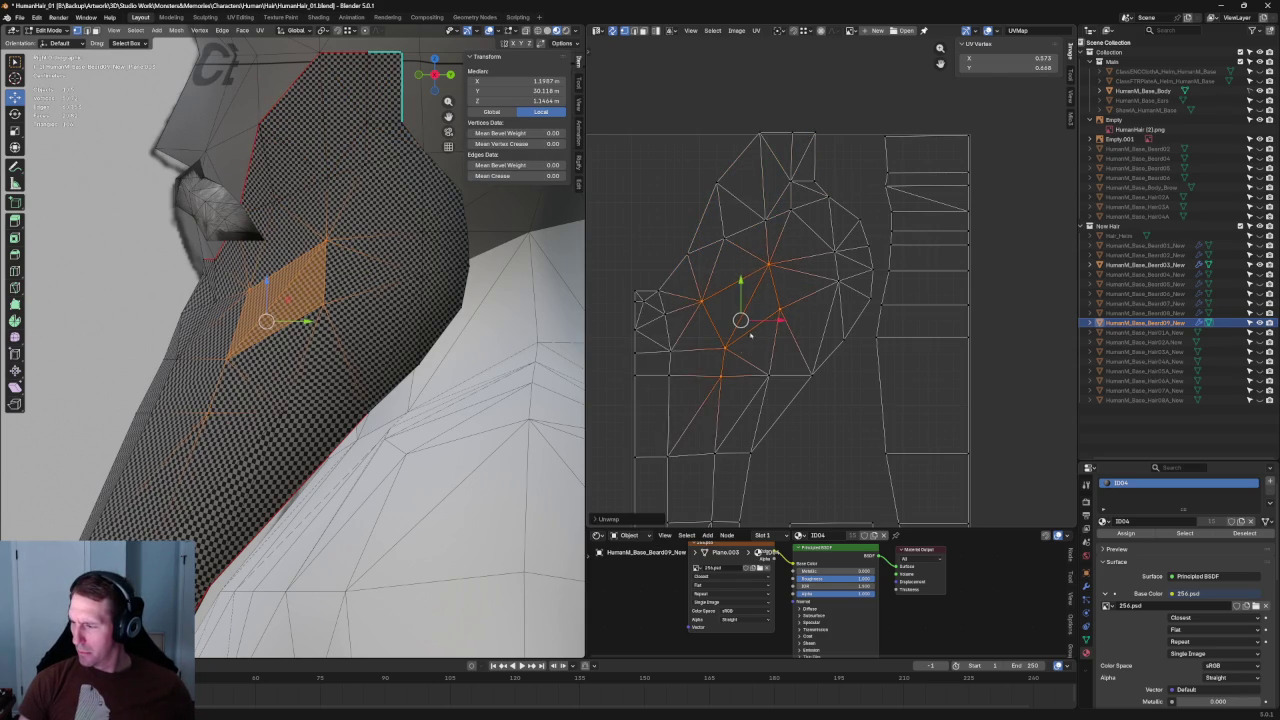
Step: Select a left-edge vertex, then save the blend file
{"action": "left_click", "coordinate": [676, 250]}
{"action": "right_click", "coordinate": [668, 255]}
{"action": "key", "text": "Escape"}
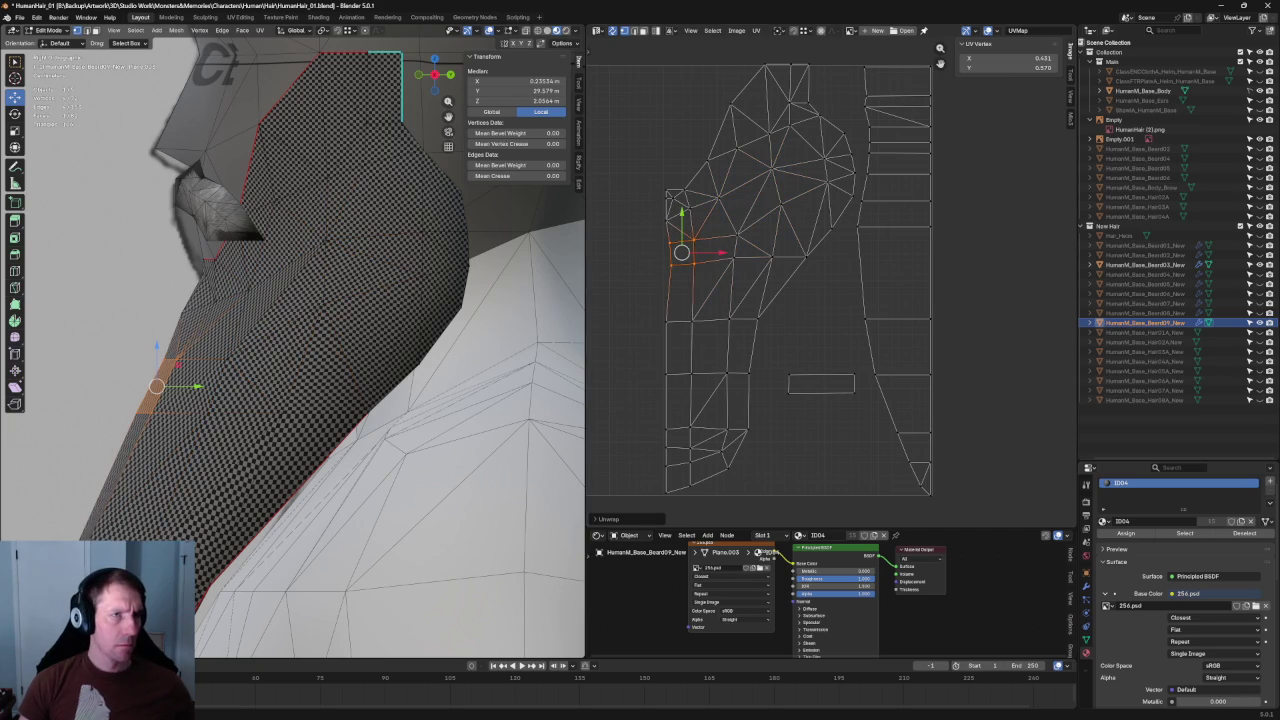
{"action": "key", "text": "ctrl+s"}
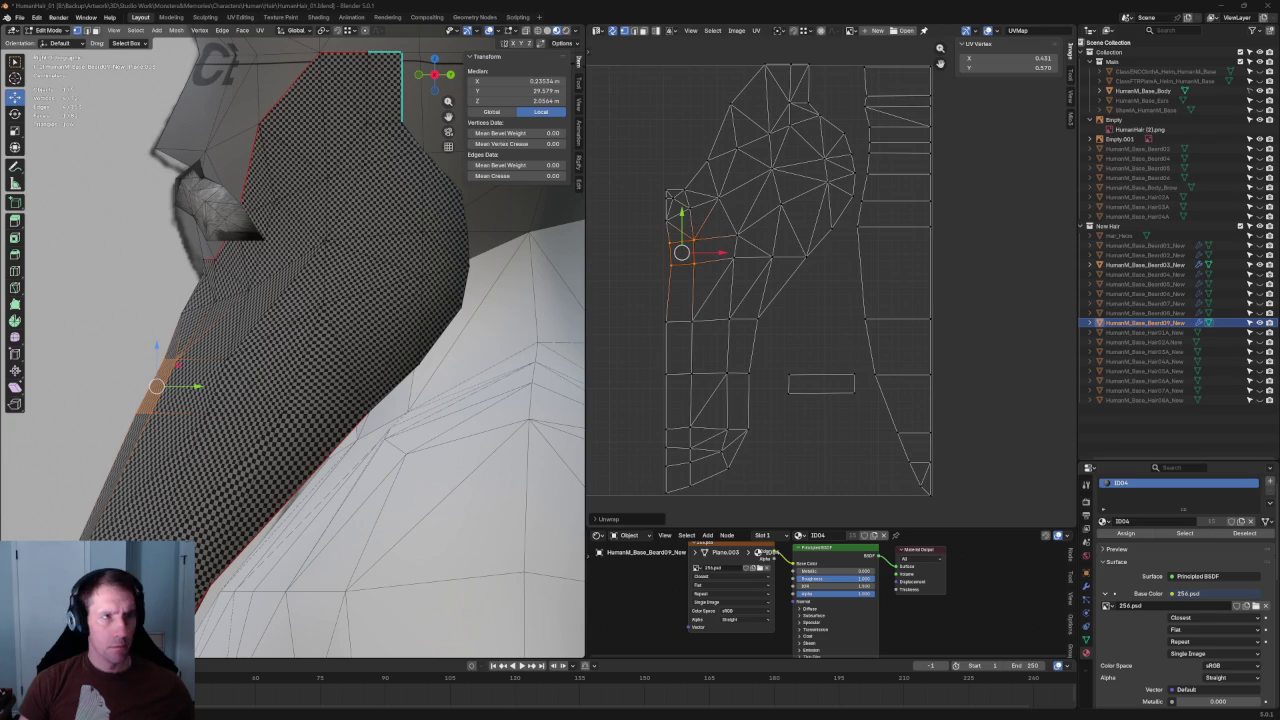
{"action": "scroll", "coordinate": [659, 268], "scroll_direction": "up", "scroll_amount": 3}
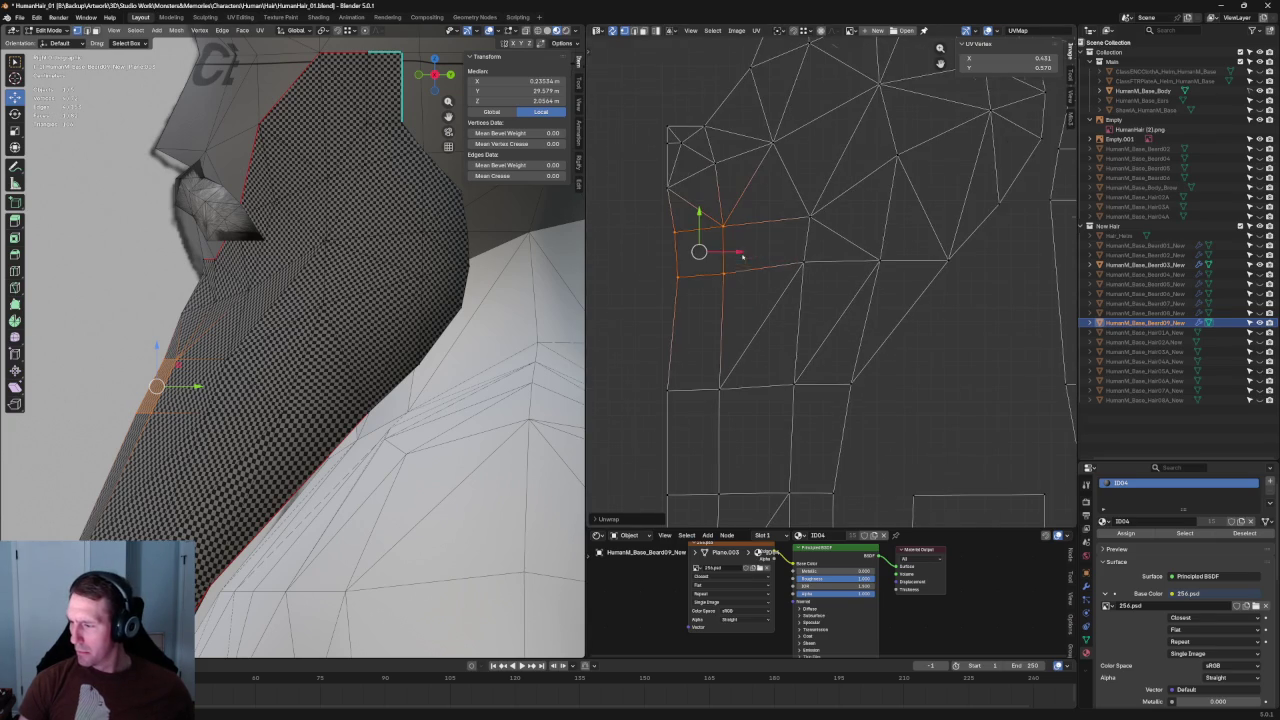
Step: Nudge the selection left, then box-select the island's whole left column and align it vertically
{"action": "left_click_drag", "start_coordinate": [735, 252], "coordinate": [729, 256]}
{"action": "scroll", "coordinate": [700, 211], "scroll_direction": "down", "scroll_amount": 2}
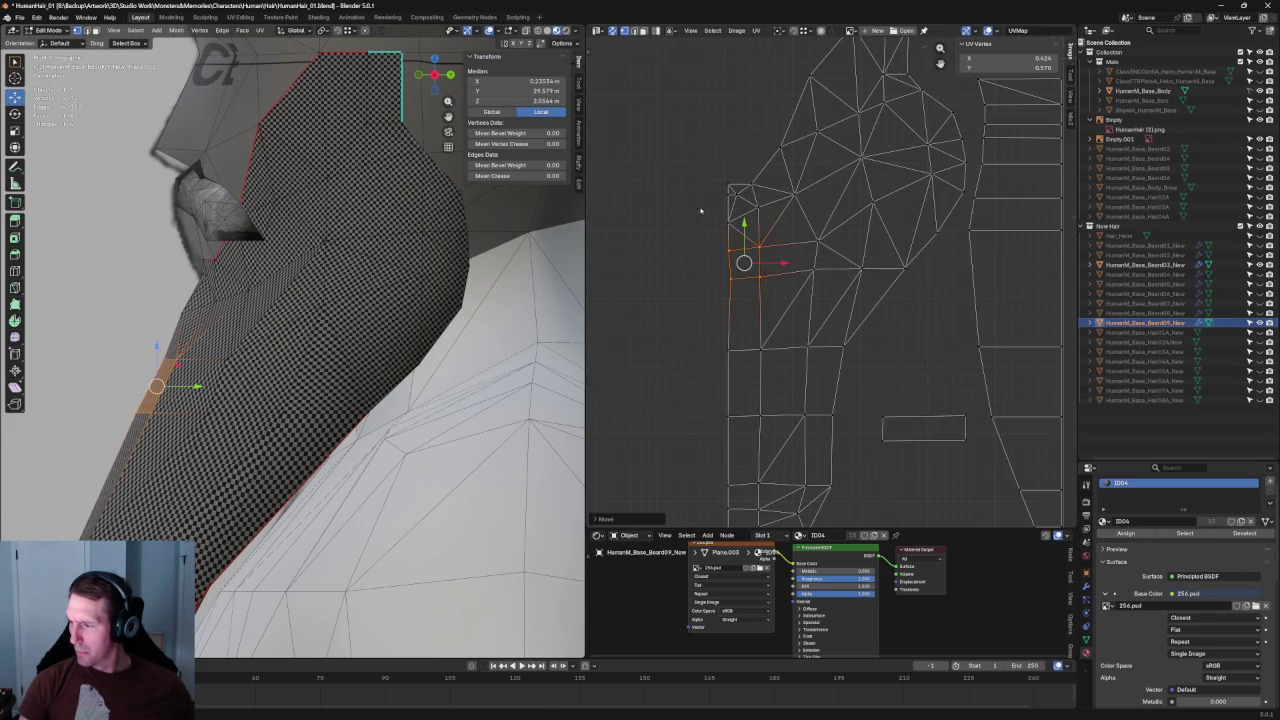
{"action": "mouse_move", "coordinate": [732, 172]}
{"action": "left_mouse_down"}
{"action": "mouse_move", "coordinate": [696, 258]}
{"action": "mouse_move", "coordinate": [758, 296]}
{"action": "left_mouse_up"}
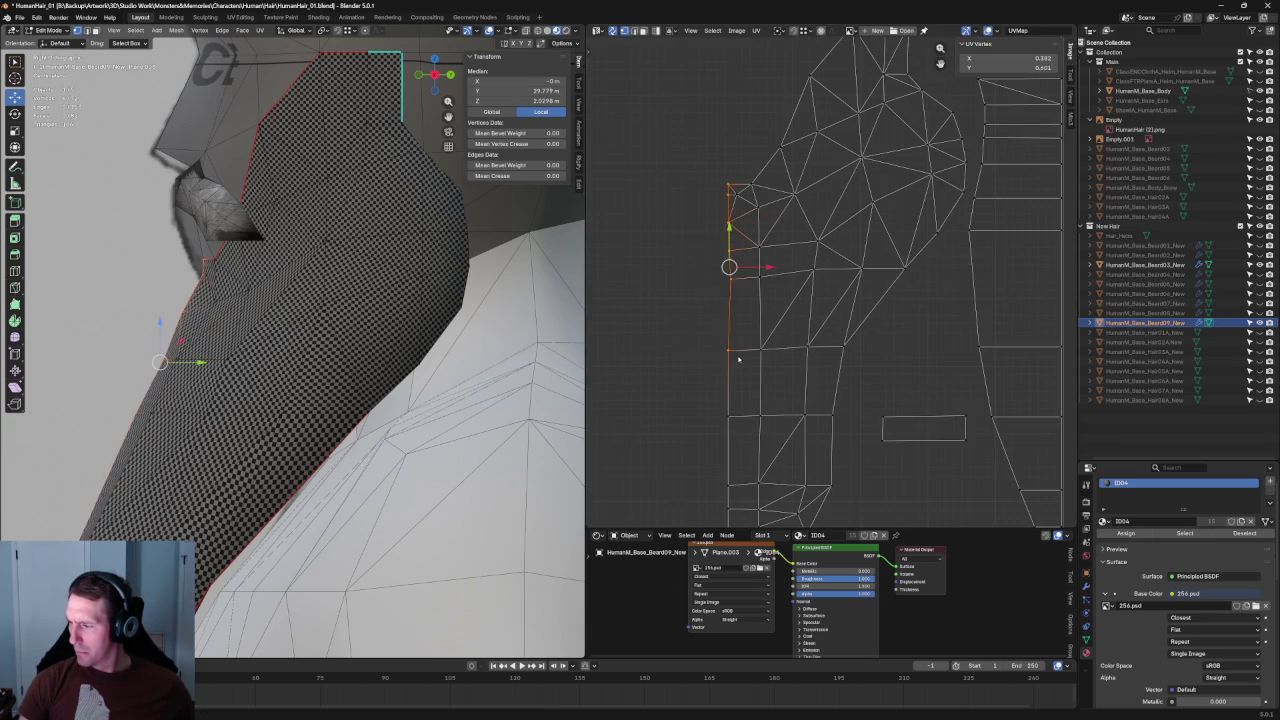
{"action": "middle_click_drag", "start_coordinate": [734, 366], "coordinate": [704, 207]}
{"action": "left_click_drag", "start_coordinate": [716, 144], "coordinate": [644, 424]}
{"action": "mouse_move", "coordinate": [719, 131]}
{"action": "middle_mouse_down"}
{"action": "mouse_move", "coordinate": [742, 326]}
{"action": "mouse_move", "coordinate": [715, 255]}
{"action": "middle_mouse_up"}
{"action": "key", "text": "shift+w"}
{"action": "left_click", "coordinate": [729, 170]}
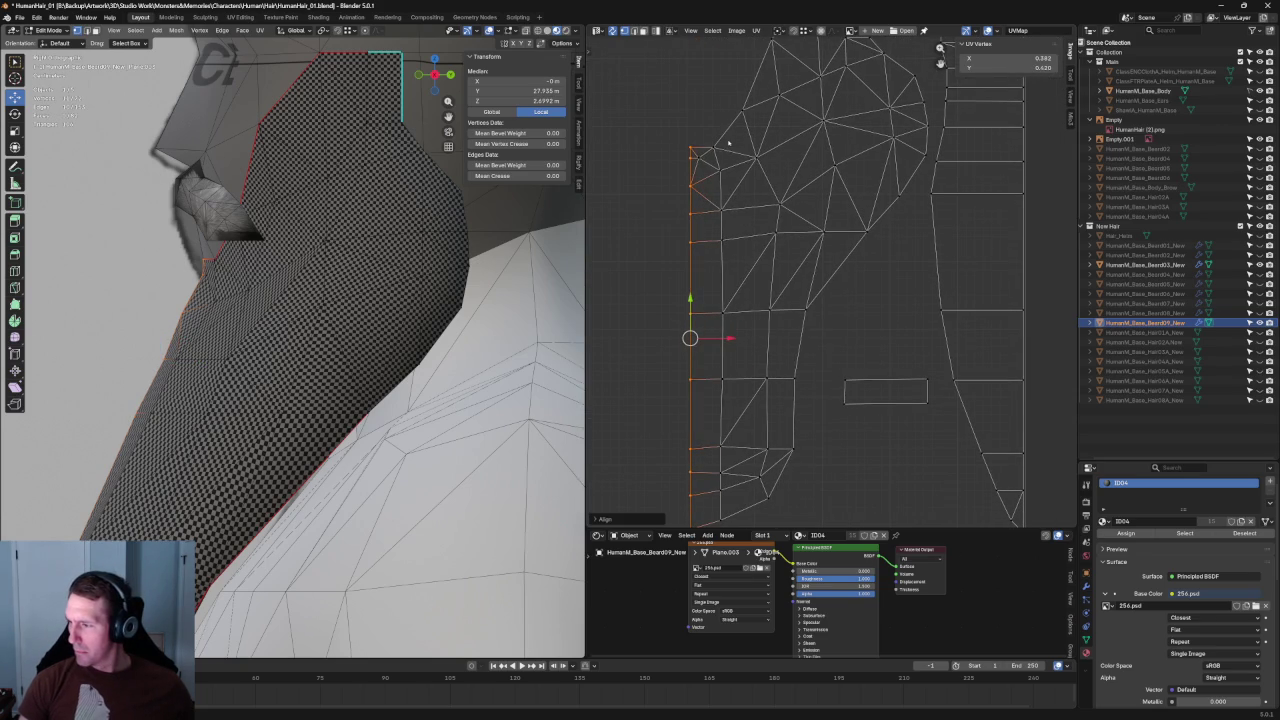
Step: Select the group of faces near the island's top-left and re-unwrap them
{"action": "right_click", "coordinate": [695, 181]}
{"action": "left_click", "coordinate": [835, 166]}
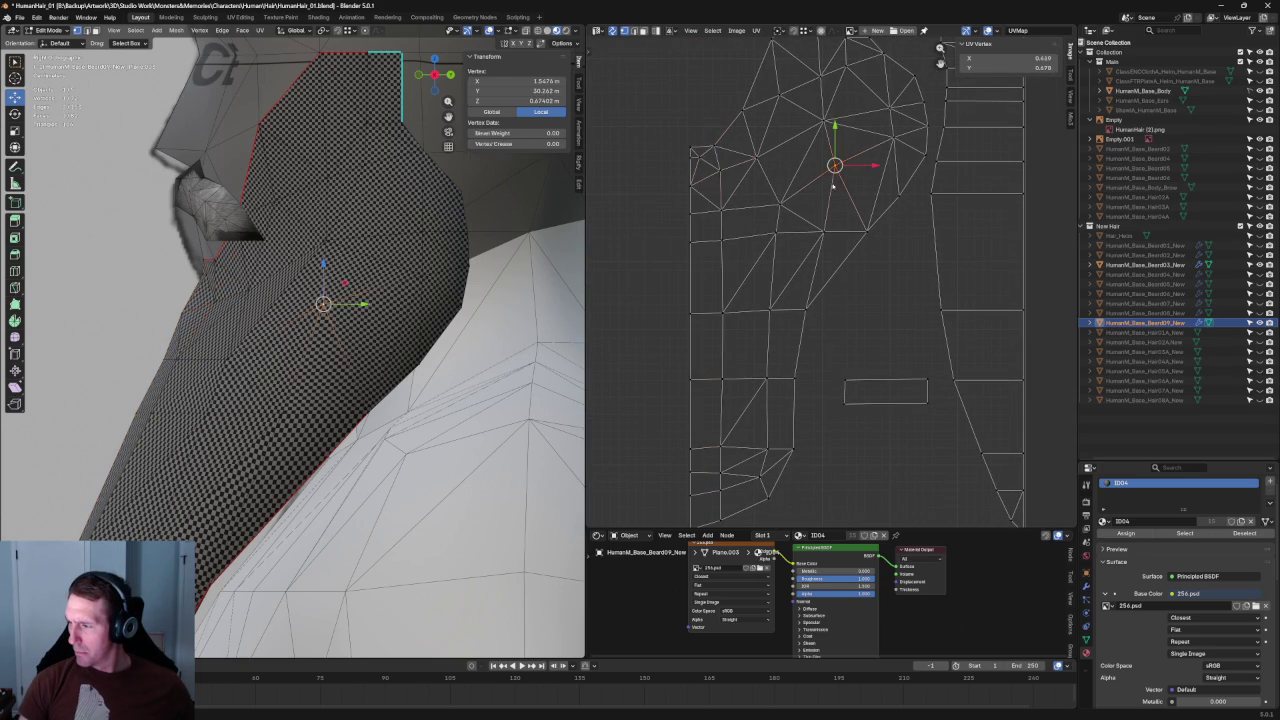
{"action": "left_click", "coordinate": [781, 224]}
{"action": "key", "text": "u"}
{"action": "left_click", "coordinate": [781, 247]}
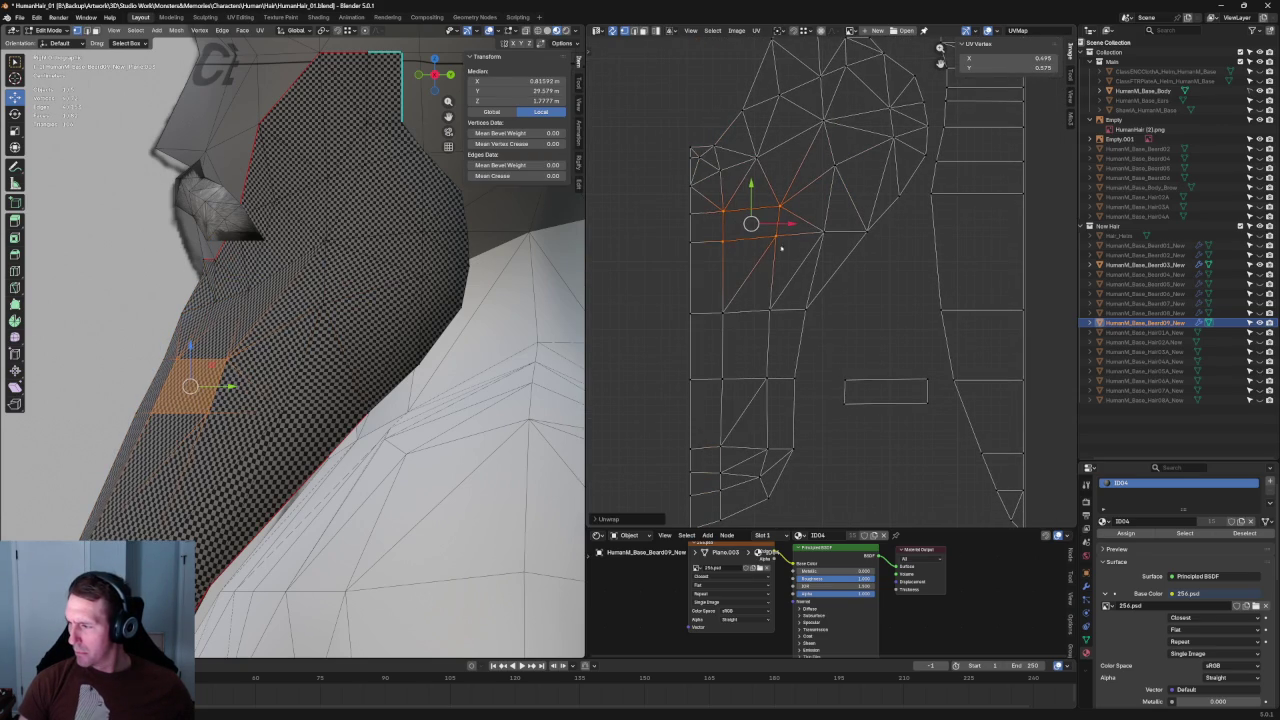
Step: Straighten two adjacent horizontal edge rows near the top-left with Align
{"action": "left_click", "coordinate": [794, 244], "text": "alt"}
{"action": "key", "text": "shift+w"}
{"action": "left_click", "coordinate": [697, 226]}
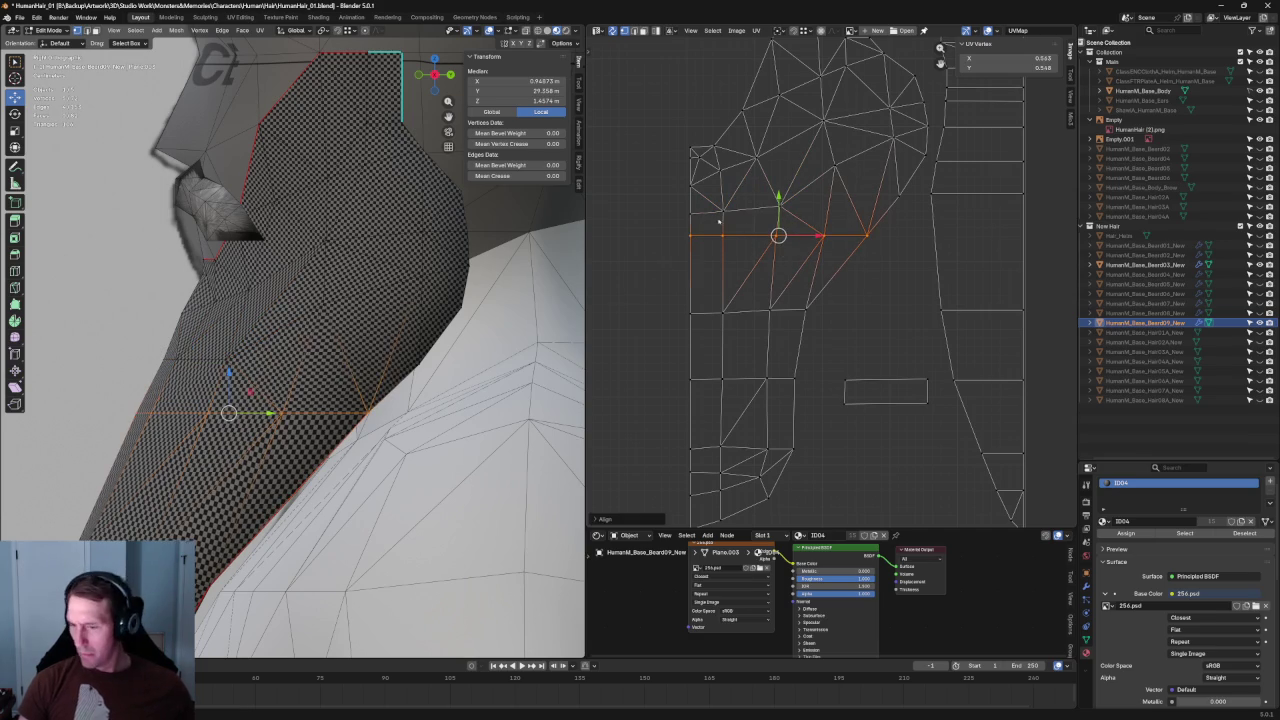
{"action": "left_click", "coordinate": [798, 224], "text": "alt"}
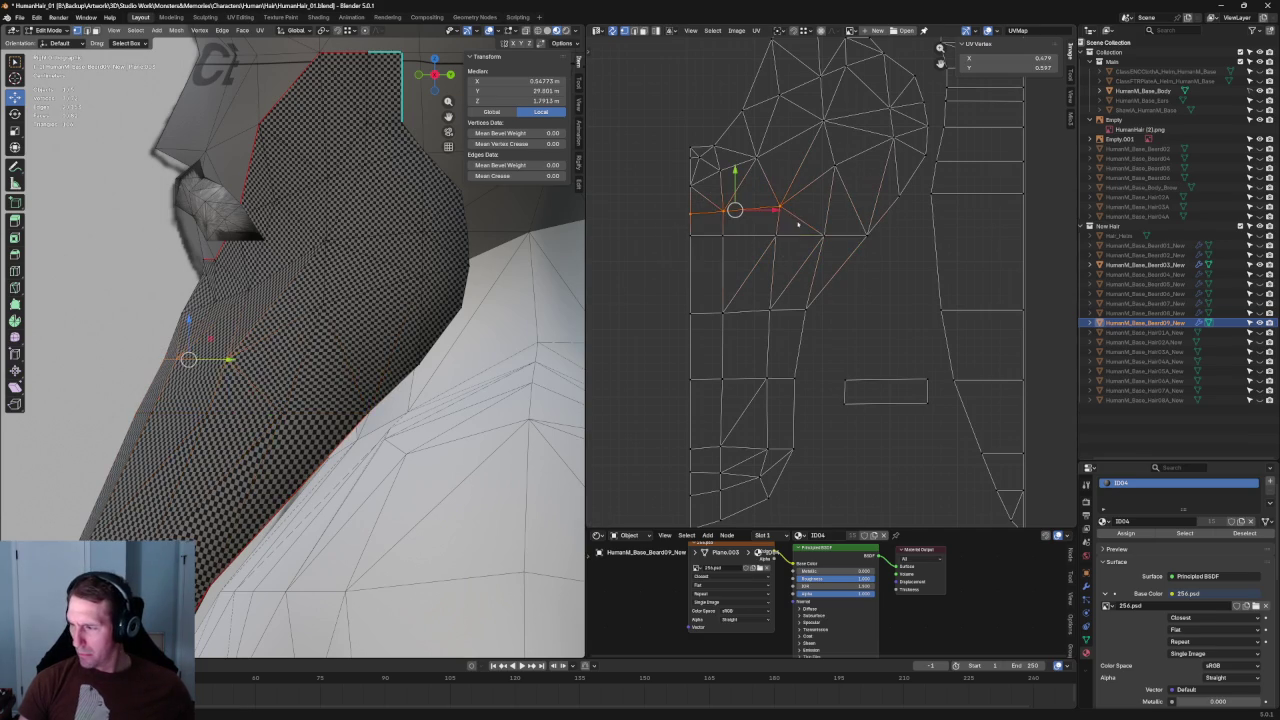
{"action": "key", "text": "shift+w"}
{"action": "left_click", "coordinate": [651, 273]}
{"action": "middle_click_drag", "start_coordinate": [420, 330], "coordinate": [476, 305]}
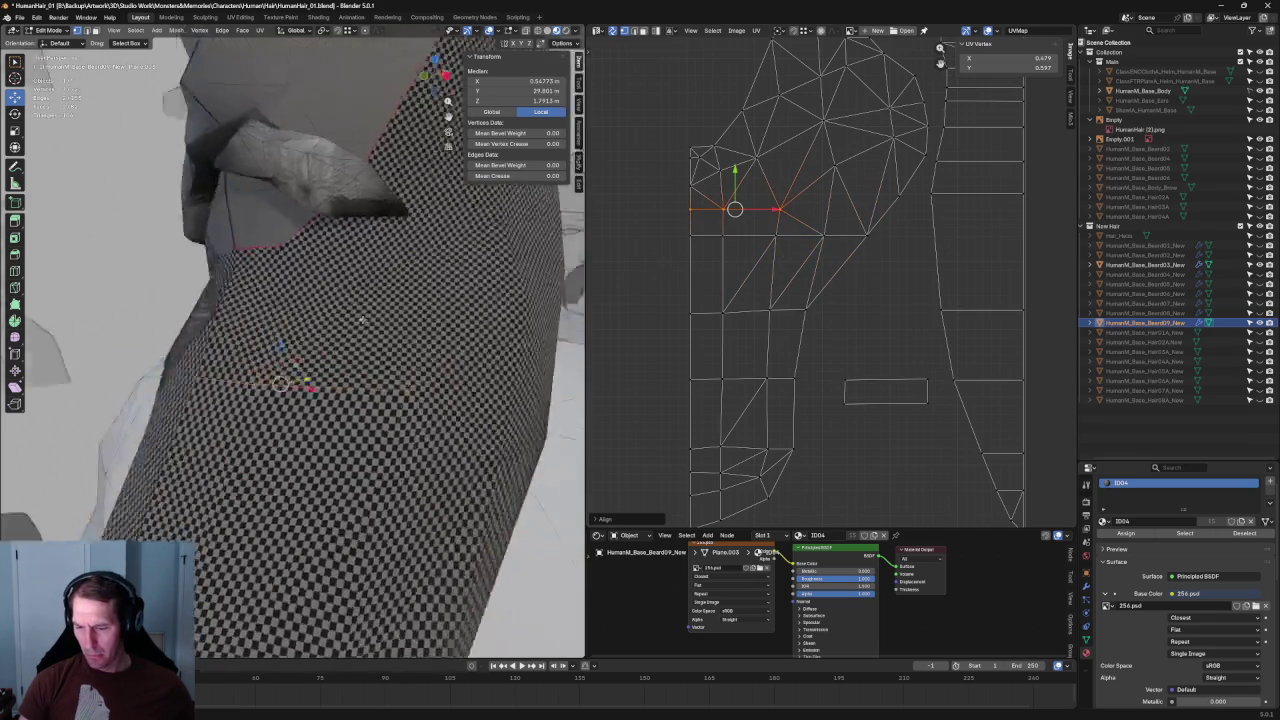
Step: Select the island's left UV columns and shift them slightly
{"action": "scroll", "coordinate": [700, 180], "scroll_direction": "down", "scroll_amount": 1}
{"action": "left_click_drag", "start_coordinate": [666, 157], "coordinate": [736, 510]}
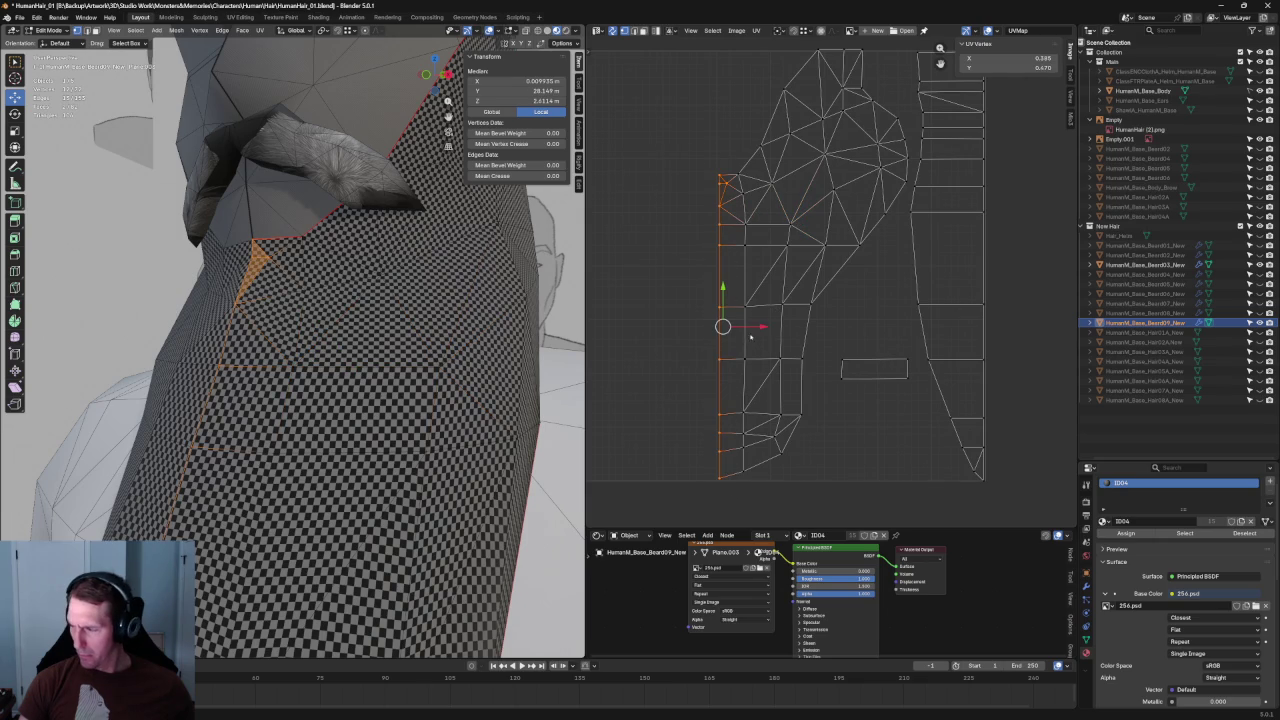
{"action": "left_click_drag", "start_coordinate": [763, 328], "coordinate": [753, 327]}
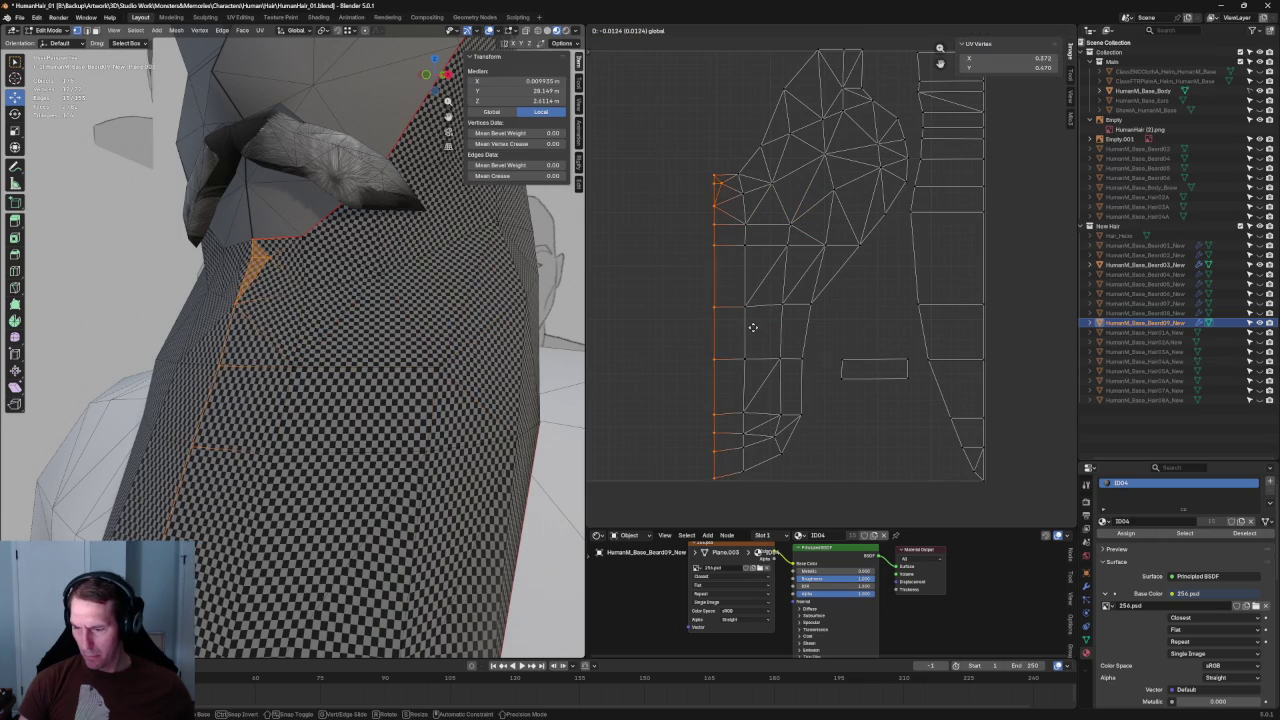
{"action": "right_click", "coordinate": [753, 327]}
{"action": "left_click_drag", "start_coordinate": [648, 164], "coordinate": [760, 510]}
{"action": "left_click_drag", "start_coordinate": [763, 327], "coordinate": [768, 335]}
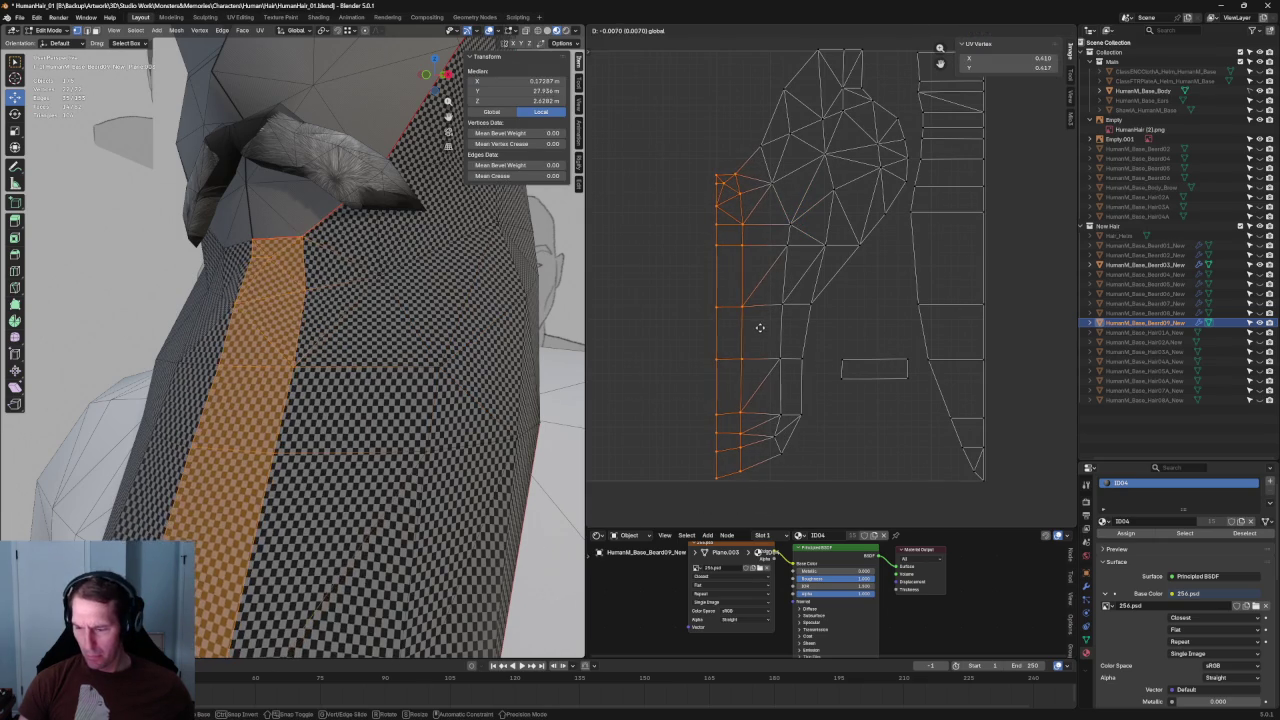
{"action": "left_click", "coordinate": [753, 410]}
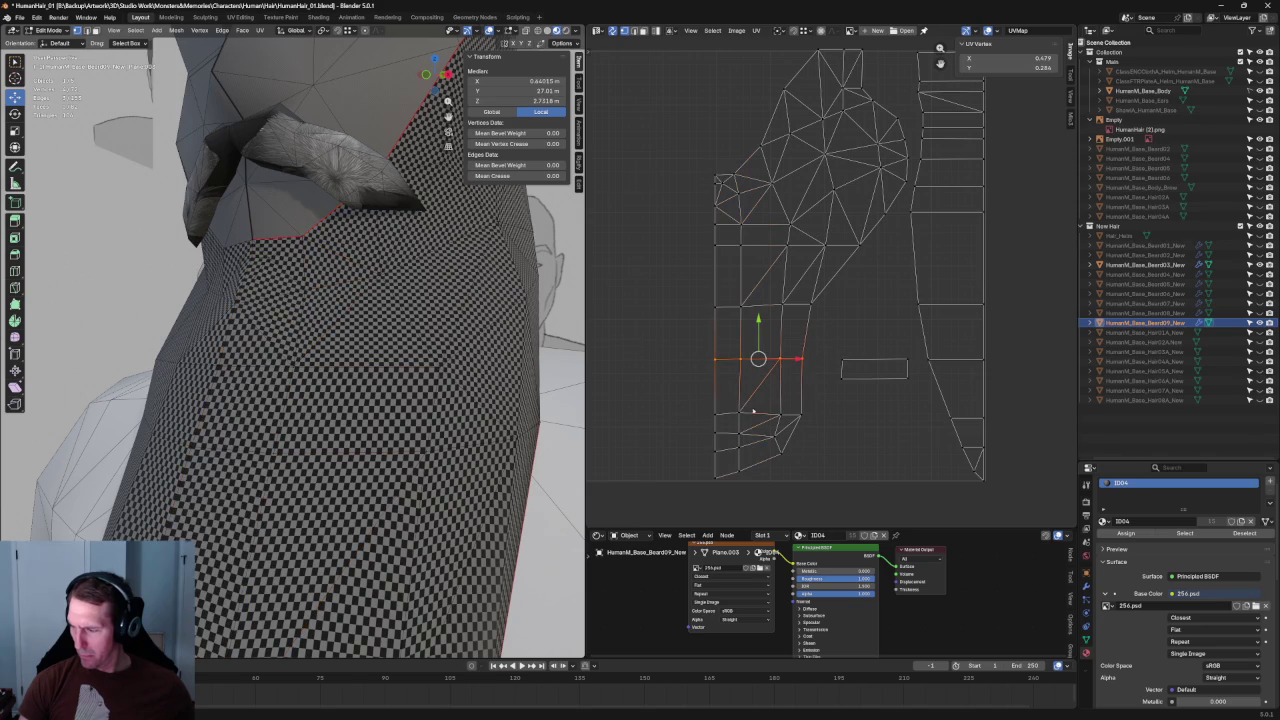
{"action": "middle_click_drag", "start_coordinate": [780, 425], "coordinate": [770, 469]}
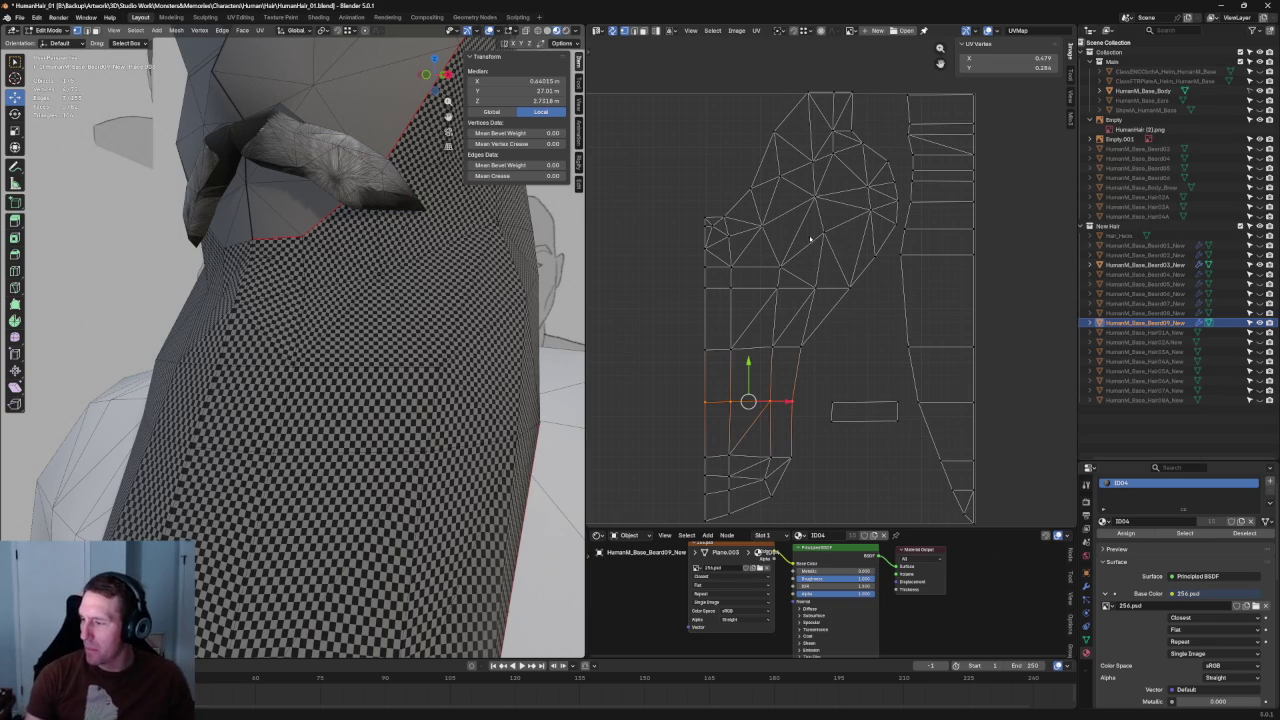
Step: Move a horizontal strip of beard faces vertically along Y, then deselect everything
{"action": "left_click", "coordinate": [770, 258], "text": "alt"}
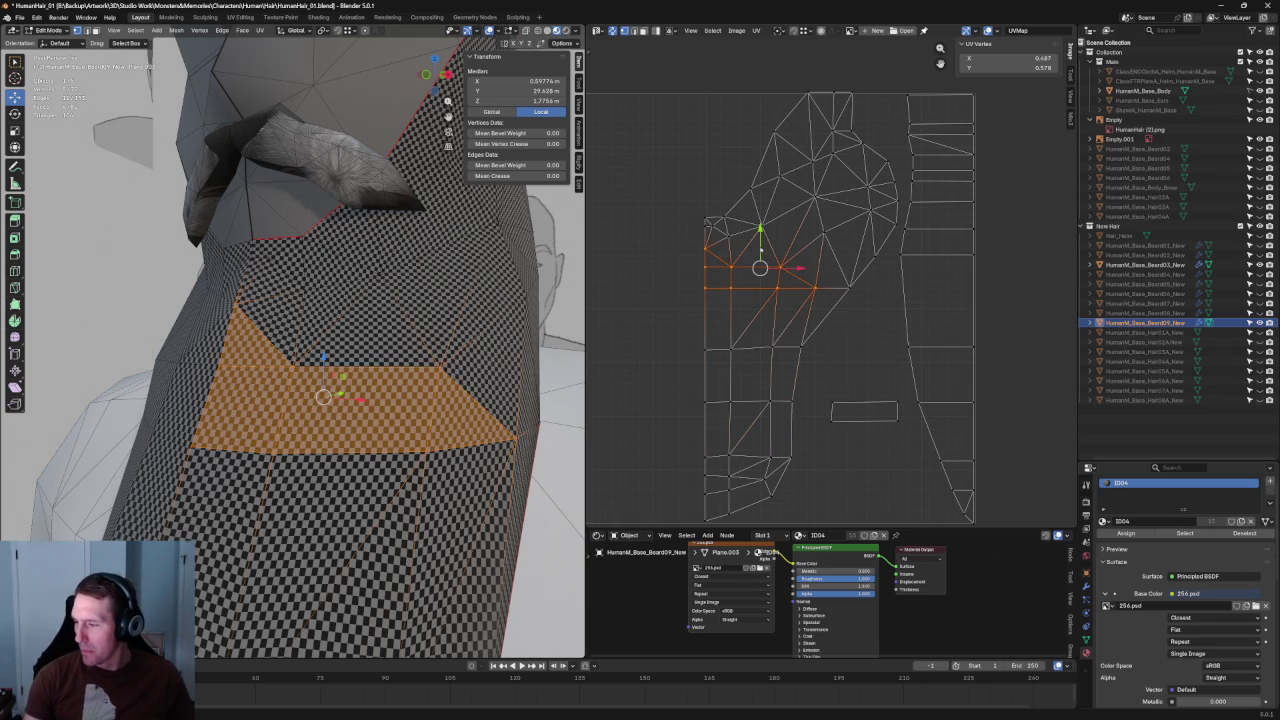
{"action": "key", "text": "g"}
{"action": "key", "text": "y"}
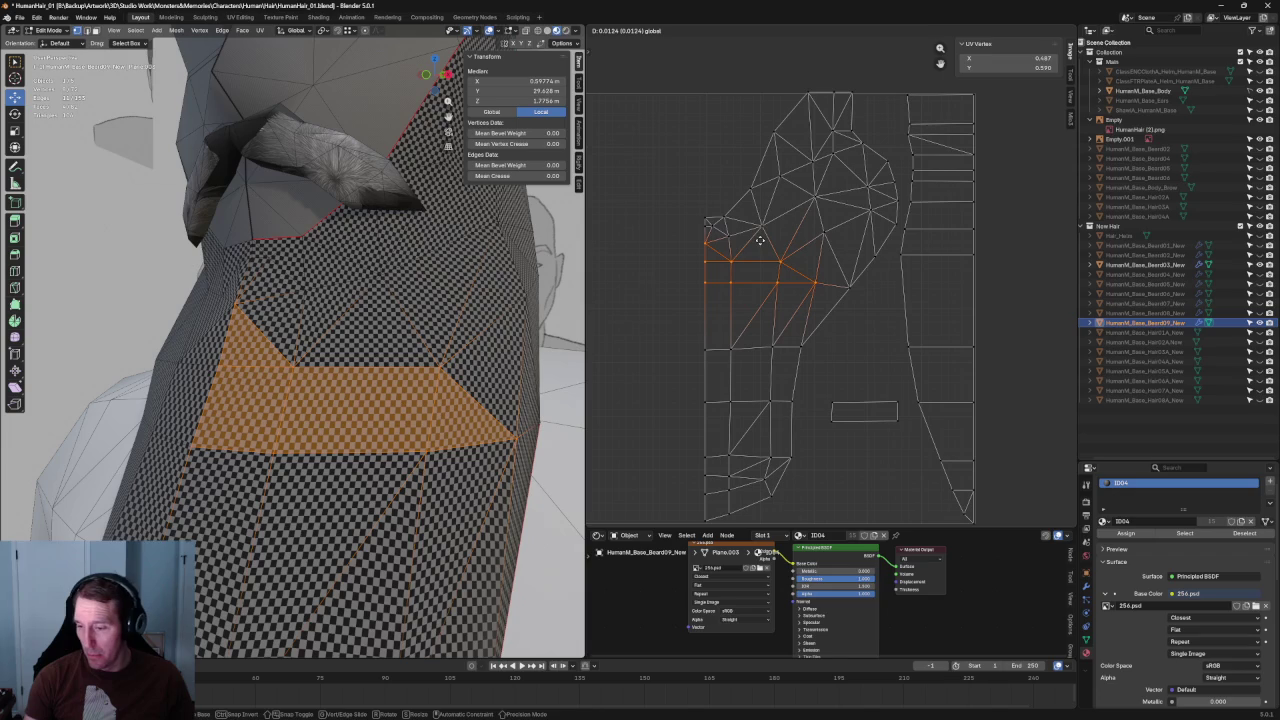
{"action": "left_click", "coordinate": [760, 240]}
{"action": "key", "text": "alt+a"}
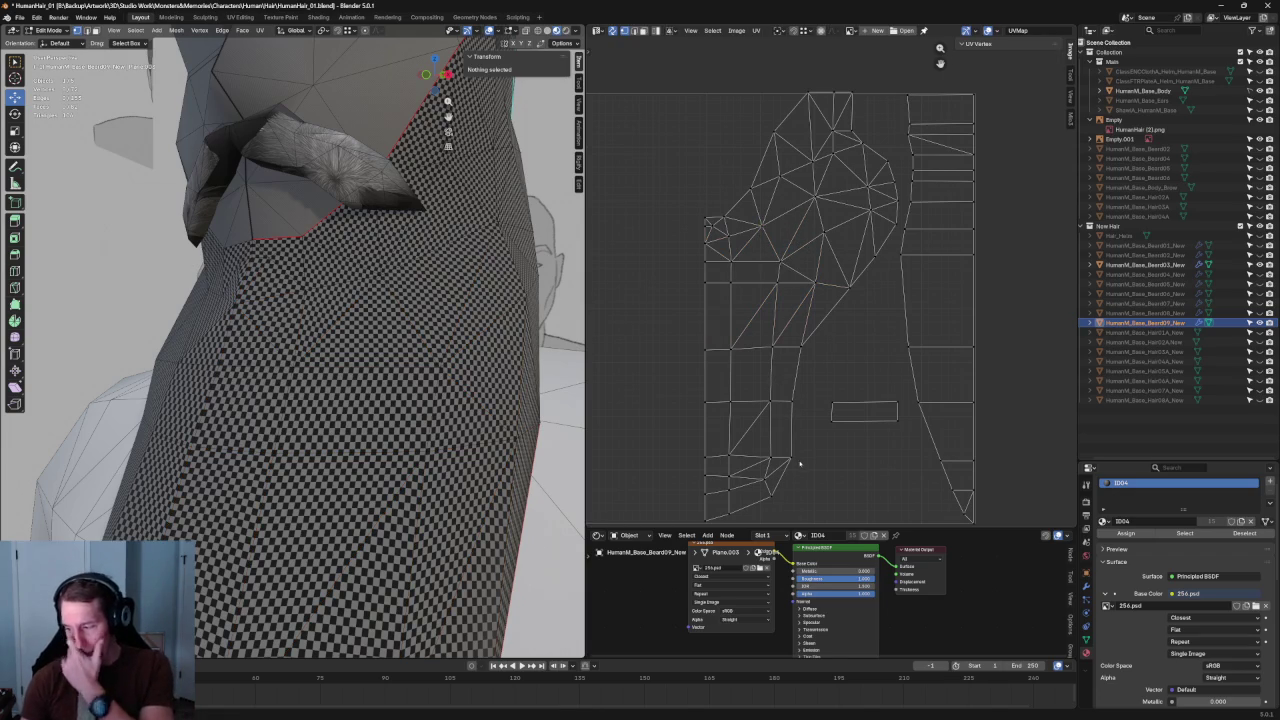
Step: Box-select the bottom faces of the UV island, unwrap them, and shift the result slightly left
{"action": "left_click_drag", "start_coordinate": [801, 447], "coordinate": [748, 461]}
{"action": "key", "text": "u"}
{"action": "left_click", "coordinate": [754, 457]}
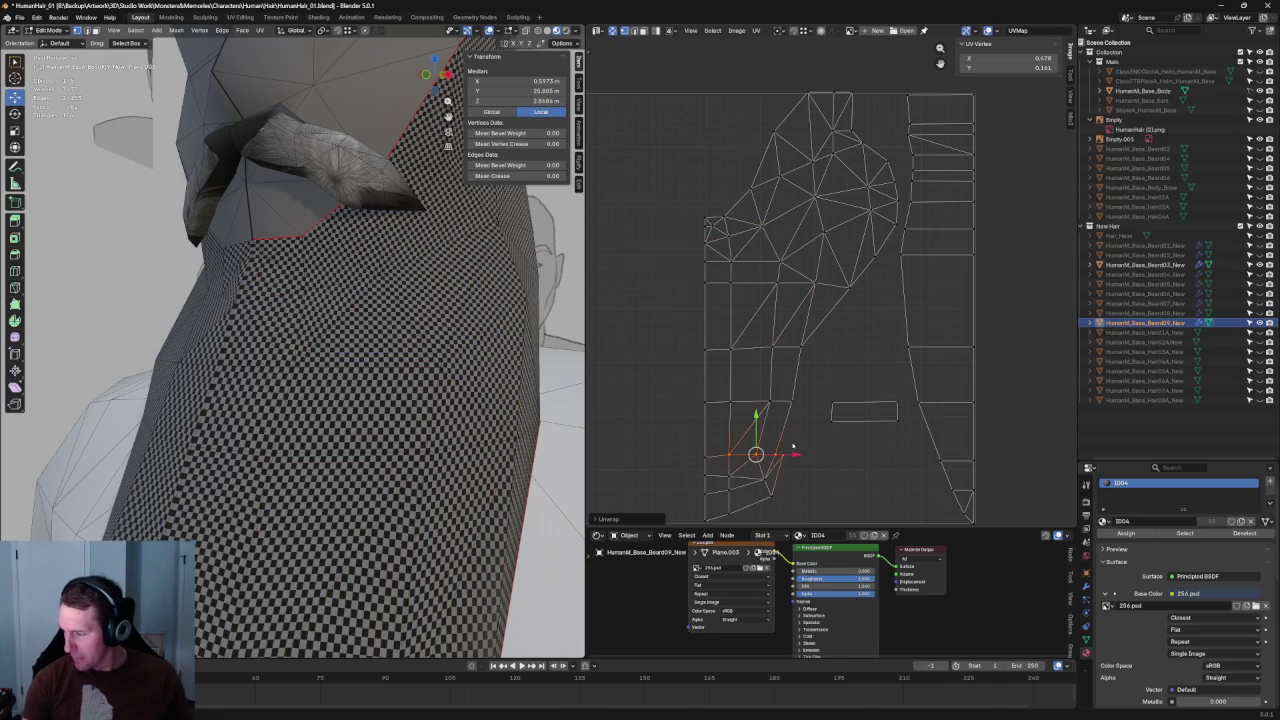
{"action": "scroll", "coordinate": [788, 373], "scroll_direction": "up", "scroll_amount": 2}
{"action": "right_click", "coordinate": [678, 405]}
{"action": "left_click", "coordinate": [678, 418]}
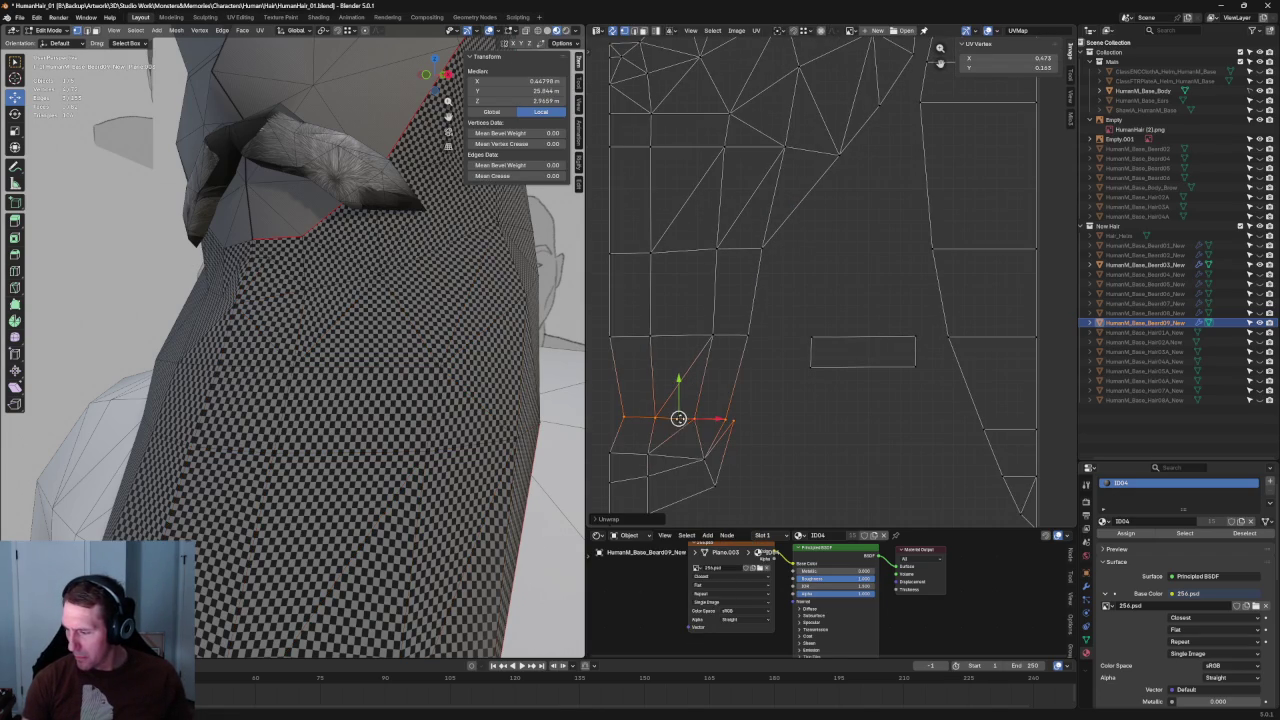
Step: Move the island's lower border vertices back into line, placing one at UV 0.552, 0.110
{"action": "middle_click_drag", "start_coordinate": [693, 410], "coordinate": [757, 362]}
{"action": "left_click_drag", "start_coordinate": [650, 352], "coordinate": [730, 388]}
{"action": "key", "text": "g"}
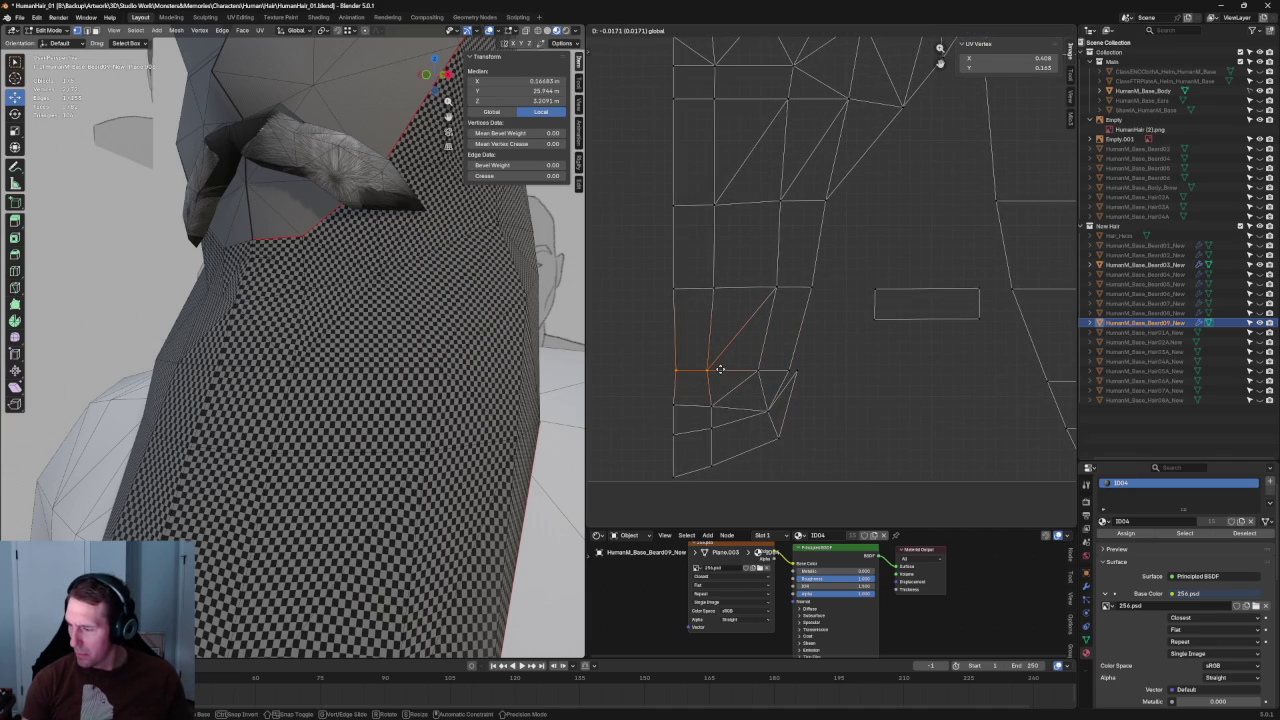
{"action": "left_click", "coordinate": [718, 368]}
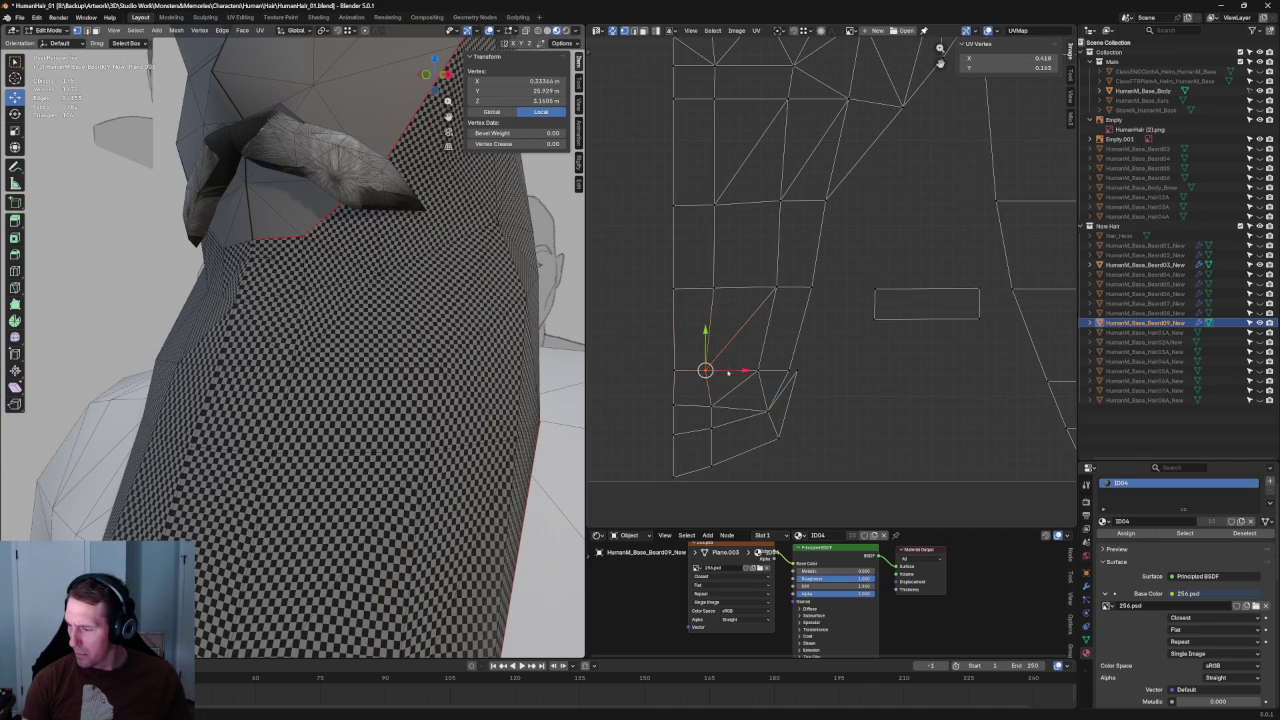
{"action": "left_click", "coordinate": [794, 370]}
{"action": "key", "text": "g"}
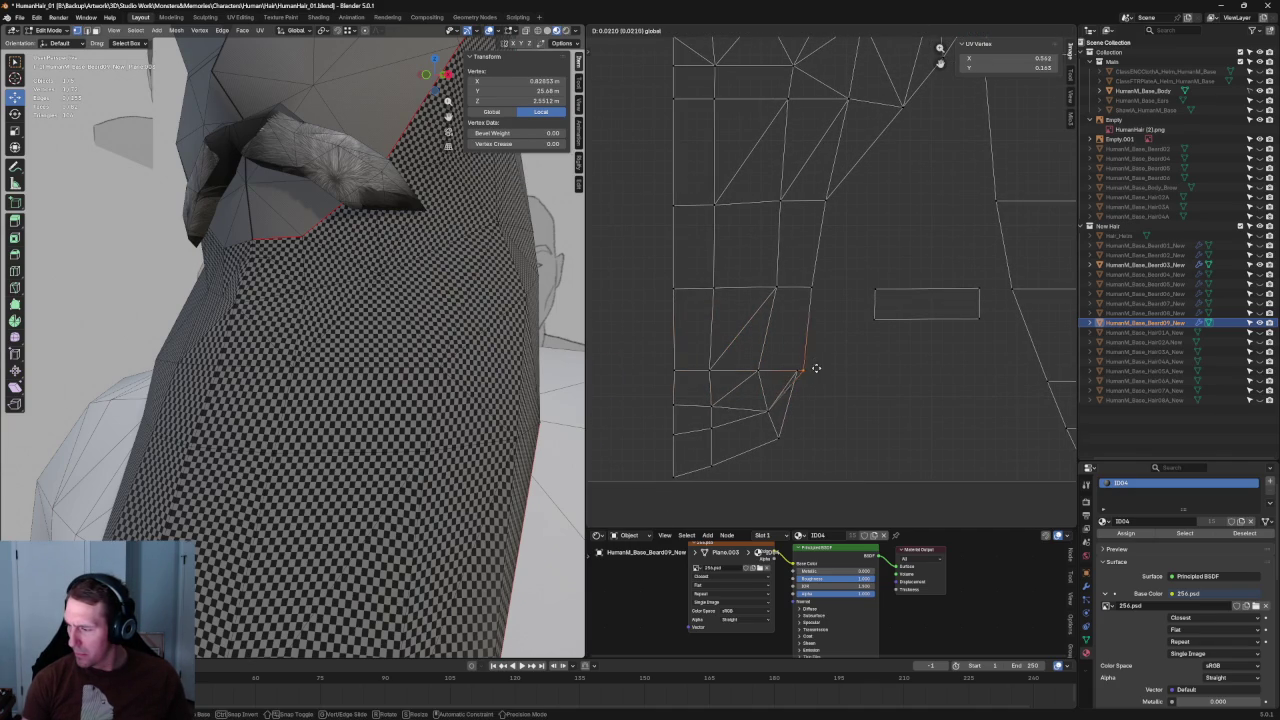
{"action": "left_click", "coordinate": [810, 369]}
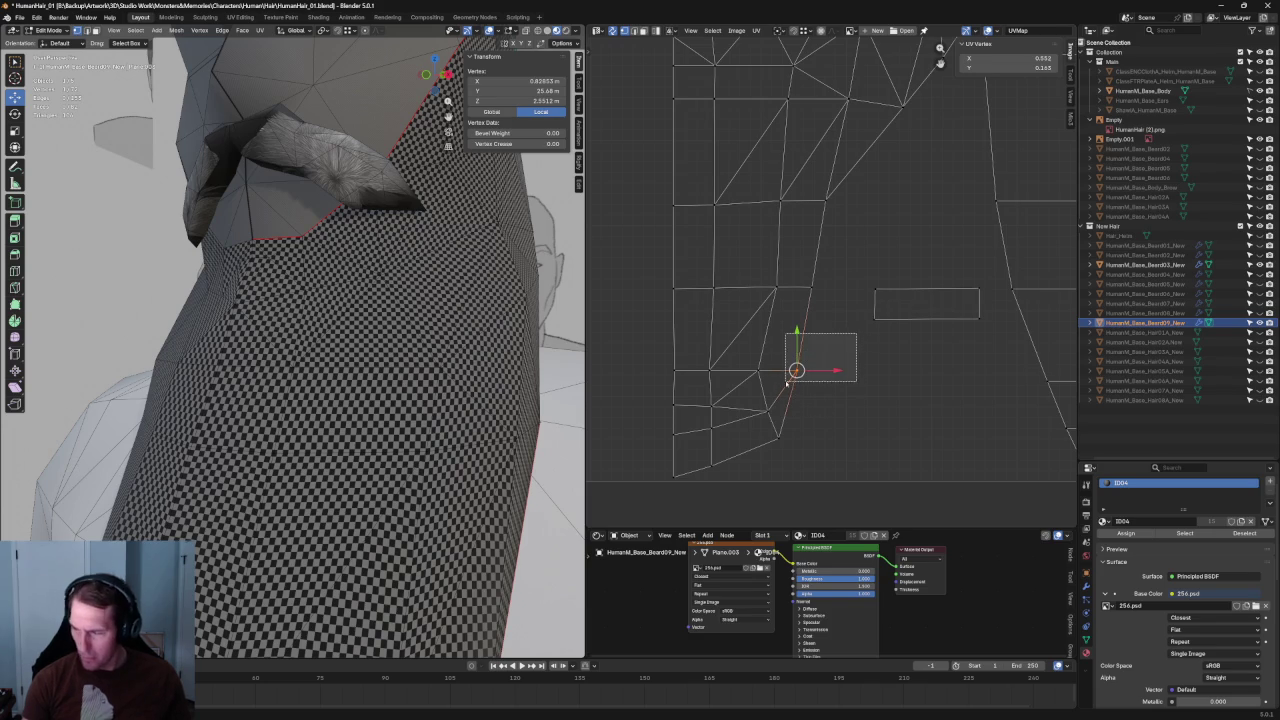
{"action": "key", "text": "KP_Decimal"}
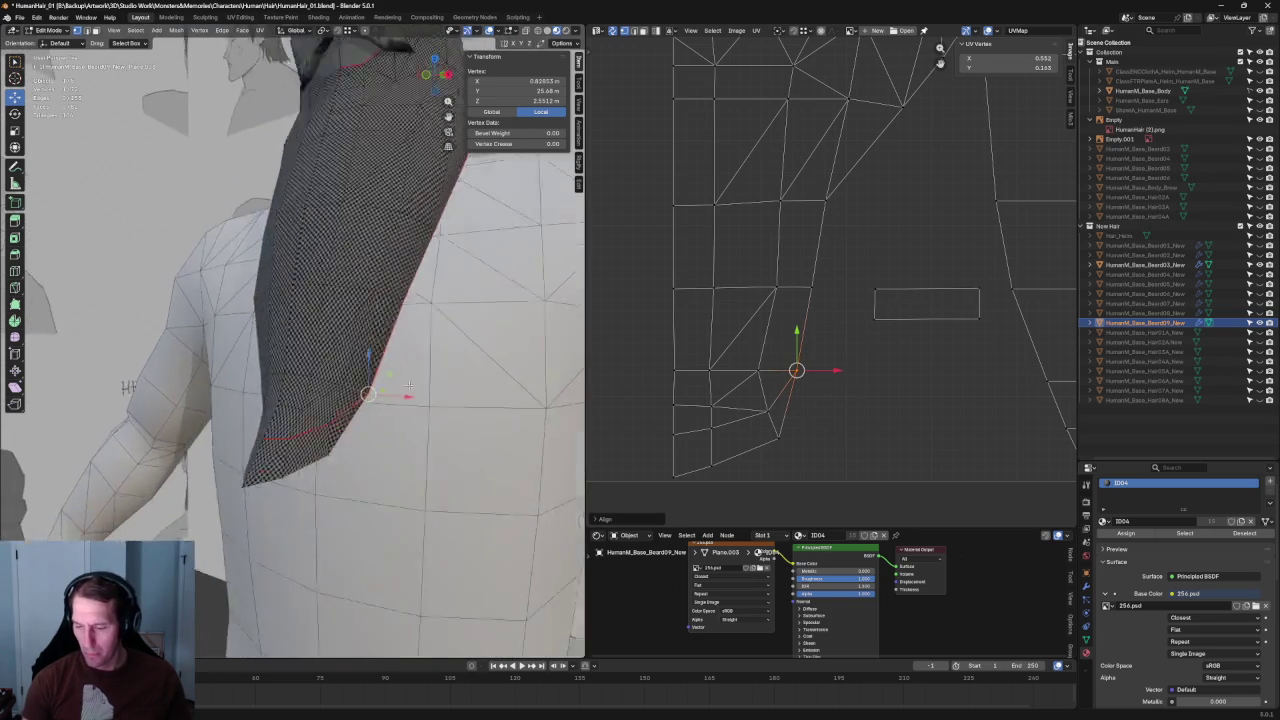
Step: Move the selected lower vertices and a neighbour into line, then nudge another vertex group sideways
{"action": "left_click_drag", "start_coordinate": [834, 346], "coordinate": [738, 396]}
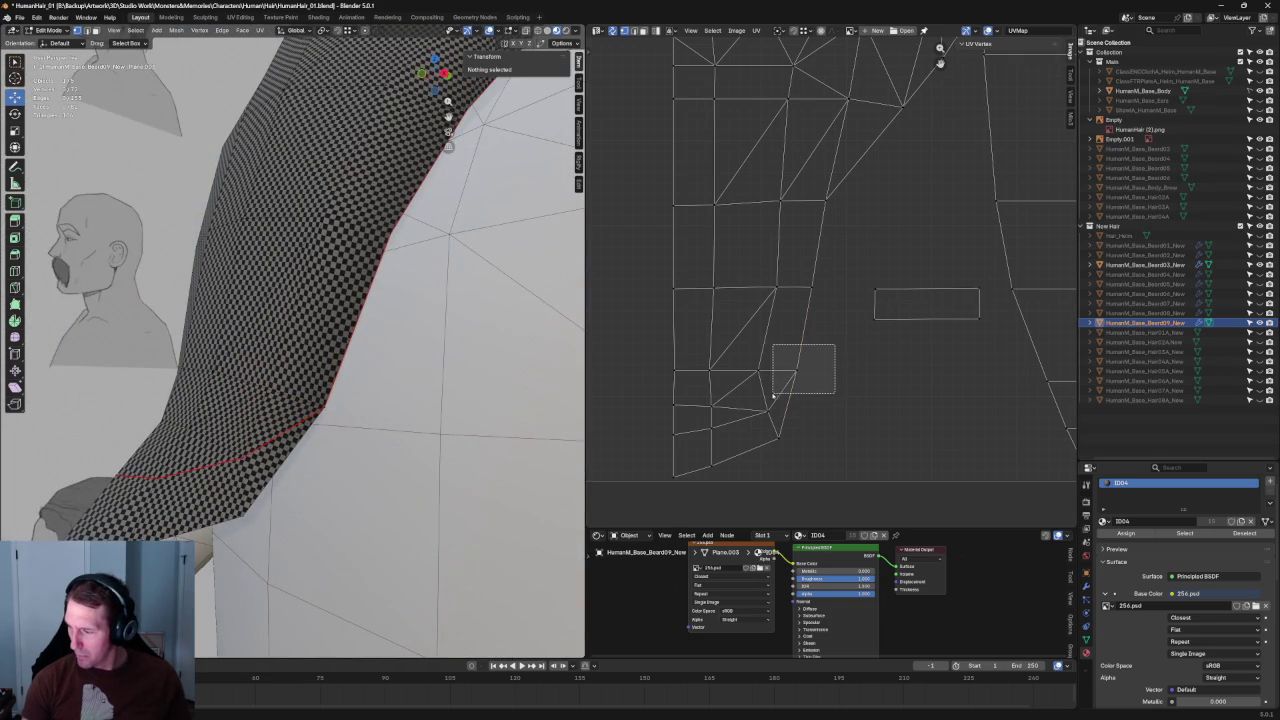
{"action": "key", "text": "g"}
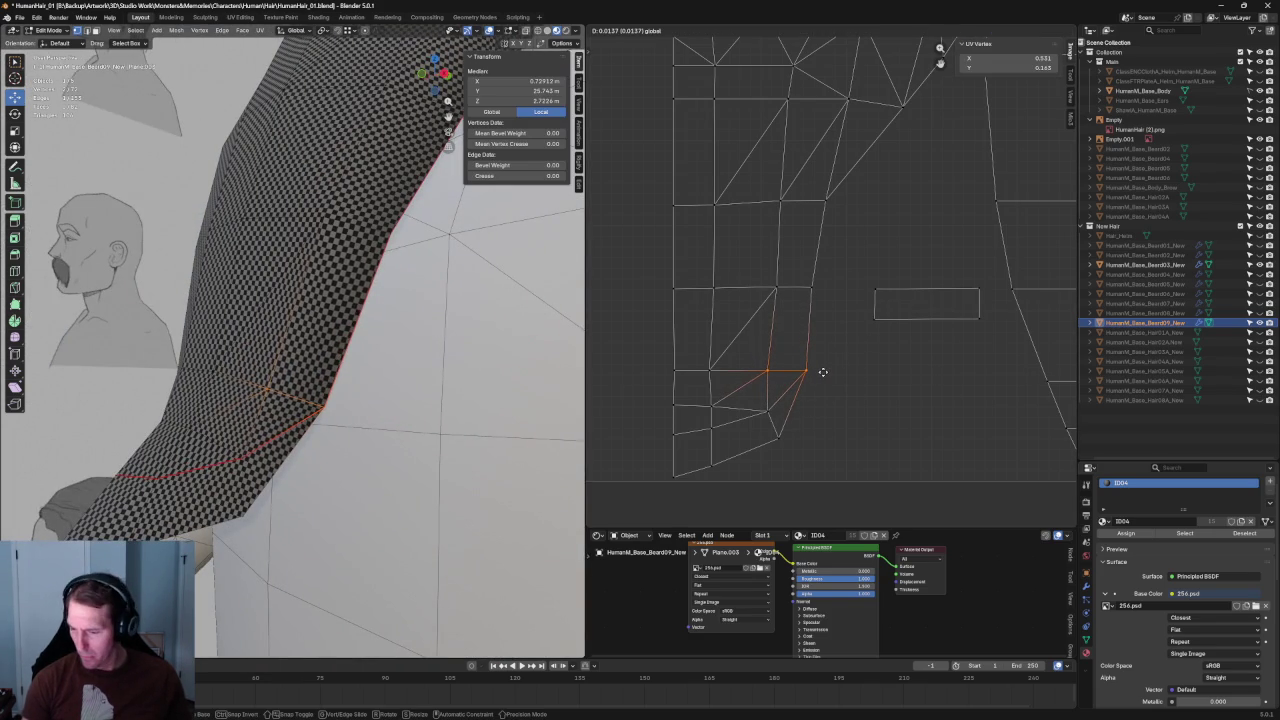
{"action": "left_click", "coordinate": [825, 370]}
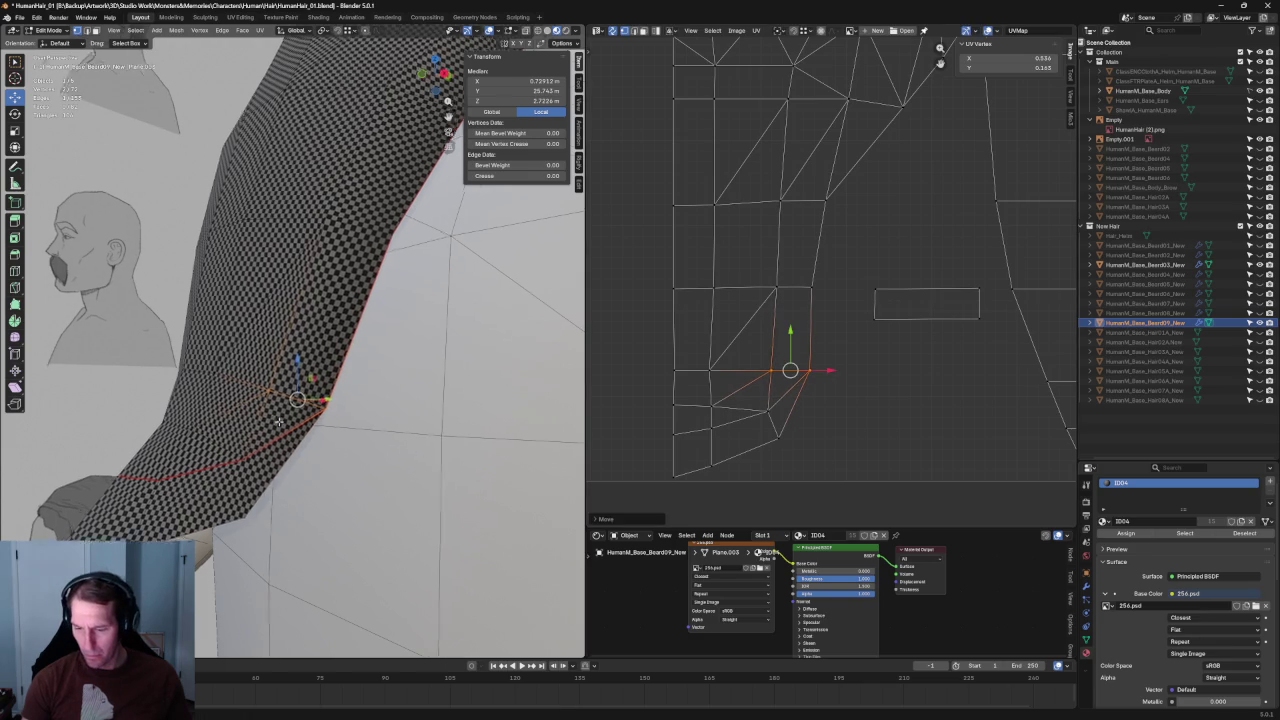
{"action": "middle_click_drag", "start_coordinate": [260, 410], "coordinate": [322, 418]}
{"action": "left_click", "coordinate": [779, 406]}
{"action": "left_click_drag", "start_coordinate": [786, 397], "coordinate": [737, 457]}
{"action": "middle_click_drag", "start_coordinate": [260, 430], "coordinate": [322, 405]}
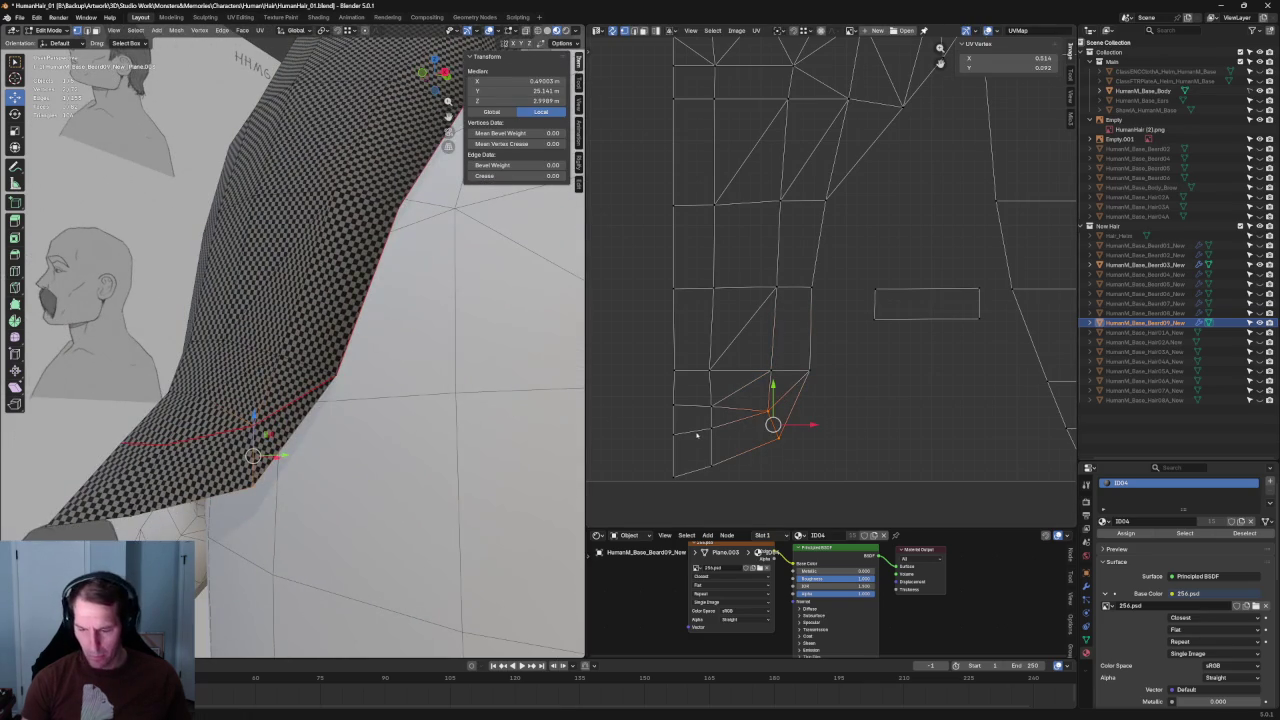
{"action": "left_click_drag", "start_coordinate": [813, 426], "coordinate": [813, 425]}
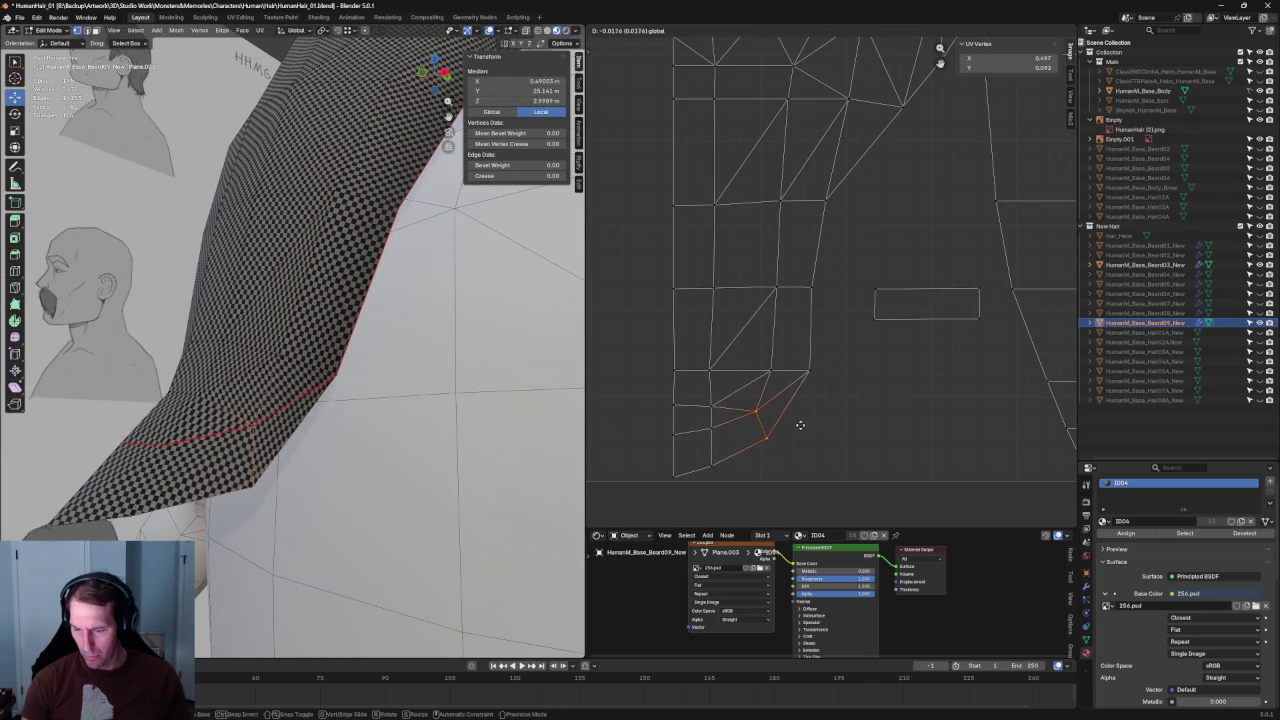
Step: Align the vertices on the island's left side; a trial shift of the column is undone
{"action": "left_click_drag", "start_coordinate": [736, 392], "coordinate": [656, 424]}
{"action": "key", "text": "shift+w"}
{"action": "left_click", "coordinate": [691, 375]}
{"action": "left_click_drag", "start_coordinate": [728, 325], "coordinate": [697, 475]}
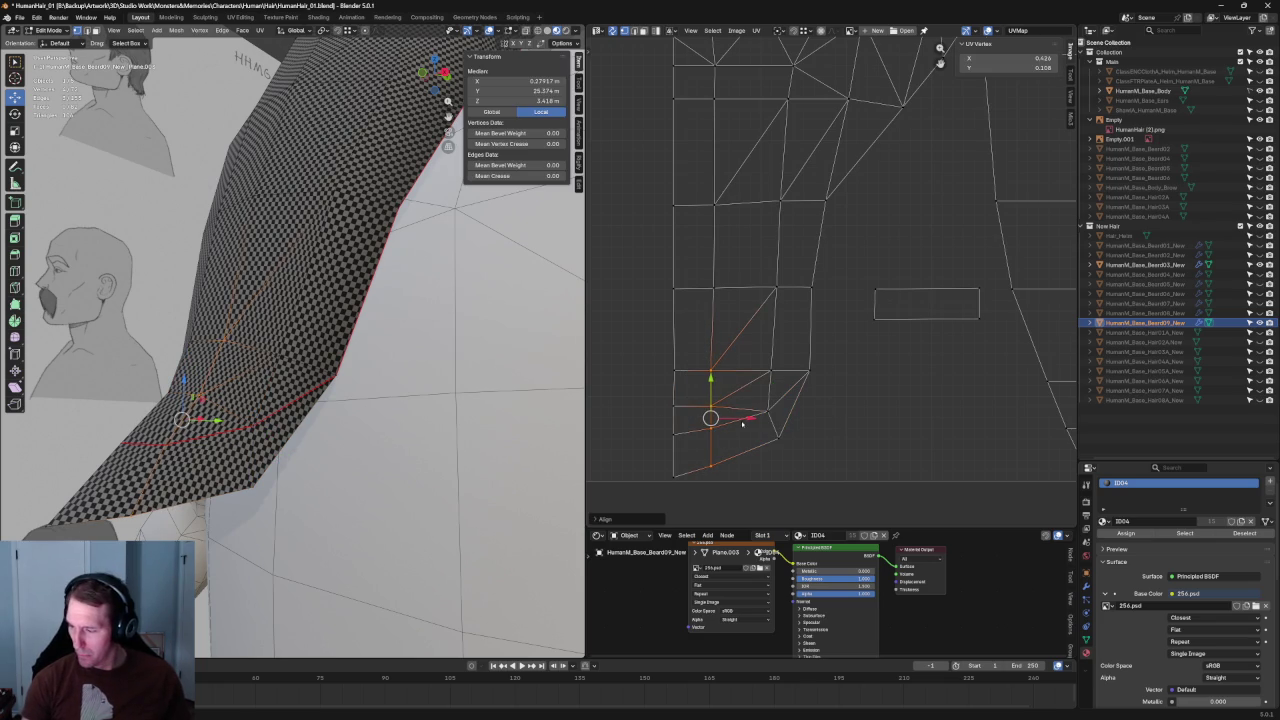
{"action": "left_click_drag", "start_coordinate": [747, 419], "coordinate": [754, 421]}
{"action": "key", "text": "ctrl+z"}
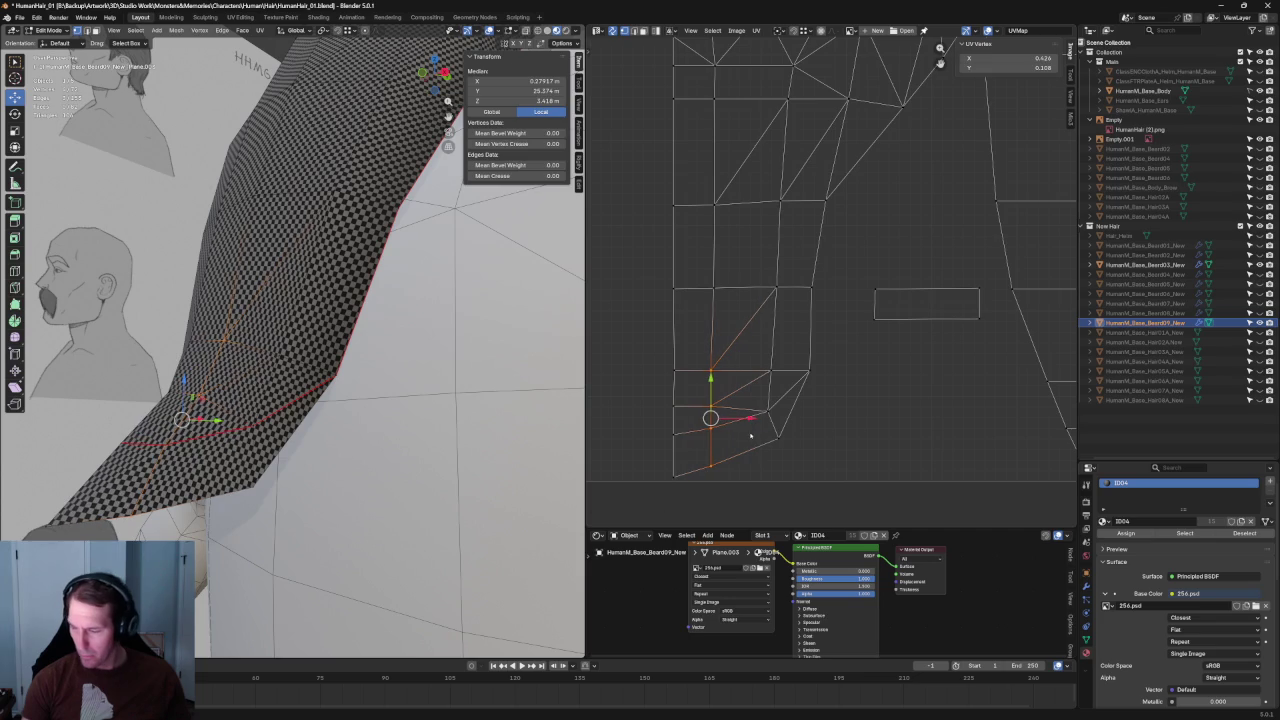
Step: Move a single left-column vertex and the edge below it slightly down
{"action": "left_click", "coordinate": [711, 427]}
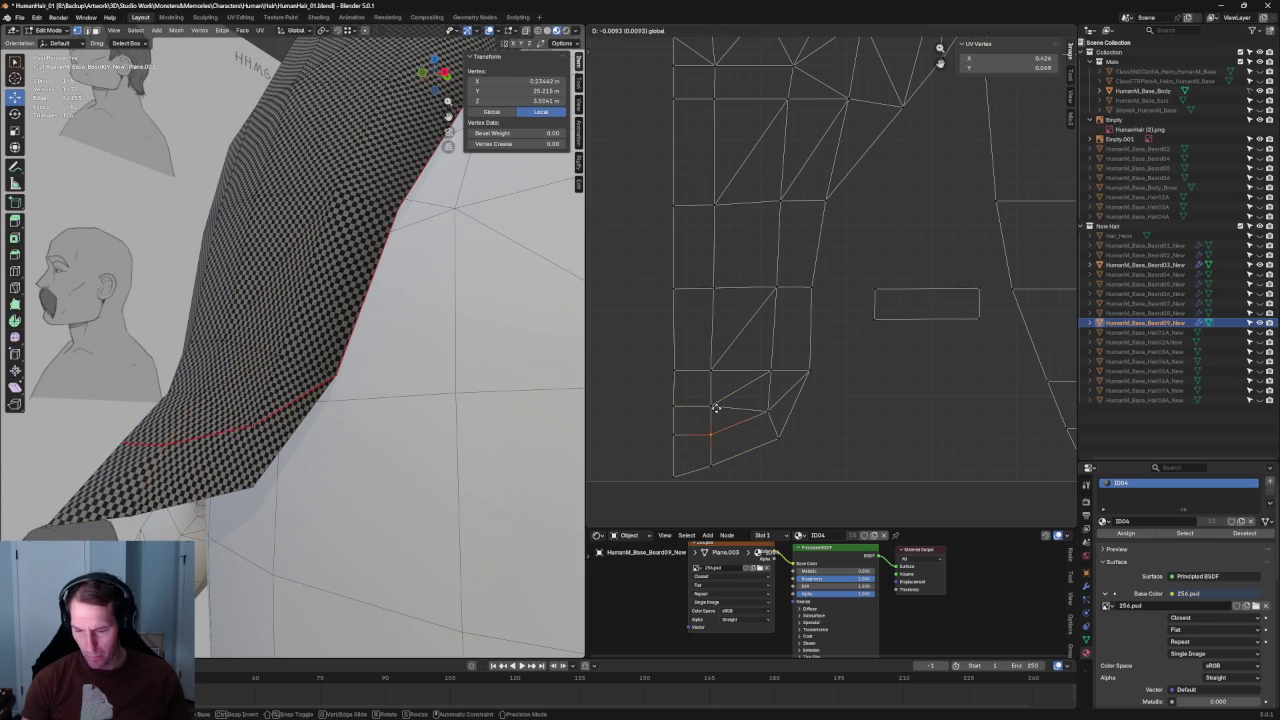
{"action": "left_click_drag", "start_coordinate": [712, 404], "coordinate": [734, 462]}
{"action": "left_click", "coordinate": [704, 422]}
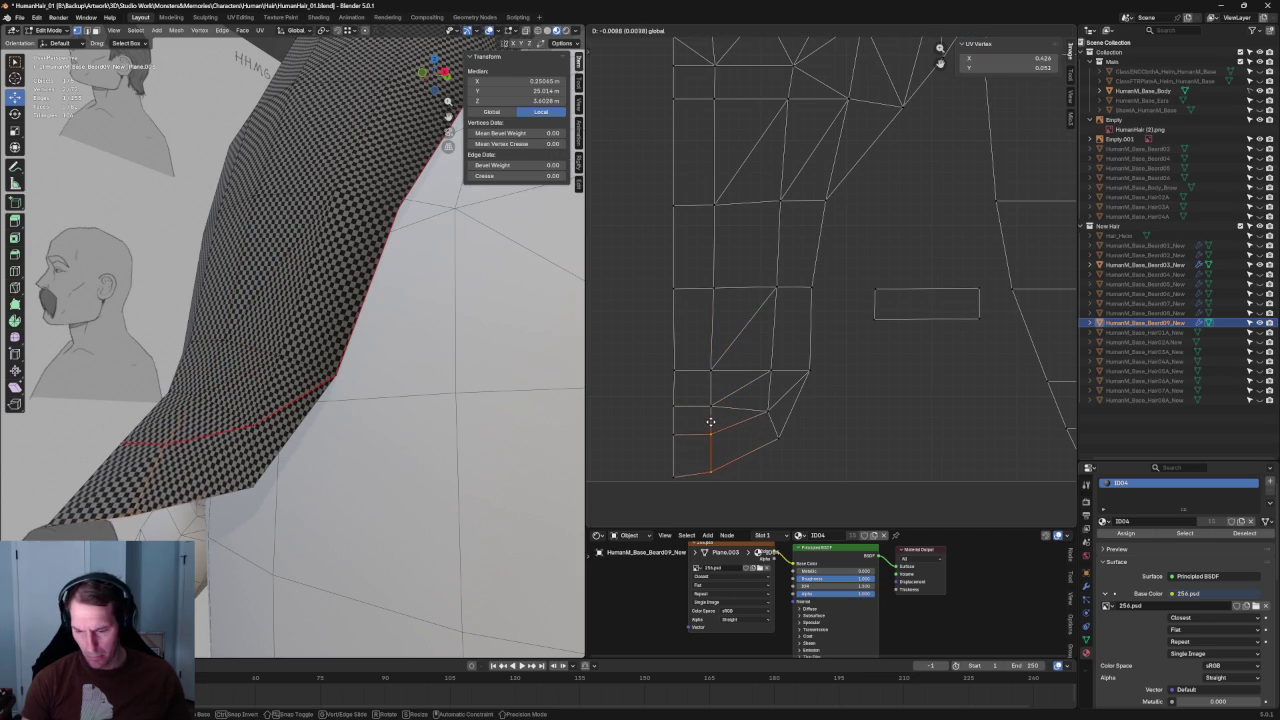
{"action": "left_click_drag", "start_coordinate": [710, 412], "coordinate": [712, 425]}
{"action": "left_click", "coordinate": [712, 425]}
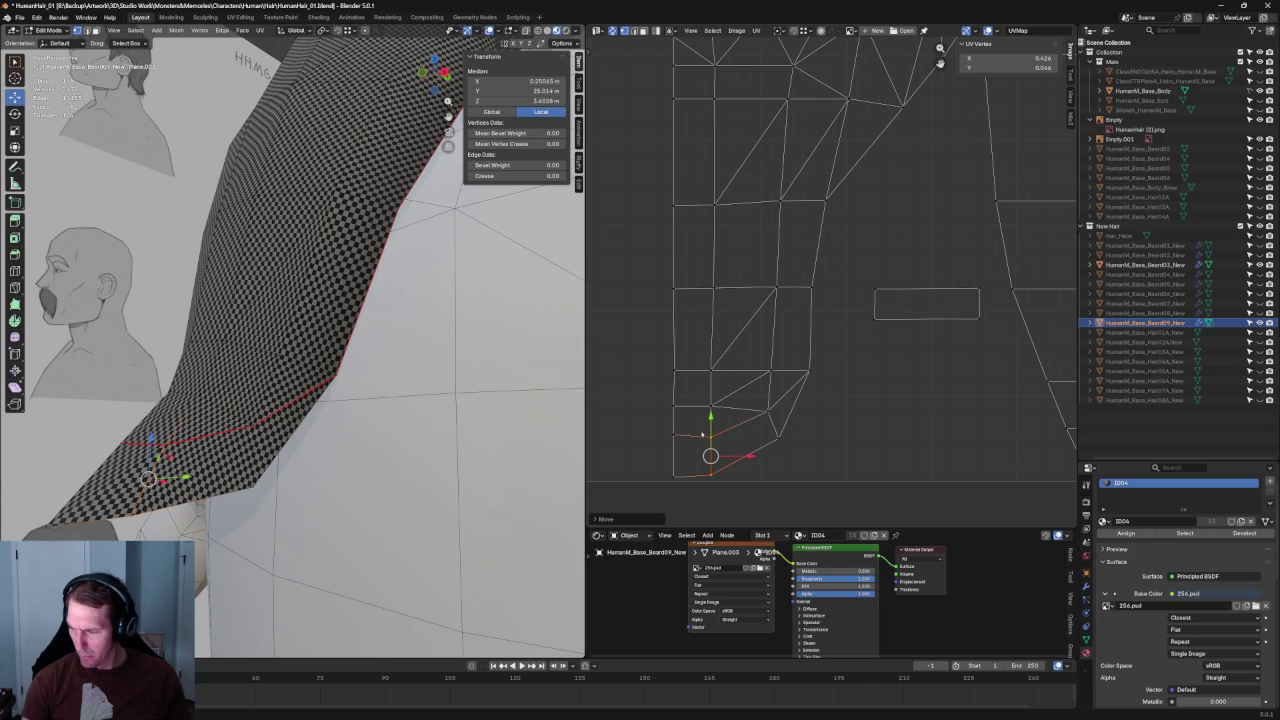
Step: Straighten the island's bottom edge with Align
{"action": "left_click", "coordinate": [687, 429]}
{"action": "left_click", "coordinate": [692, 476]}
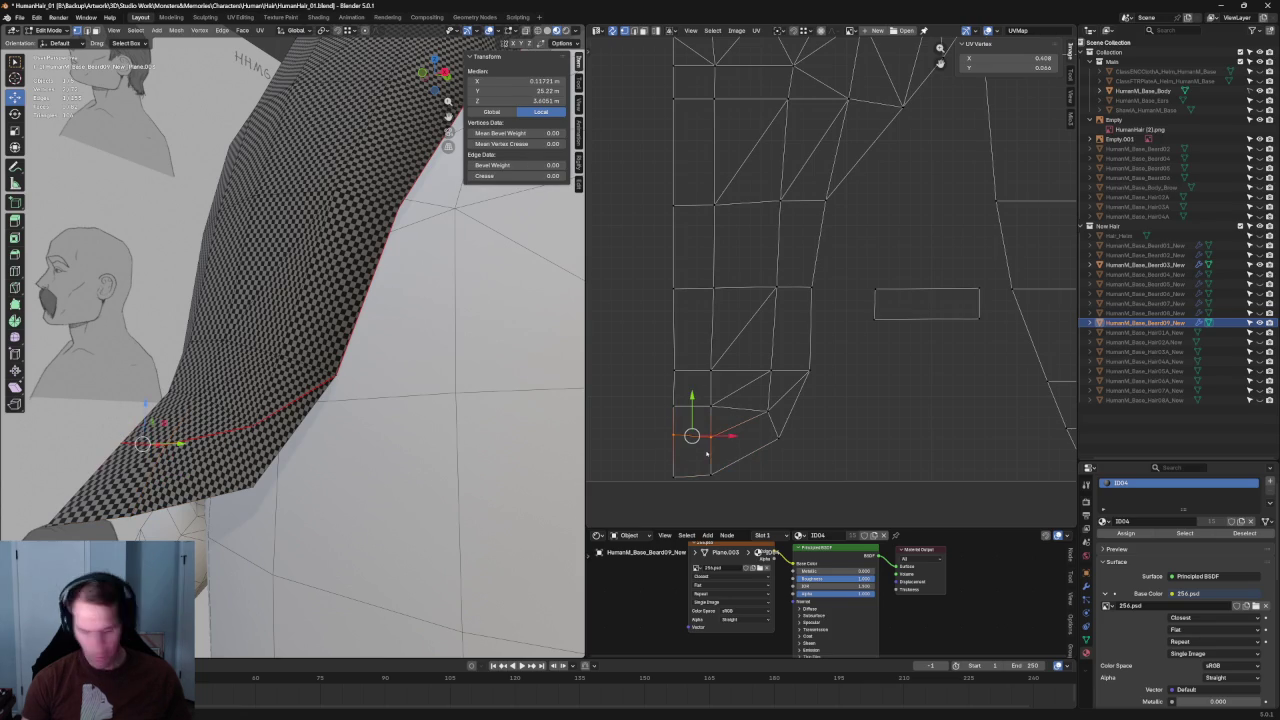
{"action": "key", "text": "shift+w"}
{"action": "left_click", "coordinate": [674, 488]}
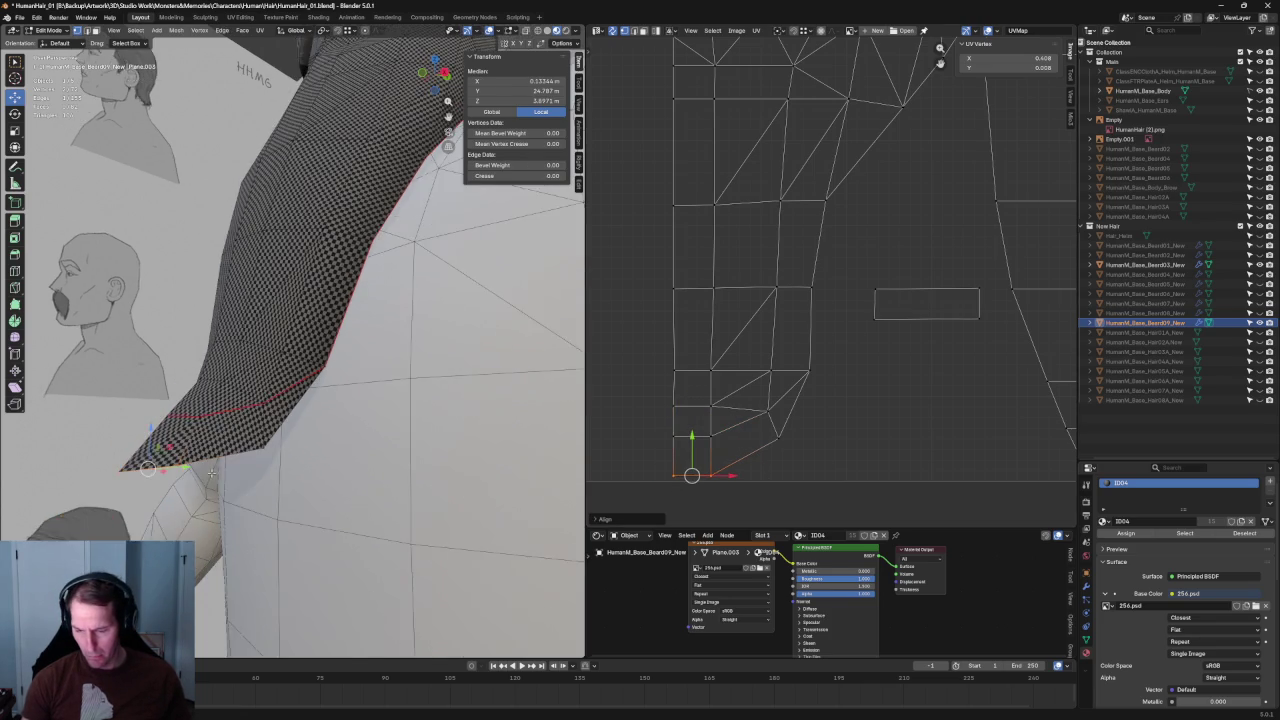
Step: Move the vertices at the island's lower right further down
{"action": "middle_click_drag", "start_coordinate": [200, 470], "coordinate": [300, 400]}
{"action": "left_click", "coordinate": [778, 437]}
{"action": "left_click_drag", "start_coordinate": [798, 471], "coordinate": [773, 400]}
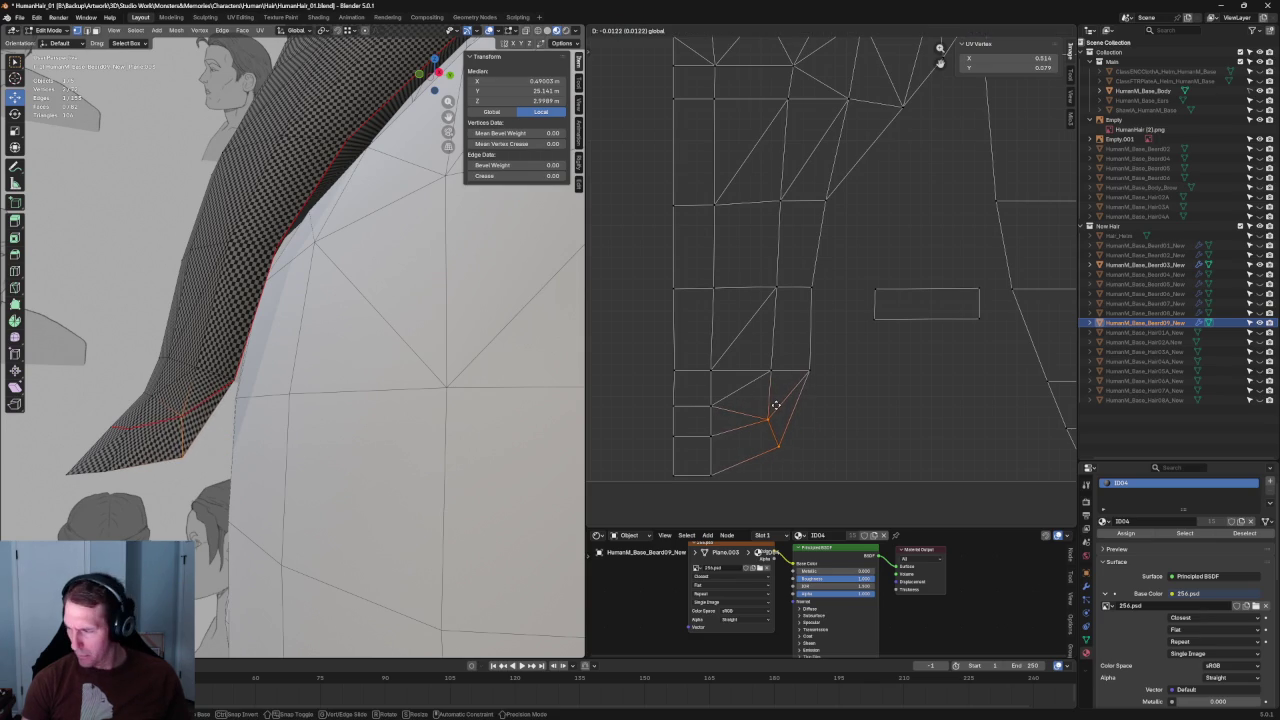
{"action": "mouse_move", "coordinate": [775, 406]}
{"action": "left_mouse_down"}
{"action": "mouse_move", "coordinate": [773, 420]}
{"action": "mouse_move", "coordinate": [770, 407]}
{"action": "left_mouse_up"}
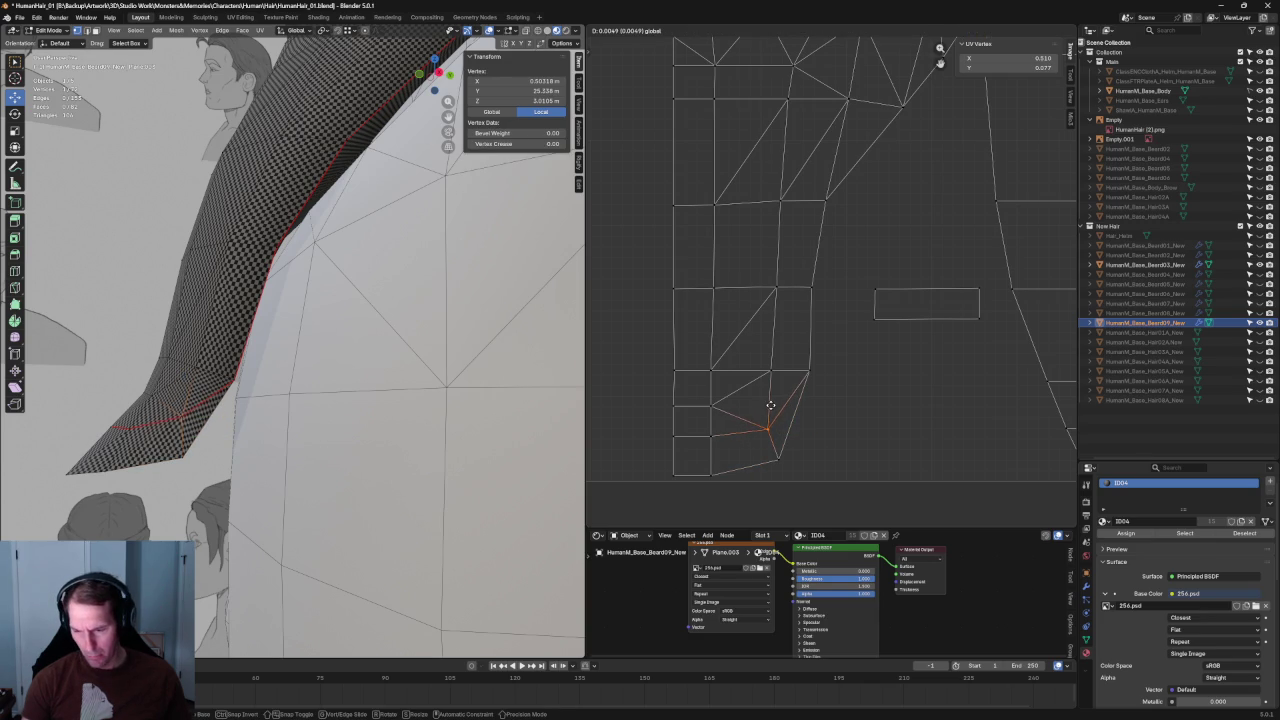
{"action": "left_click", "coordinate": [770, 405]}
Step: Move a horizontal UV edge slightly down into line with the layout
{"action": "middle_click_drag", "start_coordinate": [250, 400], "coordinate": [300, 408]}
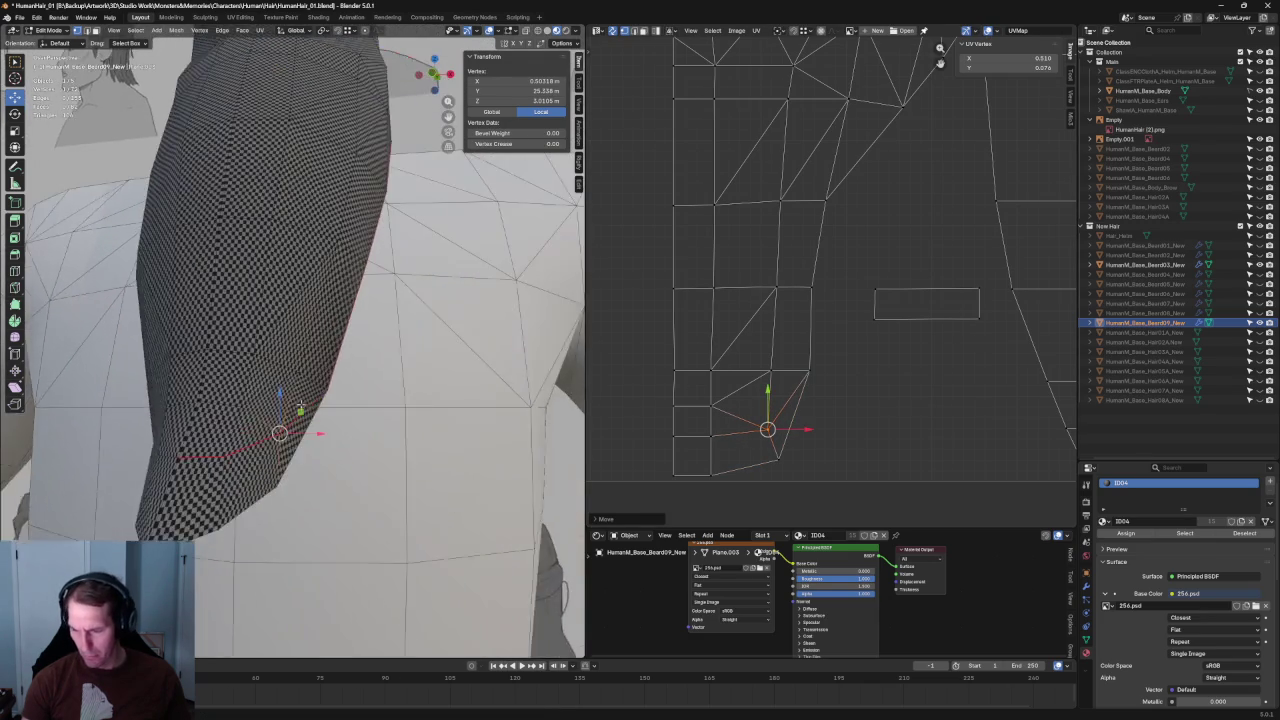
{"action": "key", "text": "KP_1"}
{"action": "scroll", "coordinate": [330, 425], "scroll_direction": "up", "scroll_amount": 3}
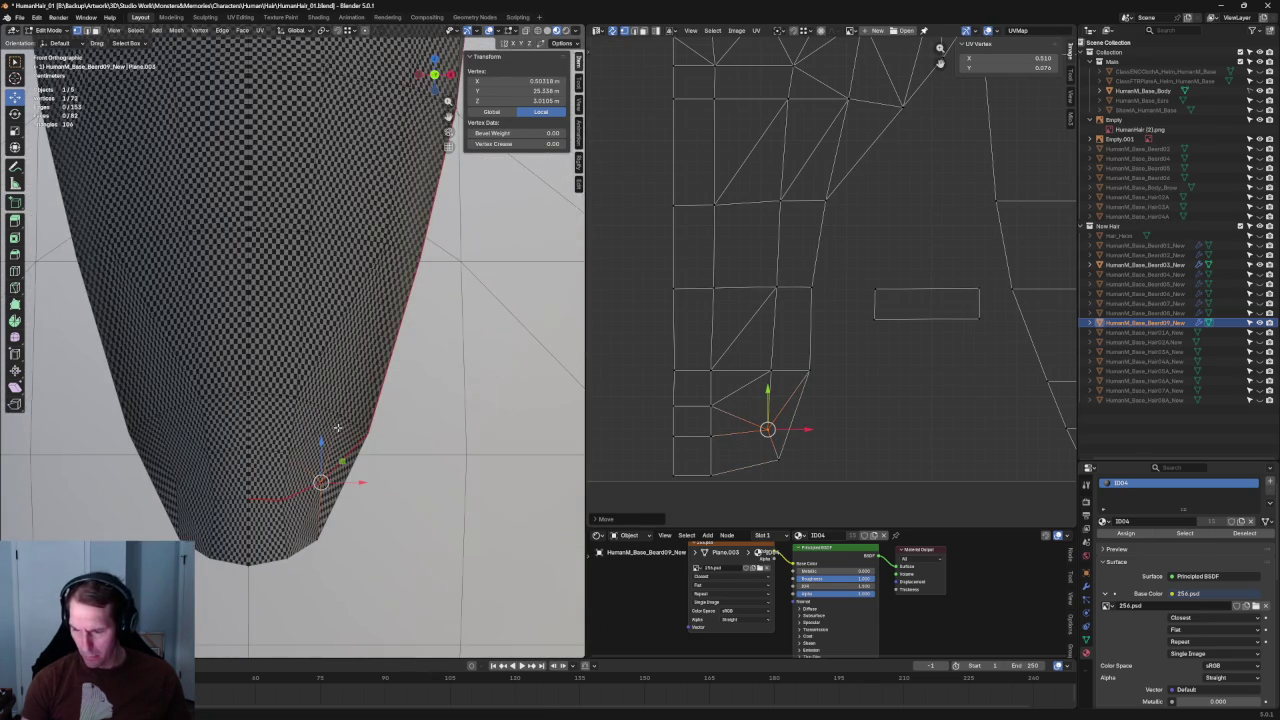
{"action": "middle_click_drag", "start_coordinate": [284, 432], "coordinate": [615, 367]}
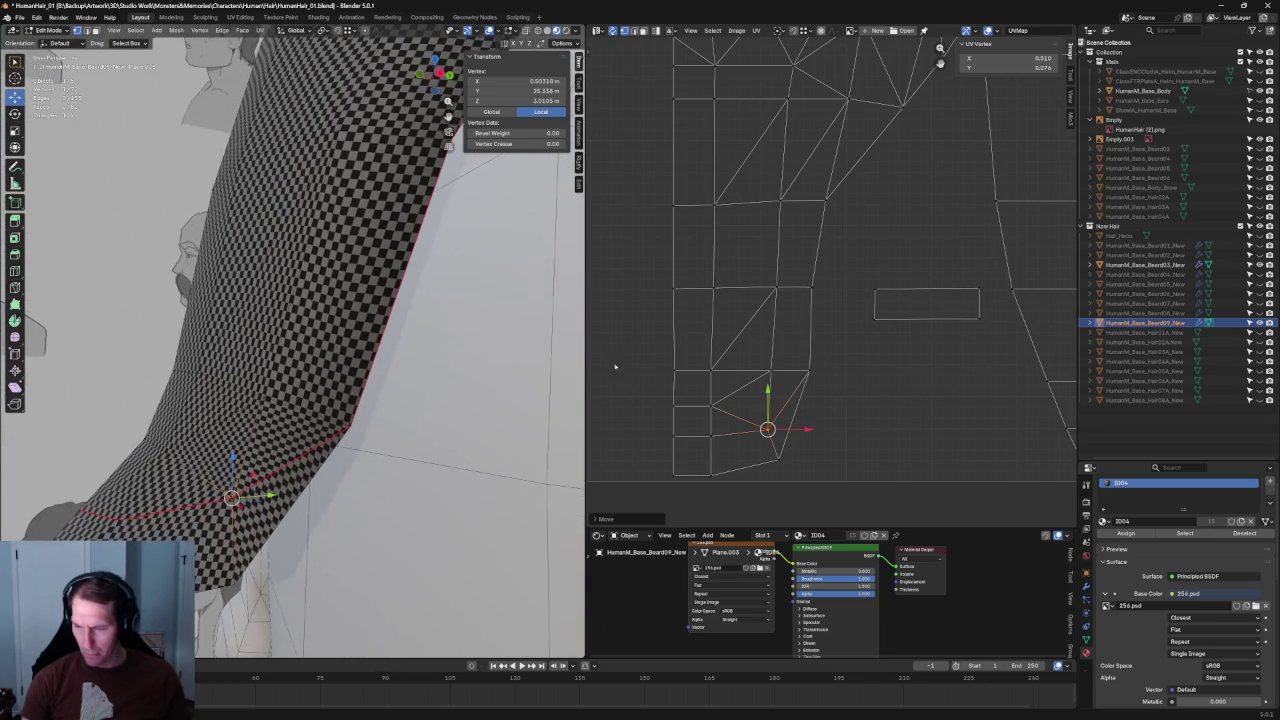
{"action": "left_click", "coordinate": [773, 380]}
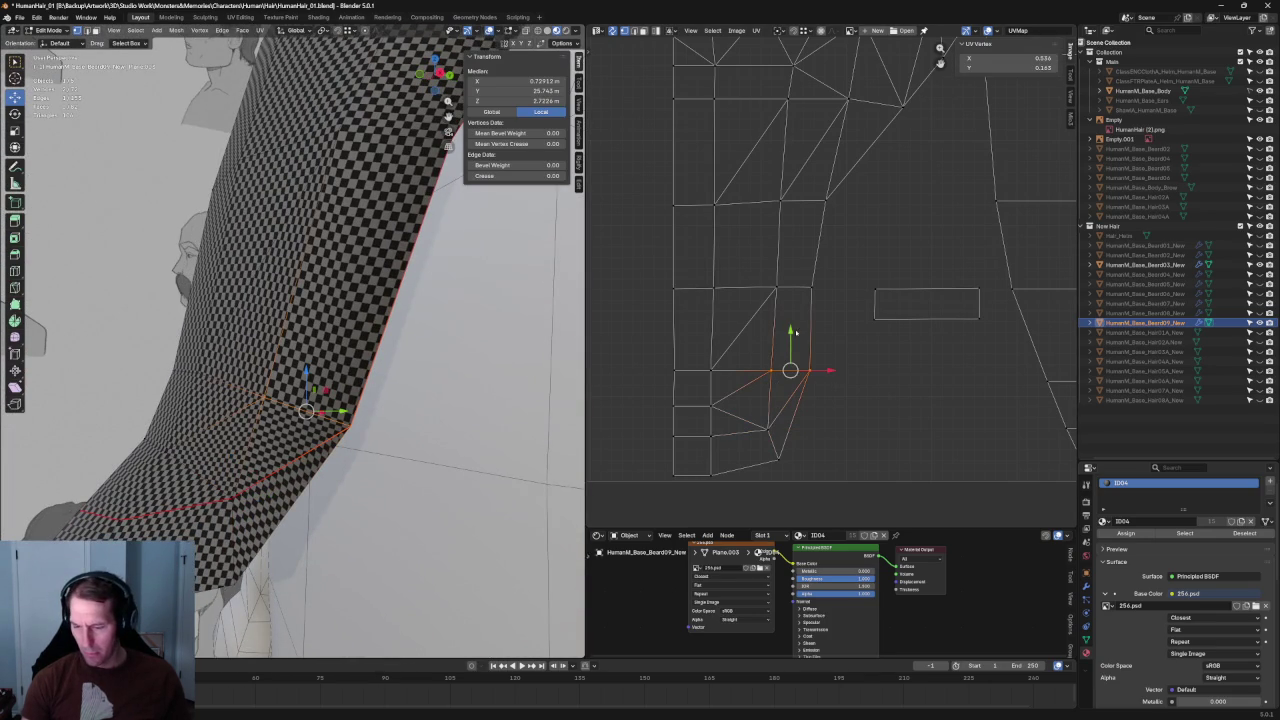
{"action": "left_click_drag", "start_coordinate": [797, 337], "coordinate": [795, 342]}
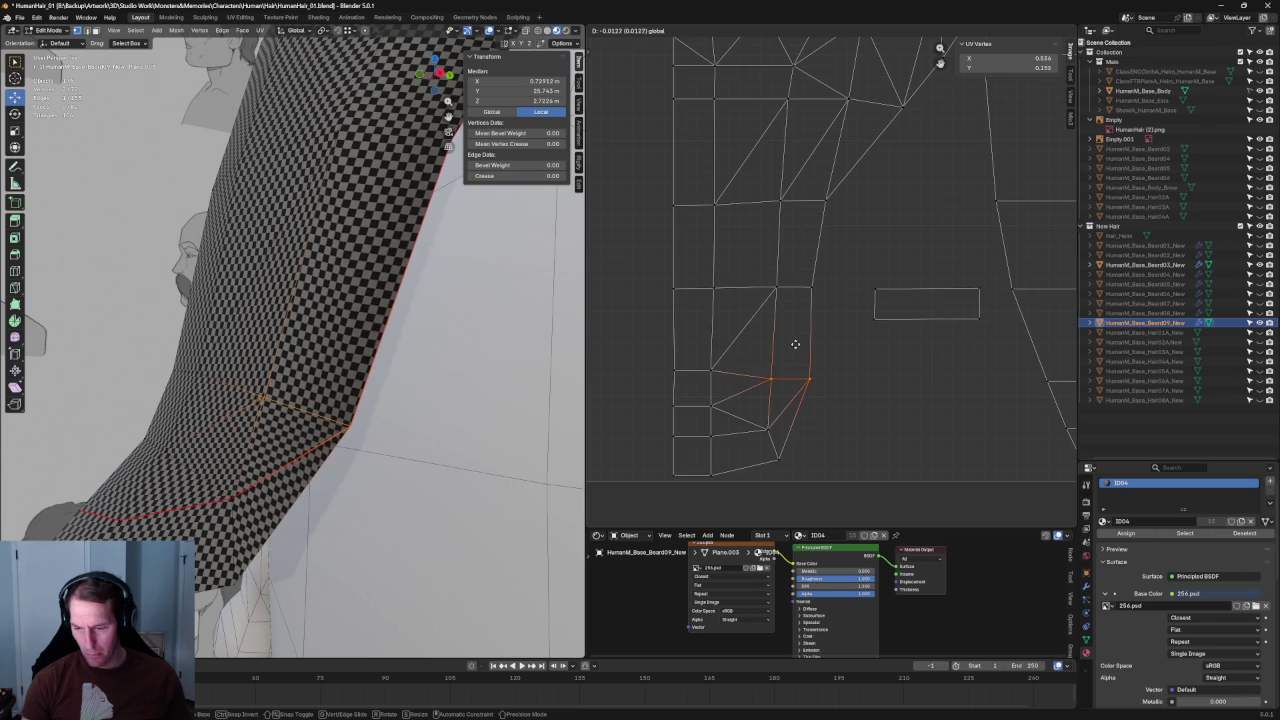
{"action": "left_click_drag", "start_coordinate": [795, 343], "coordinate": [795, 345]}
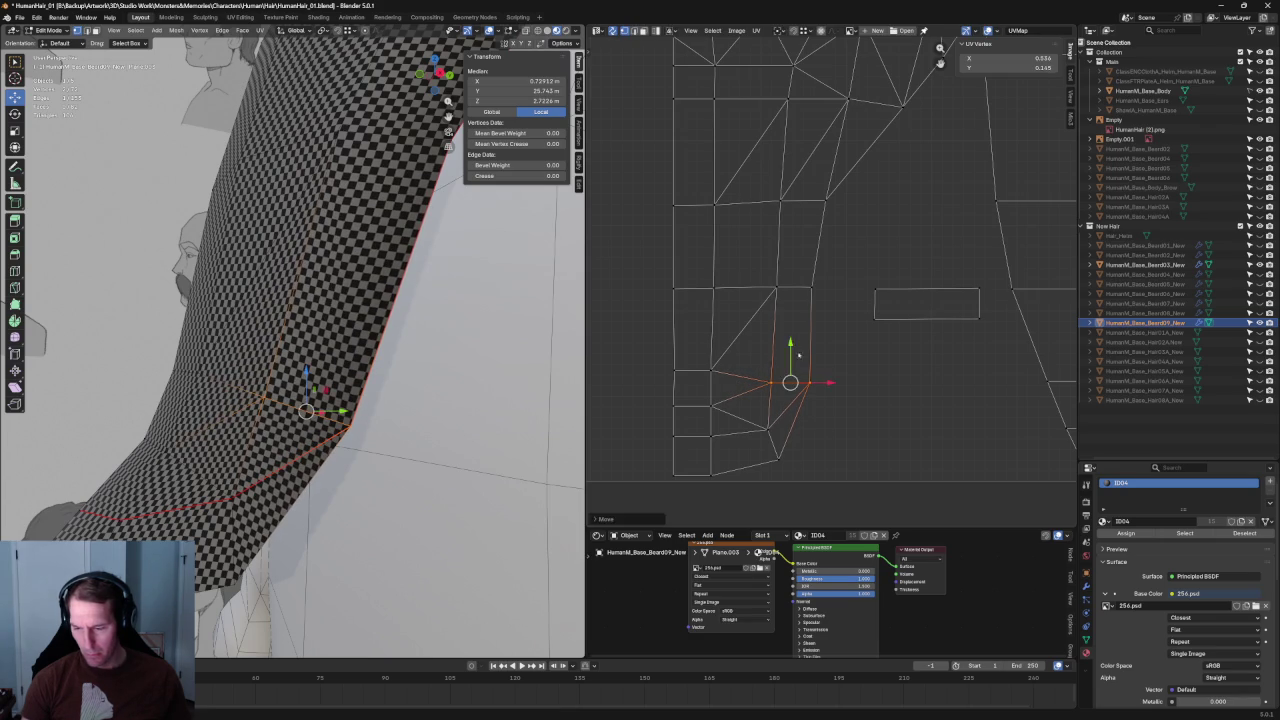
{"action": "left_click", "coordinate": [822, 424]}
Step: Move one remaining stray UV vertex into line with its neighbours
{"action": "left_click", "coordinate": [705, 369]}
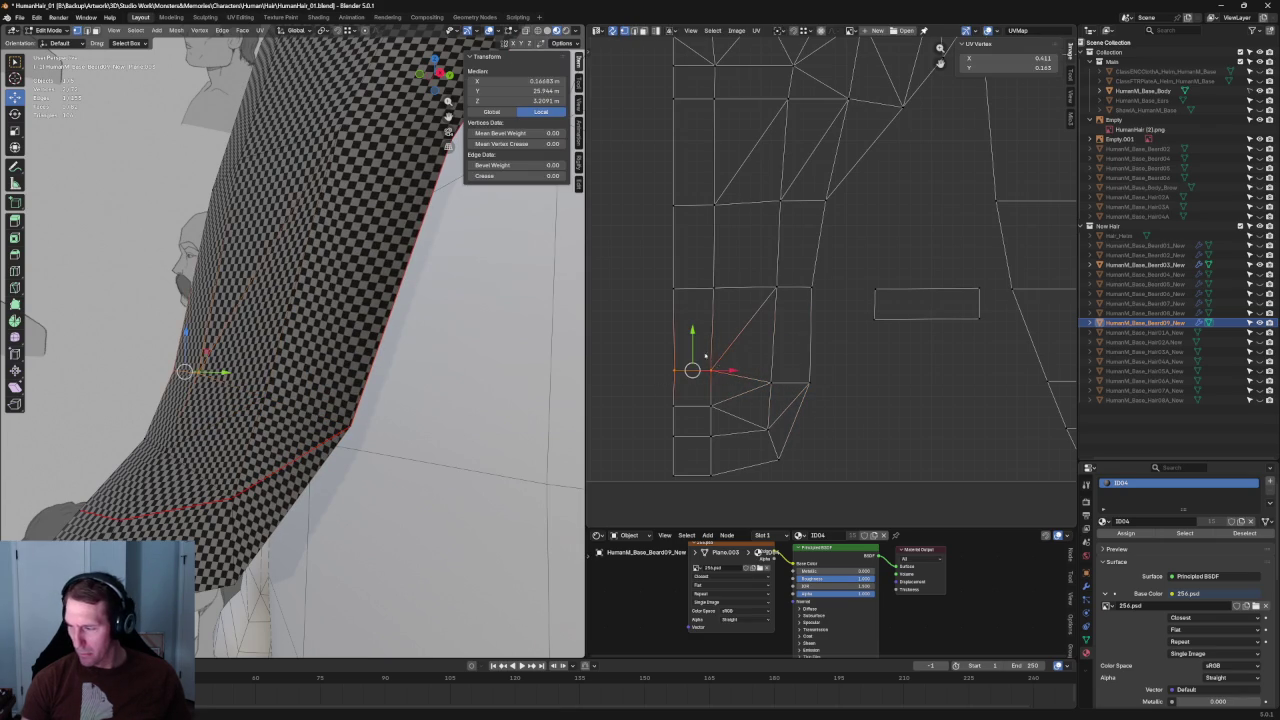
{"action": "left_click_drag", "start_coordinate": [691, 333], "coordinate": [693, 337]}
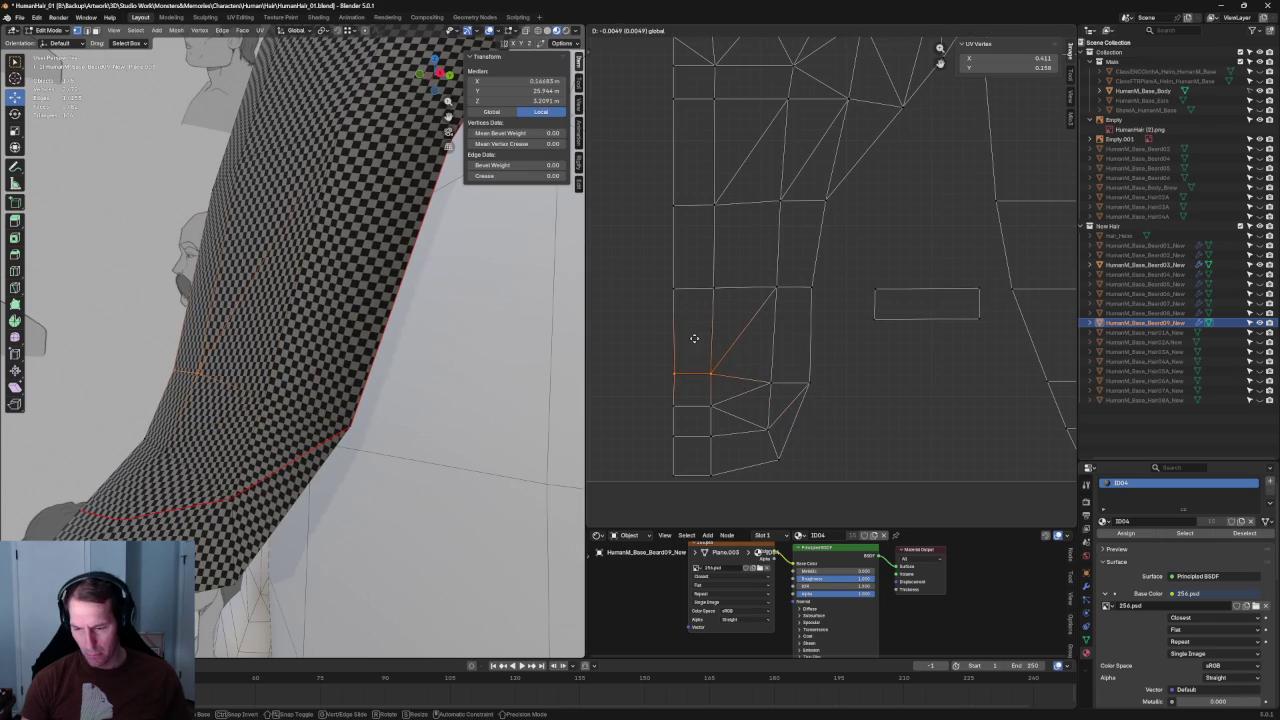
{"action": "left_click", "coordinate": [794, 349]}
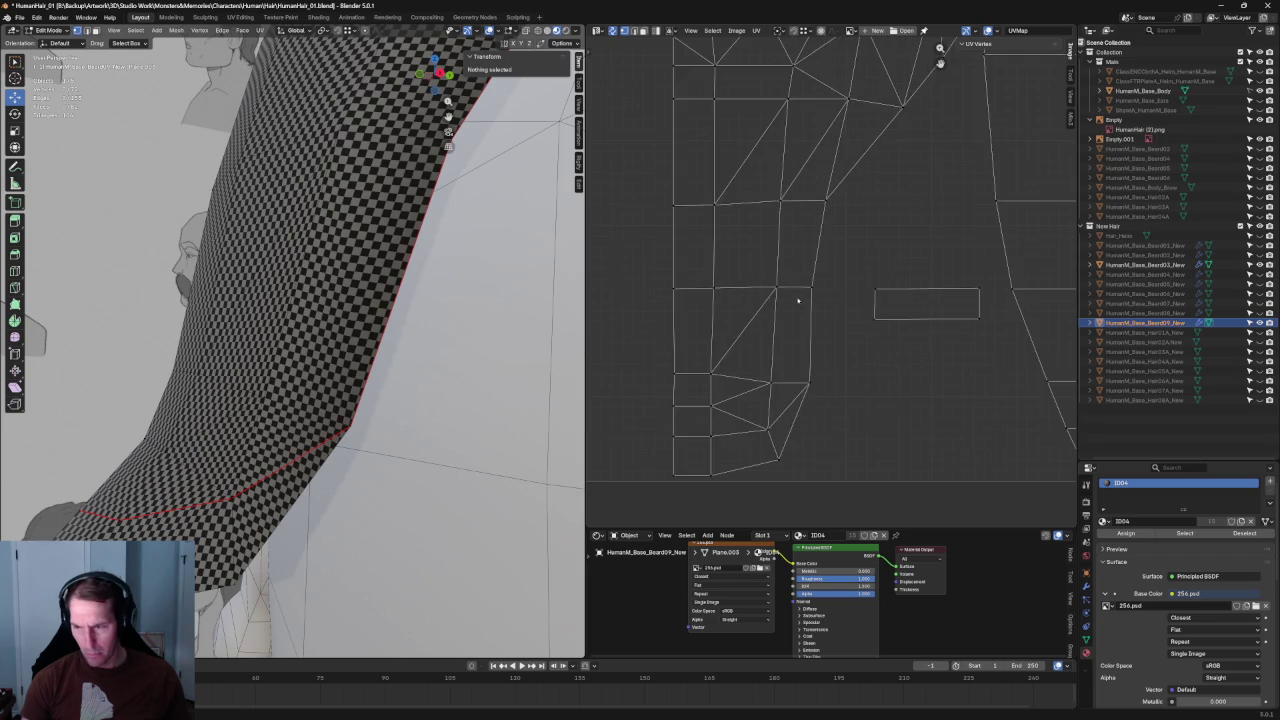
{"action": "scroll", "coordinate": [797, 300], "scroll_direction": "down", "scroll_amount": 2}
{"action": "middle_click_drag", "start_coordinate": [420, 300], "coordinate": [381, 302]}
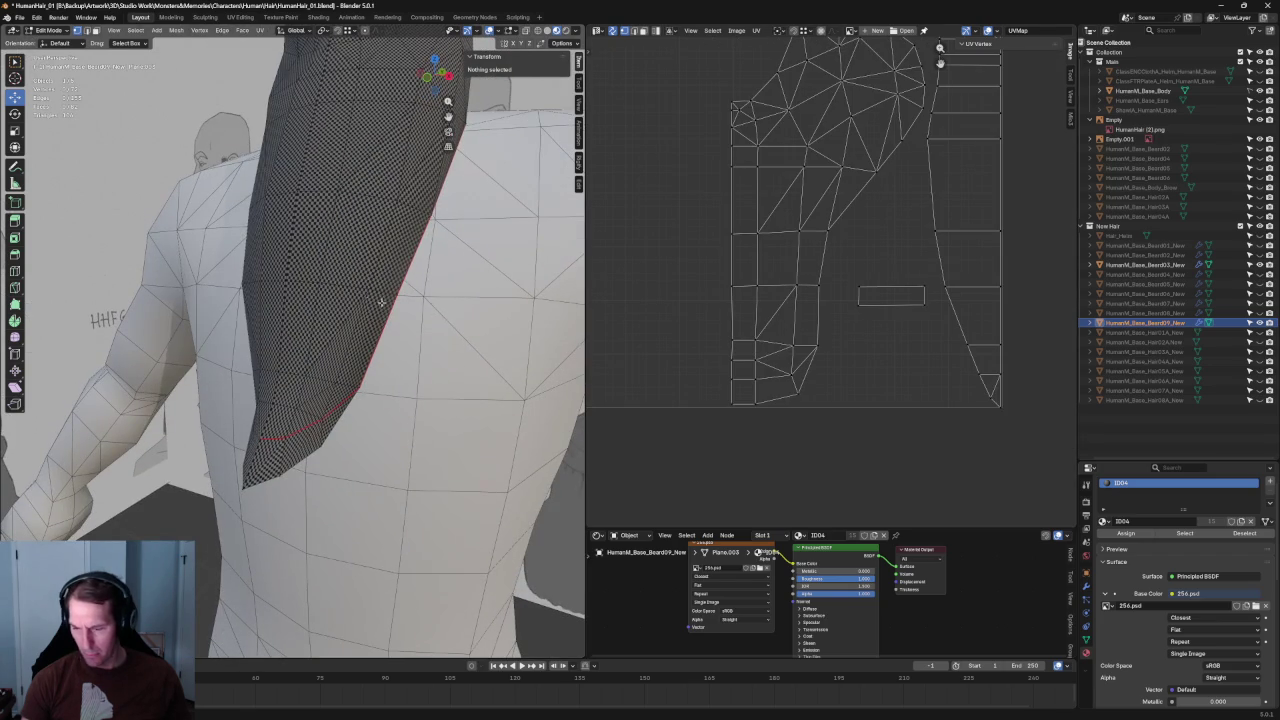
Step: Choose UV_test_Texture.png as the beard material's Base Color image and orbit to inspect the checker
{"action": "left_click", "coordinate": [1106, 606]}
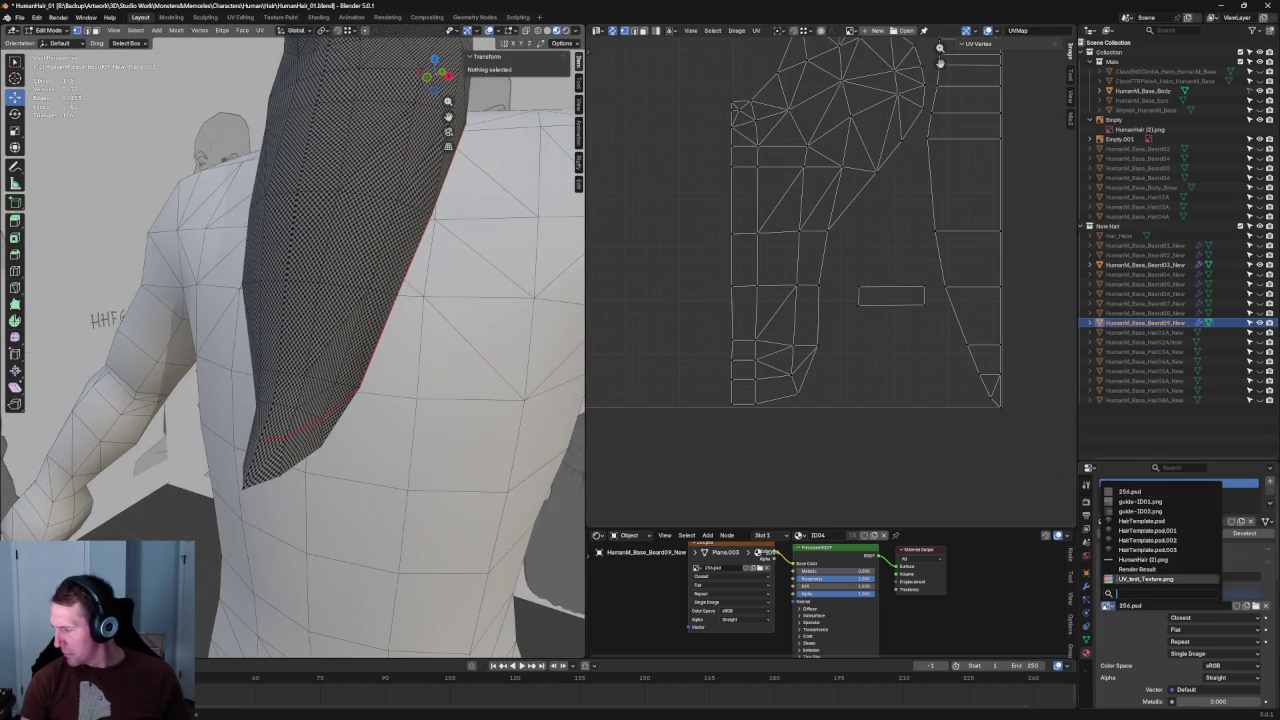
{"action": "left_click", "coordinate": [1140, 579]}
{"action": "scroll", "coordinate": [300, 320], "scroll_direction": "up", "scroll_amount": 3}
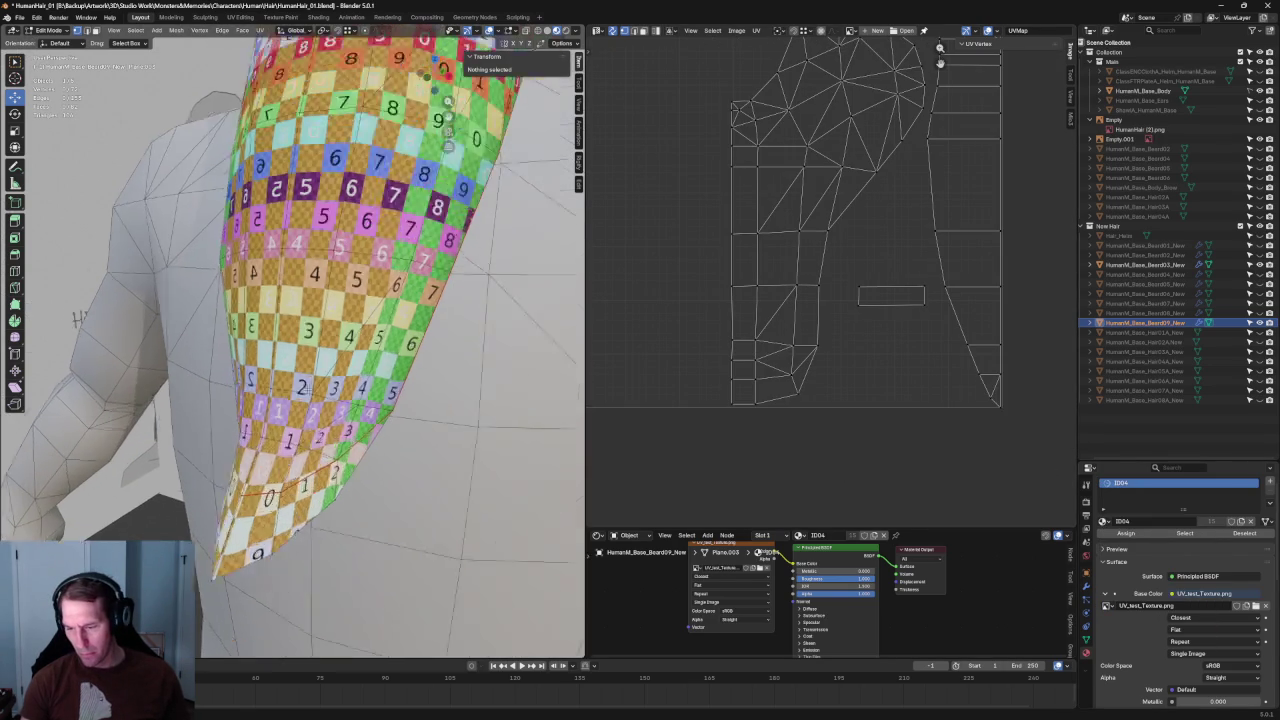
{"action": "middle_click_drag", "start_coordinate": [300, 330], "coordinate": [272, 348]}
{"action": "mouse_move", "coordinate": [340, 320]}
{"action": "middle_mouse_down"}
{"action": "mouse_move", "coordinate": [378, 383]}
{"action": "mouse_move", "coordinate": [413, 368]}
{"action": "mouse_move", "coordinate": [331, 383]}
{"action": "middle_mouse_up"}
{"action": "scroll", "coordinate": [379, 383], "scroll_direction": "down", "scroll_amount": 3}
{"action": "scroll", "coordinate": [380, 370], "scroll_direction": "up", "scroll_amount": 2}
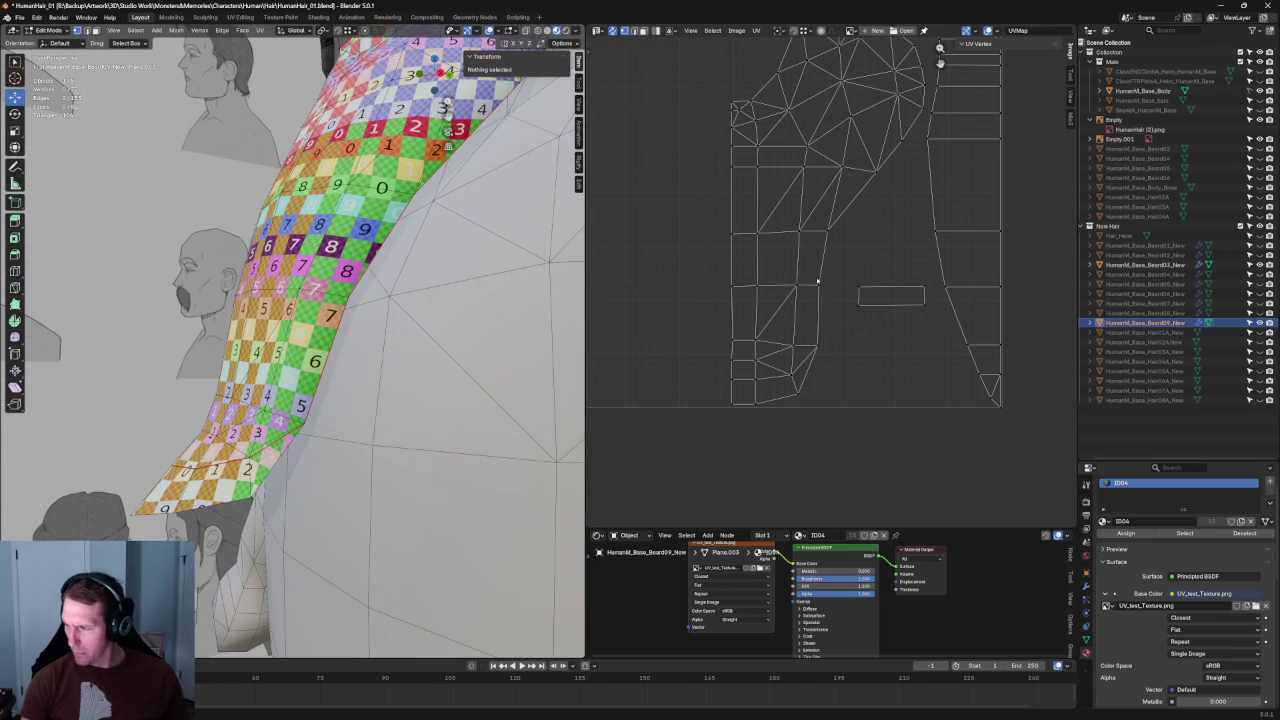
{"action": "left_click", "coordinate": [805, 345]}
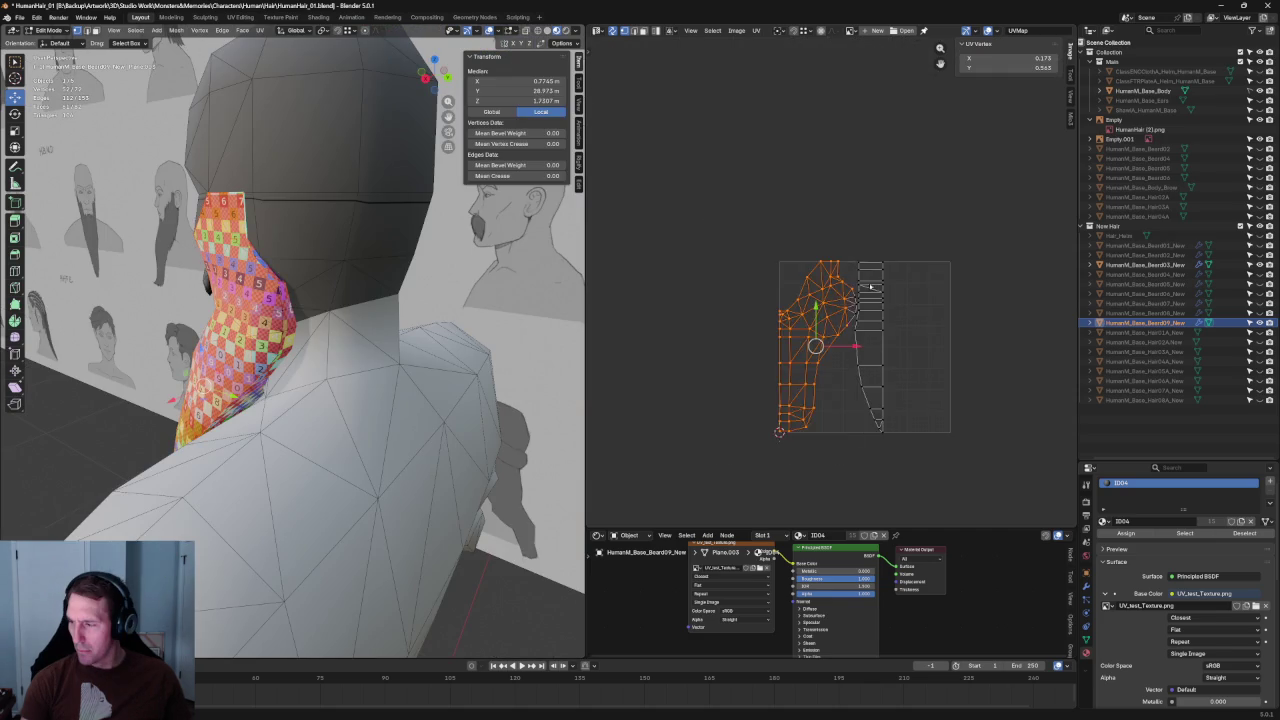
Step: Box-select the beard's UVs and move them toward the UV space's bottom-left corner
{"action": "scroll", "coordinate": [790, 400], "scroll_direction": "down", "scroll_amount": 2}
{"action": "left_click_drag", "start_coordinate": [757, 206], "coordinate": [870, 525]}
{"action": "scroll", "coordinate": [839, 240], "scroll_direction": "up", "scroll_amount": 5}
{"action": "scroll", "coordinate": [842, 210], "scroll_direction": "up", "scroll_amount": 1, "text": "shift"}
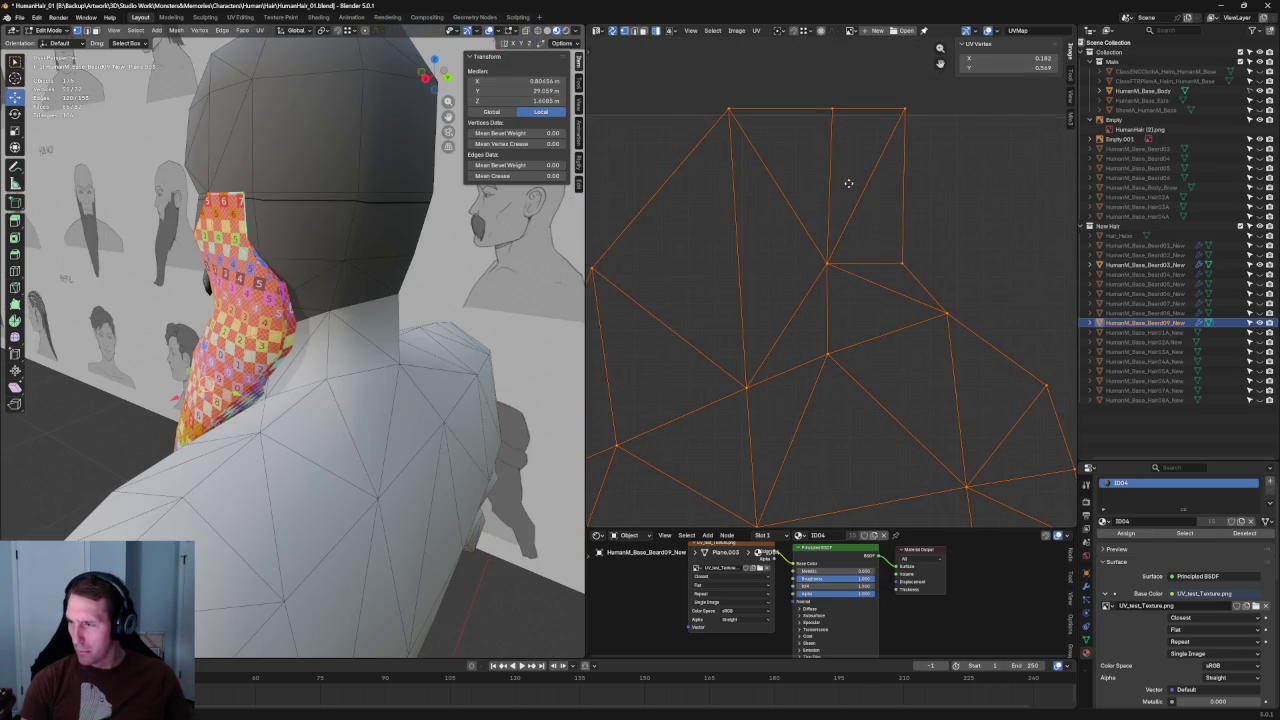
{"action": "scroll", "coordinate": [840, 179], "scroll_direction": "down", "scroll_amount": 4}
{"action": "scroll", "coordinate": [957, 204], "scroll_direction": "down", "scroll_amount": 2}
{"action": "middle_click_drag", "start_coordinate": [804, 434], "coordinate": [868, 297]}
{"action": "scroll", "coordinate": [810, 360], "scroll_direction": "up", "scroll_amount": 3}
{"action": "scroll", "coordinate": [846, 246], "scroll_direction": "up", "scroll_amount": 1}
{"action": "scroll", "coordinate": [860, 238], "scroll_direction": "up", "scroll_amount": 2}
{"action": "key", "text": "g"}
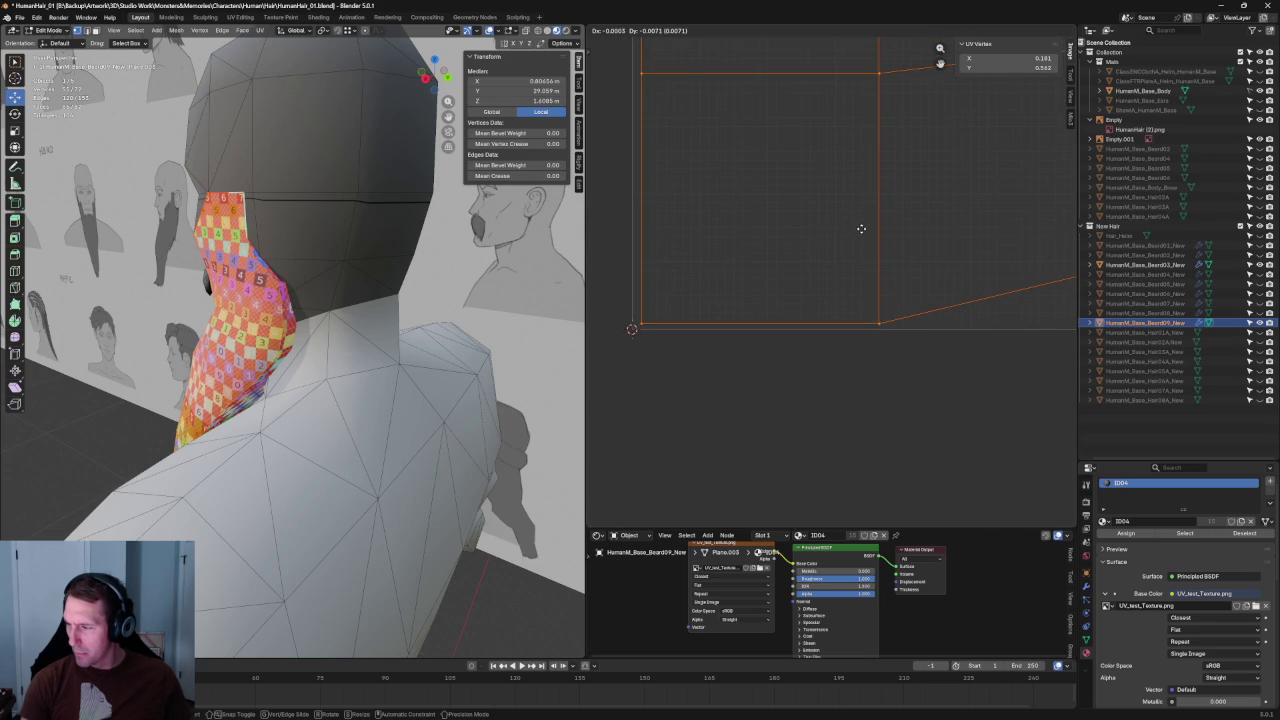
{"action": "left_click", "coordinate": [857, 230]}
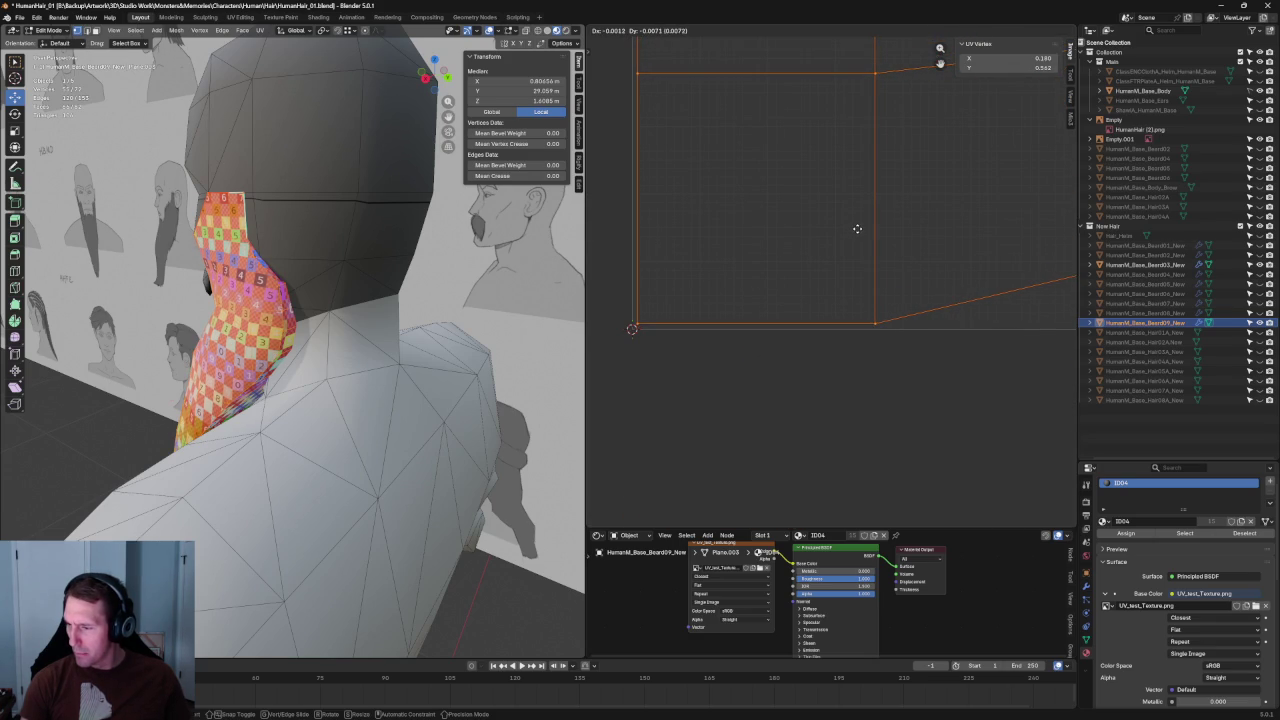
Step: Move the selection again so the island's corner sits at its final position
{"action": "scroll", "coordinate": [870, 300], "scroll_direction": "down", "scroll_amount": 2}
{"action": "scroll", "coordinate": [900, 270], "scroll_direction": "down", "scroll_amount": 2}
{"action": "scroll", "coordinate": [874, 323], "scroll_direction": "up", "scroll_amount": 2}
{"action": "scroll", "coordinate": [970, 335], "scroll_direction": "up", "scroll_amount": 4}
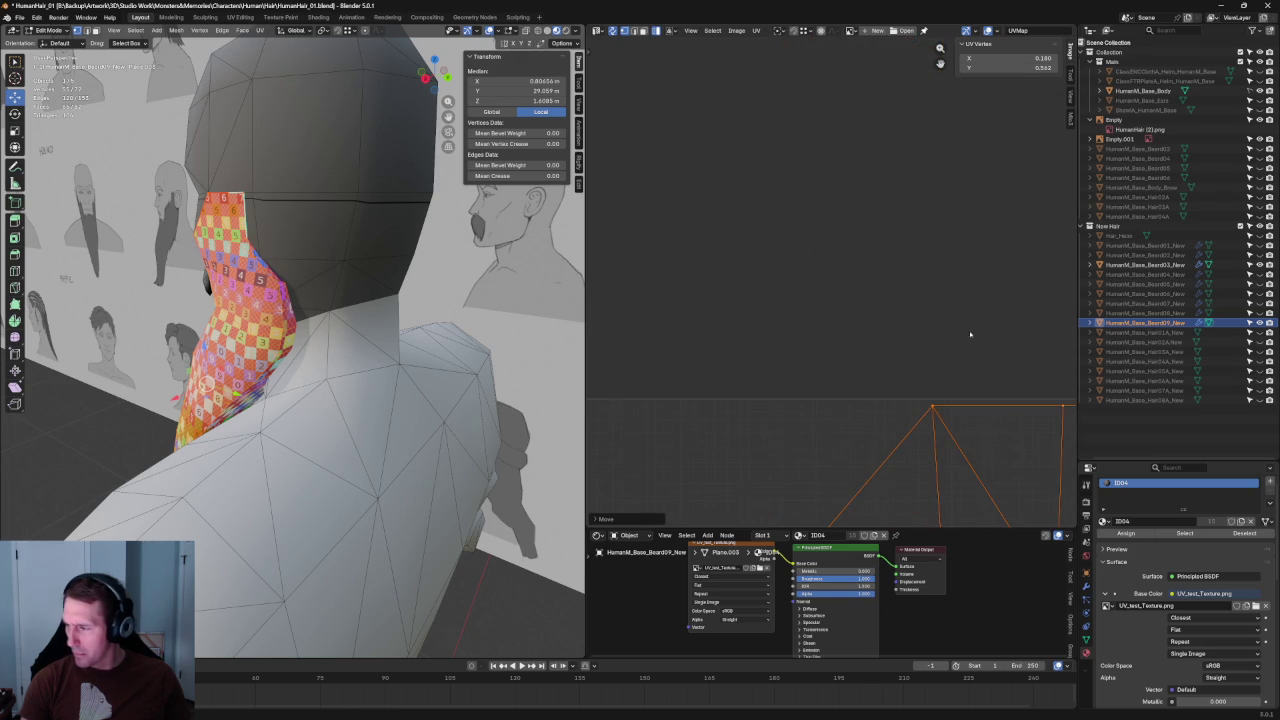
{"action": "middle_click_drag", "start_coordinate": [981, 363], "coordinate": [769, 280]}
{"action": "key", "text": "g"}
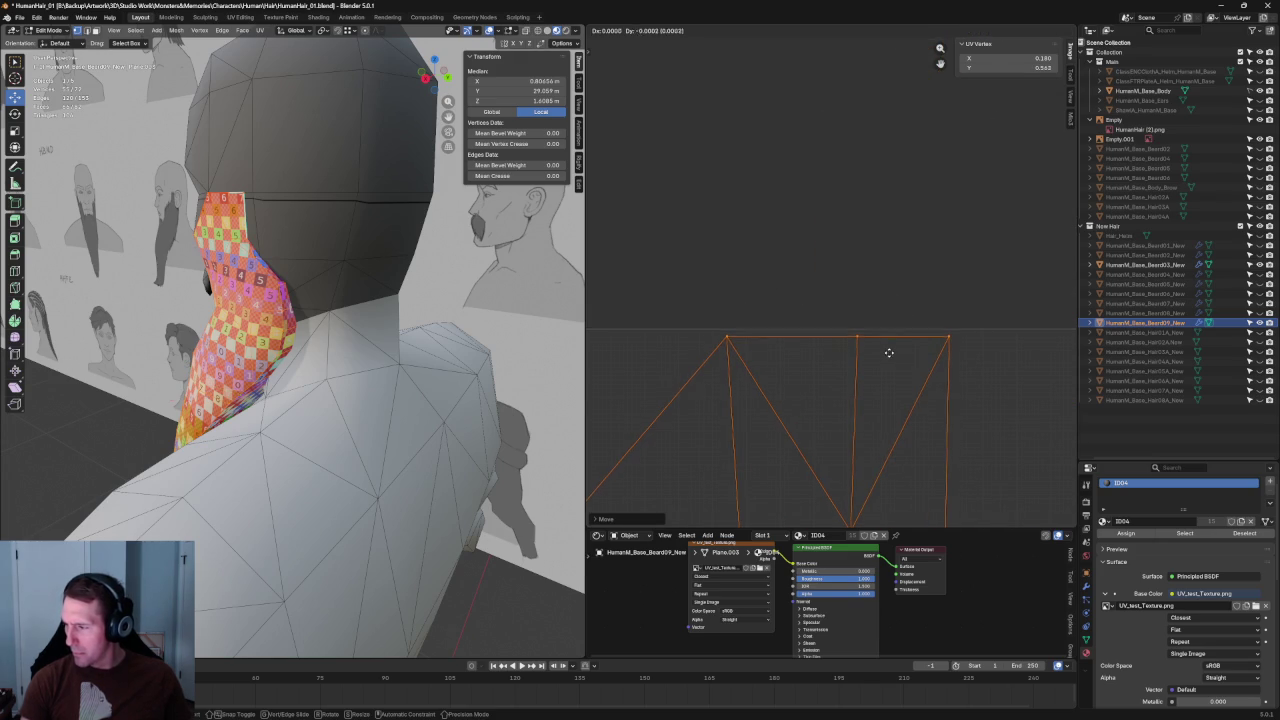
{"action": "left_click", "coordinate": [892, 352]}
Step: Select all the beard's UVs to check the layout, then deselect them
{"action": "scroll", "coordinate": [850, 380], "scroll_direction": "down", "scroll_amount": 4}
{"action": "scroll", "coordinate": [780, 350], "scroll_direction": "down", "scroll_amount": 2}
{"action": "scroll", "coordinate": [720, 260], "scroll_direction": "down", "scroll_amount": 1}
{"action": "key", "text": "a"}
{"action": "scroll", "coordinate": [790, 400], "scroll_direction": "up", "scroll_amount": 3}
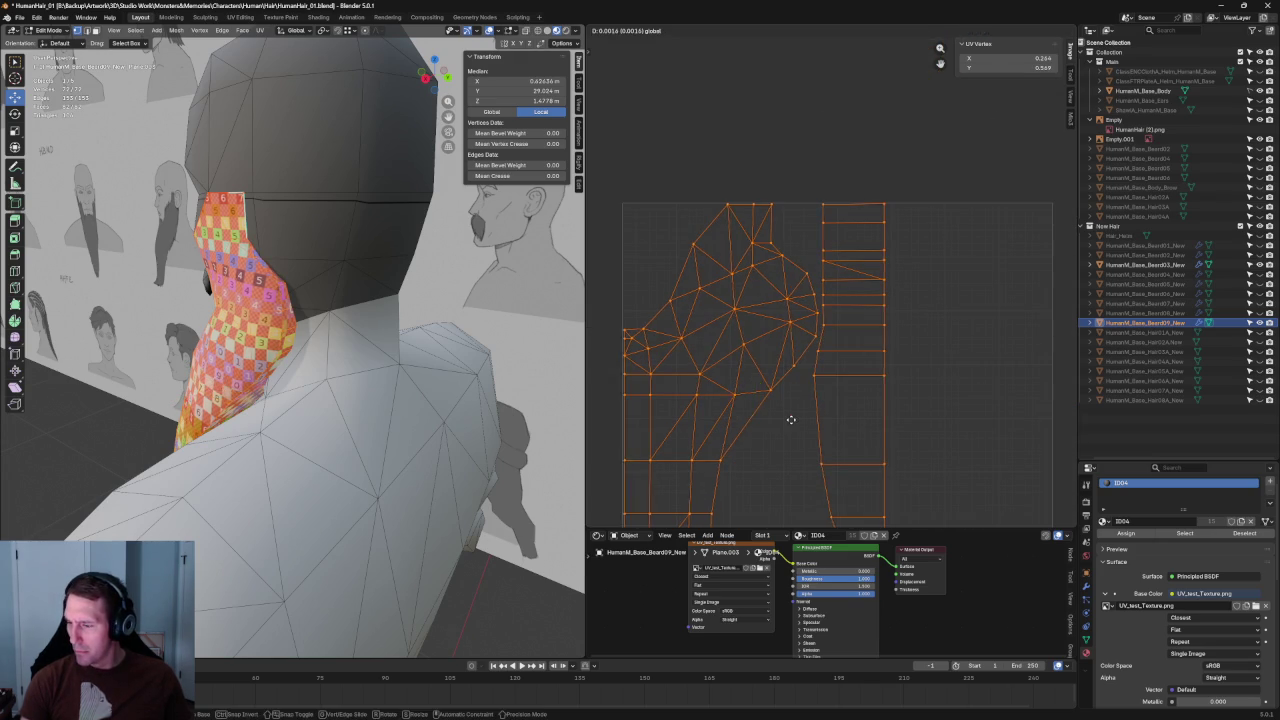
{"action": "key", "text": "alt+a"}
{"action": "scroll", "coordinate": [850, 400], "scroll_direction": "down", "scroll_amount": 1}
{"action": "scroll", "coordinate": [909, 358], "scroll_direction": "down", "scroll_amount": 2}
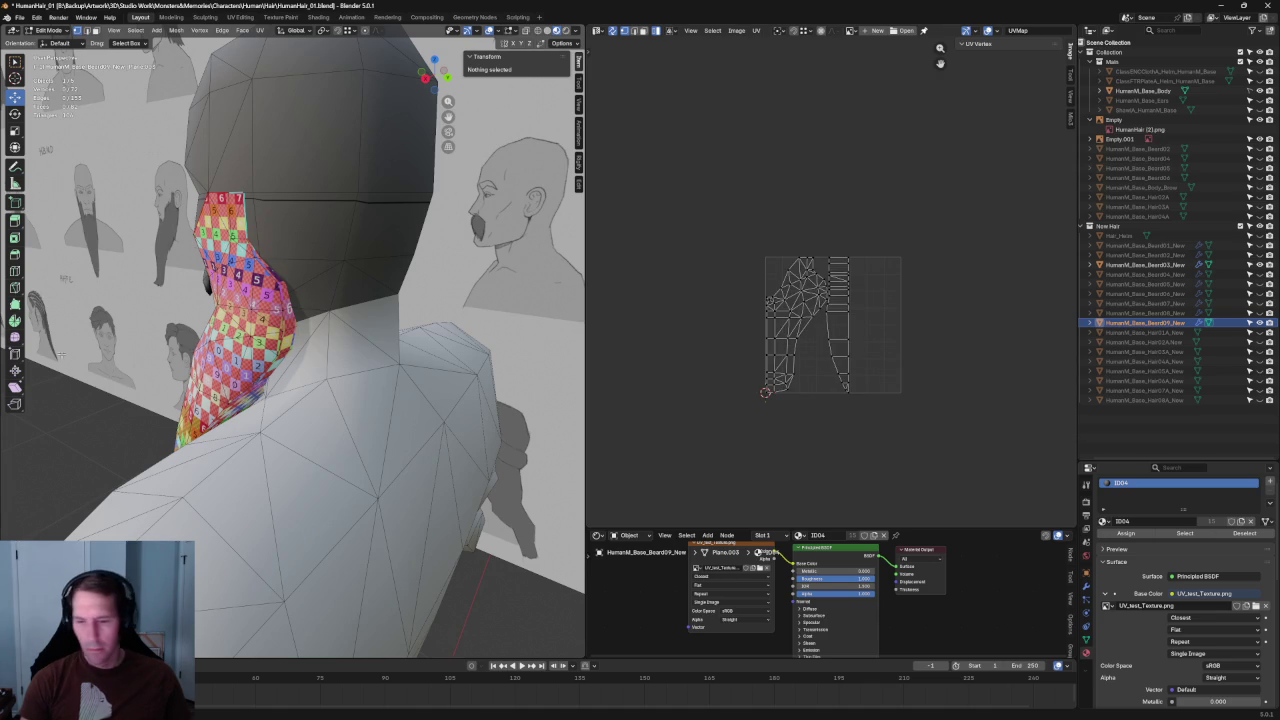
Step: Select all UVs and move them right along X to the image border, then deselect
{"action": "middle_click_drag", "start_coordinate": [61, 355], "coordinate": [277, 353]}
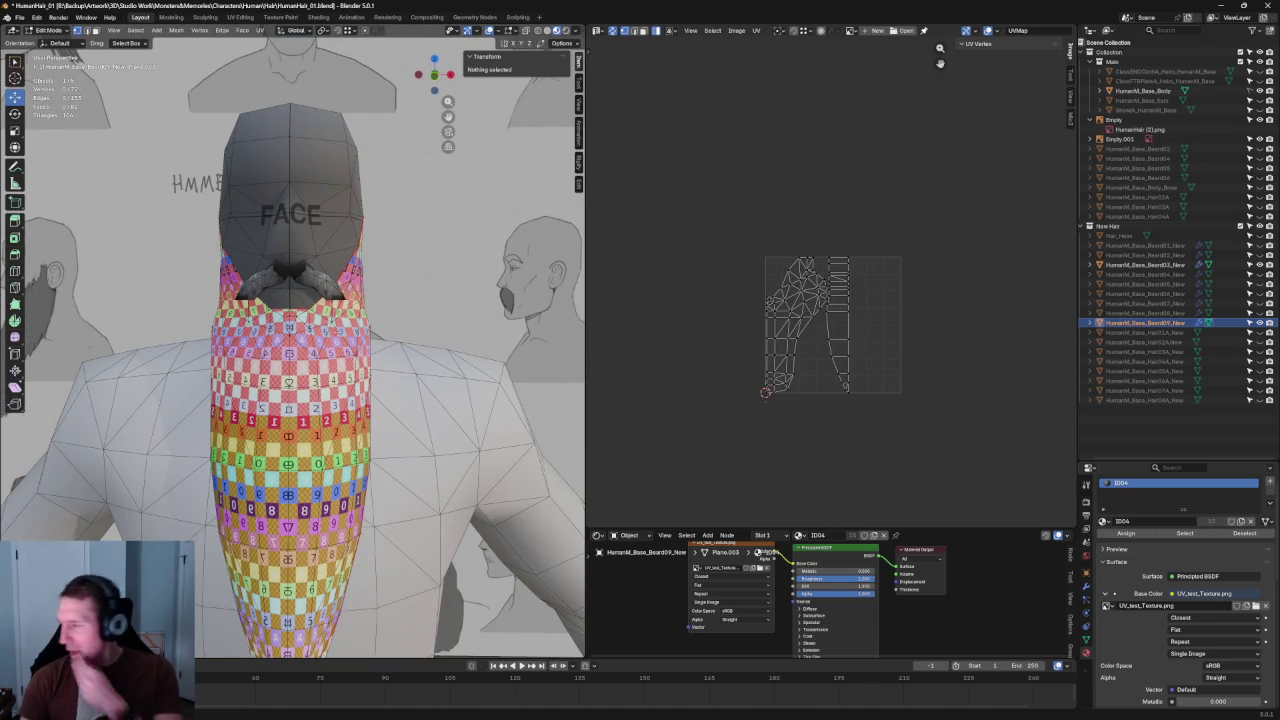
{"action": "scroll", "coordinate": [378, 263], "scroll_direction": "down", "scroll_amount": 1}
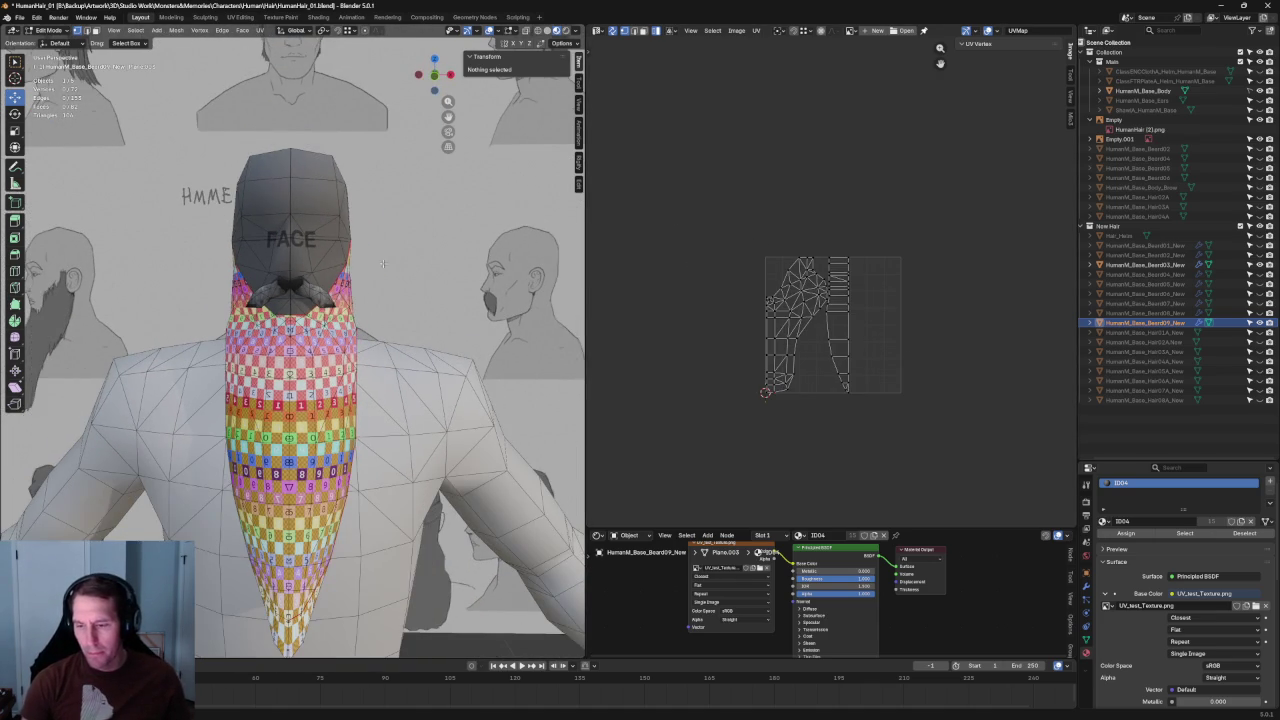
{"action": "key", "text": "a"}
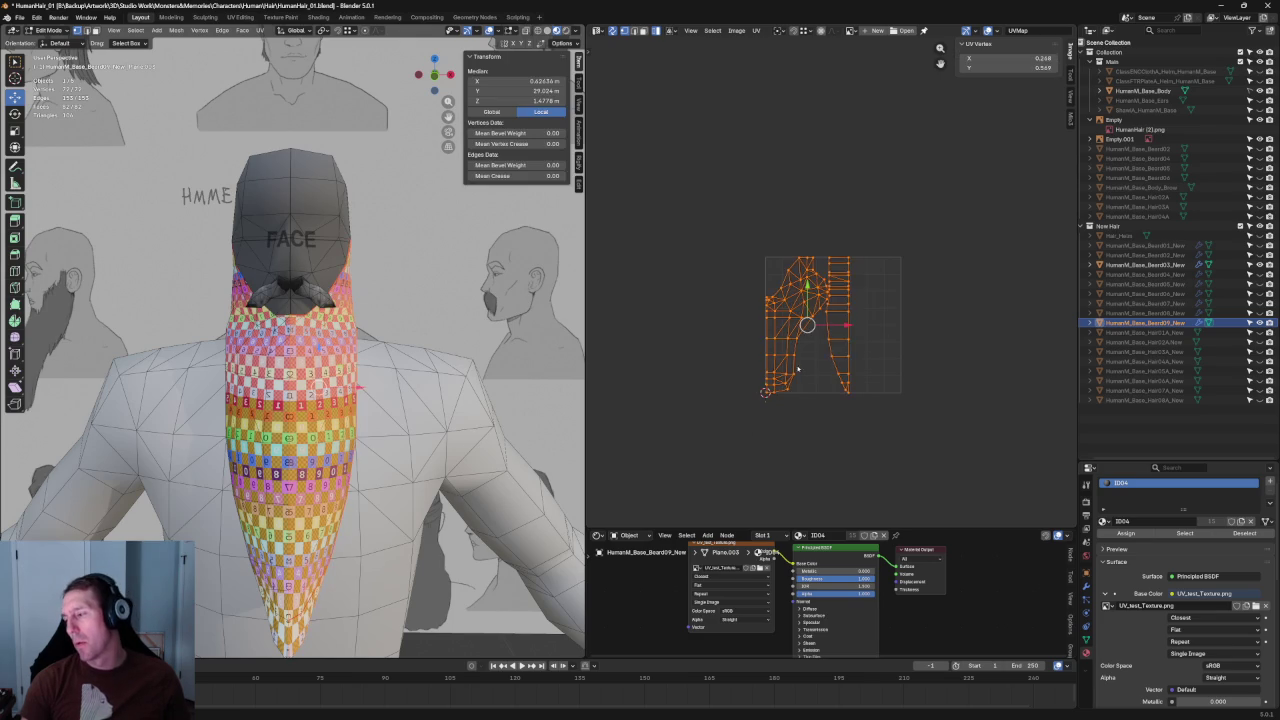
{"action": "key", "text": "g"}
{"action": "key", "text": "x"}
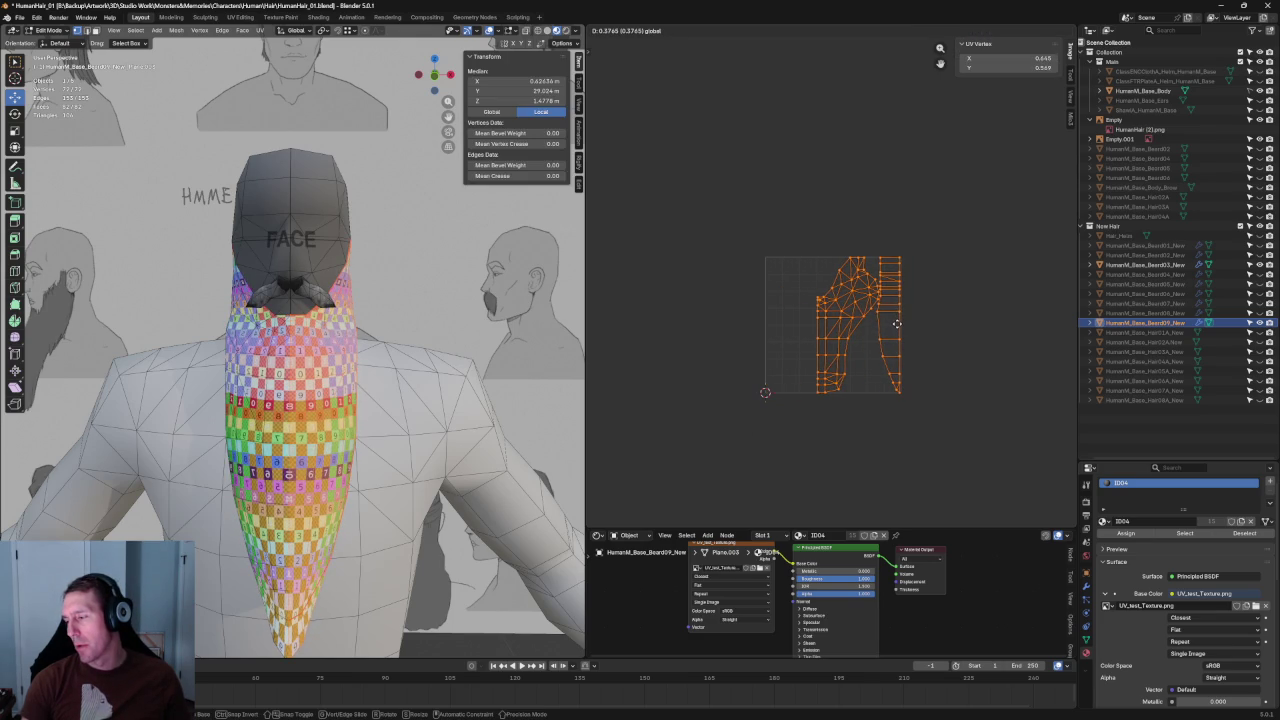
{"action": "left_click", "coordinate": [897, 323]}
{"action": "key", "text": "alt+a"}
{"action": "scroll", "coordinate": [900, 300], "scroll_direction": "up", "scroll_amount": 1}
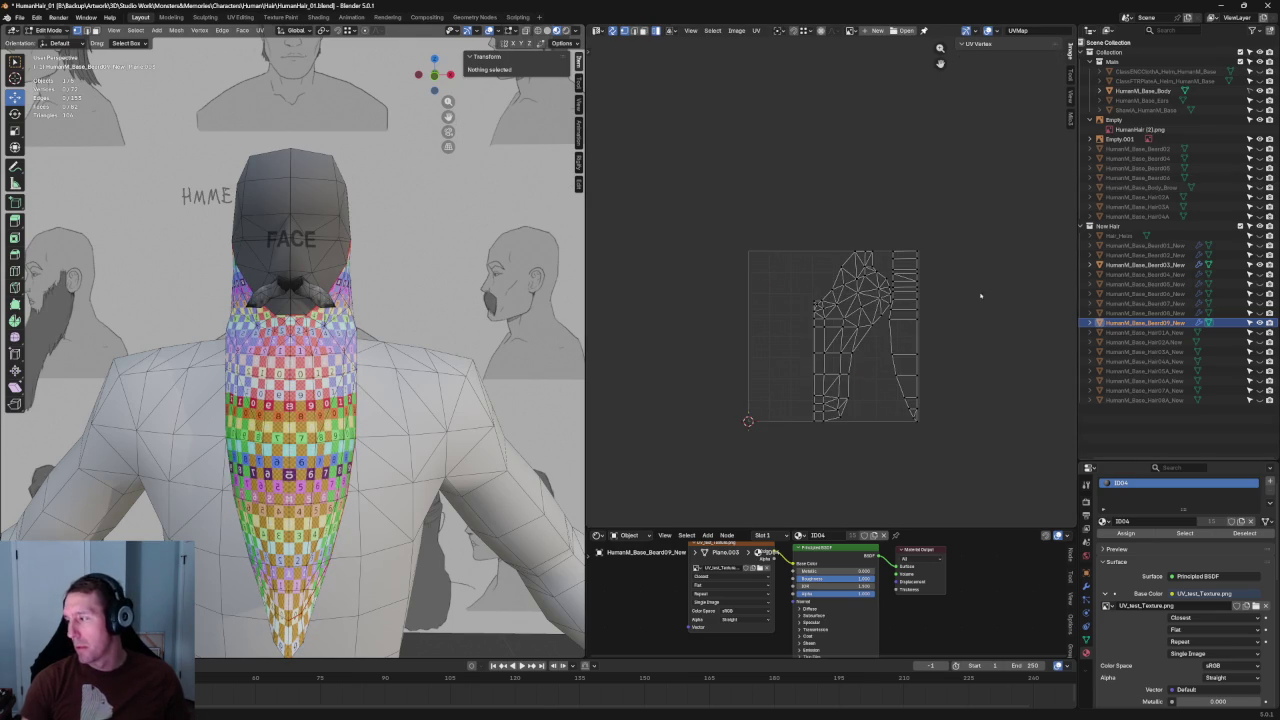
Step: Switch the beard mesh back to Object Mode
{"action": "middle_click_drag", "start_coordinate": [366, 251], "coordinate": [480, 240]}
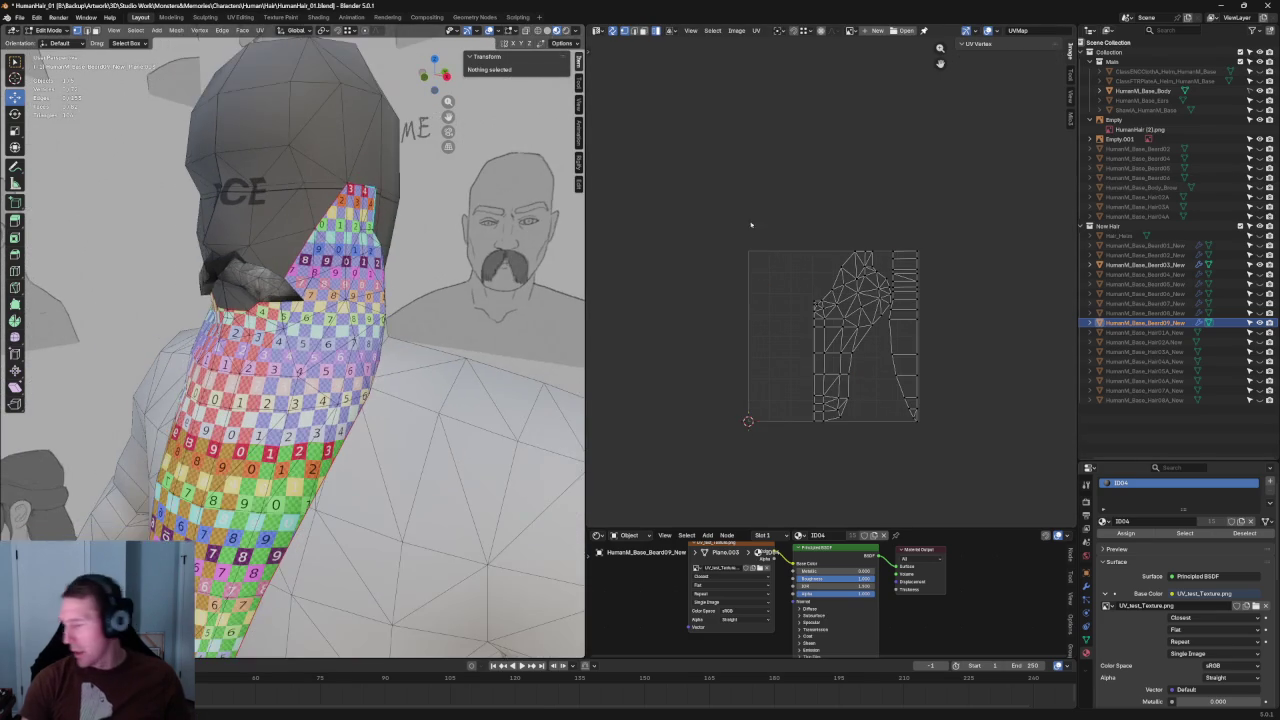
{"action": "key", "text": "Tab"}
{"action": "scroll", "coordinate": [212, 575], "scroll_direction": "down", "scroll_amount": 5}
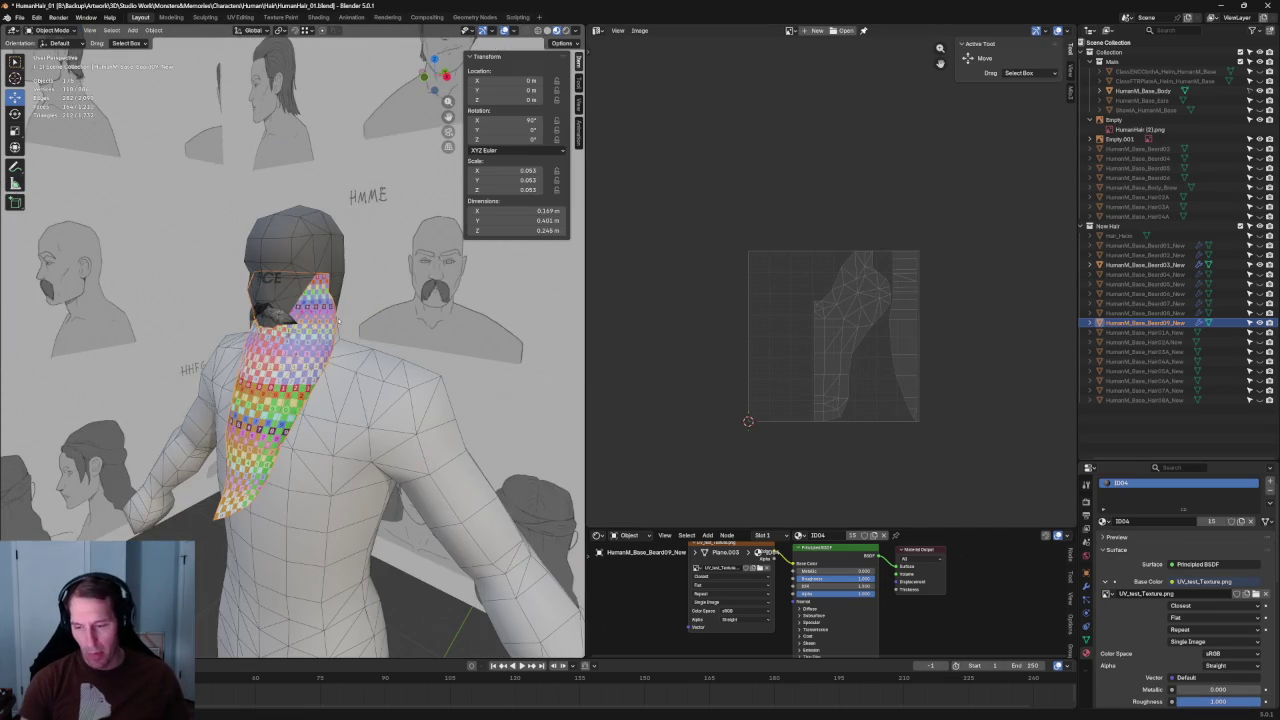
Step: Apply the beard's Mirror modifier, then return to front view and Edit Mode
{"action": "left_click", "coordinate": [211, 502]}
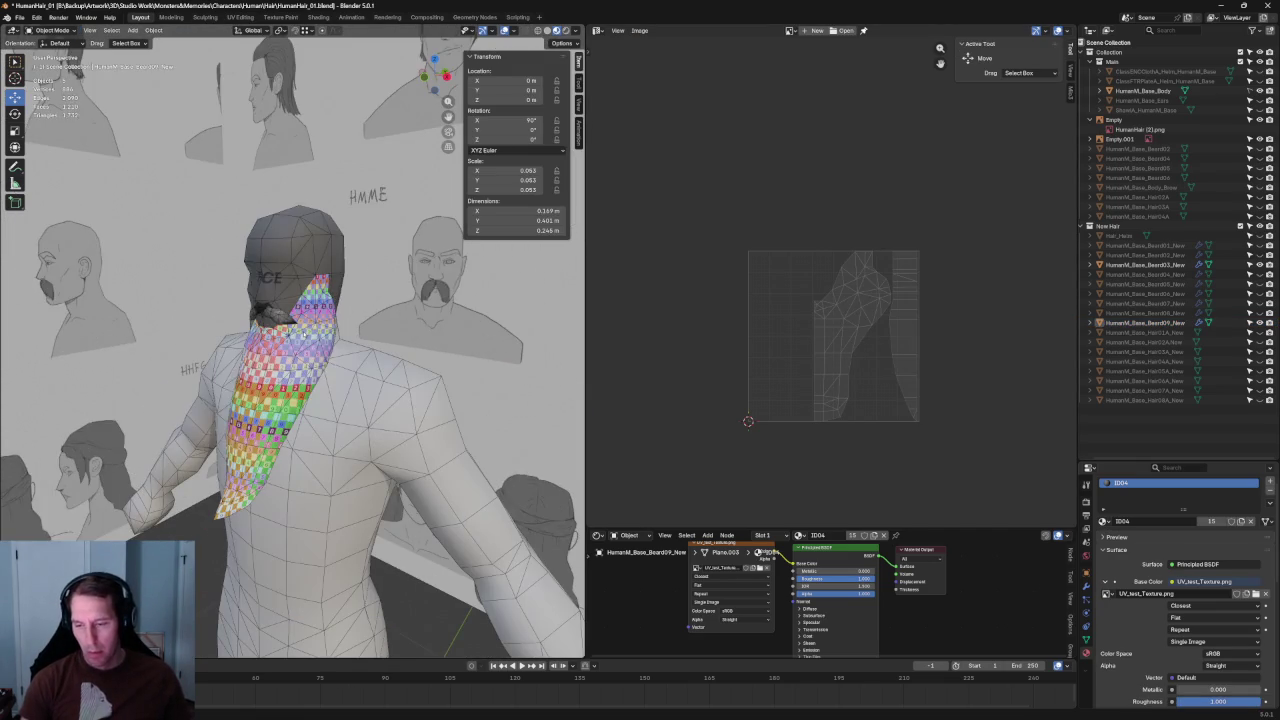
{"action": "key", "text": "ctrl+z"}
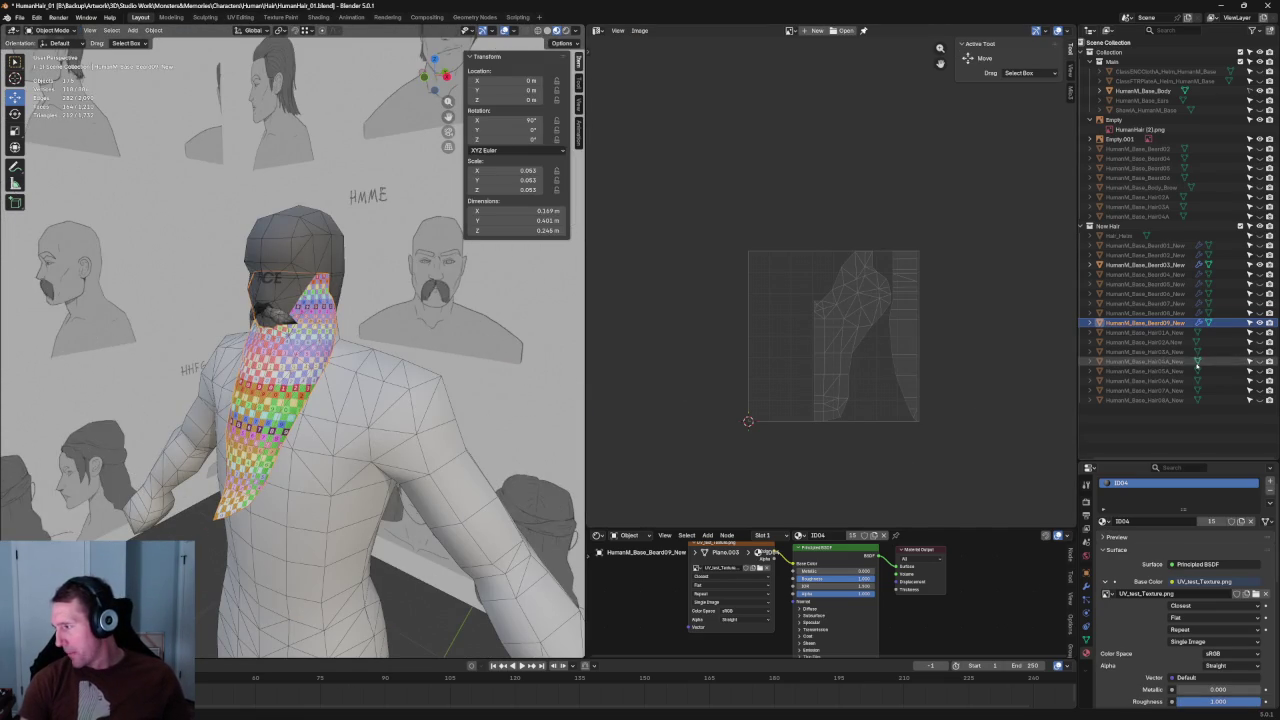
{"action": "left_click", "coordinate": [1086, 588]}
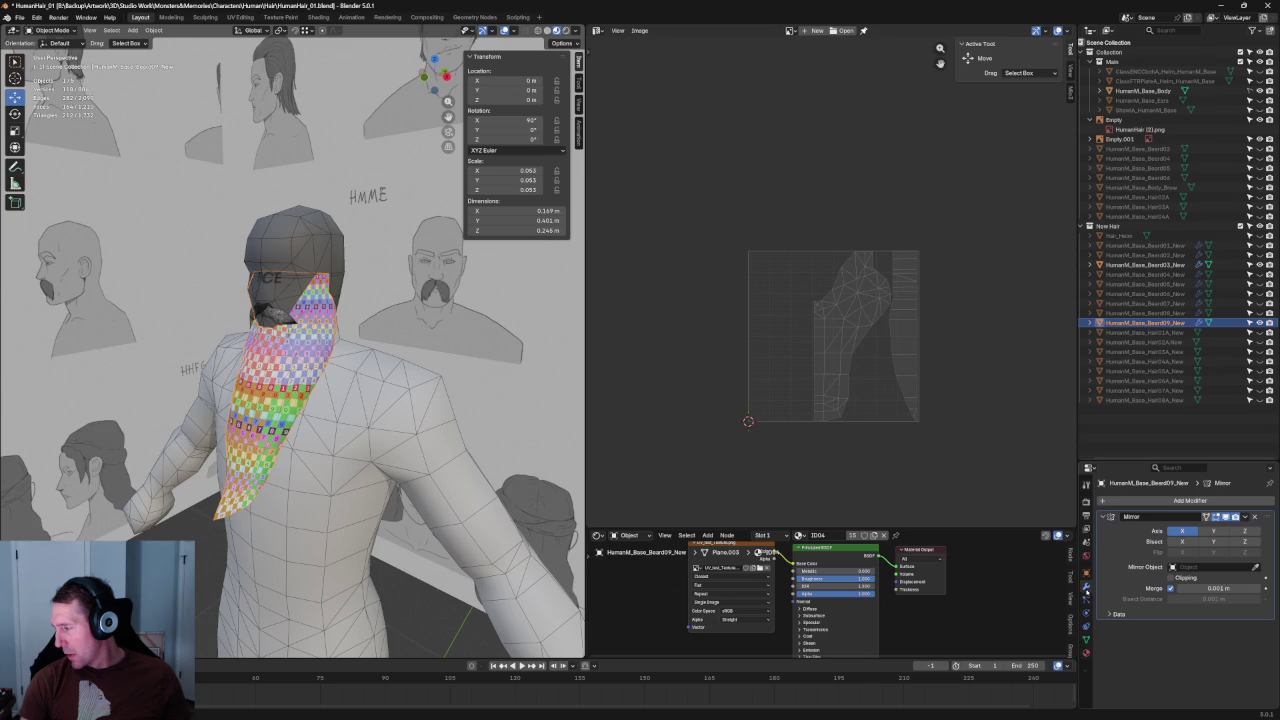
{"action": "left_click", "coordinate": [1245, 517]}
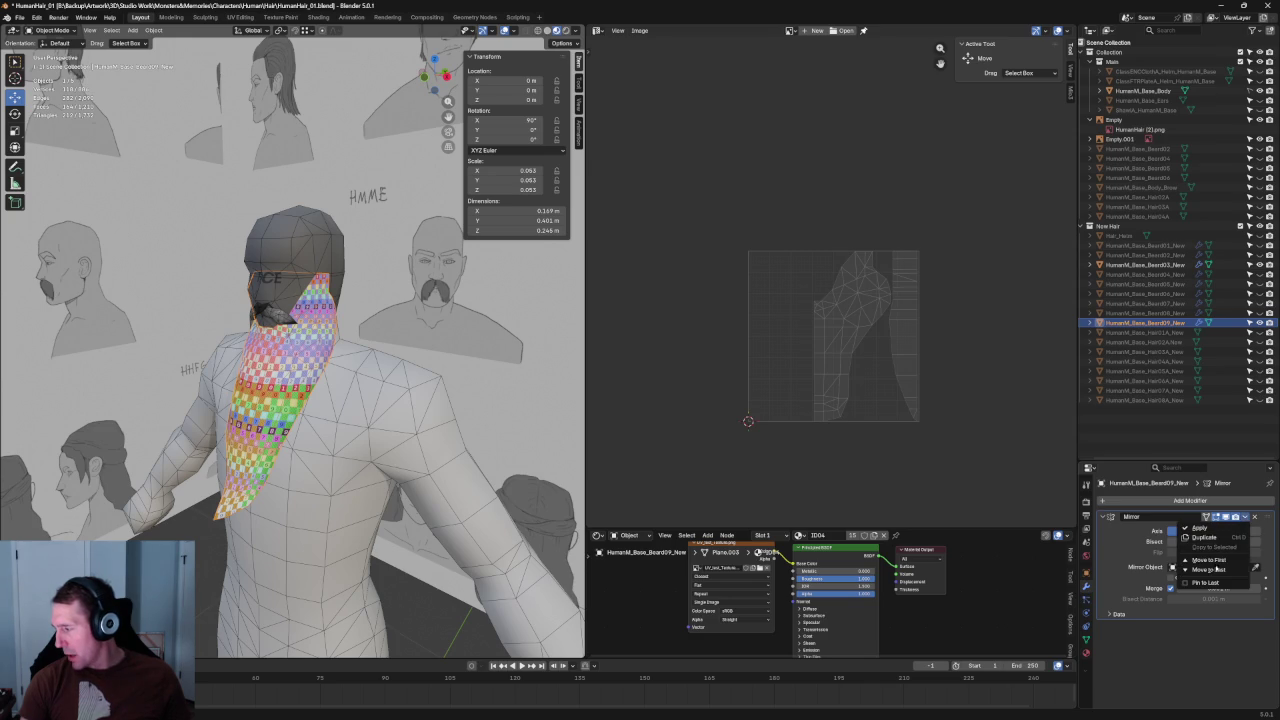
{"action": "left_click", "coordinate": [1200, 527]}
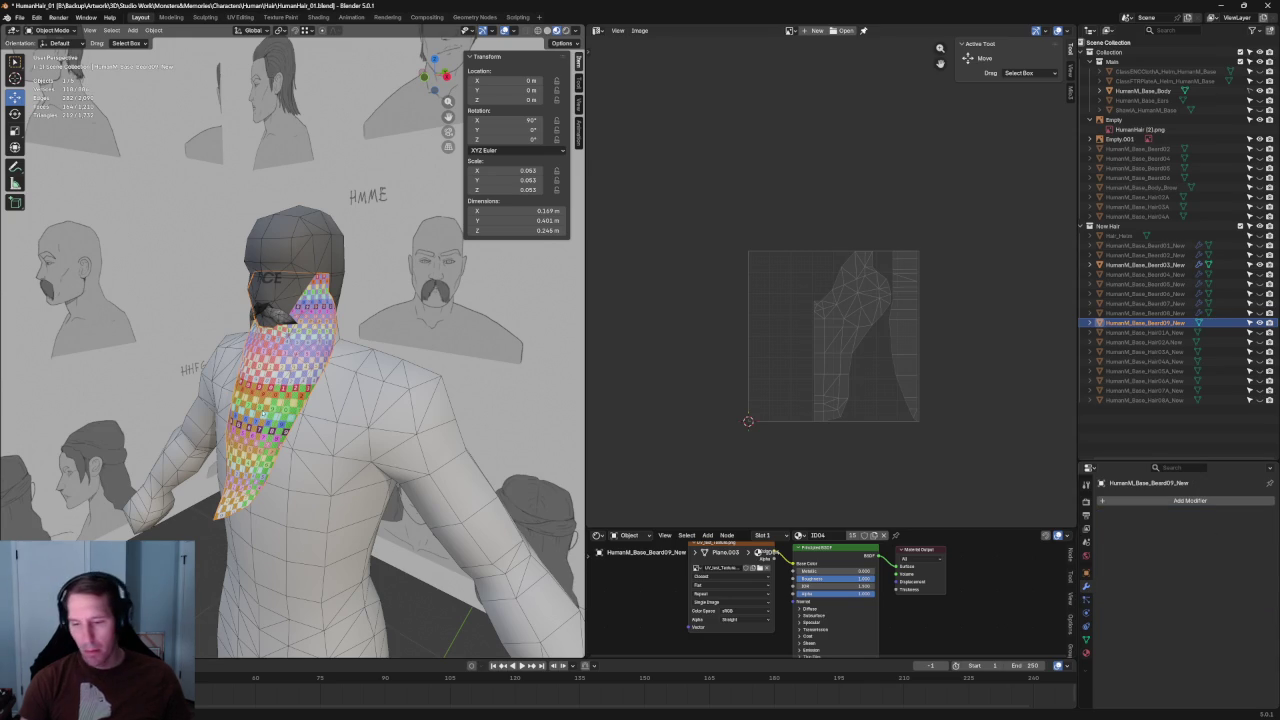
{"action": "key", "text": "KP_1"}
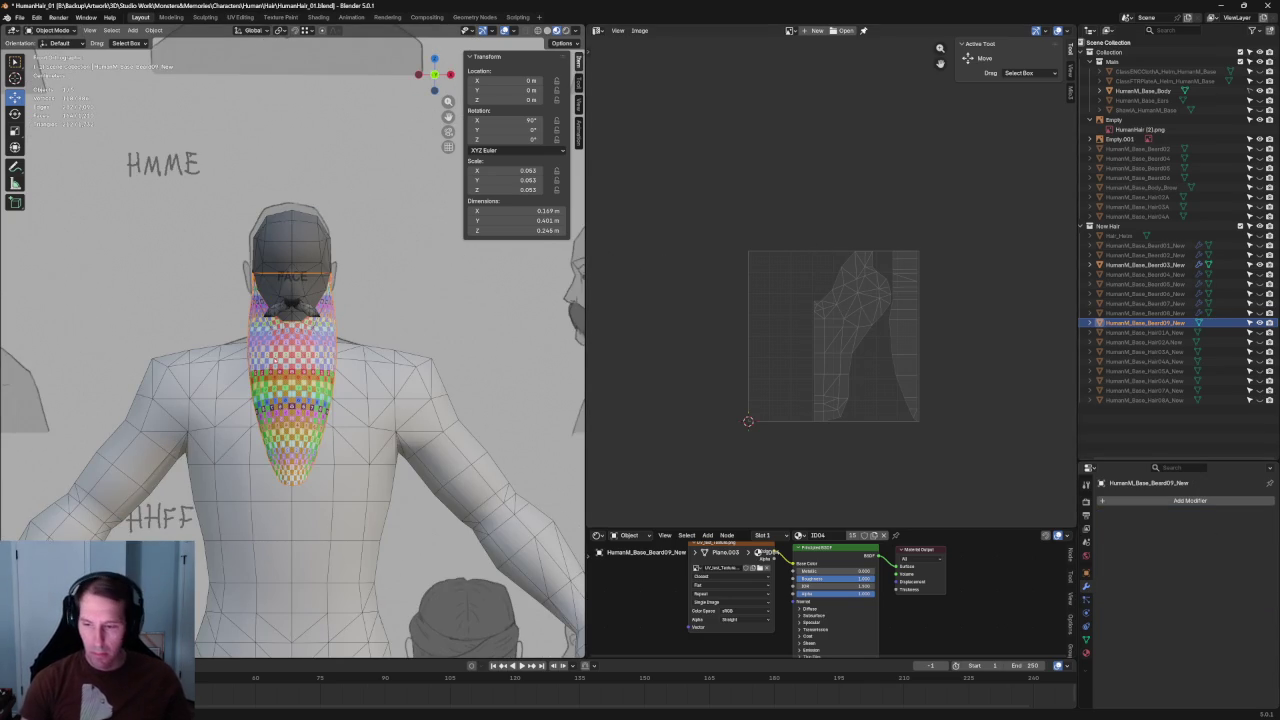
{"action": "key", "text": "Tab"}
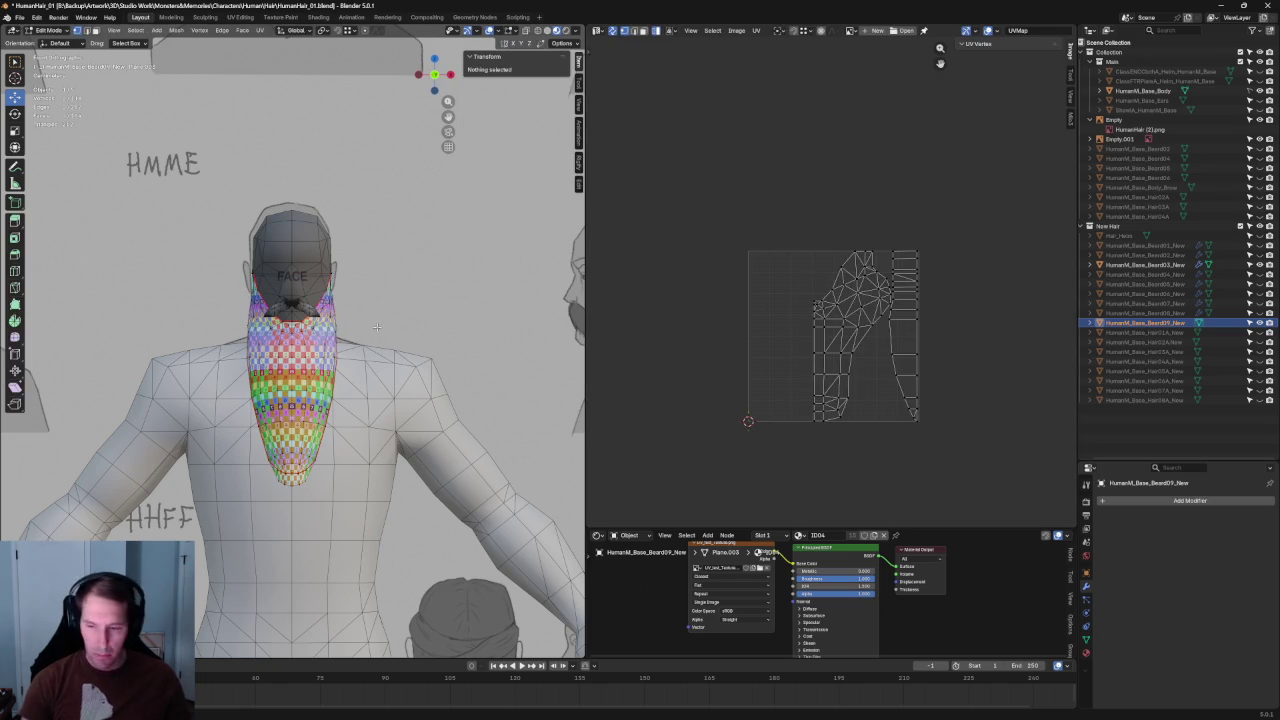
Step: Split one half of the beard's UV island off and move it to the left
{"action": "key", "text": "a"}
{"action": "key", "text": "g"}
{"action": "key", "text": "Escape"}
{"action": "scroll", "coordinate": [283, 385], "scroll_direction": "up", "scroll_amount": 2}
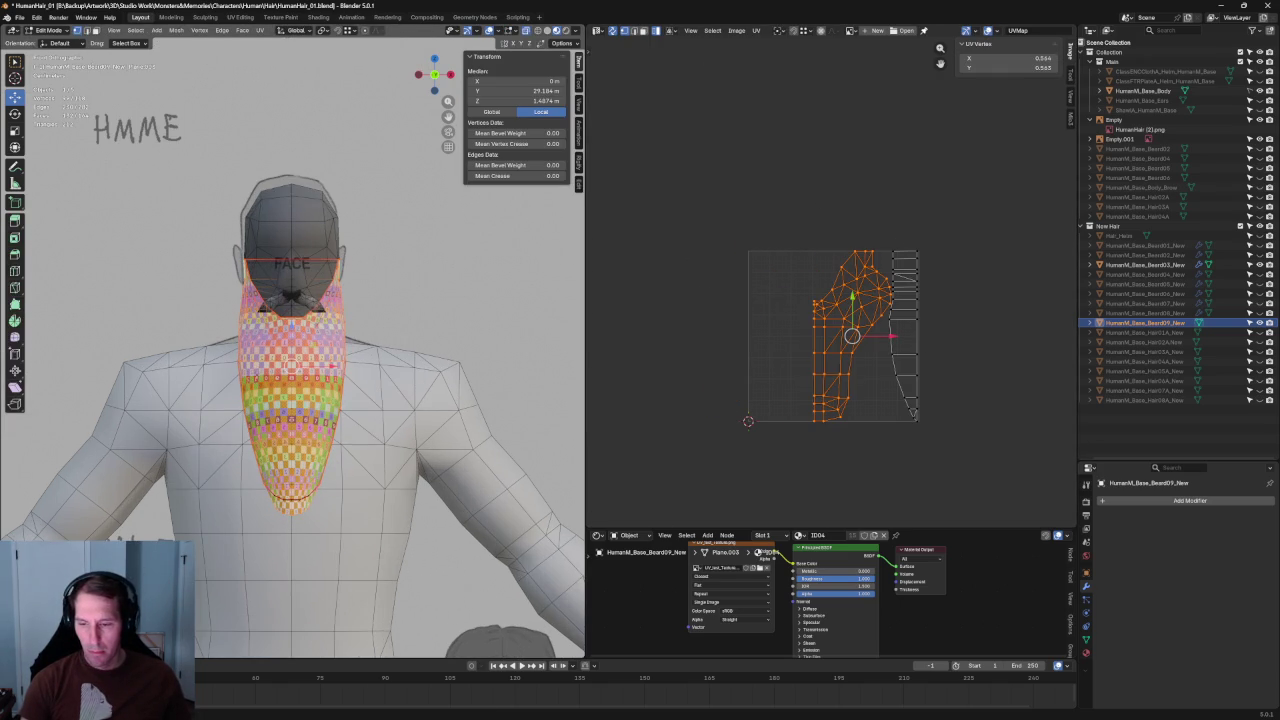
{"action": "mouse_move", "coordinate": [172, 316]}
{"action": "left_mouse_down"}
{"action": "mouse_move", "coordinate": [298, 605]}
{"action": "mouse_move", "coordinate": [296, 594]}
{"action": "left_mouse_up"}
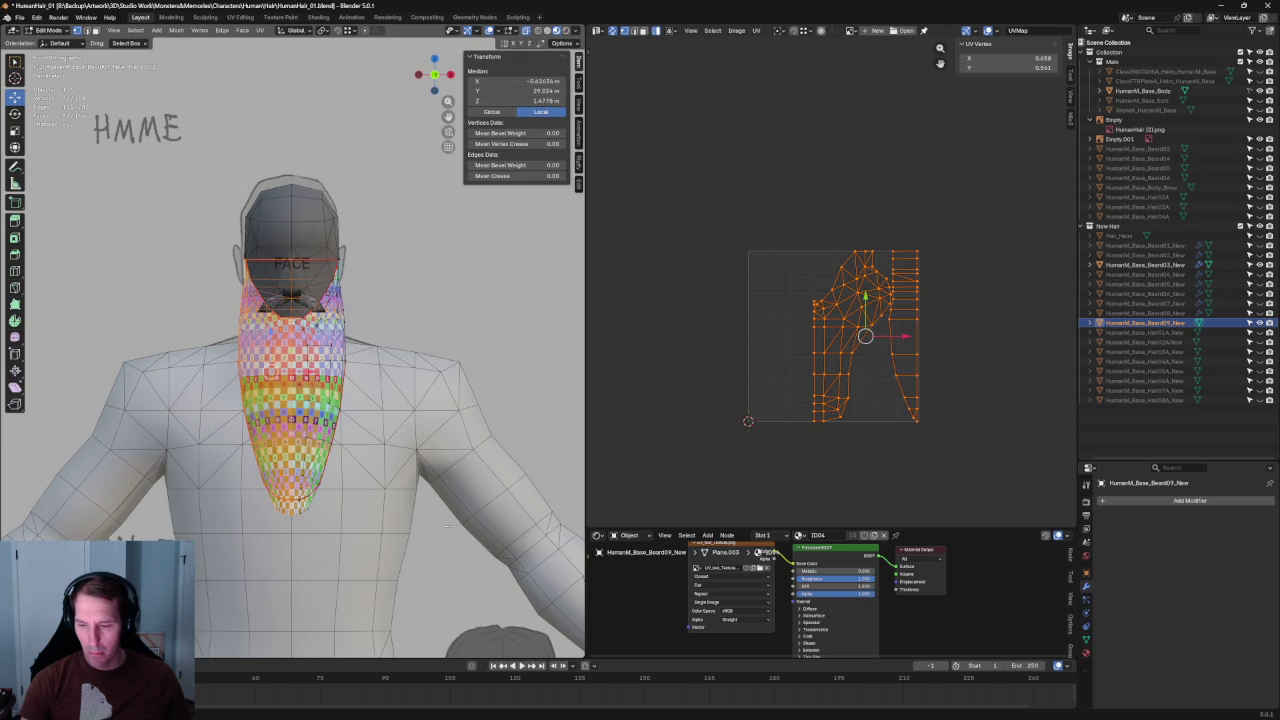
{"action": "key", "text": "r"}
{"action": "right_click", "coordinate": [821, 323]}
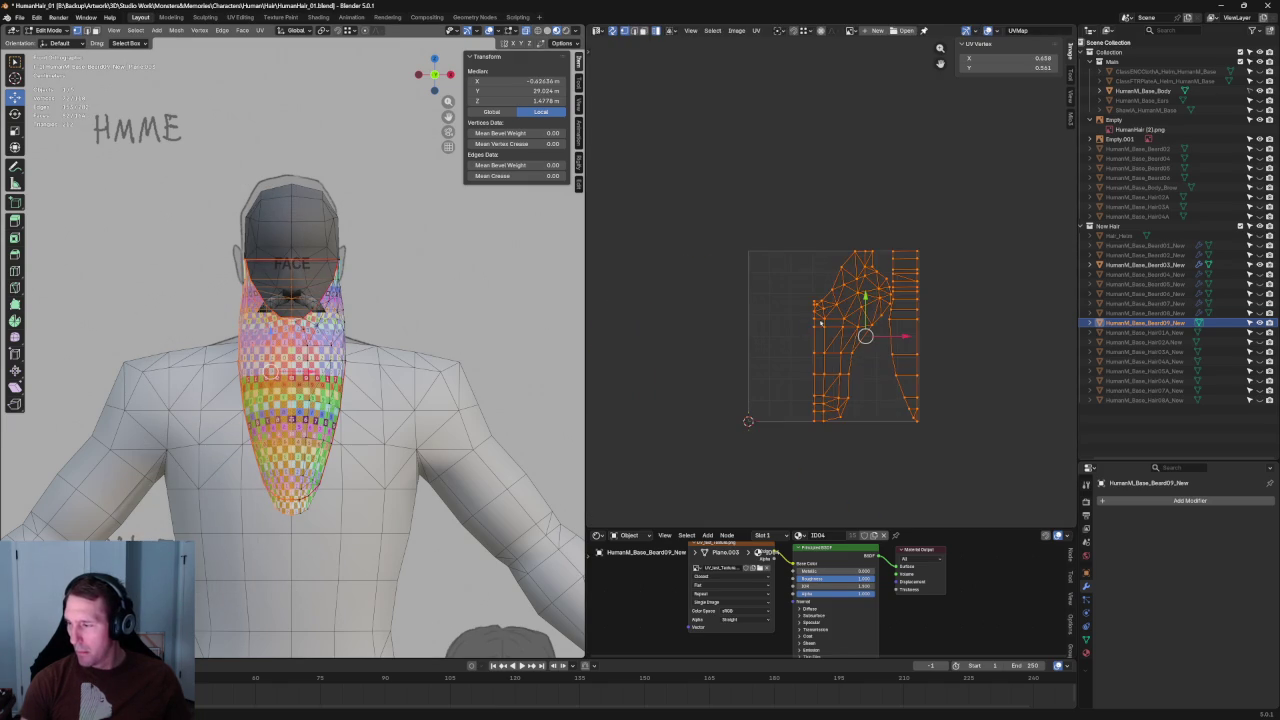
{"action": "right_click", "coordinate": [849, 308]}
{"action": "mouse_move", "coordinate": [810, 487]}
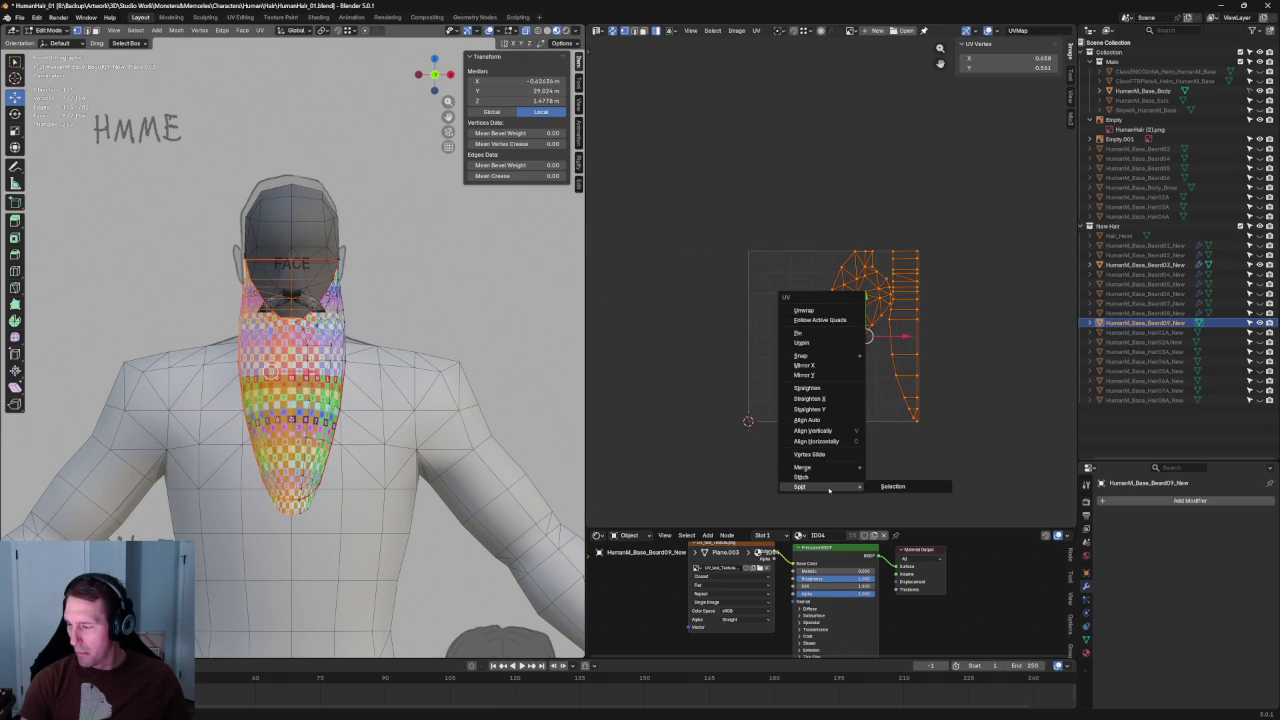
{"action": "left_click", "coordinate": [902, 486]}
{"action": "key", "text": "g"}
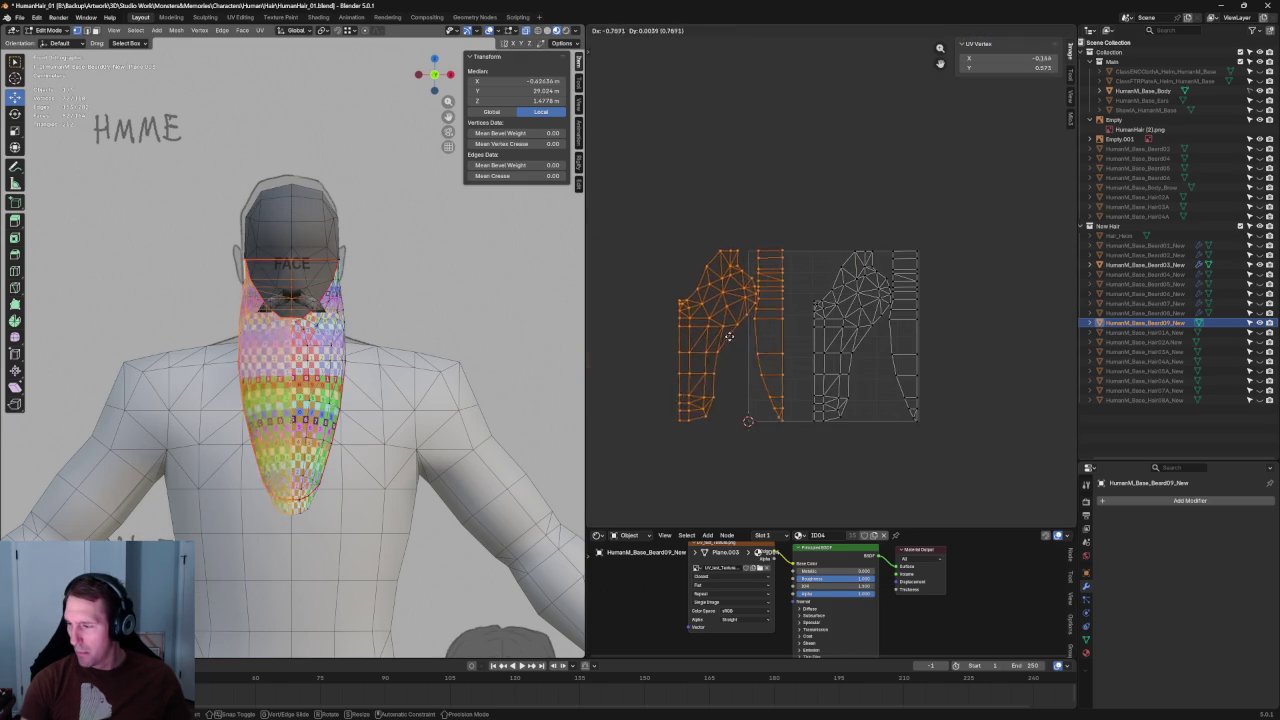
{"action": "left_click", "coordinate": [667, 333]}
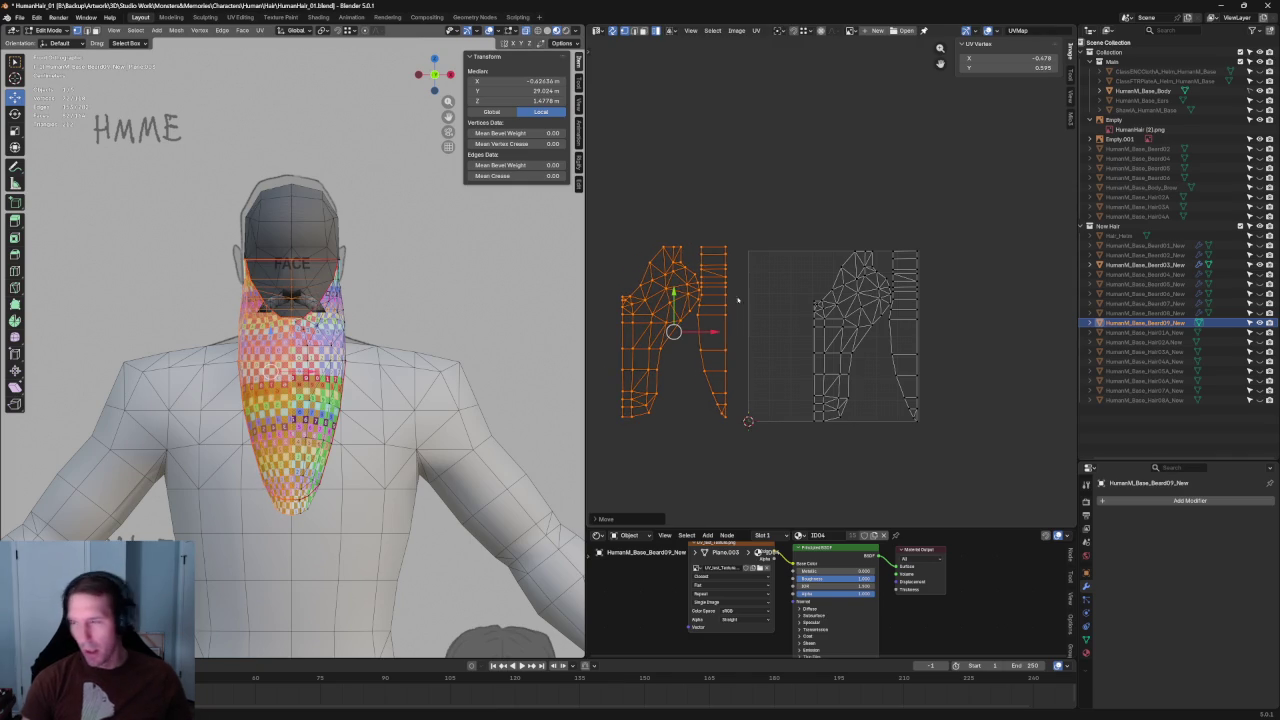
Step: Move the narrow vertical strip island to the texture's right side
{"action": "left_click", "coordinate": [780, 152]}
{"action": "left_click_drag", "start_coordinate": [748, 214], "coordinate": [717, 435]}
{"action": "mouse_move", "coordinate": [712, 331]}
{"action": "left_mouse_down"}
{"action": "mouse_move", "coordinate": [960, 327]}
{"action": "mouse_move", "coordinate": [921, 350]}
{"action": "left_mouse_up"}
{"action": "scroll", "coordinate": [833, 283], "scroll_direction": "up", "scroll_amount": 1}
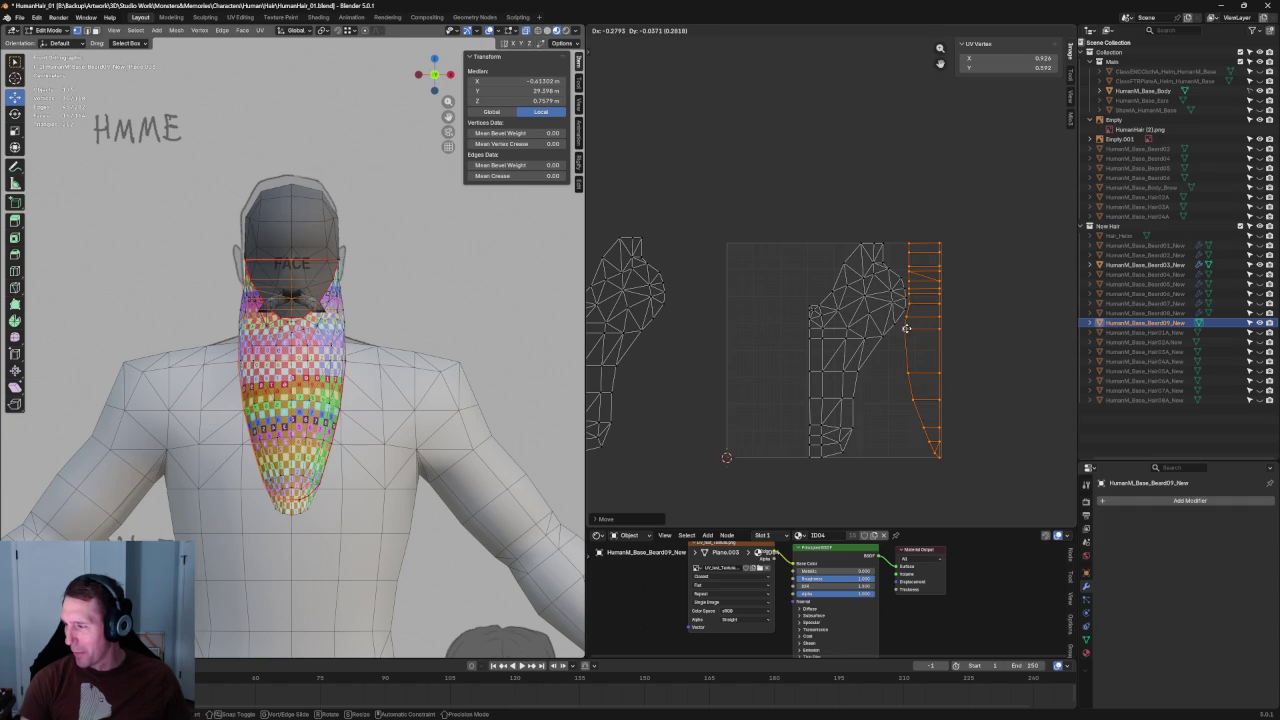
Step: Mirror the left UV half on X and place it beside the right half
{"action": "middle_click_drag", "start_coordinate": [793, 264], "coordinate": [962, 194]}
{"action": "left_click", "coordinate": [785, 320]}
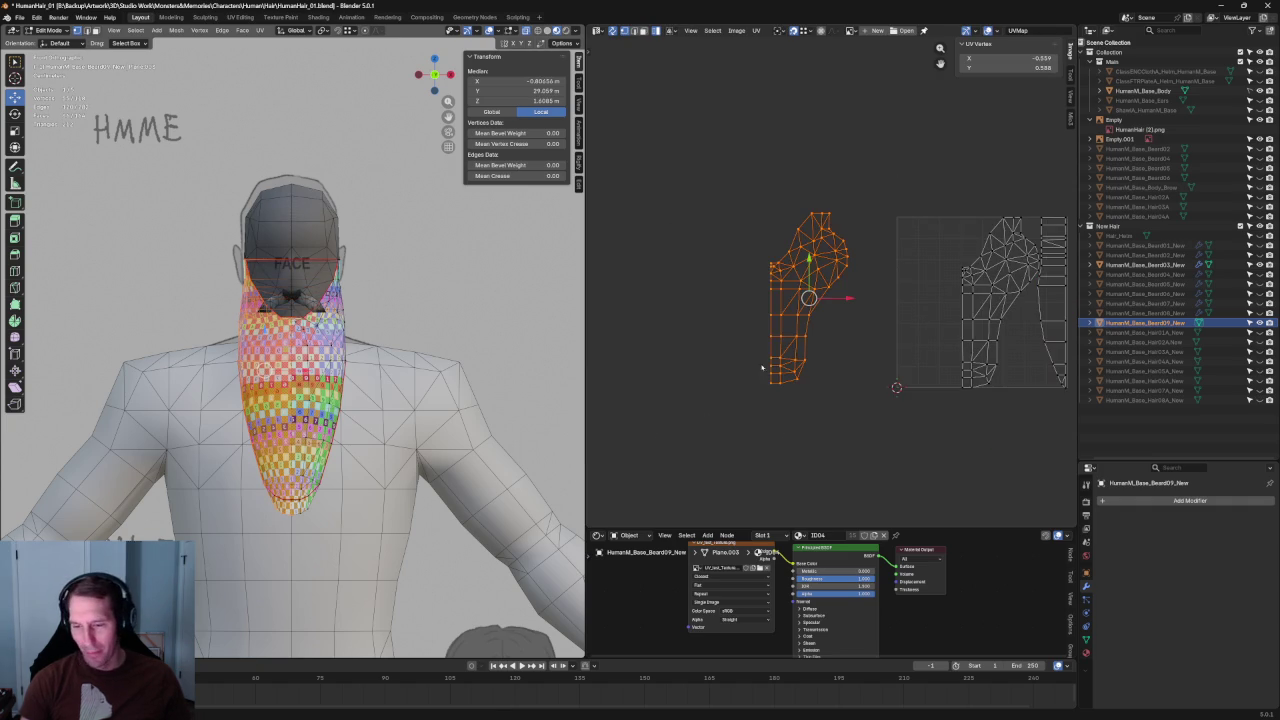
{"action": "right_click", "coordinate": [763, 325]}
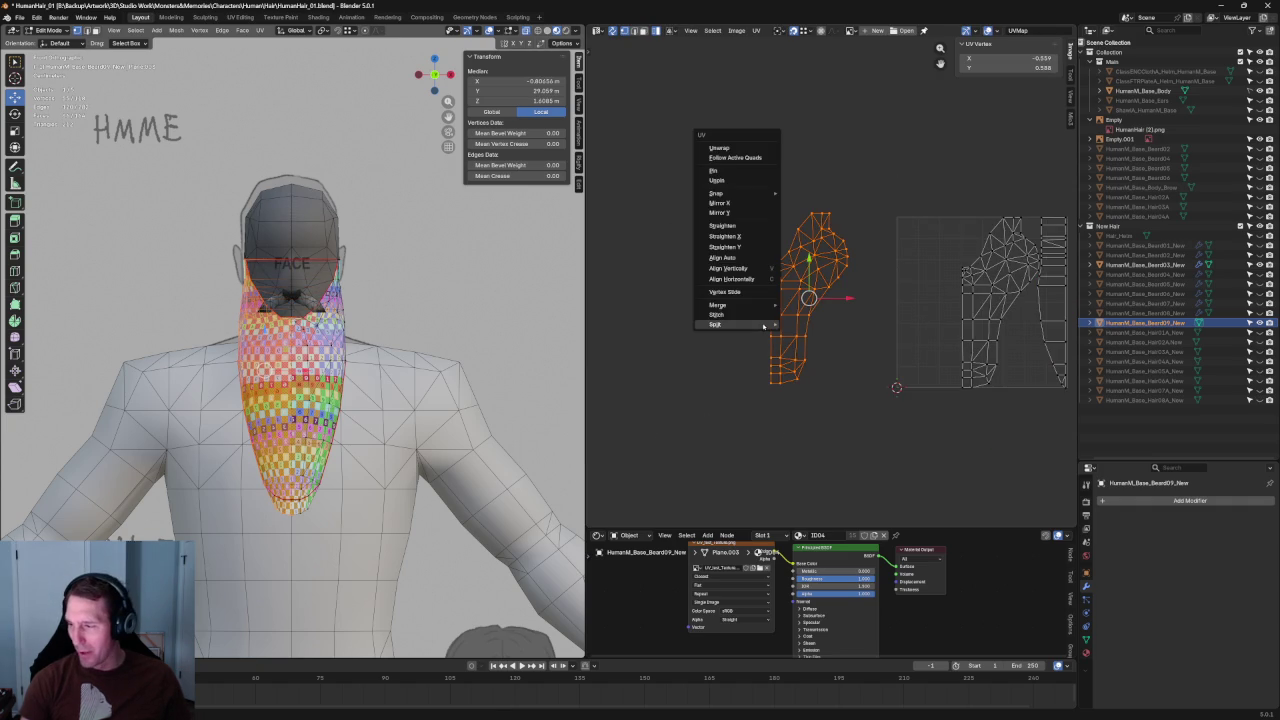
{"action": "left_click", "coordinate": [754, 203]}
{"action": "key", "text": "g"}
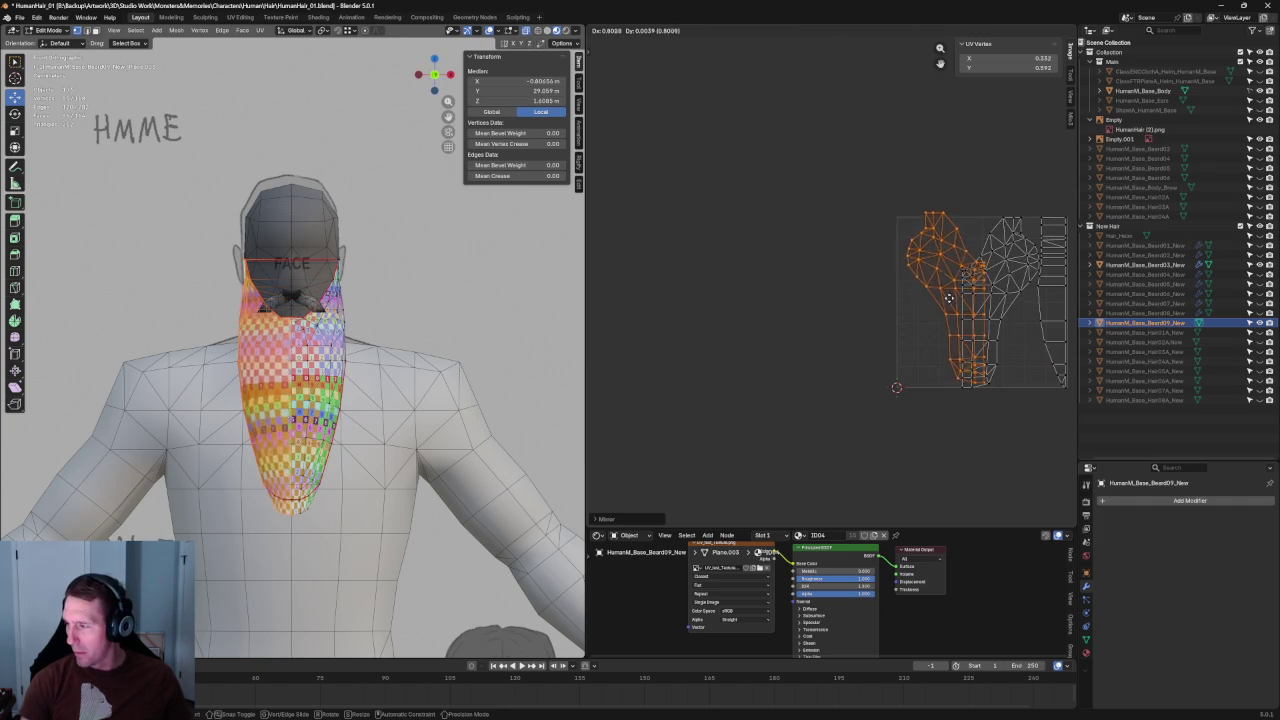
{"action": "left_click", "coordinate": [958, 295]}
{"action": "scroll", "coordinate": [958, 295], "scroll_direction": "up", "scroll_amount": 2}
{"action": "middle_click_drag", "start_coordinate": [958, 295], "coordinate": [816, 264]}
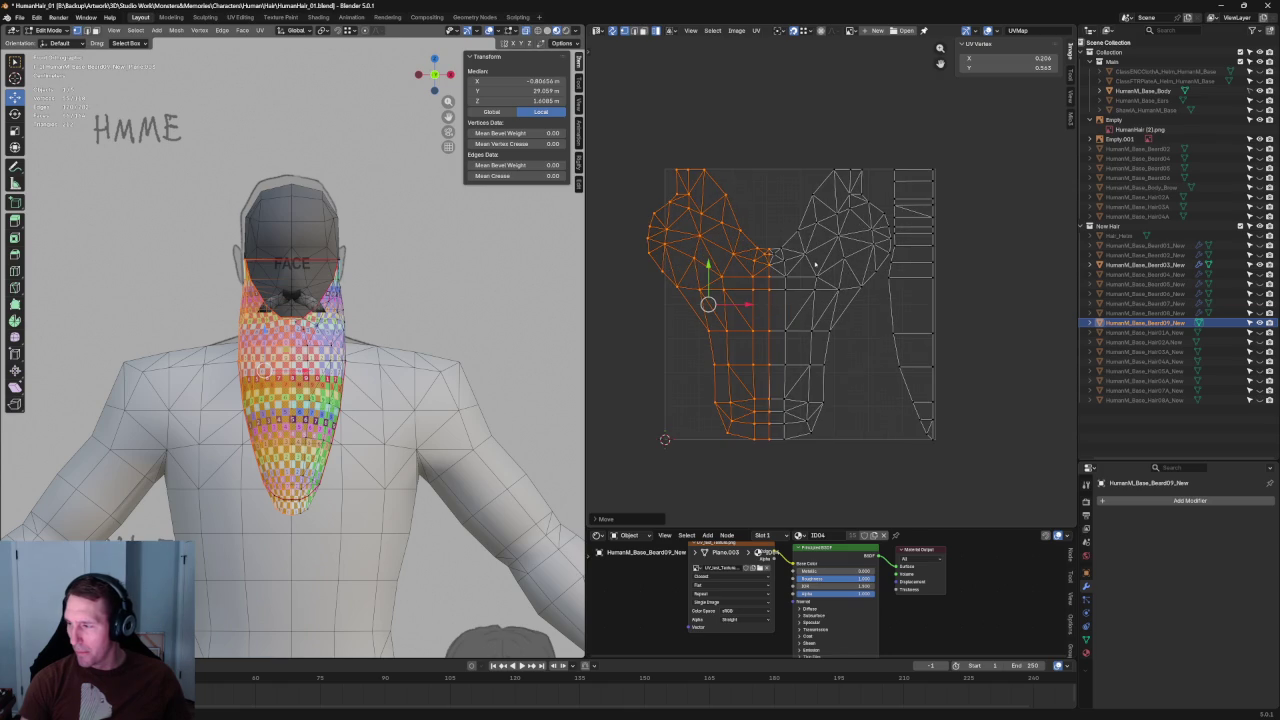
{"action": "mouse_move", "coordinate": [575, 285]}
{"action": "middle_mouse_down"}
{"action": "mouse_move", "coordinate": [451, 309]}
{"action": "mouse_move", "coordinate": [556, 321]}
{"action": "middle_mouse_up"}
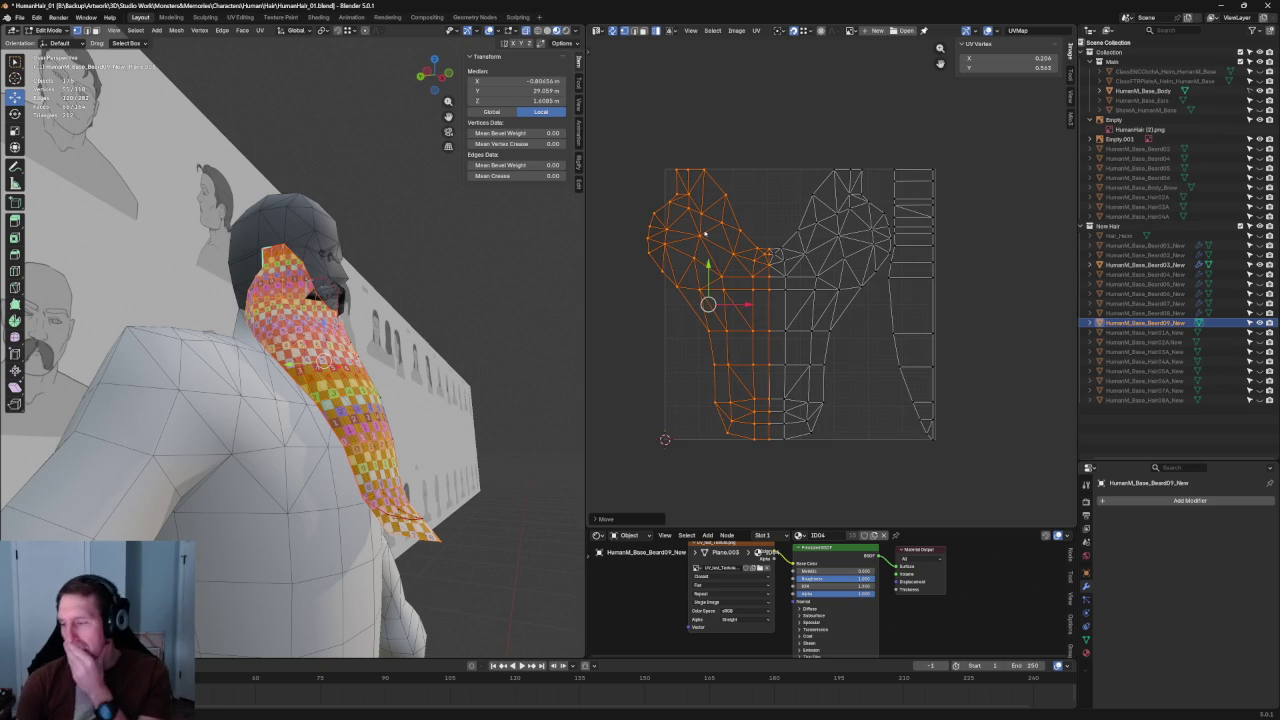
{"action": "scroll", "coordinate": [687, 224], "scroll_direction": "up", "scroll_amount": 1}
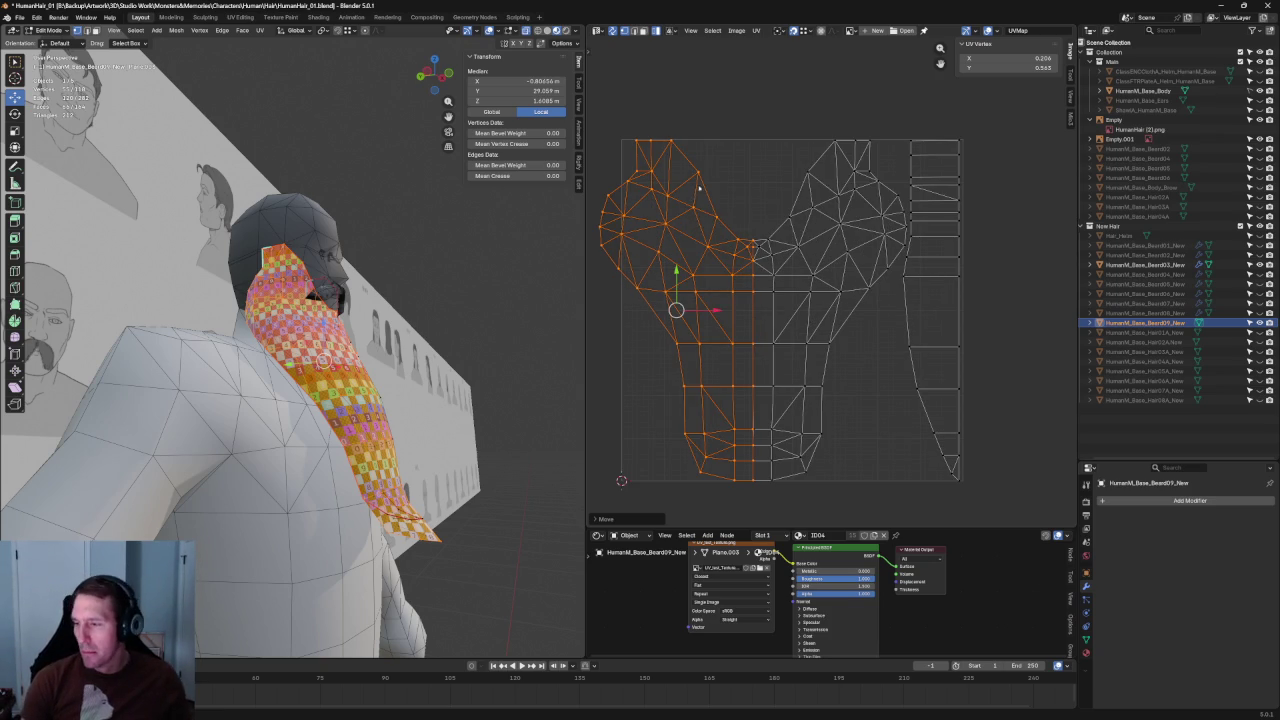
Step: Line the mirrored half up with the right half, then select the upper-left lobe
{"action": "key", "text": "ctrl+m"}
{"action": "key", "text": "x"}
{"action": "key", "text": "alt+a"}
{"action": "left_click_drag", "start_coordinate": [634, 134], "coordinate": [784, 337]}
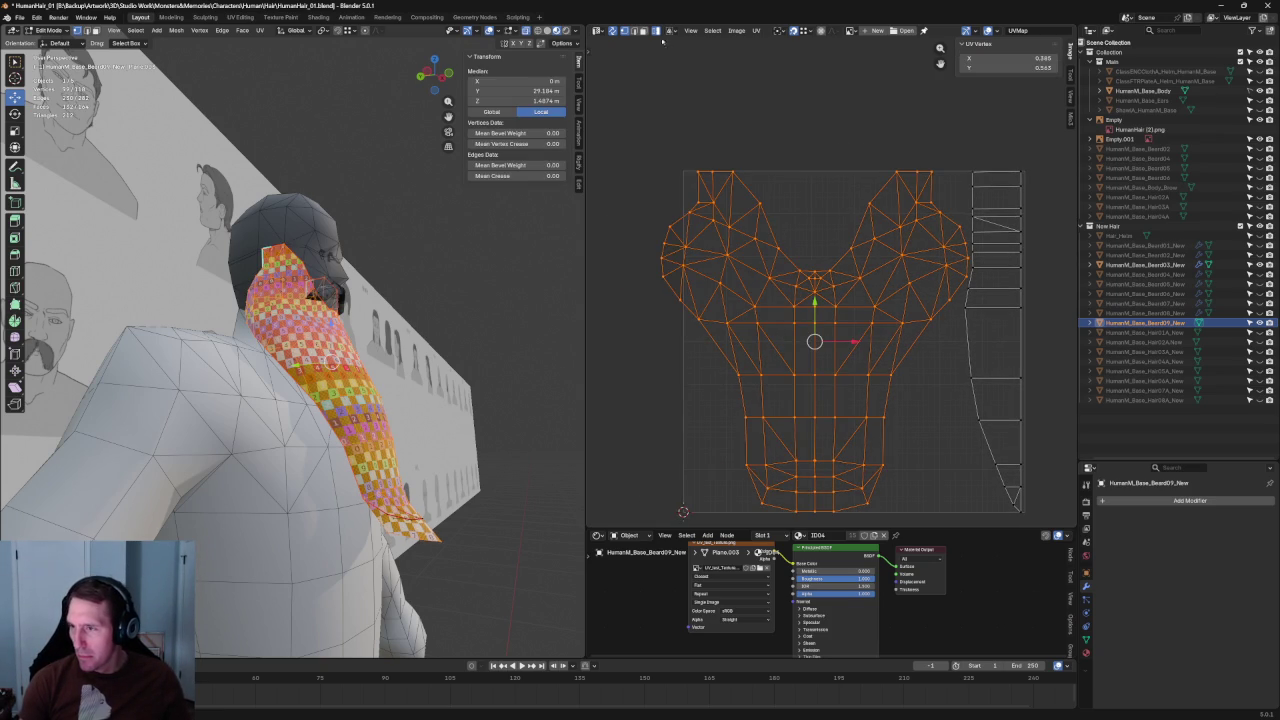
{"action": "left_click_drag", "start_coordinate": [662, 116], "coordinate": [785, 335]}
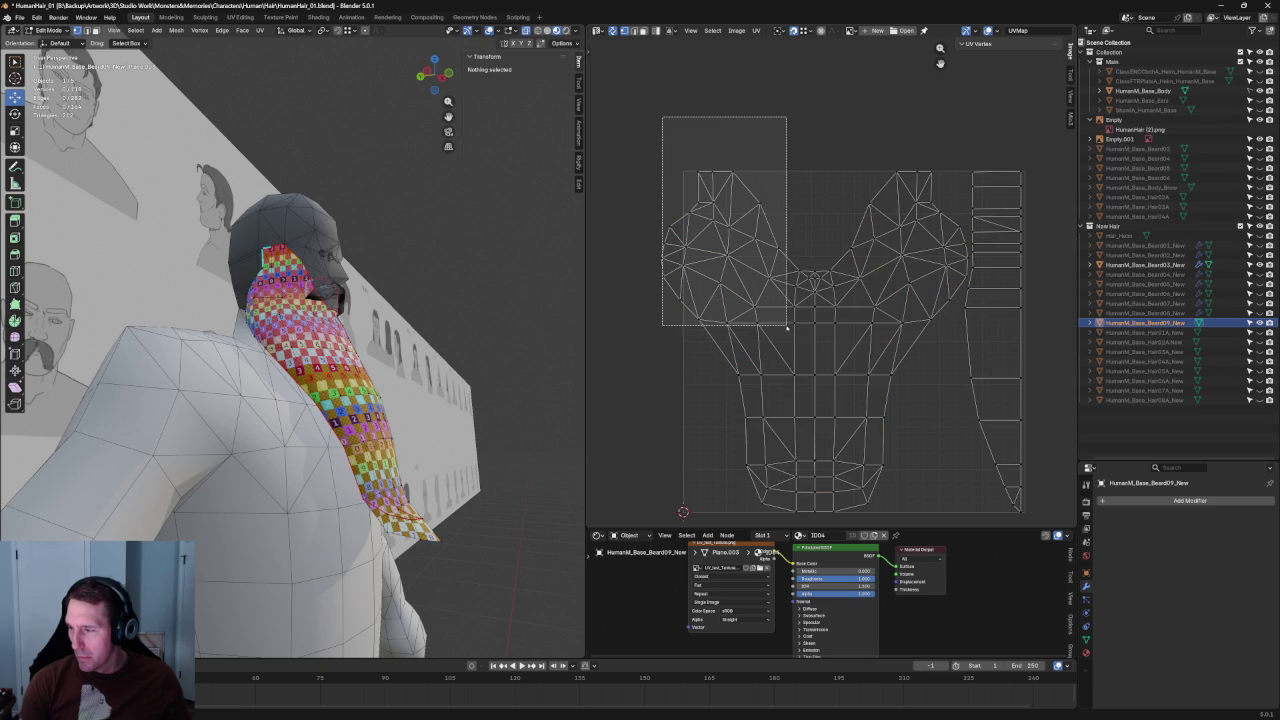
Step: Select the upper-left UV lobe and frame it in the UV view
{"action": "mouse_move", "coordinate": [509, 327]}
{"action": "middle_mouse_down"}
{"action": "mouse_move", "coordinate": [376, 294]}
{"action": "mouse_move", "coordinate": [405, 320]}
{"action": "middle_mouse_up"}
{"action": "scroll", "coordinate": [413, 331], "scroll_direction": "up", "scroll_amount": 3}
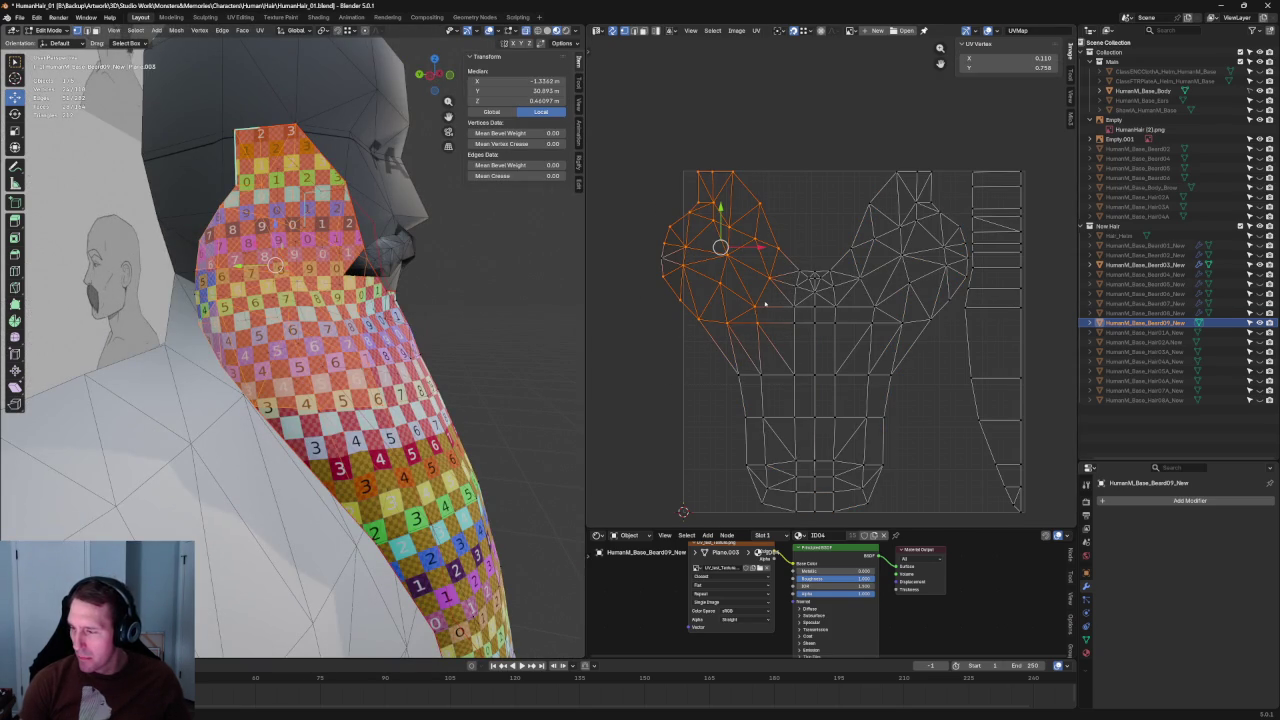
{"action": "mouse_move", "coordinate": [275, 265]}
{"action": "left_mouse_down"}
{"action": "mouse_move", "coordinate": [264, 247]}
{"action": "mouse_move", "coordinate": [270, 258]}
{"action": "left_mouse_up"}
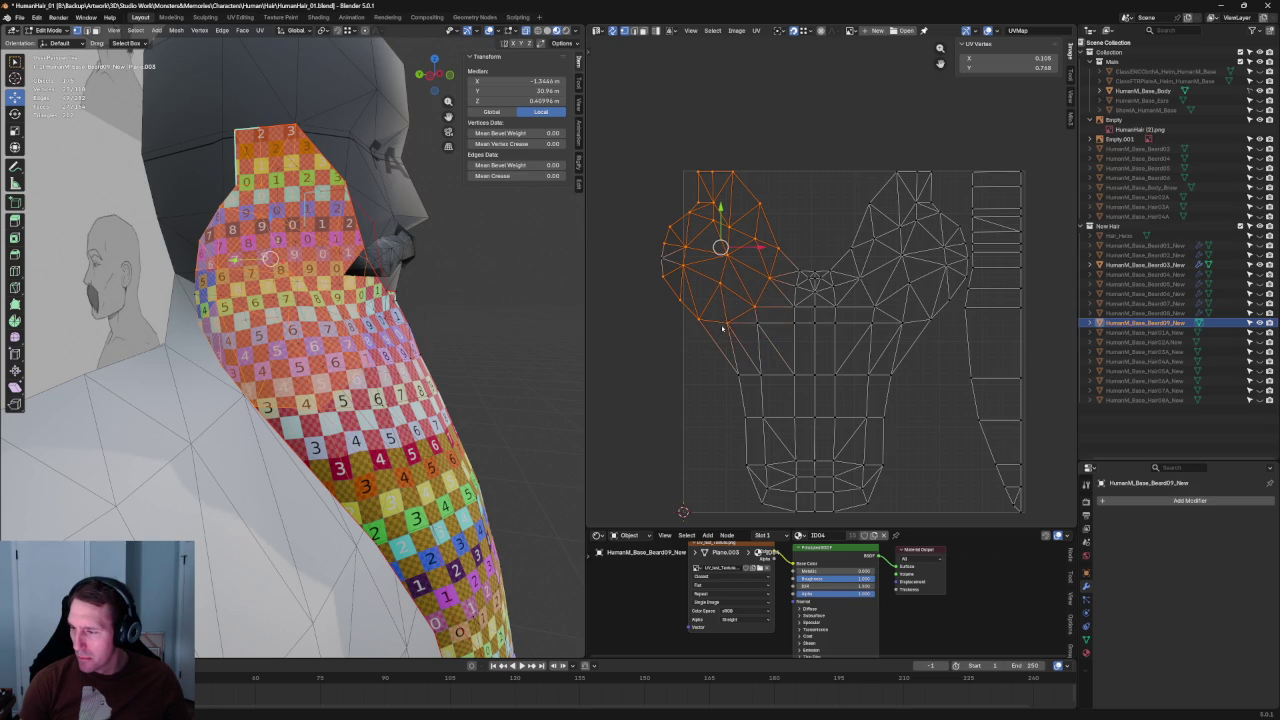
{"action": "middle_click_drag", "start_coordinate": [270, 258], "coordinate": [225, 289]}
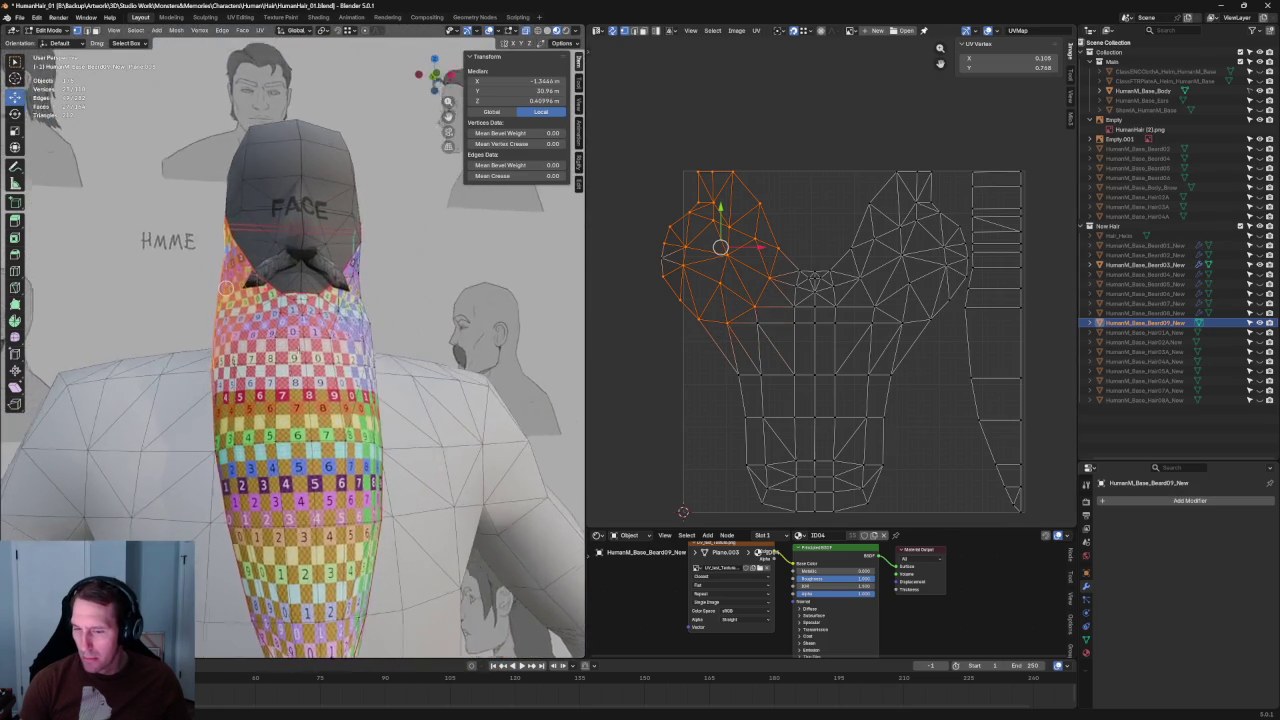
{"action": "scroll", "coordinate": [734, 144], "scroll_direction": "up", "scroll_amount": 1}
{"action": "left_click_drag", "start_coordinate": [634, 122], "coordinate": [742, 345]}
{"action": "left_click_drag", "start_coordinate": [616, 268], "coordinate": [730, 366]}
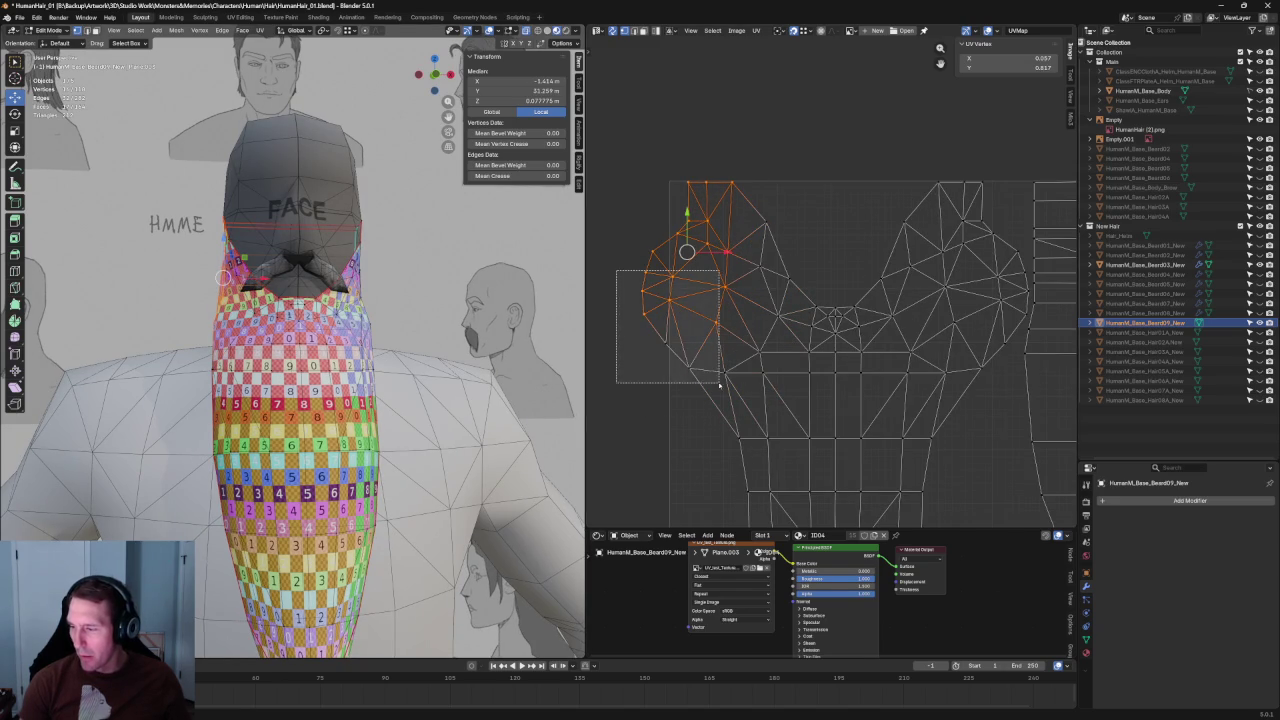
{"action": "scroll", "coordinate": [731, 361], "scroll_direction": "down", "scroll_amount": 3}
{"action": "scroll", "coordinate": [719, 291], "scroll_direction": "up", "scroll_amount": 1}
{"action": "mouse_move", "coordinate": [260, 330]}
{"action": "middle_mouse_down"}
{"action": "mouse_move", "coordinate": [393, 331]}
{"action": "mouse_move", "coordinate": [353, 329]}
{"action": "middle_mouse_up"}
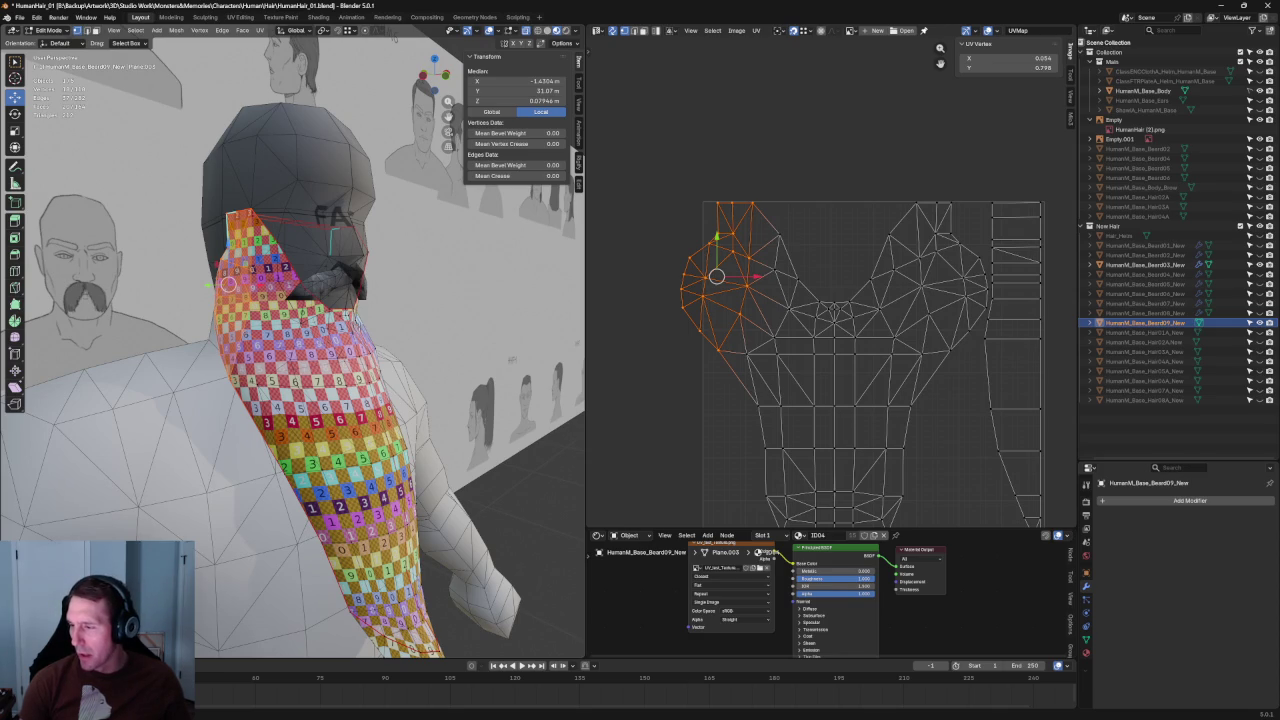
{"action": "key", "text": "KP_Decimal"}
{"action": "scroll", "coordinate": [745, 318], "scroll_direction": "down", "scroll_amount": 4}
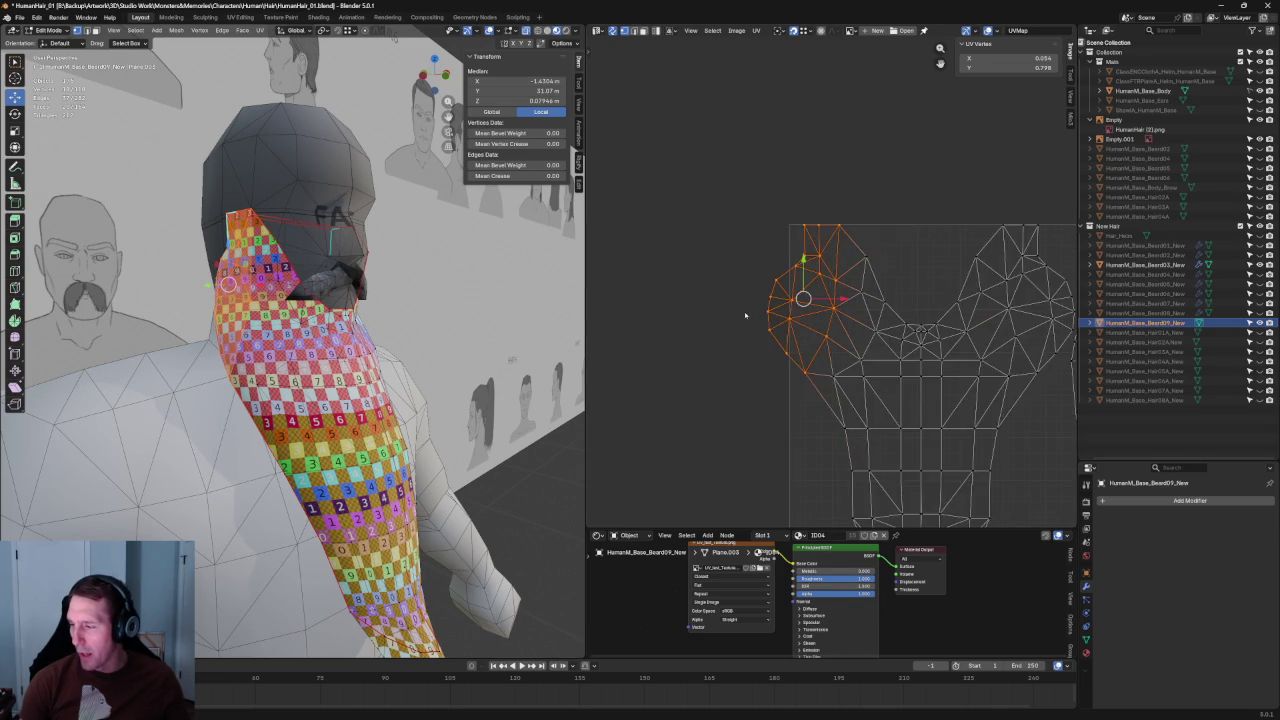
{"action": "scroll", "coordinate": [771, 325], "scroll_direction": "up", "scroll_amount": 1}
Step: Straighten the right border edge and the left border edges of the UV layout
{"action": "left_click", "coordinate": [991, 292]}
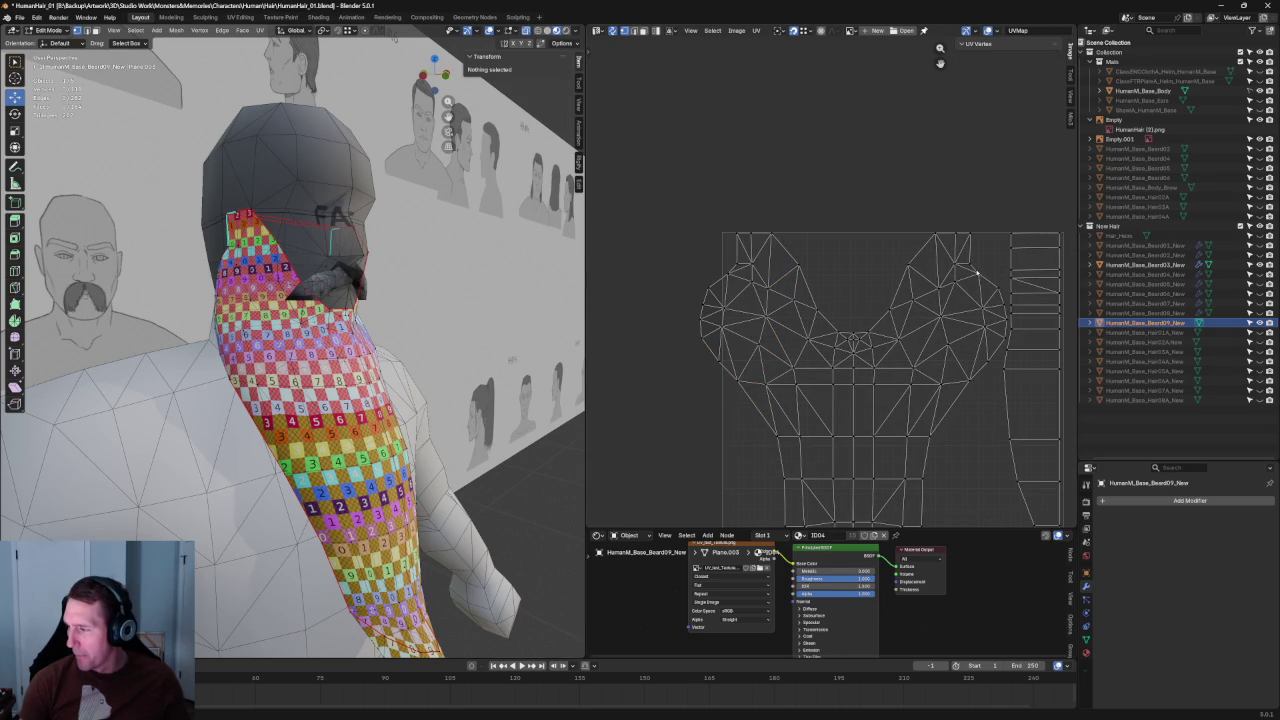
{"action": "left_click", "coordinate": [977, 274]}
{"action": "left_click", "coordinate": [987, 330], "text": "shift"}
{"action": "left_click", "coordinate": [986, 358], "text": "shift"}
{"action": "key", "text": "shift+w"}
{"action": "left_click", "coordinate": [966, 371]}
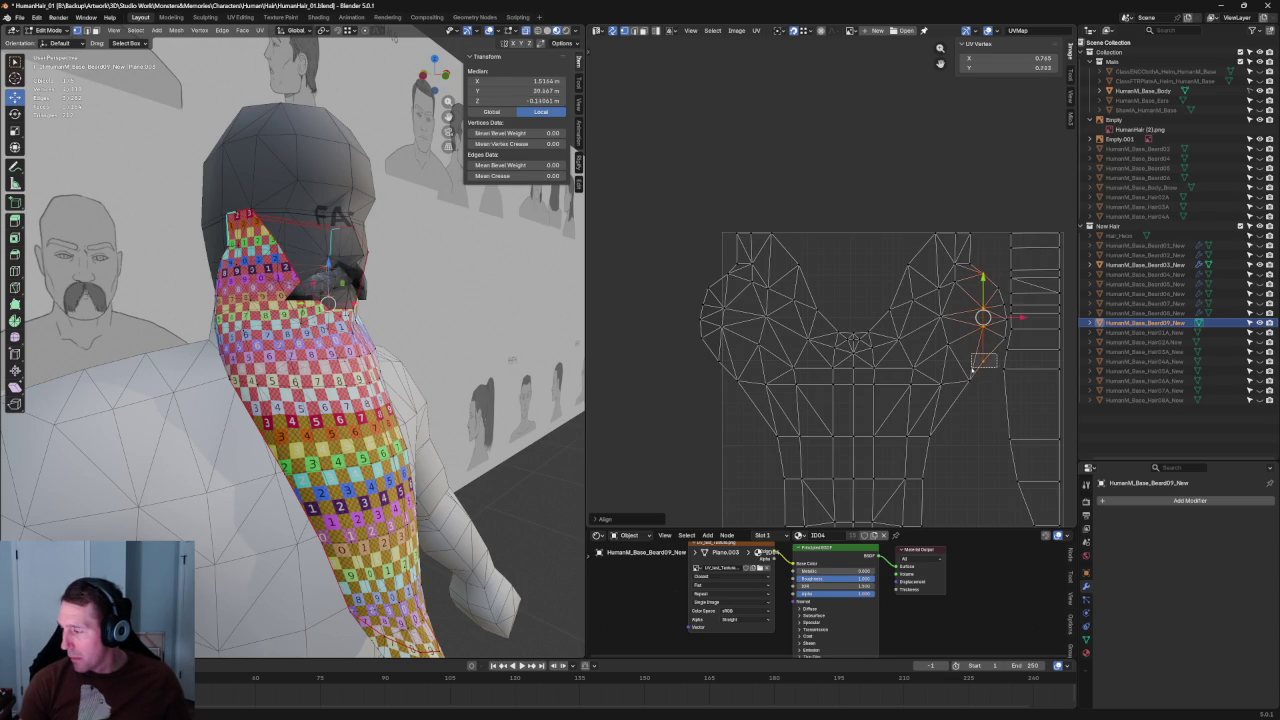
{"action": "left_click", "coordinate": [975, 366]}
{"action": "left_click_drag", "start_coordinate": [706, 268], "coordinate": [734, 394]}
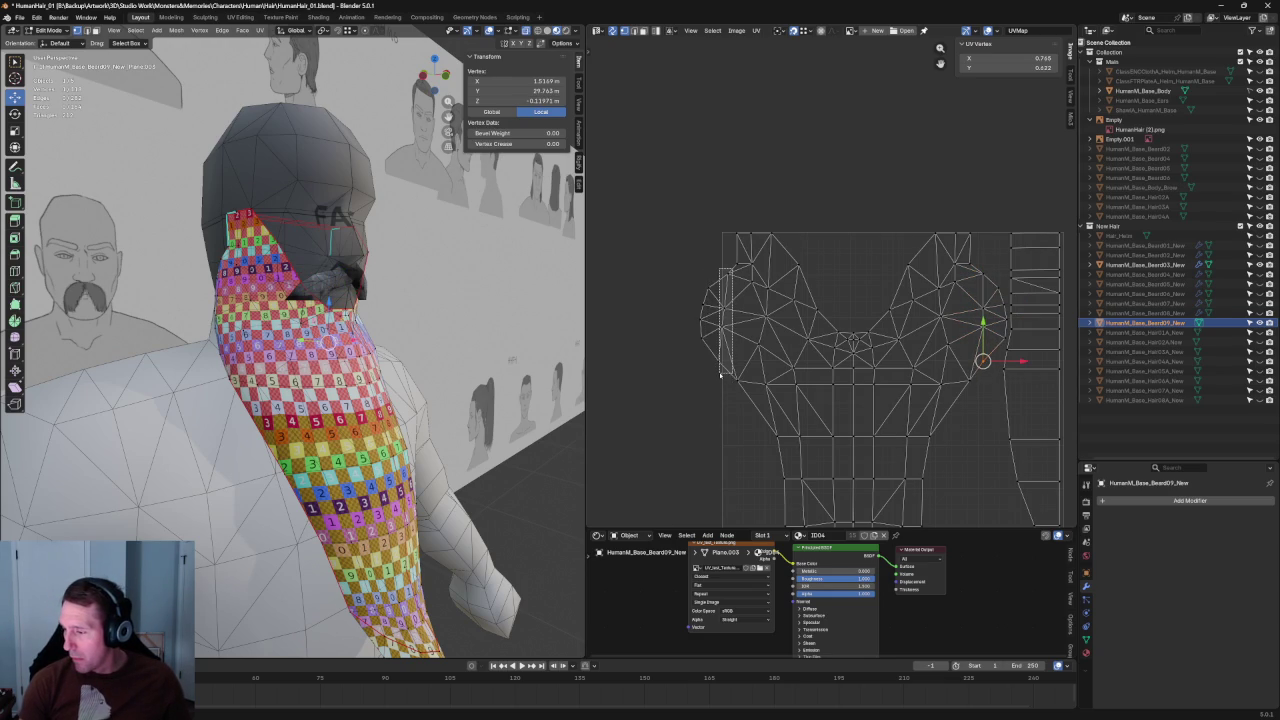
{"action": "key", "text": "shift+w"}
{"action": "left_click", "coordinate": [732, 370]}
Step: Straighten the vertices along the centre seam of the UV layout
{"action": "middle_click_drag", "start_coordinate": [842, 360], "coordinate": [770, 213]}
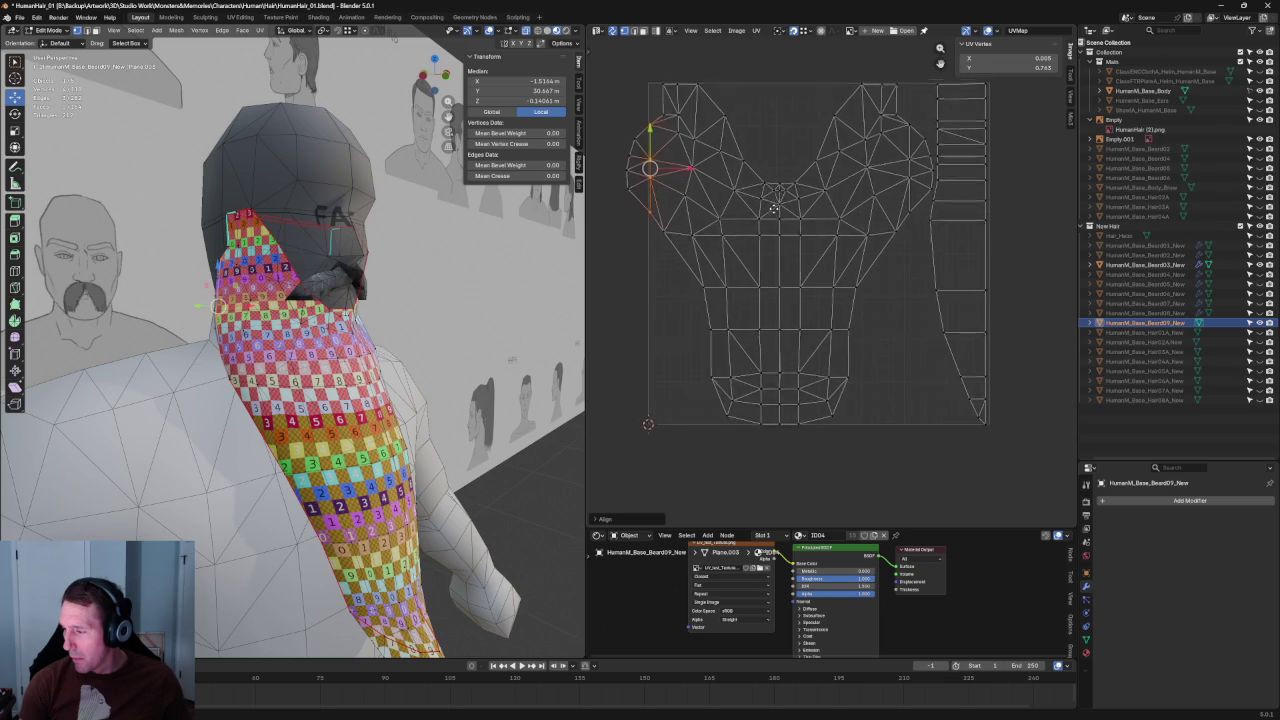
{"action": "left_click_drag", "start_coordinate": [784, 440], "coordinate": [776, 250]}
{"action": "scroll", "coordinate": [834, 330], "scroll_direction": "up", "scroll_amount": 2}
{"action": "scroll", "coordinate": [834, 330], "scroll_direction": "up", "scroll_amount": 4}
{"action": "mouse_move", "coordinate": [834, 383]}
{"action": "left_mouse_down"}
{"action": "mouse_move", "coordinate": [782, 308]}
{"action": "mouse_move", "coordinate": [826, 280]}
{"action": "left_mouse_up"}
{"action": "key", "text": "shift+w"}
{"action": "left_click", "coordinate": [853, 348]}
Step: Select the upper row and the left-edge UV vertices, checking from a side view
{"action": "left_click_drag", "start_coordinate": [923, 277], "coordinate": [774, 312]}
{"action": "left_click_drag", "start_coordinate": [972, 197], "coordinate": [676, 266]}
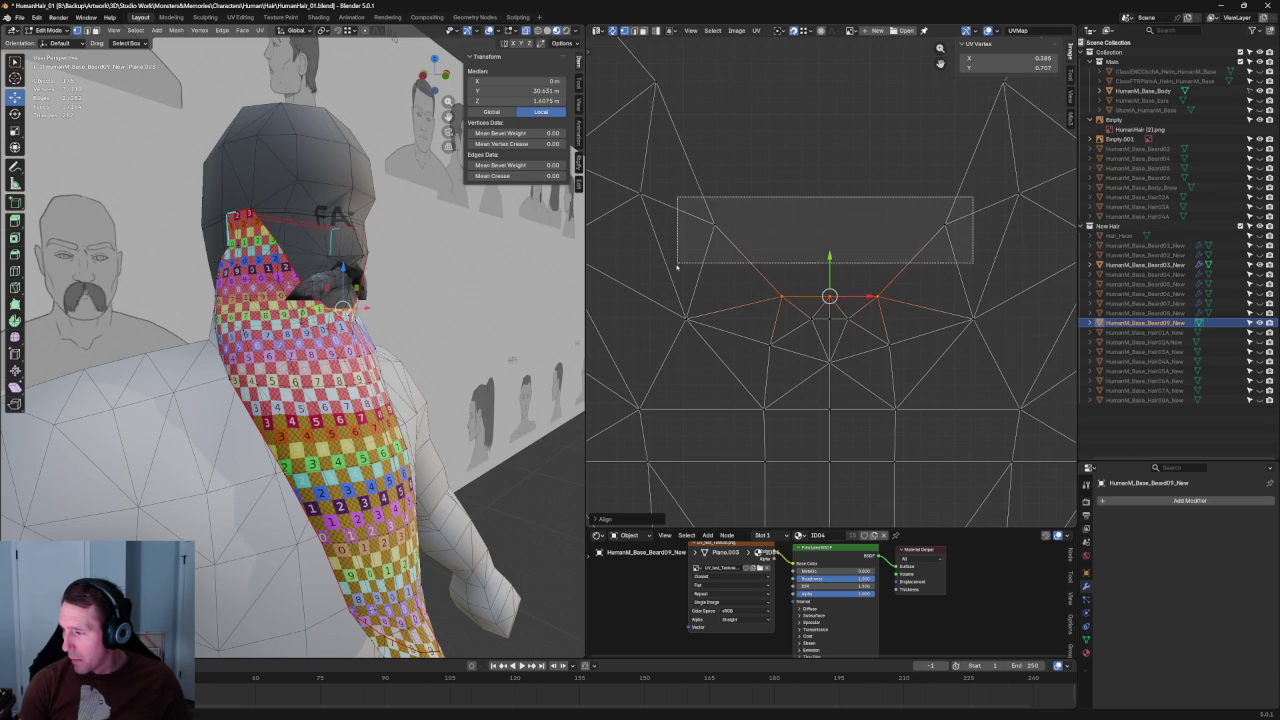
{"action": "scroll", "coordinate": [760, 300], "scroll_direction": "down", "scroll_amount": 4}
{"action": "scroll", "coordinate": [843, 343], "scroll_direction": "up", "scroll_amount": 2}
{"action": "scroll", "coordinate": [843, 343], "scroll_direction": "up", "scroll_amount": 3}
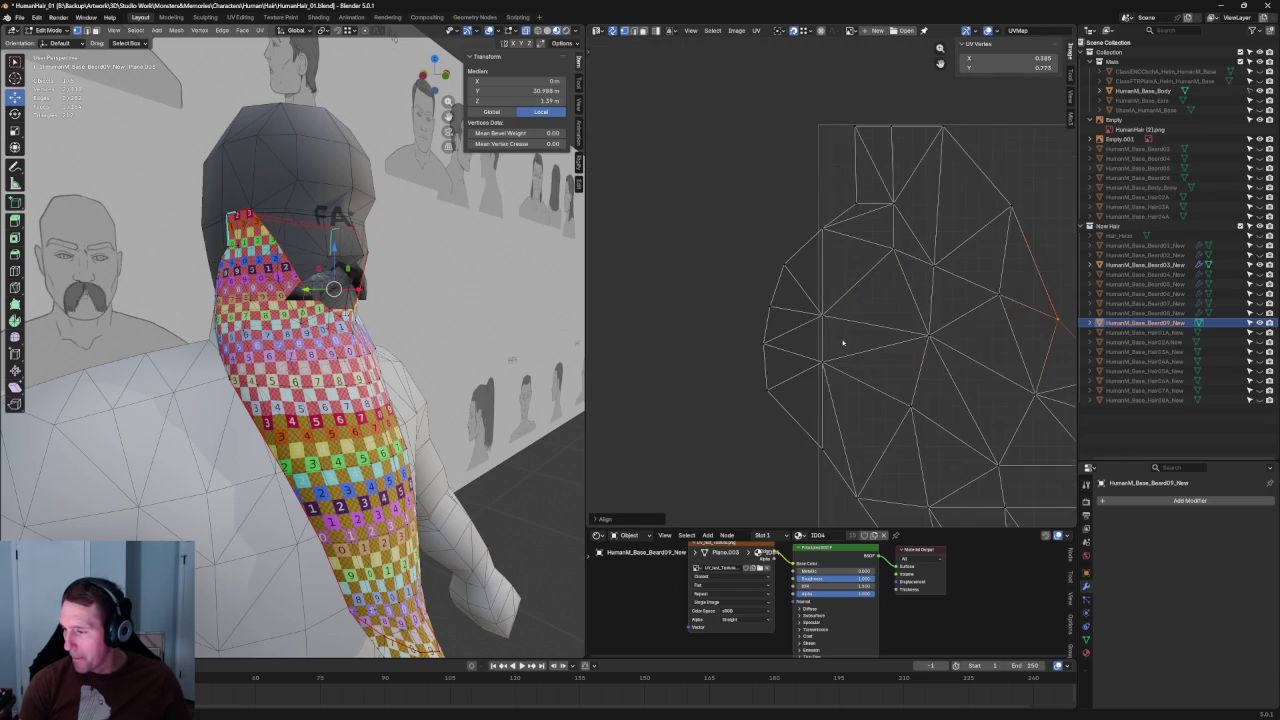
{"action": "left_click_drag", "start_coordinate": [736, 228], "coordinate": [838, 460]}
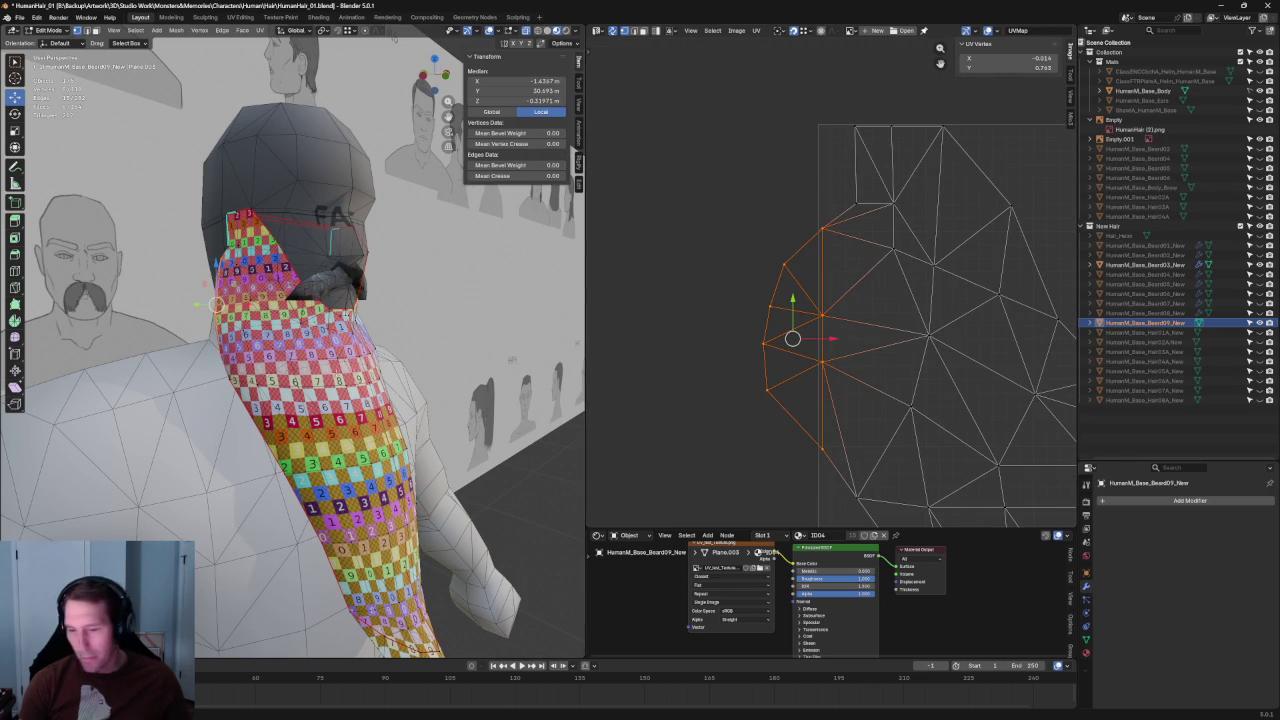
{"action": "middle_click_drag", "start_coordinate": [511, 358], "coordinate": [414, 373]}
{"action": "scroll", "coordinate": [752, 402], "scroll_direction": "down", "scroll_amount": 2}
{"action": "scroll", "coordinate": [780, 400], "scroll_direction": "down", "scroll_amount": 2}
{"action": "scroll", "coordinate": [811, 399], "scroll_direction": "down", "scroll_amount": 1}
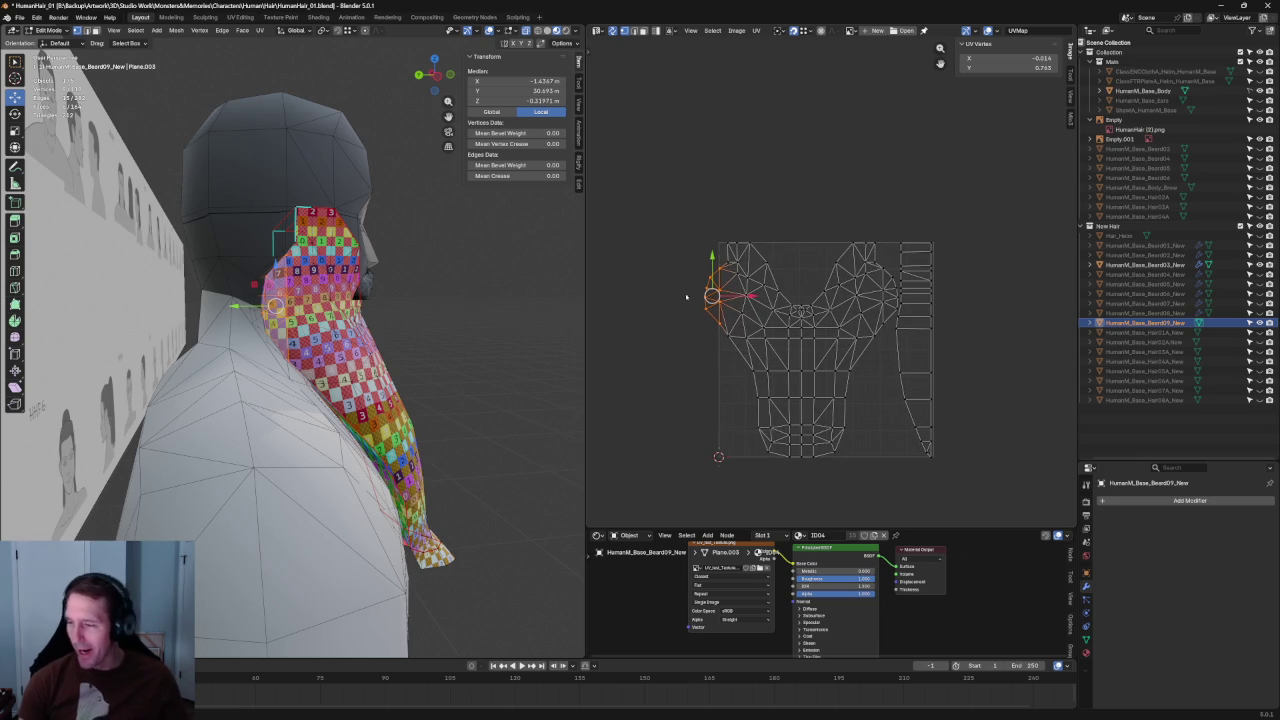
Step: Drag the stray UV piece over to the island's right side
{"action": "scroll", "coordinate": [762, 316], "scroll_direction": "up", "scroll_amount": 3}
{"action": "scroll", "coordinate": [760, 285], "scroll_direction": "up", "scroll_amount": 2}
{"action": "right_click", "coordinate": [763, 251]}
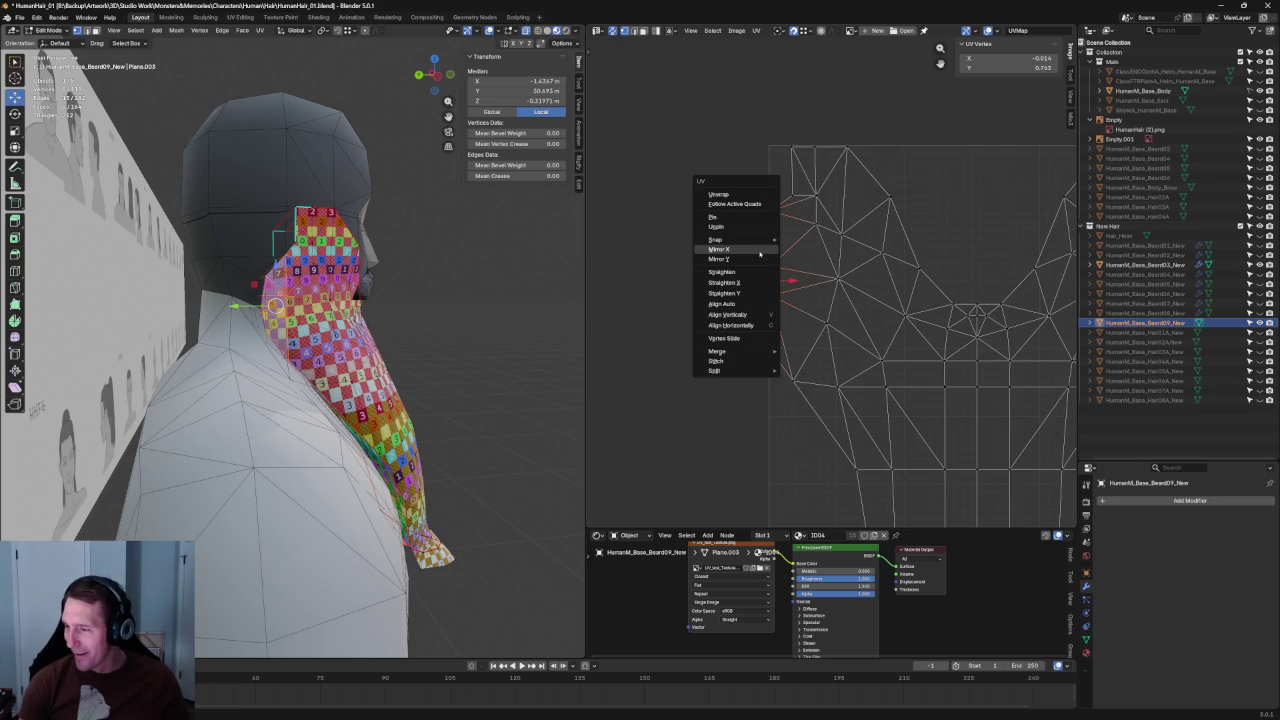
{"action": "key", "text": "Escape"}
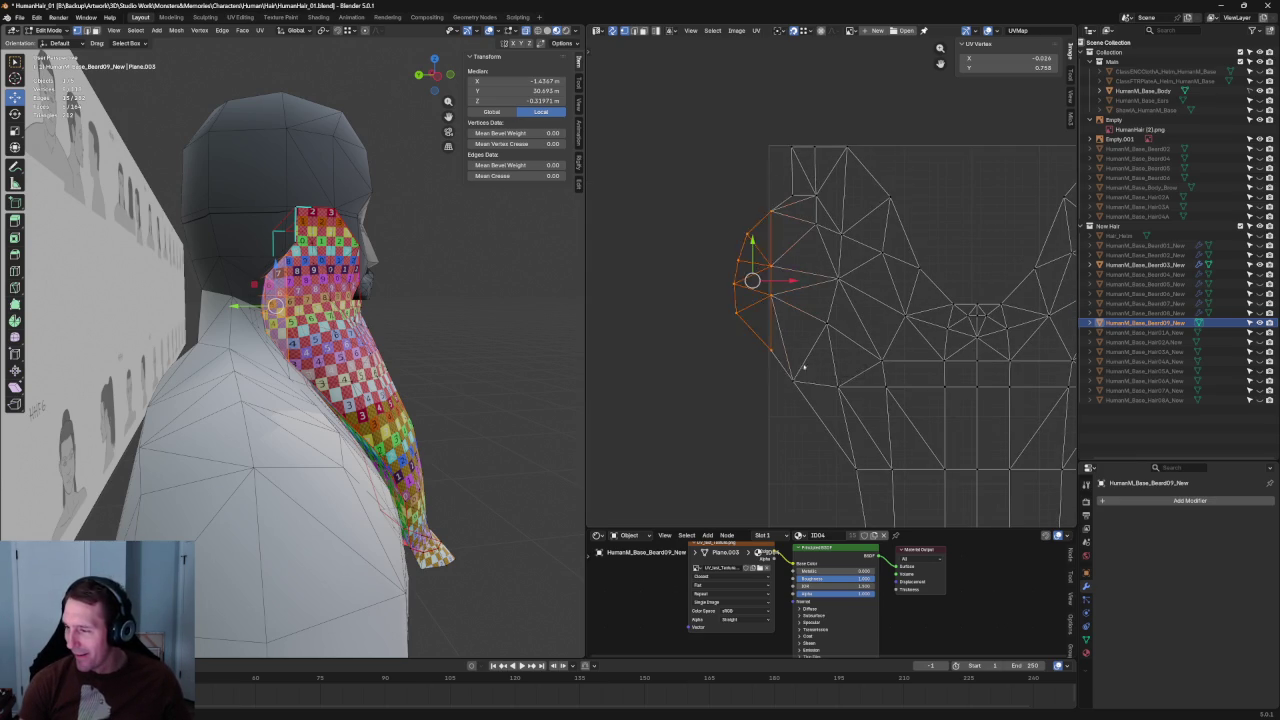
{"action": "scroll", "coordinate": [745, 280], "scroll_direction": "down", "scroll_amount": 2}
{"action": "scroll", "coordinate": [718, 284], "scroll_direction": "down", "scroll_amount": 2}
{"action": "left_click_drag", "start_coordinate": [718, 284], "coordinate": [1038, 290]}
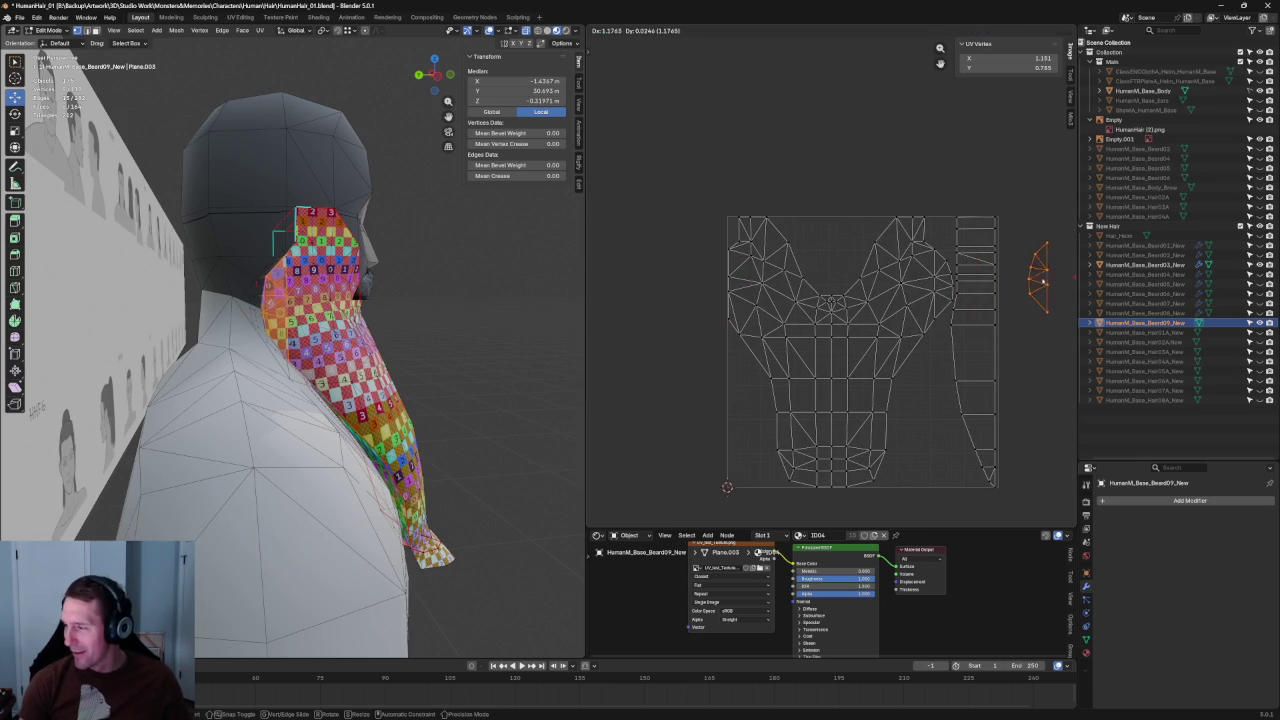
Step: Mirror the stray piece on X and tuck it beside the beard island
{"action": "right_click", "coordinate": [1036, 251]}
{"action": "left_click", "coordinate": [998, 156]}
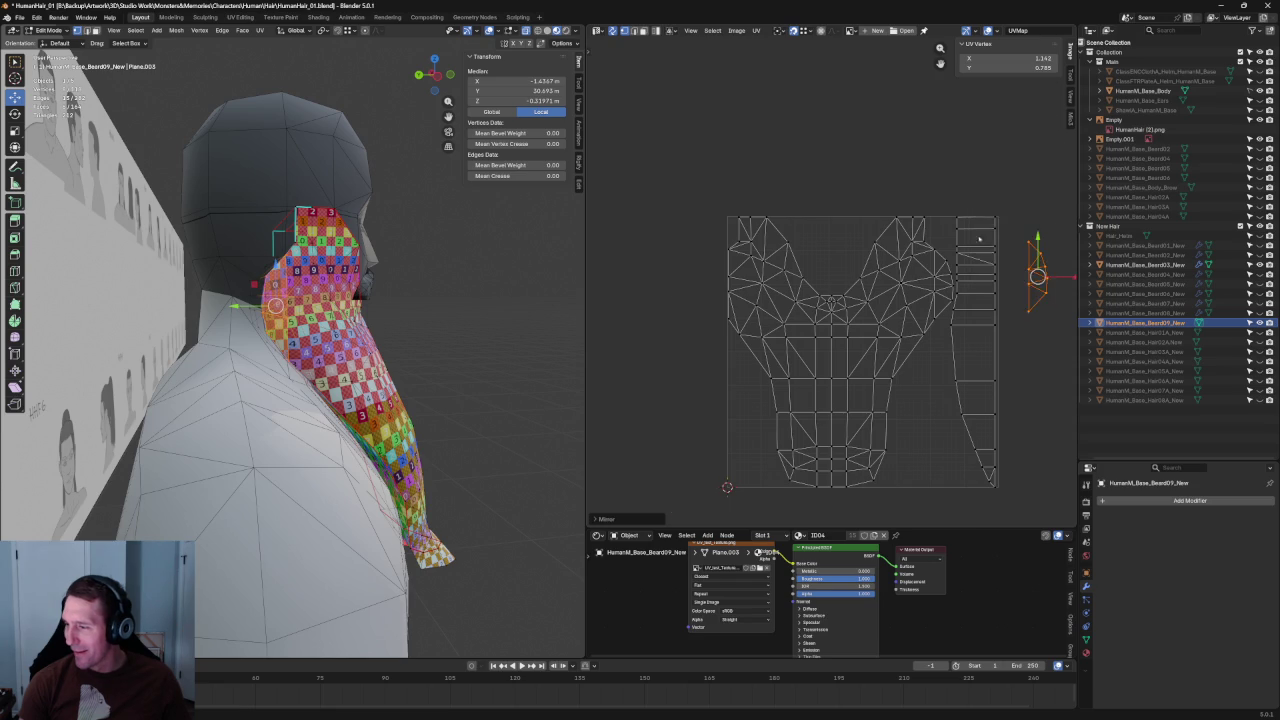
{"action": "scroll", "coordinate": [960, 300], "scroll_direction": "up", "scroll_amount": 1}
{"action": "key", "text": "g"}
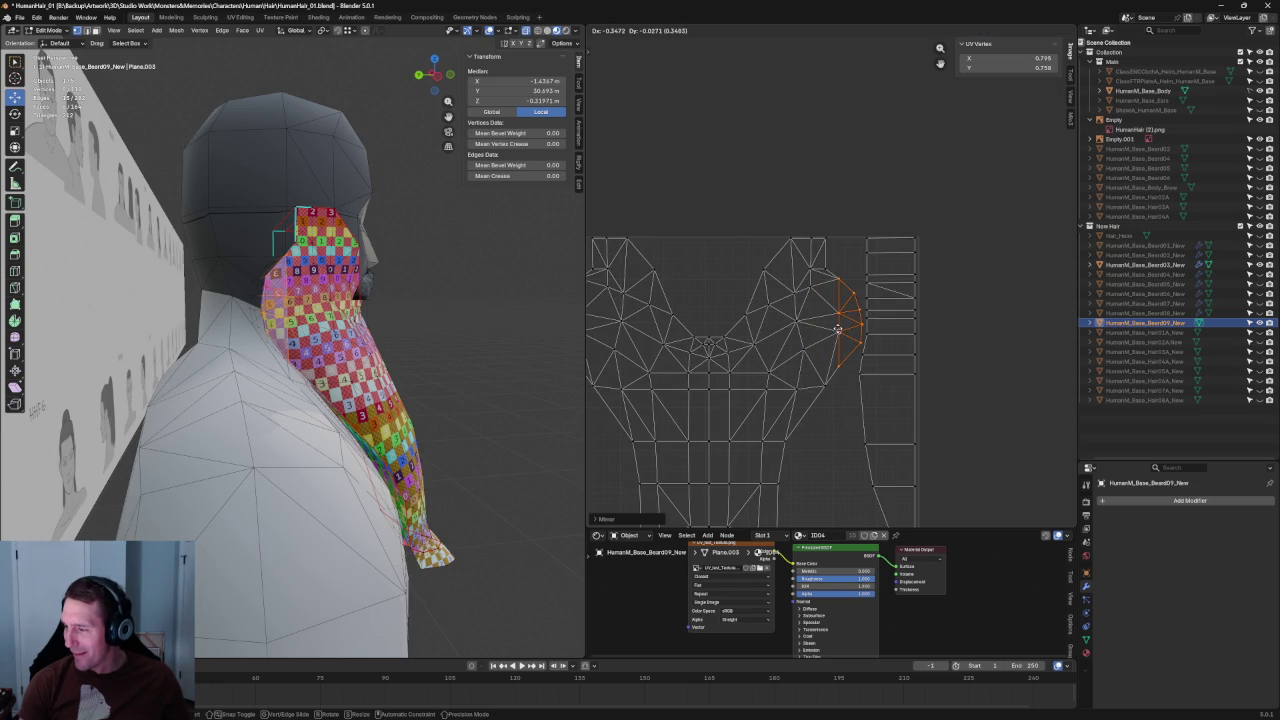
{"action": "left_click", "coordinate": [835, 318]}
{"action": "left_click", "coordinate": [829, 422]}
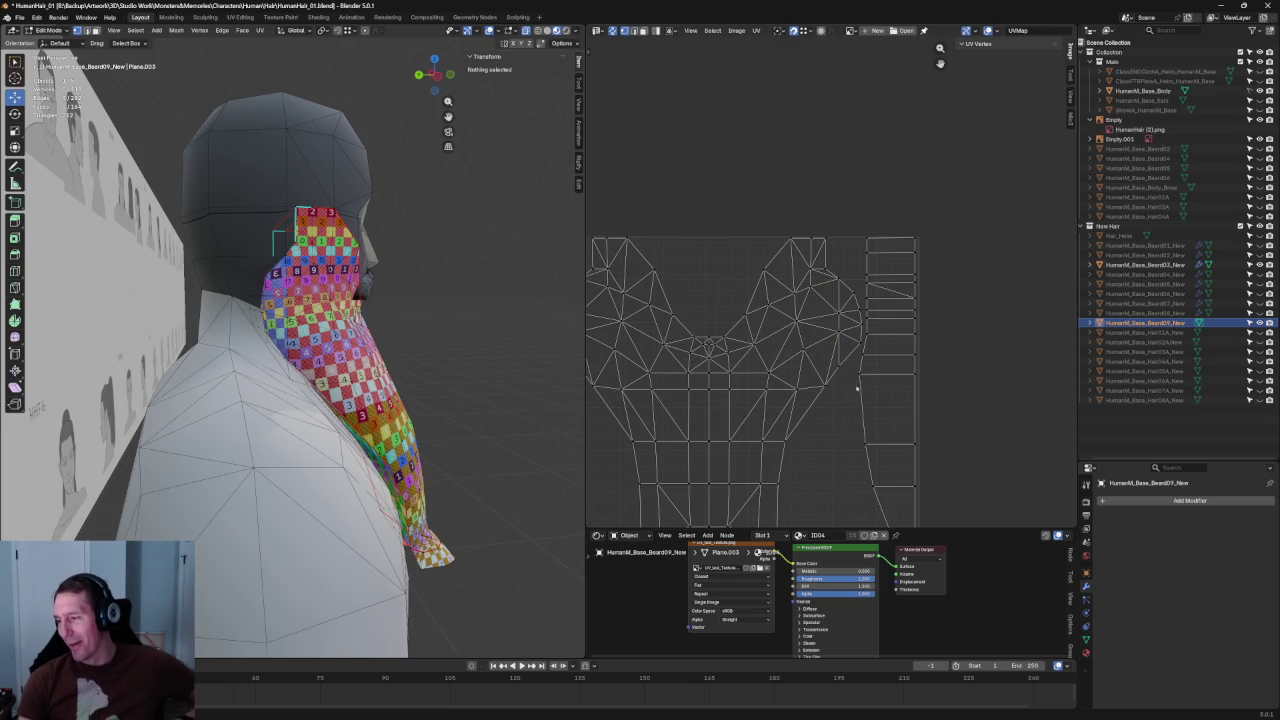
Step: Zoom out and box-select the beard's main UV island
{"action": "scroll", "coordinate": [850, 365], "scroll_direction": "down", "scroll_amount": 2}
{"action": "scroll", "coordinate": [850, 365], "scroll_direction": "up", "scroll_amount": 1}
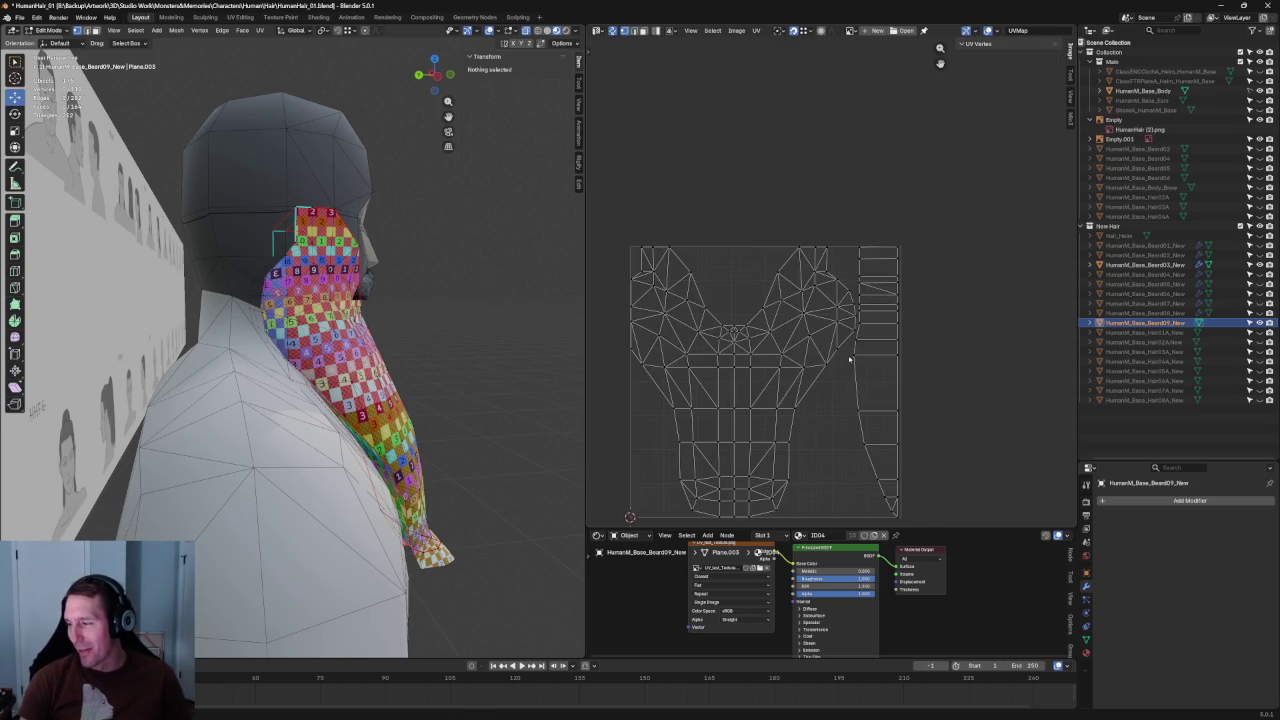
{"action": "scroll", "coordinate": [814, 329], "scroll_direction": "up", "scroll_amount": 1}
{"action": "scroll", "coordinate": [816, 329], "scroll_direction": "down", "scroll_amount": 1}
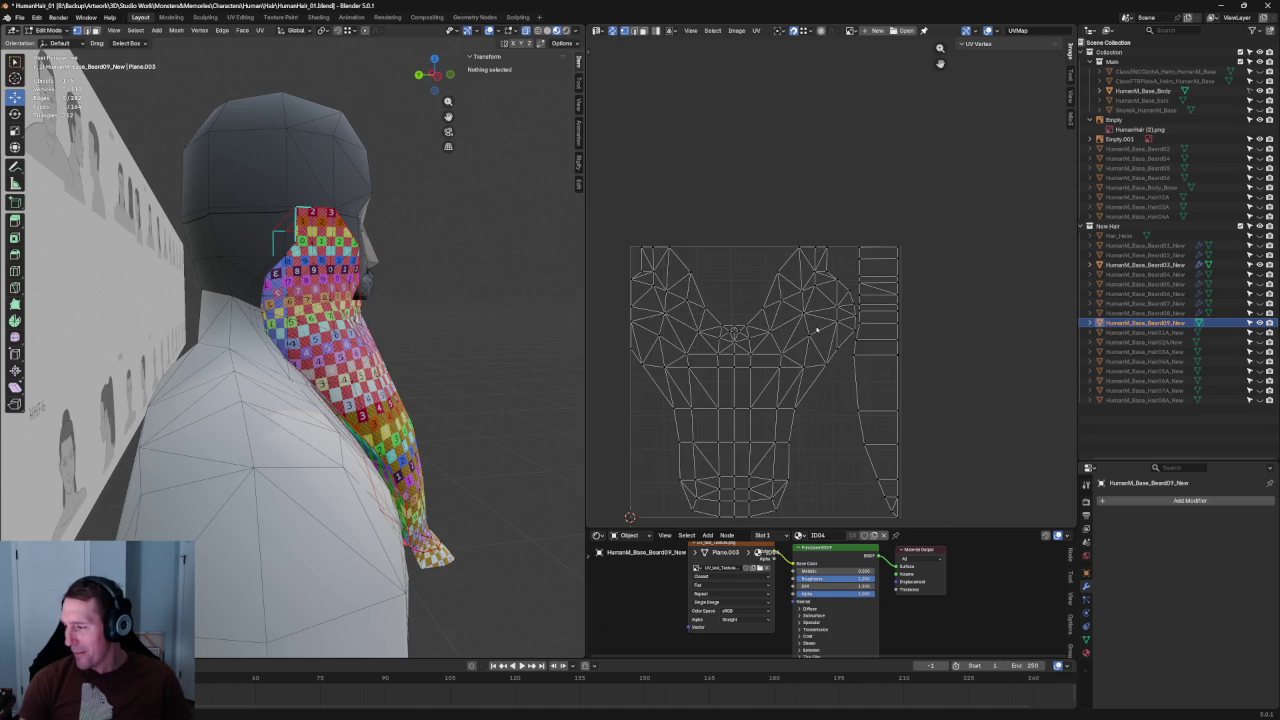
{"action": "scroll", "coordinate": [817, 329], "scroll_direction": "down", "scroll_amount": 1}
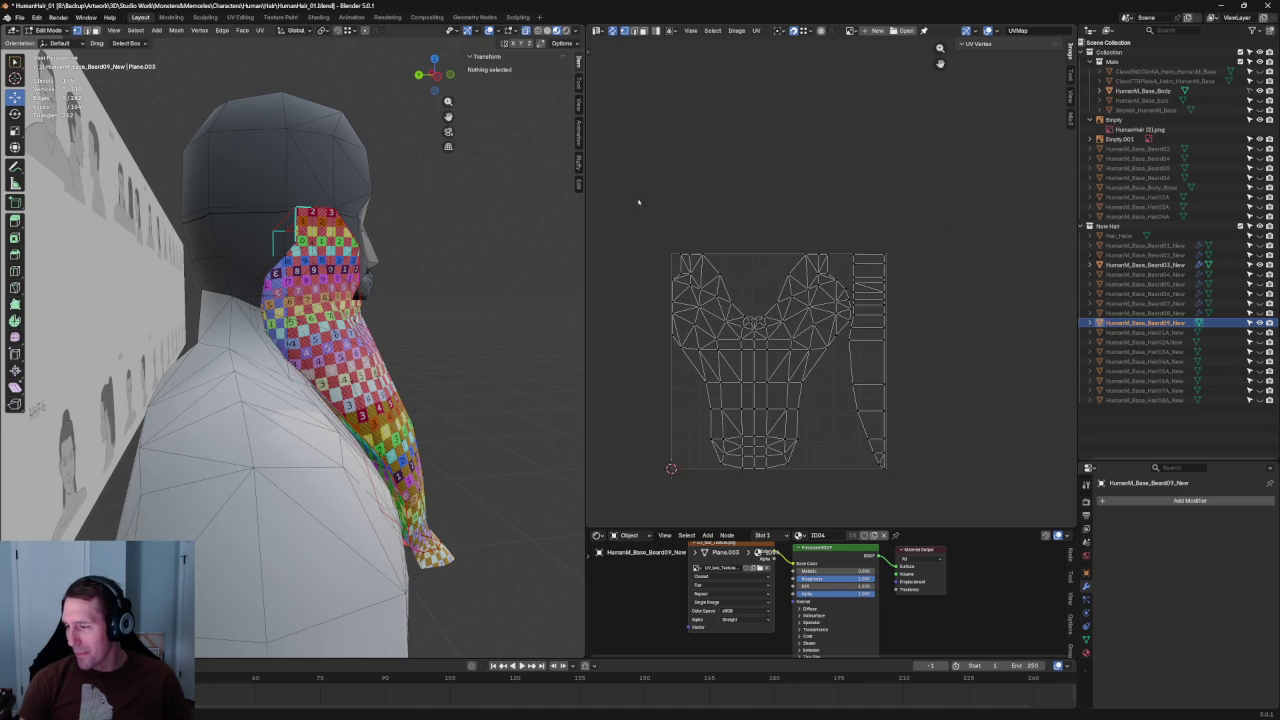
{"action": "left_click_drag", "start_coordinate": [638, 202], "coordinate": [836, 525]}
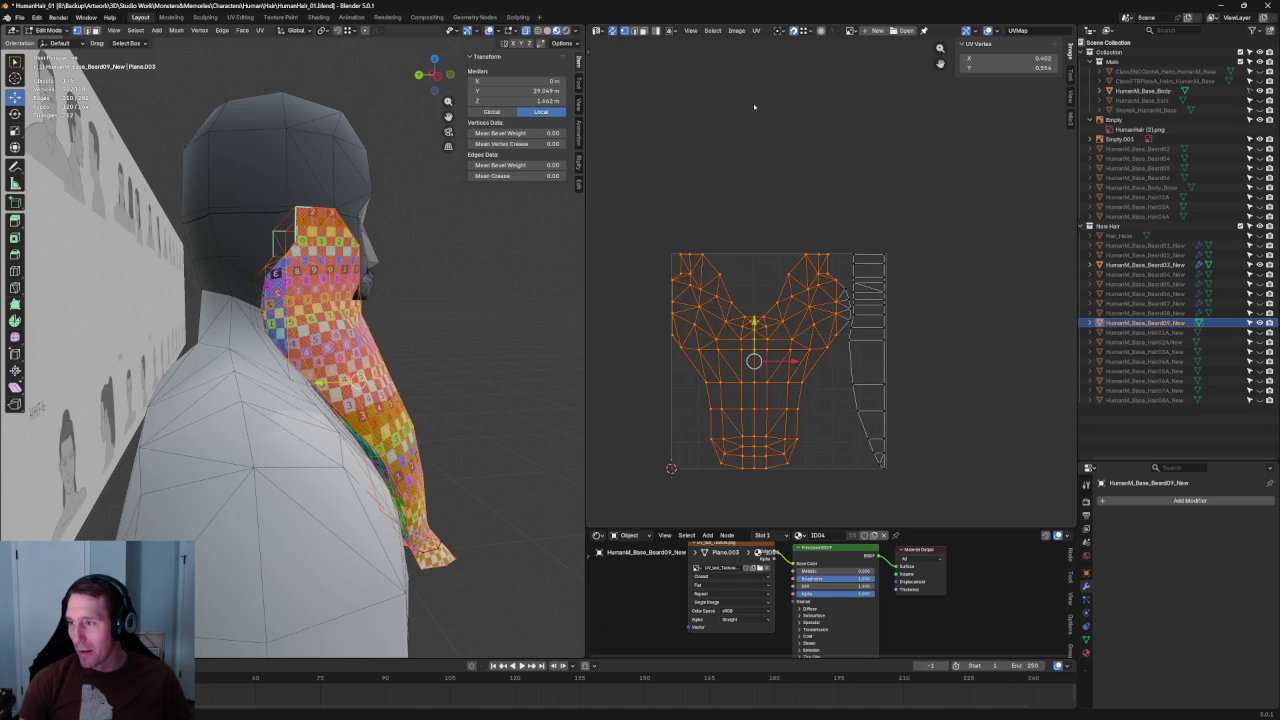
Step: Select the whole beard UV island and shift it slightly to the right
{"action": "left_click", "coordinate": [662, 175]}
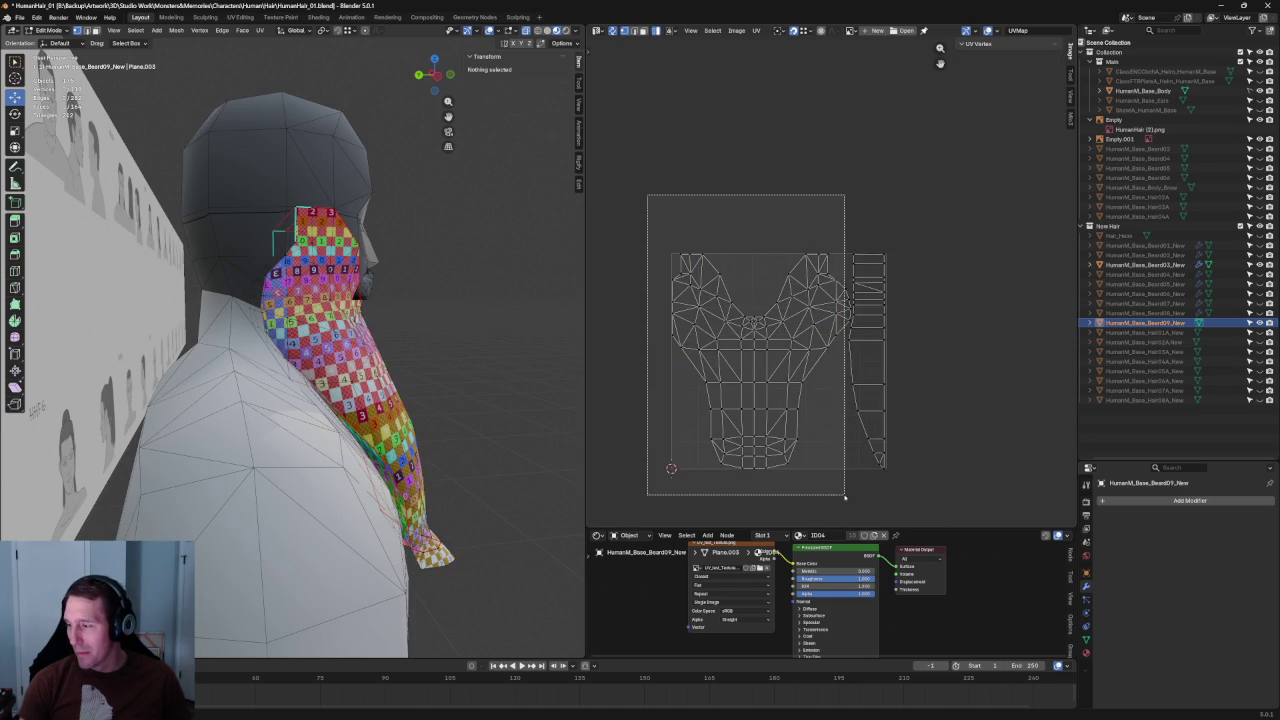
{"action": "key", "text": "a"}
{"action": "key", "text": "KP_Decimal"}
{"action": "key", "text": "g"}
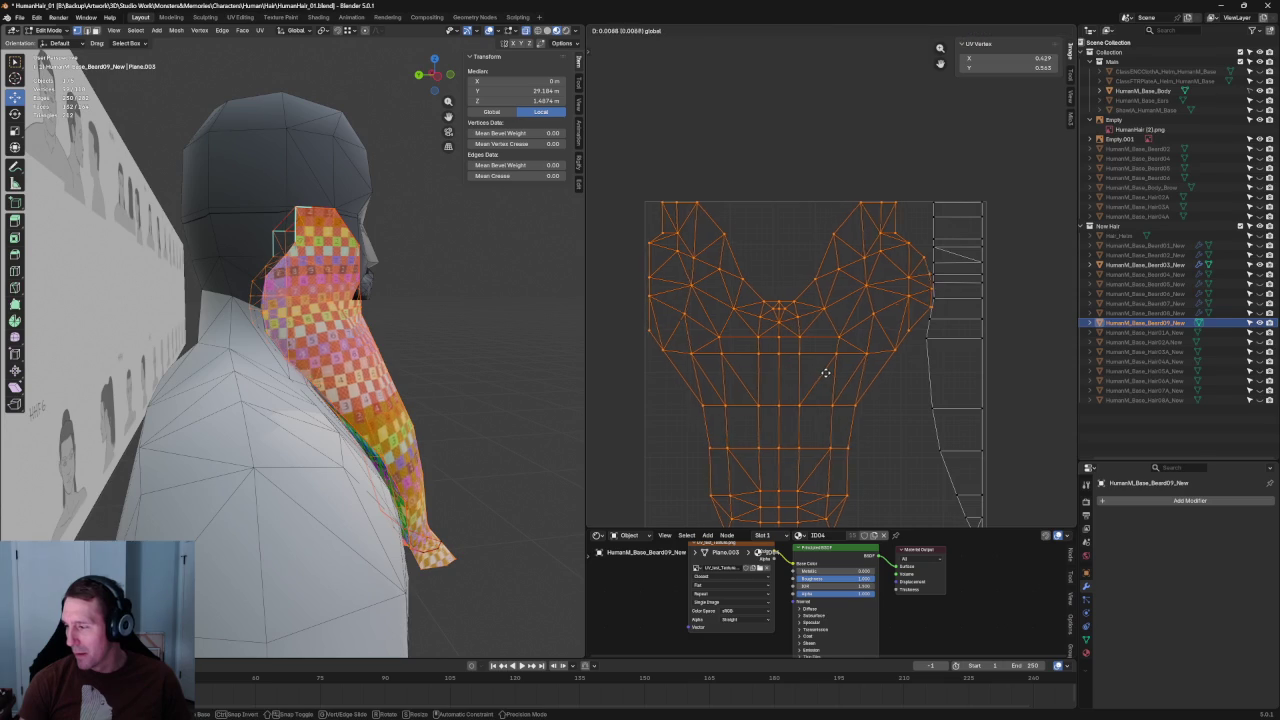
{"action": "left_click", "coordinate": [824, 372]}
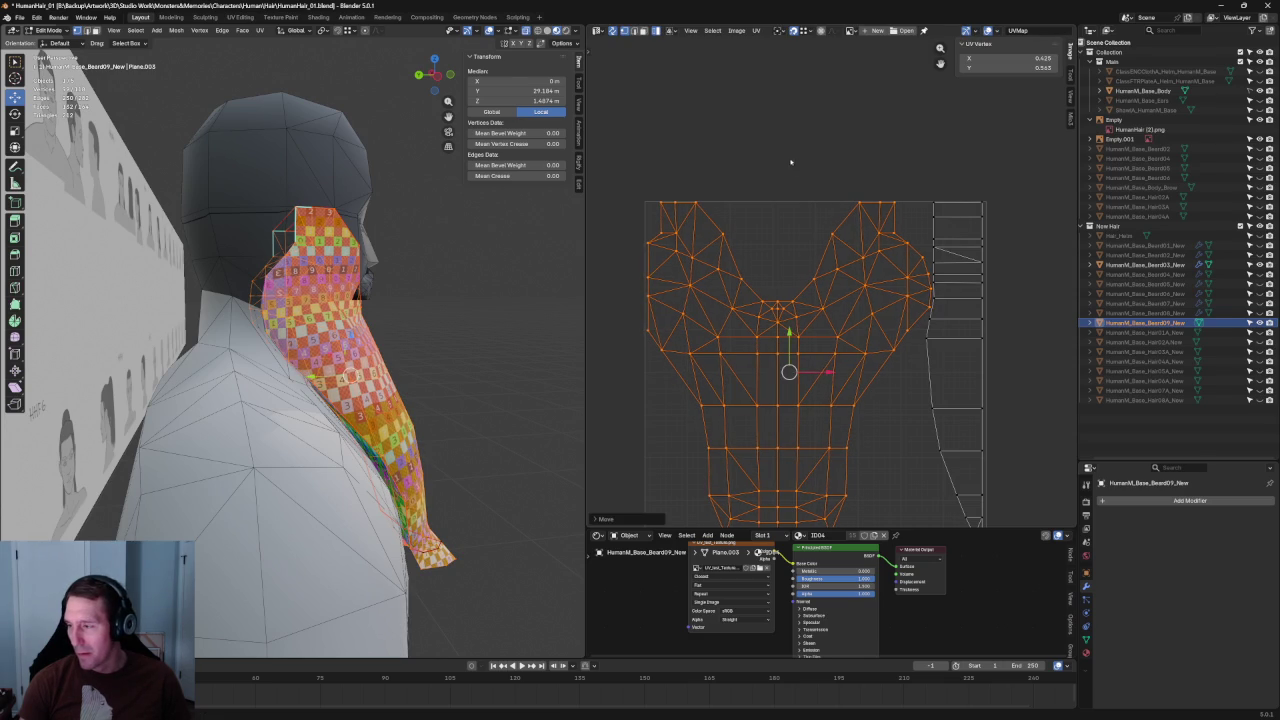
{"action": "key", "text": "alt+a"}
Step: Orbit around the beard to inspect the checker texture from front and behind
{"action": "scroll", "coordinate": [886, 202], "scroll_direction": "down", "scroll_amount": 2}
{"action": "middle_click_drag", "start_coordinate": [503, 313], "coordinate": [400, 318]}
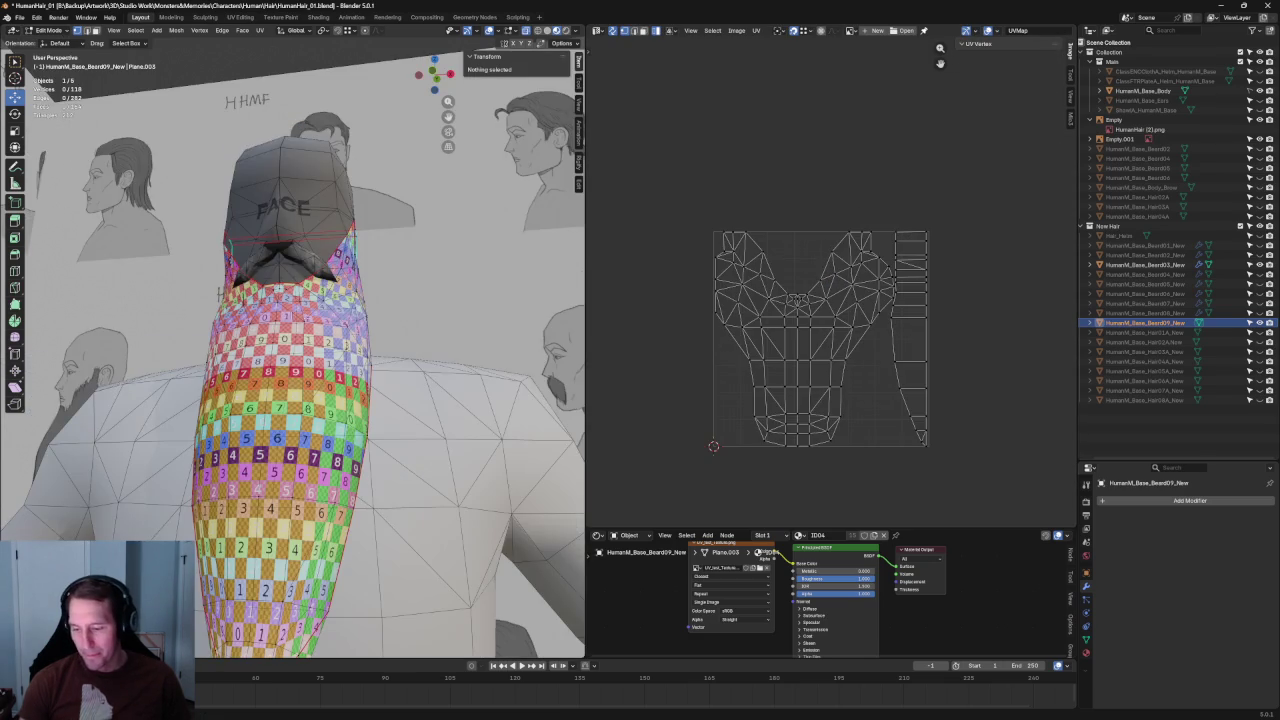
{"action": "scroll", "coordinate": [781, 321], "scroll_direction": "up", "scroll_amount": 3}
{"action": "scroll", "coordinate": [853, 413], "scroll_direction": "down", "scroll_amount": 1}
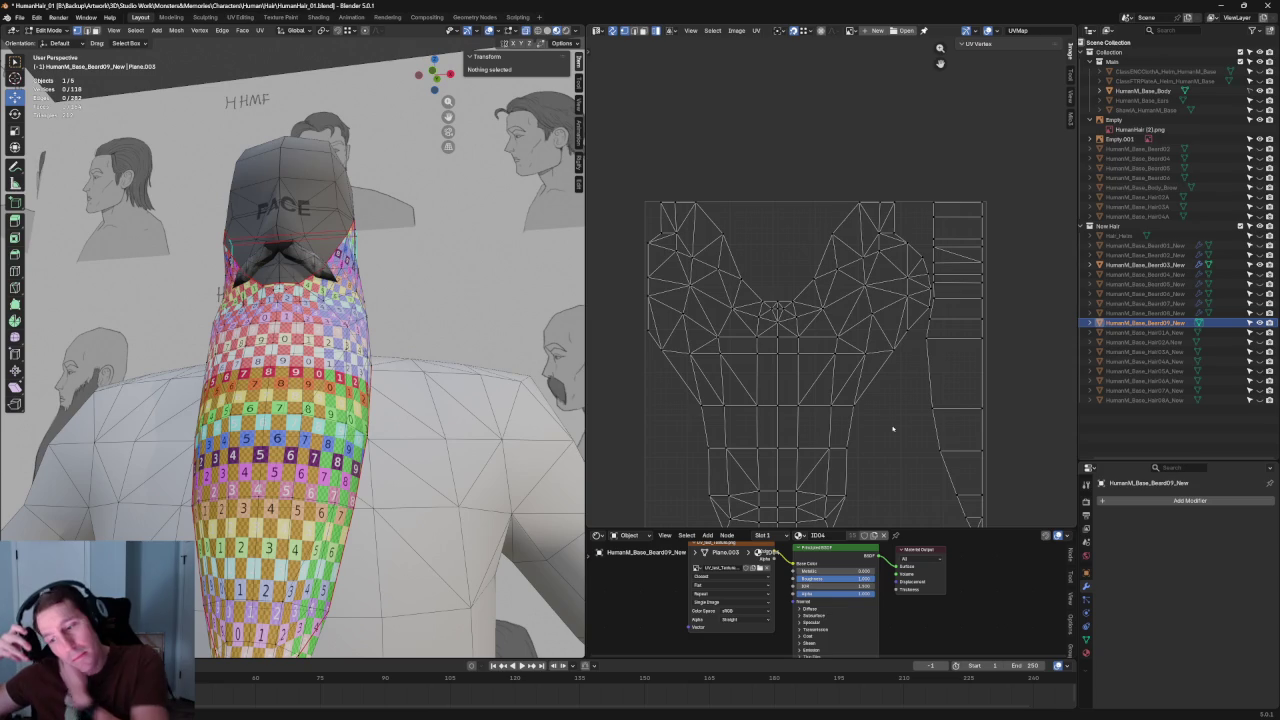
{"action": "mouse_move", "coordinate": [260, 300]}
{"action": "middle_mouse_down"}
{"action": "mouse_move", "coordinate": [339, 272]}
{"action": "mouse_move", "coordinate": [348, 355]}
{"action": "middle_mouse_up"}
{"action": "scroll", "coordinate": [343, 300], "scroll_direction": "up", "scroll_amount": 2}
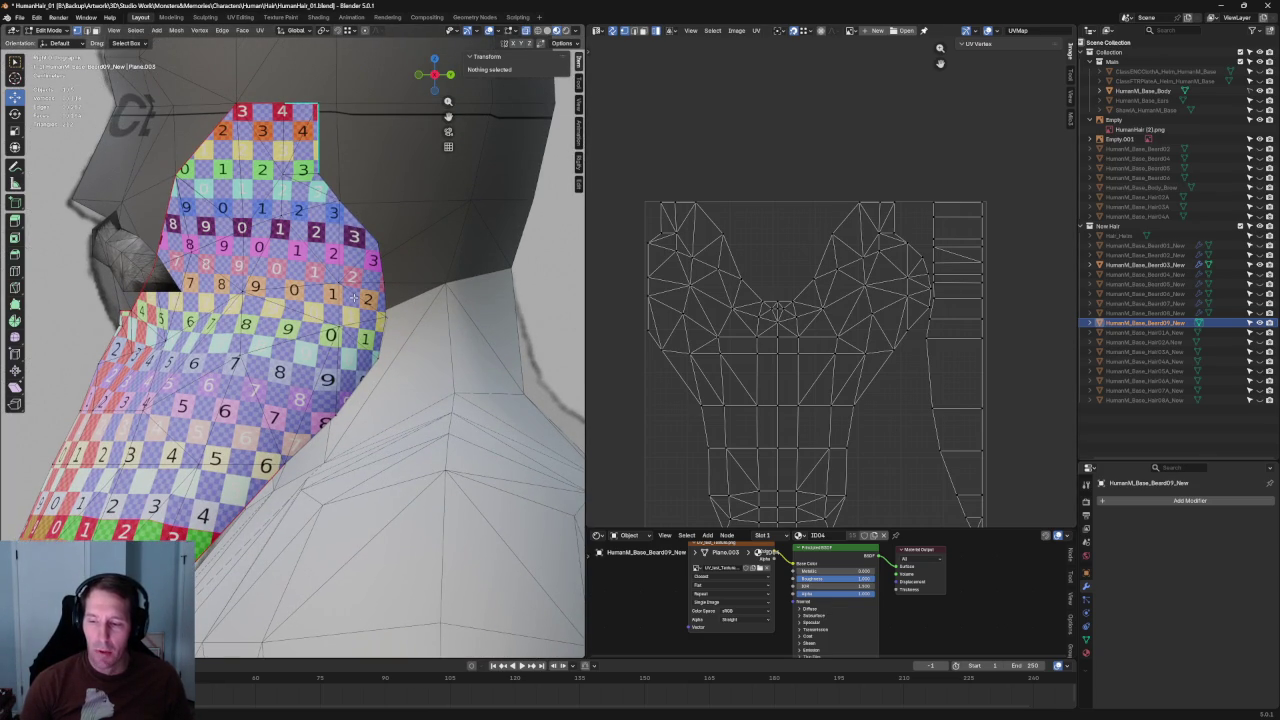
{"action": "scroll", "coordinate": [350, 330], "scroll_direction": "down", "scroll_amount": 4}
{"action": "mouse_move", "coordinate": [350, 330]}
{"action": "middle_mouse_down"}
{"action": "mouse_move", "coordinate": [300, 320]}
{"action": "mouse_move", "coordinate": [367, 332]}
{"action": "mouse_move", "coordinate": [340, 342]}
{"action": "mouse_move", "coordinate": [363, 345]}
{"action": "middle_mouse_up"}
{"action": "scroll", "coordinate": [310, 340], "scroll_direction": "up", "scroll_amount": 3}
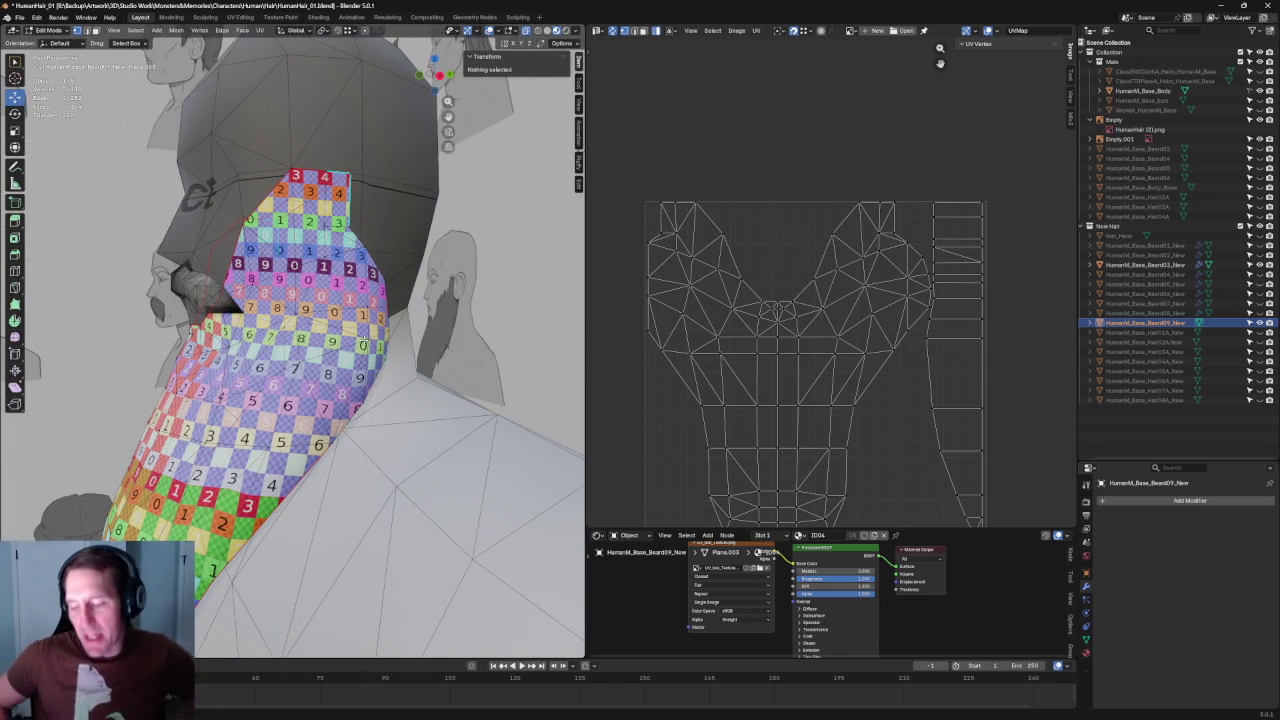
{"action": "middle_click_drag", "start_coordinate": [363, 345], "coordinate": [268, 318]}
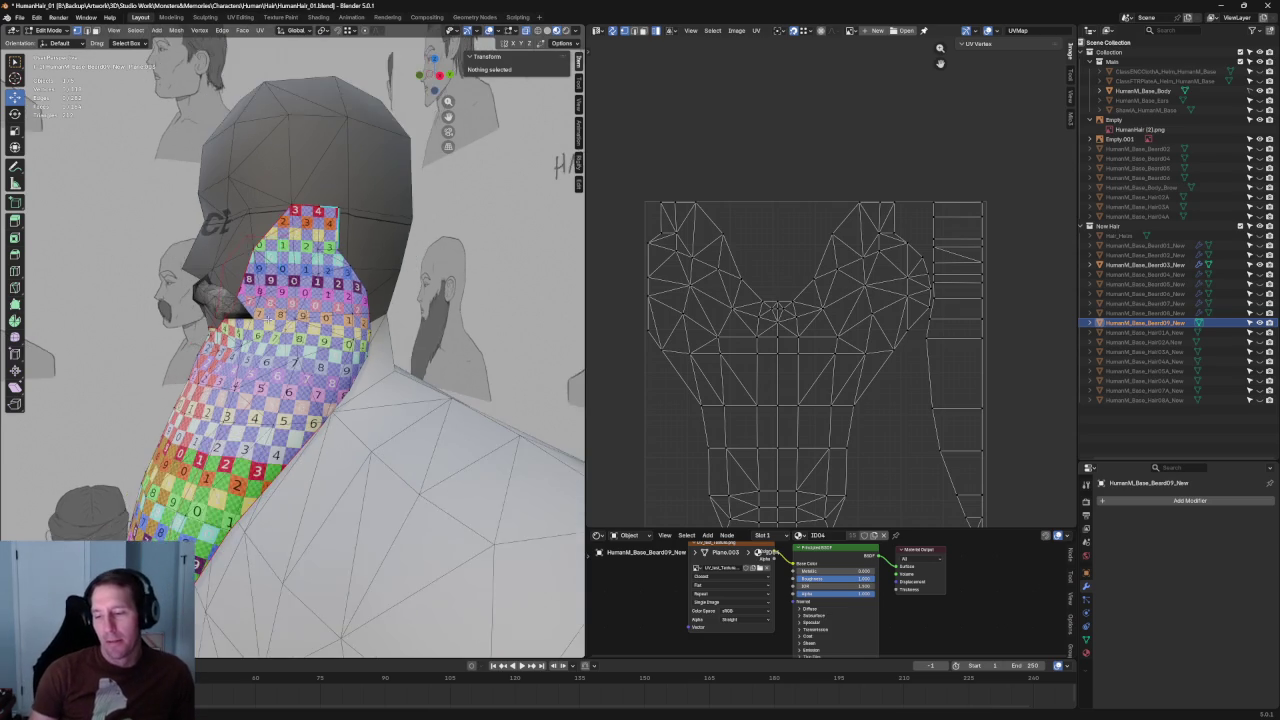
Step: Check the texture in front and angled views, then clear the selection
{"action": "key", "text": "KP_1"}
{"action": "scroll", "coordinate": [800, 320], "scroll_direction": "down", "scroll_amount": 2}
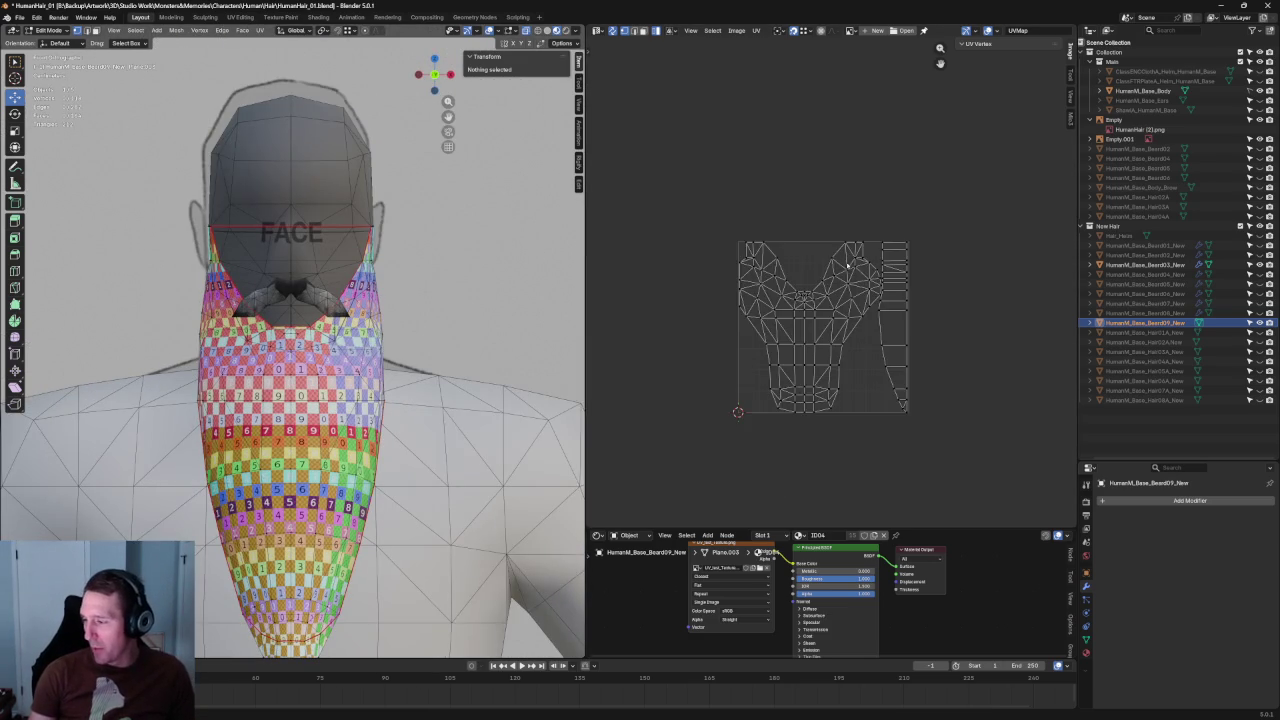
{"action": "scroll", "coordinate": [800, 320], "scroll_direction": "down", "scroll_amount": 1}
{"action": "scroll", "coordinate": [420, 360], "scroll_direction": "down", "scroll_amount": 3}
{"action": "scroll", "coordinate": [420, 360], "scroll_direction": "up", "scroll_amount": 2}
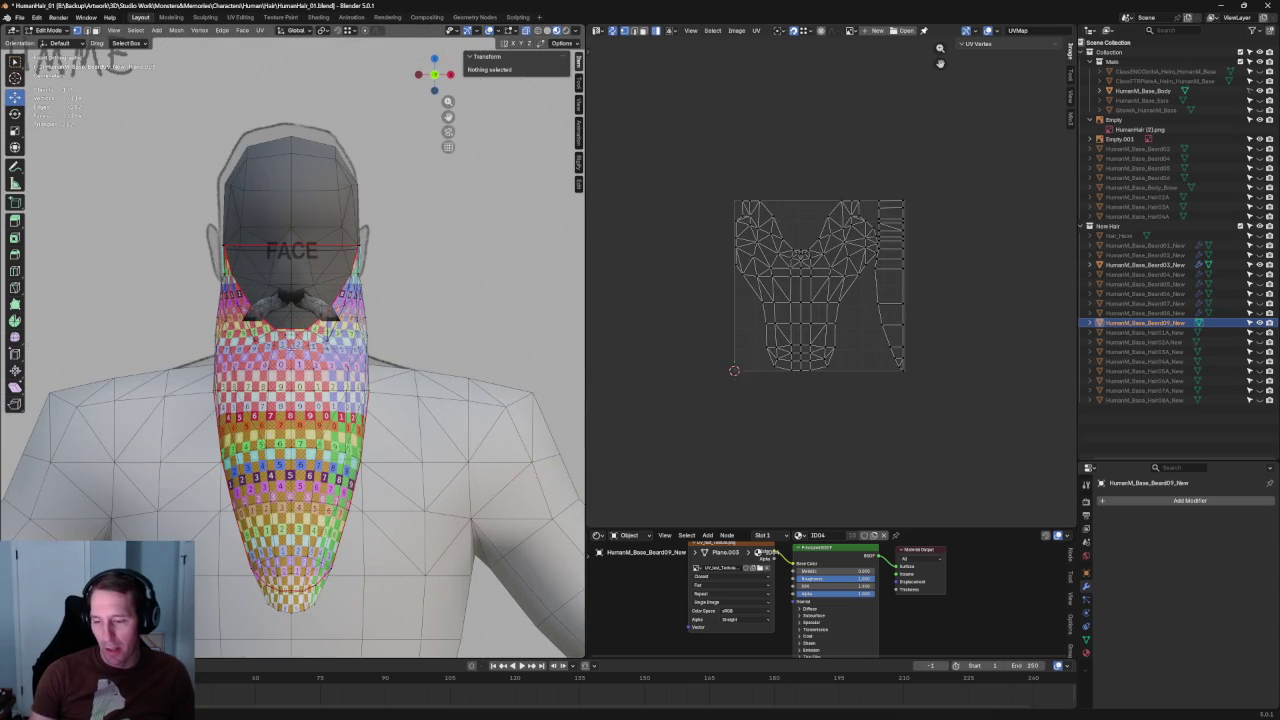
{"action": "middle_click_drag", "start_coordinate": [300, 350], "coordinate": [420, 330]}
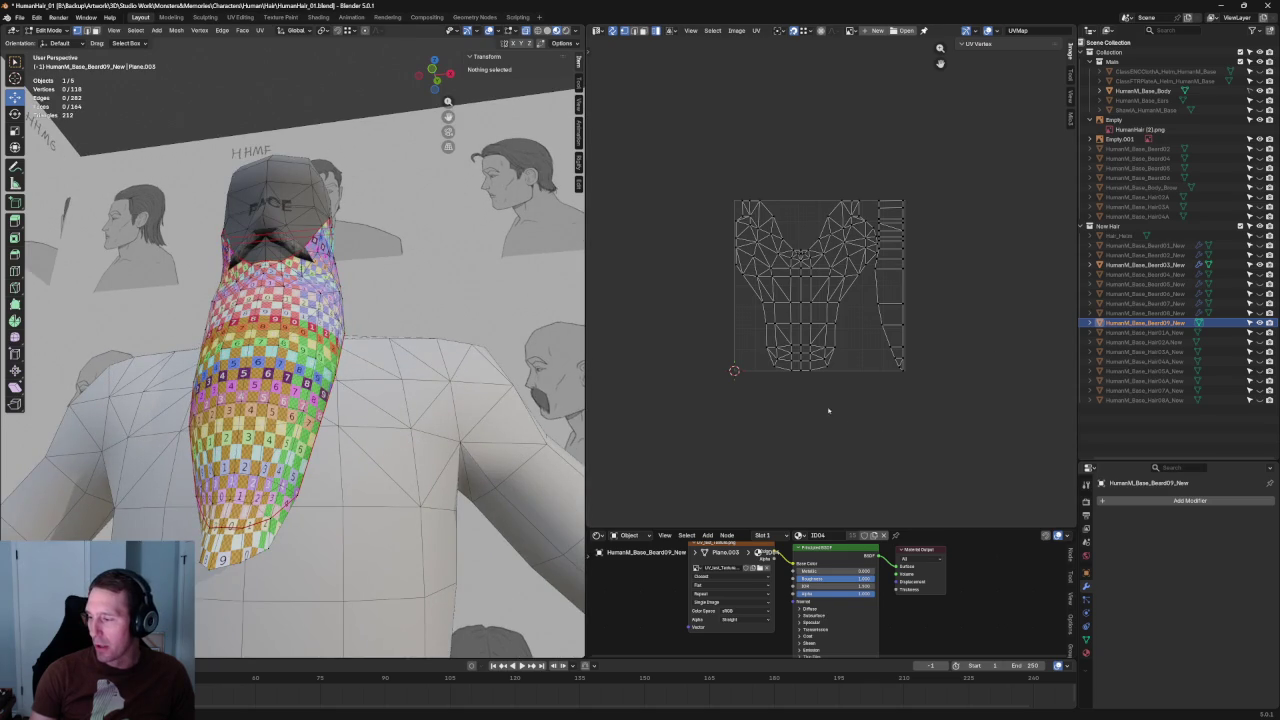
{"action": "scroll", "coordinate": [828, 410], "scroll_direction": "up", "scroll_amount": 4}
{"action": "middle_click_drag", "start_coordinate": [300, 330], "coordinate": [227, 286]}
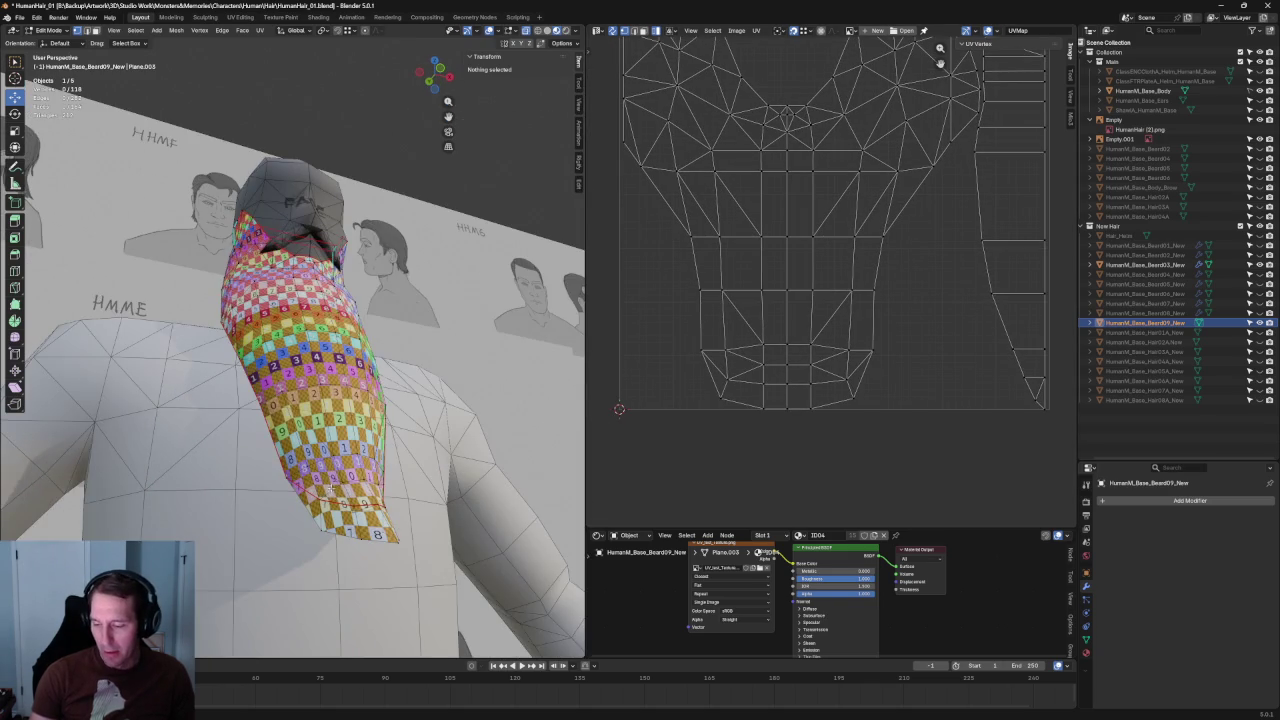
{"action": "key", "text": "KP_1"}
{"action": "scroll", "coordinate": [361, 403], "scroll_direction": "up", "scroll_amount": 4}
{"action": "key", "text": "a"}
{"action": "mouse_move", "coordinate": [688, 392]}
{"action": "left_mouse_down"}
{"action": "mouse_move", "coordinate": [878, 426]}
{"action": "mouse_move", "coordinate": [670, 442]}
{"action": "left_mouse_up"}
{"action": "key", "text": "alt+a"}
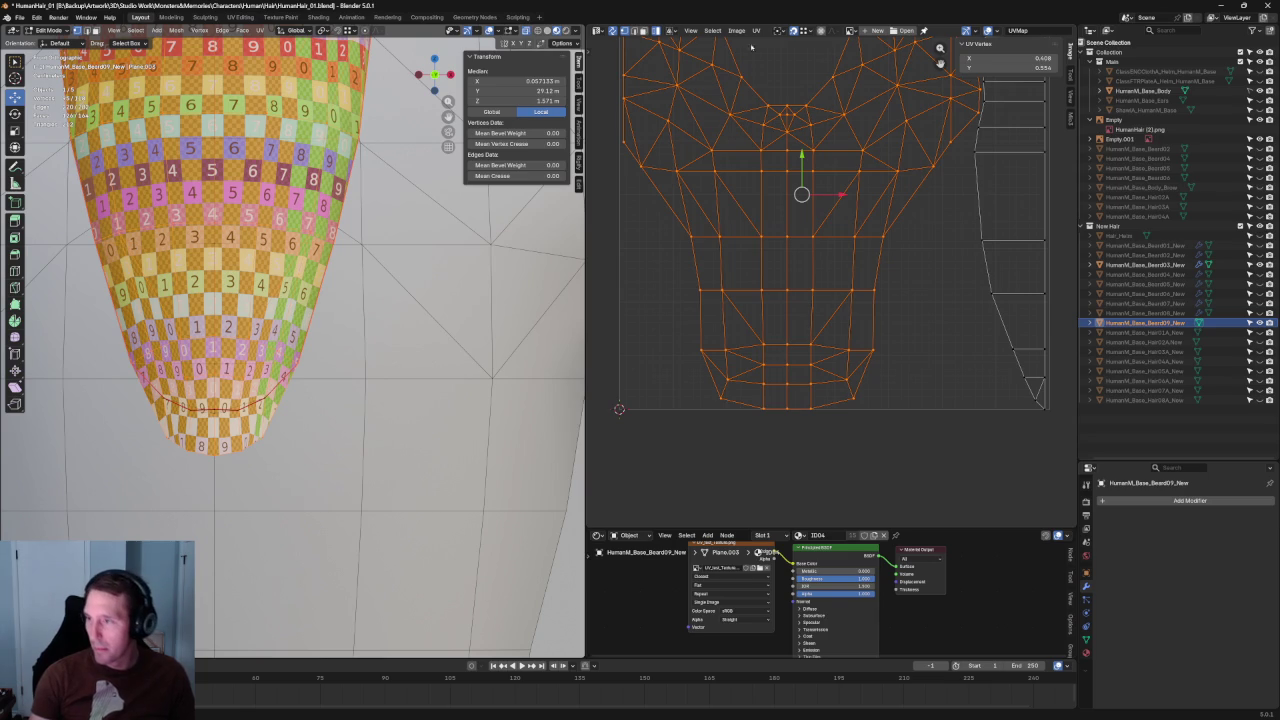
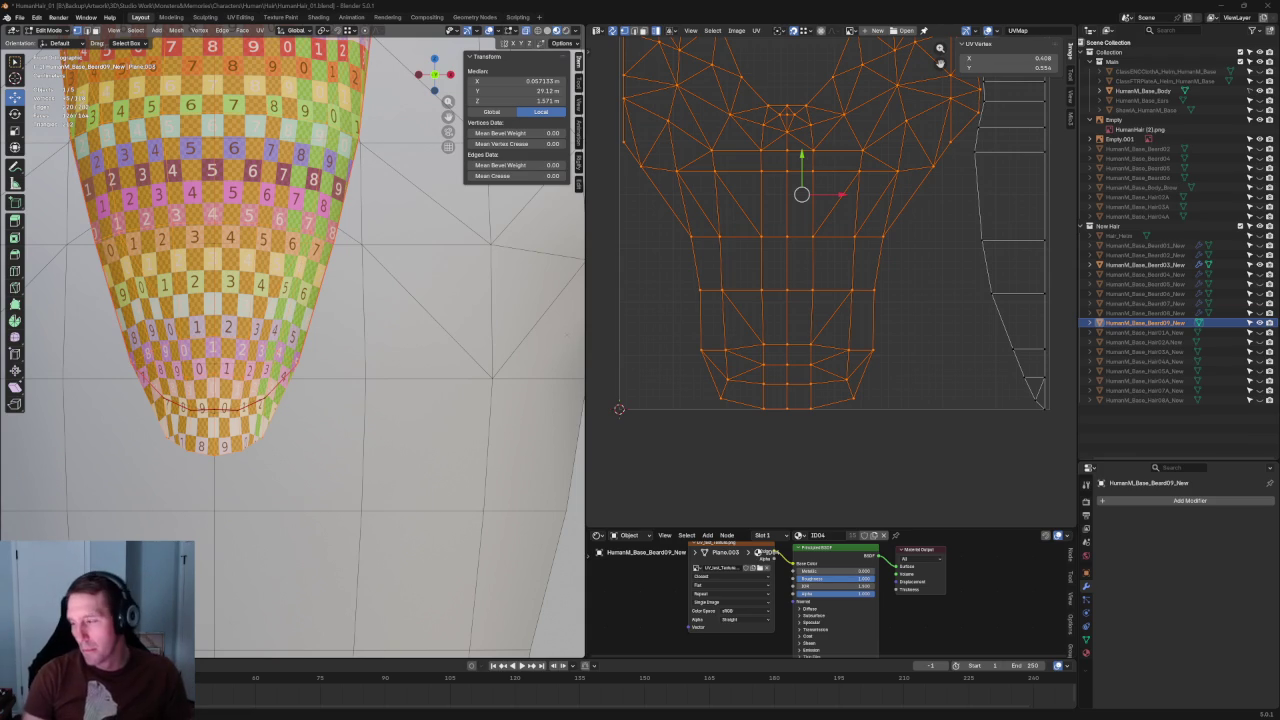
Step: Select the whole connected beard UV island
{"action": "key", "text": "alt+a"}
{"action": "left_click_drag", "start_coordinate": [876, 374], "coordinate": [726, 402]}
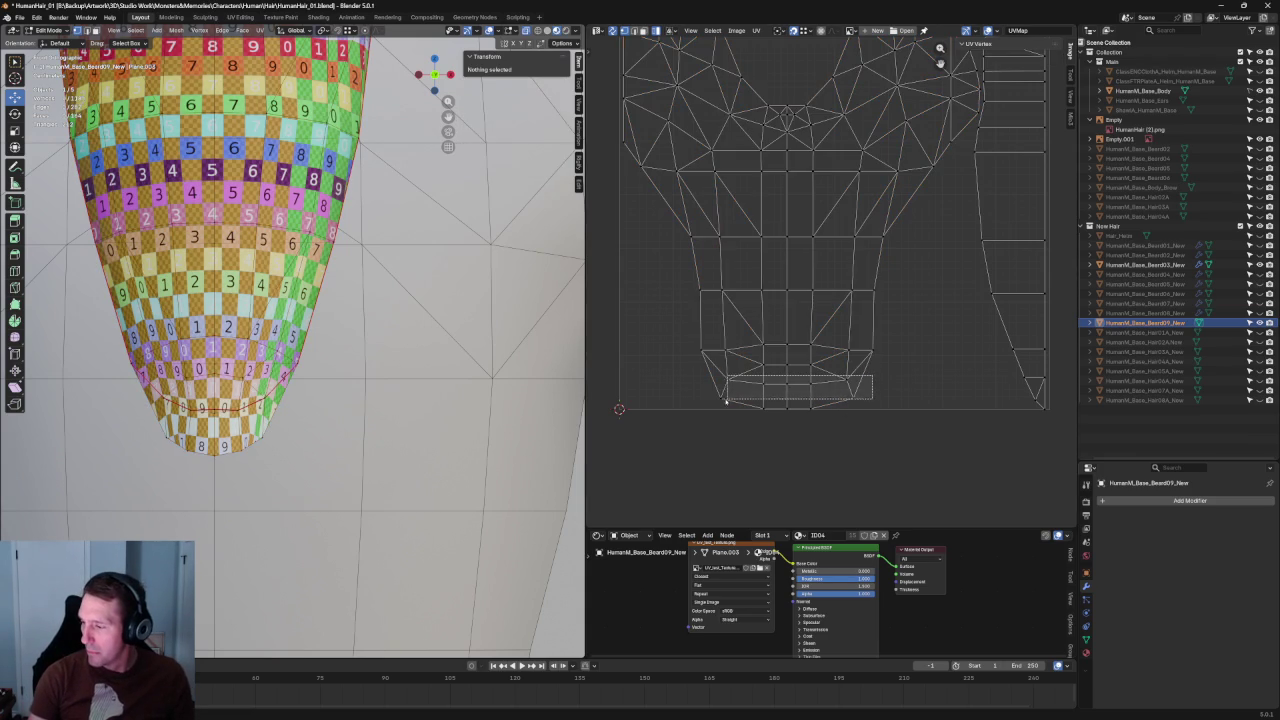
{"action": "key", "text": "ctrl+l"}
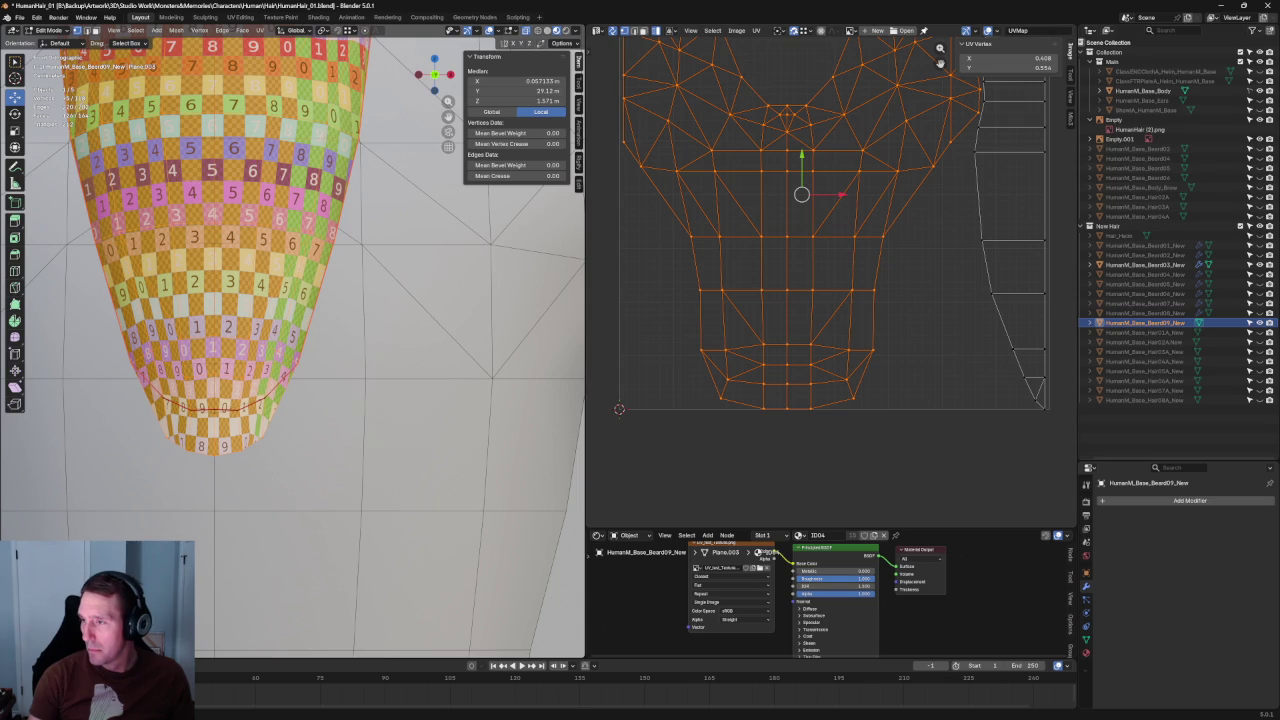
Step: Scale the bottom row of the beard's UV vertices slightly inward
{"action": "key", "text": "alt+a"}
{"action": "left_click_drag", "start_coordinate": [888, 460], "coordinate": [690, 384]}
{"action": "scroll", "coordinate": [343, 349], "scroll_direction": "up", "scroll_amount": 3}
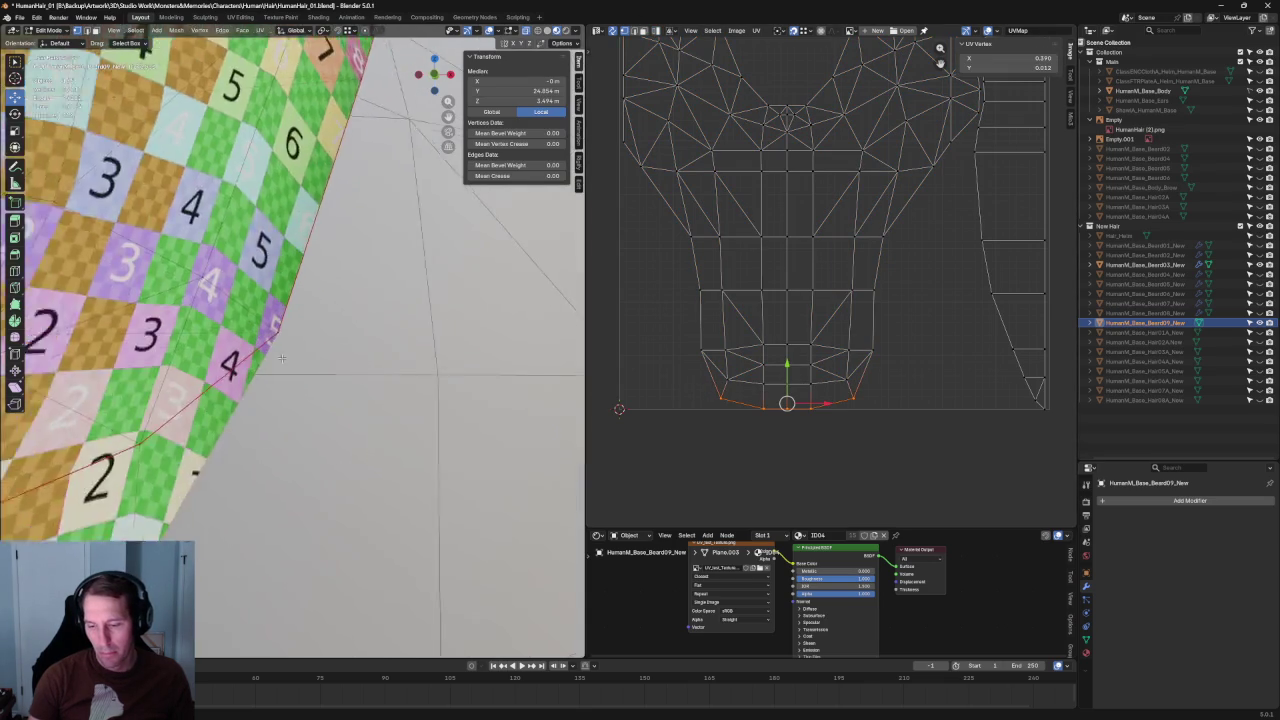
{"action": "scroll", "coordinate": [343, 349], "scroll_direction": "up", "scroll_amount": 2}
{"action": "scroll", "coordinate": [343, 349], "scroll_direction": "down", "scroll_amount": 6}
{"action": "mouse_move", "coordinate": [300, 349]}
{"action": "middle_mouse_down"}
{"action": "mouse_move", "coordinate": [343, 349]}
{"action": "mouse_move", "coordinate": [319, 349]}
{"action": "middle_mouse_up"}
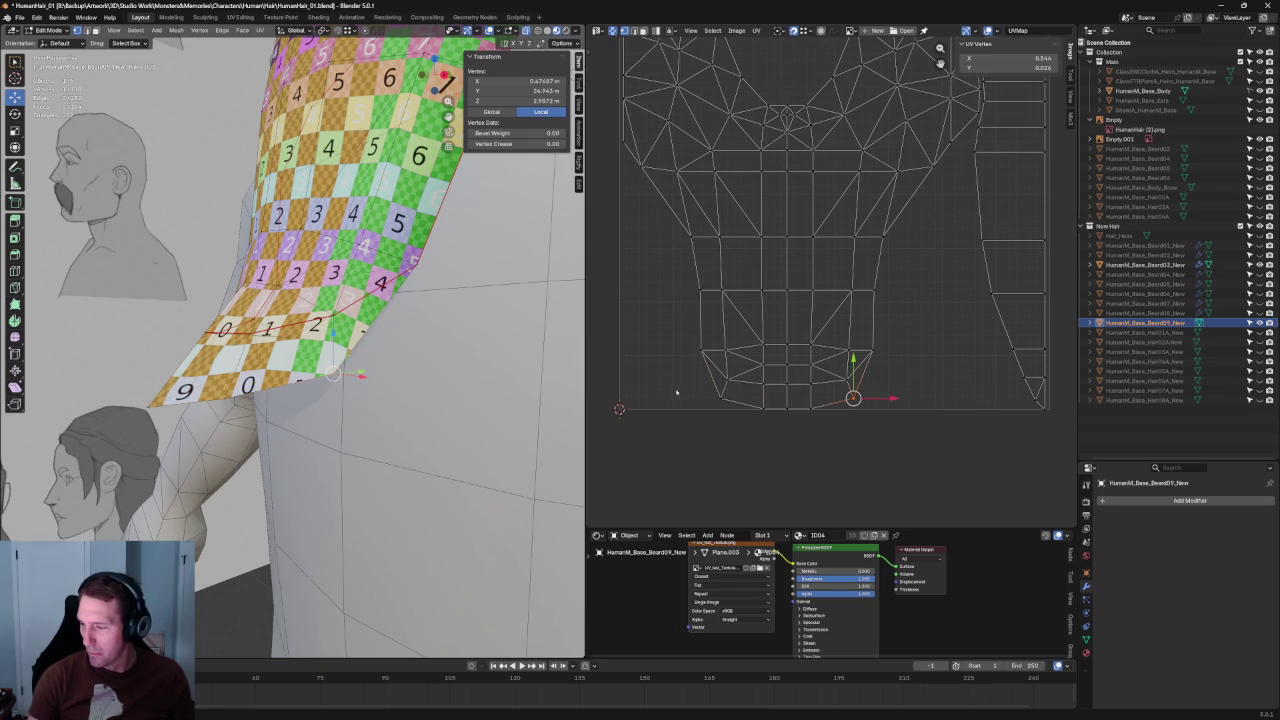
{"action": "key", "text": "g"}
{"action": "key", "text": "s"}
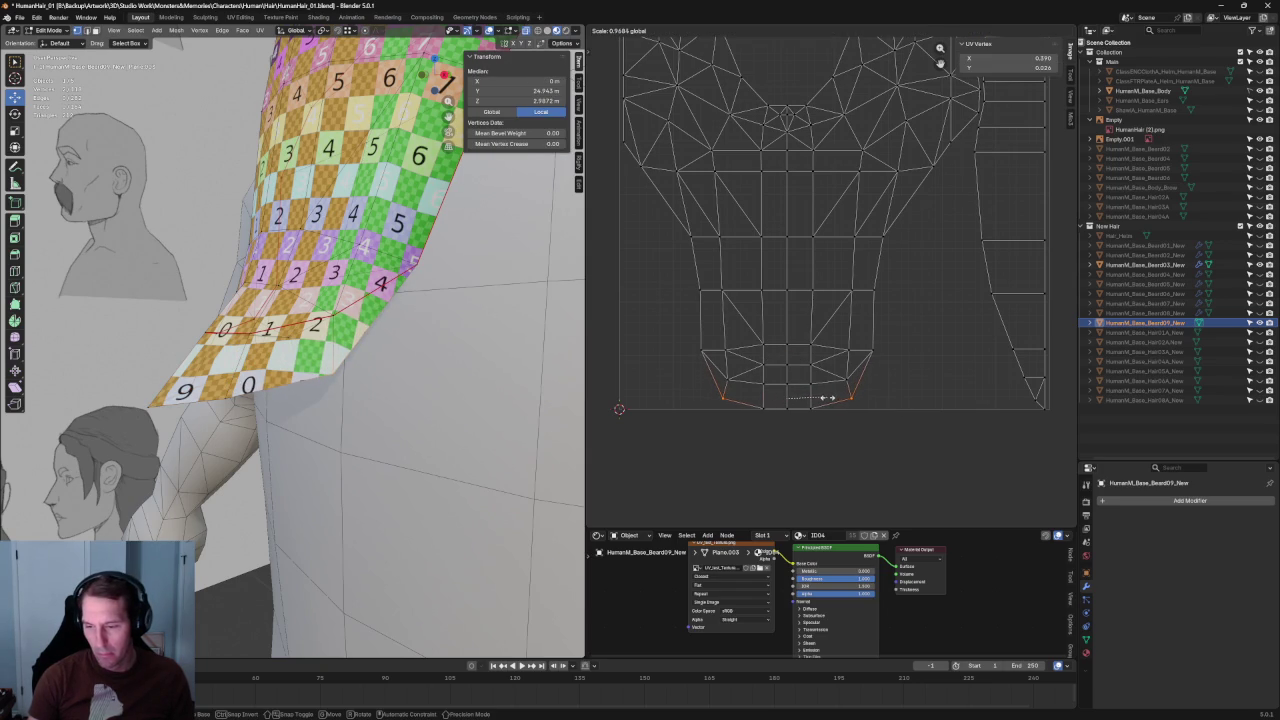
{"action": "left_click", "coordinate": [844, 415]}
Step: Scale the two bottom corner UV vertices inward as well
{"action": "key", "text": "alt+a"}
{"action": "left_click_drag", "start_coordinate": [860, 382], "coordinate": [840, 385]}
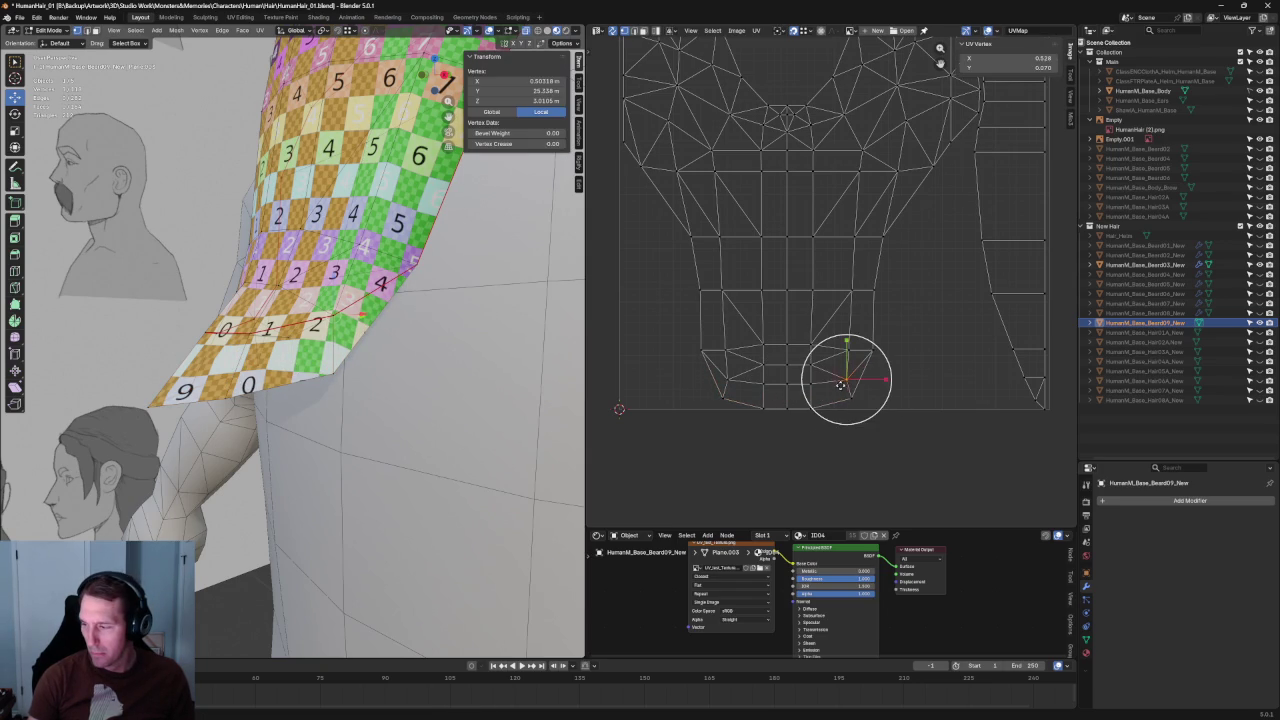
{"action": "left_click", "coordinate": [733, 378], "text": "shift"}
{"action": "key", "text": "s"}
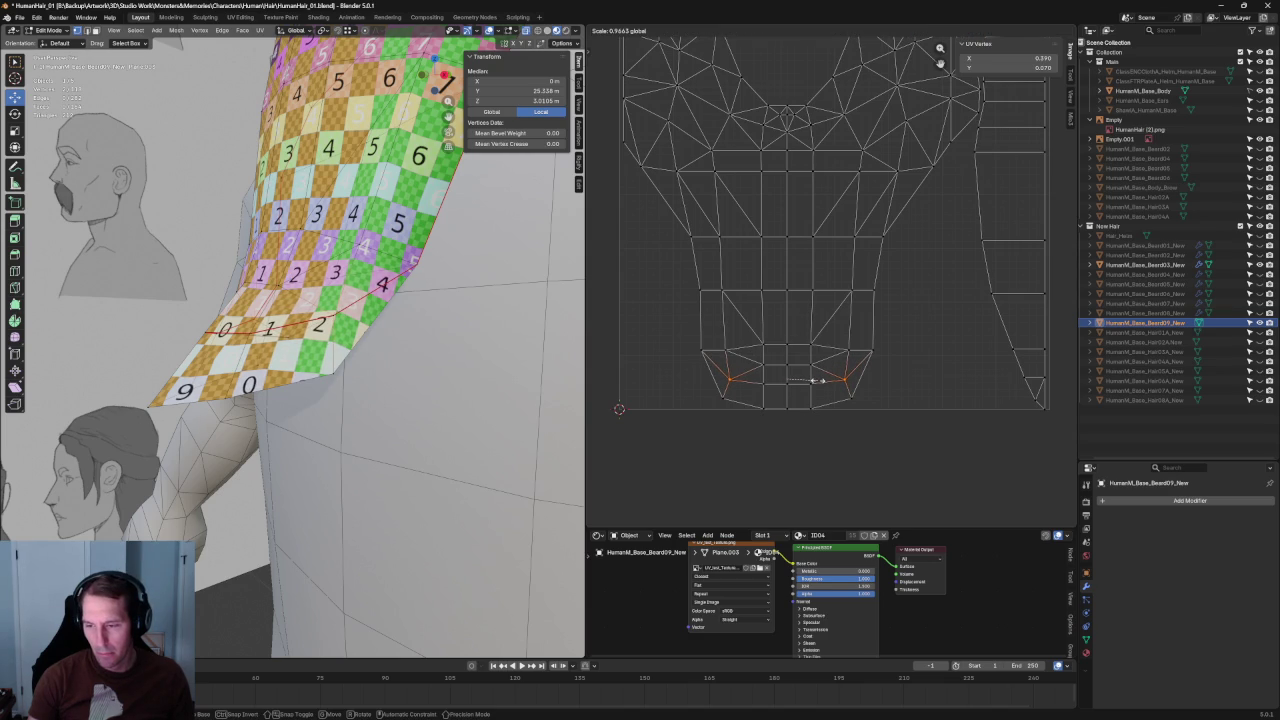
{"action": "left_click", "coordinate": [860, 460]}
{"action": "left_click", "coordinate": [860, 460]}
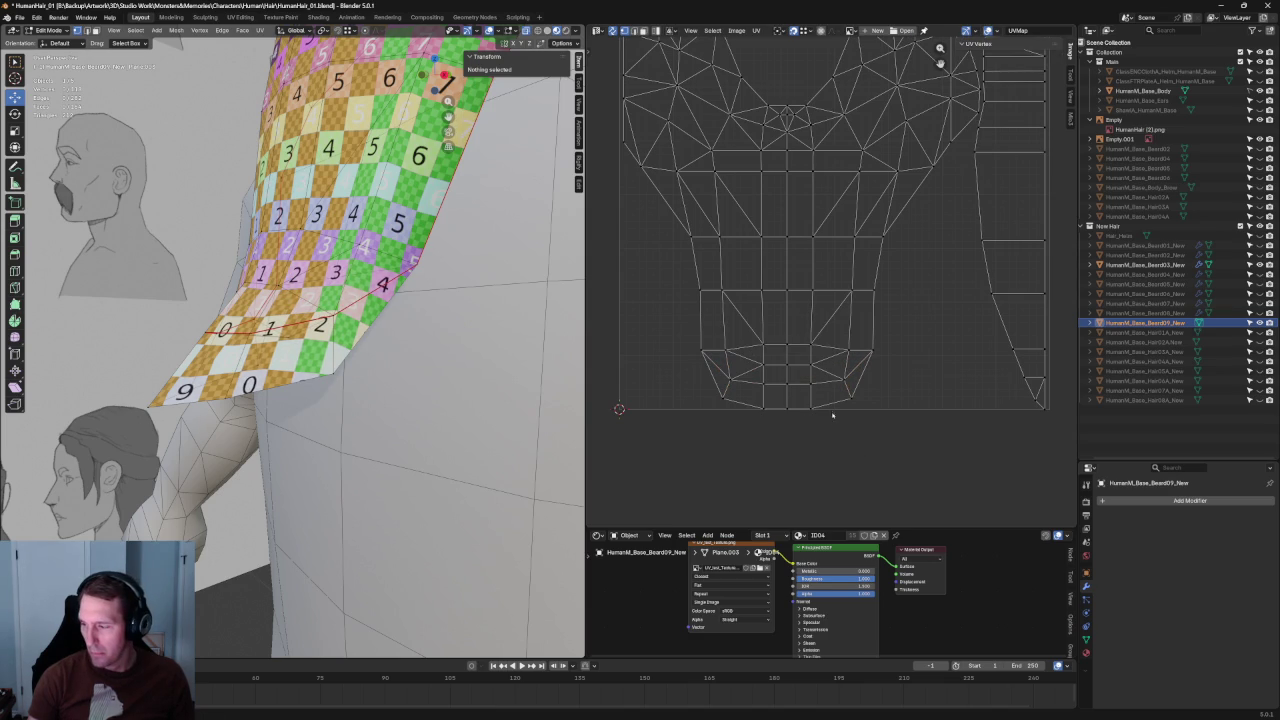
{"action": "middle_click_drag", "start_coordinate": [300, 380], "coordinate": [355, 385]}
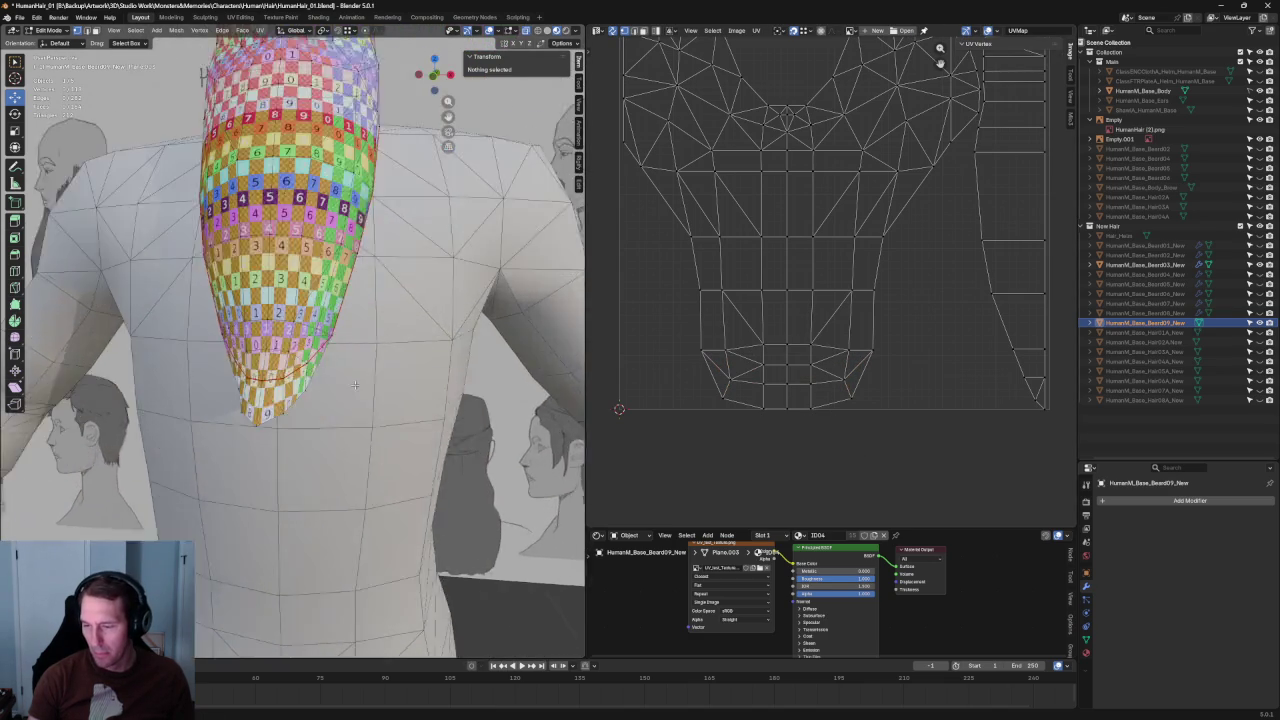
Step: Widen the bottom UV edges of the beard island slightly
{"action": "scroll", "coordinate": [355, 385], "scroll_direction": "up", "scroll_amount": 2}
{"action": "scroll", "coordinate": [340, 382], "scroll_direction": "up", "scroll_amount": 3}
{"action": "scroll", "coordinate": [320, 378], "scroll_direction": "up", "scroll_amount": 2}
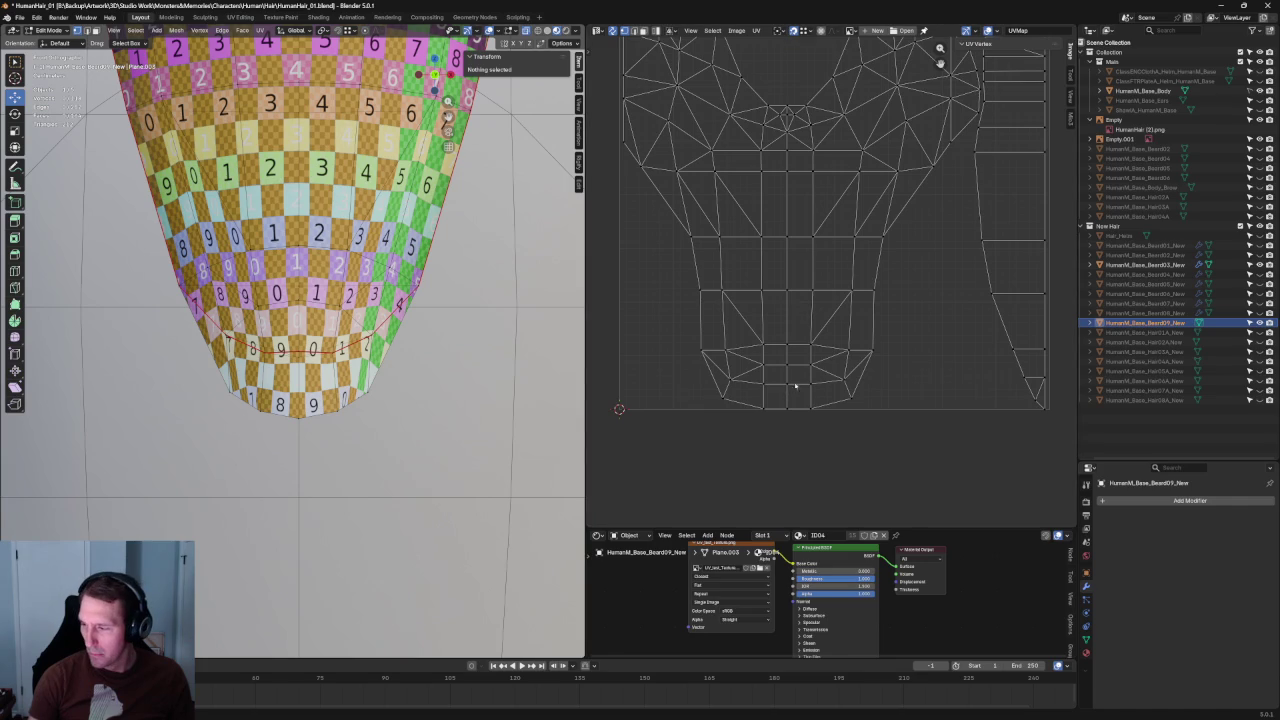
{"action": "left_click_drag", "start_coordinate": [765, 397], "coordinate": [762, 399]}
{"action": "key", "text": "s"}
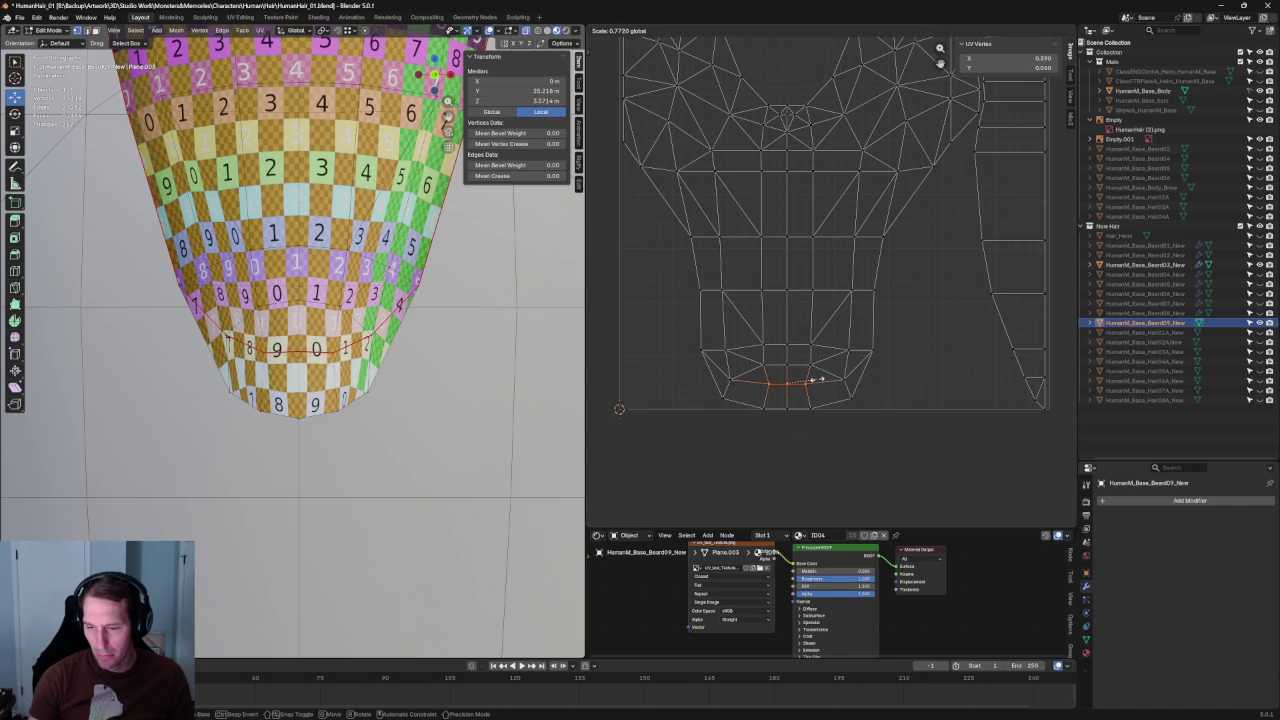
{"action": "left_click", "coordinate": [818, 378]}
{"action": "scroll", "coordinate": [391, 423], "scroll_direction": "down", "scroll_amount": 3}
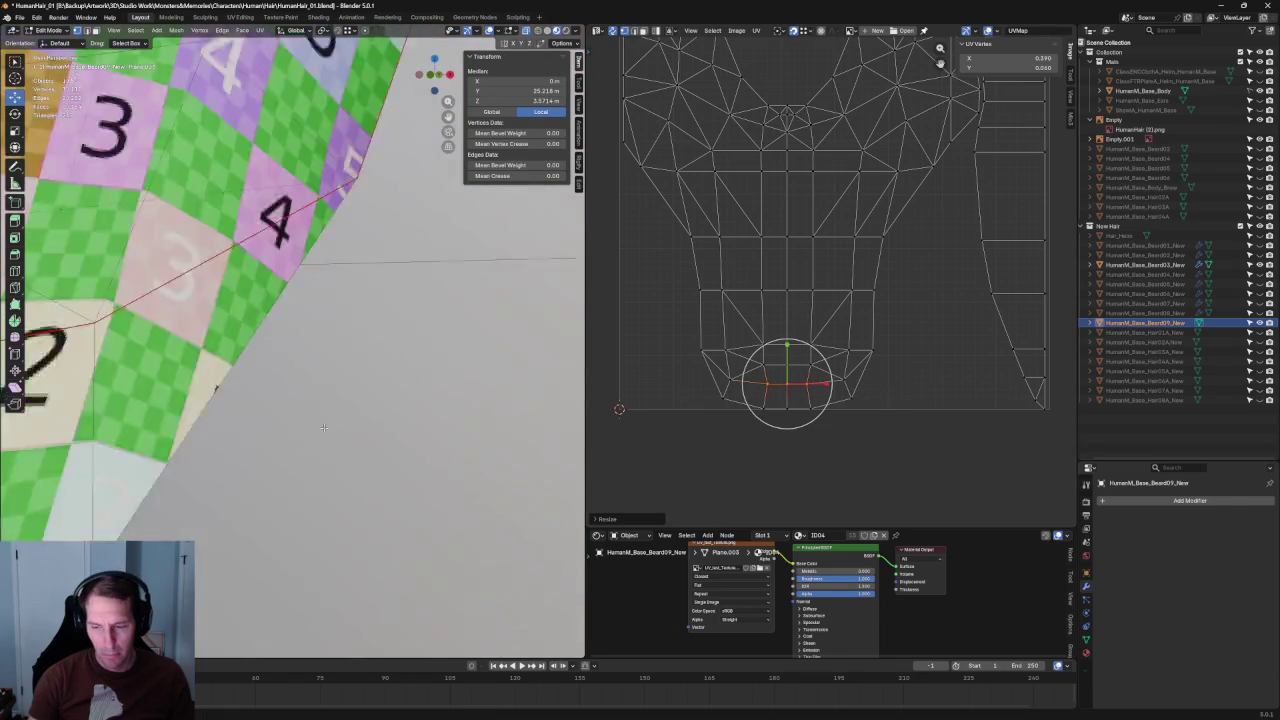
{"action": "scroll", "coordinate": [391, 423], "scroll_direction": "down", "scroll_amount": 3}
{"action": "scroll", "coordinate": [391, 423], "scroll_direction": "down", "scroll_amount": 2}
{"action": "mouse_move", "coordinate": [391, 423]}
{"action": "middle_mouse_down"}
{"action": "mouse_move", "coordinate": [317, 416]}
{"action": "mouse_move", "coordinate": [390, 420]}
{"action": "middle_mouse_up"}
{"action": "left_click", "coordinate": [779, 466]}
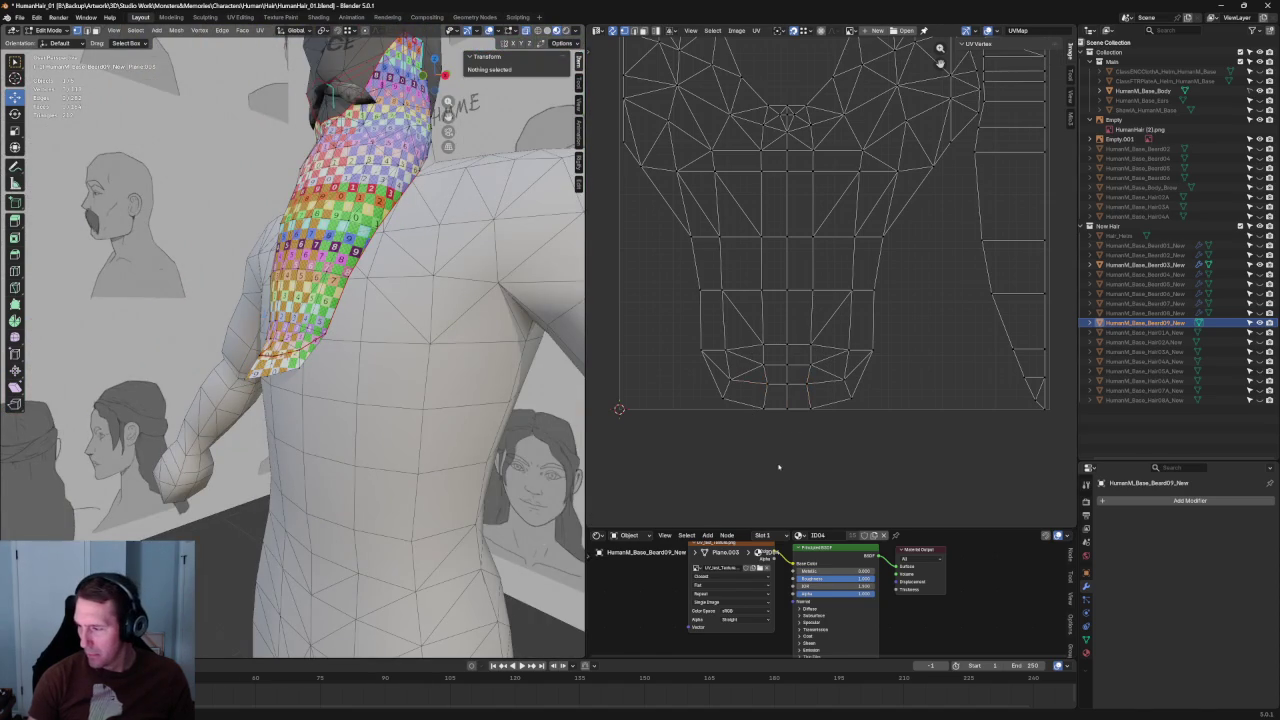
Step: Select the lower middle row of UV edges and widen it slightly
{"action": "middle_click_drag", "start_coordinate": [290, 405], "coordinate": [300, 380]}
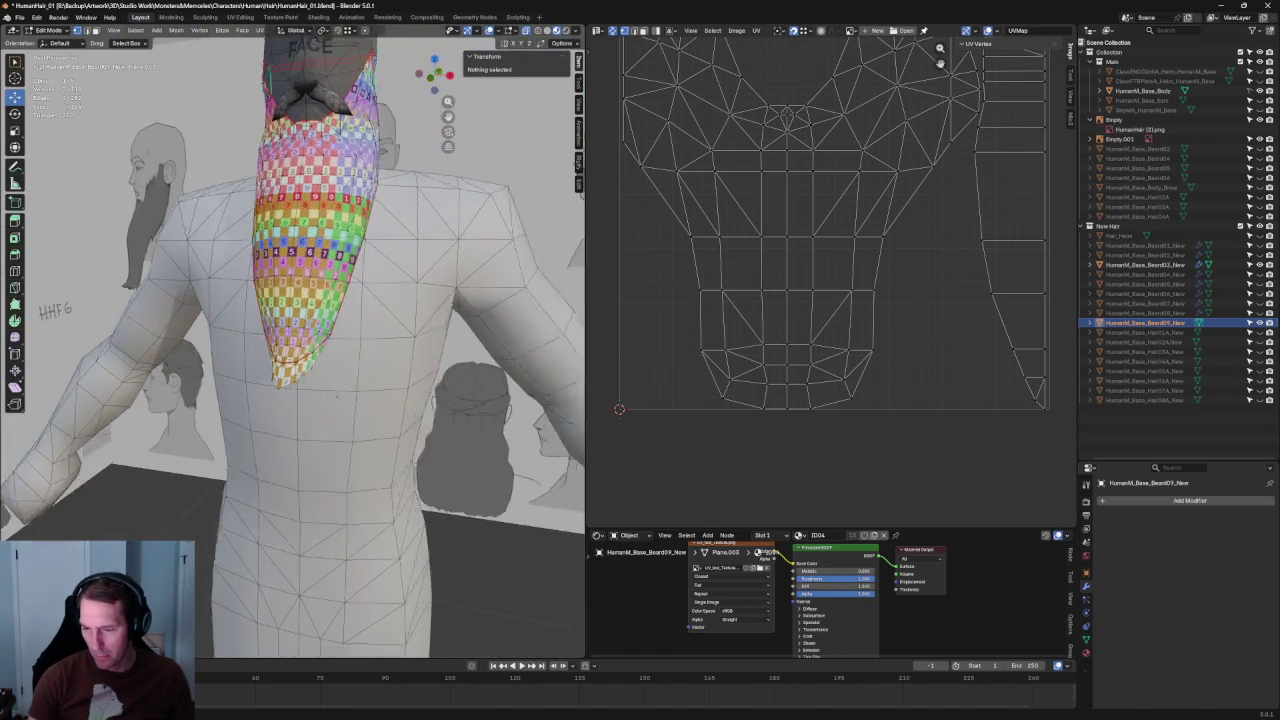
{"action": "scroll", "coordinate": [300, 380], "scroll_direction": "up", "scroll_amount": 3}
{"action": "scroll", "coordinate": [300, 380], "scroll_direction": "up", "scroll_amount": 2}
{"action": "middle_click_drag", "start_coordinate": [500, 345], "coordinate": [507, 349]}
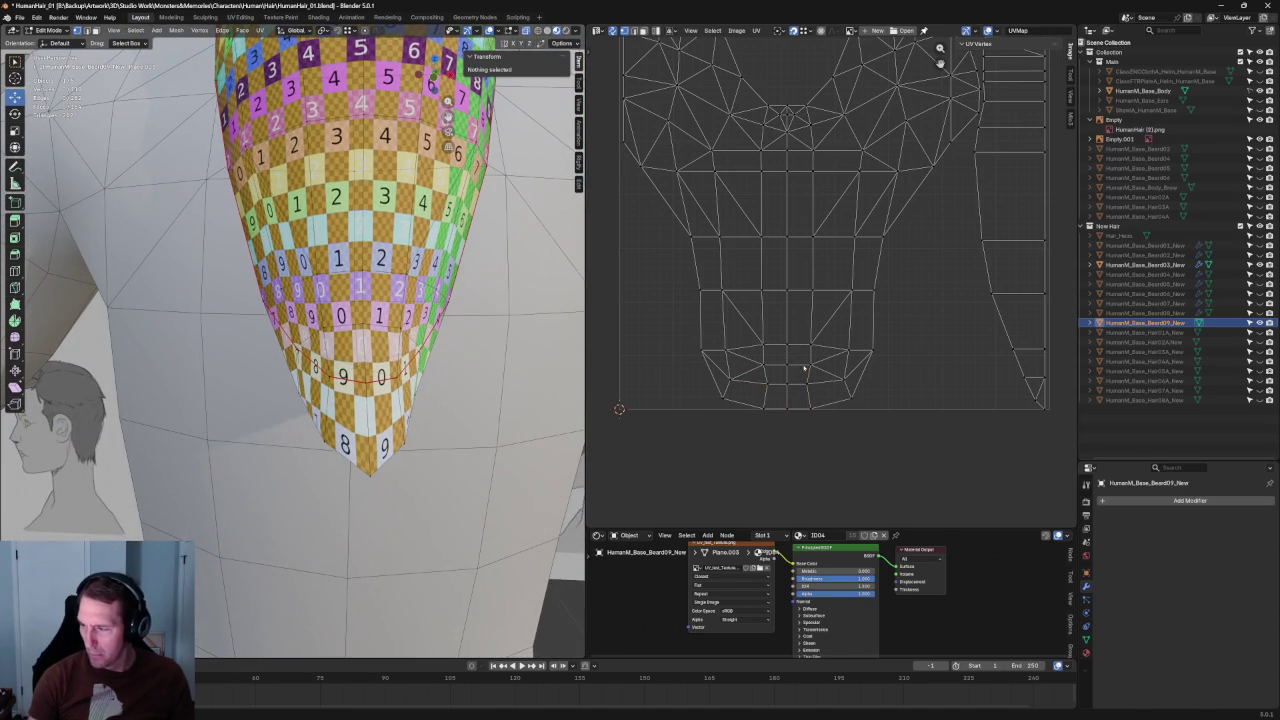
{"action": "scroll", "coordinate": [402, 401], "scroll_direction": "down", "scroll_amount": 5}
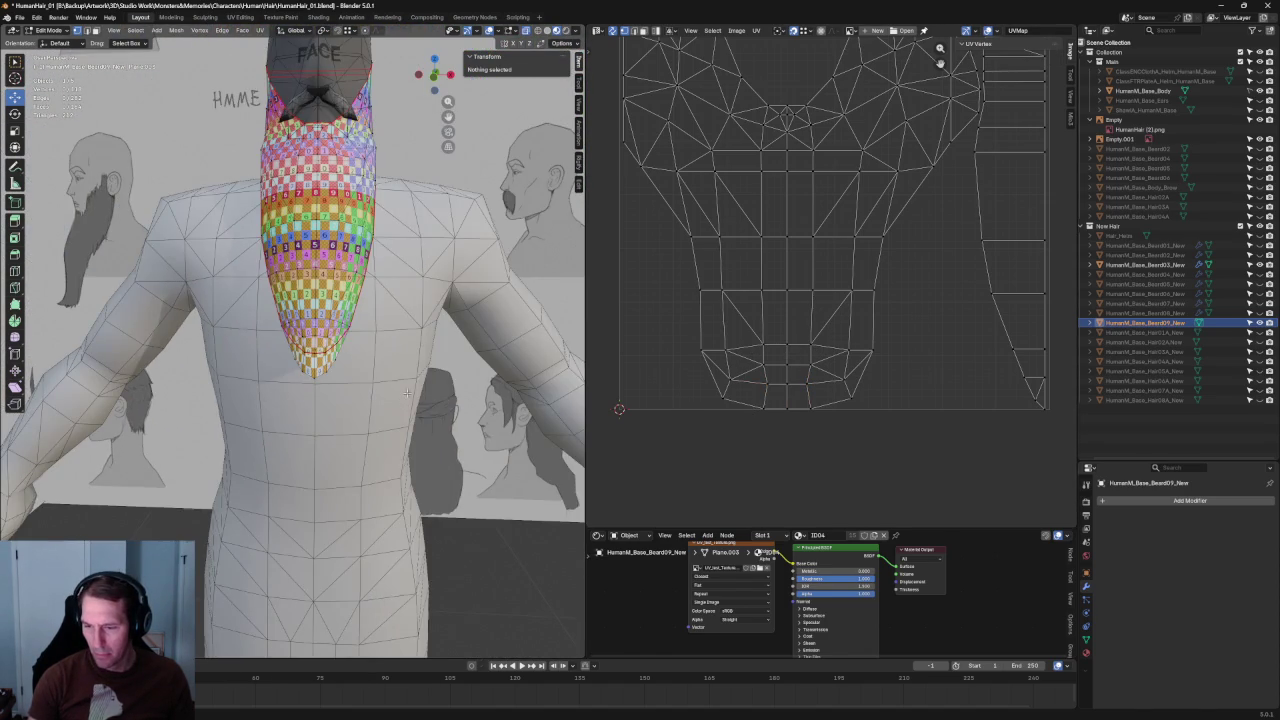
{"action": "middle_click_drag", "start_coordinate": [407, 393], "coordinate": [400, 370]}
{"action": "left_click_drag", "start_coordinate": [754, 332], "coordinate": [828, 352]}
{"action": "scroll", "coordinate": [848, 363], "scroll_direction": "up", "scroll_amount": 2}
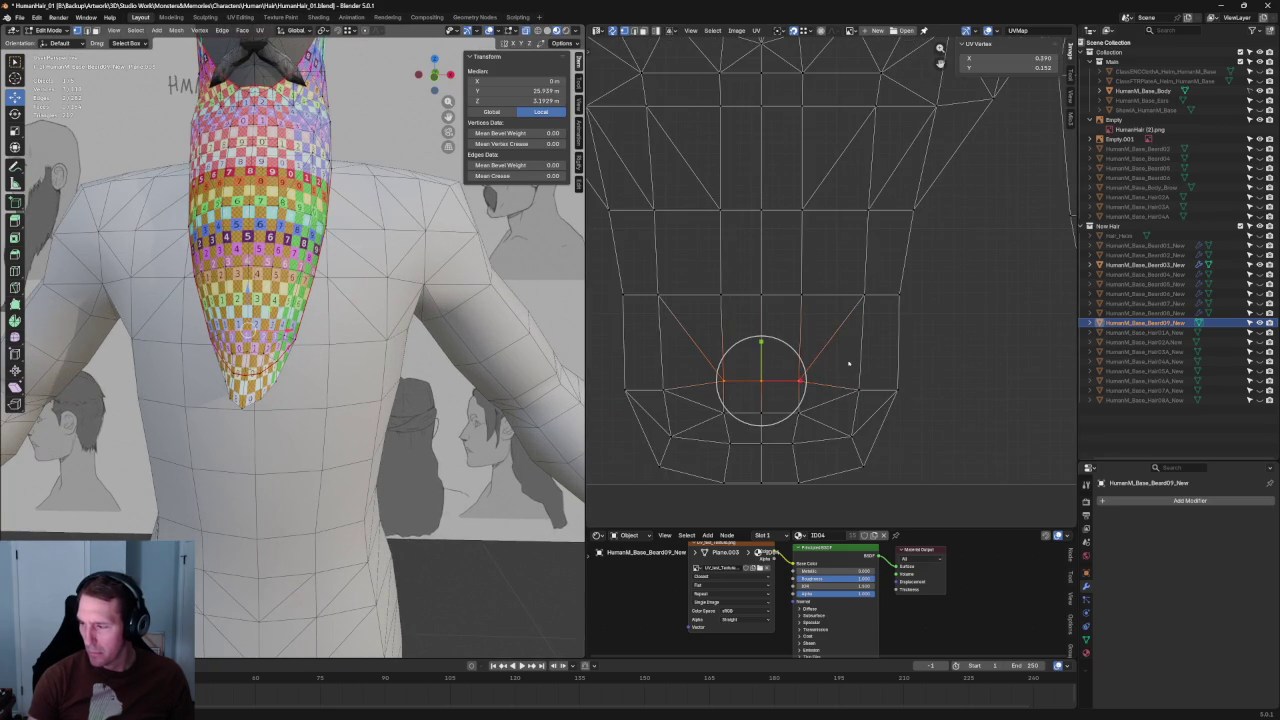
{"action": "key", "text": "s"}
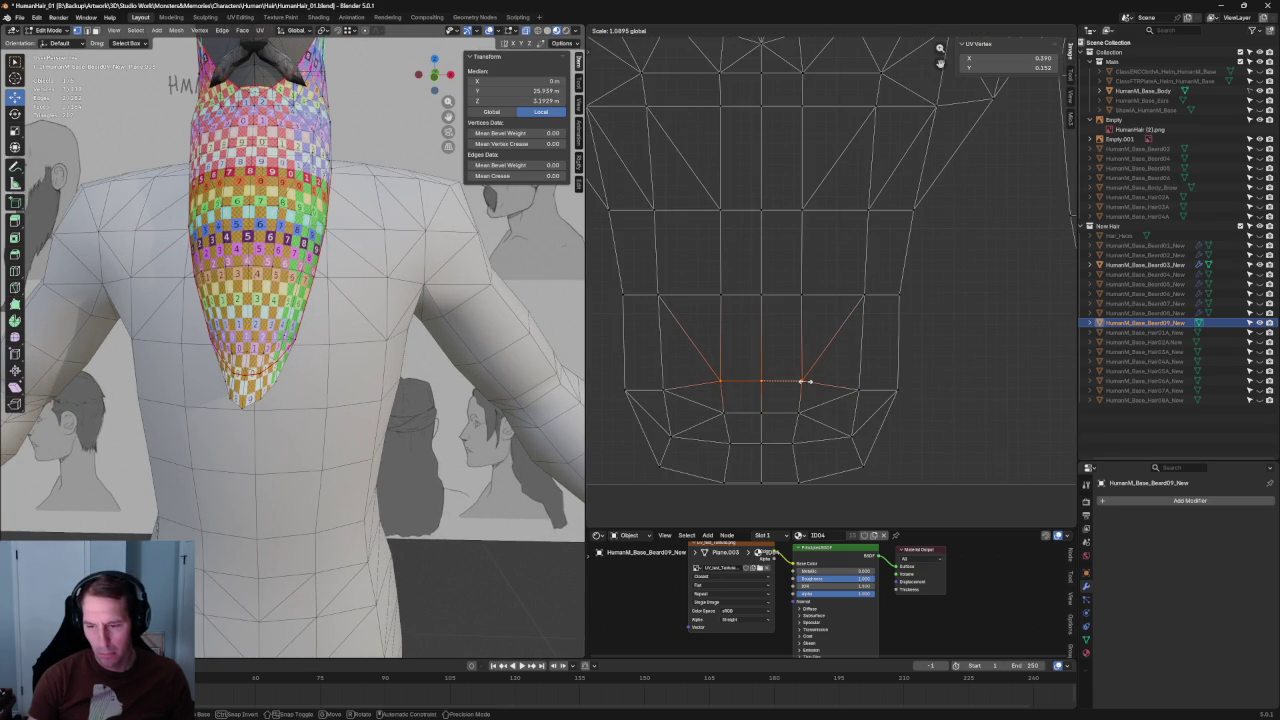
{"action": "left_click", "coordinate": [808, 381]}
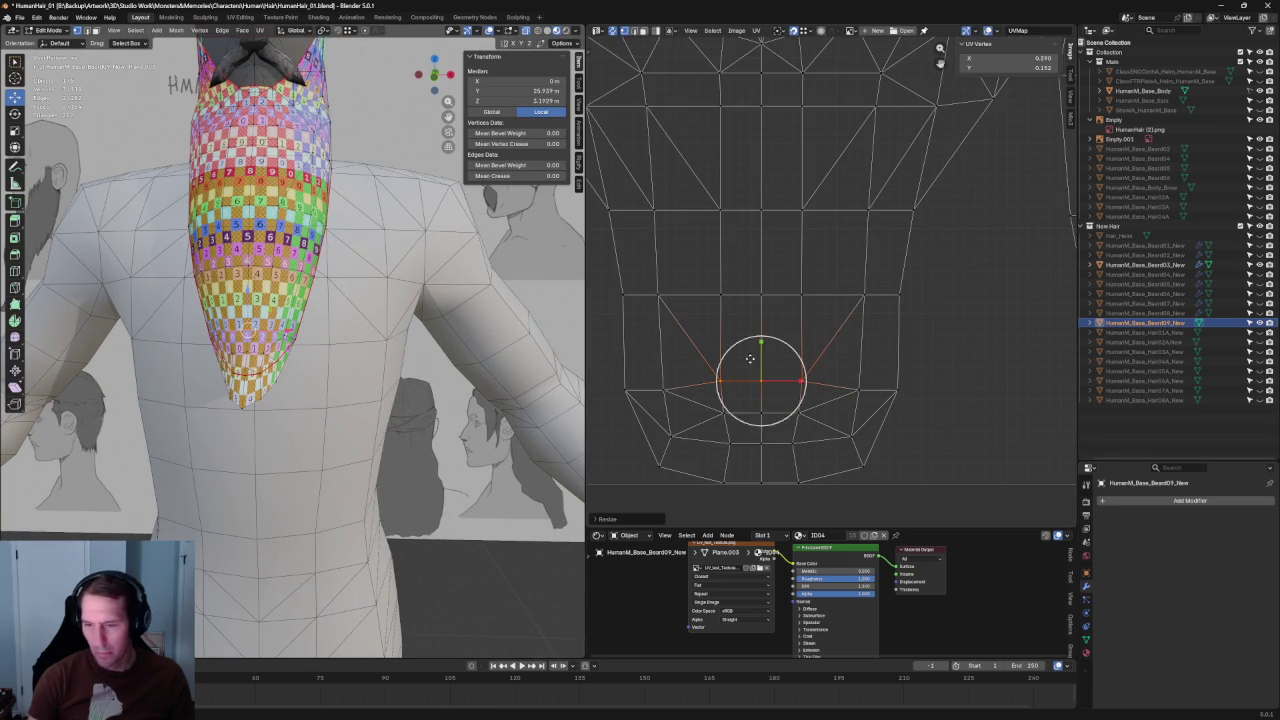
Step: Raise that UV edge row upward and rescale it to even the checker near the tip
{"action": "scroll", "coordinate": [334, 303], "scroll_direction": "up", "scroll_amount": 3}
{"action": "scroll", "coordinate": [320, 340], "scroll_direction": "up", "scroll_amount": 2}
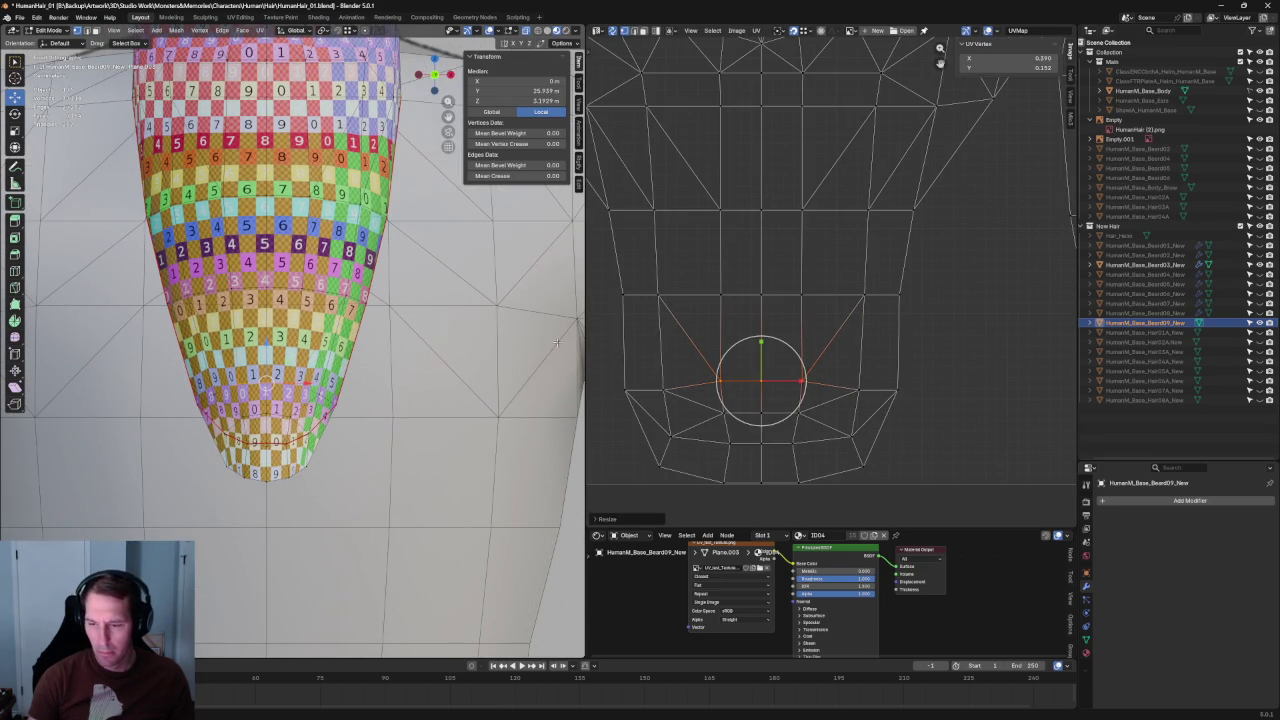
{"action": "left_click_drag", "start_coordinate": [771, 396], "coordinate": [771, 310]}
{"action": "key", "text": "s"}
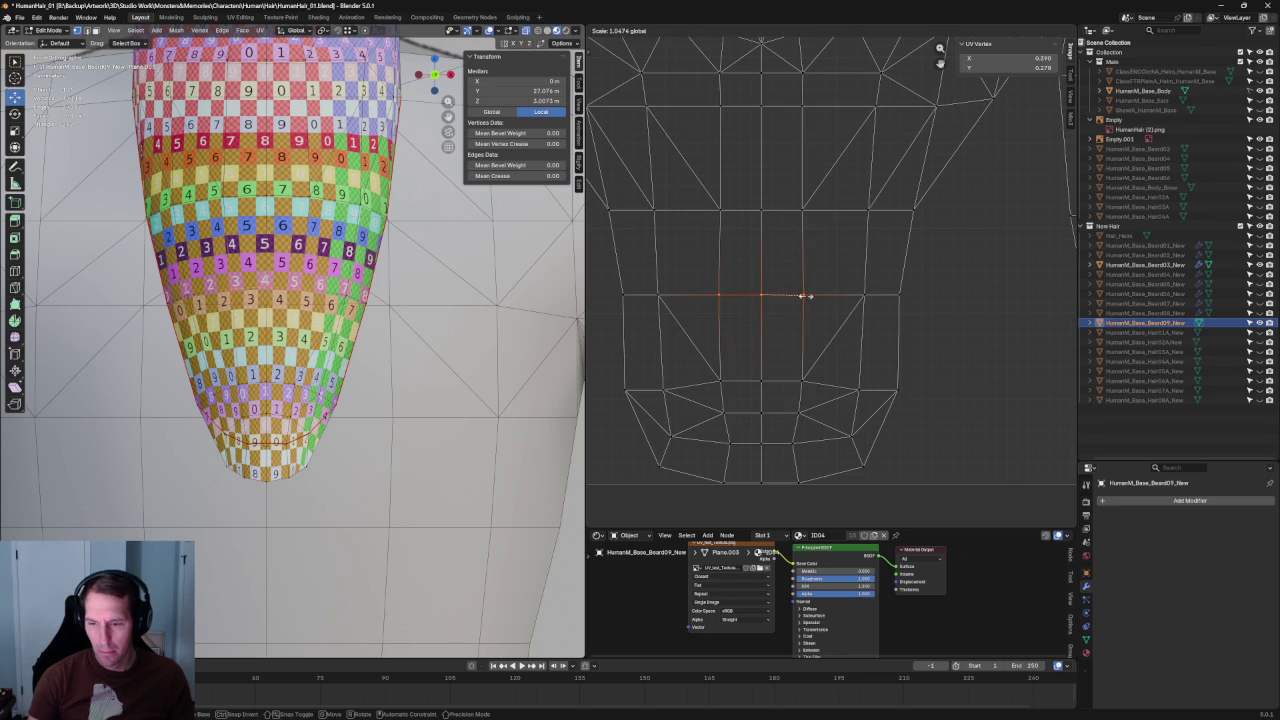
{"action": "left_click", "coordinate": [803, 296]}
{"action": "scroll", "coordinate": [823, 200], "scroll_direction": "up", "scroll_amount": 2}
{"action": "mouse_move", "coordinate": [757, 343]}
{"action": "left_mouse_down"}
{"action": "mouse_move", "coordinate": [754, 263]}
{"action": "mouse_move", "coordinate": [799, 267]}
{"action": "left_mouse_up"}
{"action": "key", "text": "ctrl+z"}
{"action": "left_click_drag", "start_coordinate": [795, 267], "coordinate": [797, 267]}
{"action": "left_click", "coordinate": [821, 335]}
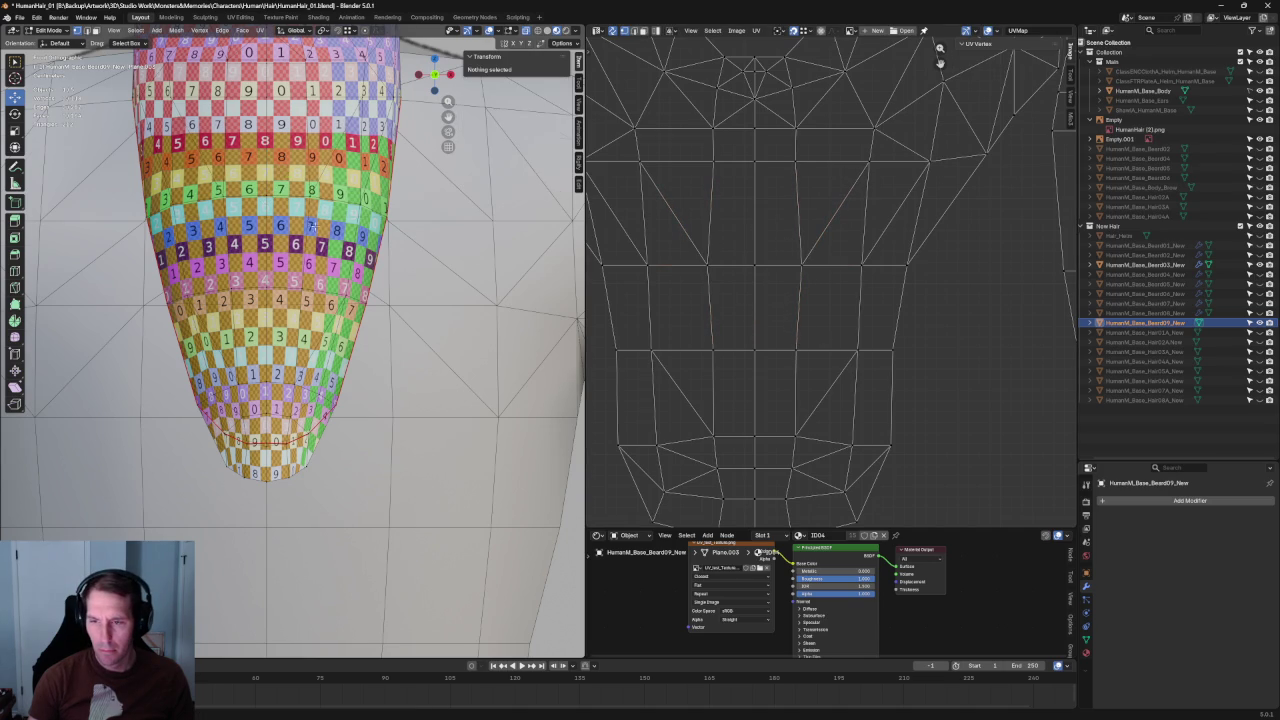
Step: Select UV edges and a vertex along the right side of the beard island
{"action": "scroll", "coordinate": [312, 225], "scroll_direction": "up", "scroll_amount": 3}
{"action": "scroll", "coordinate": [325, 320], "scroll_direction": "down", "scroll_amount": 5}
{"action": "mouse_move", "coordinate": [325, 320]}
{"action": "middle_mouse_down"}
{"action": "mouse_move", "coordinate": [357, 305]}
{"action": "mouse_move", "coordinate": [340, 300]}
{"action": "middle_mouse_up"}
{"action": "left_click_drag", "start_coordinate": [949, 242], "coordinate": [889, 362]}
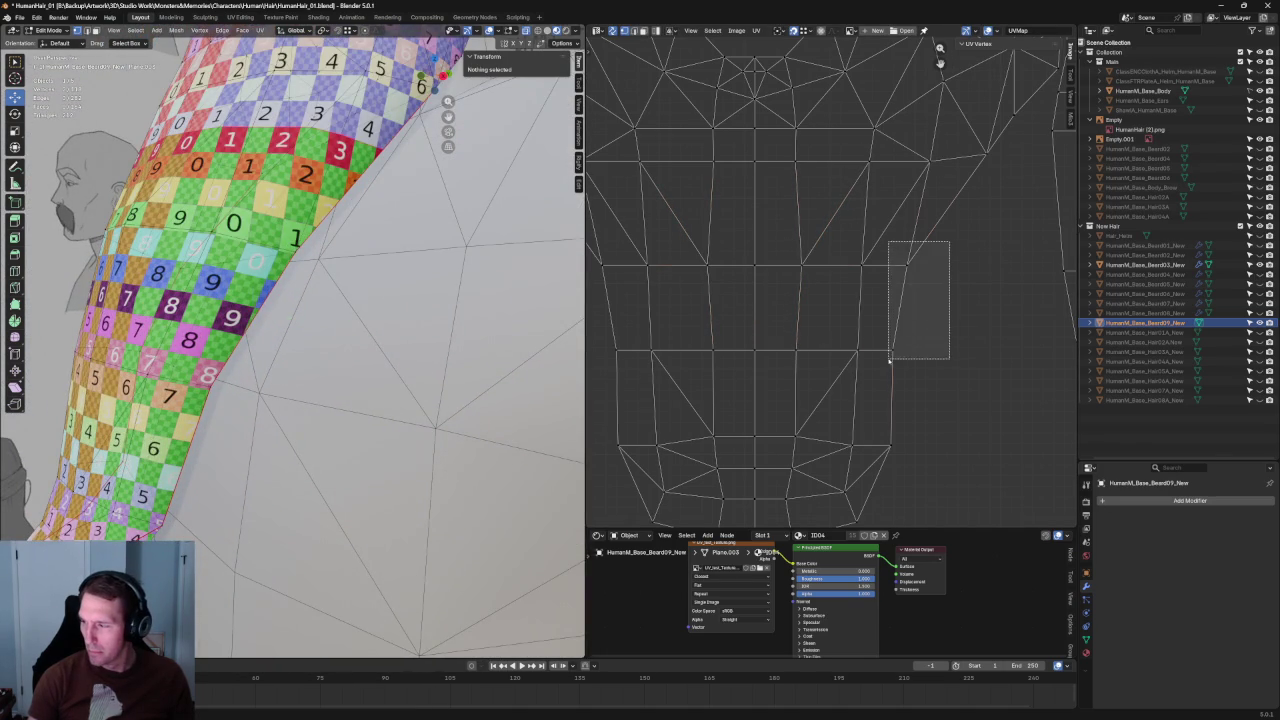
{"action": "key", "text": "c"}
{"action": "left_click_drag", "start_coordinate": [894, 300], "coordinate": [737, 300]}
{"action": "key", "text": "Escape"}
{"action": "scroll", "coordinate": [940, 316], "scroll_direction": "down", "scroll_amount": 2}
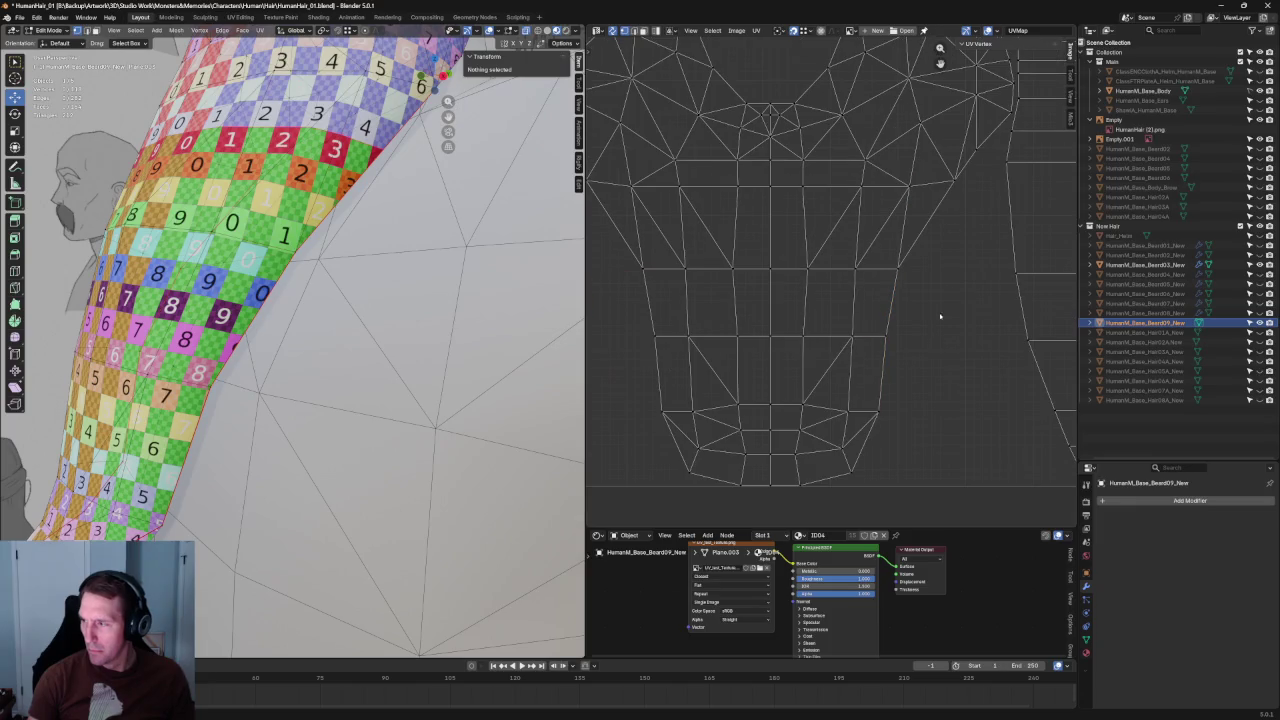
{"action": "left_click", "coordinate": [960, 175]}
Step: Add the left UV vertex and nudge the selected vertices slightly
{"action": "middle_click_drag", "start_coordinate": [320, 400], "coordinate": [346, 426]}
{"action": "middle_click_drag", "start_coordinate": [694, 240], "coordinate": [744, 263]}
{"action": "left_click", "coordinate": [635, 211], "text": "shift"}
{"action": "key", "text": "g"}
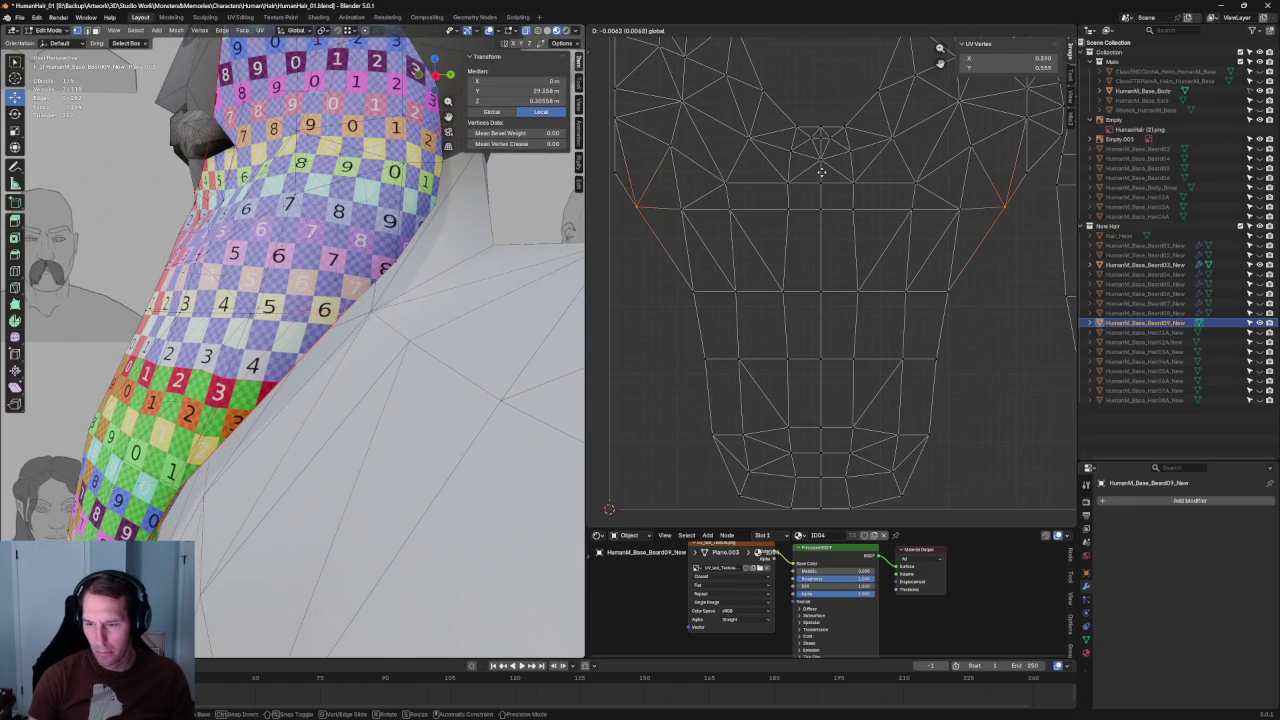
{"action": "key", "text": "Escape"}
{"action": "left_click_drag", "start_coordinate": [820, 165], "coordinate": [823, 174]}
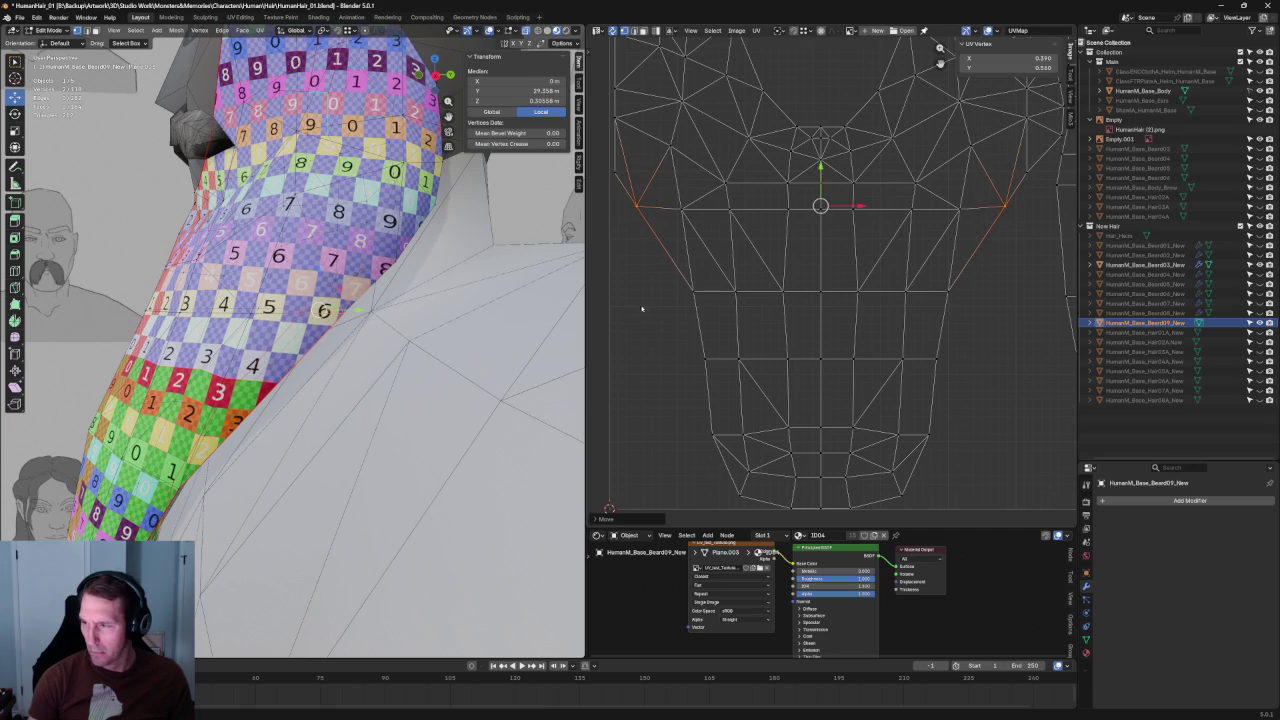
{"action": "left_click", "coordinate": [660, 294]}
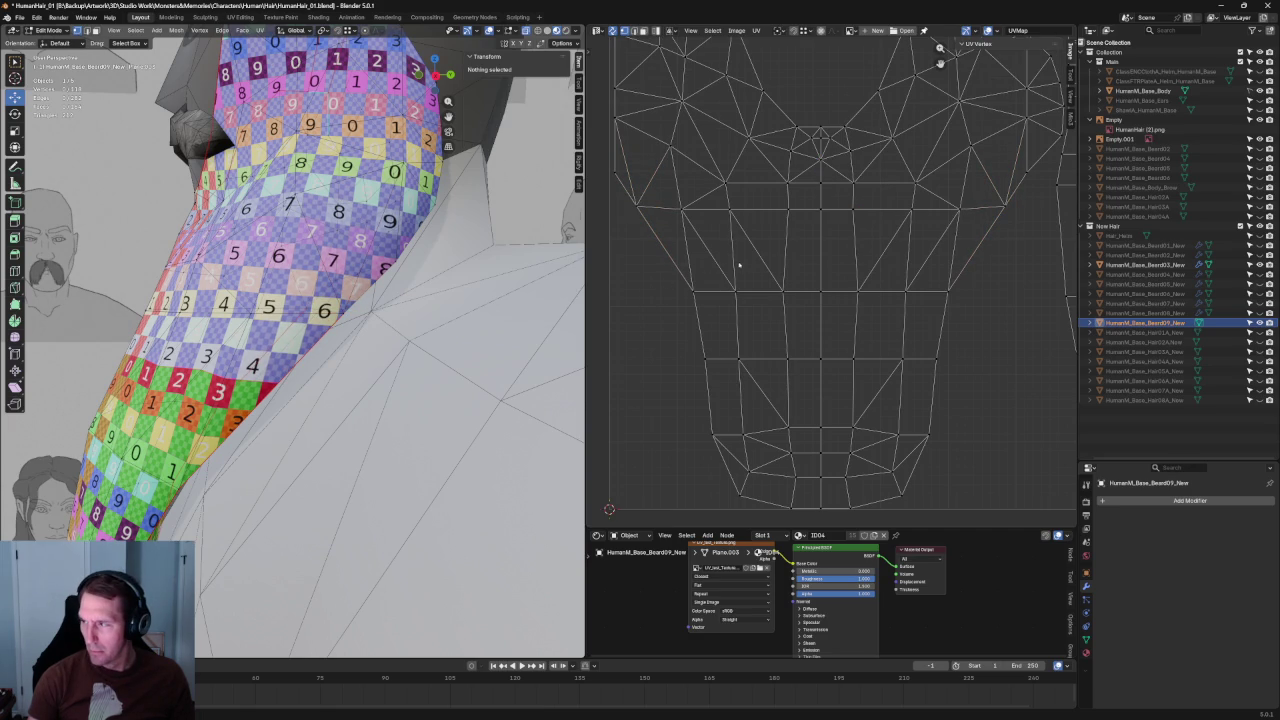
Step: Move the matching right and left upper edge UV vertices down to about Y 0.619
{"action": "mouse_move", "coordinate": [1042, 156]}
{"action": "left_mouse_down"}
{"action": "mouse_move", "coordinate": [920, 184]}
{"action": "mouse_move", "coordinate": [714, 192]}
{"action": "mouse_move", "coordinate": [988, 188]}
{"action": "left_mouse_up"}
{"action": "left_click_drag", "start_coordinate": [651, 160], "coordinate": [604, 188], "text": "shift"}
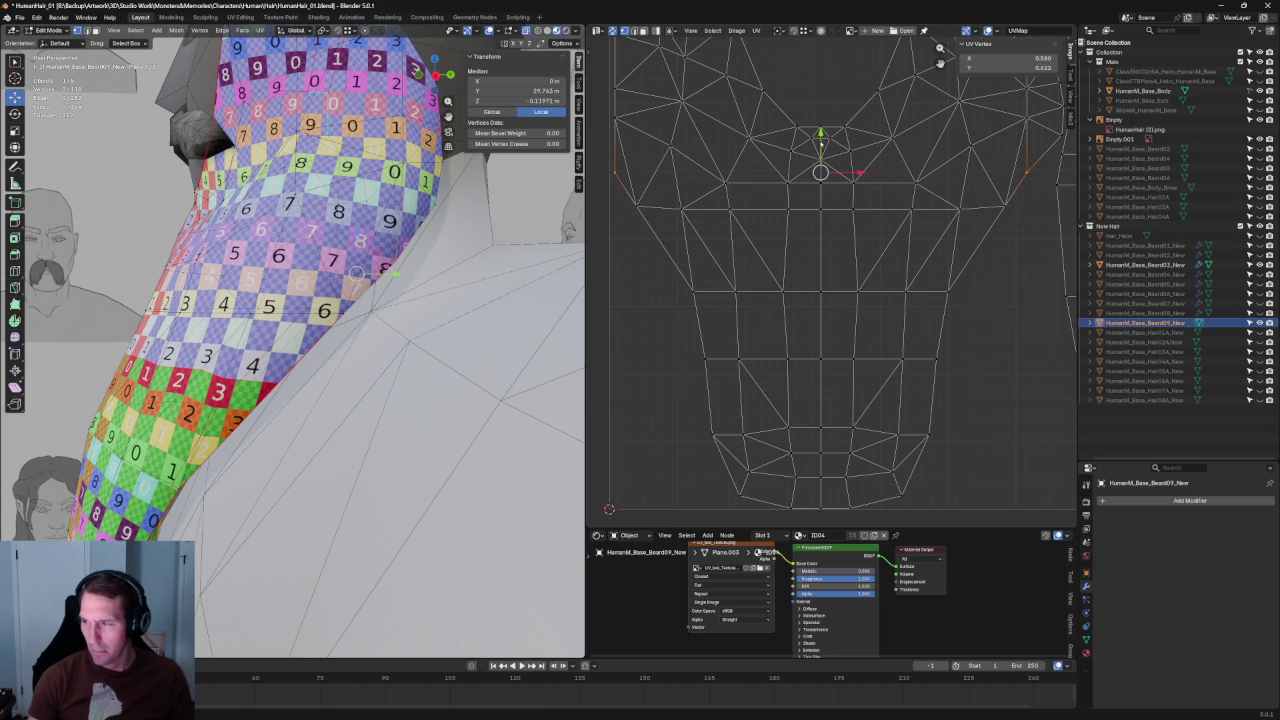
{"action": "key", "text": "g"}
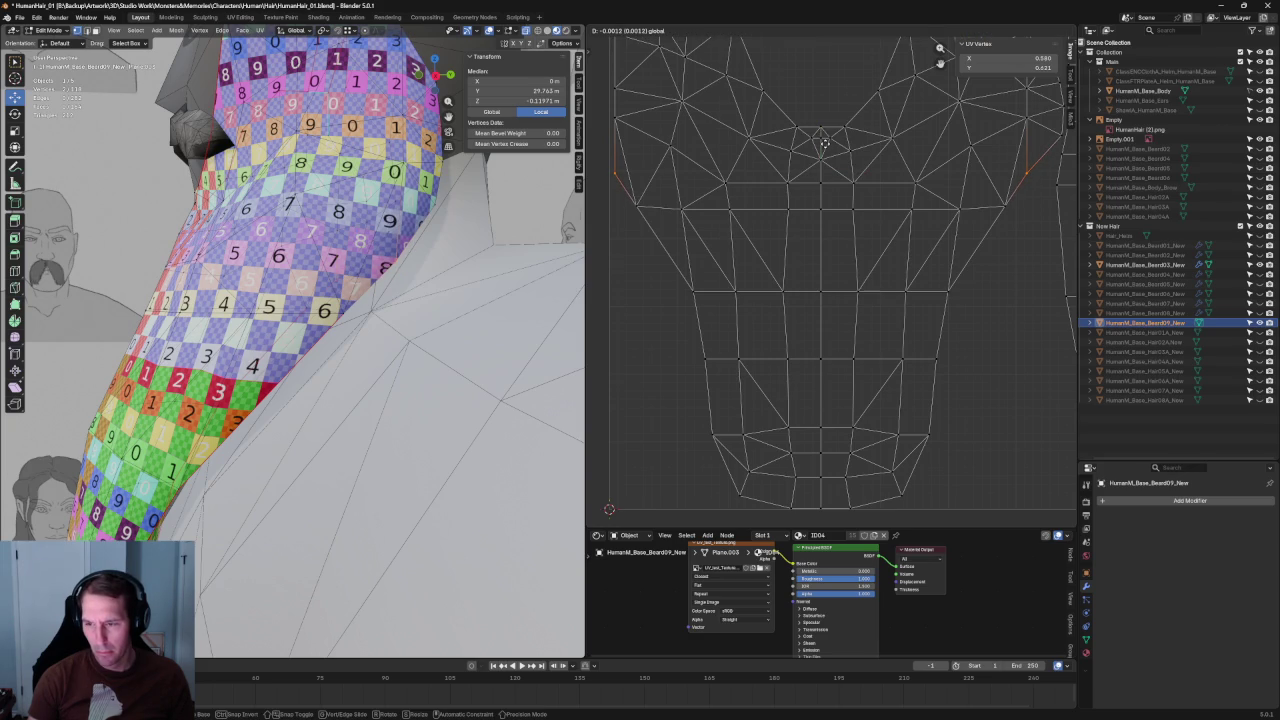
{"action": "left_click", "coordinate": [825, 145]}
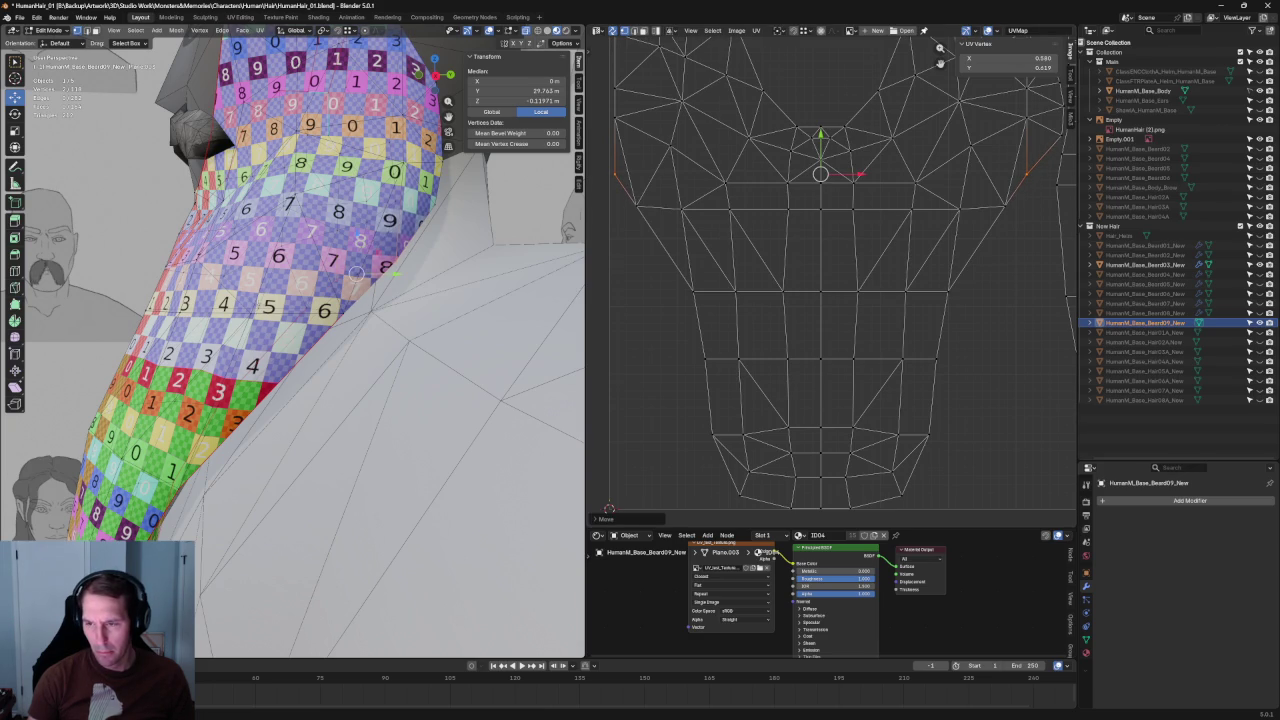
{"action": "scroll", "coordinate": [292, 340], "scroll_direction": "down", "scroll_amount": 5}
{"action": "key", "text": "alt+a"}
{"action": "middle_click_drag", "start_coordinate": [322, 310], "coordinate": [404, 391]}
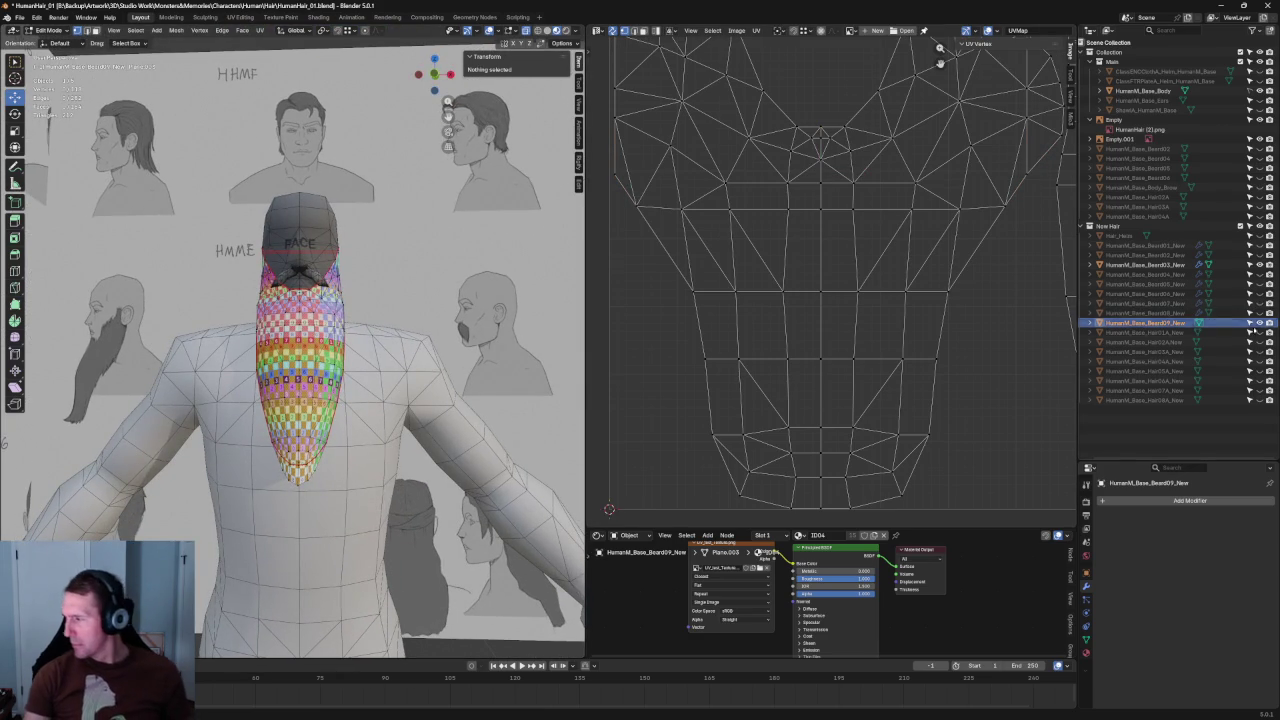
Step: Hide Beard09, show Beard08 and enter Edit Mode on Beard08
{"action": "left_click", "coordinate": [1259, 323]}
{"action": "left_click", "coordinate": [1259, 313]}
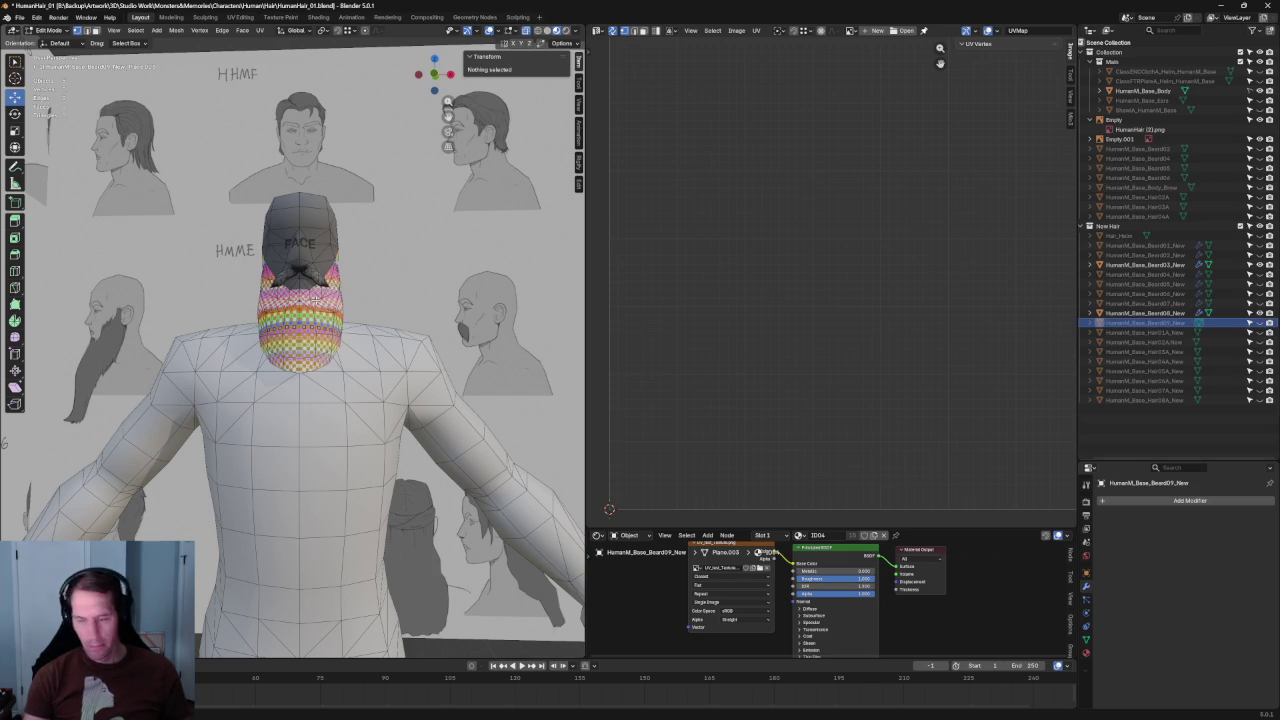
{"action": "mouse_move", "coordinate": [300, 330]}
{"action": "middle_mouse_down"}
{"action": "mouse_move", "coordinate": [330, 290]}
{"action": "mouse_move", "coordinate": [318, 312]}
{"action": "middle_mouse_up"}
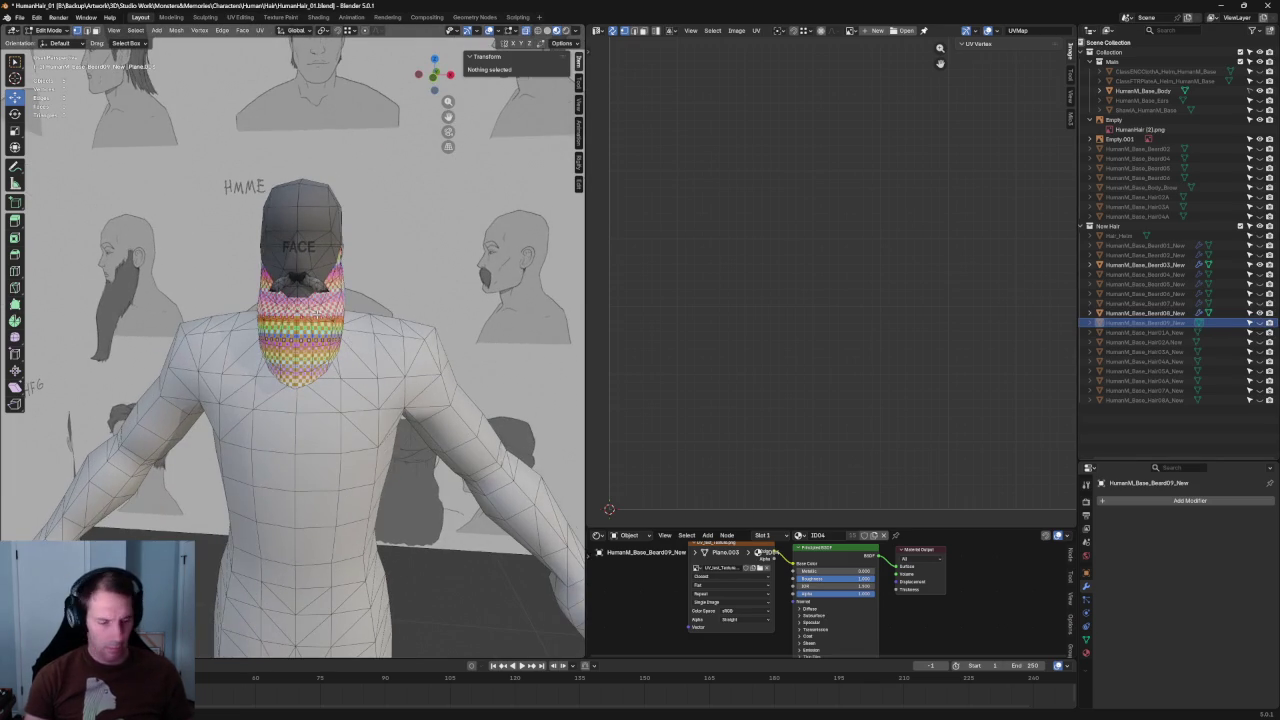
{"action": "key", "text": "Tab"}
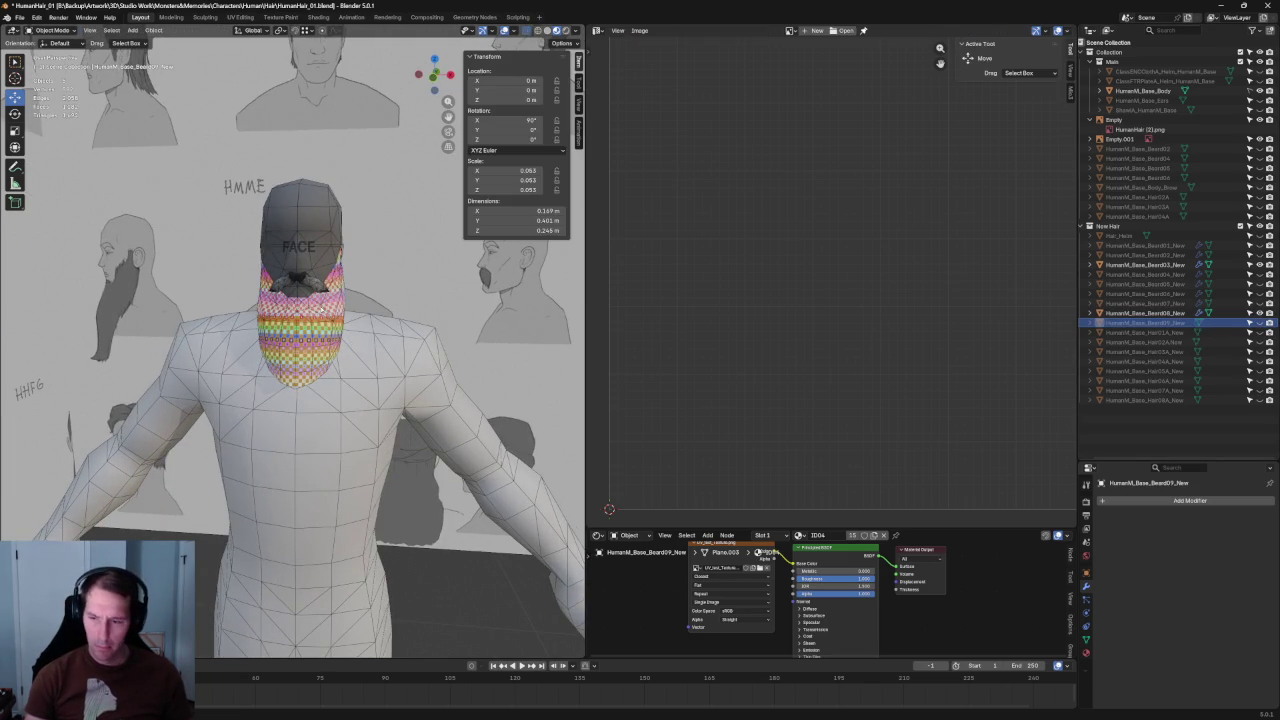
{"action": "left_click", "coordinate": [318, 310]}
{"action": "key", "text": "Tab"}
Step: Select Beard08's main UV island and move it to a new position
{"action": "scroll", "coordinate": [778, 243], "scroll_direction": "down", "scroll_amount": 6}
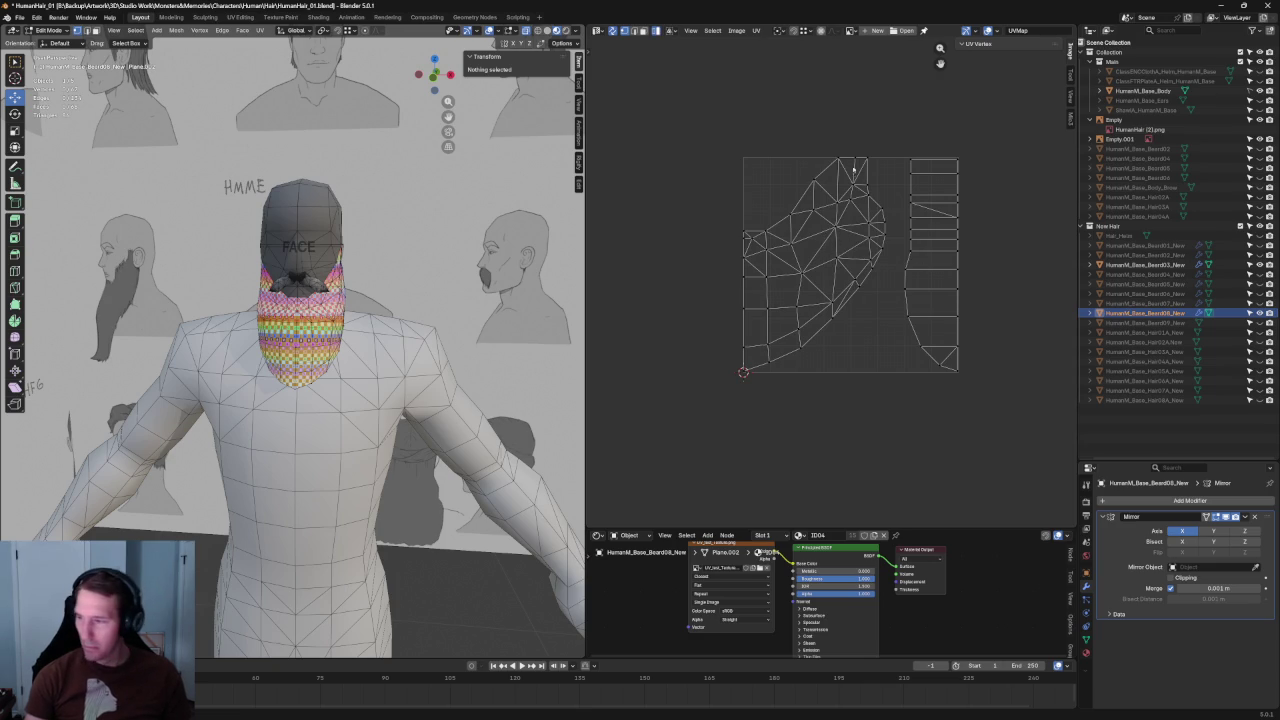
{"action": "key", "text": "l"}
{"action": "scroll", "coordinate": [843, 268], "scroll_direction": "up", "scroll_amount": 1}
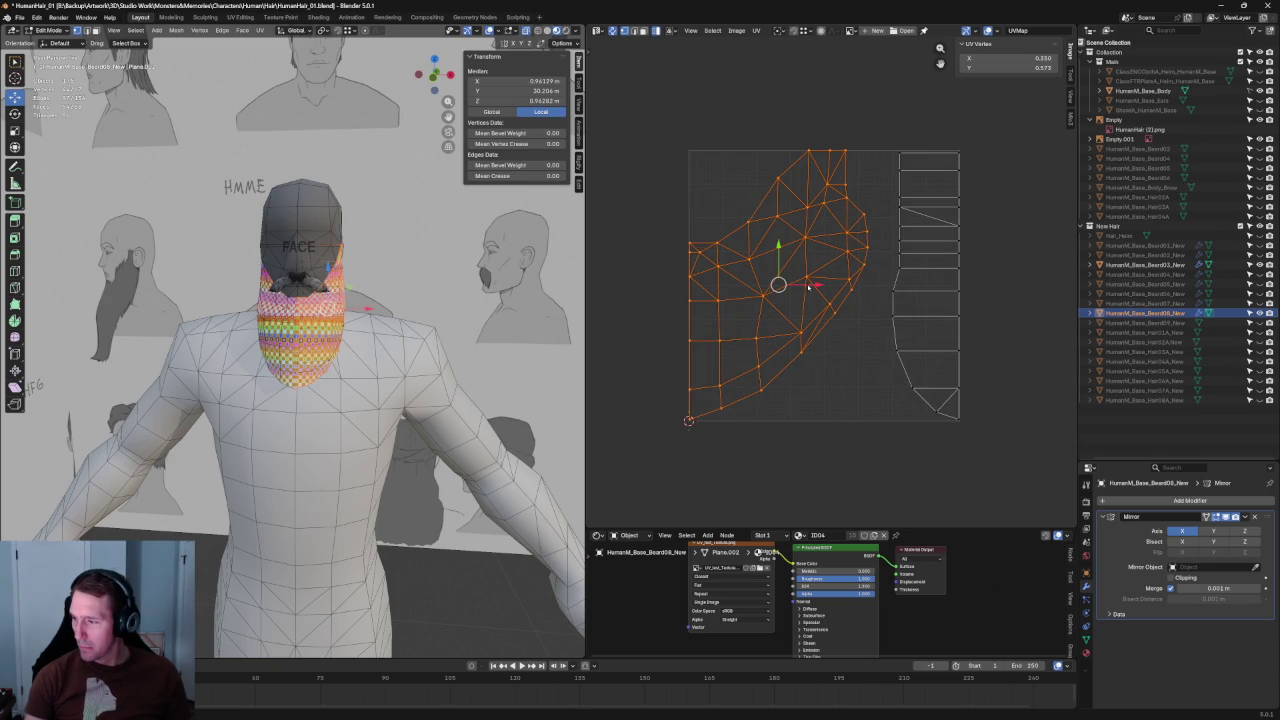
{"action": "key", "text": "g"}
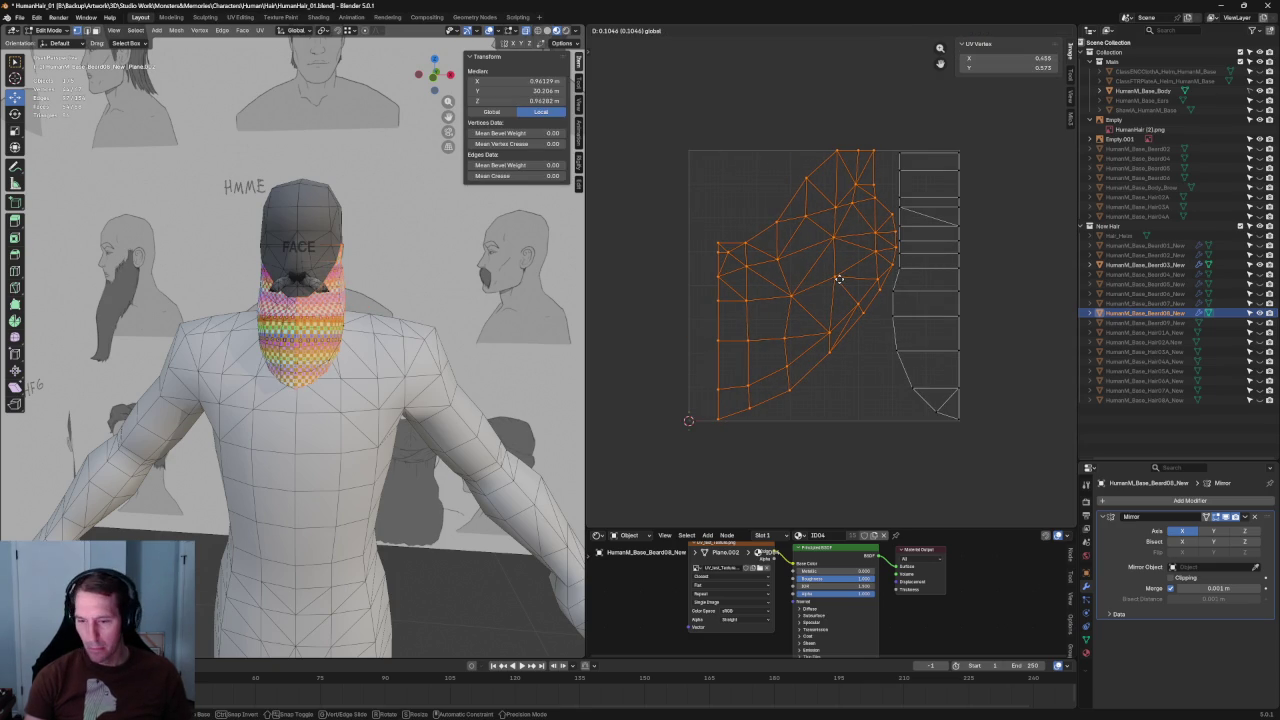
{"action": "left_click", "coordinate": [839, 280]}
Step: Shrink the lower strip UV island and move it aside
{"action": "left_click", "coordinate": [944, 243]}
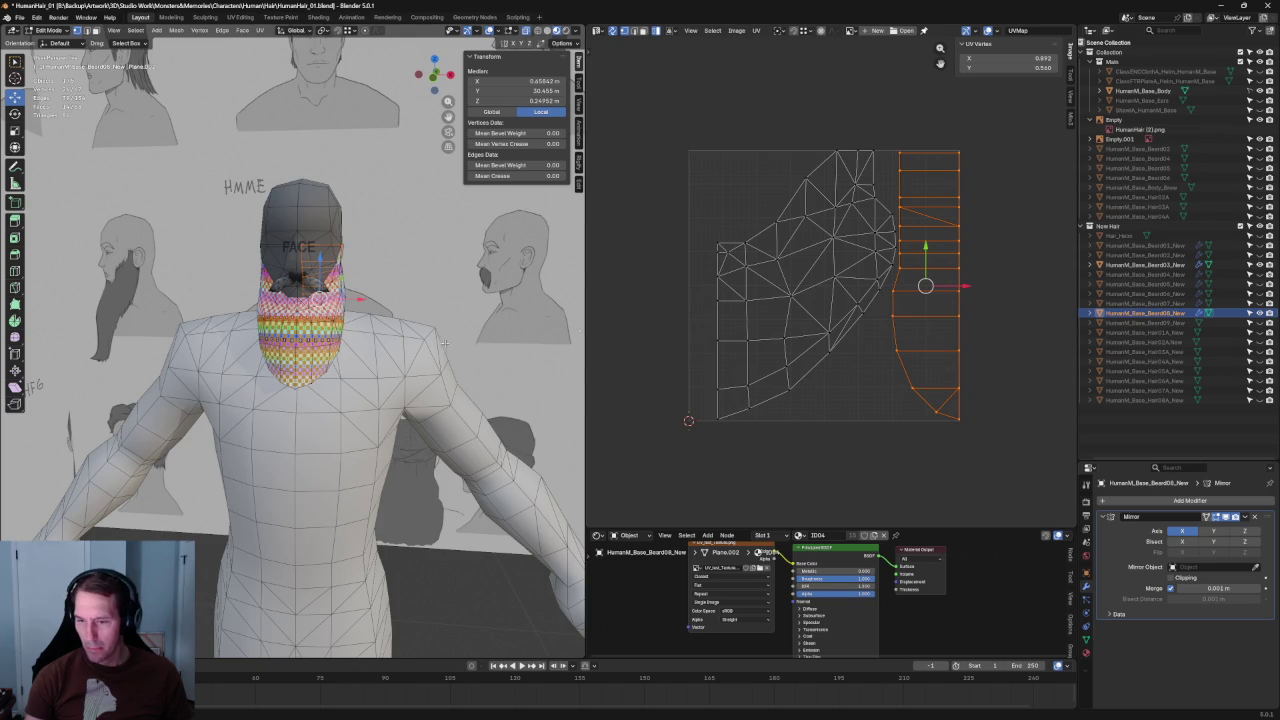
{"action": "middle_click_drag", "start_coordinate": [444, 343], "coordinate": [560, 300]}
{"action": "scroll", "coordinate": [976, 264], "scroll_direction": "up", "scroll_amount": 1}
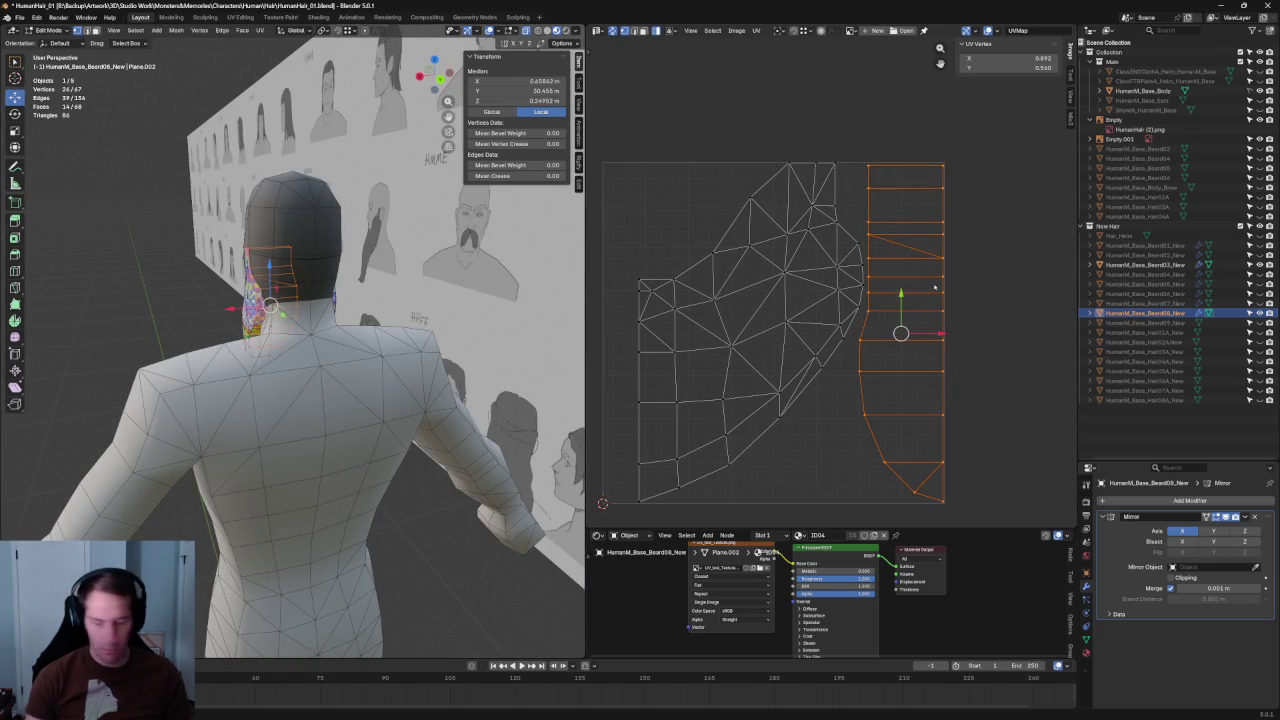
{"action": "key", "text": "s"}
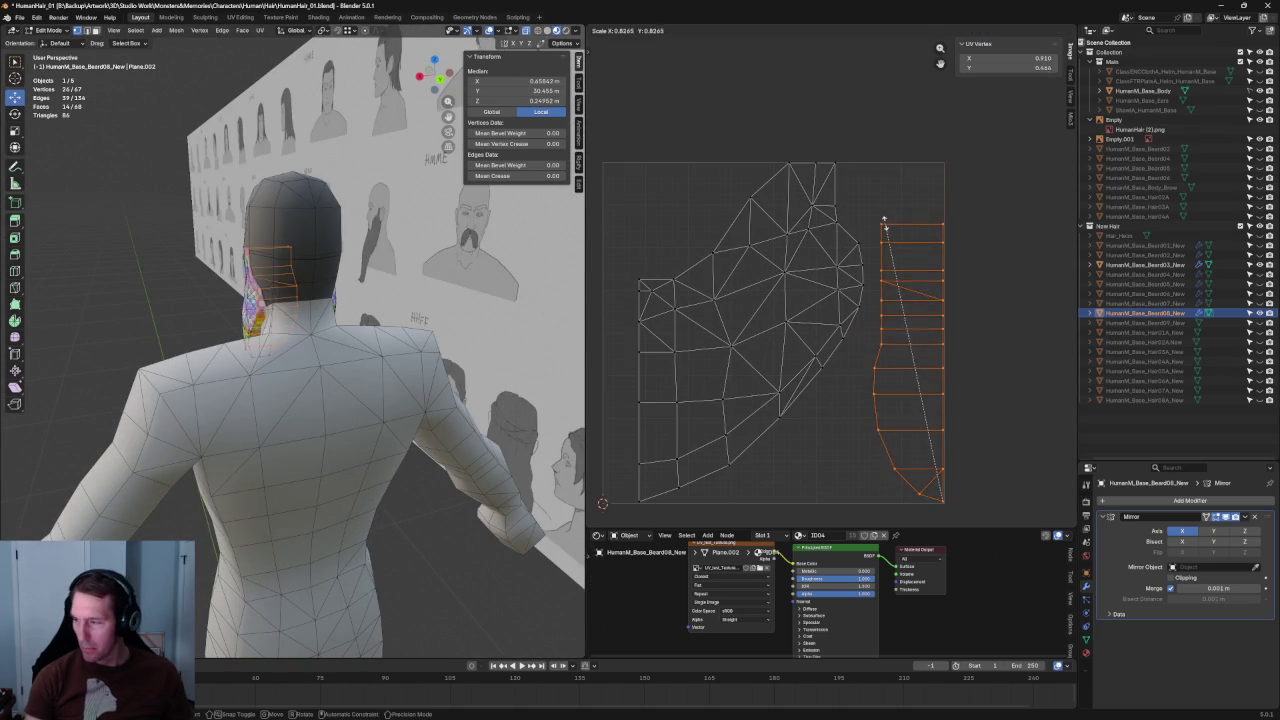
{"action": "left_click", "coordinate": [881, 233]}
{"action": "key", "text": "g"}
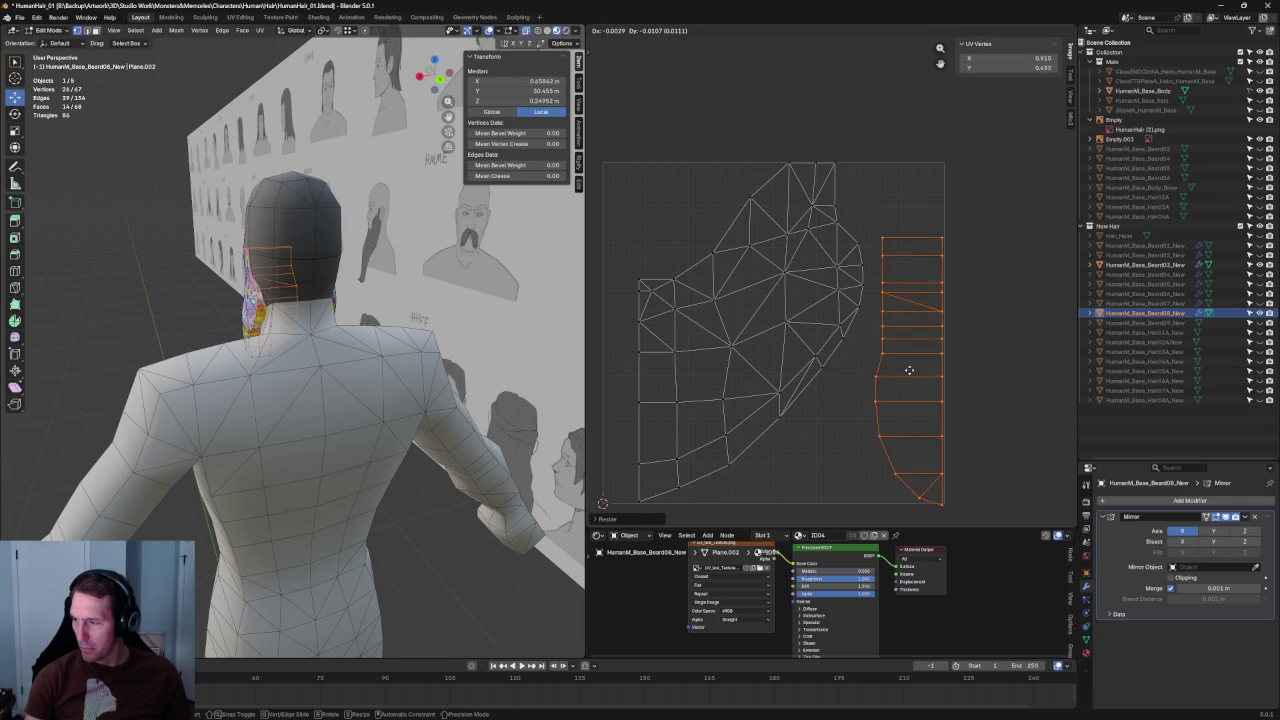
{"action": "left_click", "coordinate": [1040, 370]}
{"action": "scroll", "coordinate": [900, 350], "scroll_direction": "down", "scroll_amount": 2}
Step: Shift the main island horizontally and place the strip beside it, near X 1.05
{"action": "left_click_drag", "start_coordinate": [898, 173], "coordinate": [666, 516]}
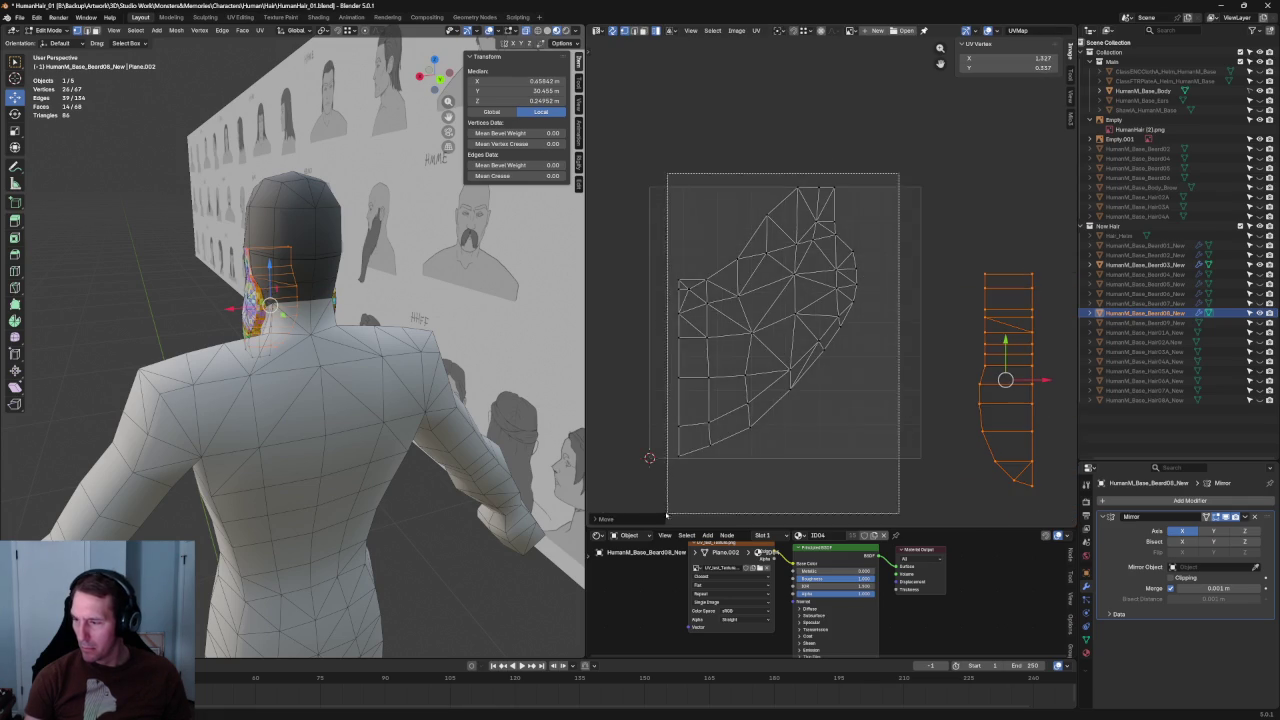
{"action": "key", "text": "g"}
{"action": "key", "text": "x"}
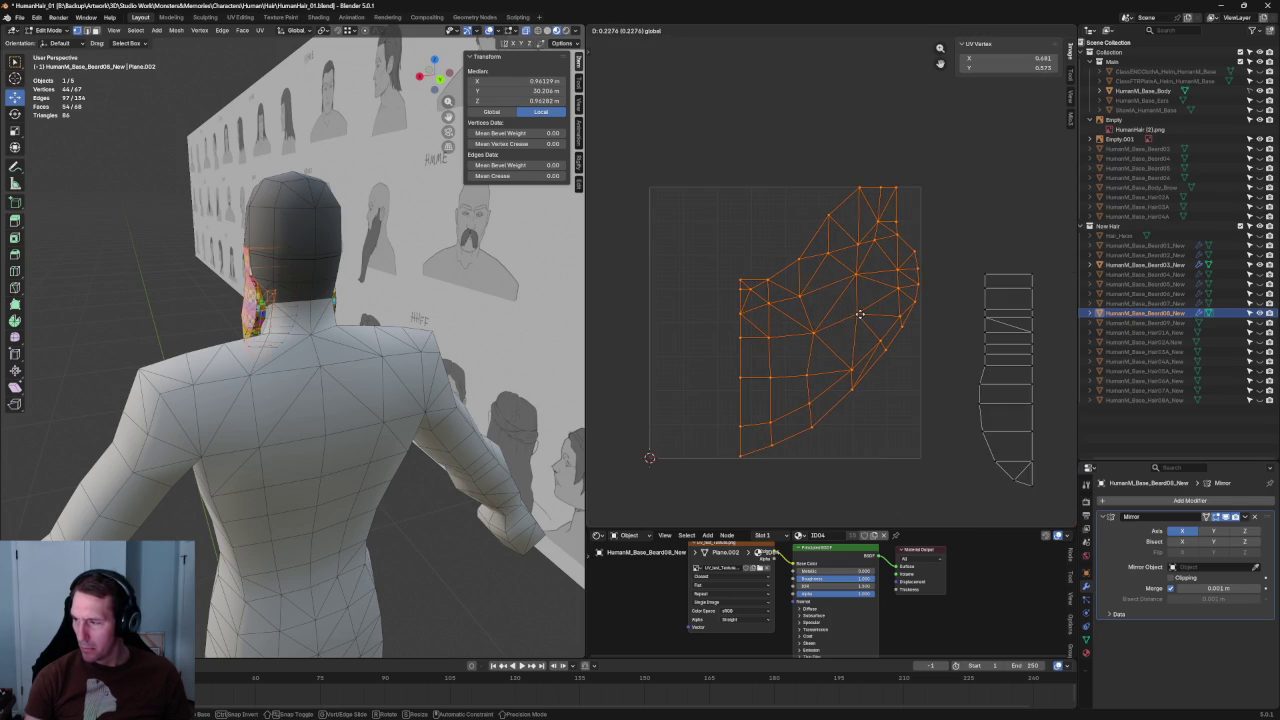
{"action": "left_click", "coordinate": [829, 320]}
{"action": "left_click", "coordinate": [1008, 371]}
{"action": "key", "text": "g"}
{"action": "key", "text": "y"}
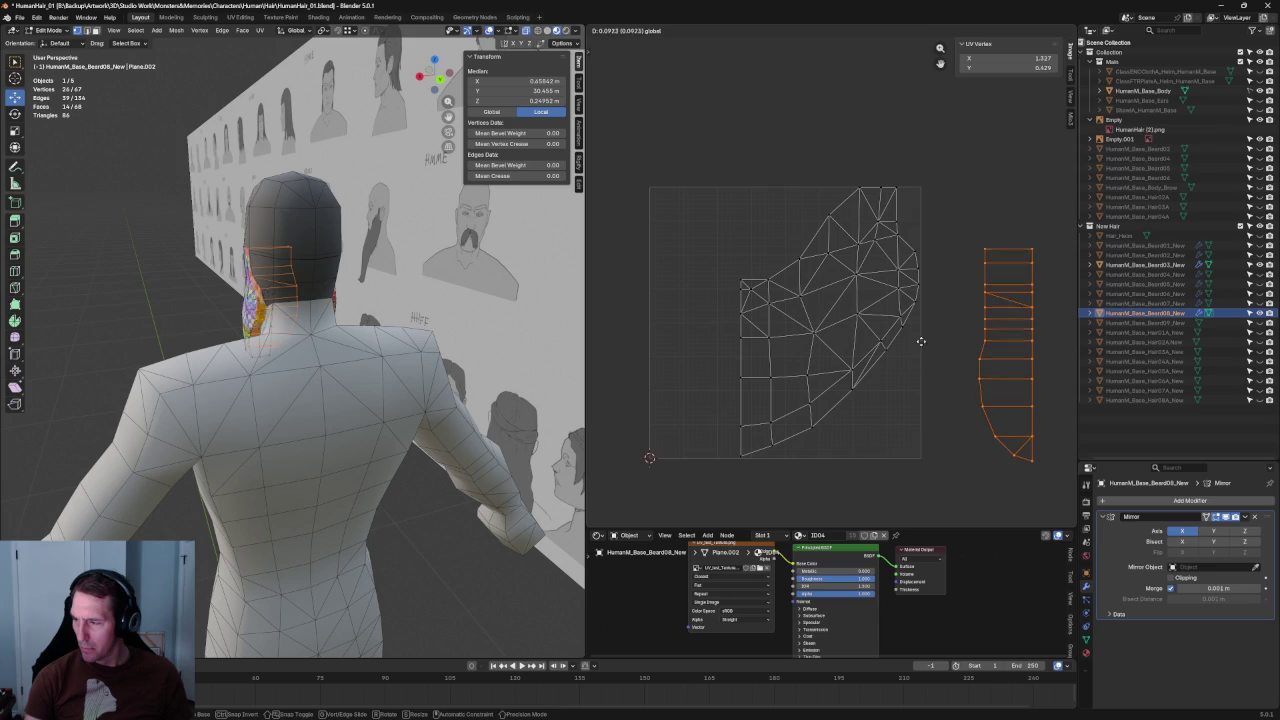
{"action": "key", "text": "y"}
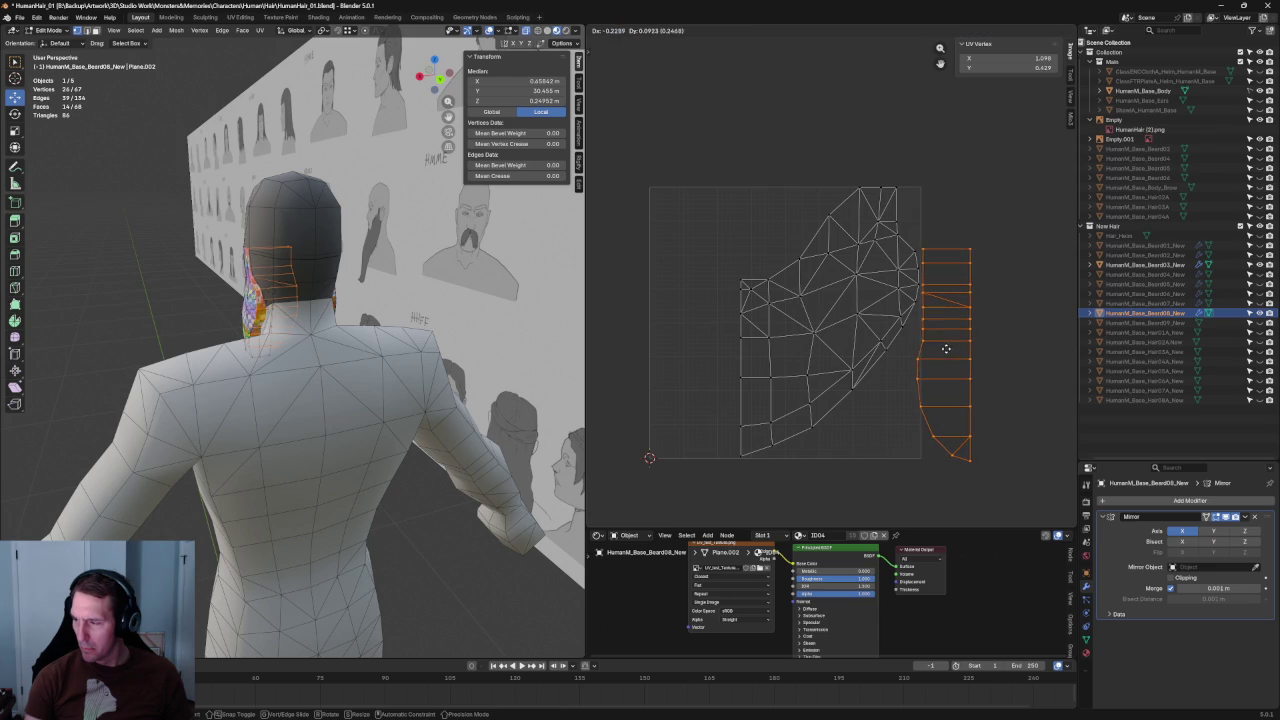
{"action": "left_click", "coordinate": [946, 350]}
{"action": "left_click", "coordinate": [878, 425]}
{"action": "middle_click_drag", "start_coordinate": [400, 340], "coordinate": [478, 336]}
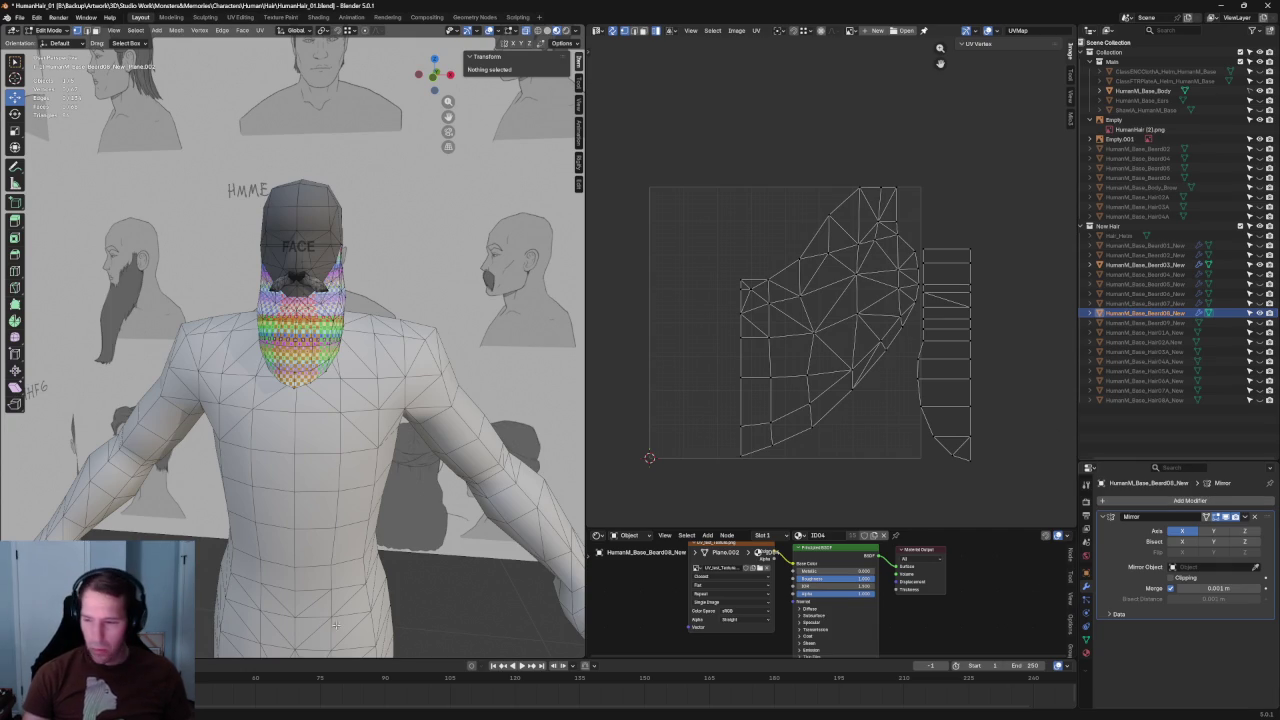
Step: Apply Beard08's Mirror modifier in Object Mode and inspect the merged beard
{"action": "key", "text": "Tab"}
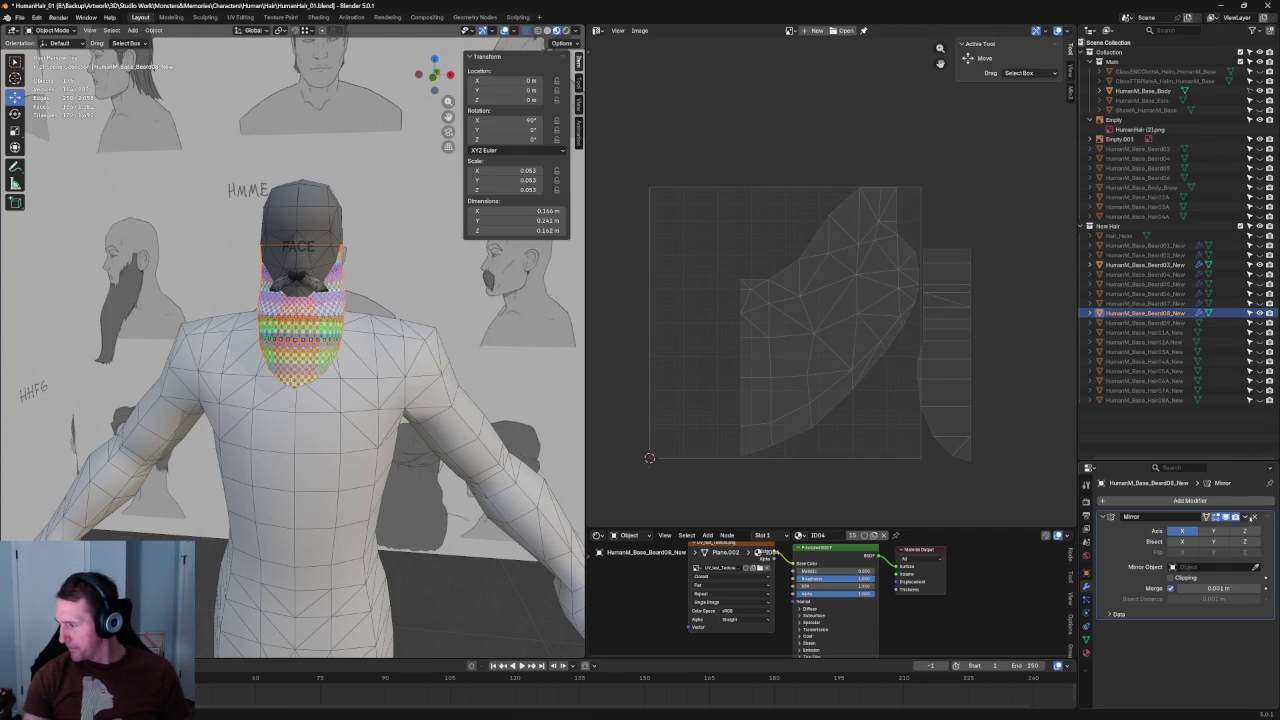
{"action": "left_click", "coordinate": [1250, 517]}
{"action": "left_click", "coordinate": [1221, 536]}
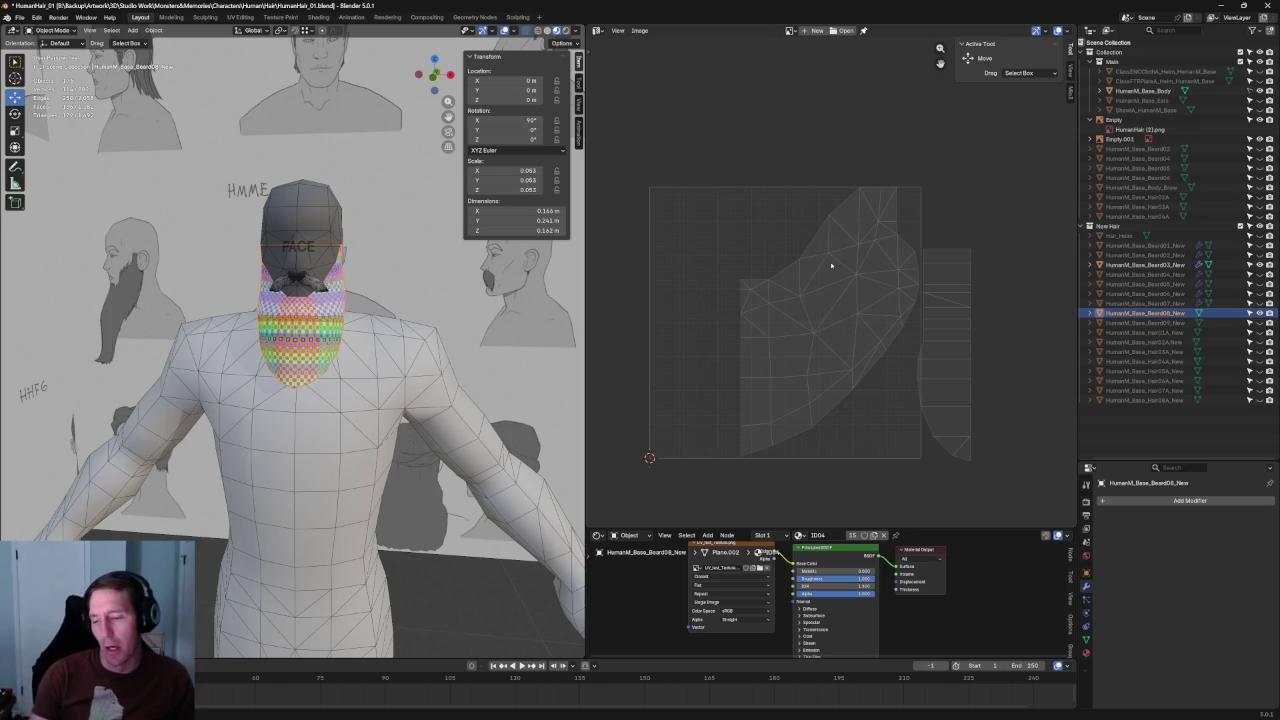
{"action": "scroll", "coordinate": [232, 325], "scroll_direction": "up", "scroll_amount": 3}
{"action": "mouse_move", "coordinate": [232, 325]}
{"action": "middle_mouse_down"}
{"action": "mouse_move", "coordinate": [289, 370]}
{"action": "mouse_move", "coordinate": [462, 392]}
{"action": "mouse_move", "coordinate": [330, 360]}
{"action": "mouse_move", "coordinate": [300, 375]}
{"action": "mouse_move", "coordinate": [330, 380]}
{"action": "mouse_move", "coordinate": [313, 387]}
{"action": "mouse_move", "coordinate": [200, 371]}
{"action": "mouse_move", "coordinate": [270, 365]}
{"action": "middle_mouse_up"}
{"action": "scroll", "coordinate": [289, 370], "scroll_direction": "up", "scroll_amount": 3}
{"action": "scroll", "coordinate": [289, 370], "scroll_direction": "down", "scroll_amount": 2}
{"action": "scroll", "coordinate": [462, 392], "scroll_direction": "down", "scroll_amount": 3}
{"action": "scroll", "coordinate": [462, 392], "scroll_direction": "up", "scroll_amount": 3}
{"action": "scroll", "coordinate": [330, 360], "scroll_direction": "up", "scroll_amount": 3}
{"action": "scroll", "coordinate": [330, 360], "scroll_direction": "down", "scroll_amount": 3}
Step: Deselect, toggle X-ray and return to Edit Mode on the beard mesh
{"action": "left_click", "coordinate": [205, 372]}
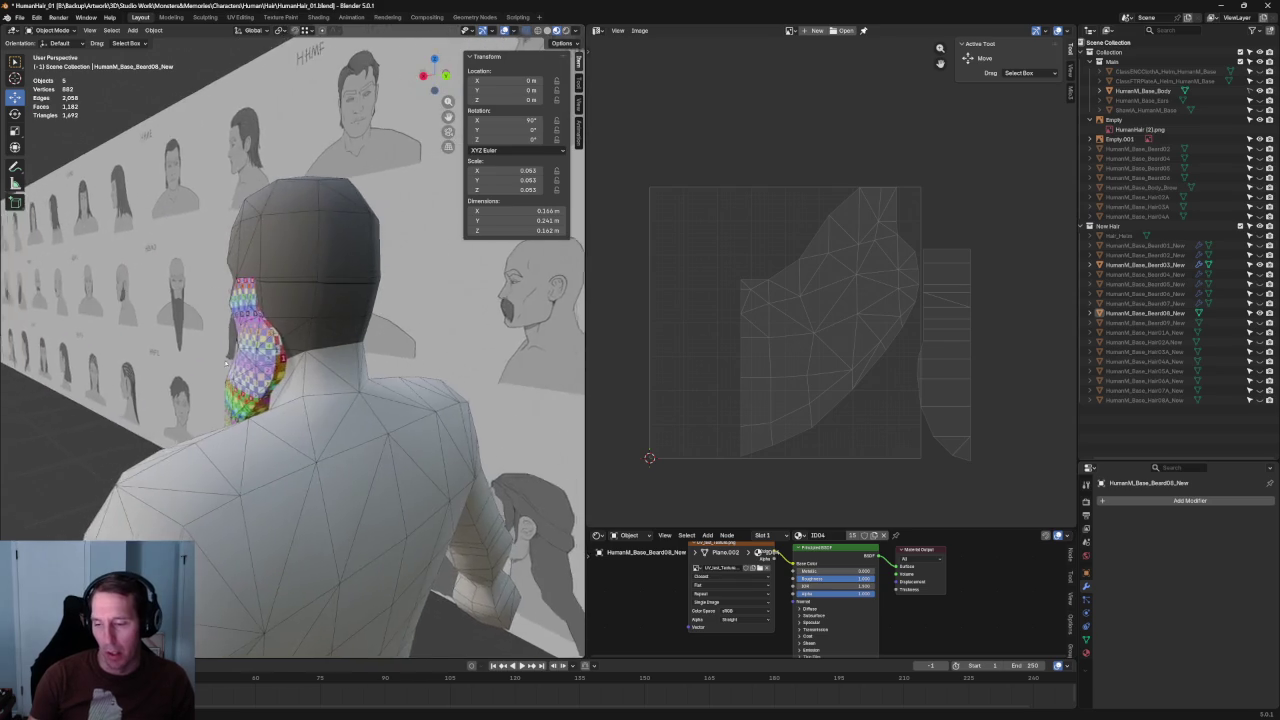
{"action": "scroll", "coordinate": [270, 365], "scroll_direction": "up", "scroll_amount": 3}
{"action": "key", "text": "alt+z"}
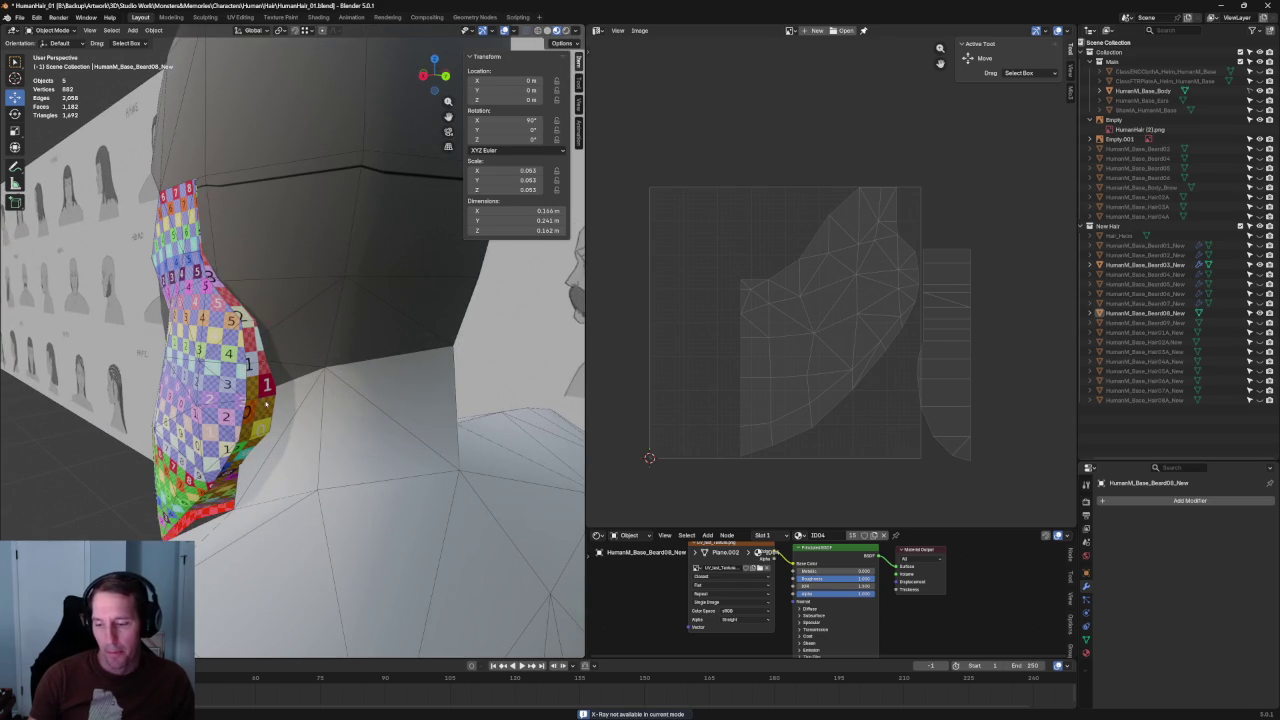
{"action": "middle_click_drag", "start_coordinate": [240, 318], "coordinate": [255, 325]}
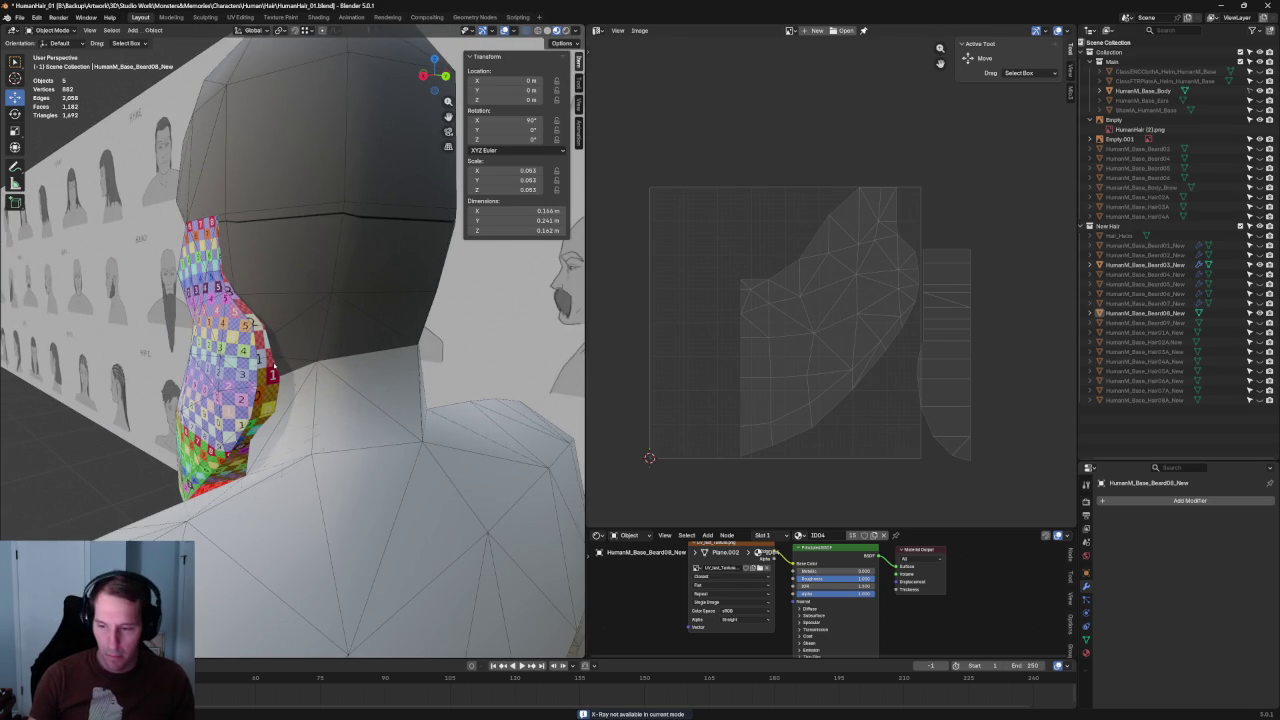
{"action": "key", "text": "Tab"}
{"action": "middle_click_drag", "start_coordinate": [255, 322], "coordinate": [577, 460]}
{"action": "scroll", "coordinate": [446, 428], "scroll_direction": "up", "scroll_amount": 5}
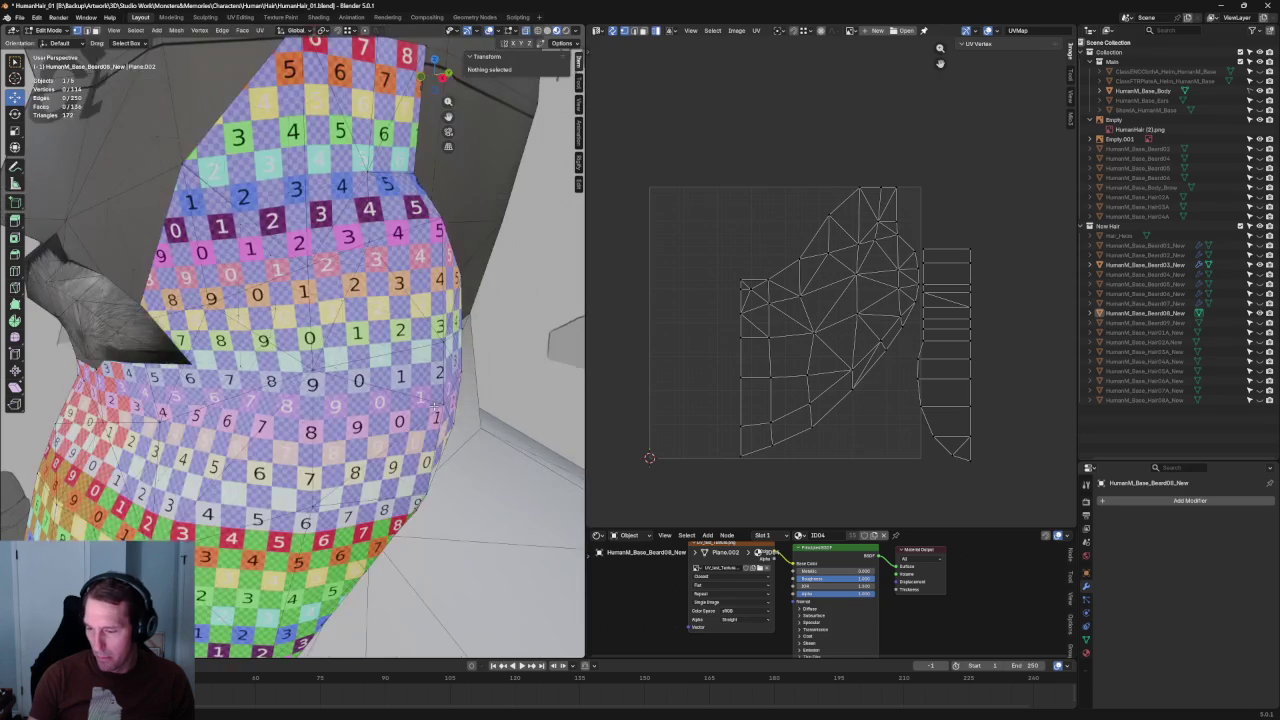
Step: Merge and nudge vertices along the beard's upper edge near the top corner
{"action": "left_click", "coordinate": [478, 417]}
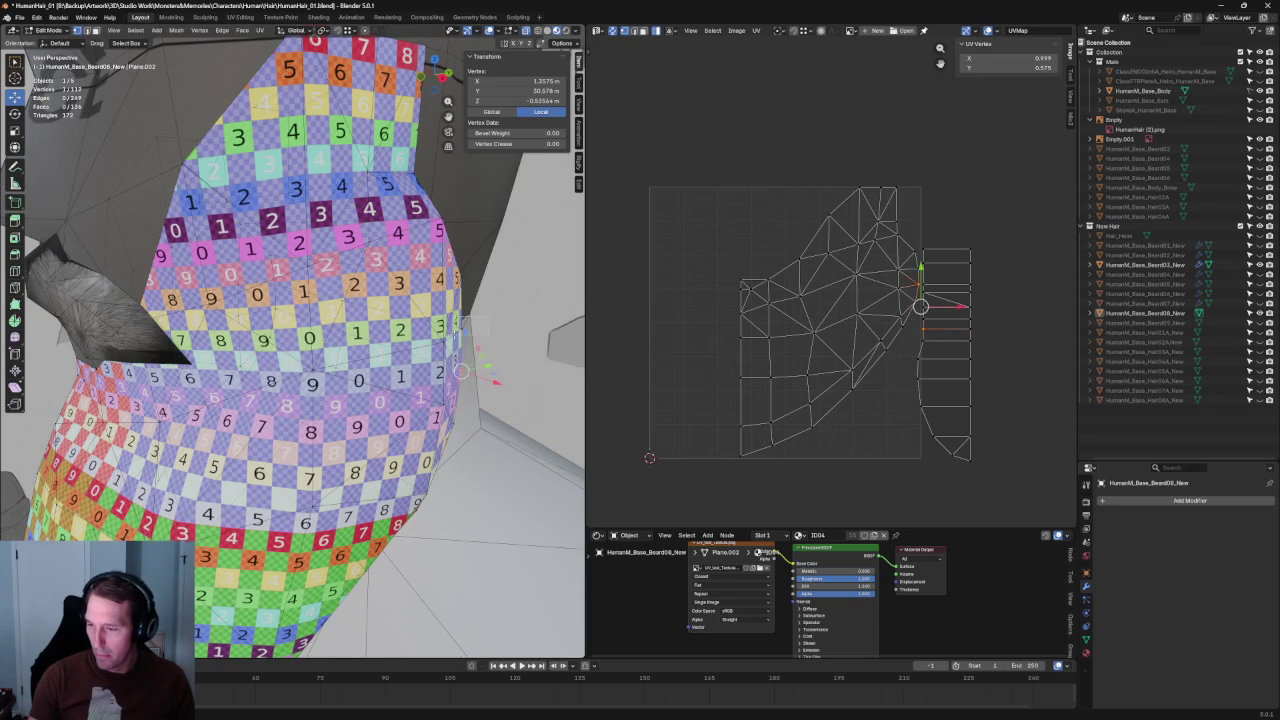
{"action": "left_click_drag", "start_coordinate": [463, 328], "coordinate": [481, 303]}
{"action": "mouse_move", "coordinate": [468, 199]}
{"action": "left_mouse_down"}
{"action": "mouse_move", "coordinate": [452, 158]}
{"action": "mouse_move", "coordinate": [410, 180]}
{"action": "left_mouse_up"}
{"action": "middle_click_drag", "start_coordinate": [410, 180], "coordinate": [425, 272]}
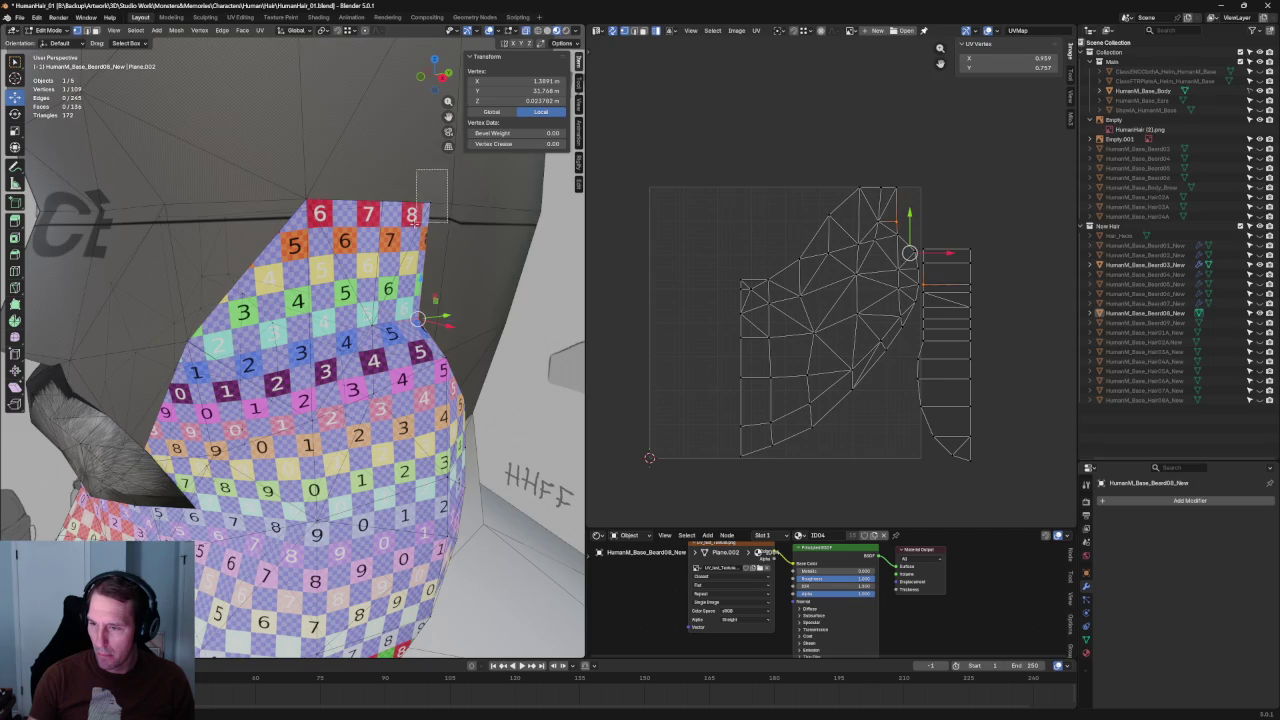
{"action": "left_click_drag", "start_coordinate": [413, 222], "coordinate": [412, 212]}
{"action": "middle_click_drag", "start_coordinate": [412, 212], "coordinate": [404, 176]}
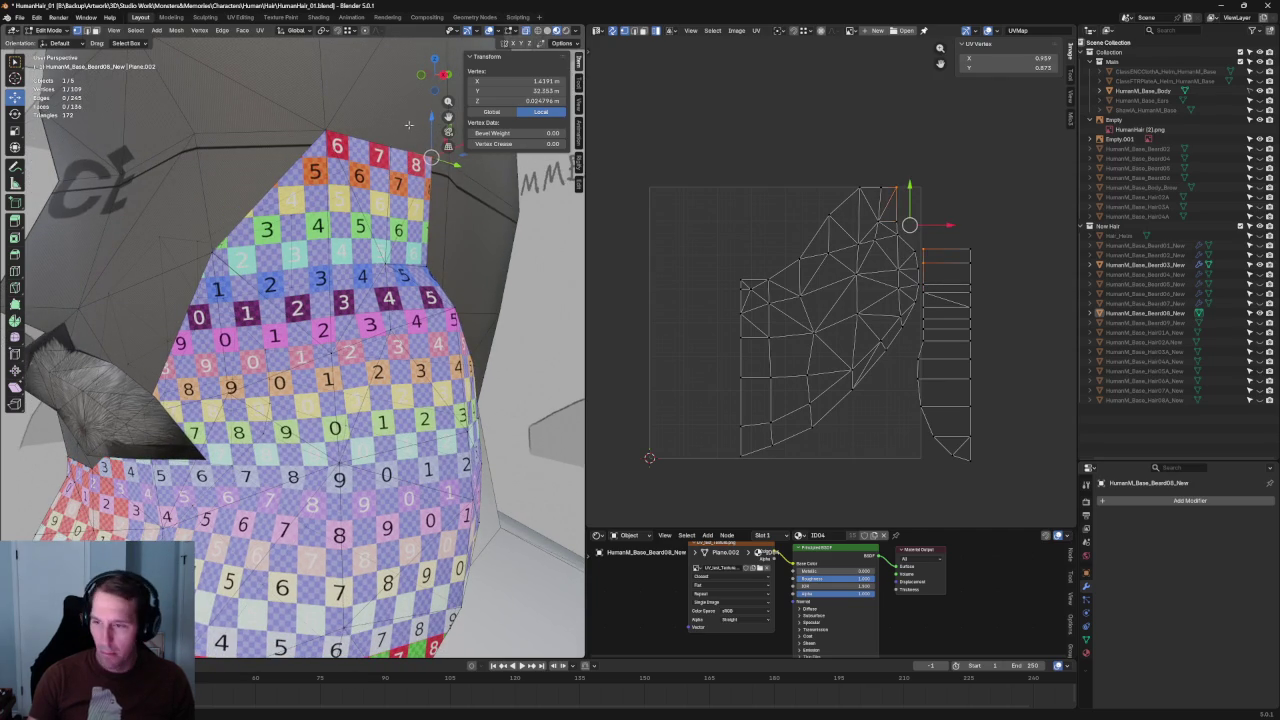
{"action": "left_click_drag", "start_coordinate": [408, 125], "coordinate": [400, 135]}
{"action": "scroll", "coordinate": [400, 135], "scroll_direction": "down", "scroll_amount": 3}
Step: Orbit around the back of the head and pick individual vertices along the beard's edges
{"action": "mouse_move", "coordinate": [400, 135]}
{"action": "middle_mouse_down"}
{"action": "mouse_move", "coordinate": [375, 307]}
{"action": "mouse_move", "coordinate": [260, 340]}
{"action": "mouse_move", "coordinate": [200, 420]}
{"action": "mouse_move", "coordinate": [226, 459]}
{"action": "middle_mouse_up"}
{"action": "scroll", "coordinate": [195, 426], "scroll_direction": "up", "scroll_amount": 5}
{"action": "left_click", "coordinate": [226, 455]}
{"action": "middle_click_drag", "start_coordinate": [206, 413], "coordinate": [243, 400]}
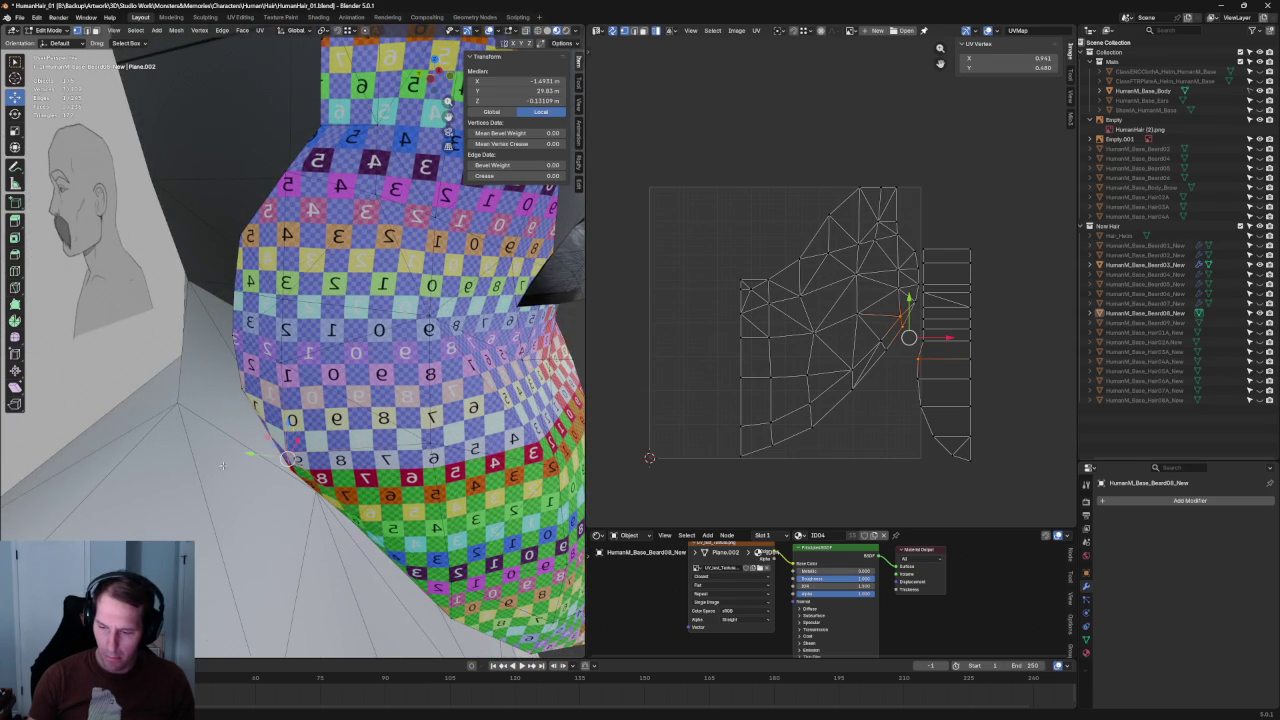
{"action": "left_click", "coordinate": [251, 406]}
{"action": "middle_click_drag", "start_coordinate": [251, 406], "coordinate": [244, 379]}
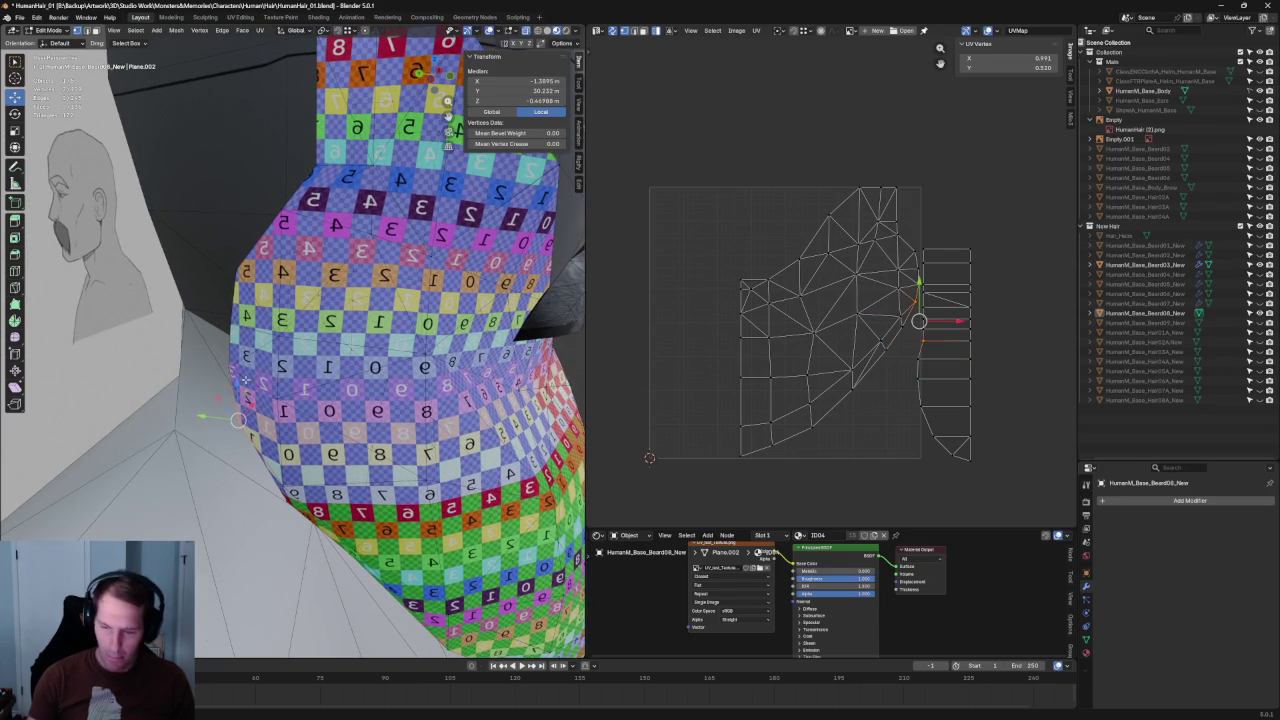
{"action": "left_click", "coordinate": [249, 369]}
{"action": "left_click", "coordinate": [240, 262]}
{"action": "mouse_move", "coordinate": [240, 262]}
{"action": "middle_mouse_down"}
{"action": "mouse_move", "coordinate": [286, 200]}
{"action": "mouse_move", "coordinate": [210, 330]}
{"action": "mouse_move", "coordinate": [222, 334]}
{"action": "middle_mouse_up"}
{"action": "left_click", "coordinate": [210, 330], "text": "shift"}
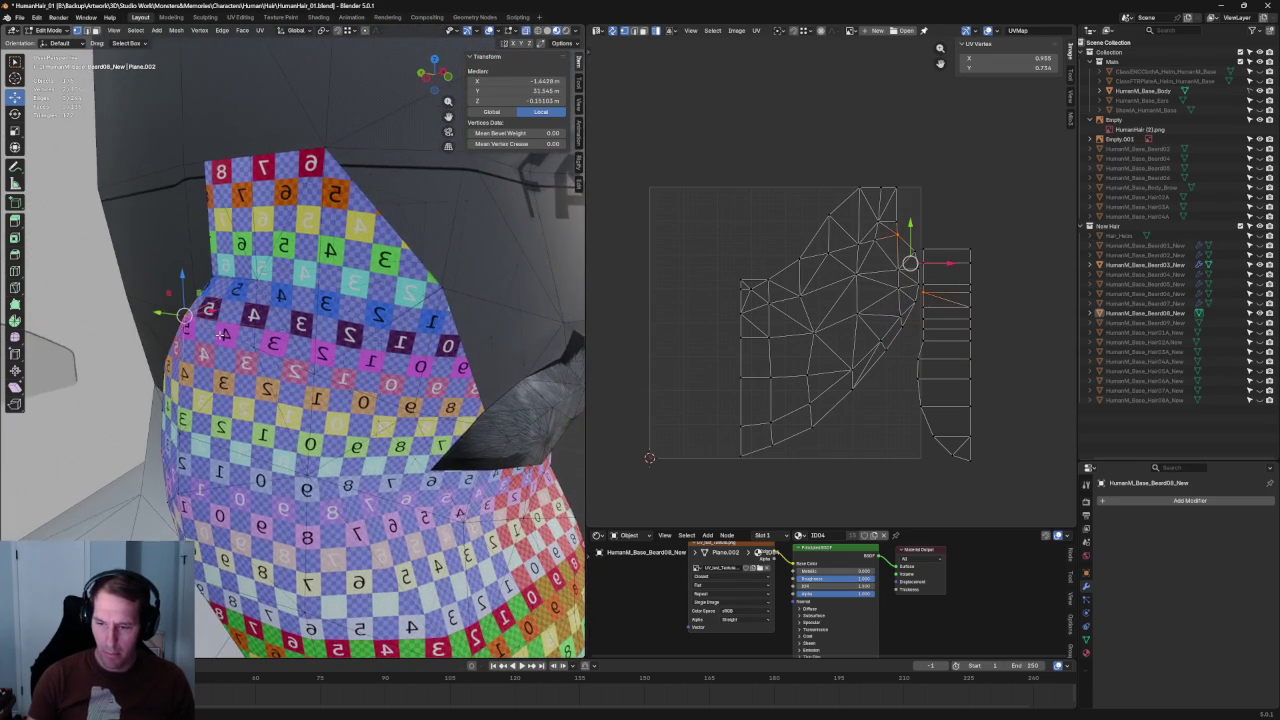
{"action": "left_click", "coordinate": [203, 161]}
{"action": "left_click", "coordinate": [250, 160]}
Step: Return to a front view of the bust and box-select the beard vertices over the face
{"action": "mouse_move", "coordinate": [301, 150]}
{"action": "middle_mouse_down"}
{"action": "mouse_move", "coordinate": [250, 380]}
{"action": "mouse_move", "coordinate": [501, 347]}
{"action": "middle_mouse_up"}
{"action": "scroll", "coordinate": [281, 245], "scroll_direction": "down", "scroll_amount": 4}
{"action": "scroll", "coordinate": [260, 300], "scroll_direction": "up", "scroll_amount": 3}
{"action": "scroll", "coordinate": [247, 398], "scroll_direction": "up", "scroll_amount": 2}
{"action": "middle_click_drag", "start_coordinate": [290, 328], "coordinate": [363, 366]}
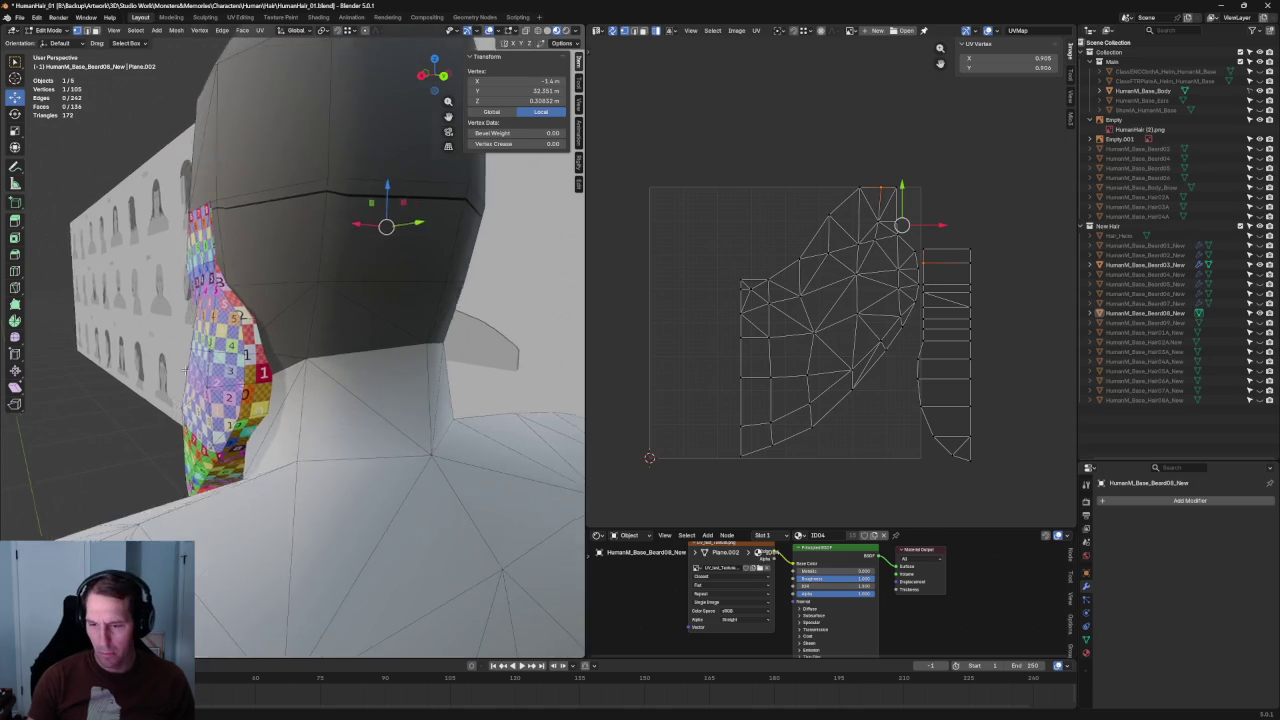
{"action": "scroll", "coordinate": [363, 366], "scroll_direction": "down", "scroll_amount": 3}
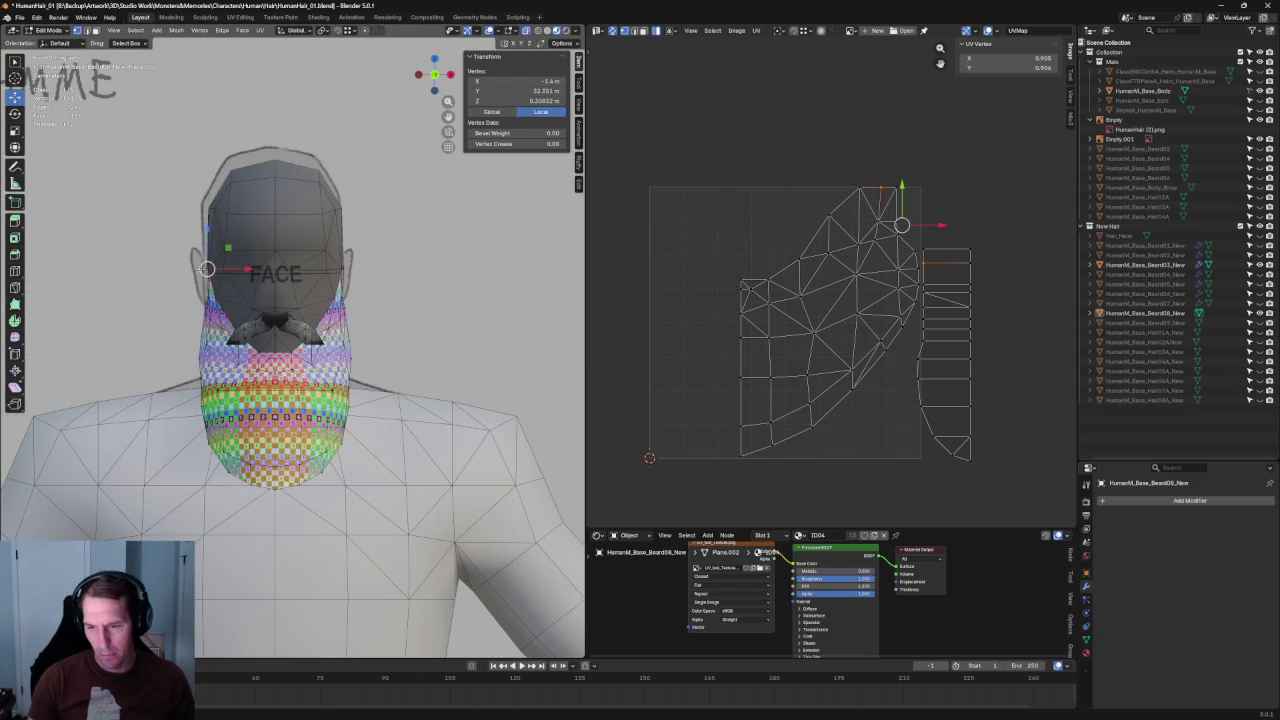
{"action": "left_click_drag", "start_coordinate": [129, 141], "coordinate": [278, 538]}
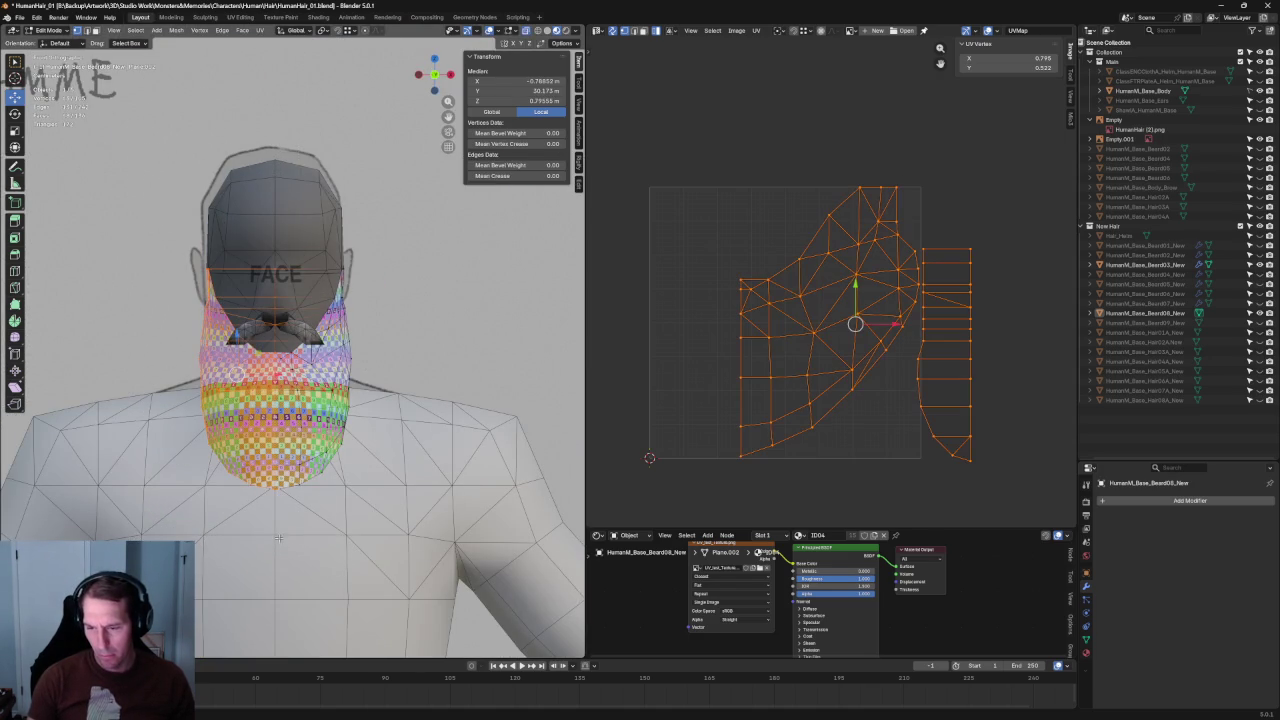
Step: Split the selected half off as its own UV island and move it to the left
{"action": "right_click", "coordinate": [854, 352]}
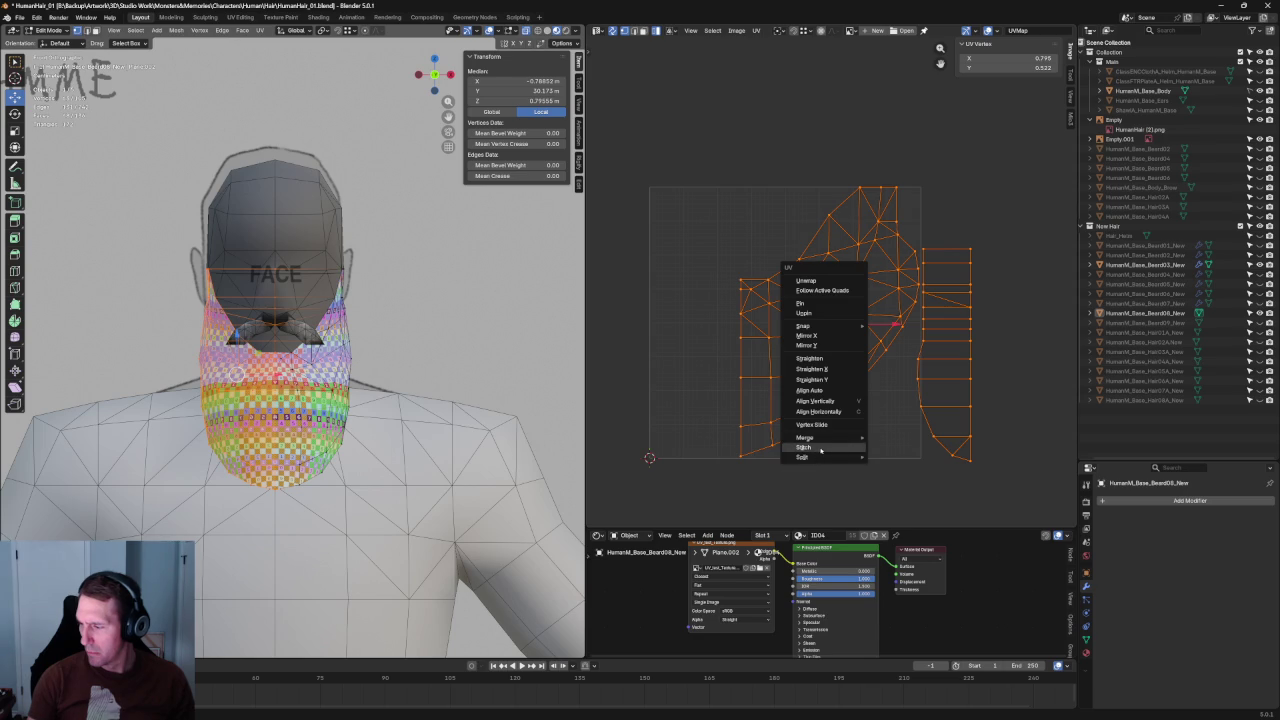
{"action": "left_click", "coordinate": [894, 457]}
{"action": "key", "text": "g"}
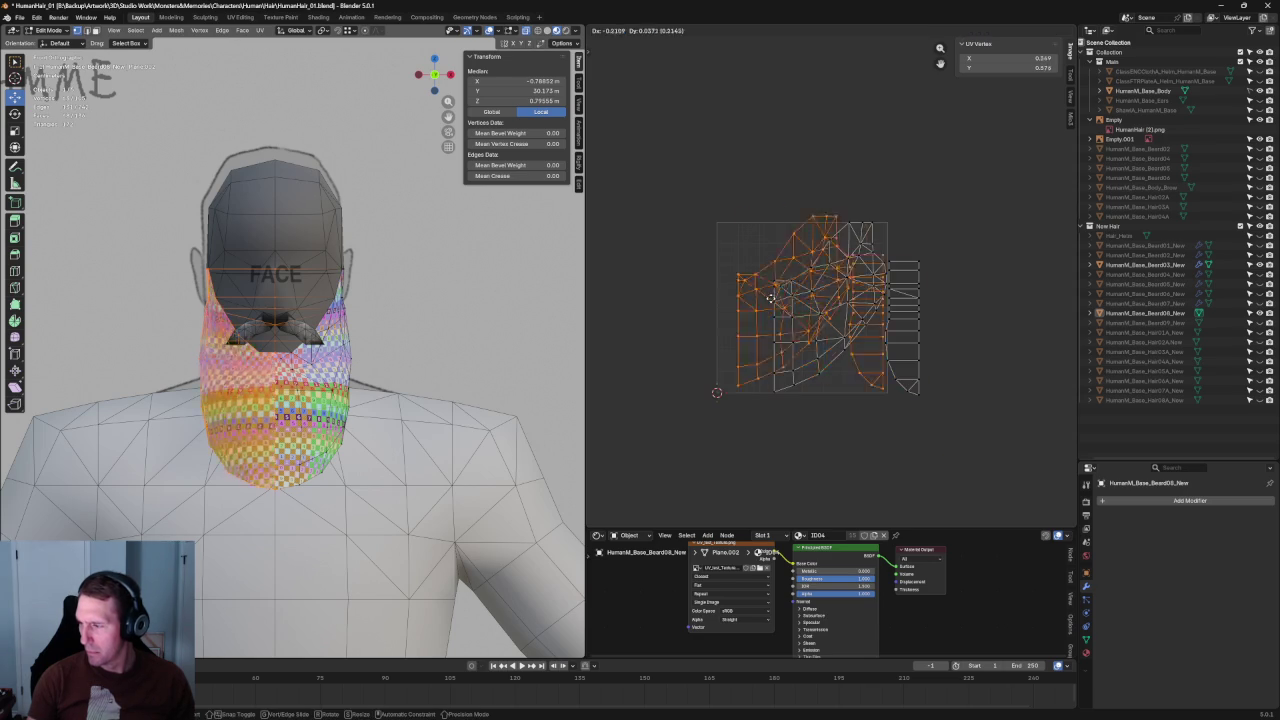
{"action": "left_click", "coordinate": [770, 316]}
{"action": "scroll", "coordinate": [760, 320], "scroll_direction": "down", "scroll_amount": 1}
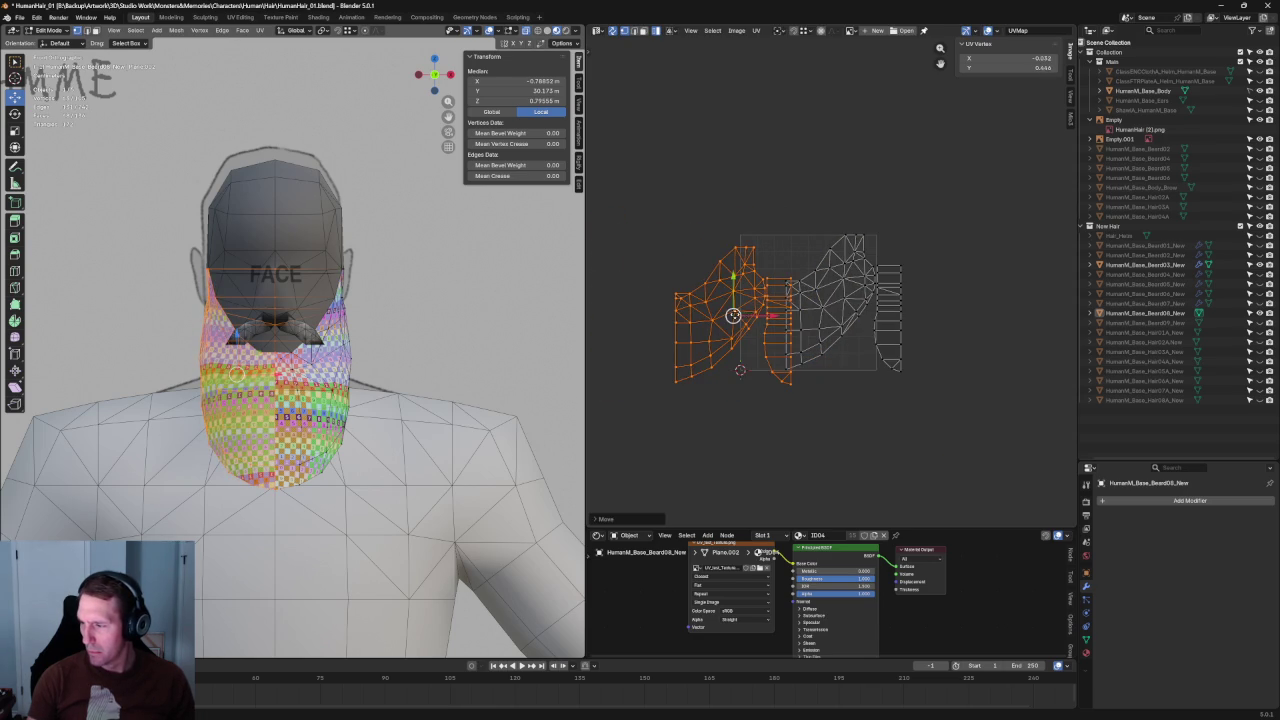
{"action": "left_click_drag", "start_coordinate": [733, 316], "coordinate": [597, 316]}
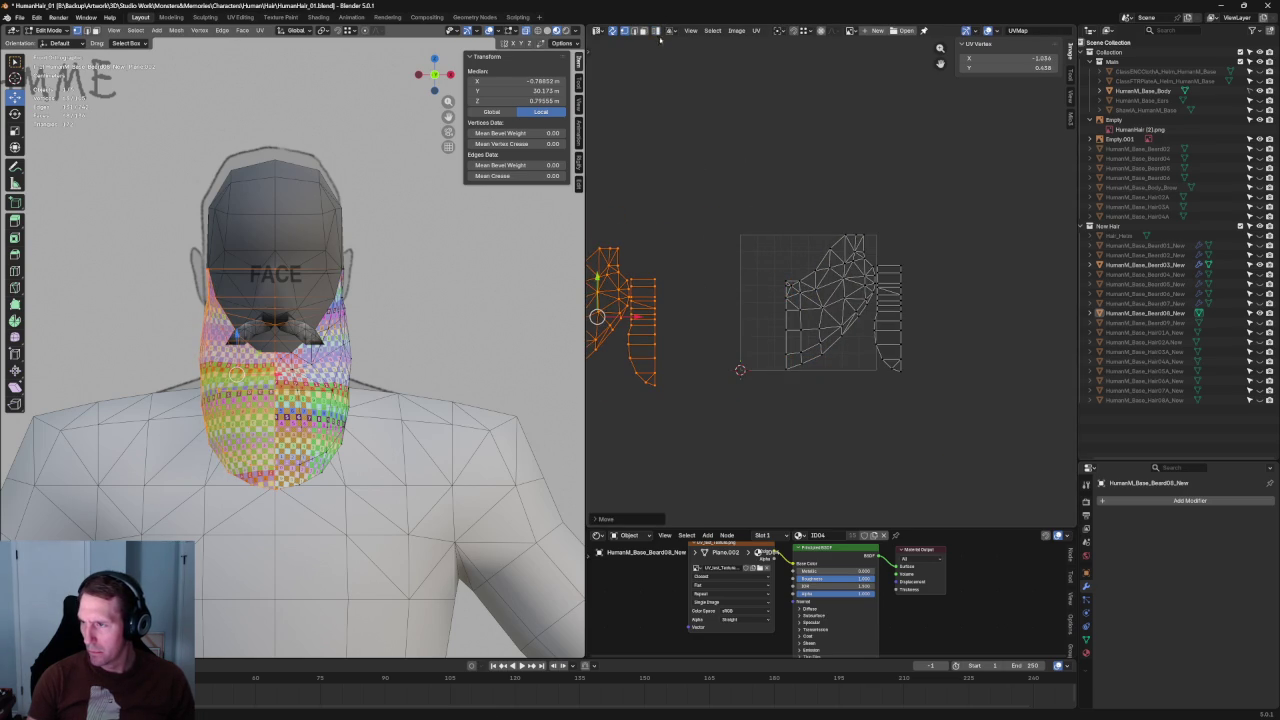
Step: Reposition the small strip island next to the main beard island
{"action": "left_click", "coordinate": [692, 216]}
{"action": "left_click", "coordinate": [640, 330]}
{"action": "key", "text": "g"}
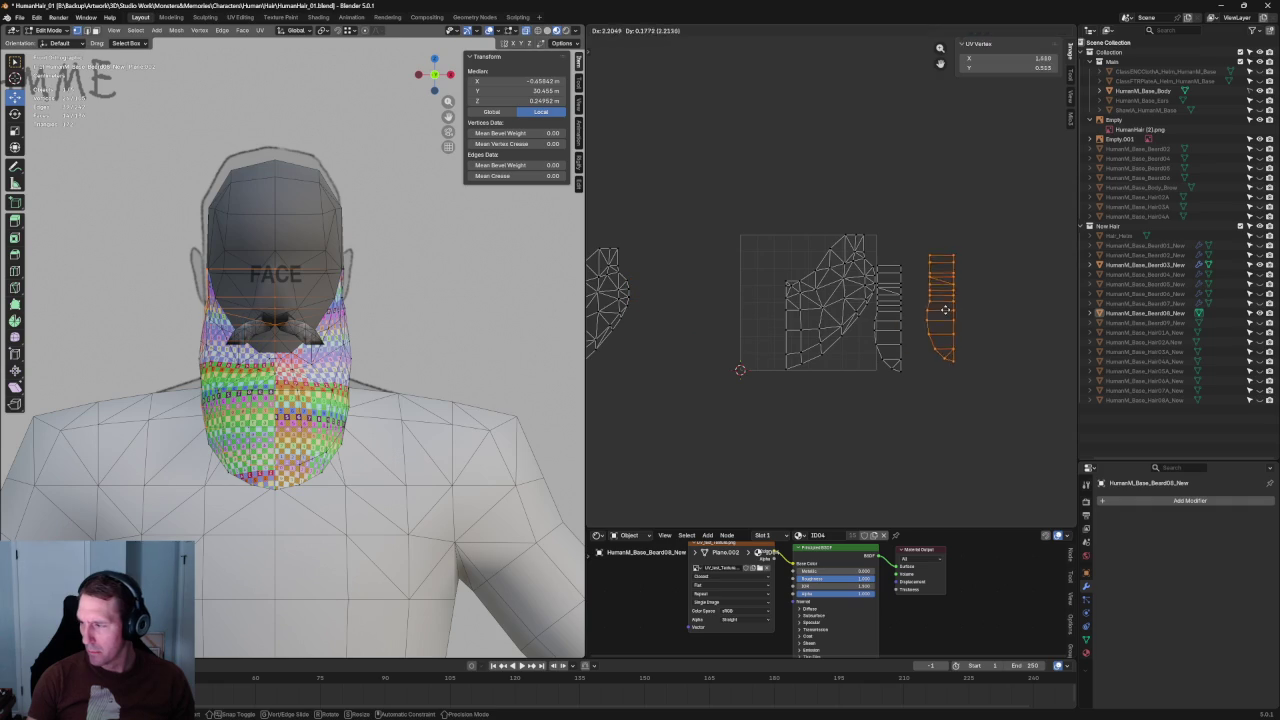
{"action": "left_click", "coordinate": [930, 308]}
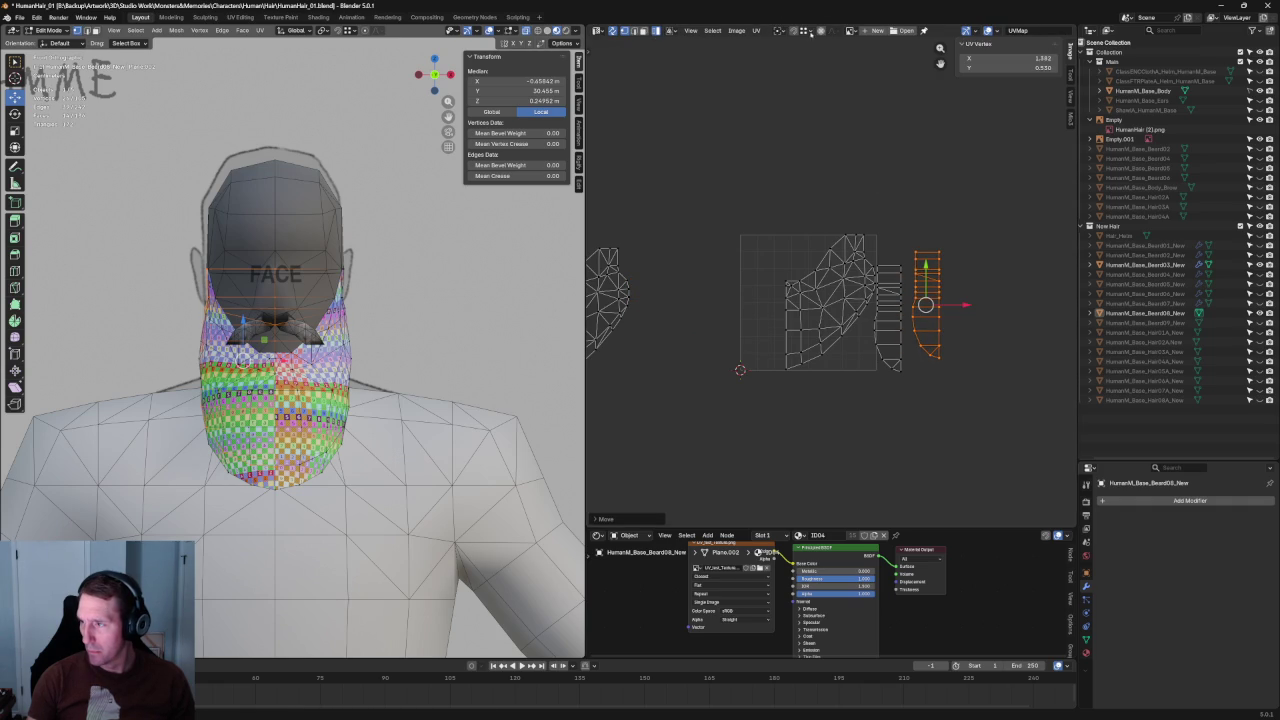
{"action": "key", "text": "g"}
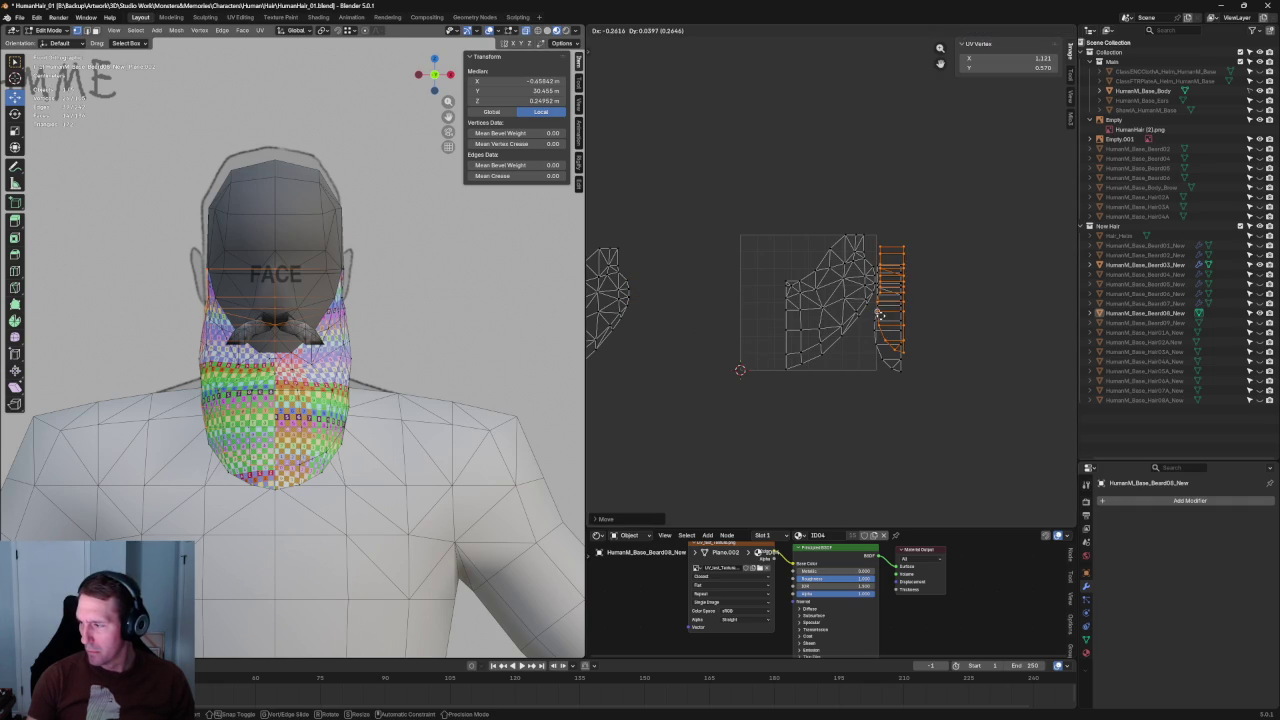
{"action": "left_click", "coordinate": [876, 345]}
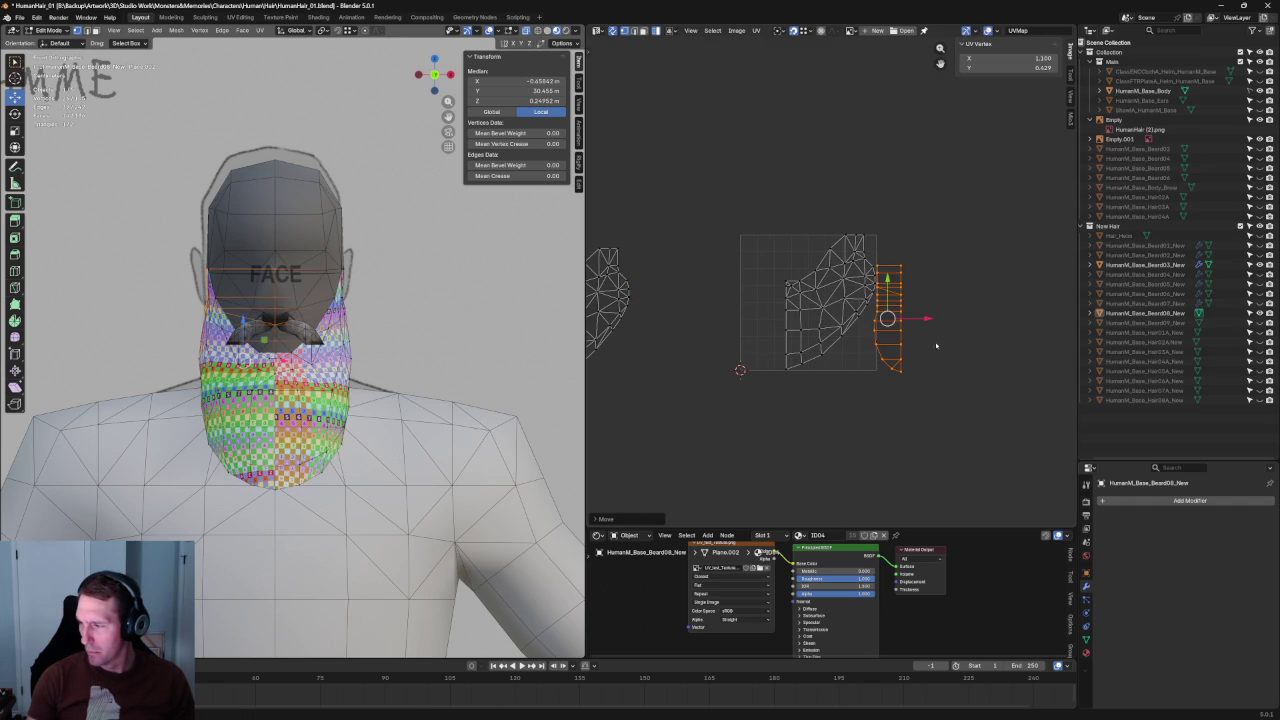
{"action": "middle_click_drag", "start_coordinate": [876, 345], "coordinate": [1004, 350]}
Step: Mirror the split-off half along X, place it beside the other half, and deselect all
{"action": "left_click_drag", "start_coordinate": [596, 198], "coordinate": [824, 458]}
{"action": "right_click", "coordinate": [720, 357]}
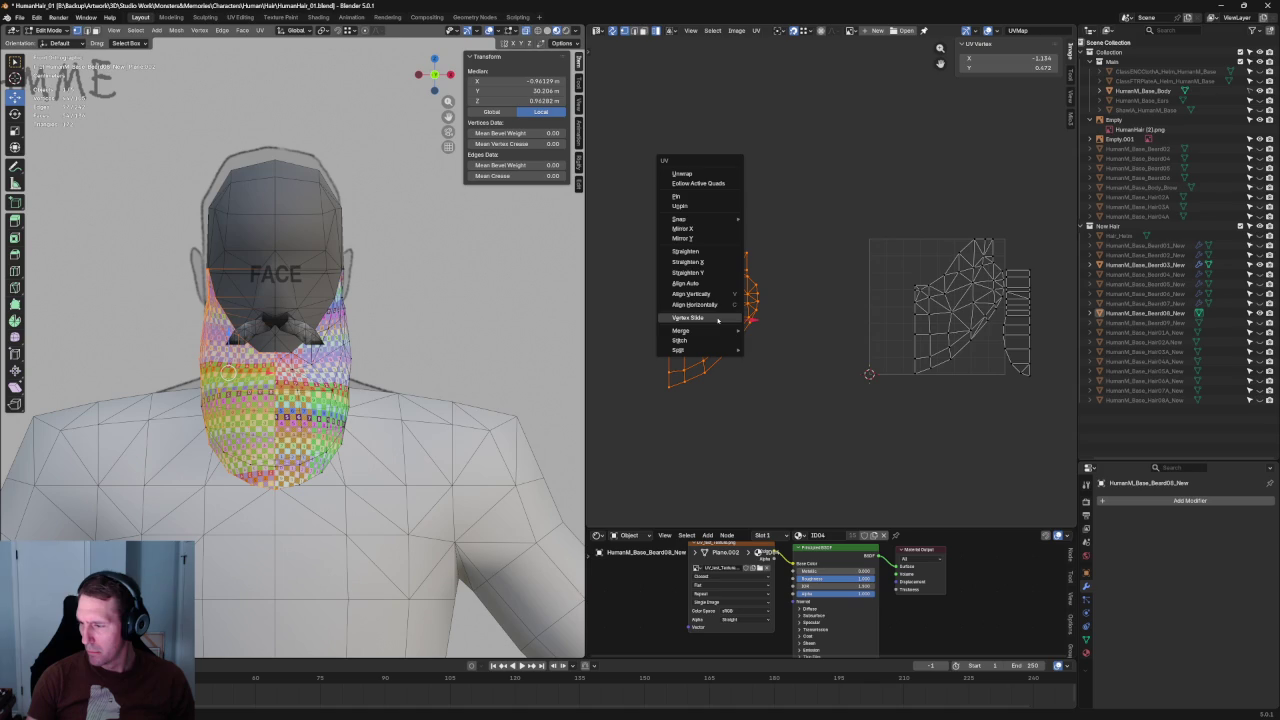
{"action": "left_click", "coordinate": [704, 238]}
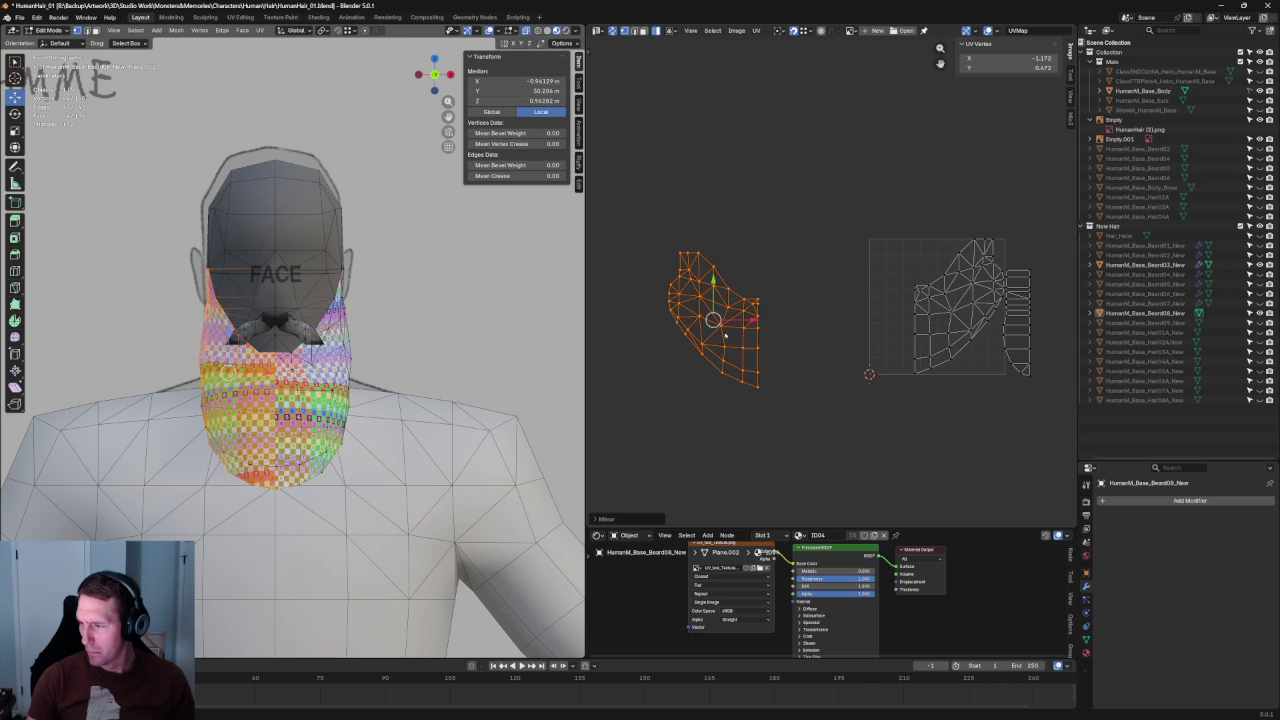
{"action": "key", "text": "g"}
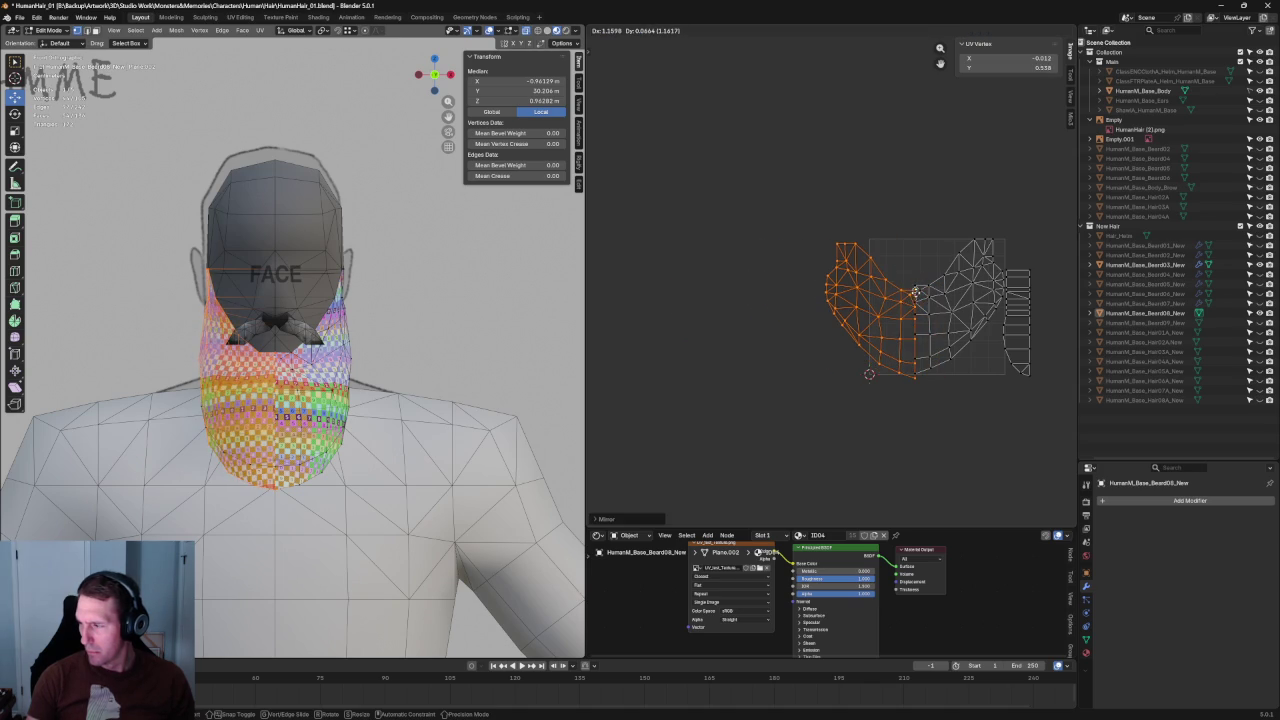
{"action": "left_click", "coordinate": [916, 286]}
{"action": "key", "text": "alt+a"}
{"action": "scroll", "coordinate": [754, 286], "scroll_direction": "up", "scroll_amount": 1}
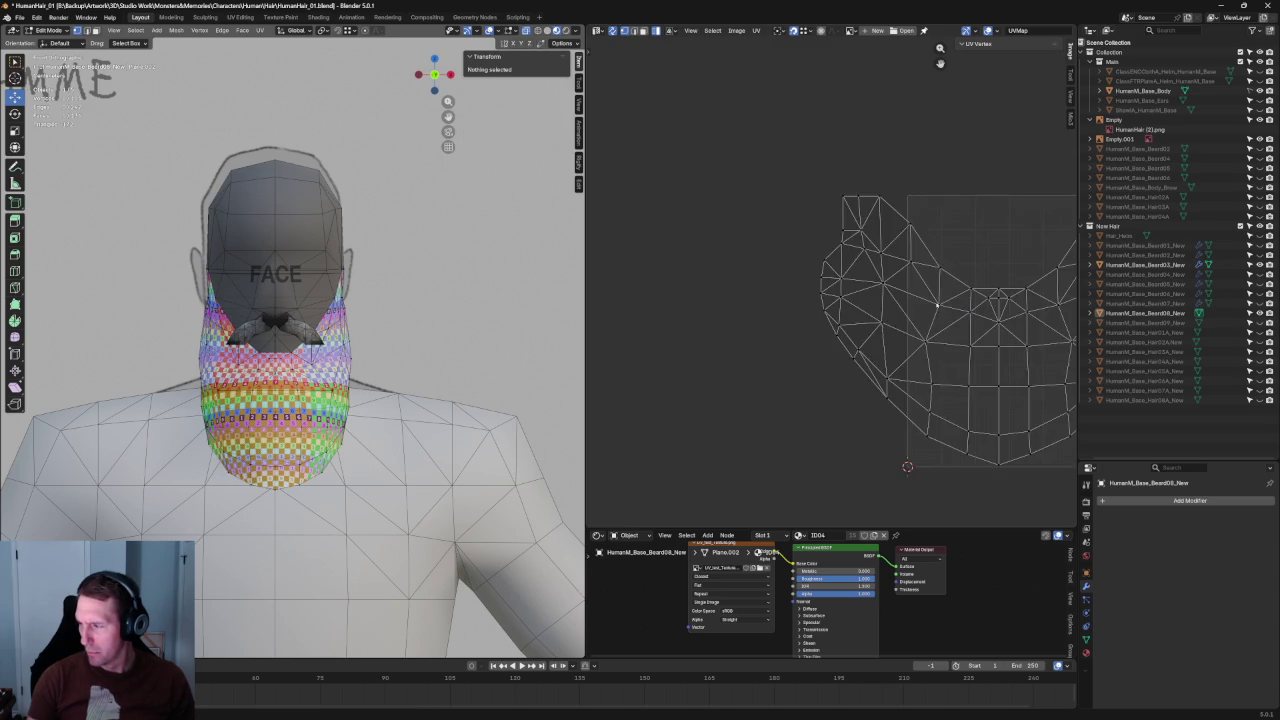
Step: Box-select the main beard island and scale it down
{"action": "scroll", "coordinate": [754, 286], "scroll_direction": "up", "scroll_amount": 1}
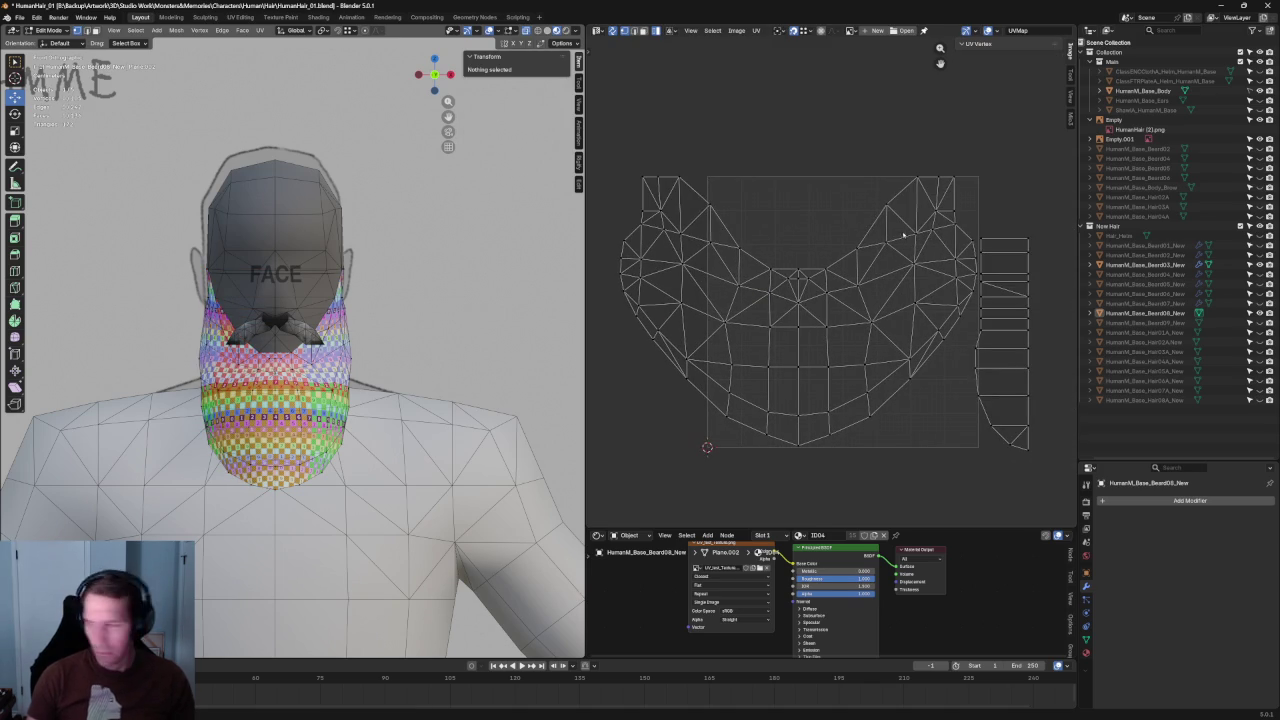
{"action": "left_click_drag", "start_coordinate": [896, 172], "coordinate": [758, 324]}
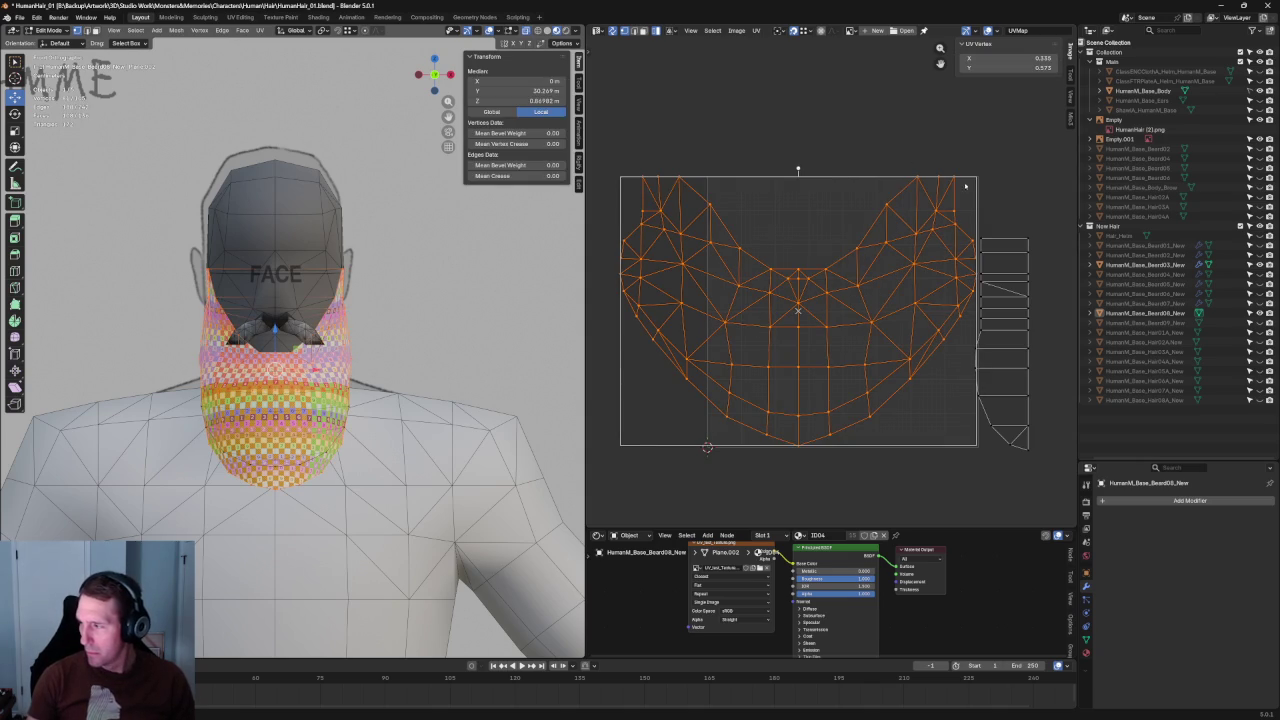
{"action": "key", "text": "s"}
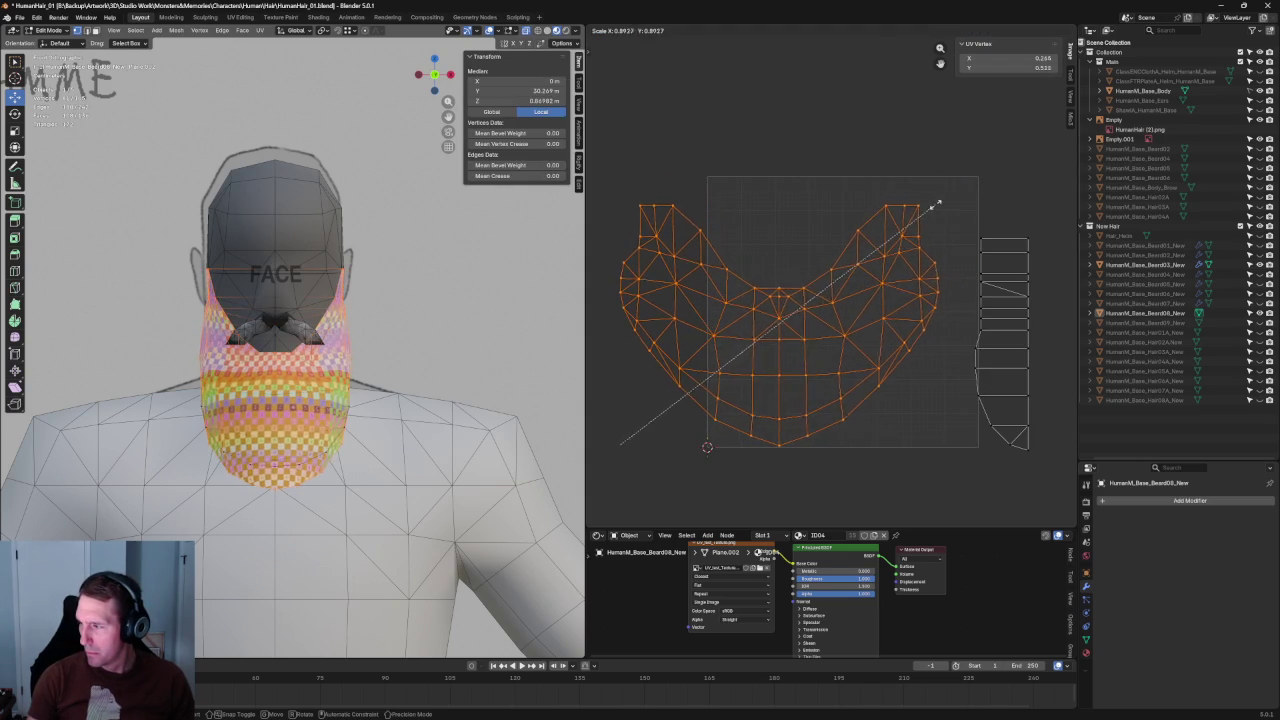
{"action": "left_click", "coordinate": [939, 201]}
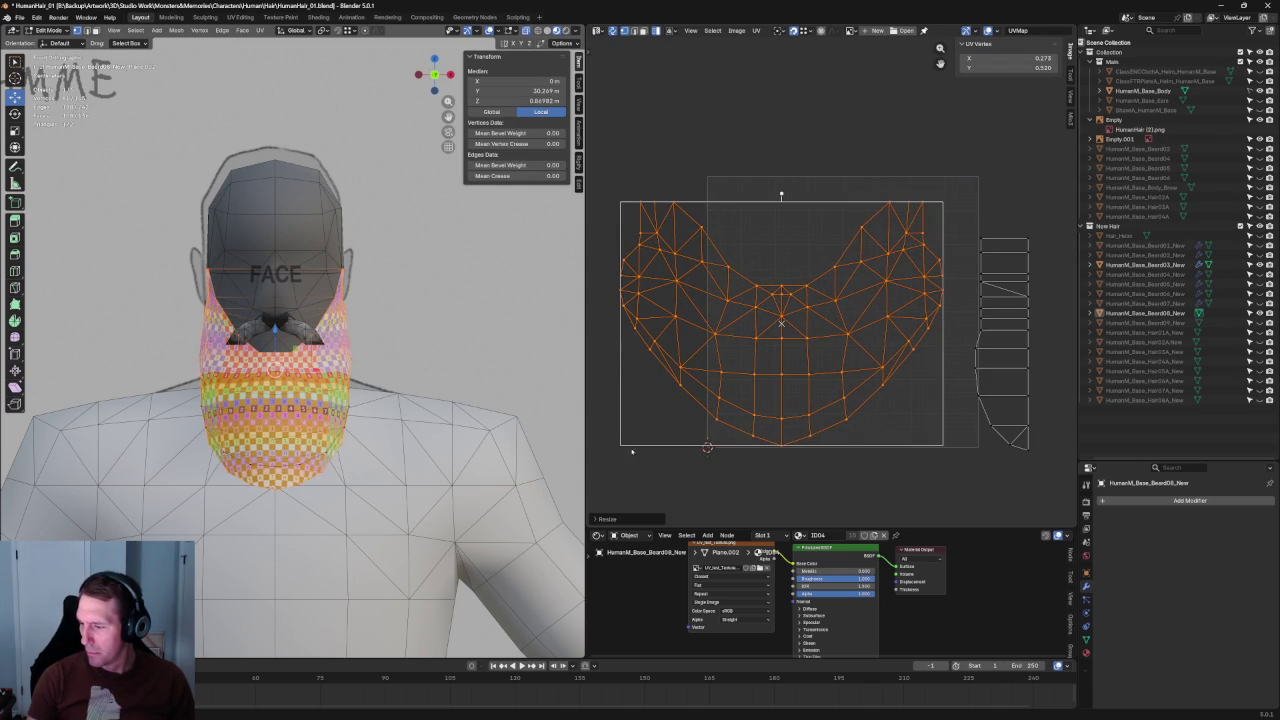
{"action": "key", "text": "s"}
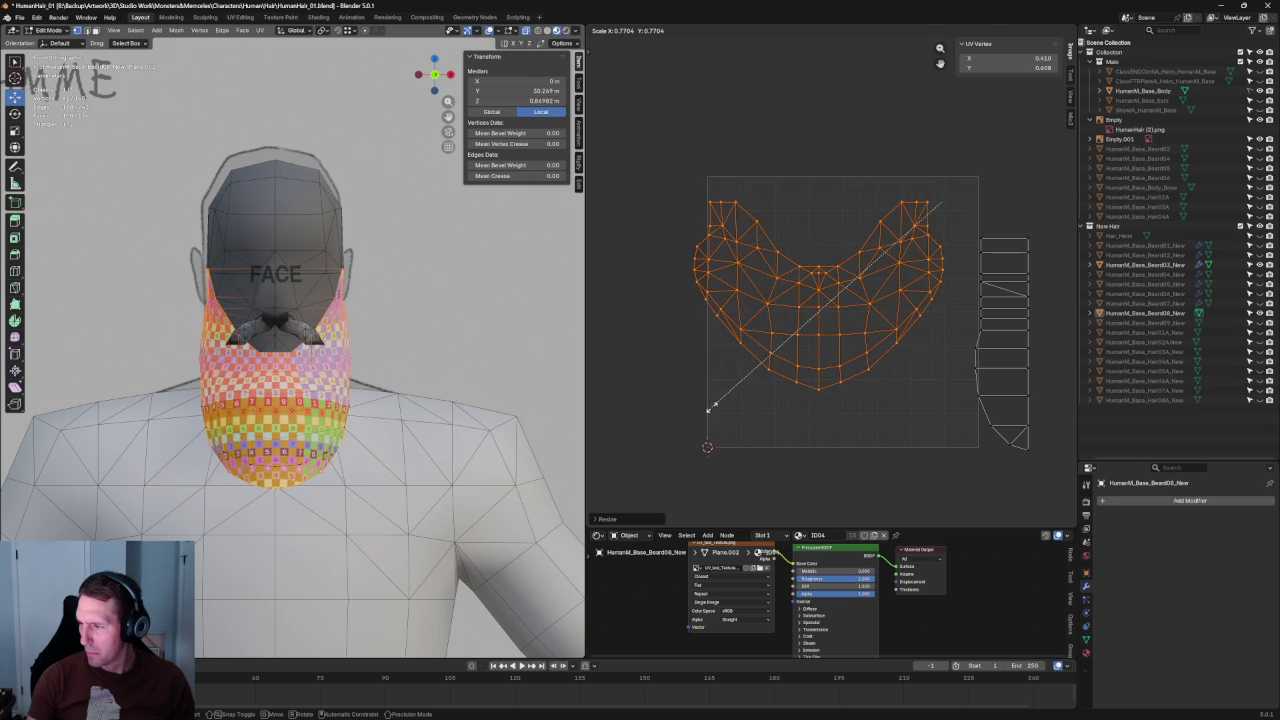
{"action": "left_click", "coordinate": [708, 408]}
Step: Move the strip island up beside the main beard island
{"action": "left_click_drag", "start_coordinate": [968, 188], "coordinate": [1081, 437]}
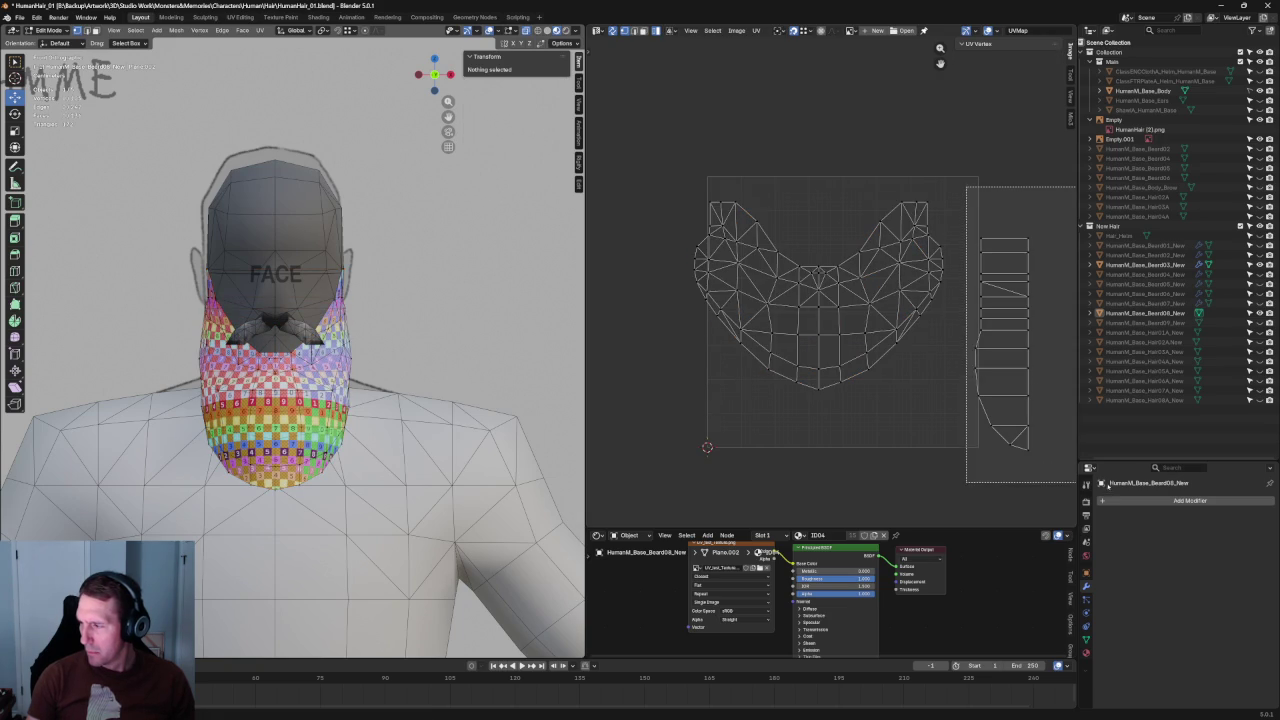
{"action": "key", "text": "g"}
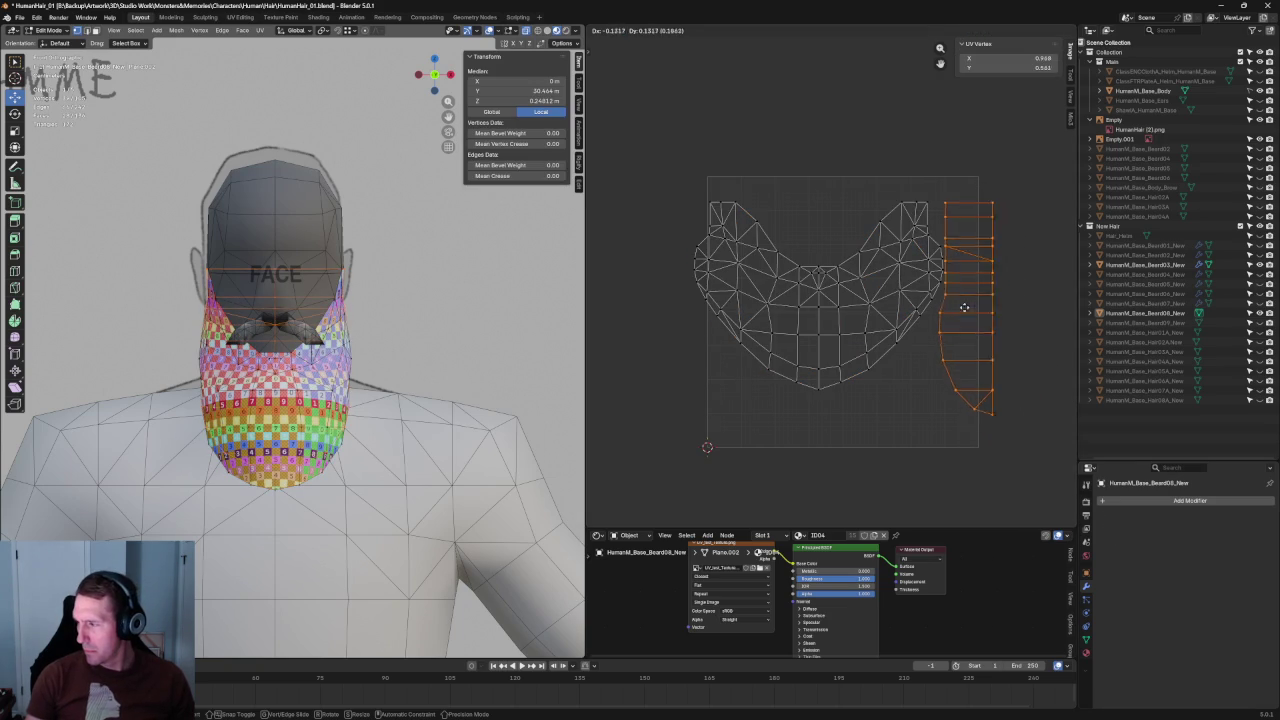
{"action": "left_click", "coordinate": [966, 296]}
{"action": "scroll", "coordinate": [803, 331], "scroll_direction": "up", "scroll_amount": 3}
{"action": "scroll", "coordinate": [803, 331], "scroll_direction": "down", "scroll_amount": 1}
{"action": "scroll", "coordinate": [803, 331], "scroll_direction": "down", "scroll_amount": 1}
{"action": "key", "text": "g"}
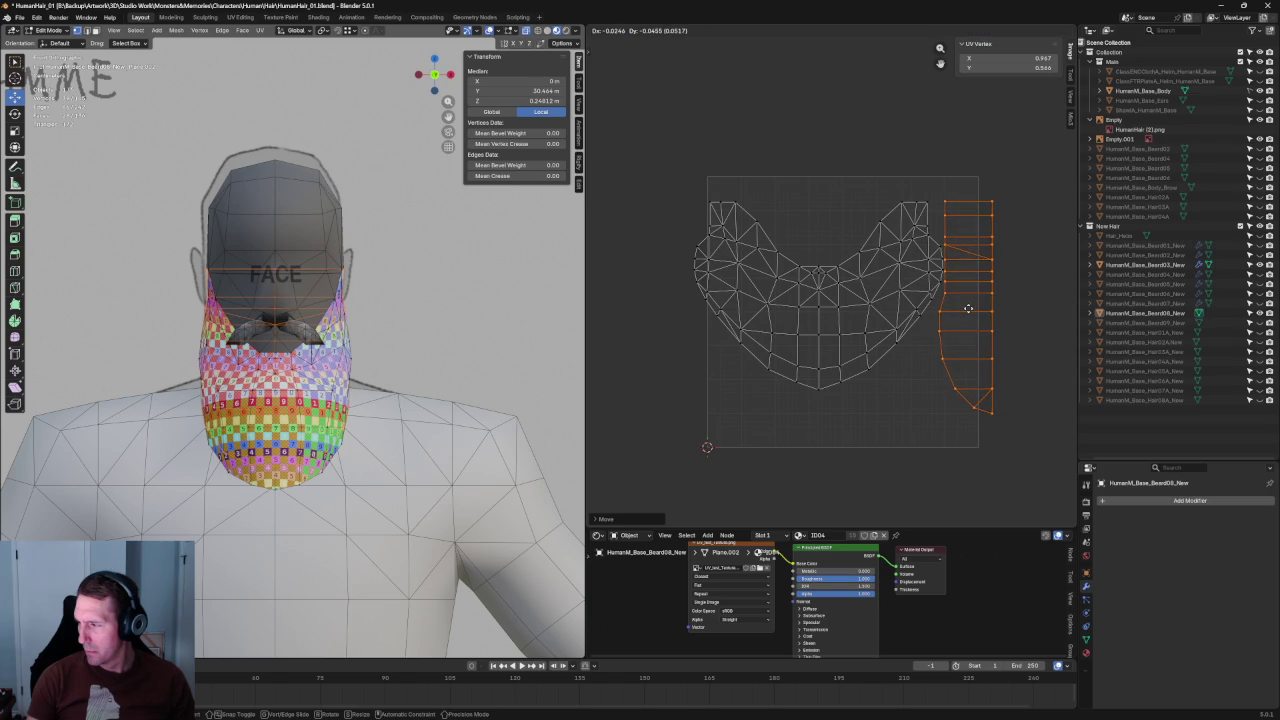
{"action": "left_click", "coordinate": [965, 305]}
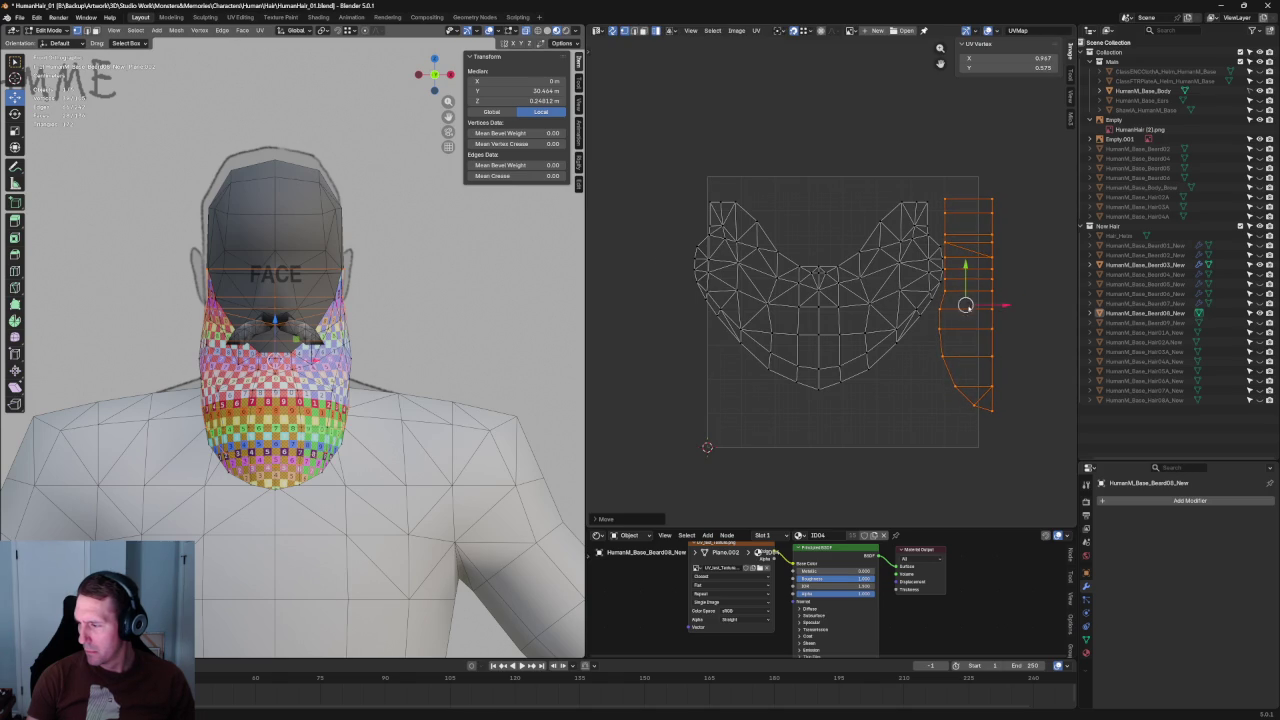
Step: Shift all islands horizontally, then move the strip island vertically to align it
{"action": "key", "text": "a"}
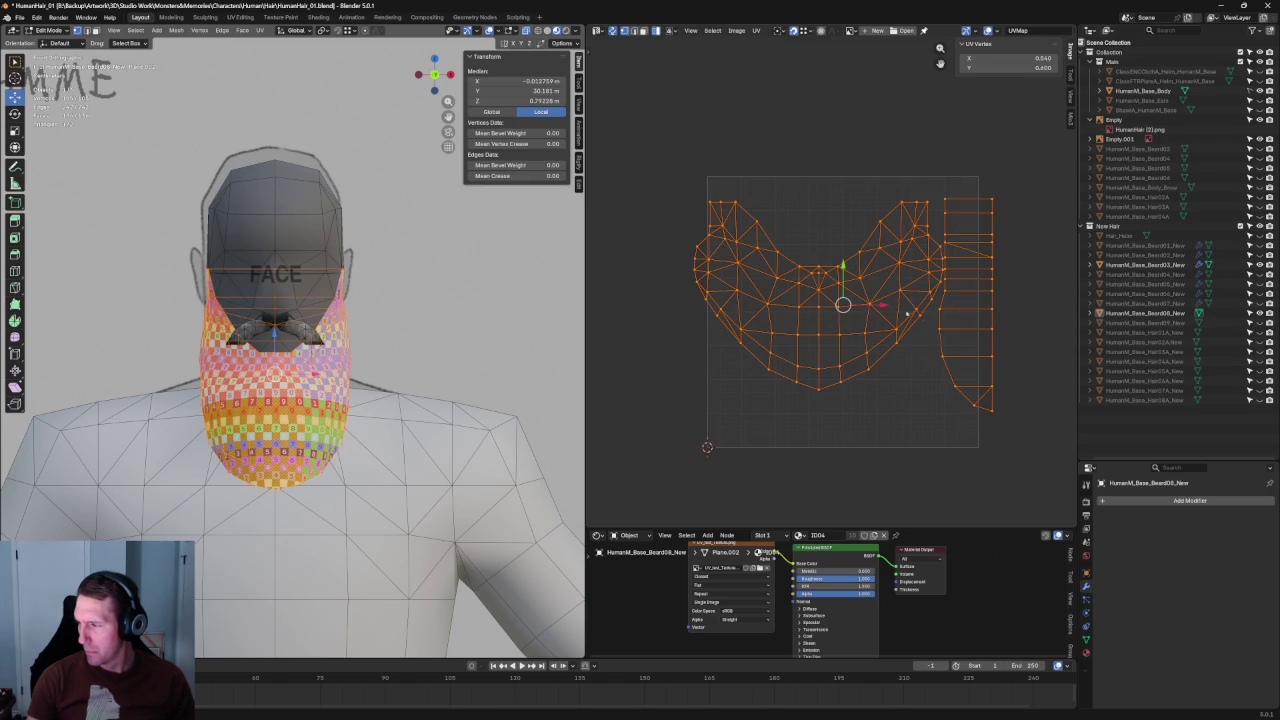
{"action": "key", "text": "g"}
{"action": "key", "text": "x"}
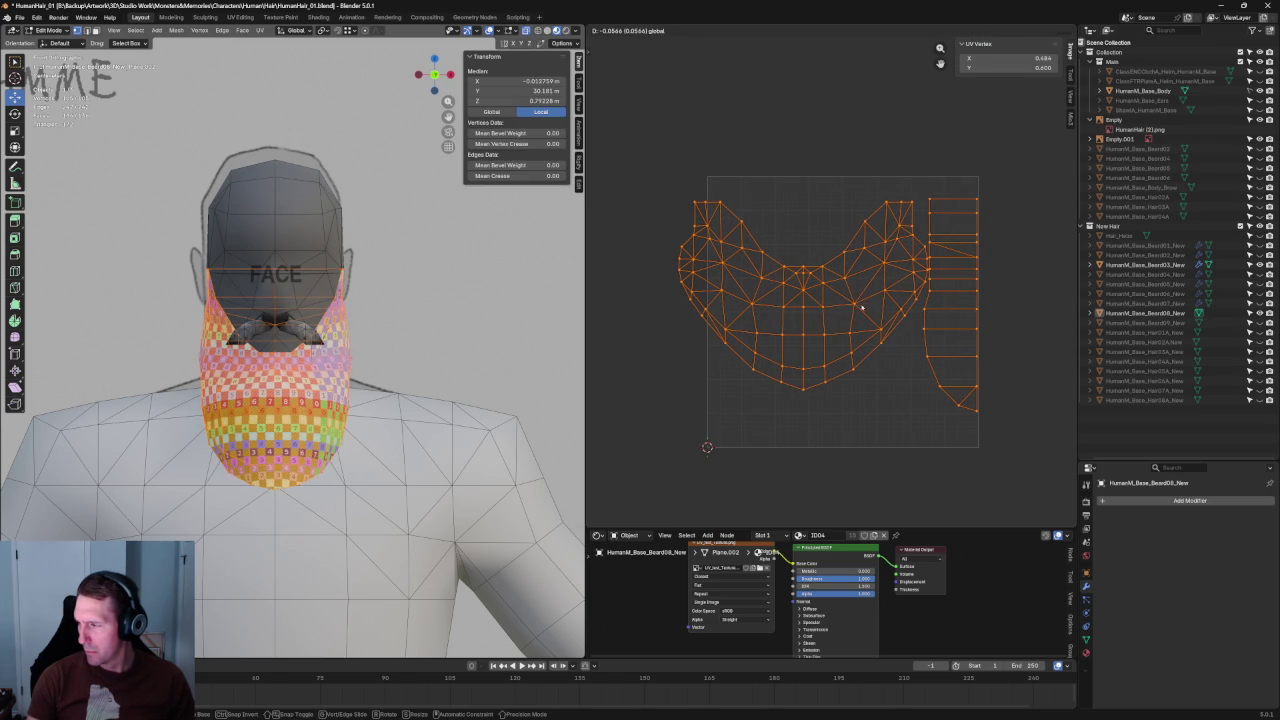
{"action": "left_click", "coordinate": [862, 308]}
{"action": "left_click", "coordinate": [962, 300]}
{"action": "scroll", "coordinate": [843, 297], "scroll_direction": "up", "scroll_amount": 5}
{"action": "middle_click_drag", "start_coordinate": [843, 297], "coordinate": [815, 313]}
{"action": "key", "text": "g"}
{"action": "key", "text": "y"}
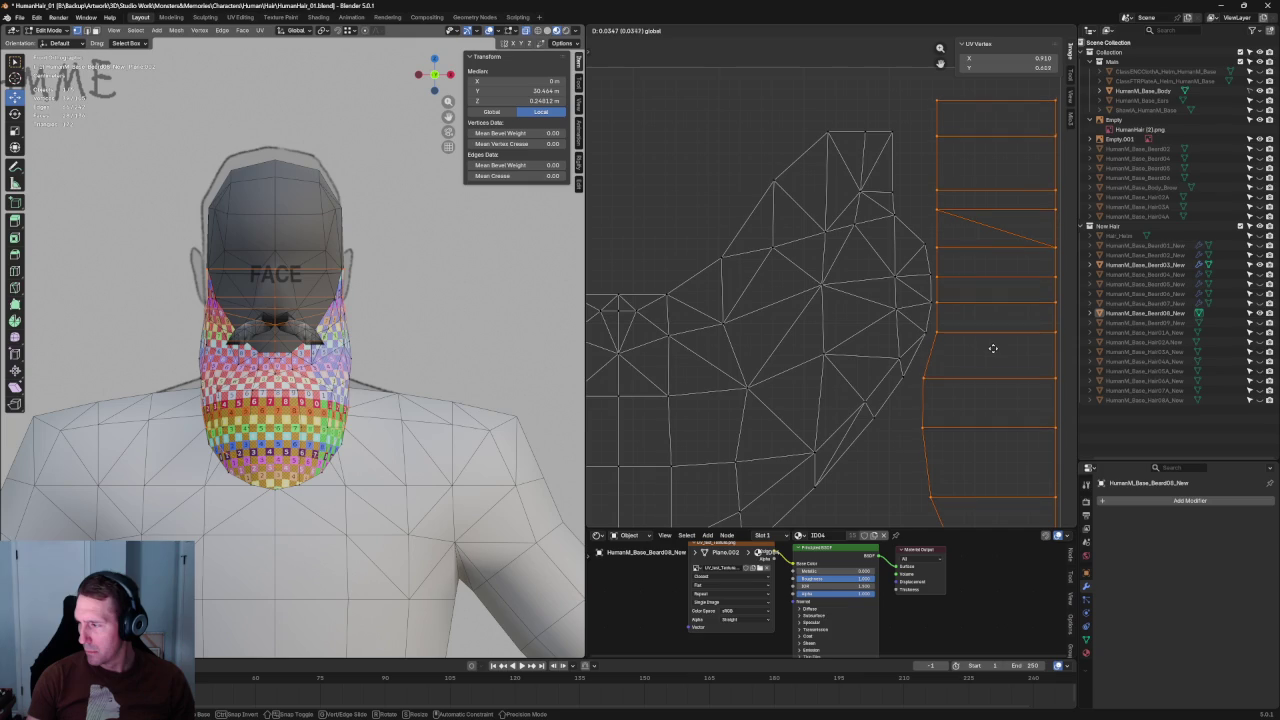
{"action": "left_click", "coordinate": [991, 350]}
Step: Select both UV islands and move them right and upward together
{"action": "key", "text": "Home"}
{"action": "left_click", "coordinate": [830, 414]}
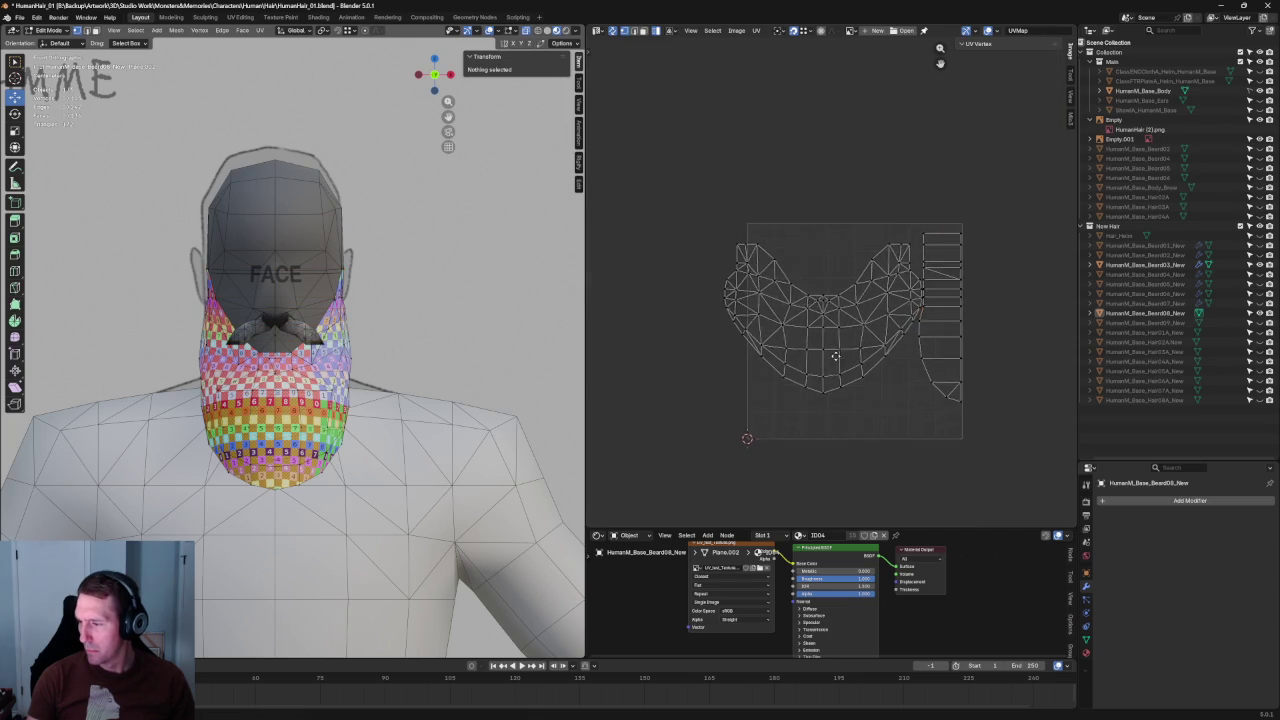
{"action": "scroll", "coordinate": [828, 413], "scroll_direction": "up", "scroll_amount": 4}
{"action": "key", "text": "a"}
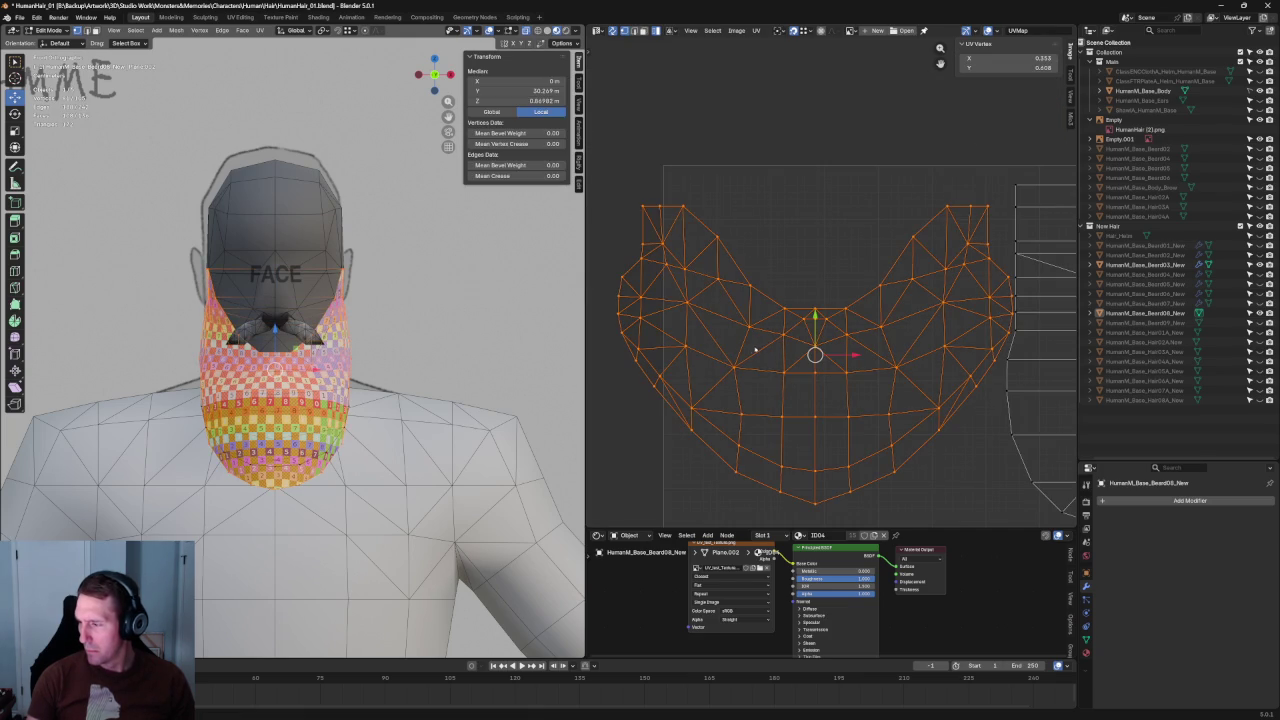
{"action": "left_click_drag", "start_coordinate": [848, 354], "coordinate": [848, 355]}
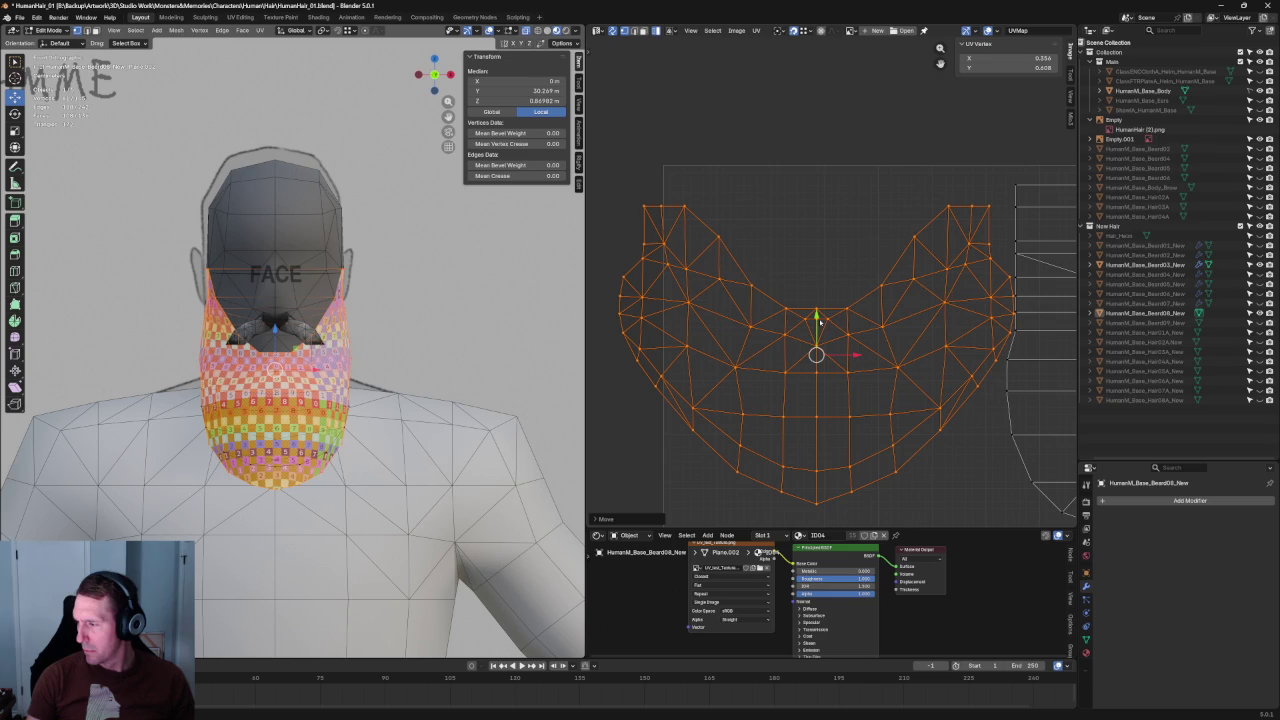
{"action": "scroll", "coordinate": [830, 330], "scroll_direction": "down", "scroll_amount": 3}
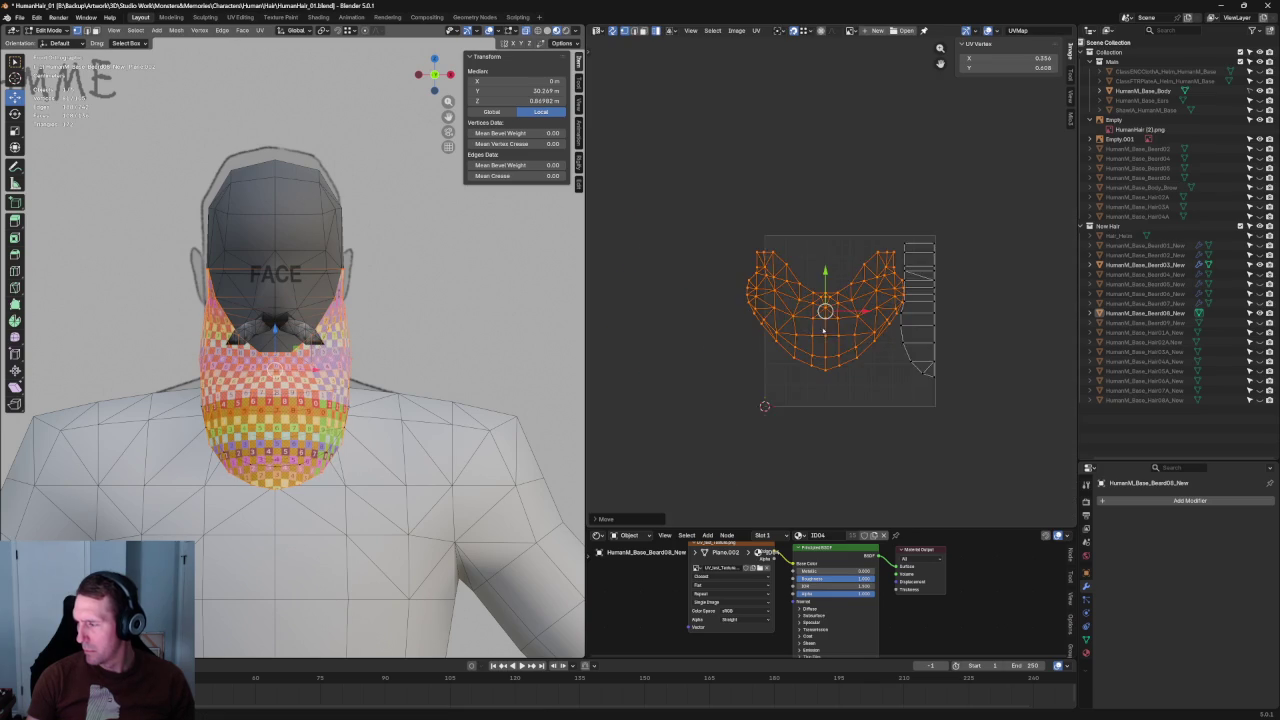
{"action": "key", "text": "a"}
{"action": "key", "text": "g"}
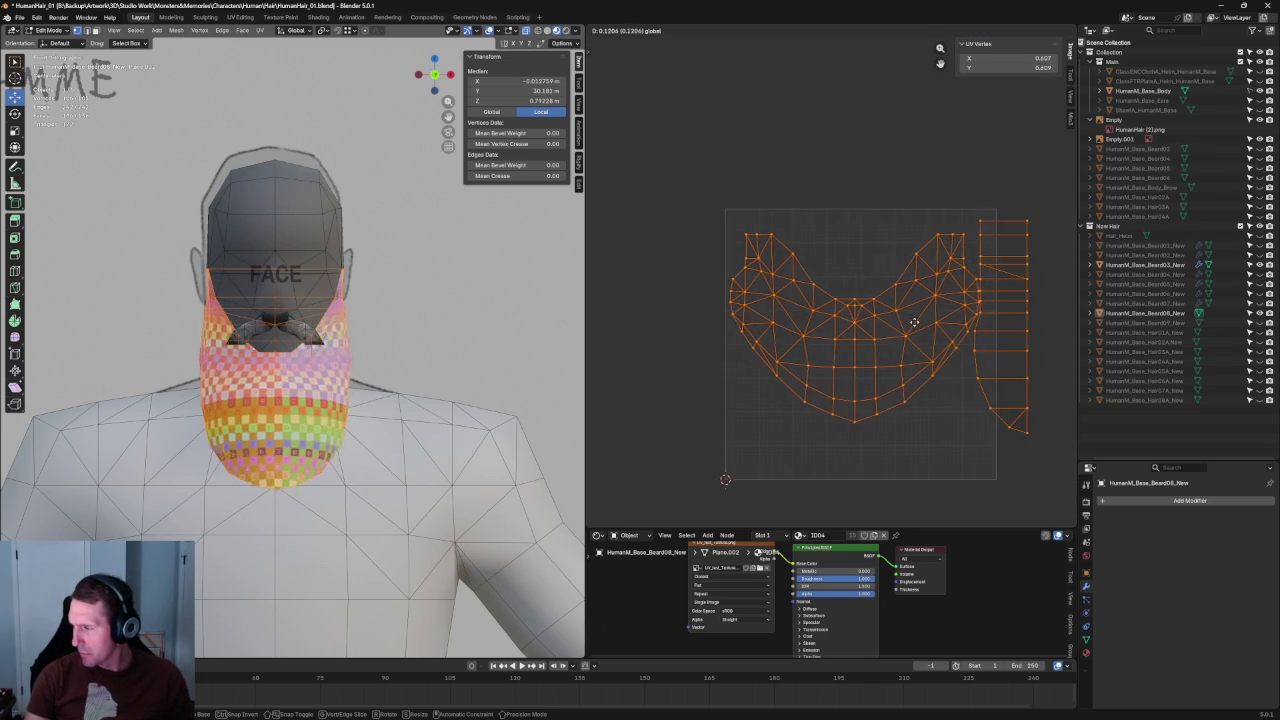
{"action": "left_click", "coordinate": [911, 322]}
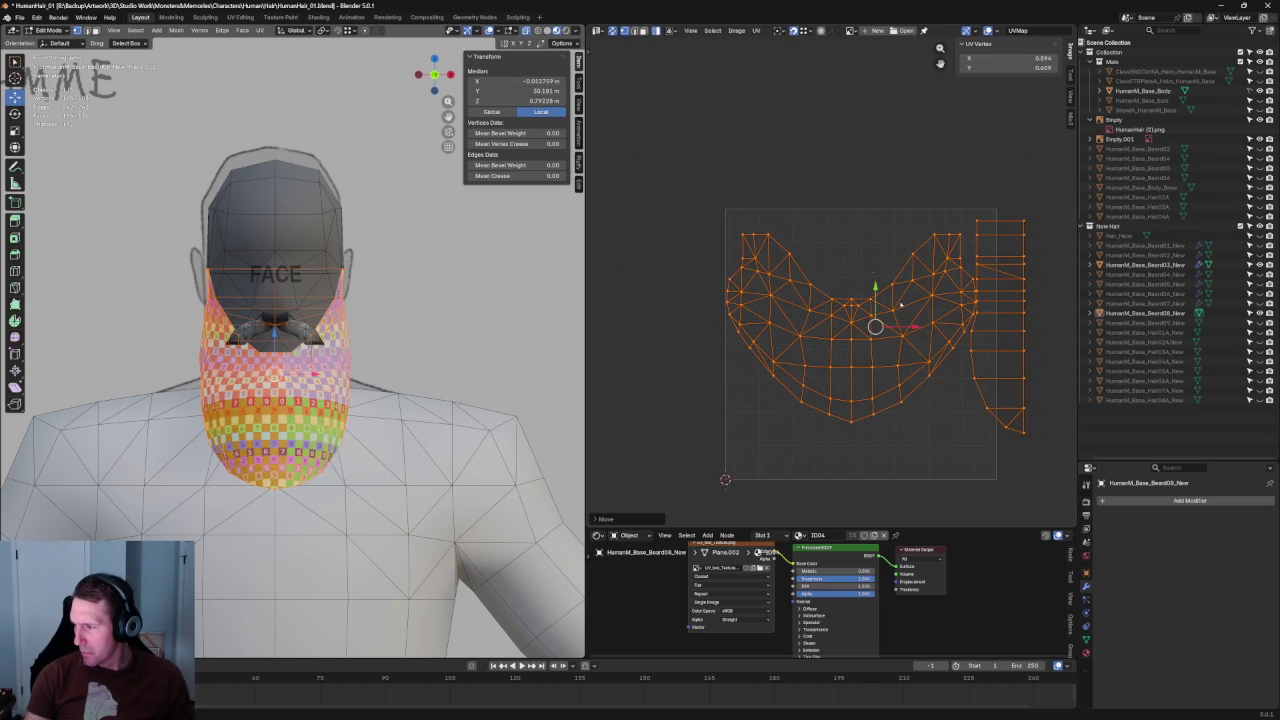
{"action": "key", "text": "g"}
{"action": "left_click", "coordinate": [911, 300]}
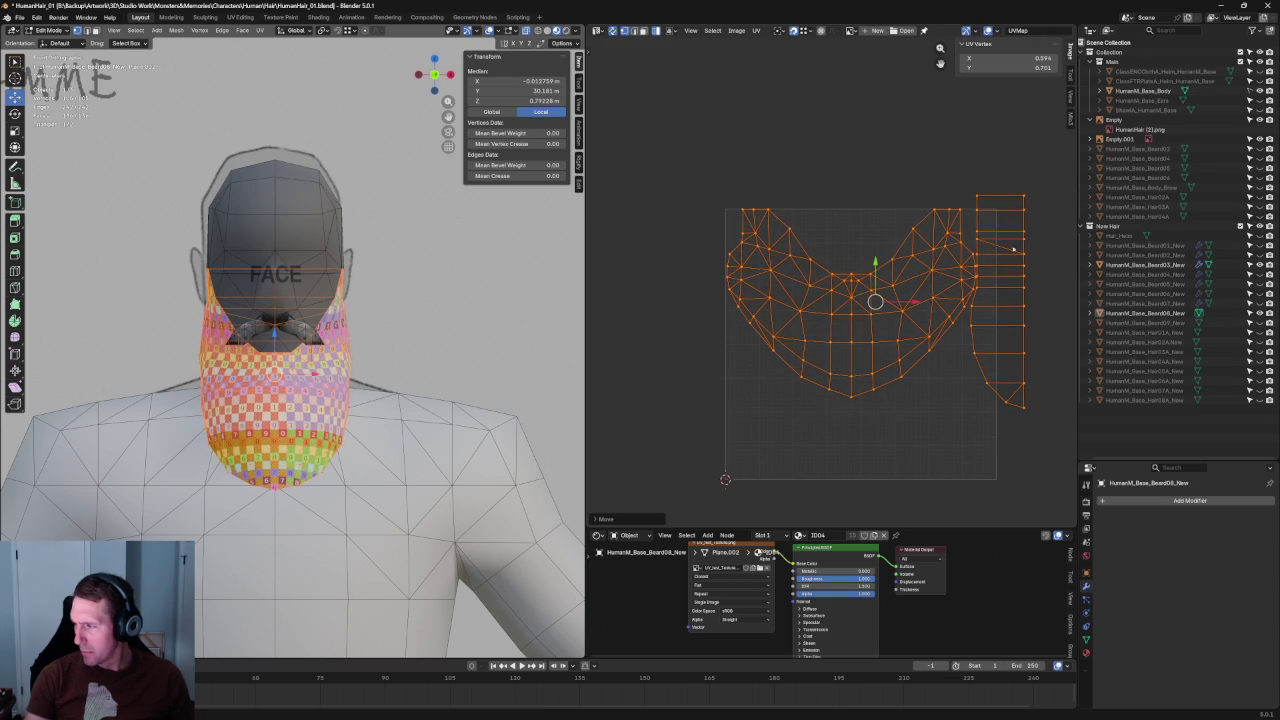
Step: Move the strip island slightly higher and out to the right of the UV square
{"action": "left_click", "coordinate": [1002, 362]}
{"action": "middle_click_drag", "start_coordinate": [1002, 362], "coordinate": [876, 296]}
{"action": "key", "text": "g"}
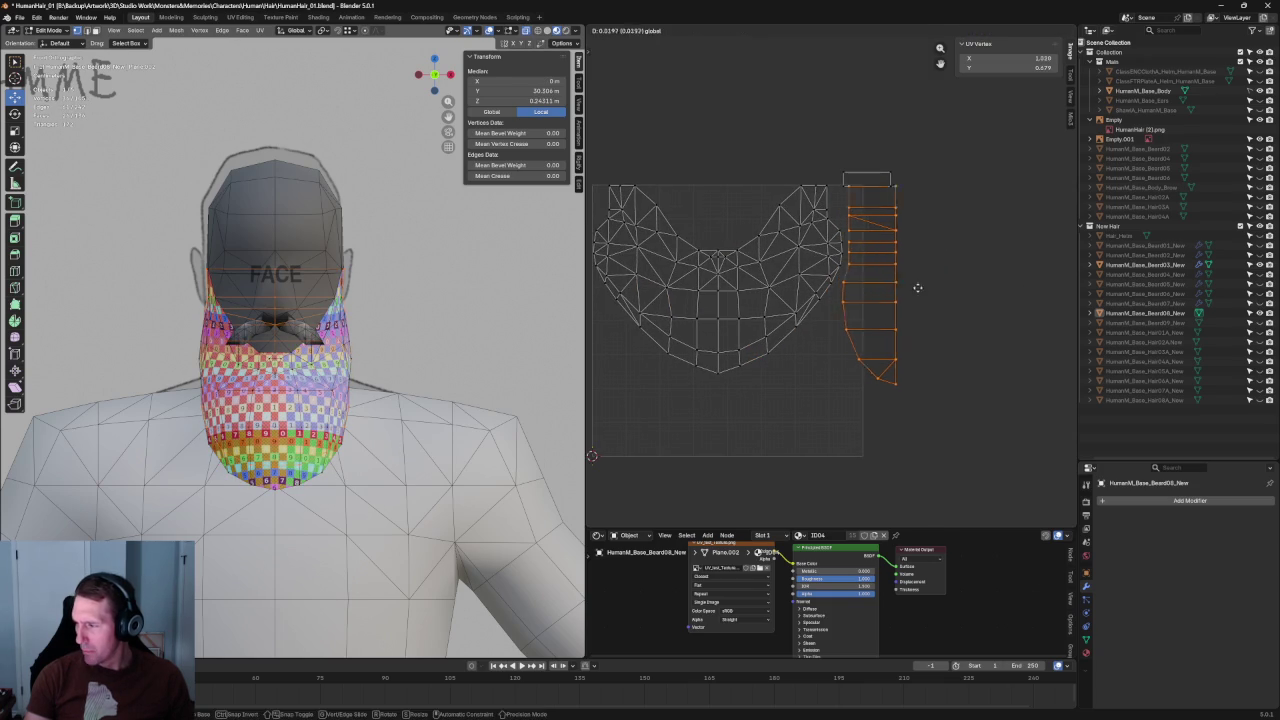
{"action": "left_click", "coordinate": [904, 250]}
{"action": "left_click_drag", "start_coordinate": [866, 300], "coordinate": [1008, 300]}
Step: Box-select the main beard island and scale it up to fill the UV square
{"action": "left_click", "coordinate": [744, 367]}
{"action": "left_click_drag", "start_coordinate": [594, 187], "coordinate": [840, 374]}
{"action": "key", "text": "s"}
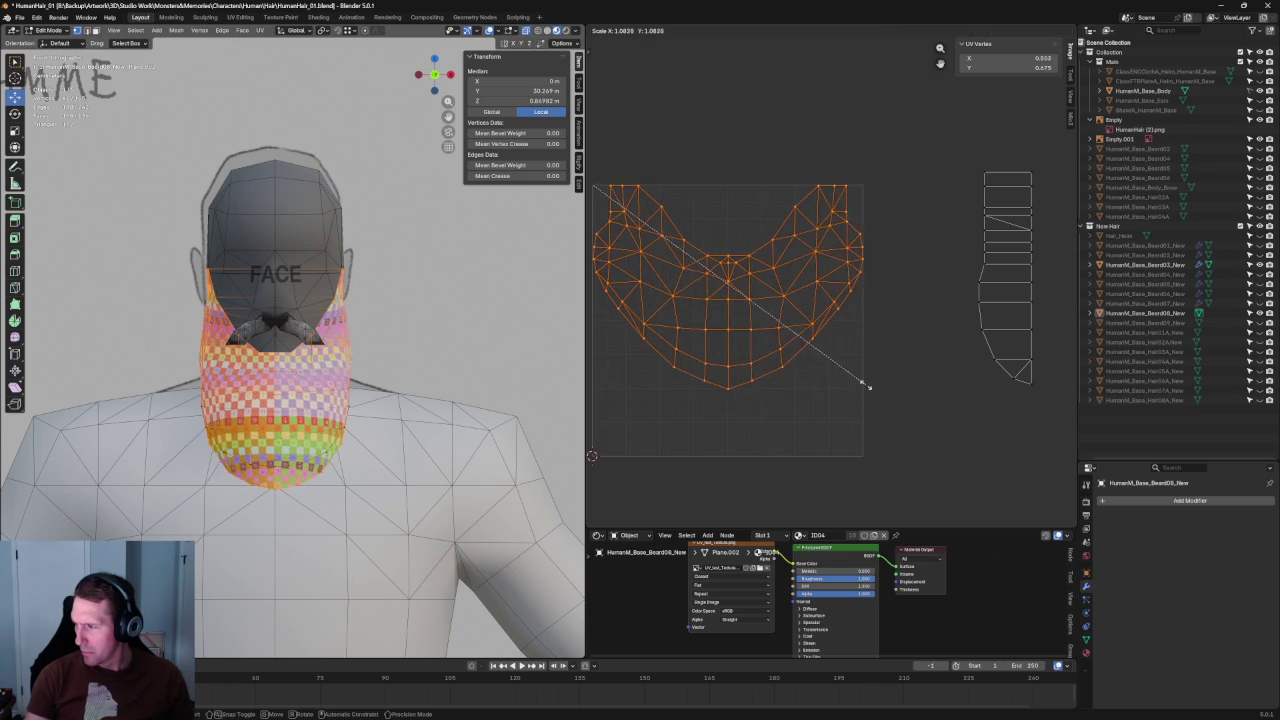
{"action": "left_click", "coordinate": [858, 378]}
{"action": "scroll", "coordinate": [840, 330], "scroll_direction": "up", "scroll_amount": 2}
{"action": "scroll", "coordinate": [830, 316], "scroll_direction": "up", "scroll_amount": 4}
{"action": "middle_click_drag", "start_coordinate": [830, 316], "coordinate": [879, 251]}
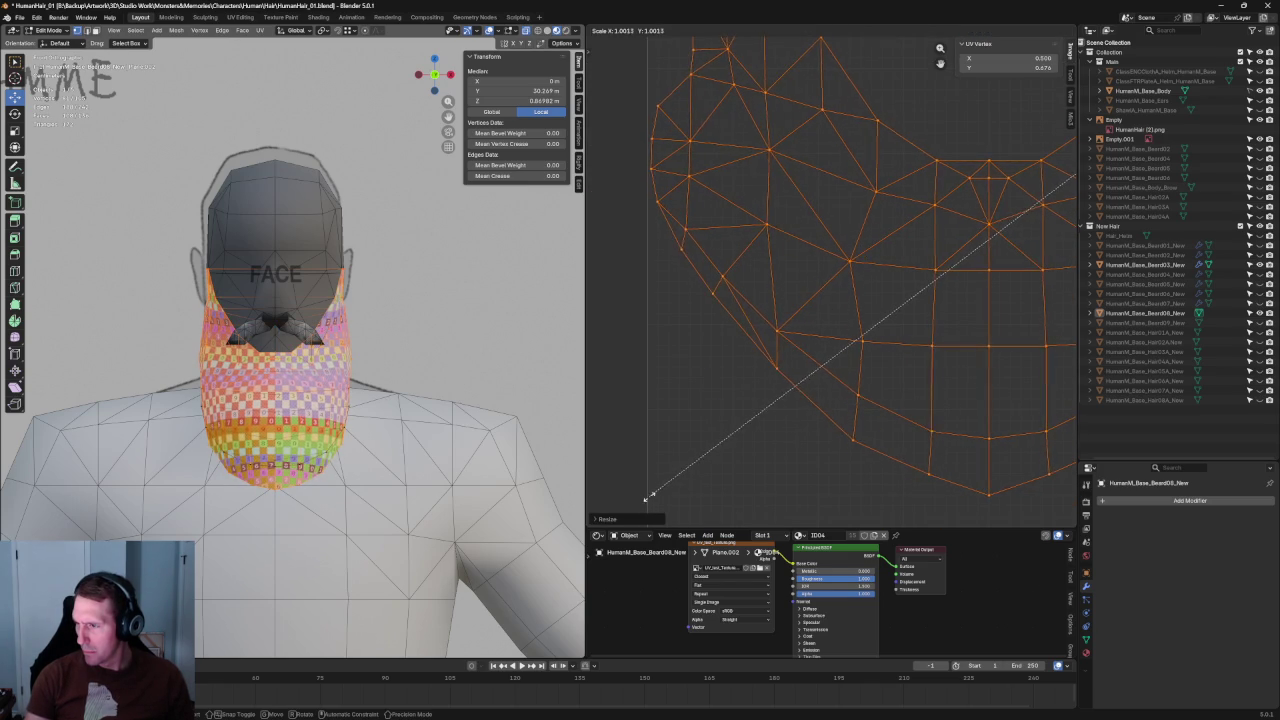
{"action": "scroll", "coordinate": [901, 316], "scroll_direction": "down", "scroll_amount": 5}
Step: Deselect the beard island and box-select the strip island
{"action": "key", "text": "alt+a"}
{"action": "middle_click_drag", "start_coordinate": [901, 316], "coordinate": [762, 332]}
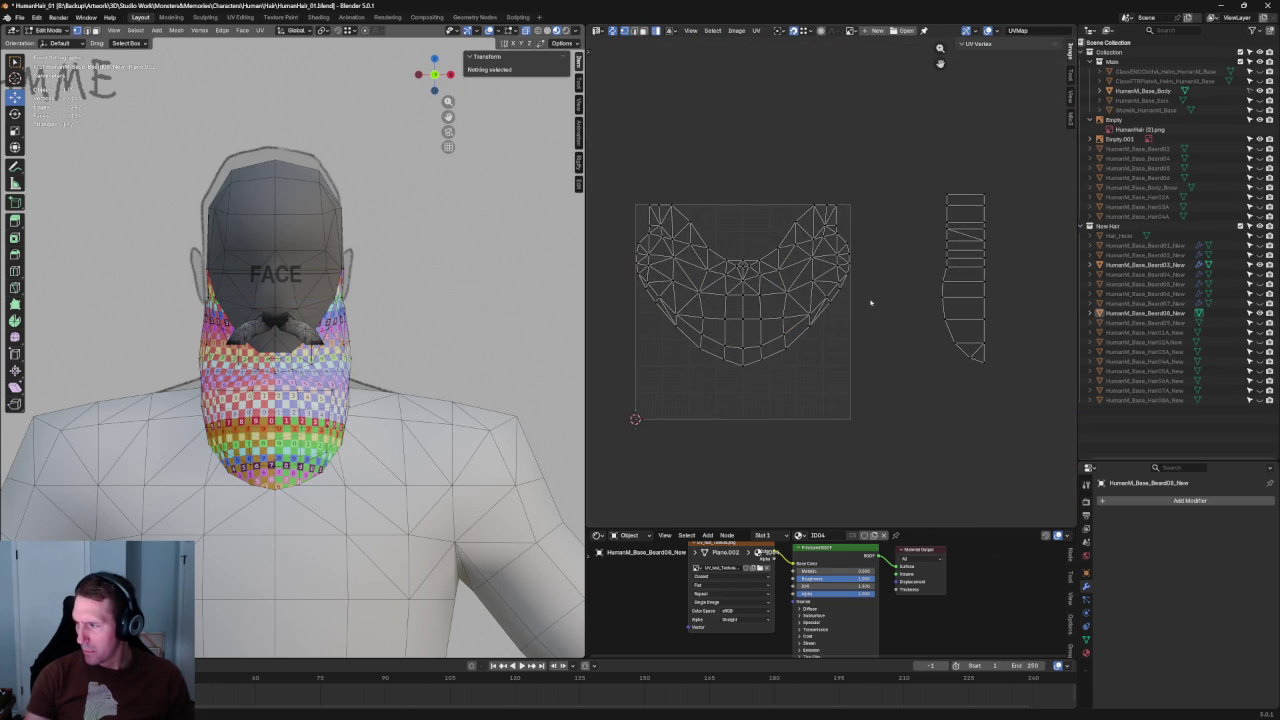
{"action": "left_click_drag", "start_coordinate": [1018, 128], "coordinate": [968, 302]}
Step: Rotate the strip island -90 degrees to lie horizontal and place it below the beard island
{"action": "key", "text": "r"}
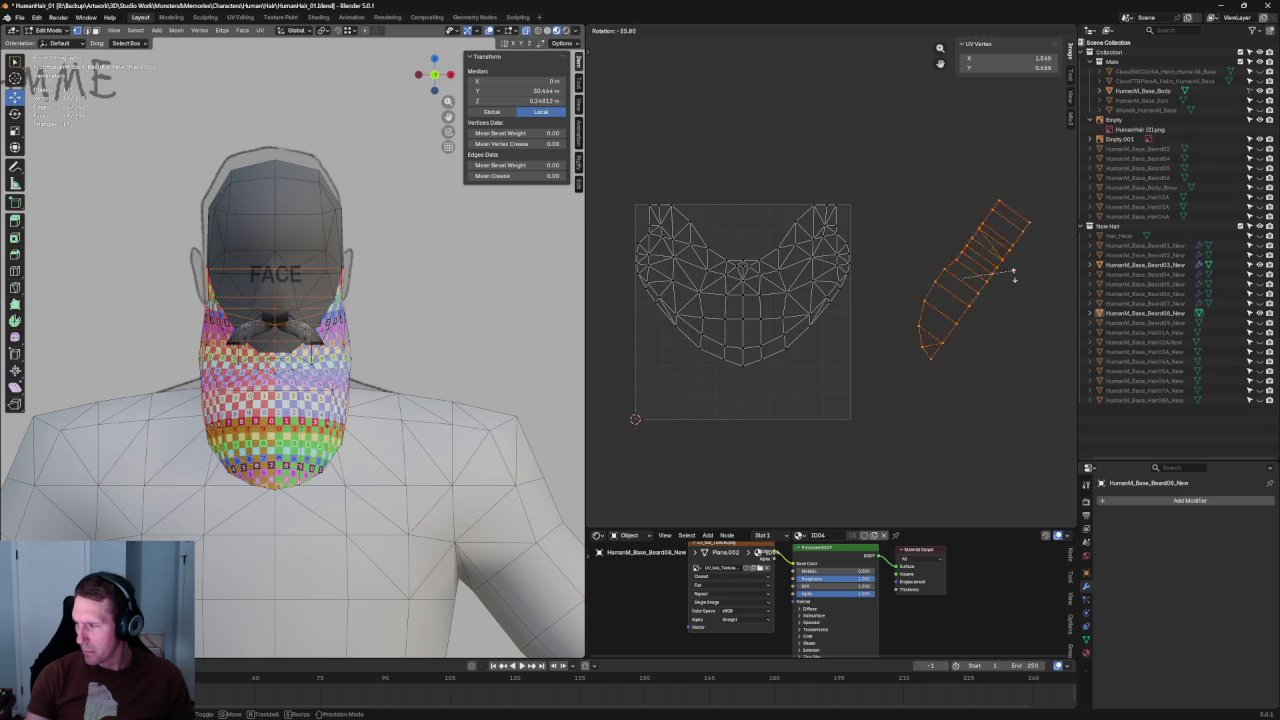
{"action": "left_click", "coordinate": [1018, 335]}
{"action": "key", "text": "g"}
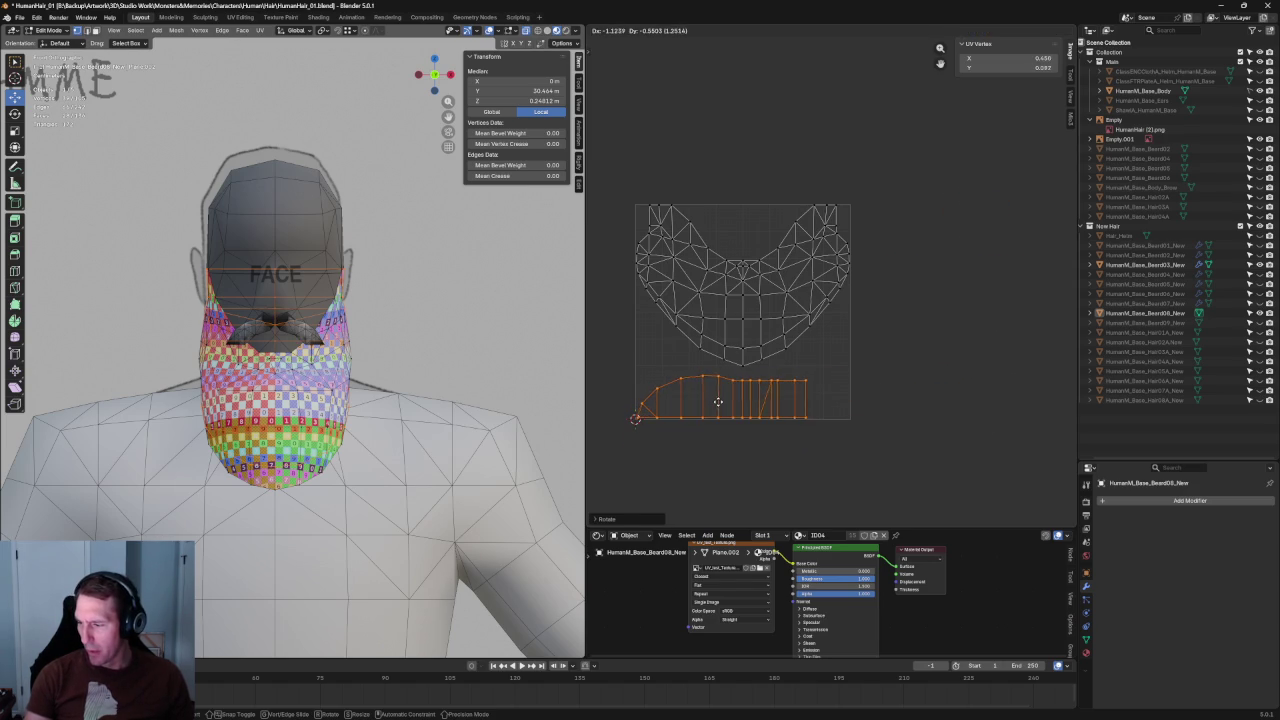
{"action": "left_click", "coordinate": [712, 402]}
{"action": "key", "text": "KP_Decimal"}
{"action": "key", "text": "g"}
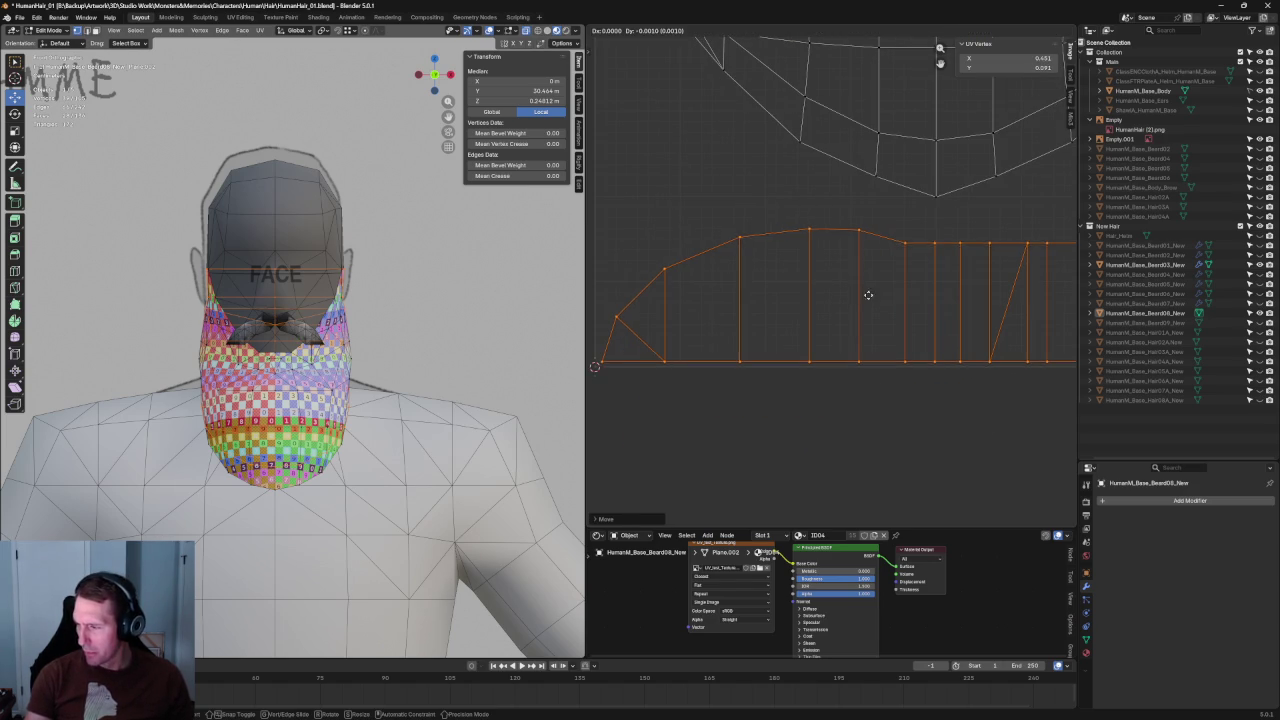
{"action": "left_click", "coordinate": [850, 318]}
{"action": "key", "text": "Home"}
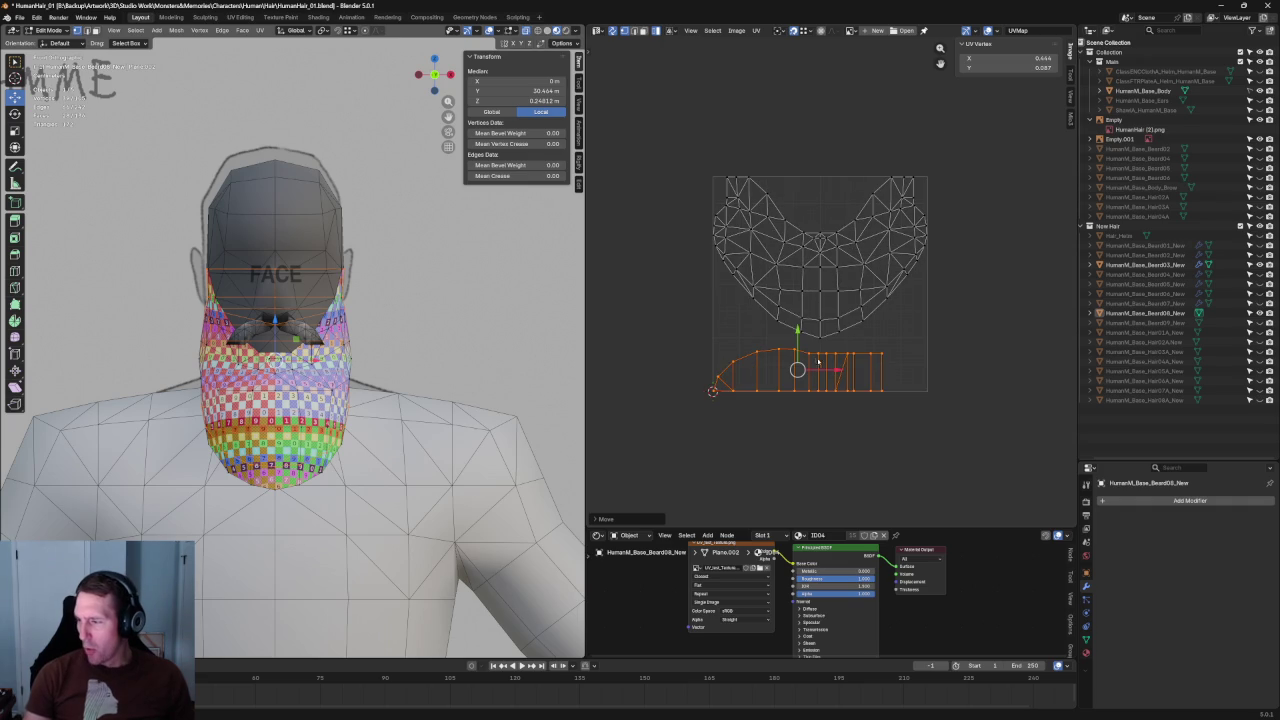
Step: Move the strip above the beard island, then shift the whole layout into the UV square
{"action": "key", "text": "g"}
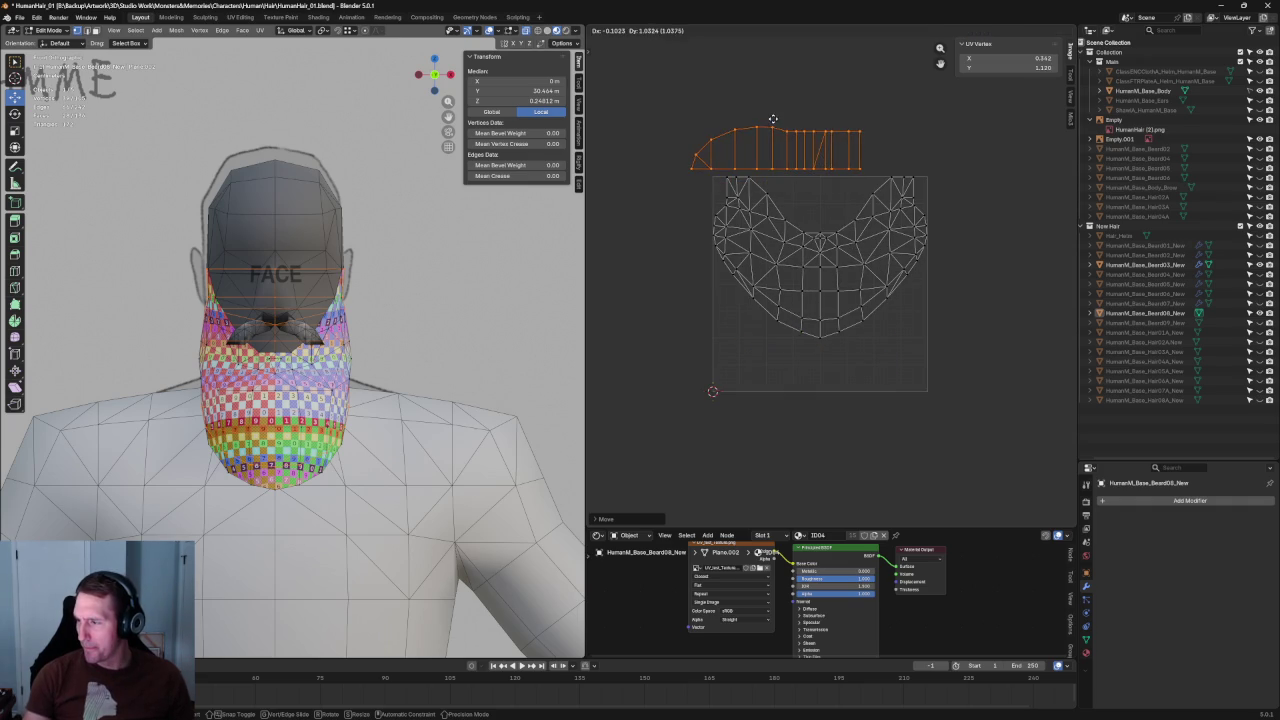
{"action": "key", "text": "Escape"}
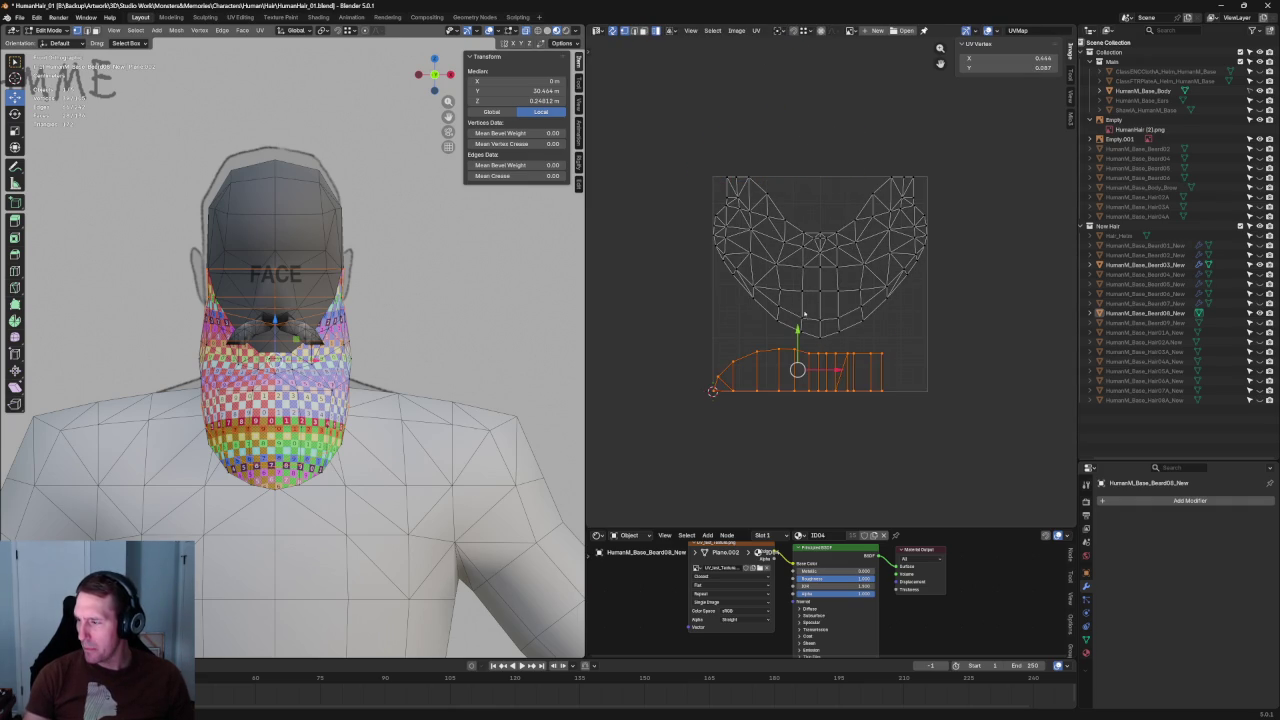
{"action": "key", "text": "g"}
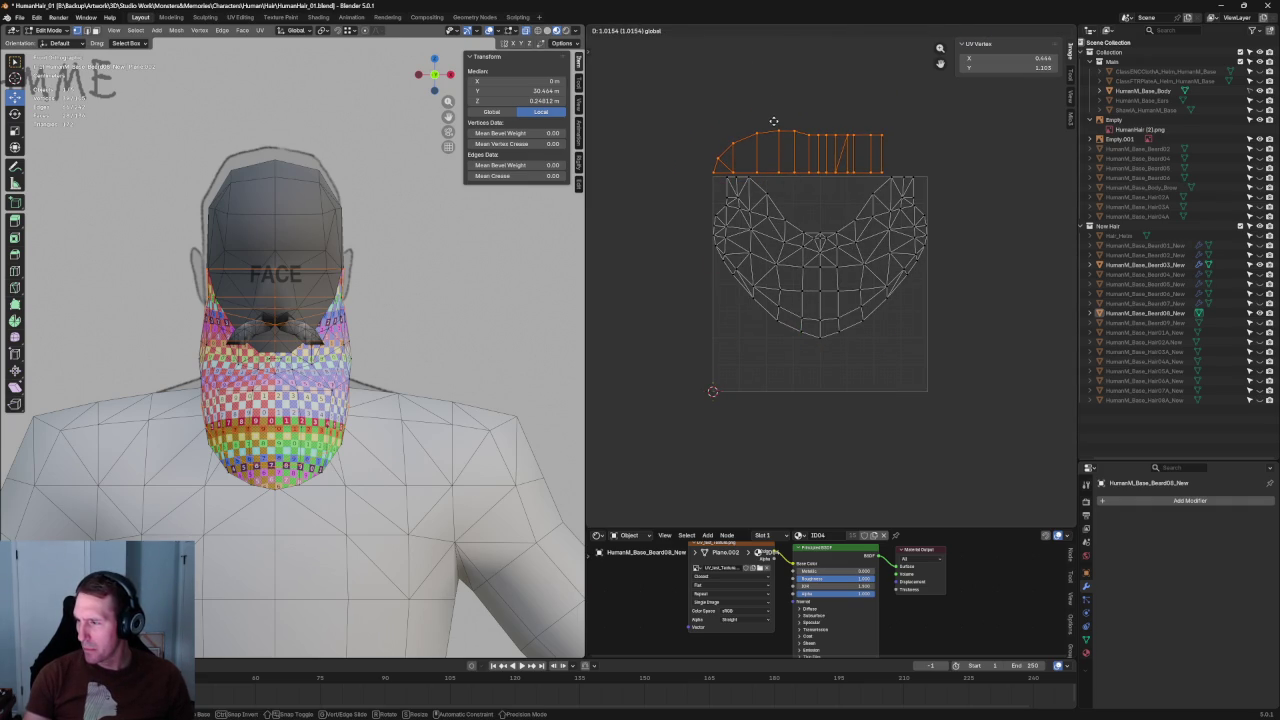
{"action": "left_click", "coordinate": [773, 120]}
{"action": "left_click_drag", "start_coordinate": [962, 118], "coordinate": [700, 390]}
{"action": "key", "text": "KP_Decimal"}
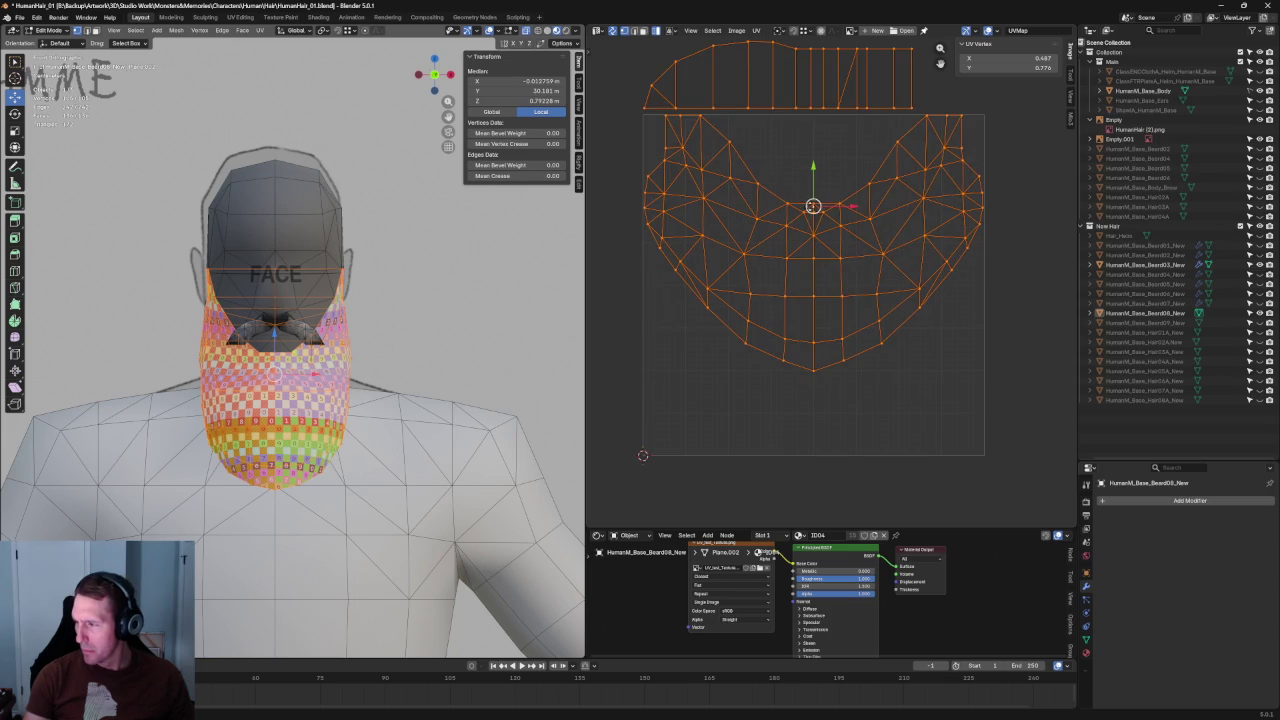
{"action": "key", "text": "g"}
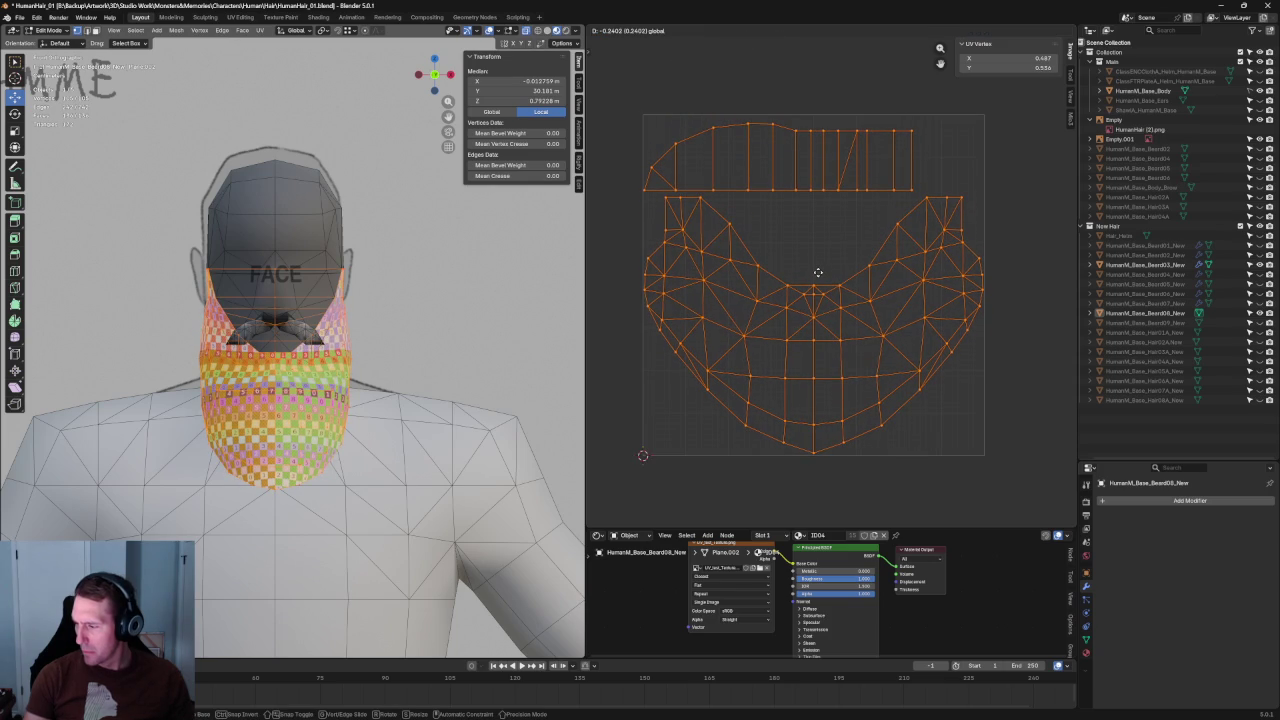
{"action": "left_click", "coordinate": [818, 272]}
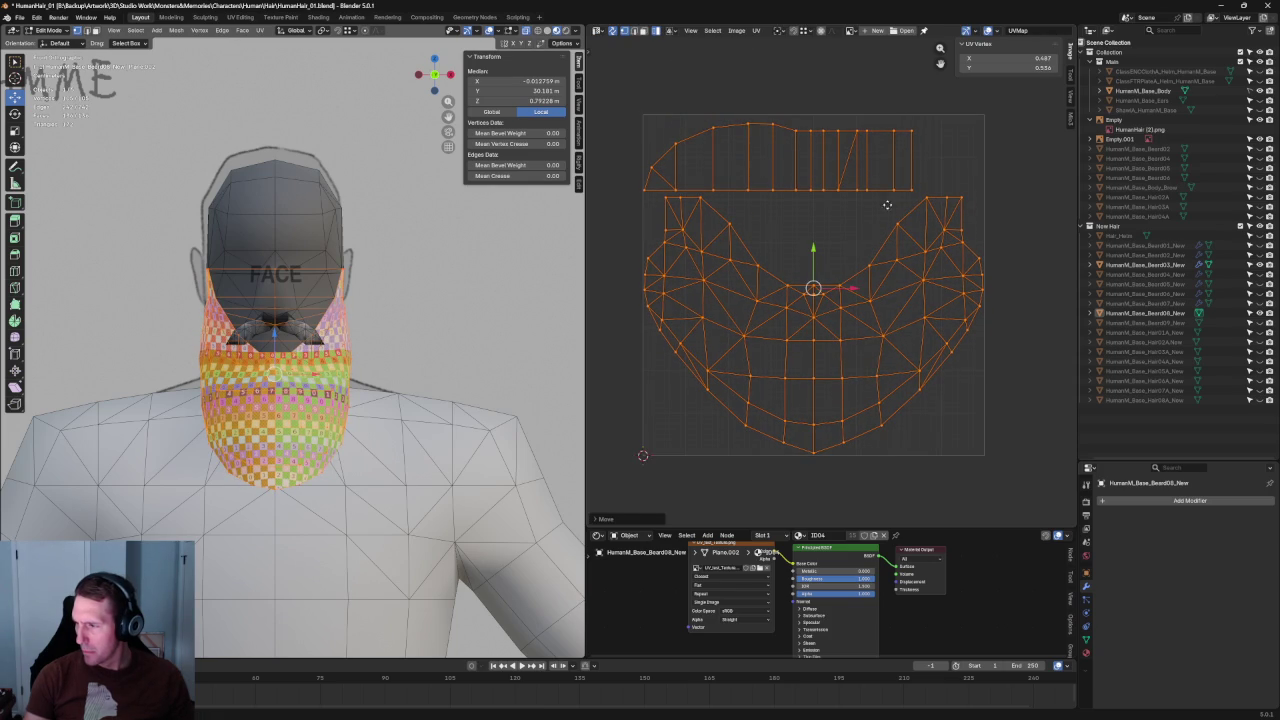
Step: Fine-tune the top strip island's final position and deselect all UVs
{"action": "middle_click_drag", "start_coordinate": [818, 290], "coordinate": [818, 400]}
{"action": "left_click_drag", "start_coordinate": [951, 182], "coordinate": [615, 304]}
{"action": "scroll", "coordinate": [713, 283], "scroll_direction": "up", "scroll_amount": 2}
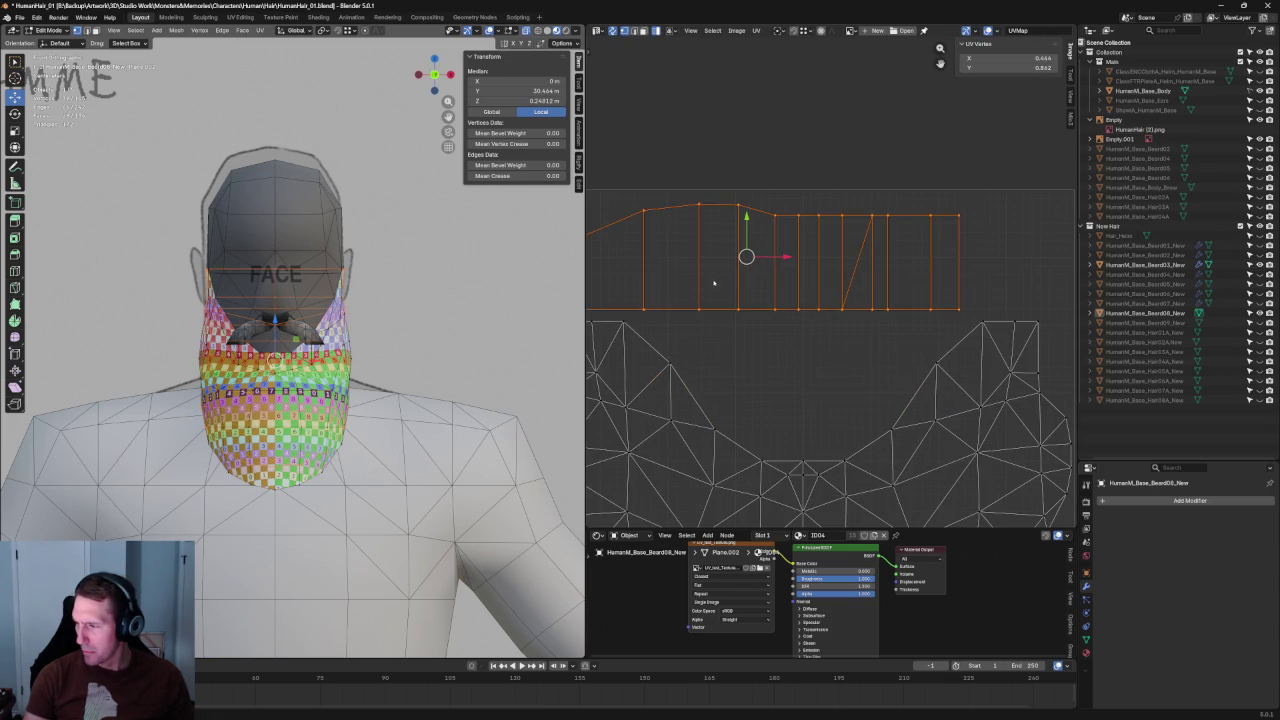
{"action": "scroll", "coordinate": [720, 279], "scroll_direction": "up", "scroll_amount": 1}
{"action": "key", "text": "g"}
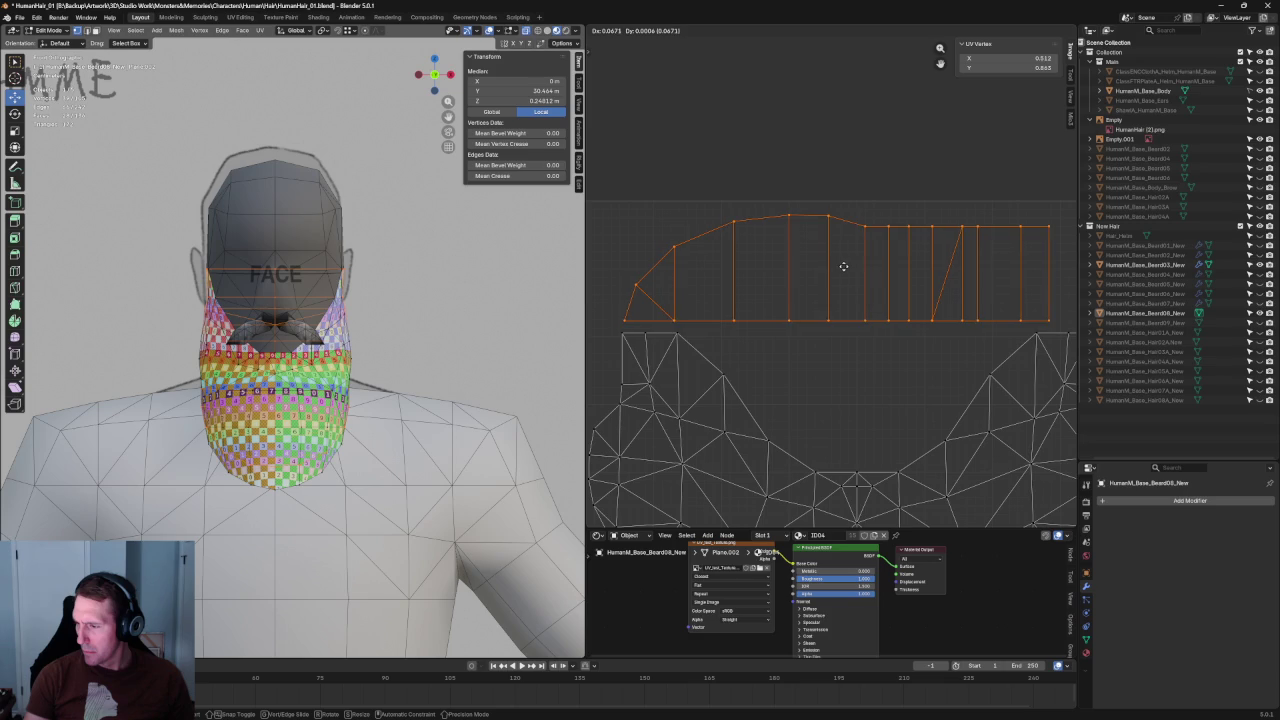
{"action": "left_click", "coordinate": [843, 268]}
{"action": "scroll", "coordinate": [835, 275], "scroll_direction": "down", "scroll_amount": 5}
{"action": "key", "text": "alt+a"}
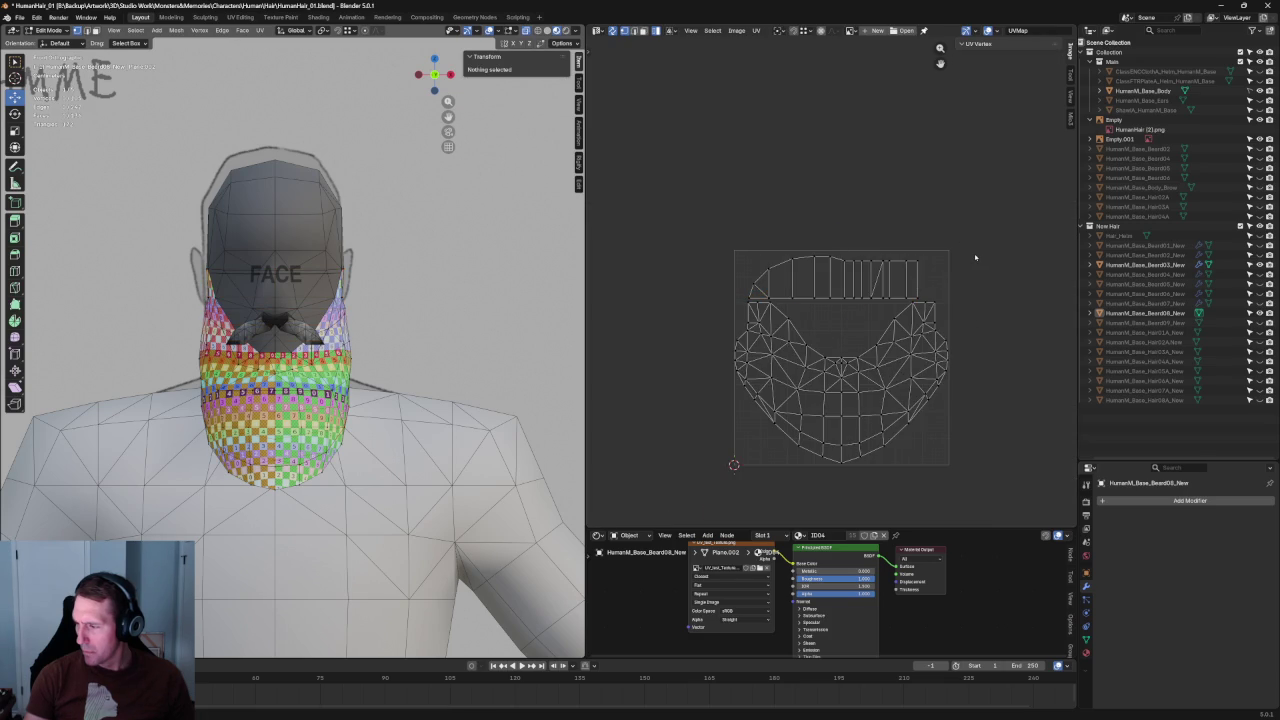
{"action": "scroll", "coordinate": [975, 257], "scroll_direction": "up", "scroll_amount": 2}
{"action": "scroll", "coordinate": [970, 330], "scroll_direction": "down", "scroll_amount": 4}
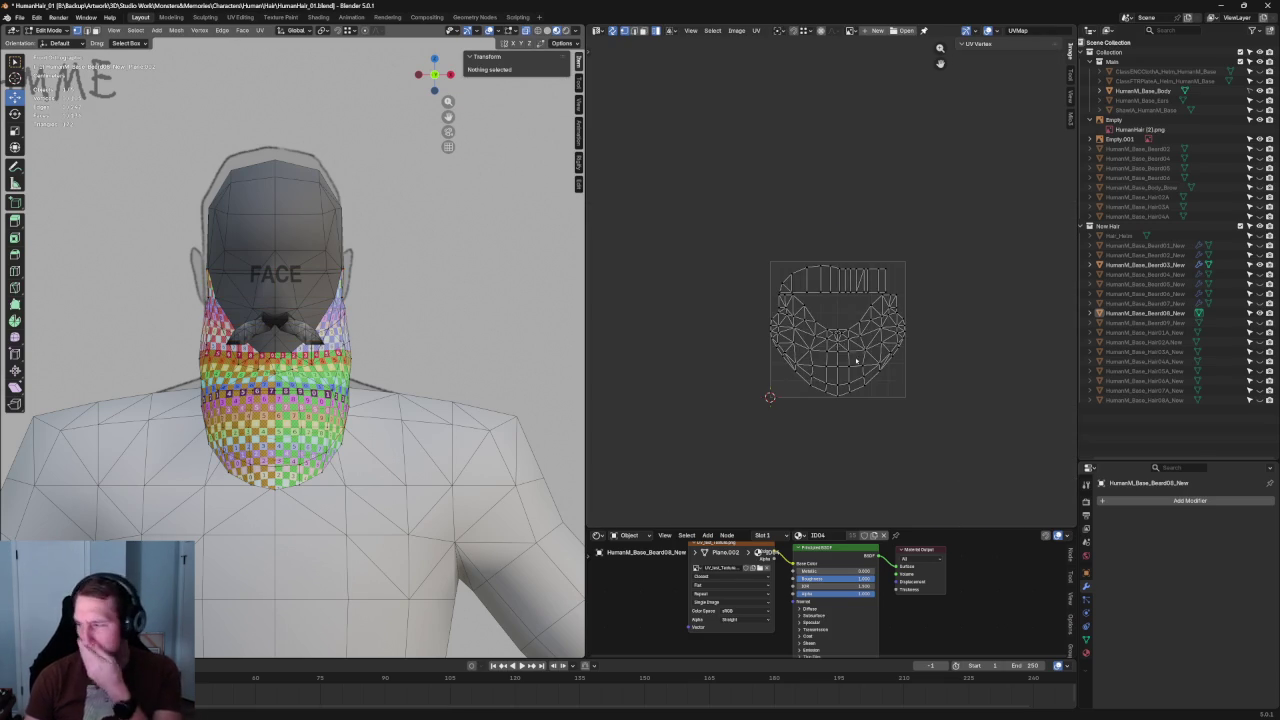
{"action": "scroll", "coordinate": [874, 411], "scroll_direction": "up", "scroll_amount": 3}
{"action": "middle_click_drag", "start_coordinate": [874, 411], "coordinate": [874, 261]}
{"action": "key", "text": "a"}
{"action": "scroll", "coordinate": [709, 243], "scroll_direction": "up", "scroll_amount": 5}
{"action": "scroll", "coordinate": [797, 360], "scroll_direction": "up", "scroll_amount": 2}
{"action": "scroll", "coordinate": [797, 360], "scroll_direction": "up", "scroll_amount": 2}
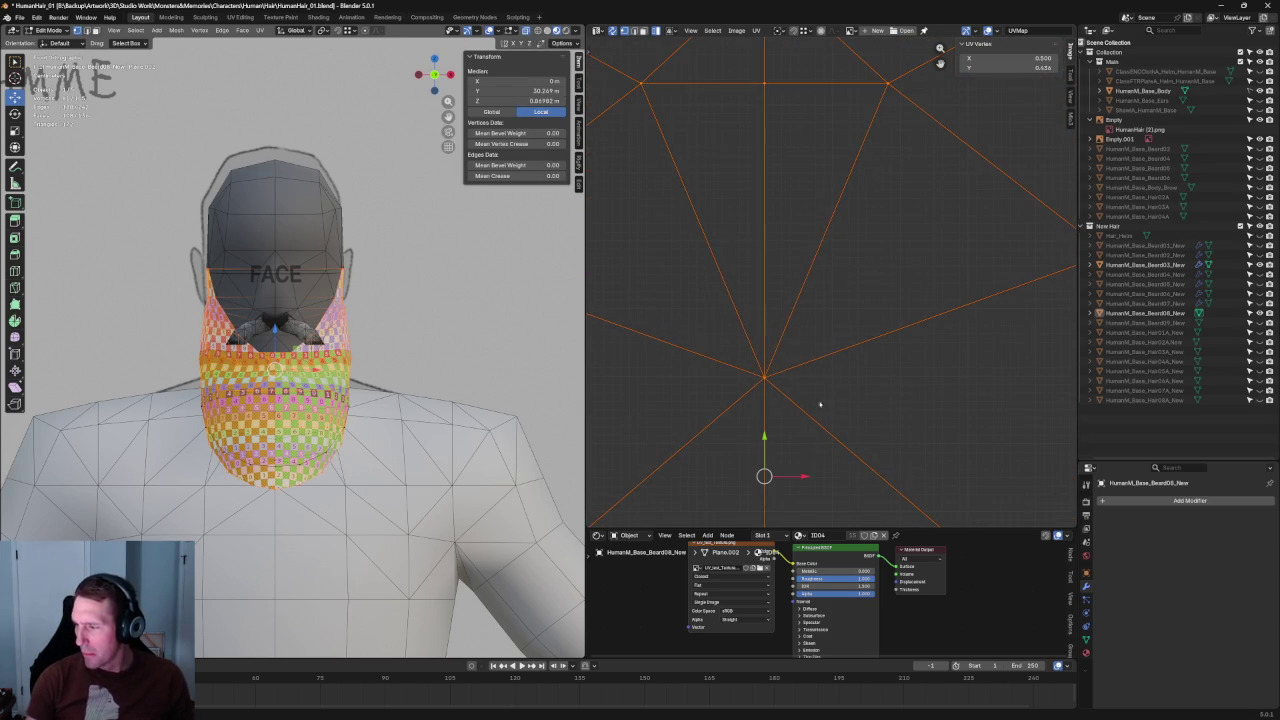
{"action": "scroll", "coordinate": [798, 479], "scroll_direction": "down", "scroll_amount": 1}
{"action": "scroll", "coordinate": [808, 477], "scroll_direction": "down", "scroll_amount": 1}
{"action": "scroll", "coordinate": [797, 471], "scroll_direction": "down", "scroll_amount": 1}
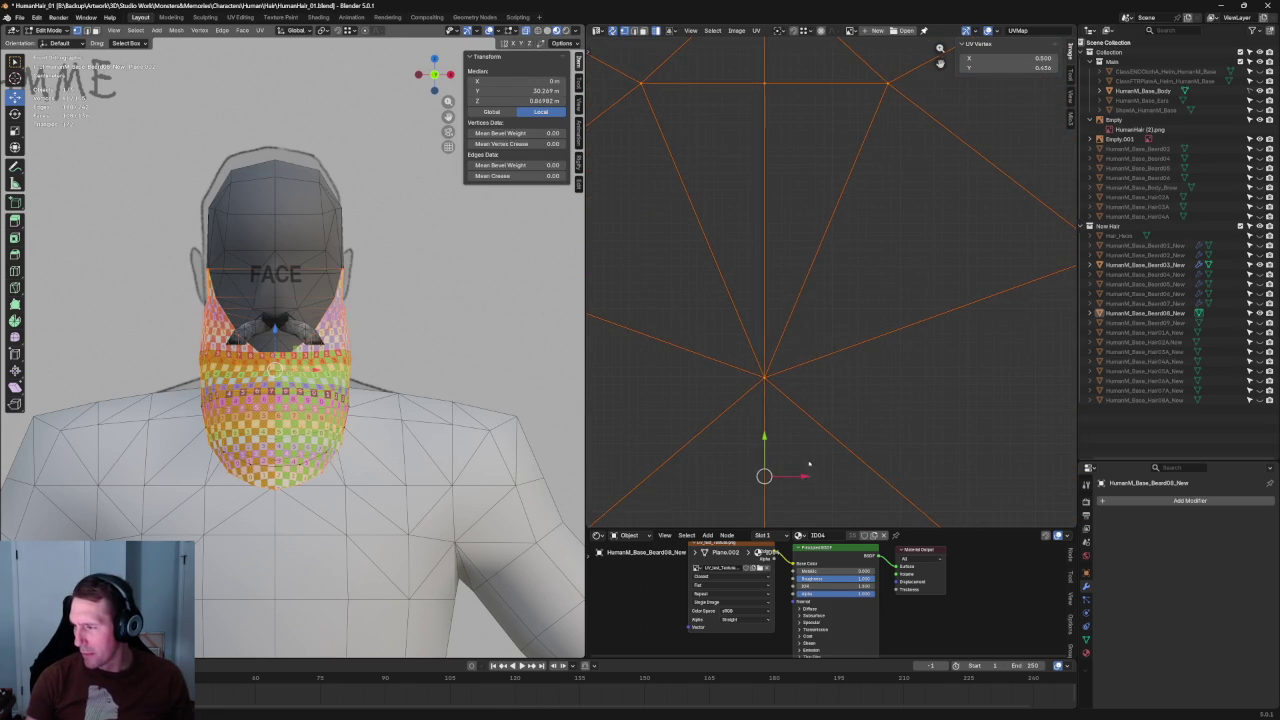
{"action": "scroll", "coordinate": [803, 471], "scroll_direction": "down", "scroll_amount": 3}
{"action": "scroll", "coordinate": [937, 482], "scroll_direction": "down", "scroll_amount": 3}
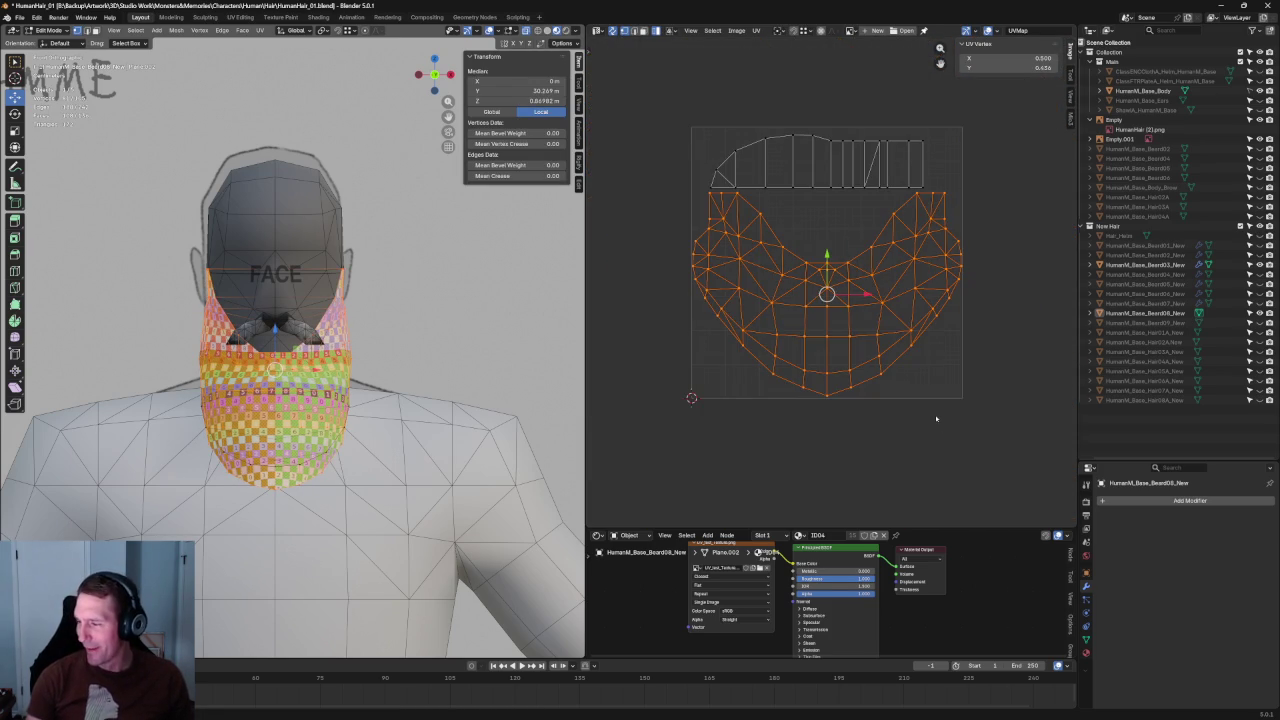
{"action": "left_click", "coordinate": [937, 418]}
{"action": "scroll", "coordinate": [307, 473], "scroll_direction": "up", "scroll_amount": 5}
{"action": "scroll", "coordinate": [307, 473], "scroll_direction": "up", "scroll_amount": 5}
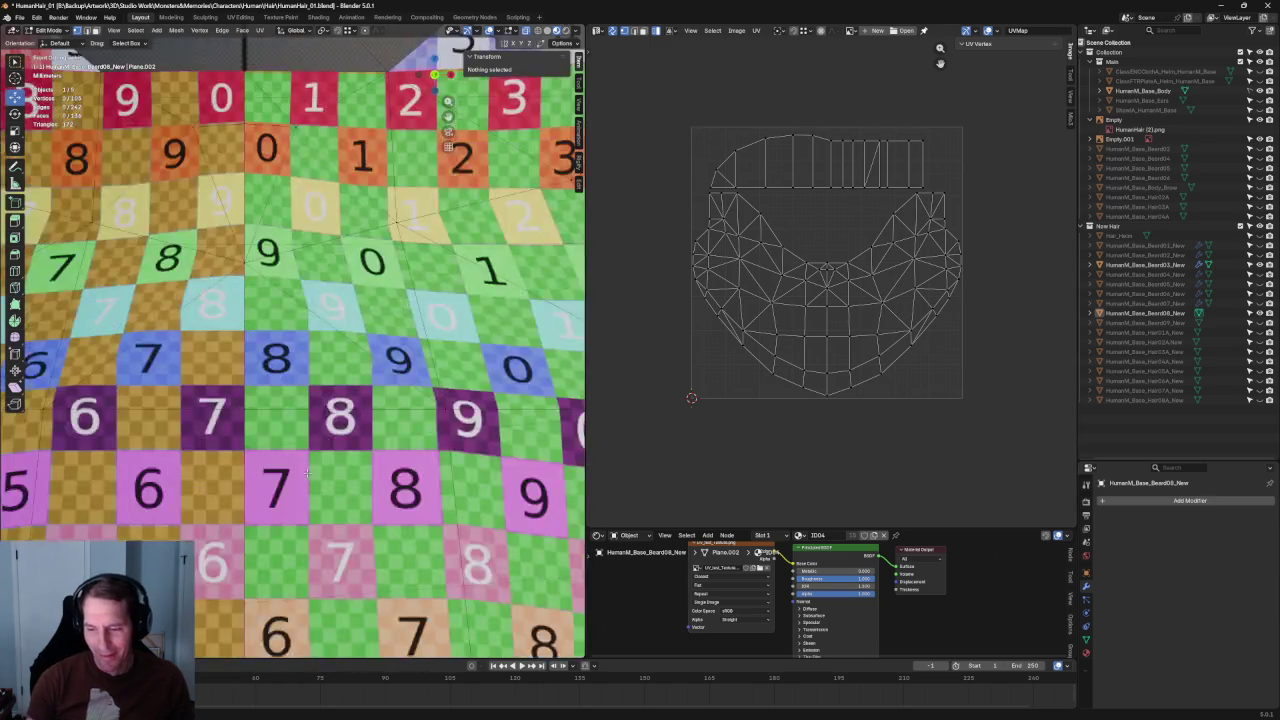
{"action": "scroll", "coordinate": [313, 450], "scroll_direction": "down", "scroll_amount": 3}
{"action": "scroll", "coordinate": [300, 420], "scroll_direction": "down", "scroll_amount": 5}
{"action": "scroll", "coordinate": [268, 378], "scroll_direction": "up", "scroll_amount": 8}
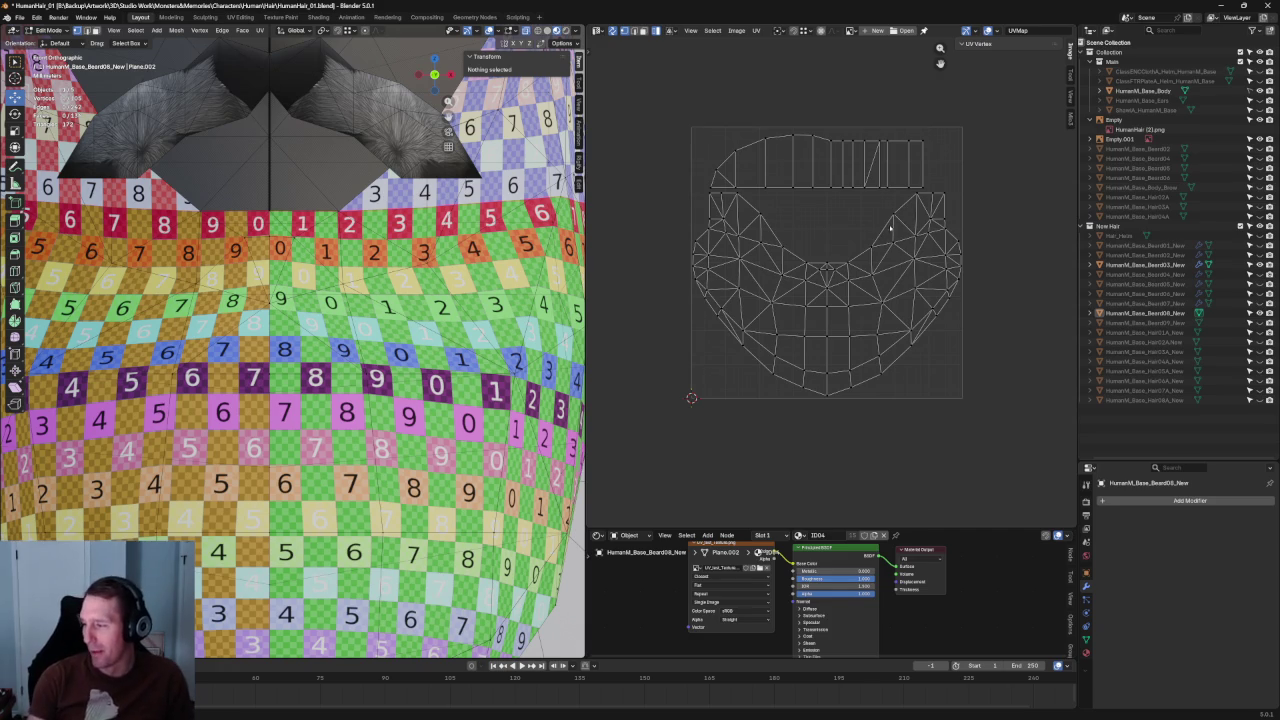
{"action": "scroll", "coordinate": [905, 210], "scroll_direction": "down", "scroll_amount": 2}
{"action": "scroll", "coordinate": [930, 160], "scroll_direction": "up", "scroll_amount": 4}
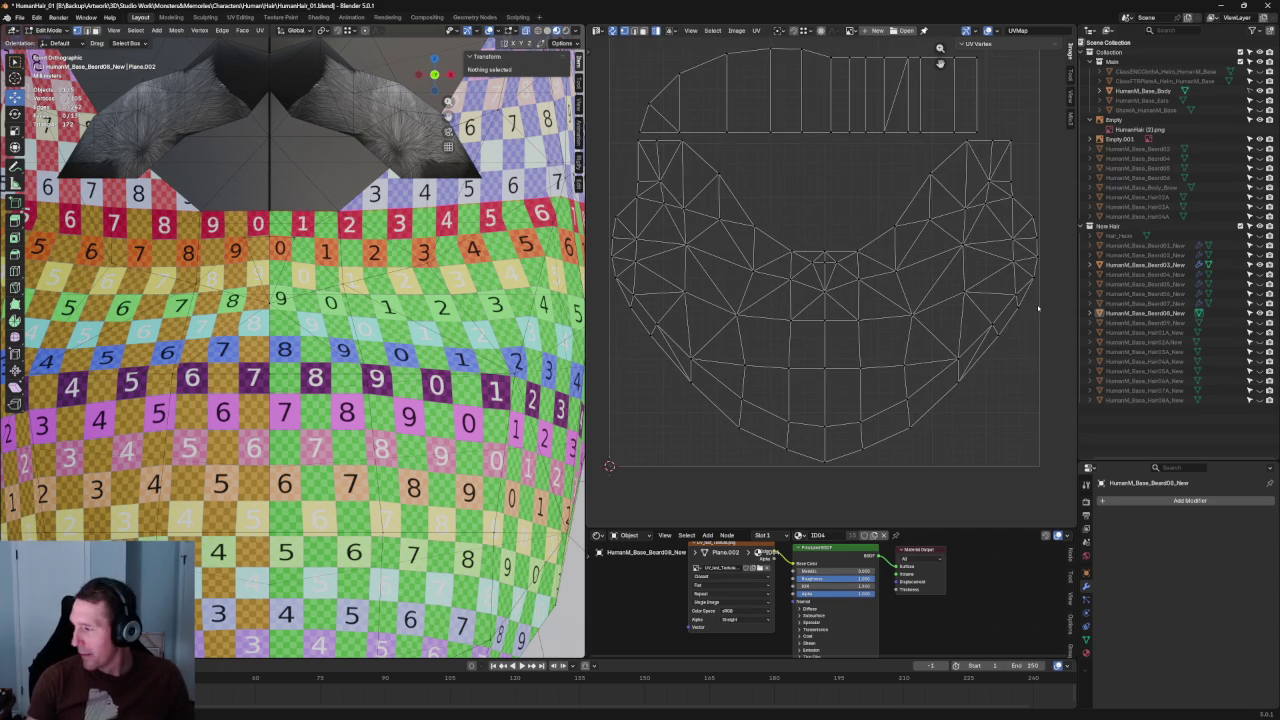
Step: Select the island's left and right side vertices and re-unwrap the beard UVs
{"action": "key", "text": "a"}
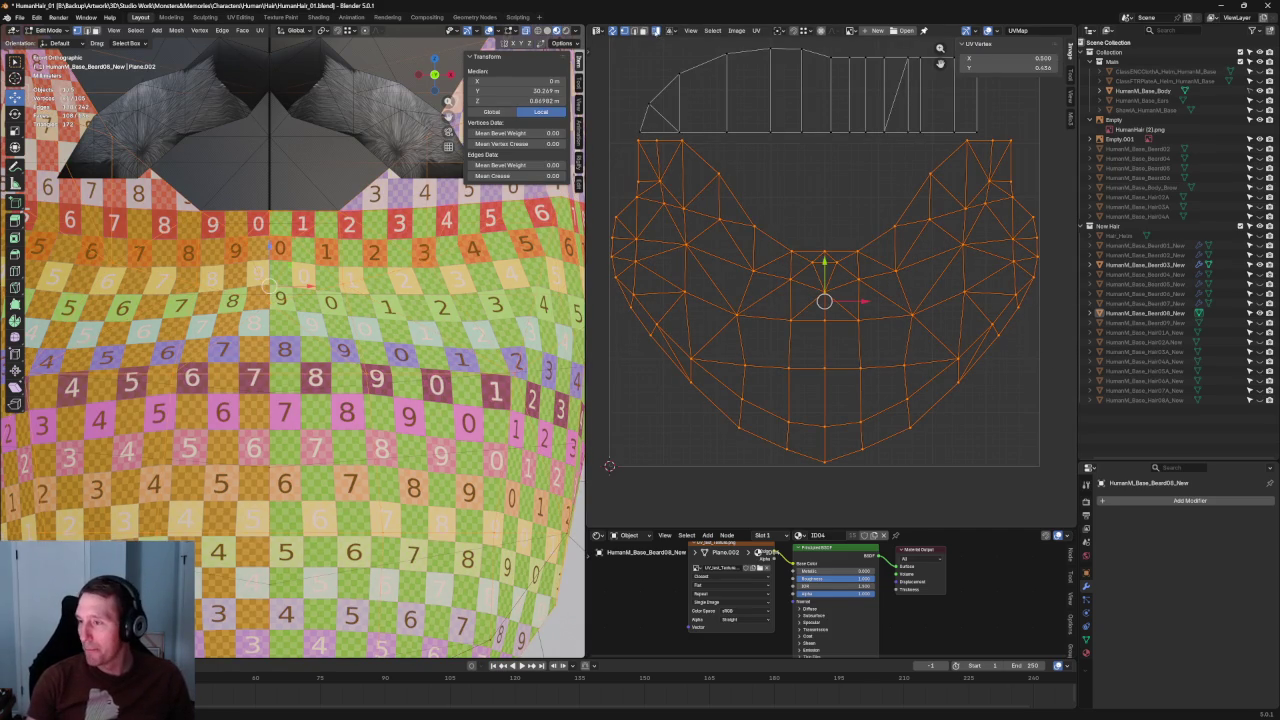
{"action": "left_click", "coordinate": [652, 245]}
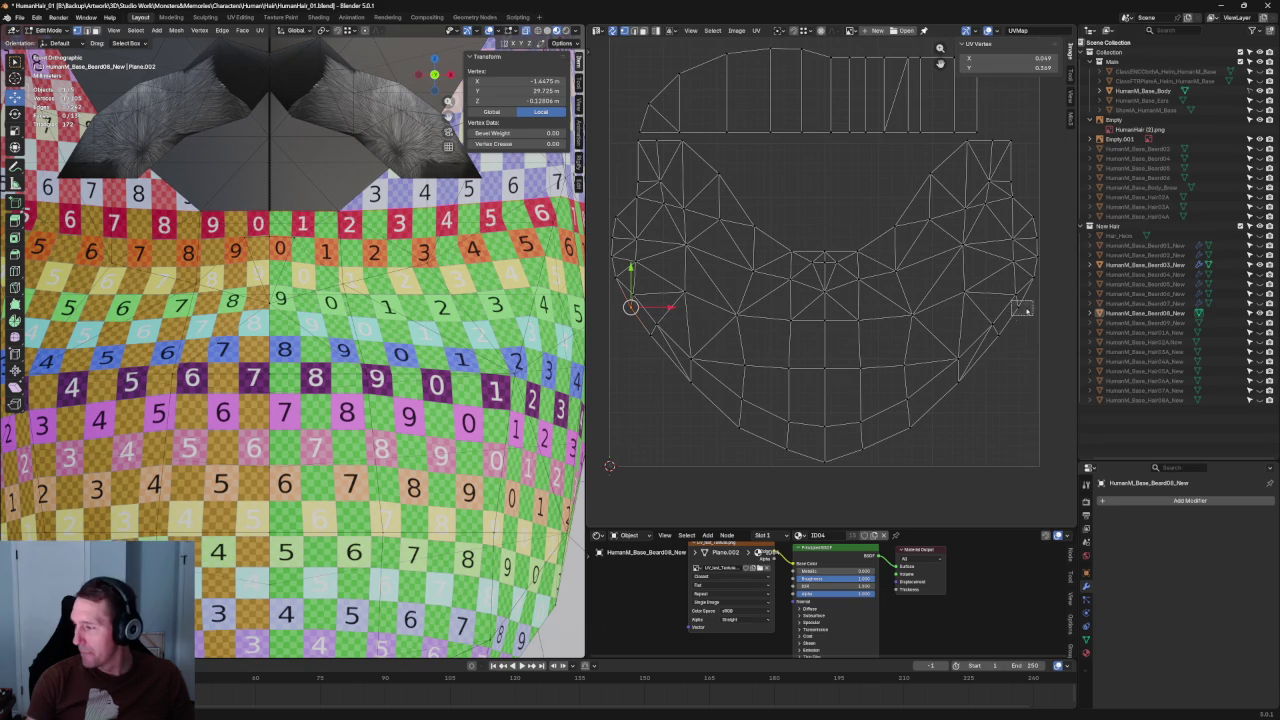
{"action": "left_click", "coordinate": [1022, 308], "text": "shift"}
{"action": "key", "text": "u"}
{"action": "left_click", "coordinate": [990, 255]}
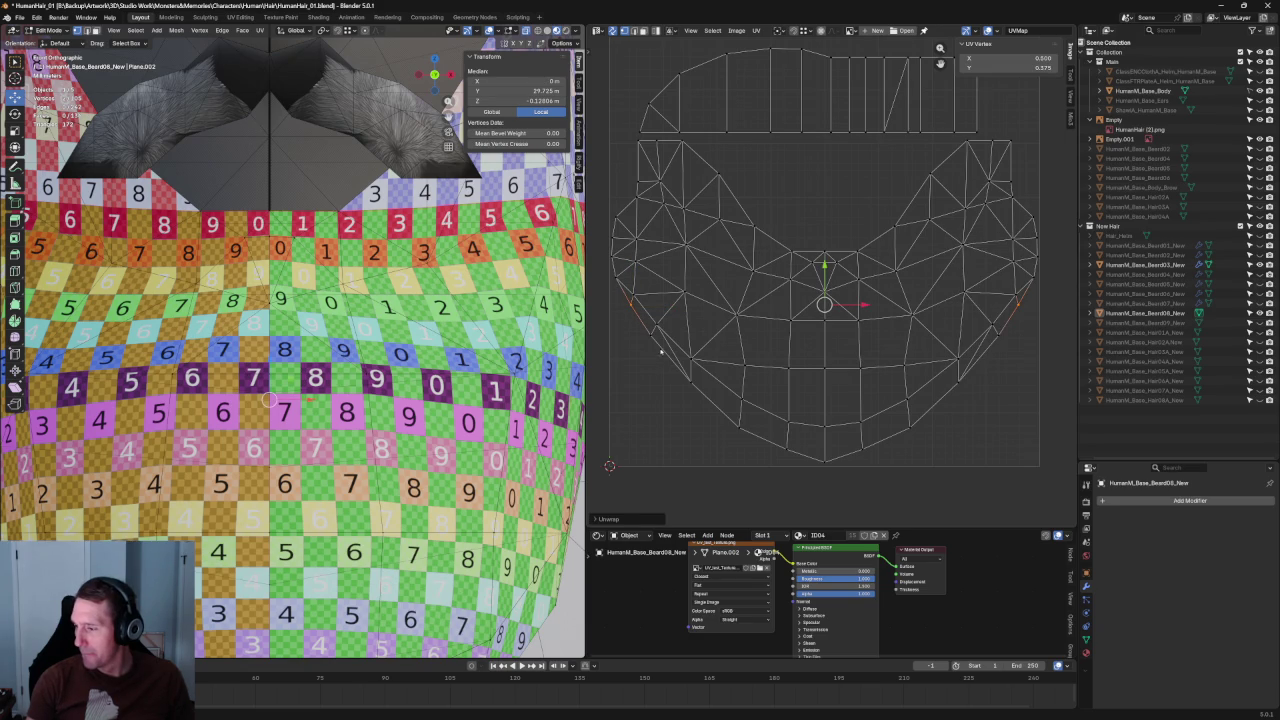
Step: Re-unwrap the island's lower edges and bottom loop, then select the vertical centre loop
{"action": "left_click", "coordinate": [649, 342]}
{"action": "right_click", "coordinate": [981, 350]}
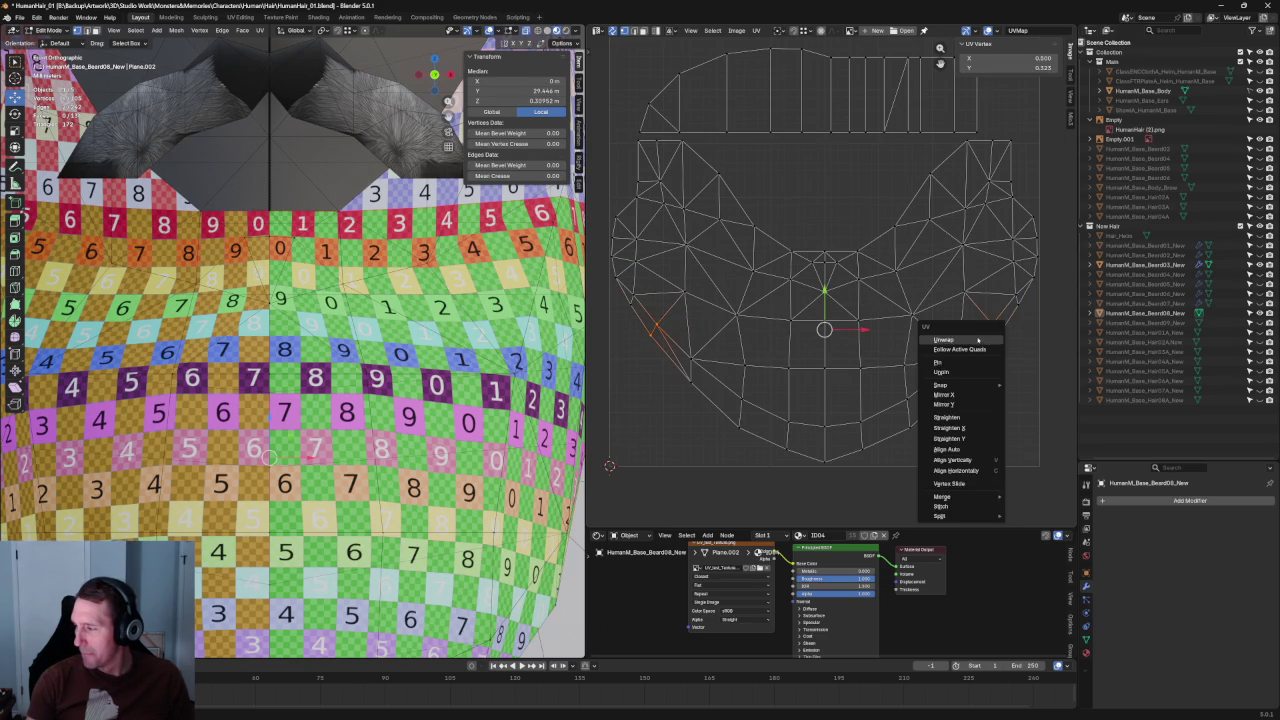
{"action": "left_click", "coordinate": [978, 350]}
{"action": "left_click", "coordinate": [705, 348], "text": "shift"}
{"action": "right_click", "coordinate": [687, 396]}
{"action": "left_click", "coordinate": [906, 418]}
{"action": "left_click", "coordinate": [756, 393], "text": "alt"}
{"action": "key", "text": "u"}
{"action": "left_click", "coordinate": [732, 432]}
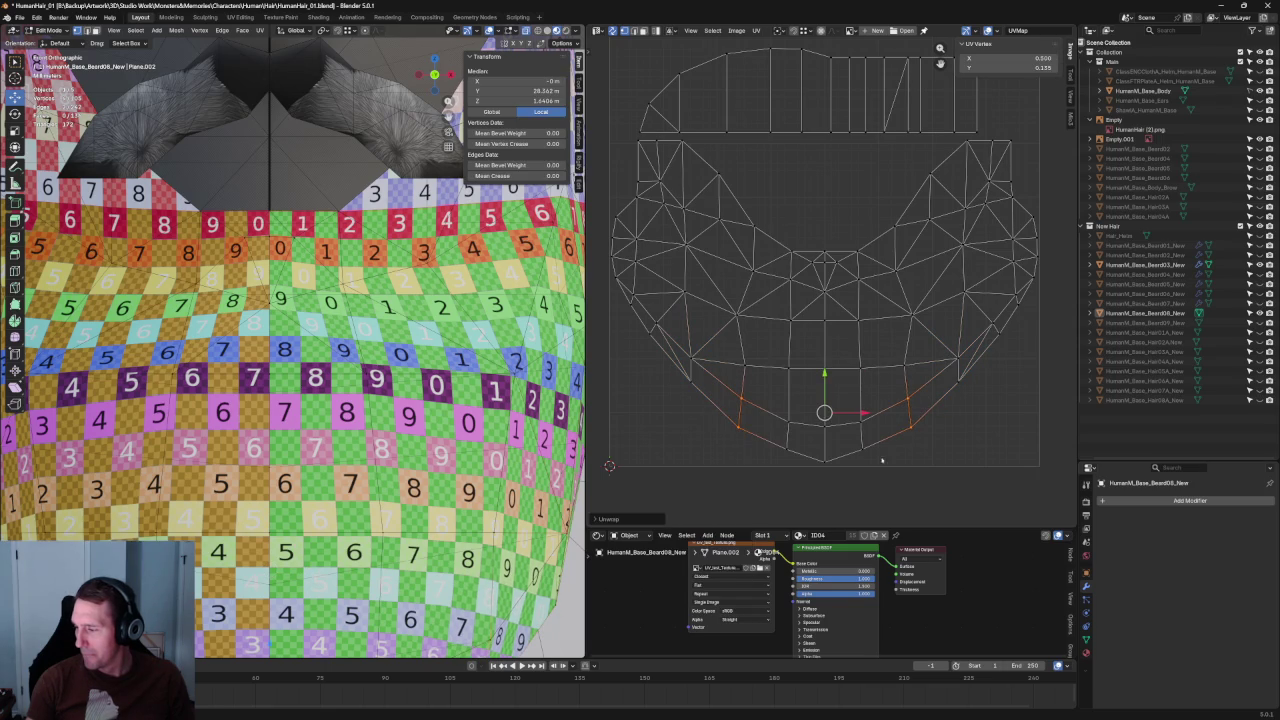
{"action": "key", "text": "alt+a"}
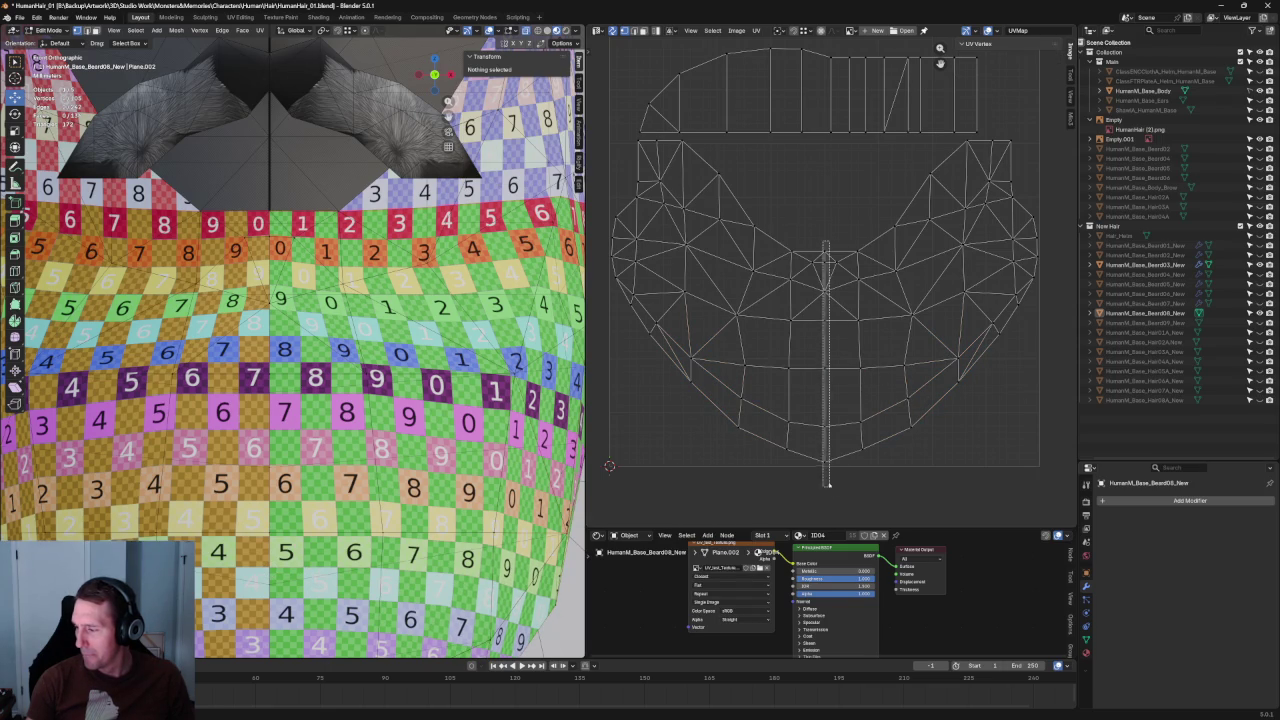
{"action": "left_click", "coordinate": [825, 430], "text": "alt"}
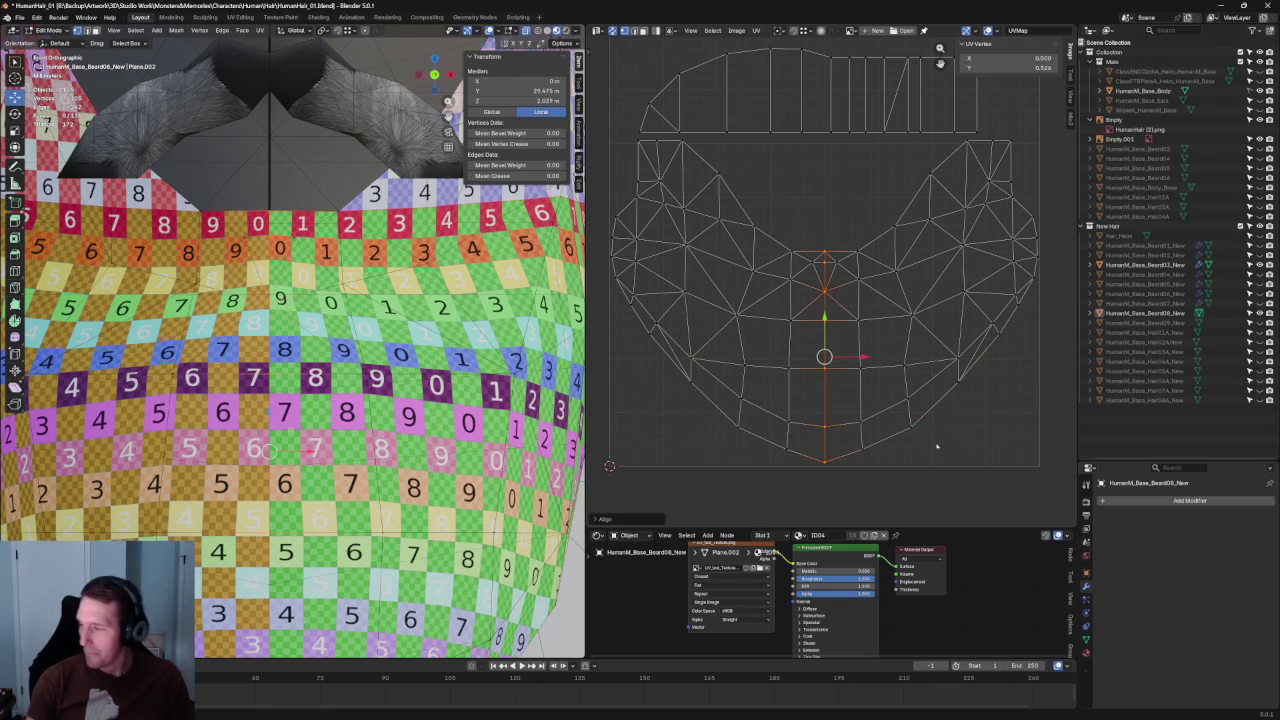
Step: Align the centre loop vertically, reframe the beard, and save HumanHair_01.blend
{"action": "key", "text": "alt+a"}
{"action": "key", "text": "Home"}
{"action": "key", "text": "Home"}
{"action": "middle_click_drag", "start_coordinate": [417, 355], "coordinate": [431, 345]}
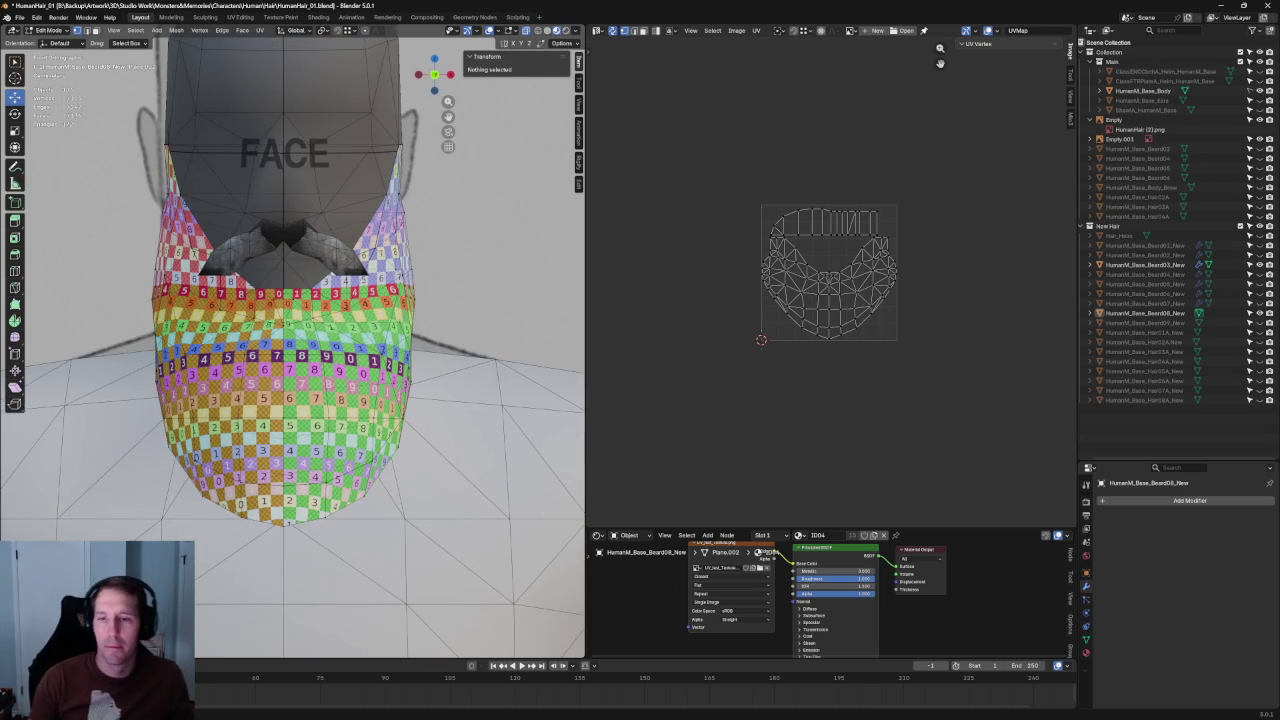
{"action": "left_click", "coordinate": [19, 17]}
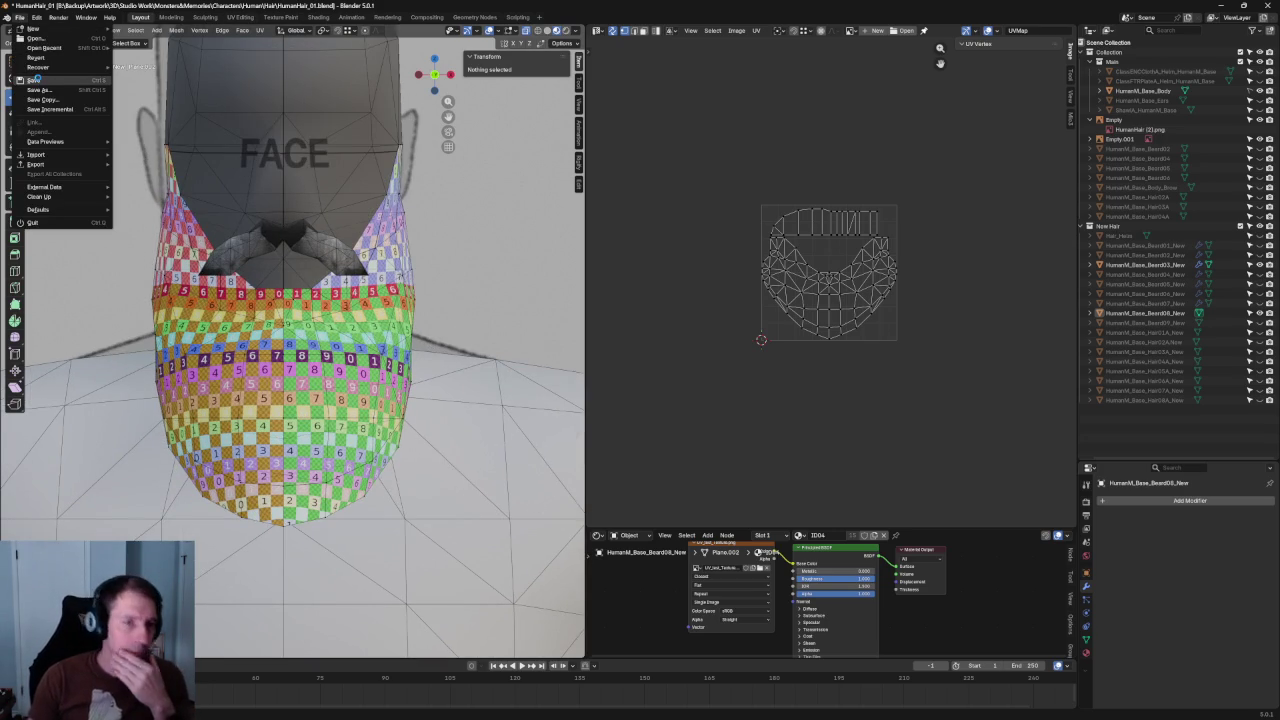
{"action": "left_click", "coordinate": [36, 79]}
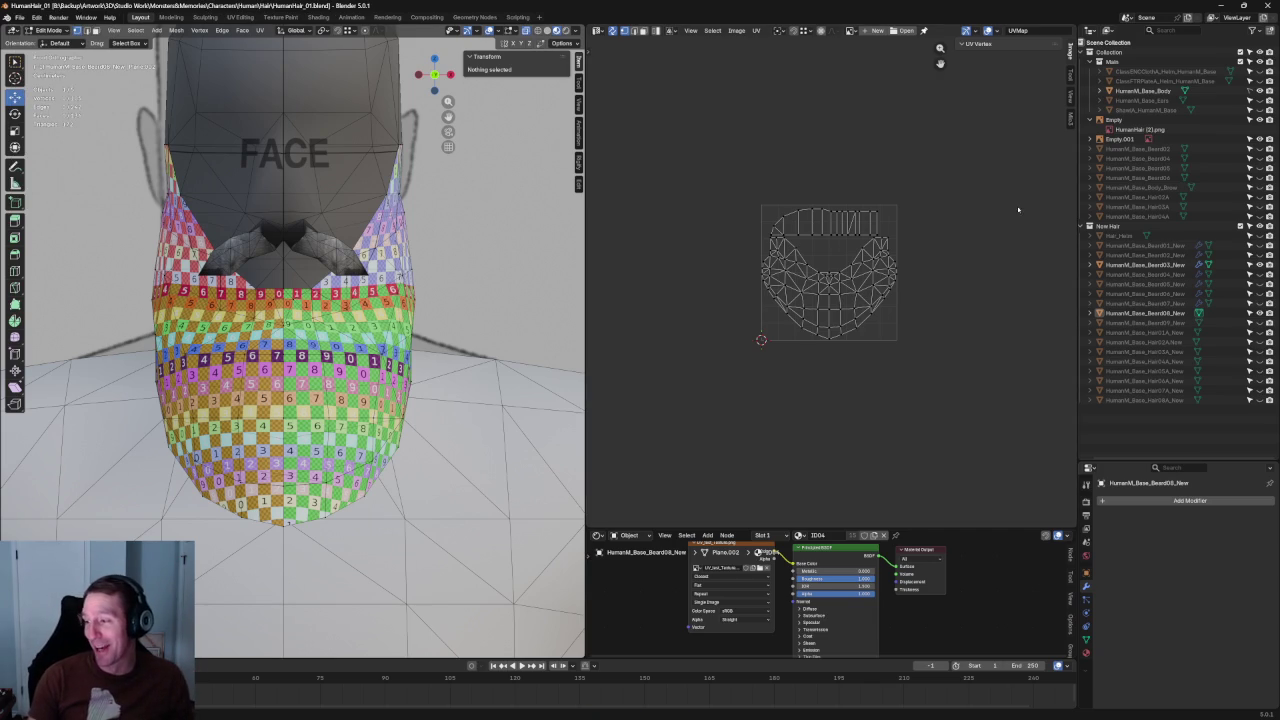
Step: In the Outliner, hide HumanM_Base_Beard08_New and unhide HumanM_Base_Beard07_New
{"action": "scroll", "coordinate": [914, 206], "scroll_direction": "up", "scroll_amount": 4}
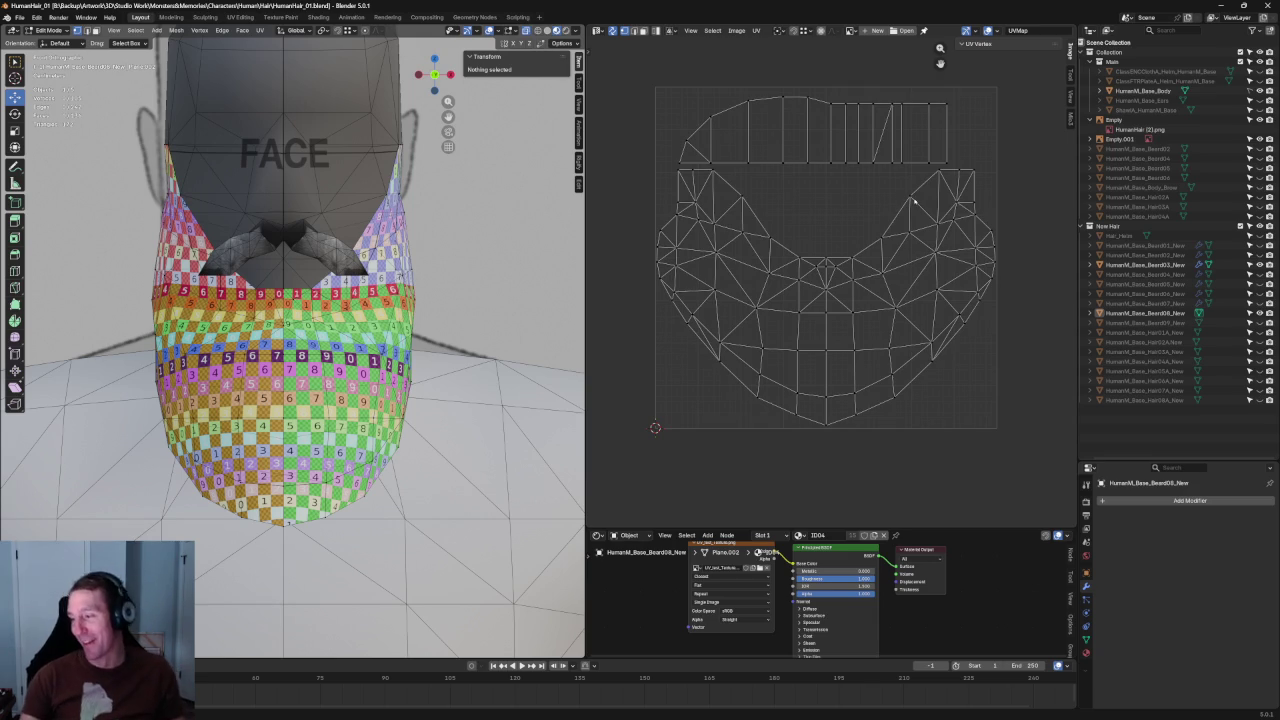
{"action": "scroll", "coordinate": [329, 317], "scroll_direction": "down", "scroll_amount": 4}
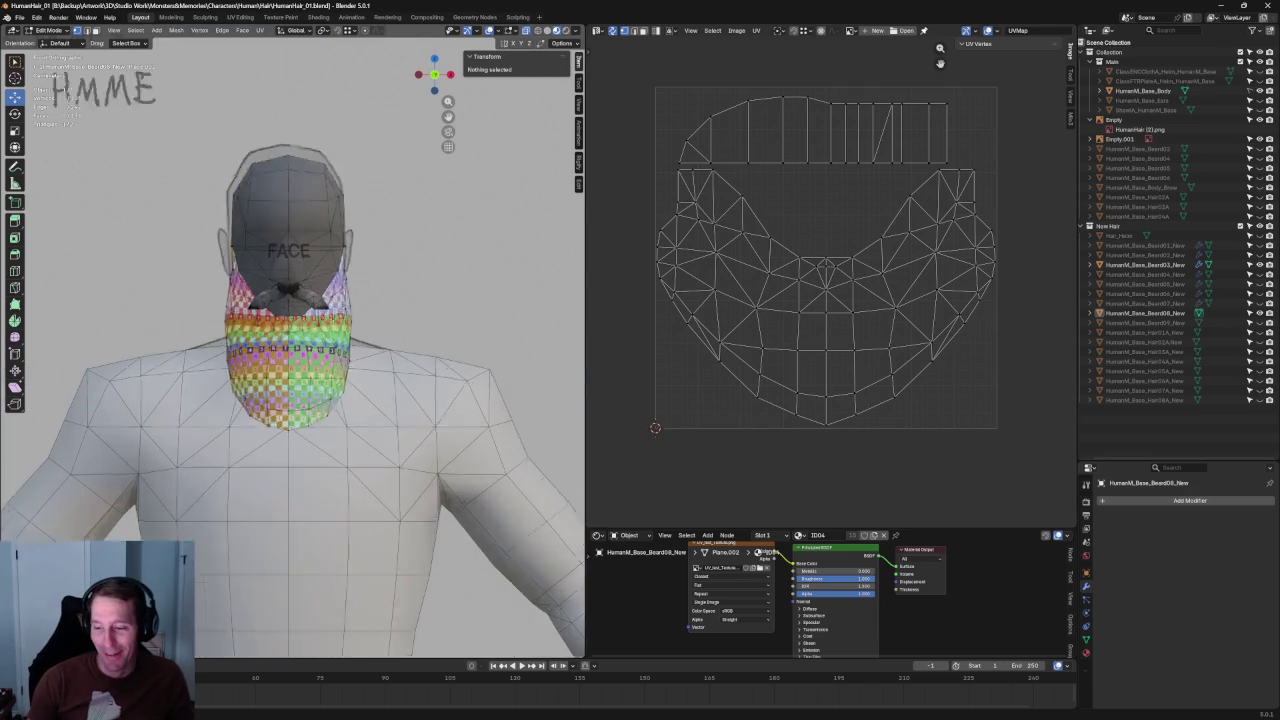
{"action": "scroll", "coordinate": [315, 330], "scroll_direction": "up", "scroll_amount": 7}
{"action": "scroll", "coordinate": [307, 344], "scroll_direction": "up", "scroll_amount": 3}
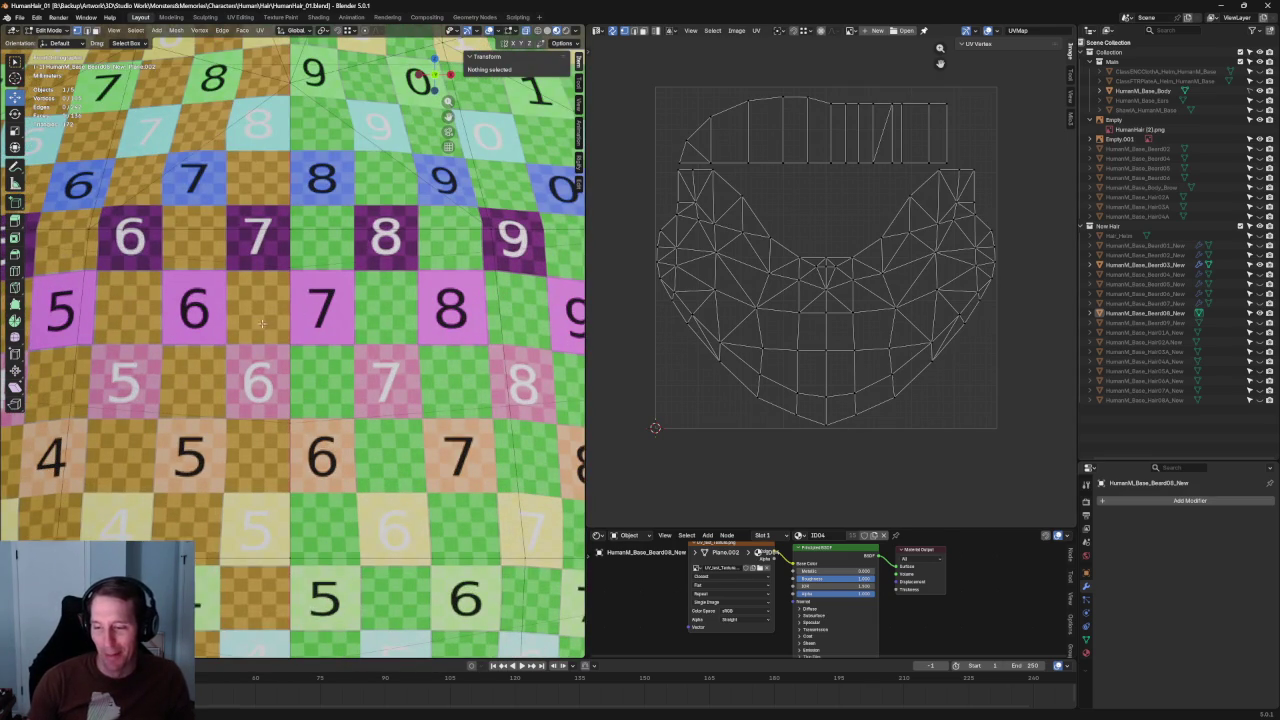
{"action": "scroll", "coordinate": [311, 448], "scroll_direction": "down", "scroll_amount": 3}
{"action": "scroll", "coordinate": [320, 440], "scroll_direction": "down", "scroll_amount": 3}
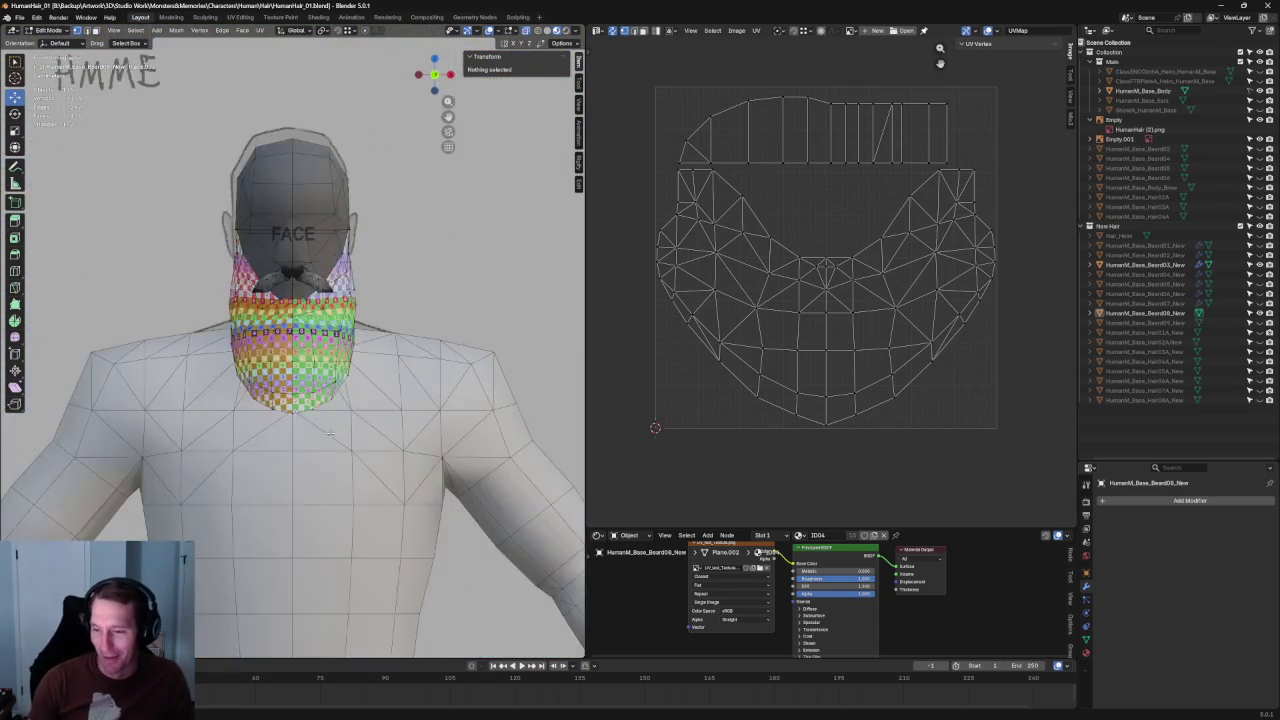
{"action": "scroll", "coordinate": [328, 430], "scroll_direction": "down", "scroll_amount": 3}
{"action": "key", "text": "KP_1"}
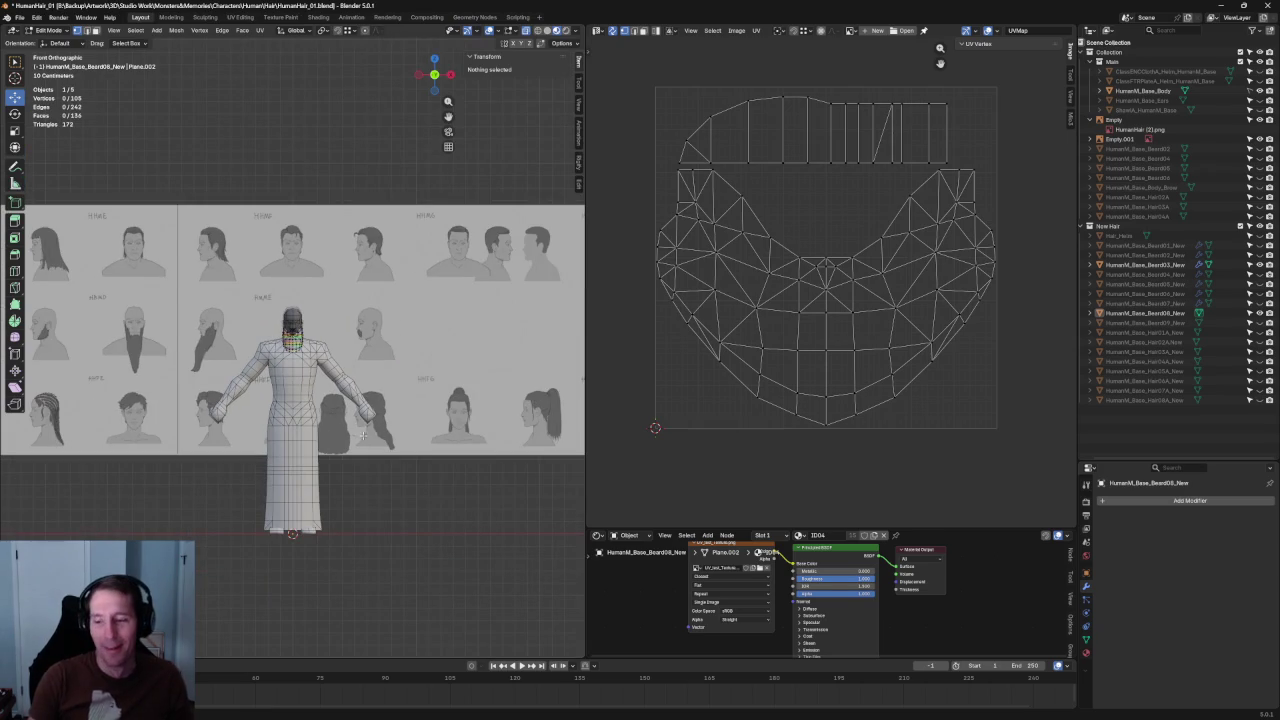
{"action": "scroll", "coordinate": [297, 416], "scroll_direction": "up", "scroll_amount": 5}
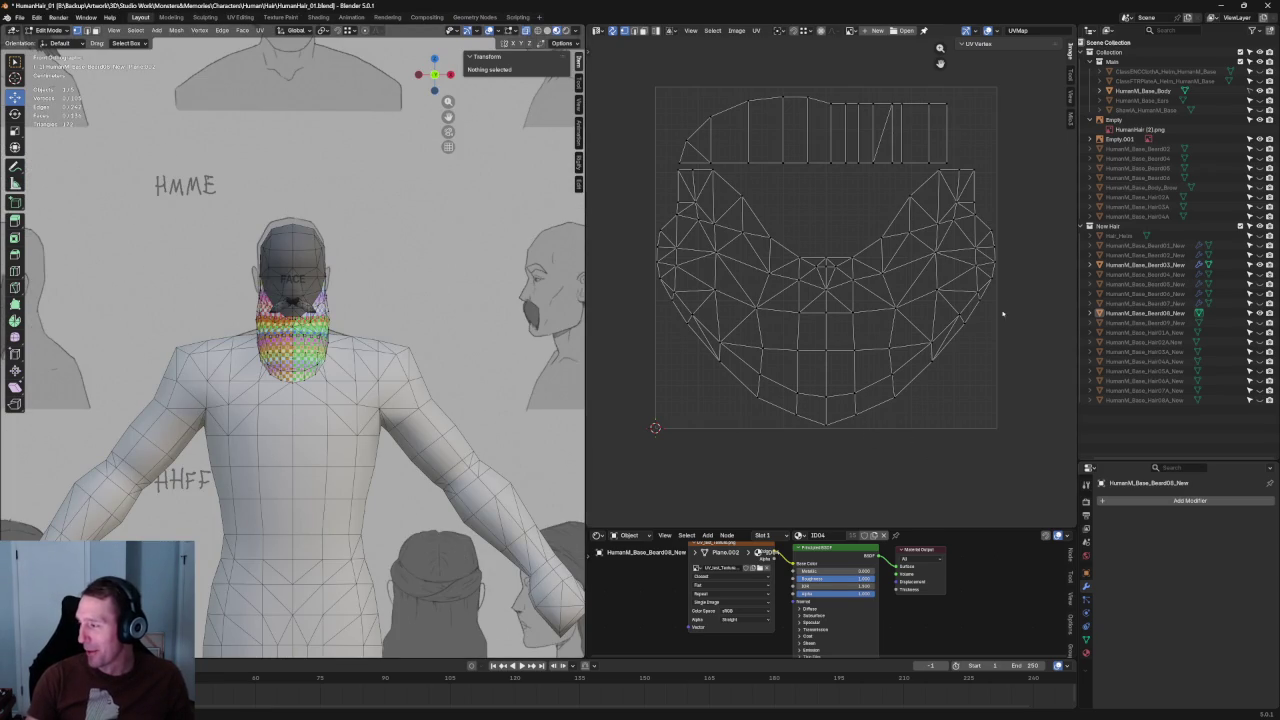
{"action": "left_click", "coordinate": [1259, 313]}
{"action": "left_click", "coordinate": [1259, 303]}
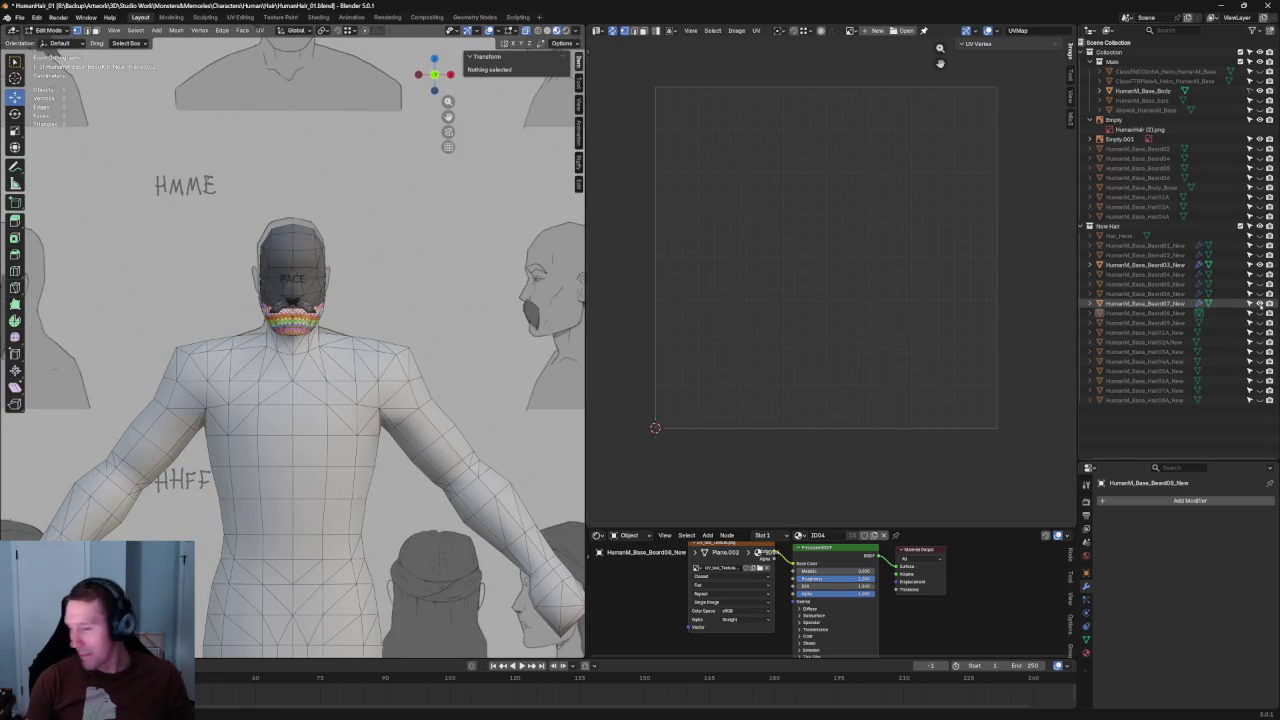
Step: Return to Object Mode and make HumanM_Base_Beard07_New the active object
{"action": "scroll", "coordinate": [295, 300], "scroll_direction": "up", "scroll_amount": 2}
{"action": "scroll", "coordinate": [295, 300], "scroll_direction": "up", "scroll_amount": 2}
{"action": "scroll", "coordinate": [295, 300], "scroll_direction": "up", "scroll_amount": 1}
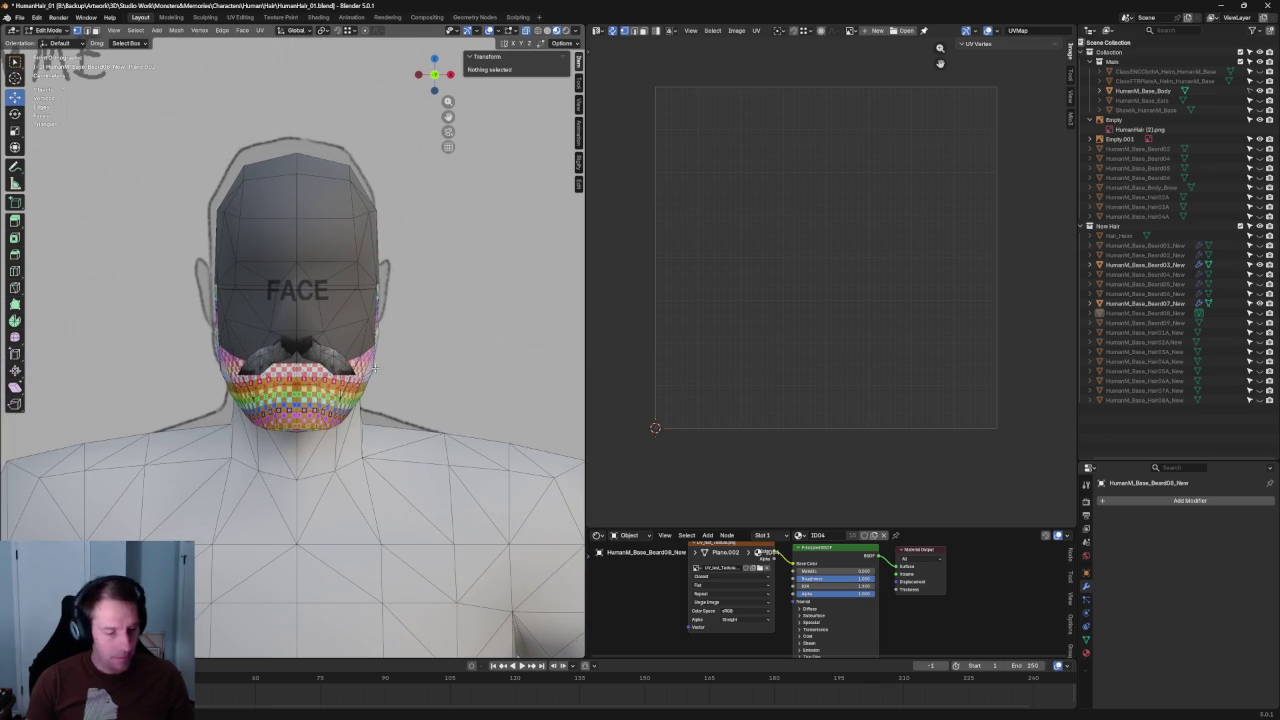
{"action": "key", "text": "Tab"}
{"action": "left_click", "coordinate": [280, 360]}
Step: Switch the viewport to Right Orthographic view using the View pie
{"action": "scroll", "coordinate": [280, 360], "scroll_direction": "up", "scroll_amount": 2}
{"action": "mouse_move", "coordinate": [330, 360]}
{"action": "middle_mouse_down"}
{"action": "mouse_move", "coordinate": [280, 360]}
{"action": "mouse_move", "coordinate": [330, 340]}
{"action": "mouse_move", "coordinate": [364, 347]}
{"action": "middle_mouse_up"}
{"action": "scroll", "coordinate": [300, 350], "scroll_direction": "down", "scroll_amount": 1}
{"action": "scroll", "coordinate": [330, 340], "scroll_direction": "down", "scroll_amount": 2}
{"action": "scroll", "coordinate": [364, 347], "scroll_direction": "down", "scroll_amount": 2}
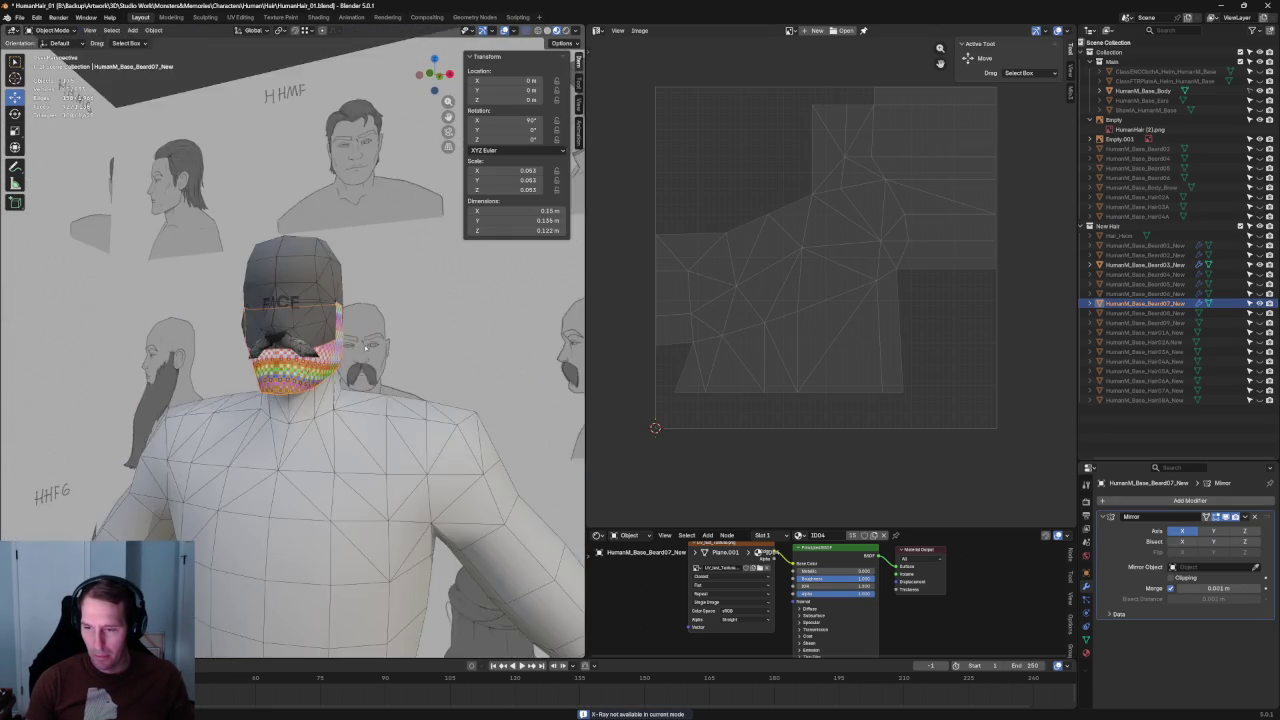
{"action": "scroll", "coordinate": [364, 347], "scroll_direction": "down", "scroll_amount": 2}
{"action": "key", "text": "grave"}
{"action": "left_click", "coordinate": [424, 347]}
Step: Pan and zoom to frame the full figure from the side
{"action": "middle_click_drag", "start_coordinate": [40, 250], "coordinate": [308, 365], "text": "shift"}
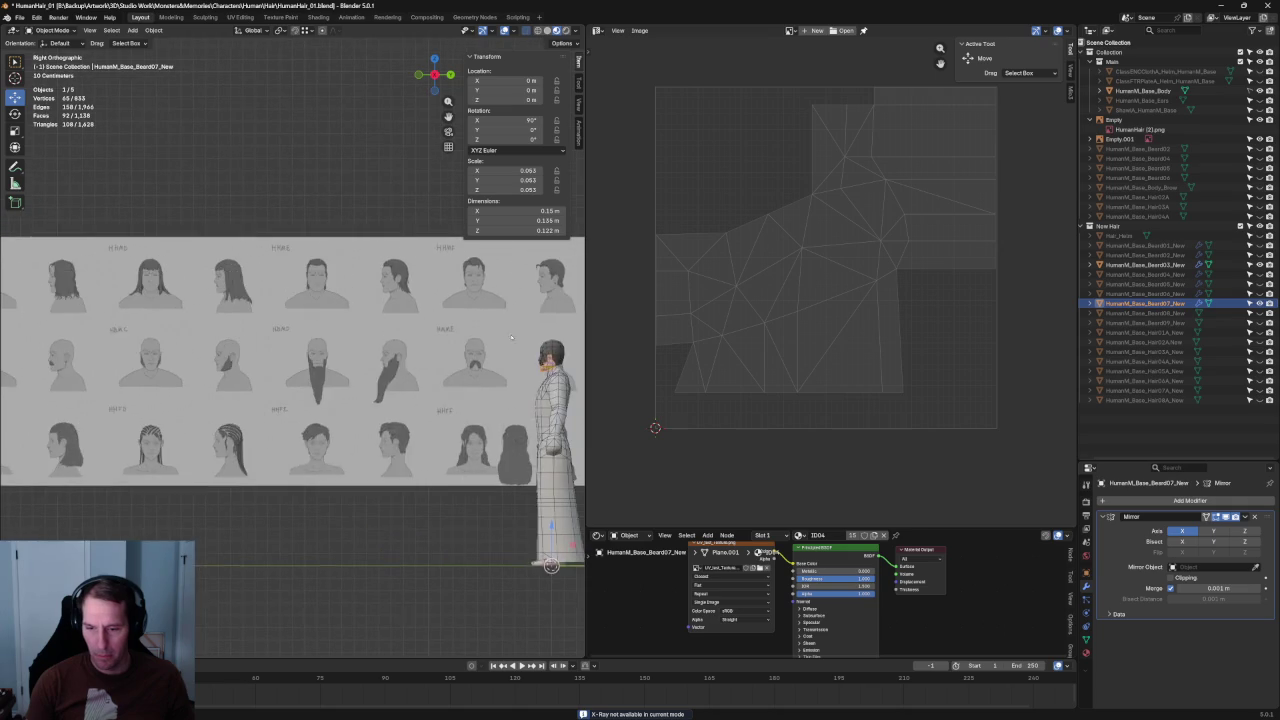
{"action": "scroll", "coordinate": [308, 365], "scroll_direction": "down", "scroll_amount": 3}
{"action": "scroll", "coordinate": [302, 362], "scroll_direction": "up", "scroll_amount": 5, "text": "ctrl"}
{"action": "scroll", "coordinate": [300, 368], "scroll_direction": "down", "scroll_amount": 5, "text": "ctrl"}
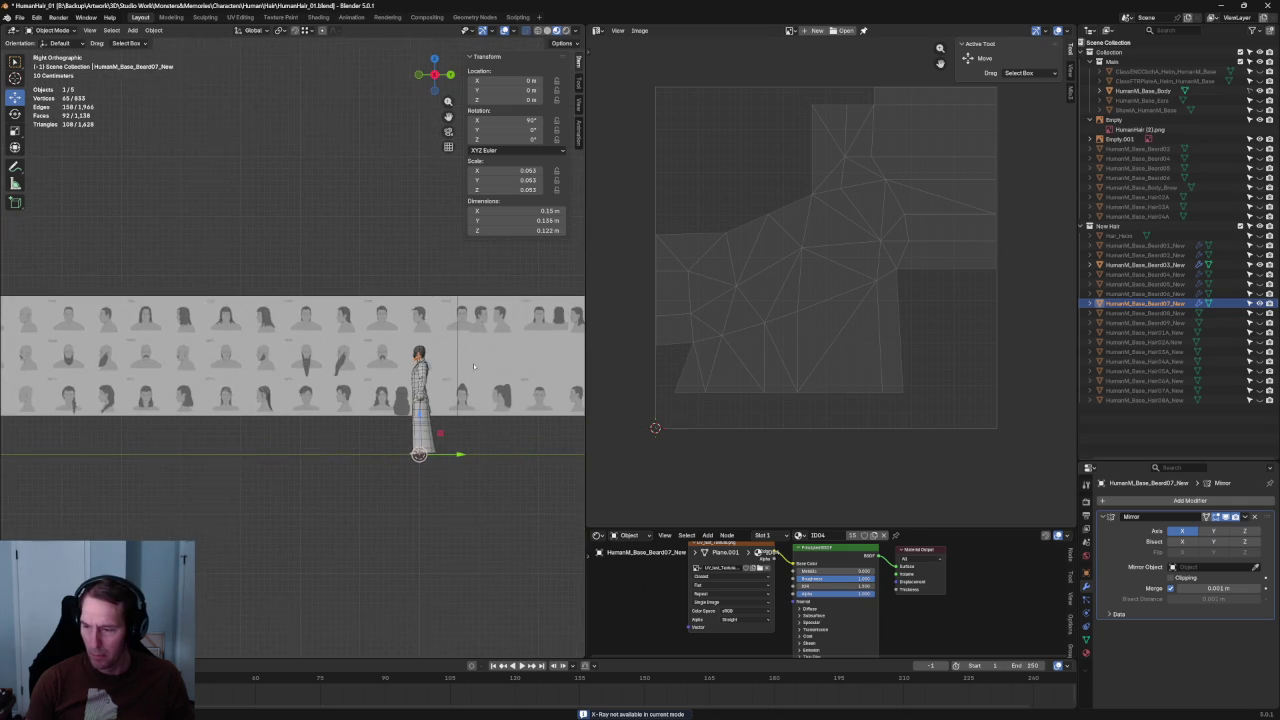
{"action": "scroll", "coordinate": [296, 378], "scroll_direction": "down", "scroll_amount": 8, "text": "ctrl"}
{"action": "scroll", "coordinate": [293, 380], "scroll_direction": "up", "scroll_amount": 6}
{"action": "scroll", "coordinate": [360, 390], "scroll_direction": "down", "scroll_amount": 3, "text": "ctrl"}
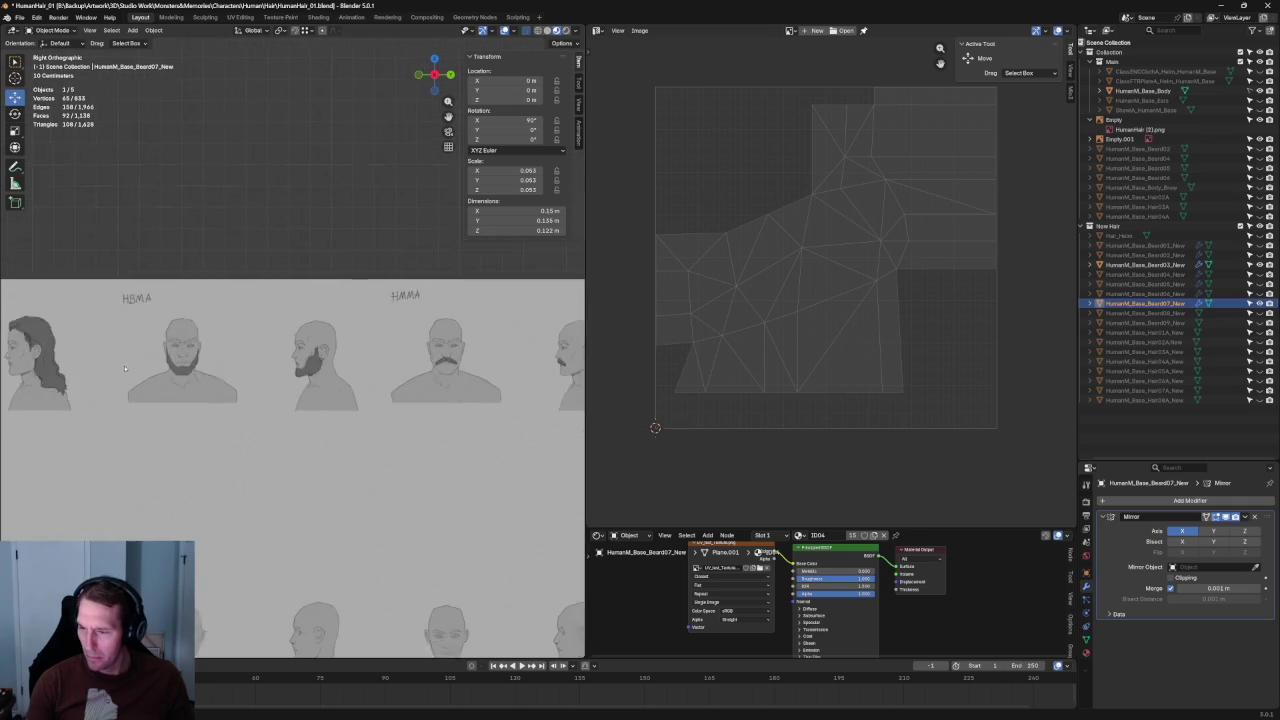
{"action": "scroll", "coordinate": [425, 395], "scroll_direction": "up", "scroll_amount": 4}
{"action": "scroll", "coordinate": [425, 395], "scroll_direction": "down", "scroll_amount": 10}
{"action": "scroll", "coordinate": [263, 400], "scroll_direction": "up", "scroll_amount": 2}
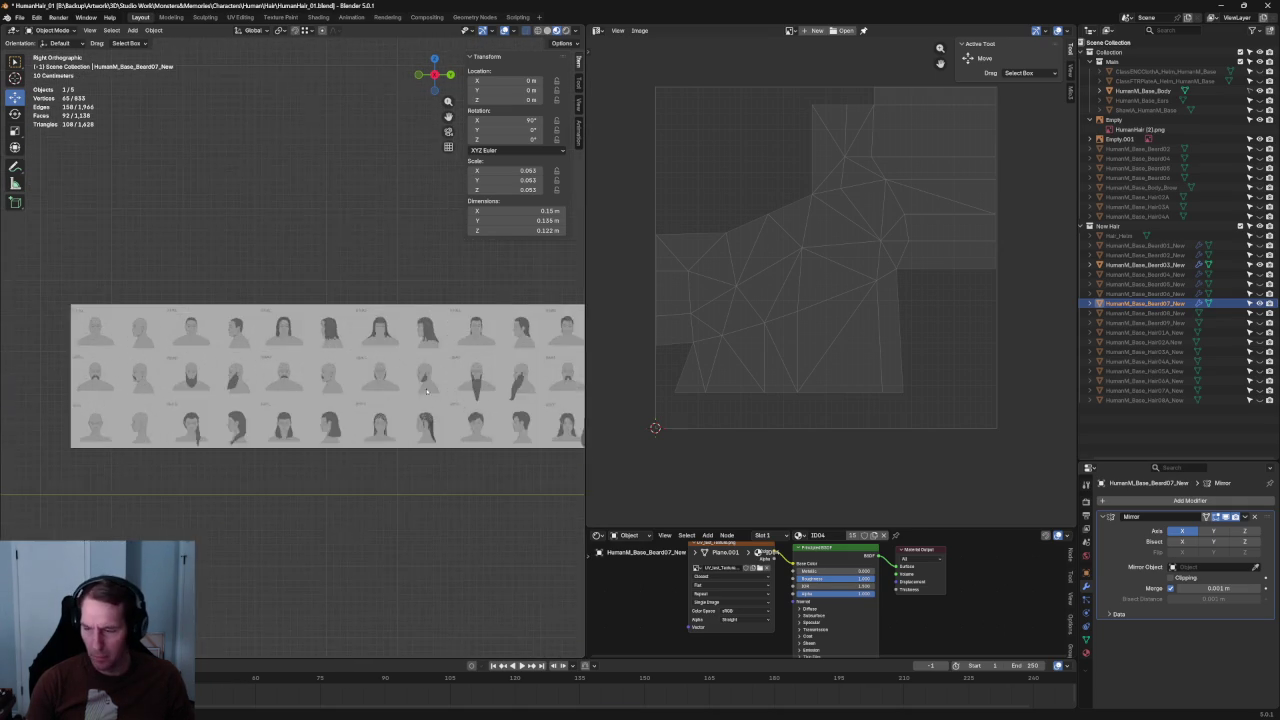
{"action": "scroll", "coordinate": [250, 370], "scroll_direction": "up", "scroll_amount": 2}
{"action": "scroll", "coordinate": [232, 309], "scroll_direction": "up", "scroll_amount": 2}
{"action": "scroll", "coordinate": [232, 310], "scroll_direction": "up", "scroll_amount": 2}
{"action": "scroll", "coordinate": [300, 330], "scroll_direction": "up", "scroll_amount": 2}
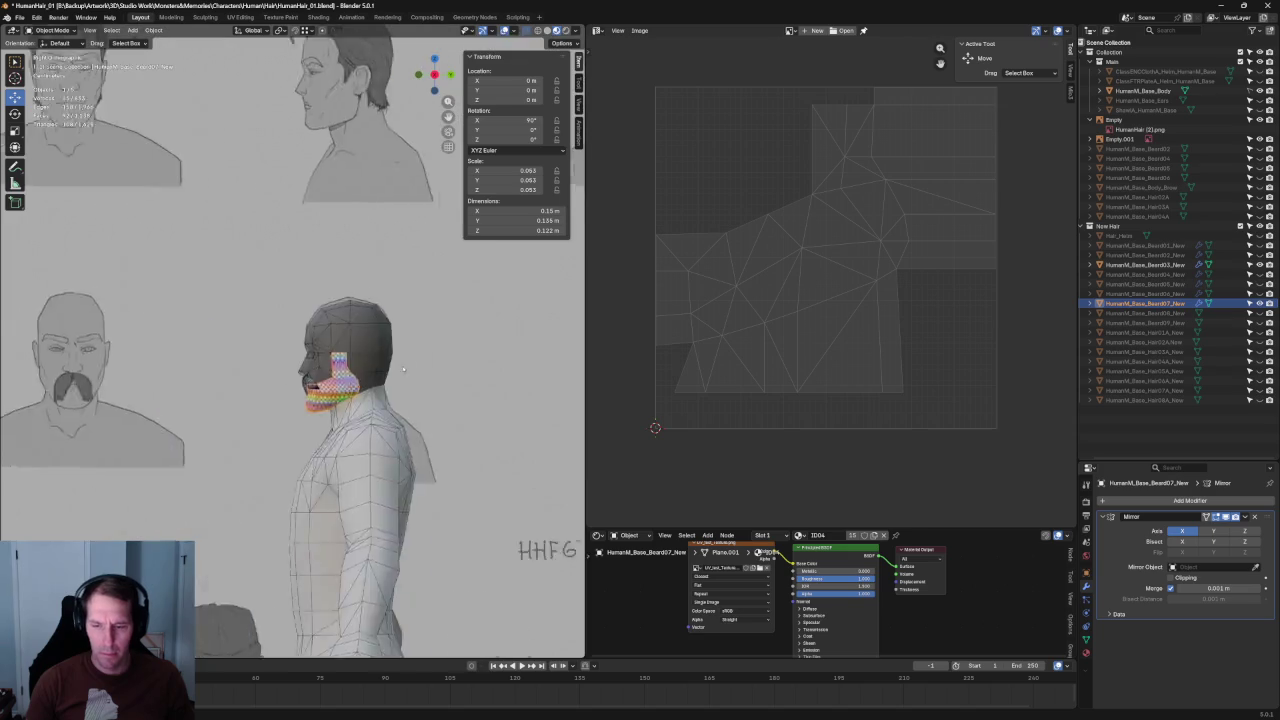
{"action": "scroll", "coordinate": [350, 350], "scroll_direction": "up", "scroll_amount": 2}
{"action": "scroll", "coordinate": [377, 367], "scroll_direction": "up", "scroll_amount": 3}
{"action": "scroll", "coordinate": [377, 367], "scroll_direction": "down", "scroll_amount": 2}
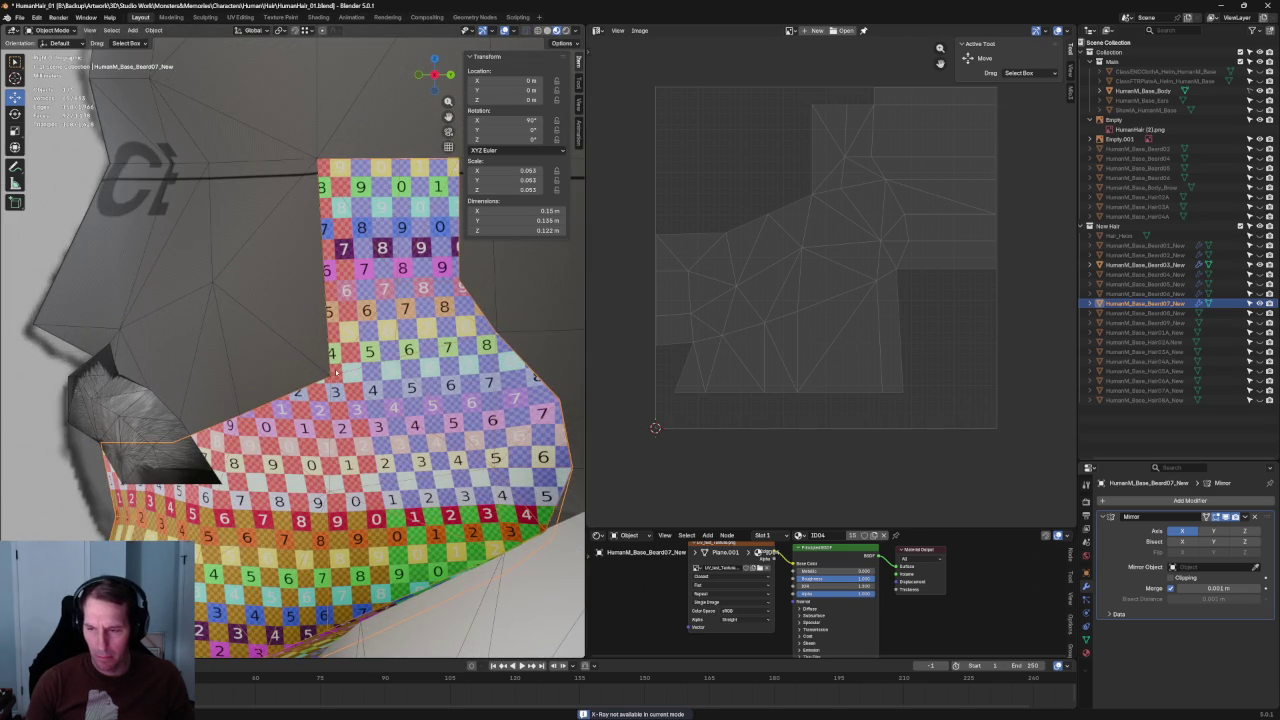
{"action": "scroll", "coordinate": [377, 367], "scroll_direction": "down", "scroll_amount": 3}
Step: Orbit around the head to inspect the short mirrored beard from front and side
{"action": "middle_click_drag", "start_coordinate": [377, 367], "coordinate": [440, 370]}
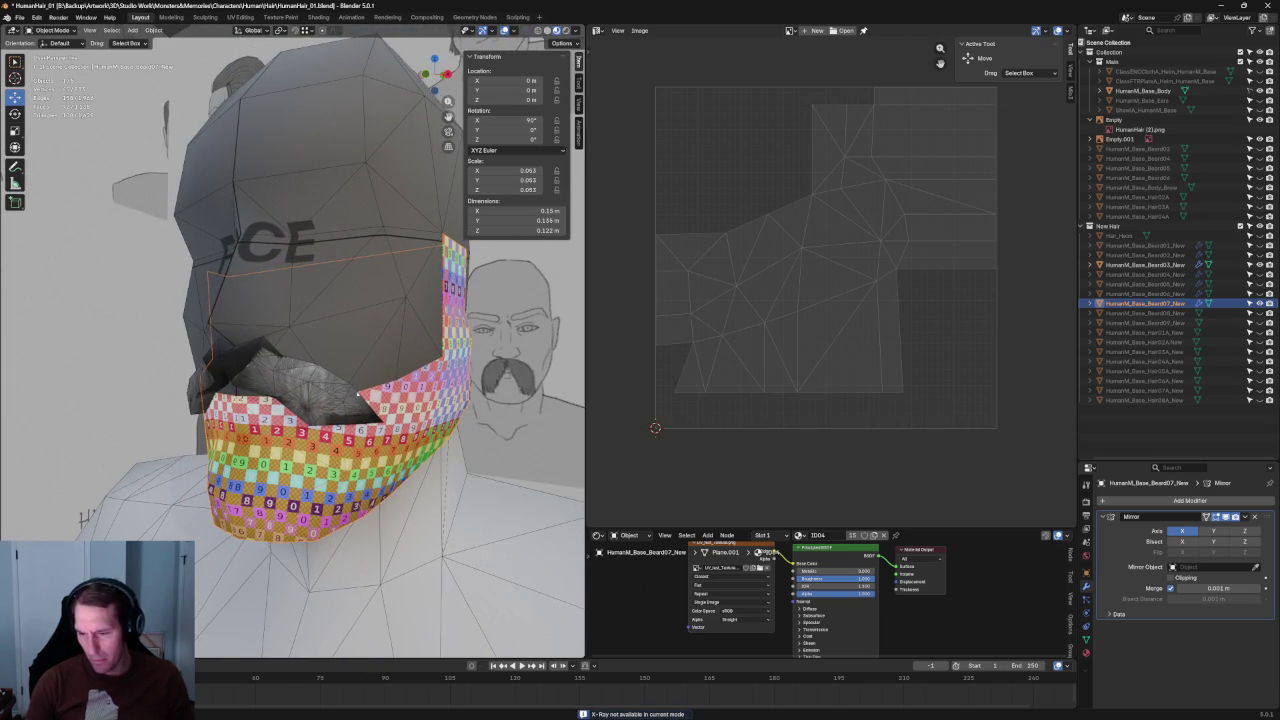
{"action": "middle_click_drag", "start_coordinate": [358, 395], "coordinate": [373, 396]}
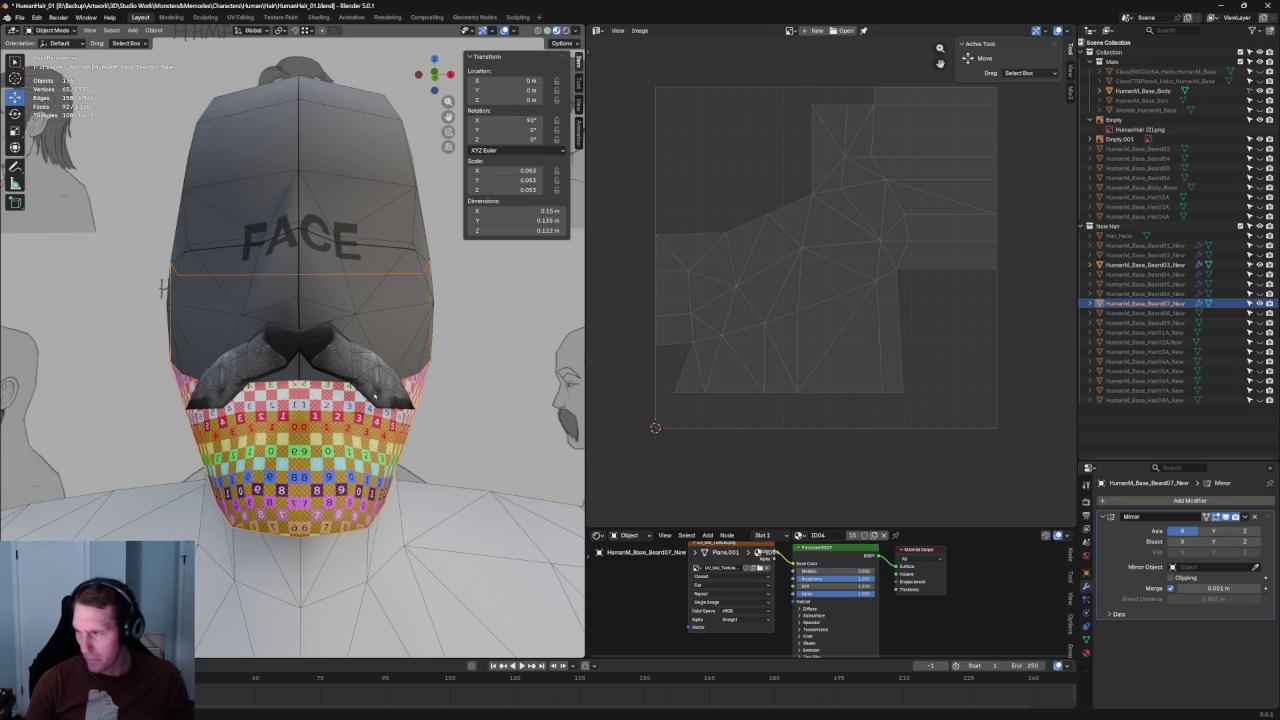
{"action": "middle_click_drag", "start_coordinate": [450, 425], "coordinate": [560, 410]}
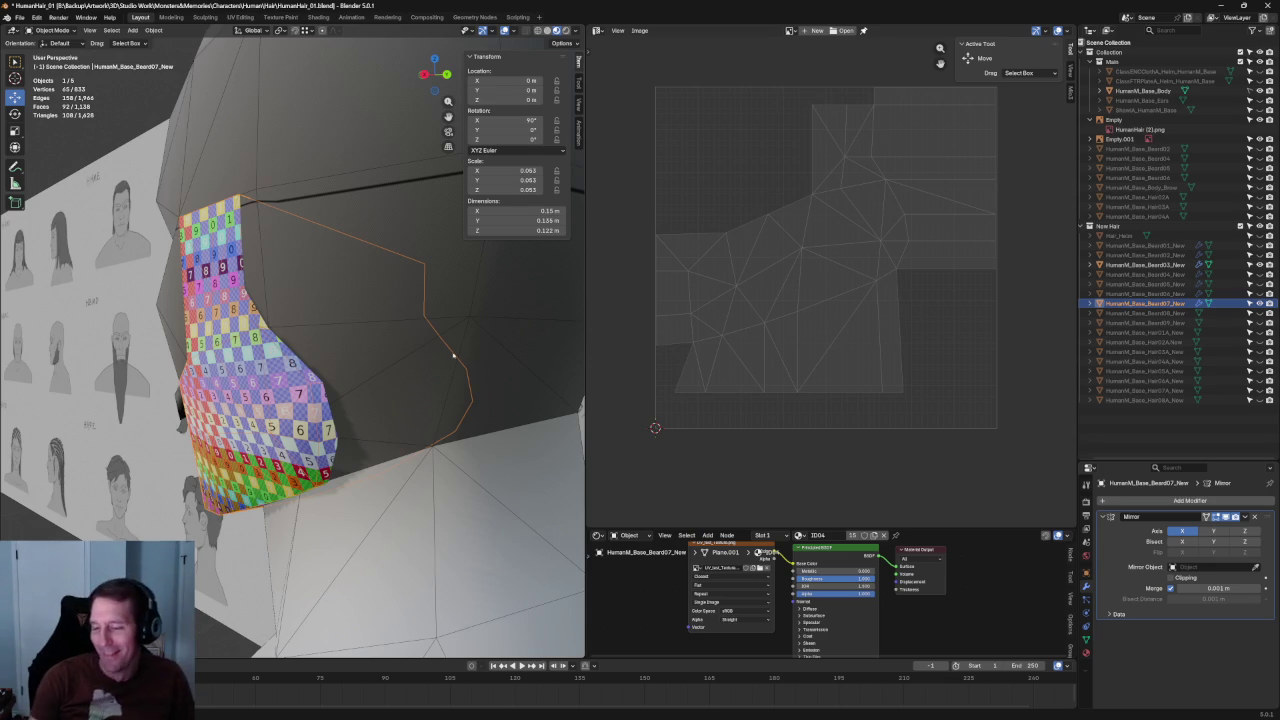
{"action": "middle_click_drag", "start_coordinate": [466, 354], "coordinate": [280, 390]}
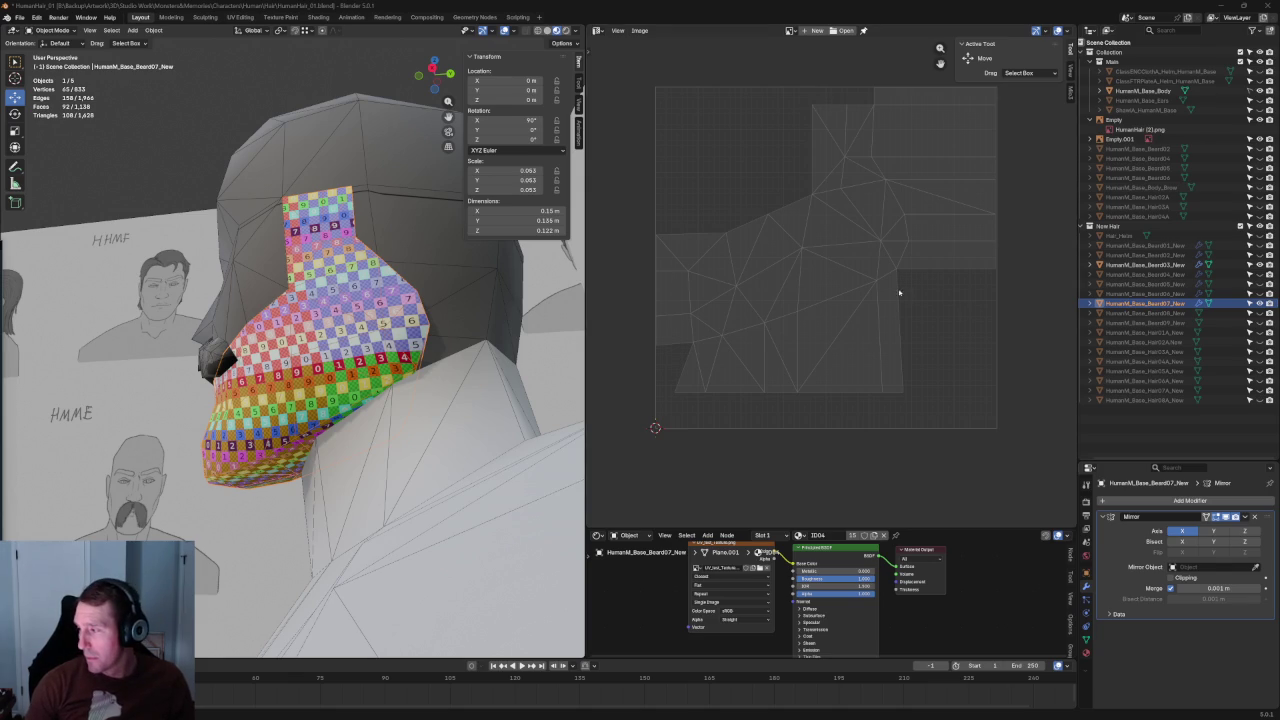
Step: Orbit to face the head front-on and enter Edit Mode on the beard
{"action": "scroll", "coordinate": [899, 293], "scroll_direction": "down", "scroll_amount": 2}
{"action": "middle_click_drag", "start_coordinate": [561, 307], "coordinate": [405, 354]}
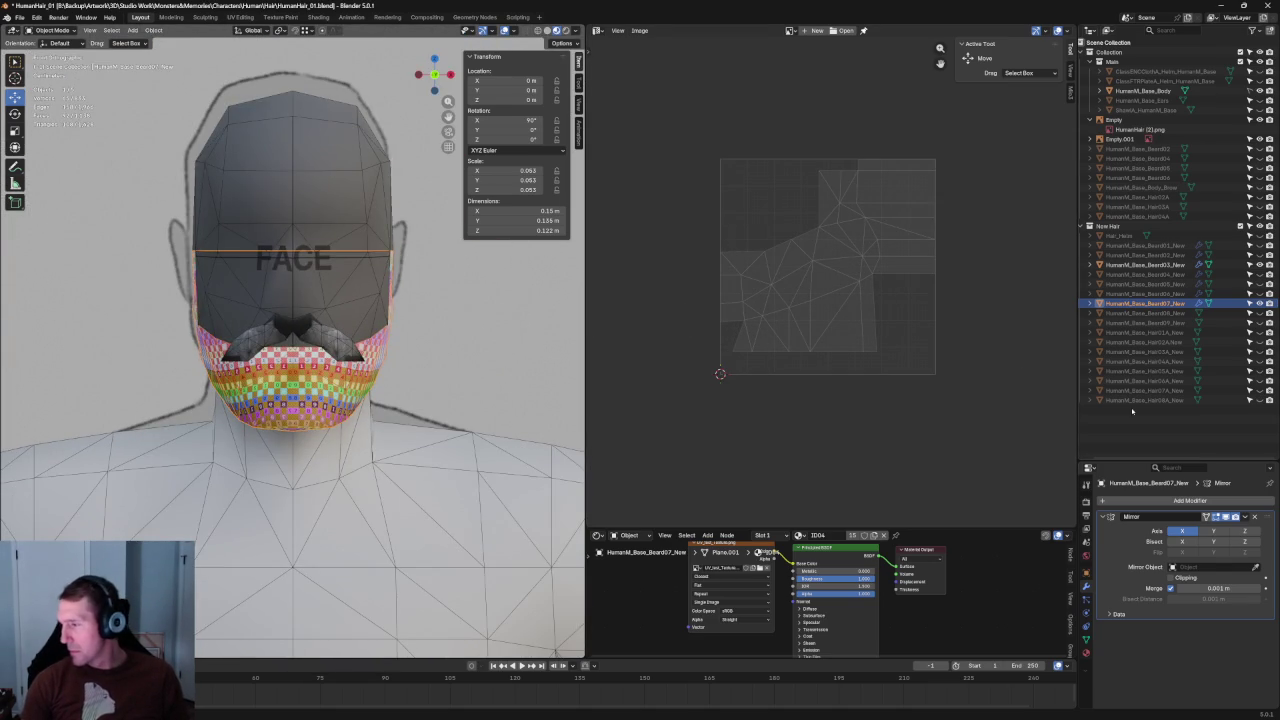
{"action": "scroll", "coordinate": [905, 241], "scroll_direction": "up", "scroll_amount": 1}
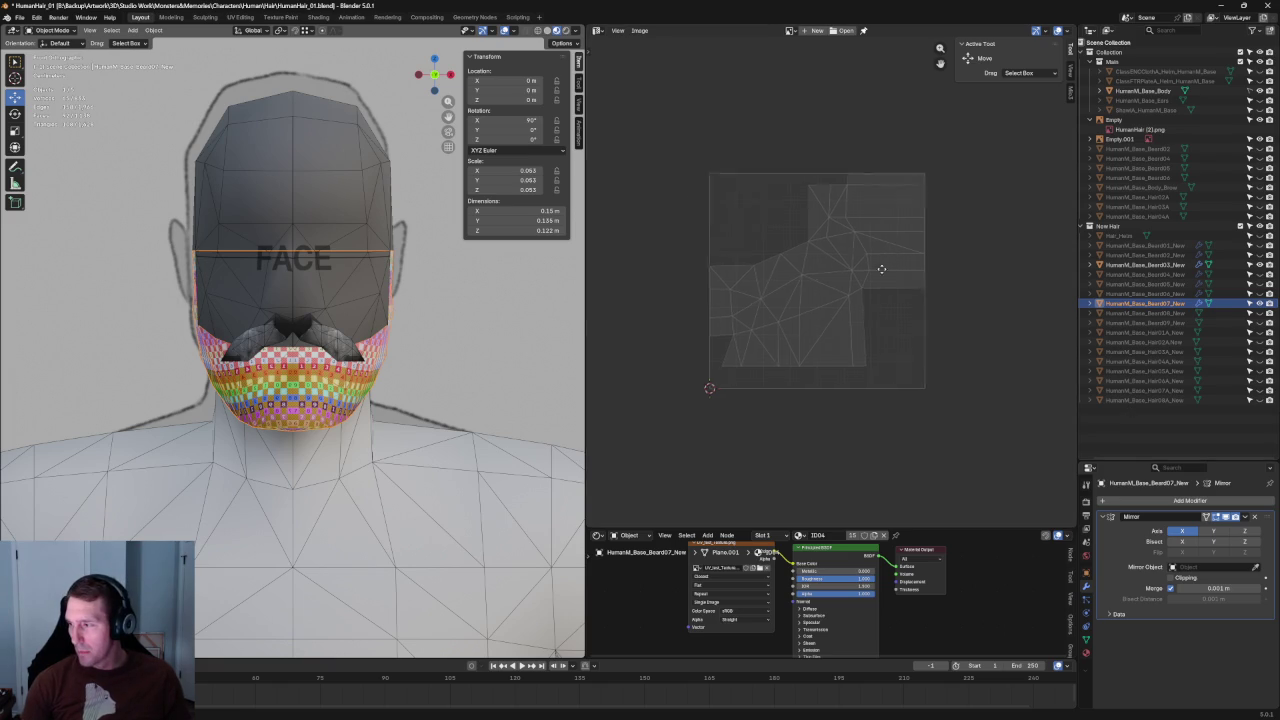
{"action": "scroll", "coordinate": [877, 271], "scroll_direction": "up", "scroll_amount": 2}
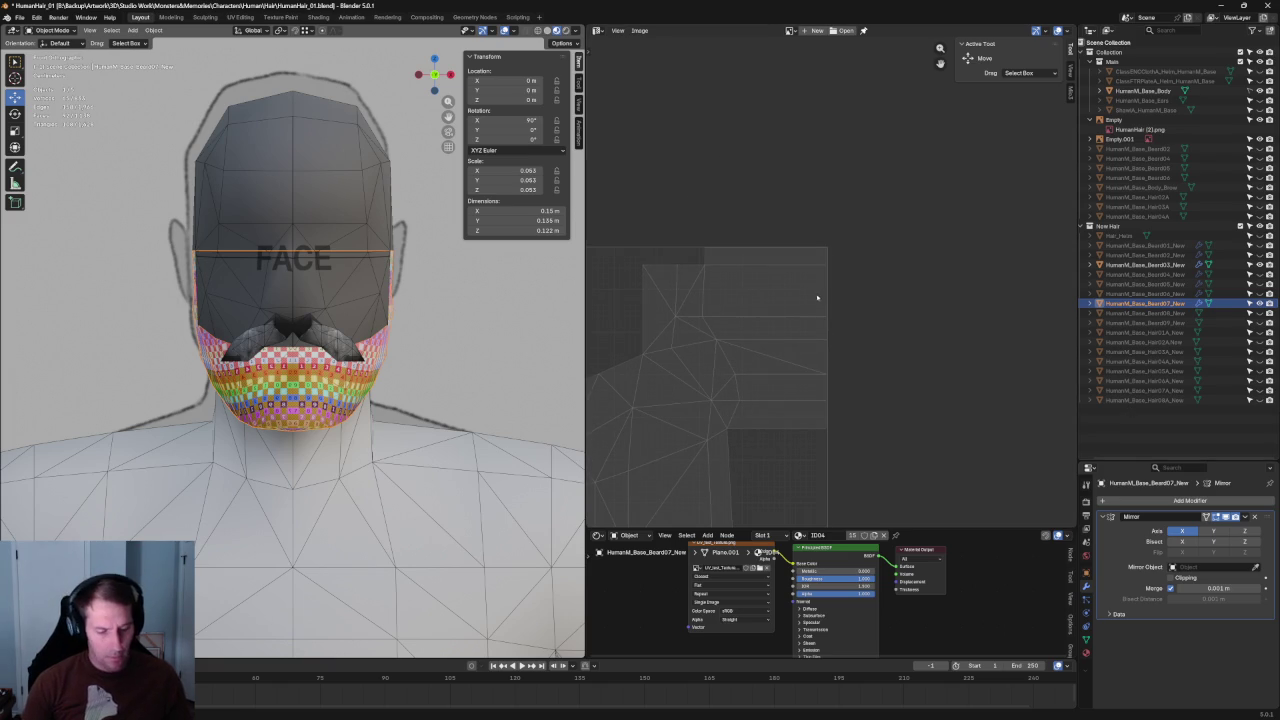
{"action": "key", "text": "Tab"}
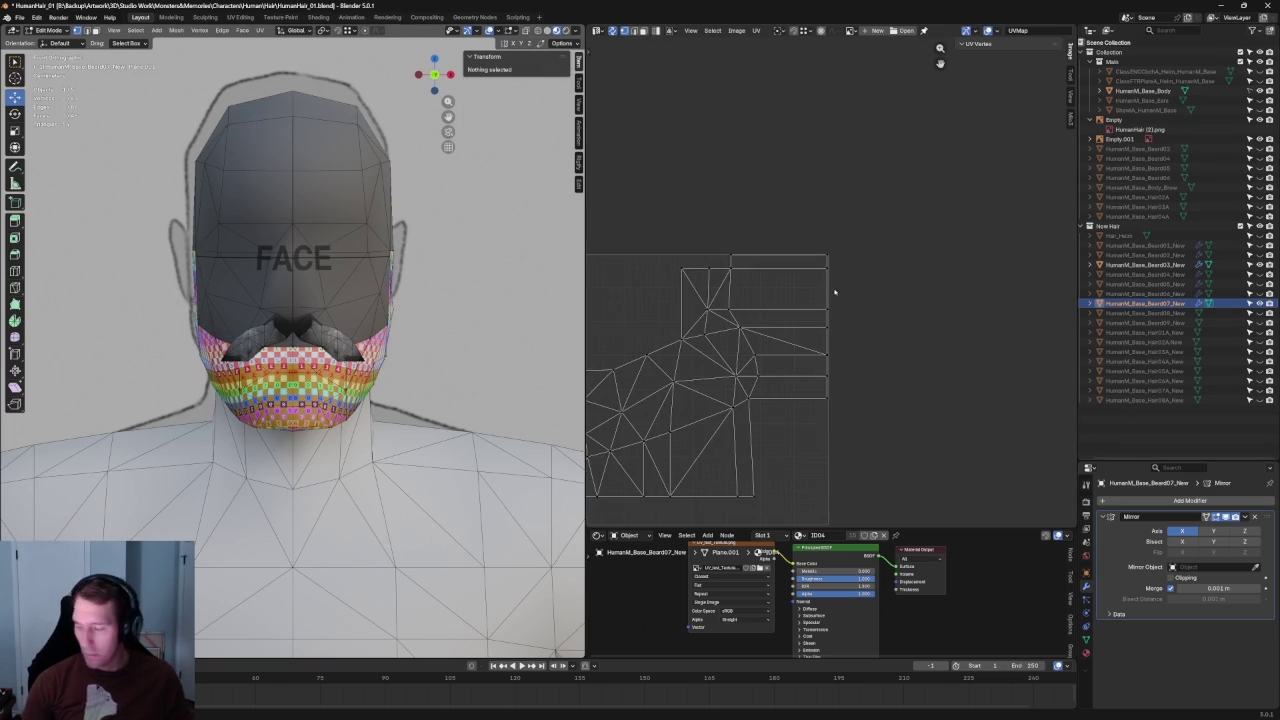
Step: Split the lower strip faces off as their own UV island and move it below the main island
{"action": "left_click_drag", "start_coordinate": [883, 203], "coordinate": [781, 377]}
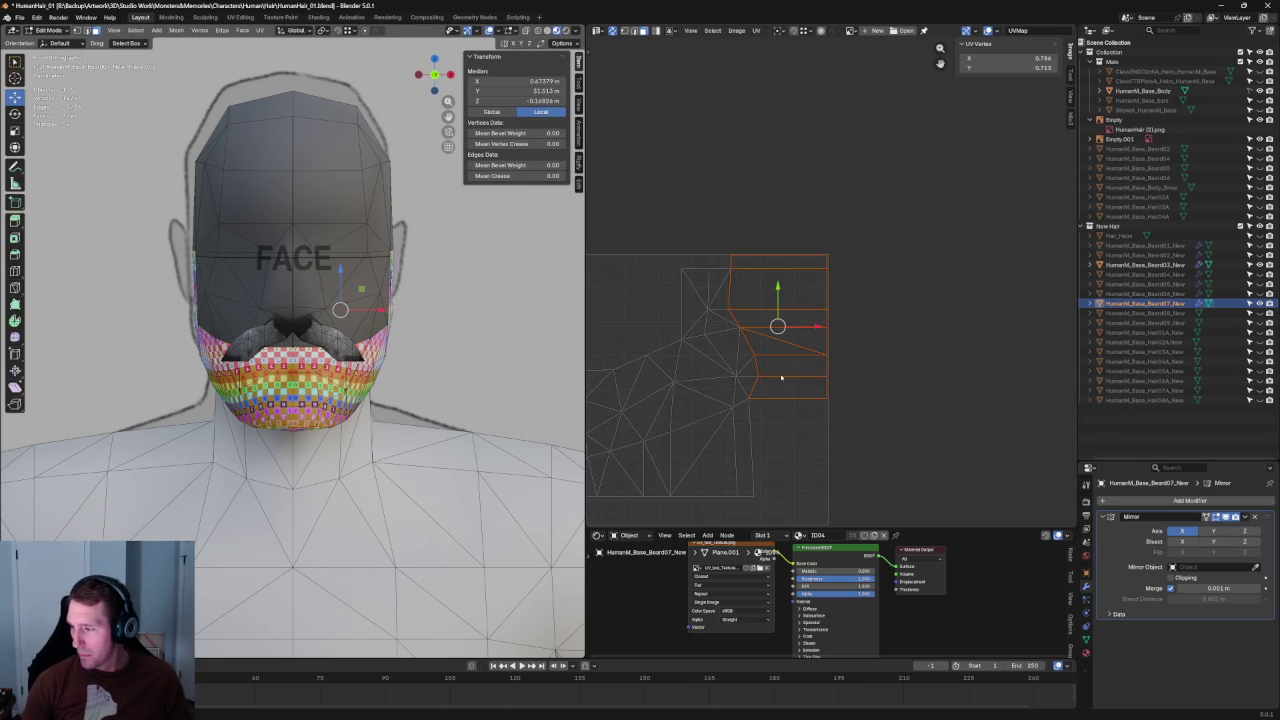
{"action": "right_click", "coordinate": [794, 334]}
{"action": "mouse_move", "coordinate": [760, 496]}
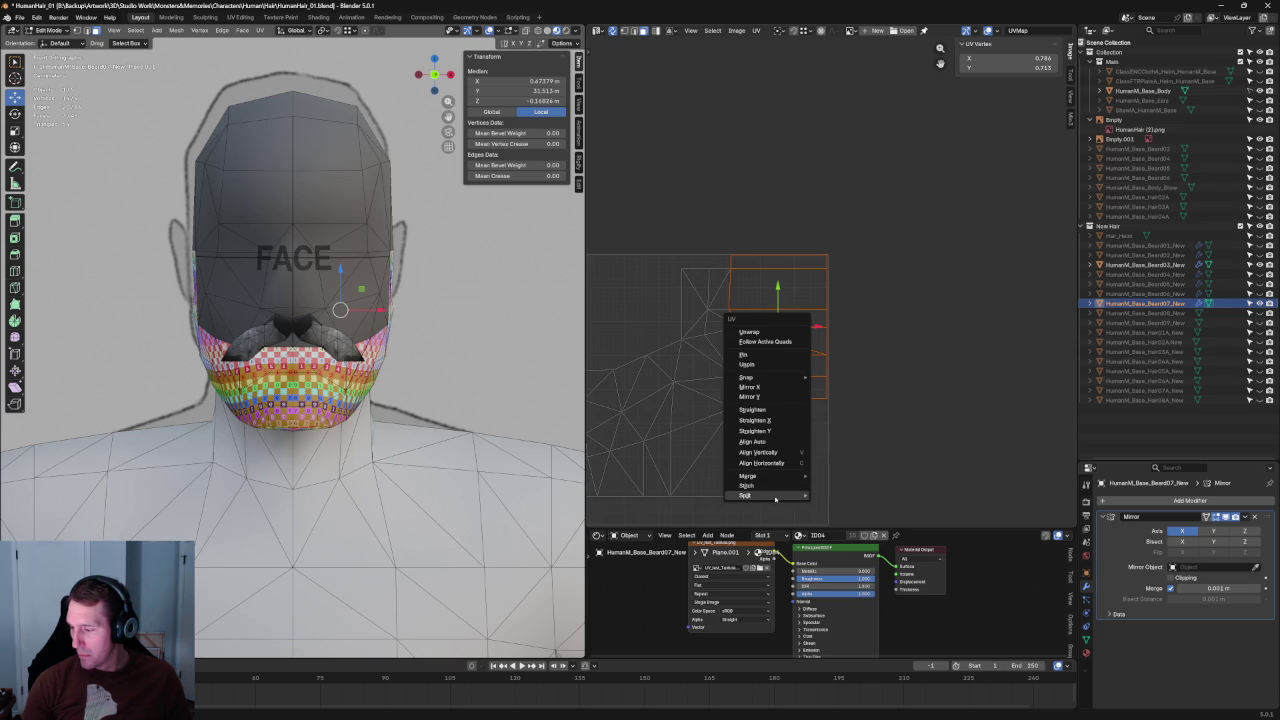
{"action": "left_click", "coordinate": [847, 496]}
{"action": "key", "text": "g"}
{"action": "left_click", "coordinate": [860, 500]}
{"action": "middle_click_drag", "start_coordinate": [885, 515], "coordinate": [885, 342]}
{"action": "left_click_drag", "start_coordinate": [884, 342], "coordinate": [723, 449]}
{"action": "left_click", "coordinate": [853, 71]}
{"action": "middle_click_drag", "start_coordinate": [853, 71], "coordinate": [924, 173]}
Step: Move the main island to the upper-right and scale it to about 0.46
{"action": "left_click_drag", "start_coordinate": [924, 173], "coordinate": [620, 462]}
{"action": "key", "text": "g"}
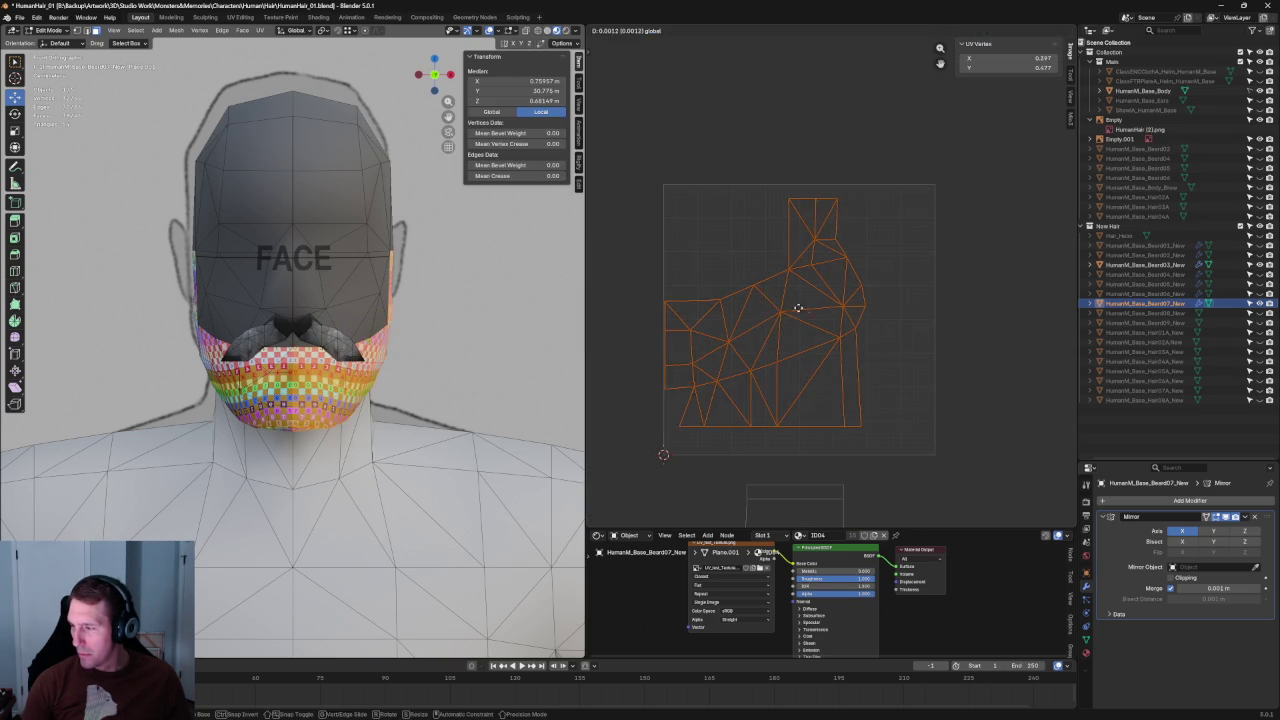
{"action": "left_click", "coordinate": [862, 303]}
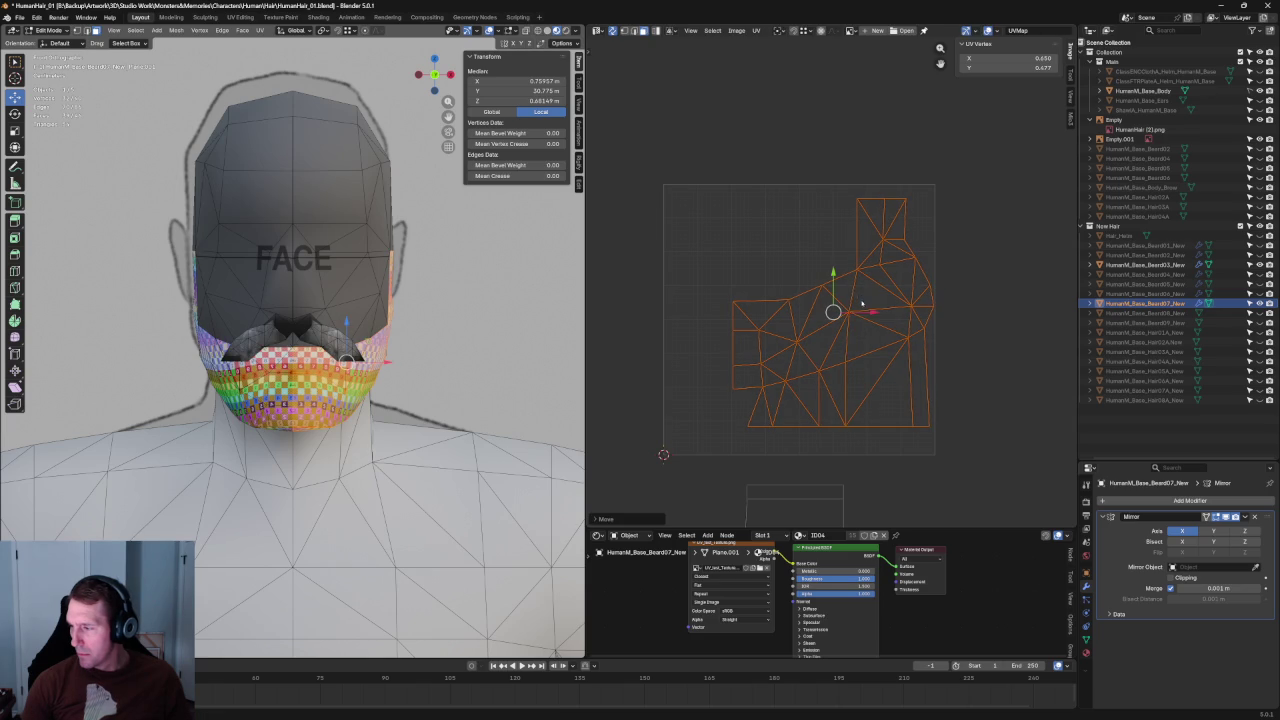
{"action": "key", "text": "shift+space"}
{"action": "key", "text": "t"}
{"action": "left_click_drag", "start_coordinate": [735, 427], "coordinate": [830, 373]}
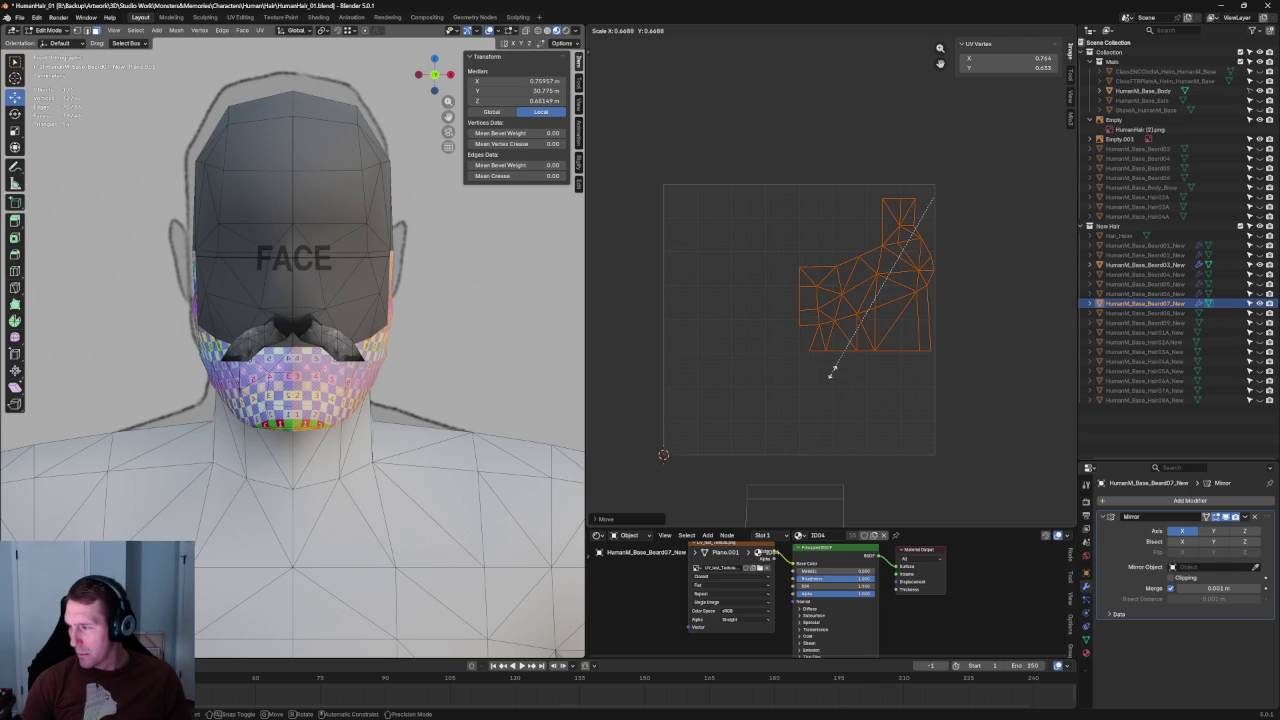
{"action": "left_click", "coordinate": [806, 322]}
{"action": "scroll", "coordinate": [806, 322], "scroll_direction": "up", "scroll_amount": 6}
{"action": "scroll", "coordinate": [806, 322], "scroll_direction": "down", "scroll_amount": 6}
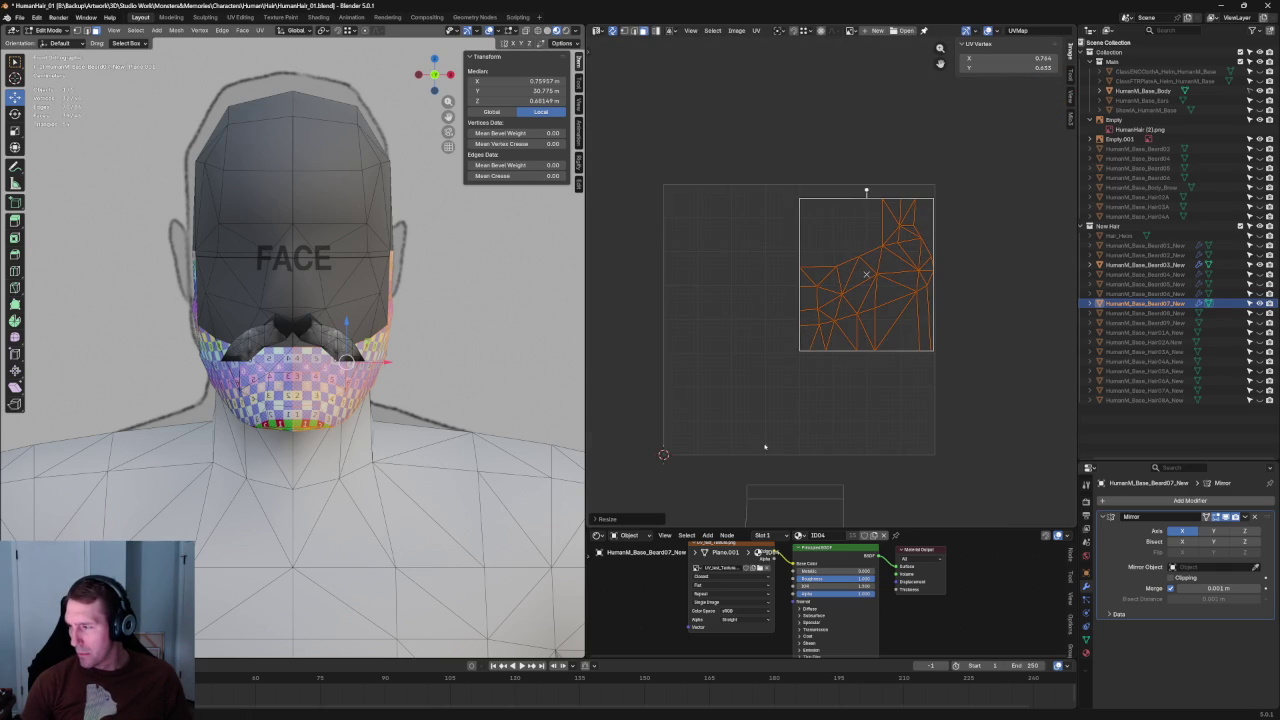
{"action": "left_click", "coordinate": [851, 405]}
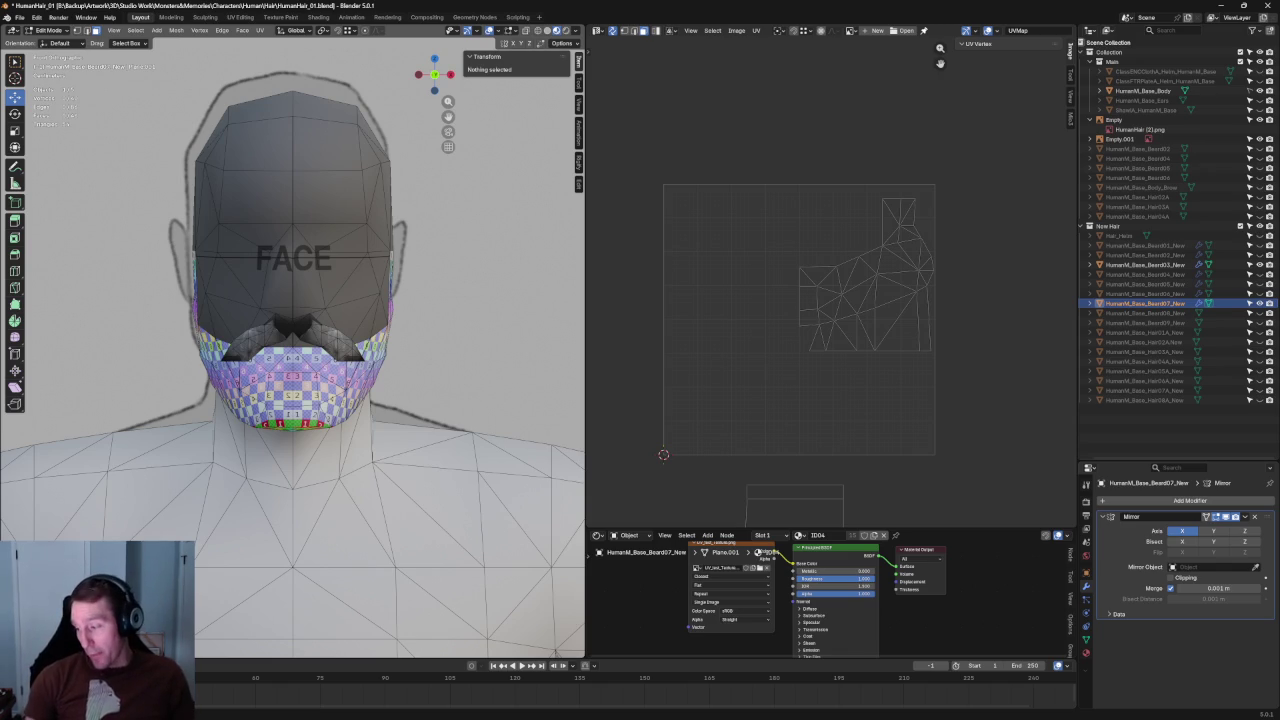
{"action": "scroll", "coordinate": [771, 329], "scroll_direction": "down", "scroll_amount": 3}
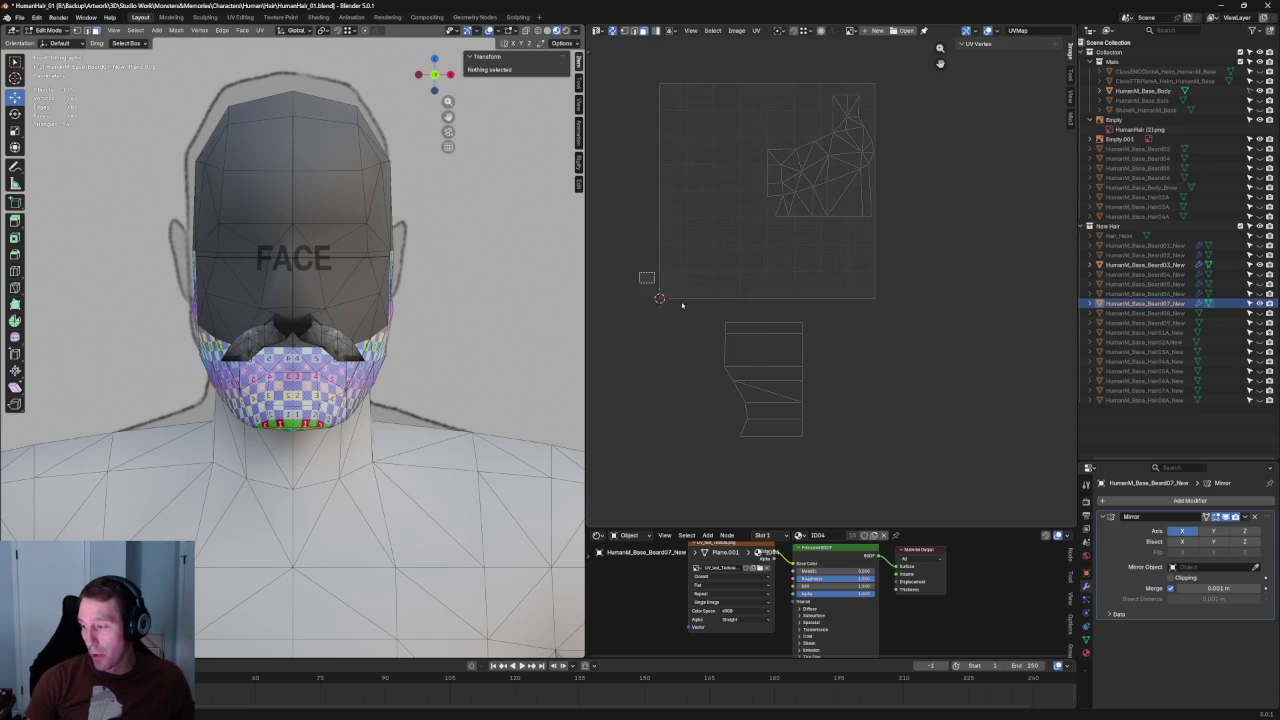
Step: Move the strip island up to the lower right of the UV square, beneath the half-beard island
{"action": "left_click_drag", "start_coordinate": [641, 273], "coordinate": [898, 480]}
{"action": "key", "text": "g"}
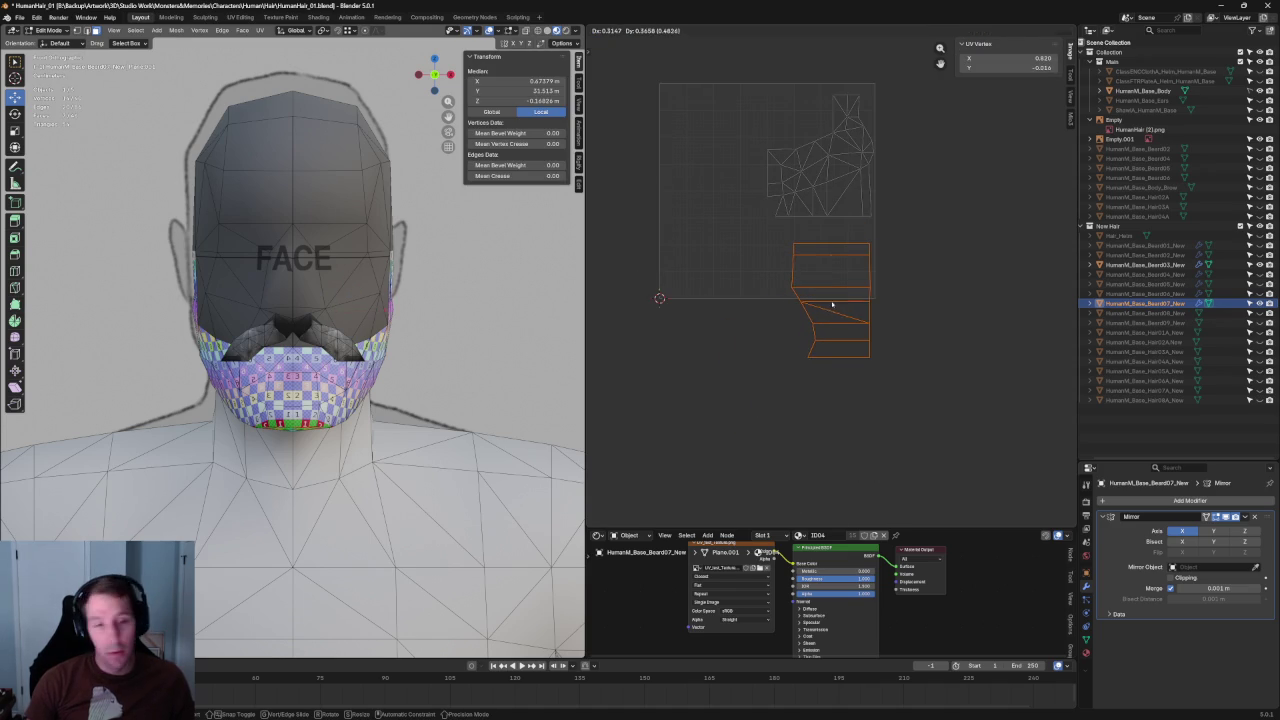
{"action": "left_click", "coordinate": [831, 302]}
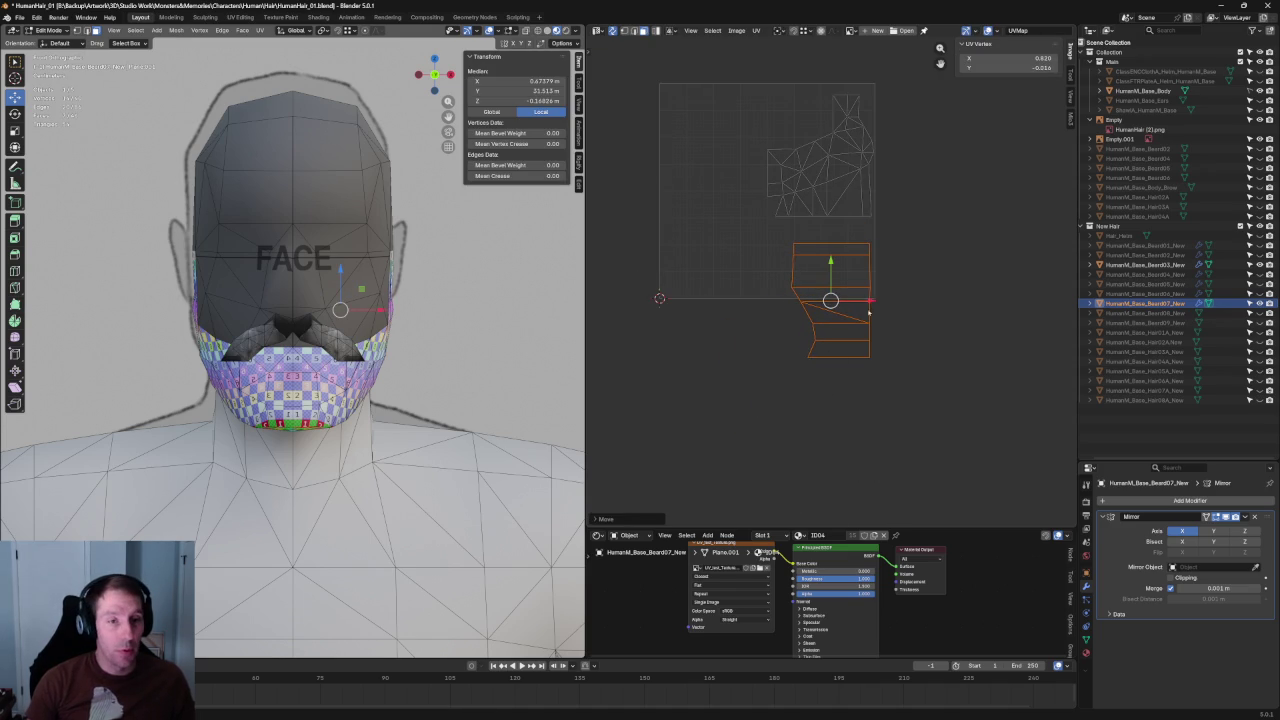
{"action": "left_click", "coordinate": [840, 415]}
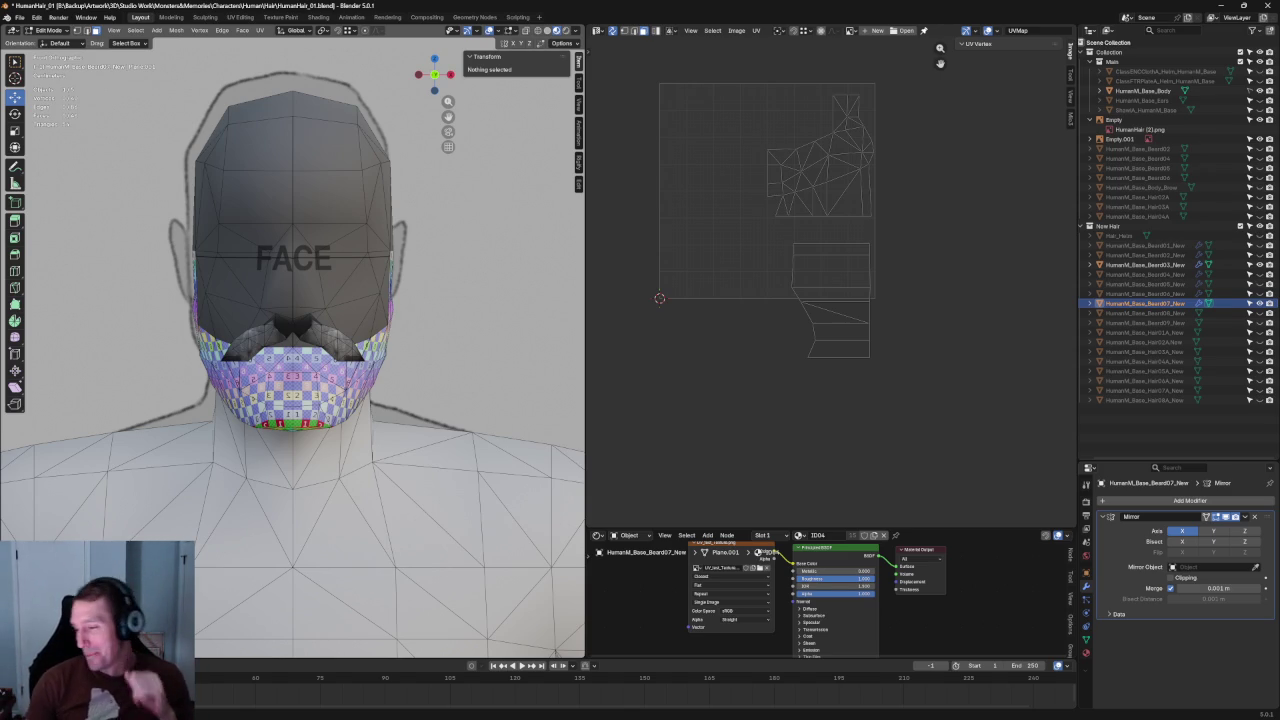
{"action": "mouse_move", "coordinate": [908, 133]}
{"action": "middle_mouse_down"}
{"action": "mouse_move", "coordinate": [871, 257]}
{"action": "mouse_move", "coordinate": [848, 253]}
{"action": "middle_mouse_up"}
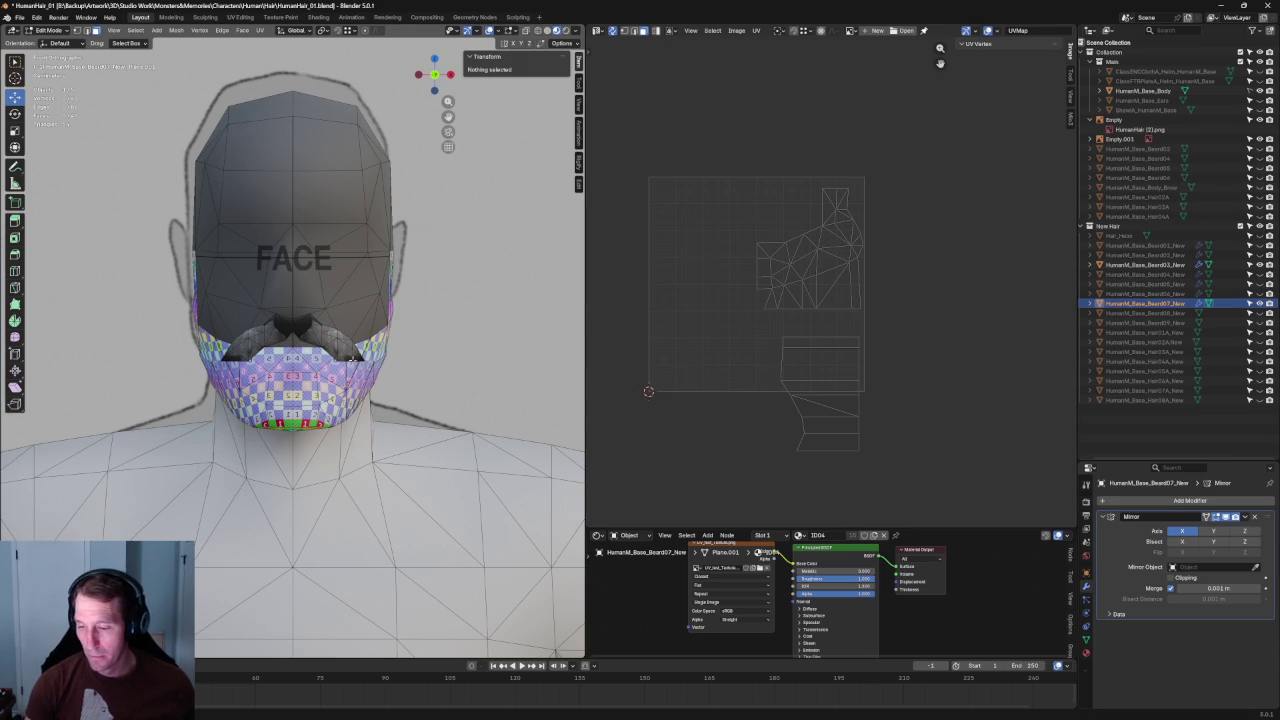
Step: Apply Beard07's Mirror modifier in Object Mode, then return to Edit Mode on the full mesh
{"action": "key", "text": "a"}
{"action": "key", "text": "Tab"}
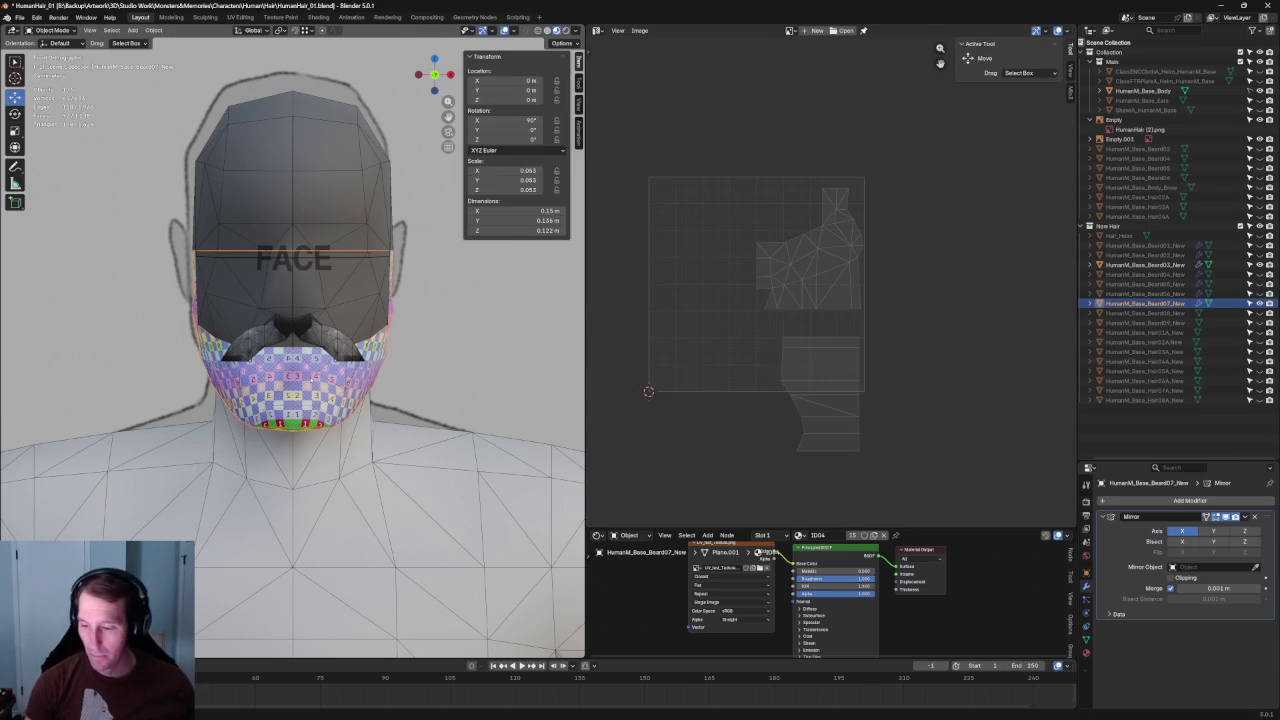
{"action": "left_click", "coordinate": [1245, 517]}
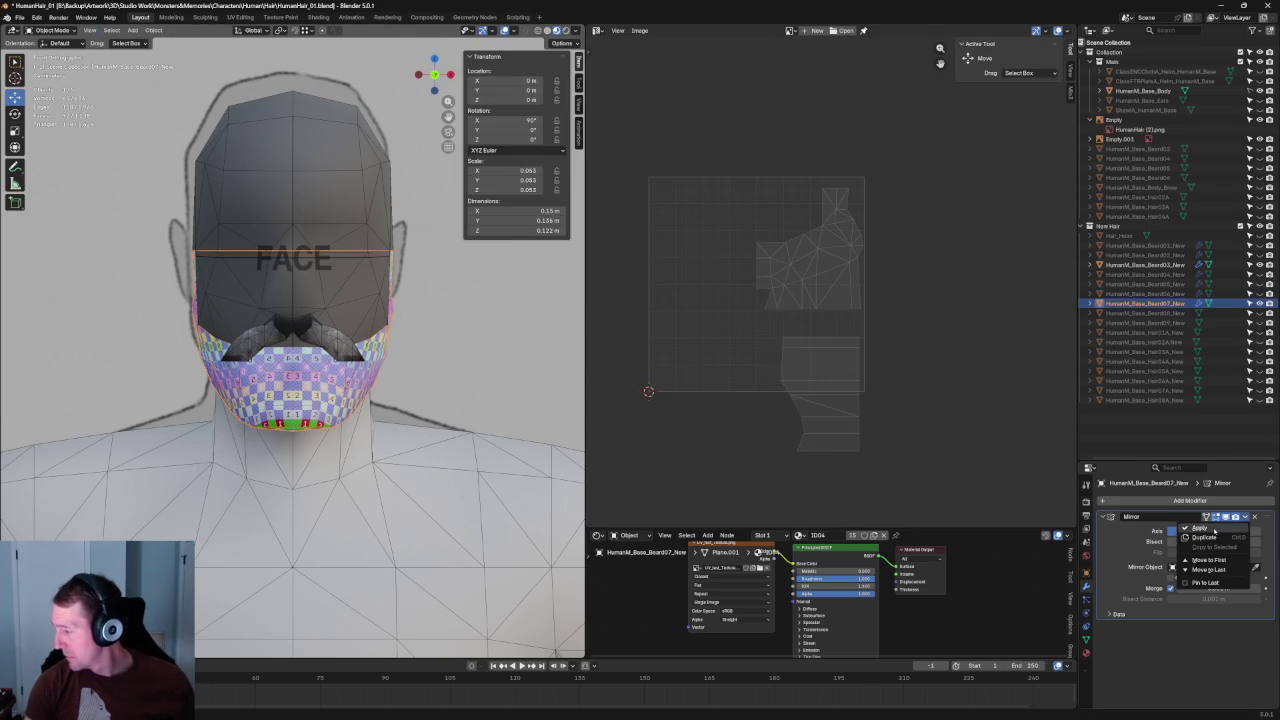
{"action": "left_click", "coordinate": [1210, 538]}
{"action": "key", "text": "Tab"}
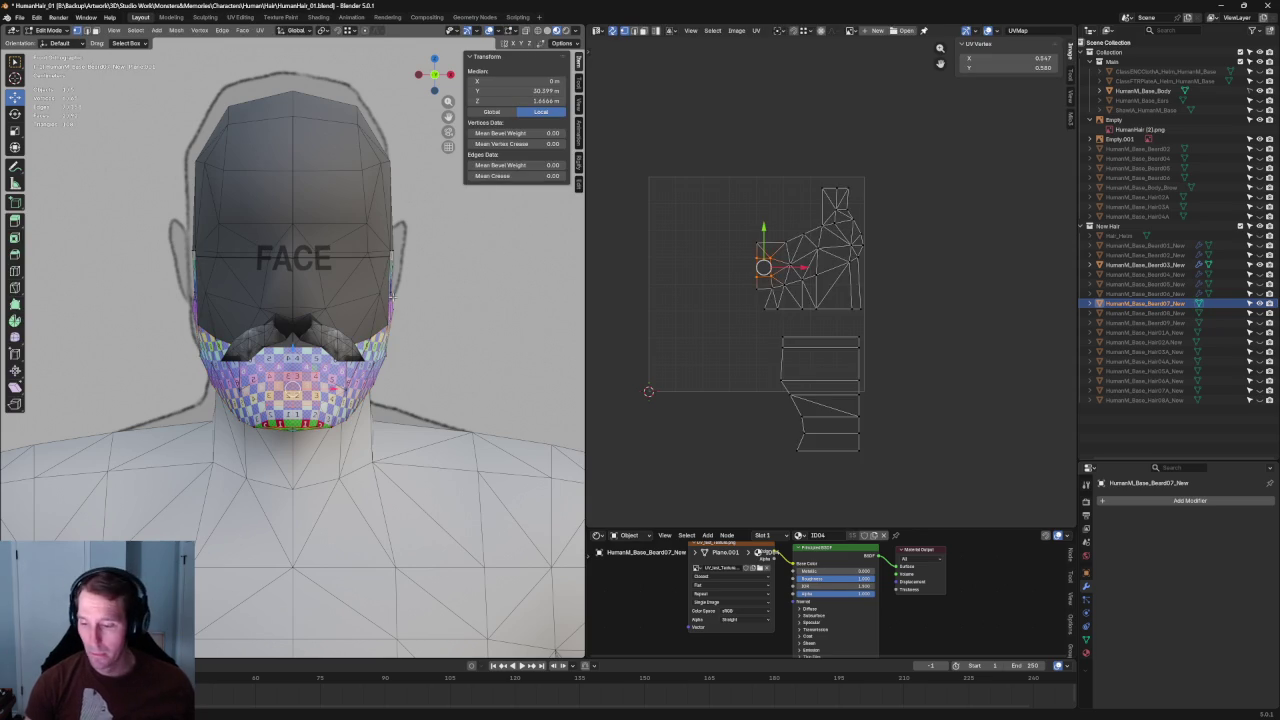
Step: Select the upper UV island and split it off from the lower strip islands
{"action": "left_click_drag", "start_coordinate": [942, 156], "coordinate": [745, 318]}
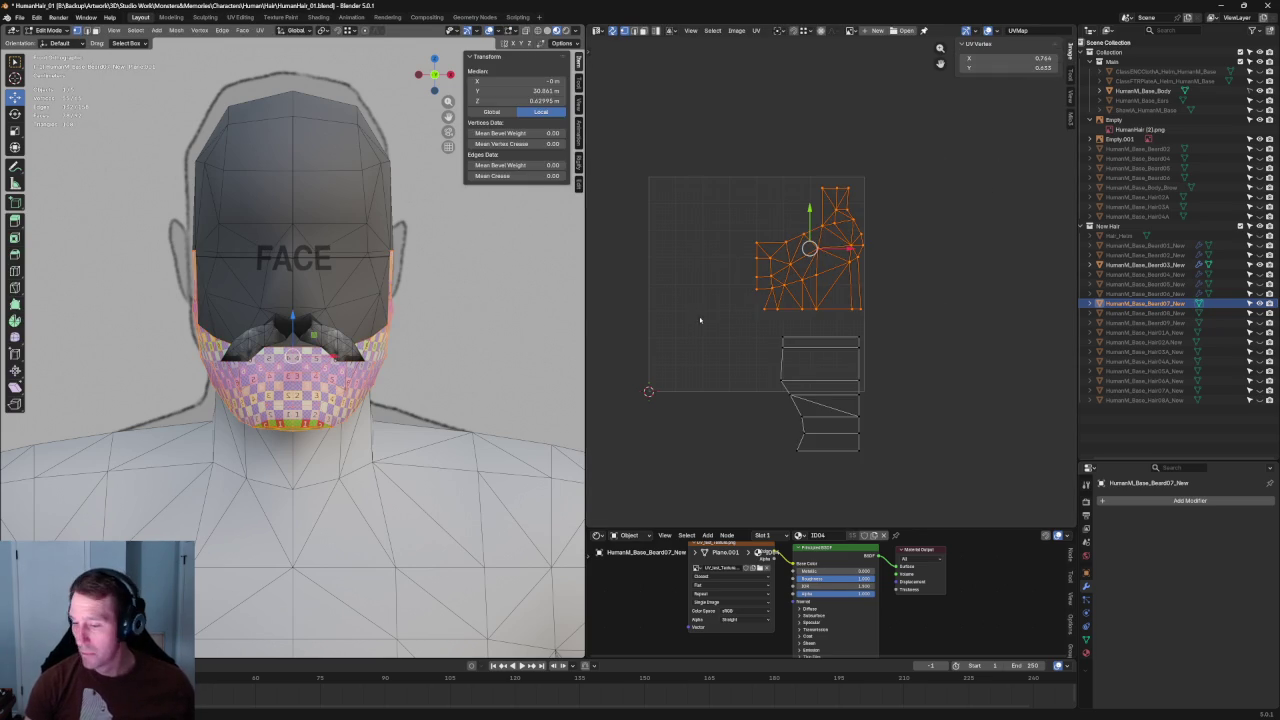
{"action": "key", "text": "g"}
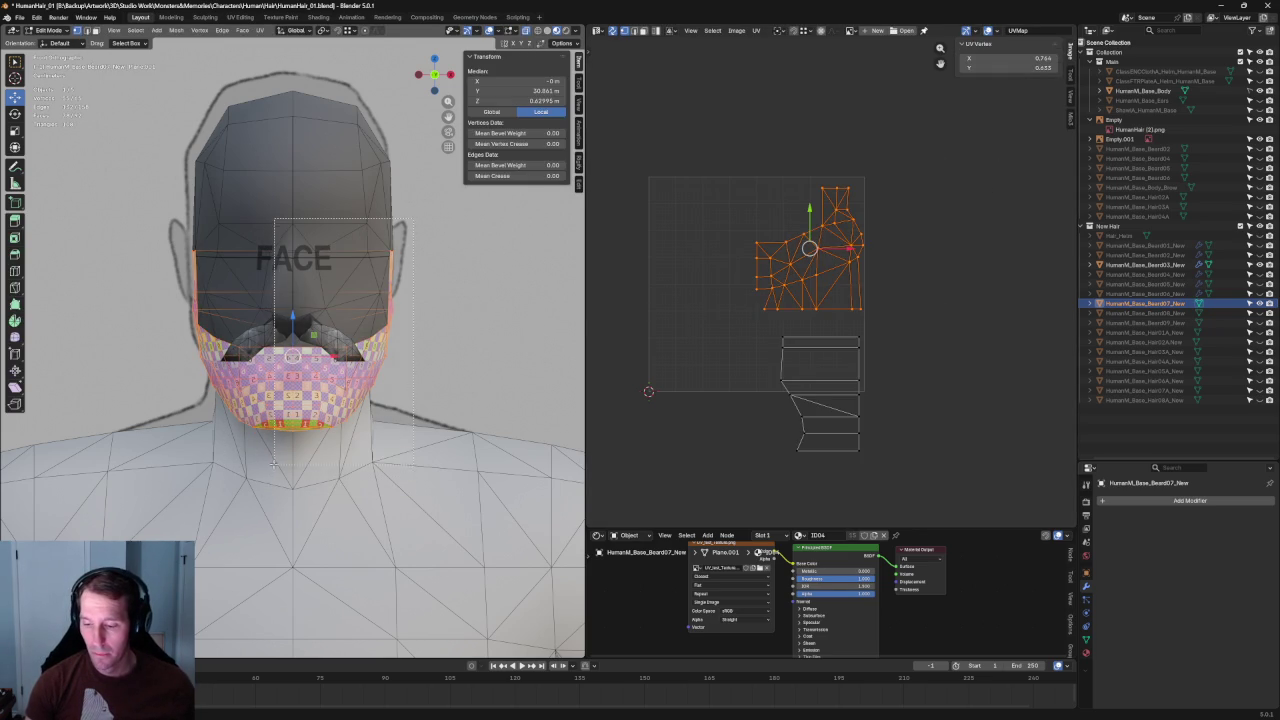
{"action": "left_click", "coordinate": [289, 449]}
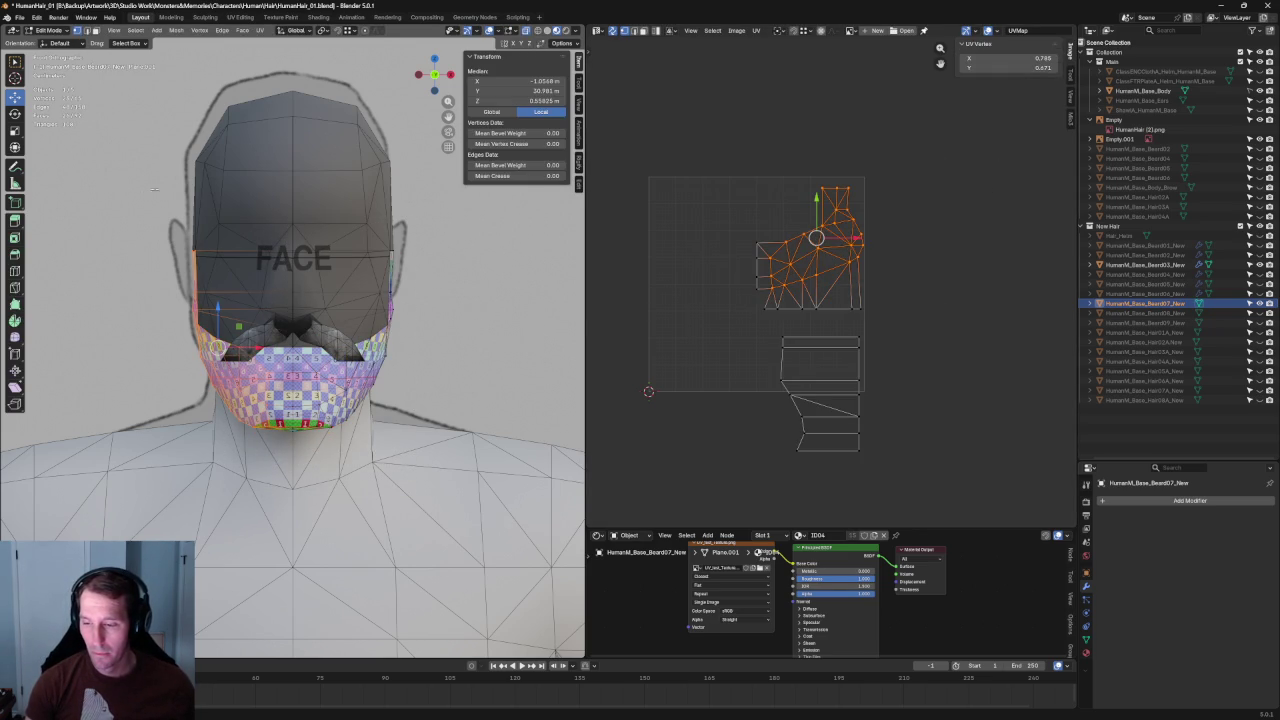
{"action": "key", "text": "a"}
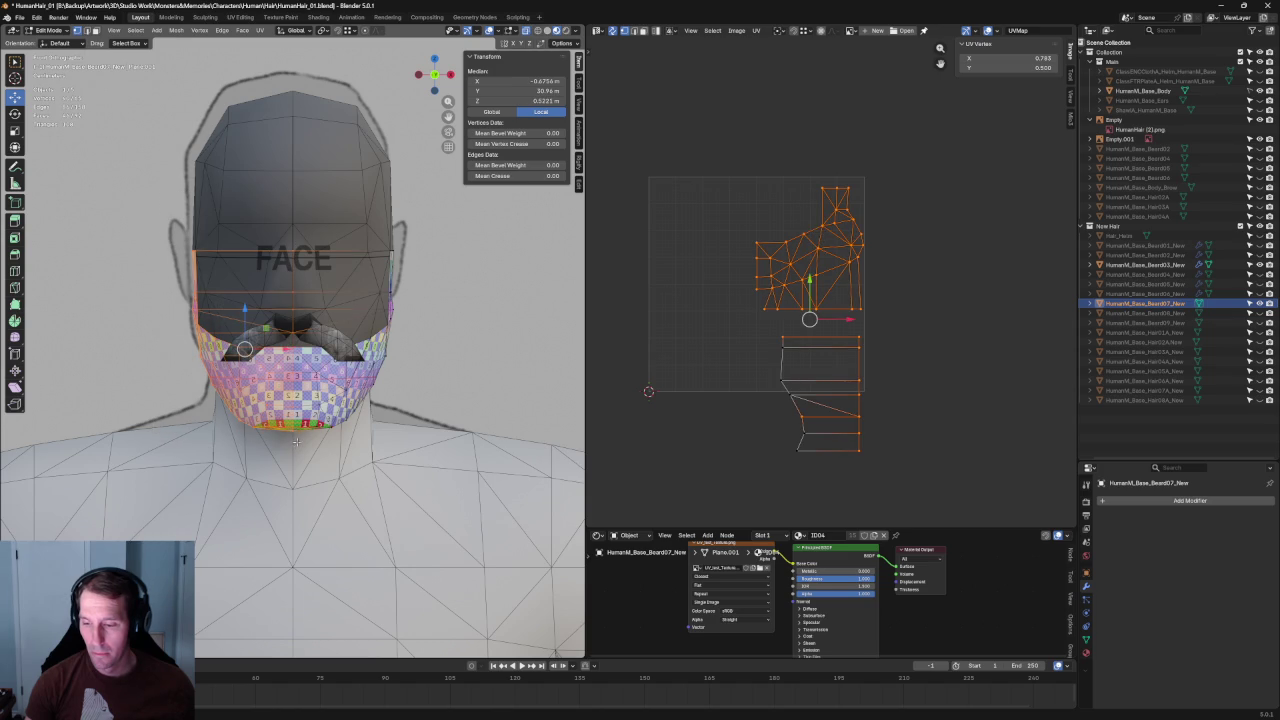
{"action": "right_click", "coordinate": [790, 300]}
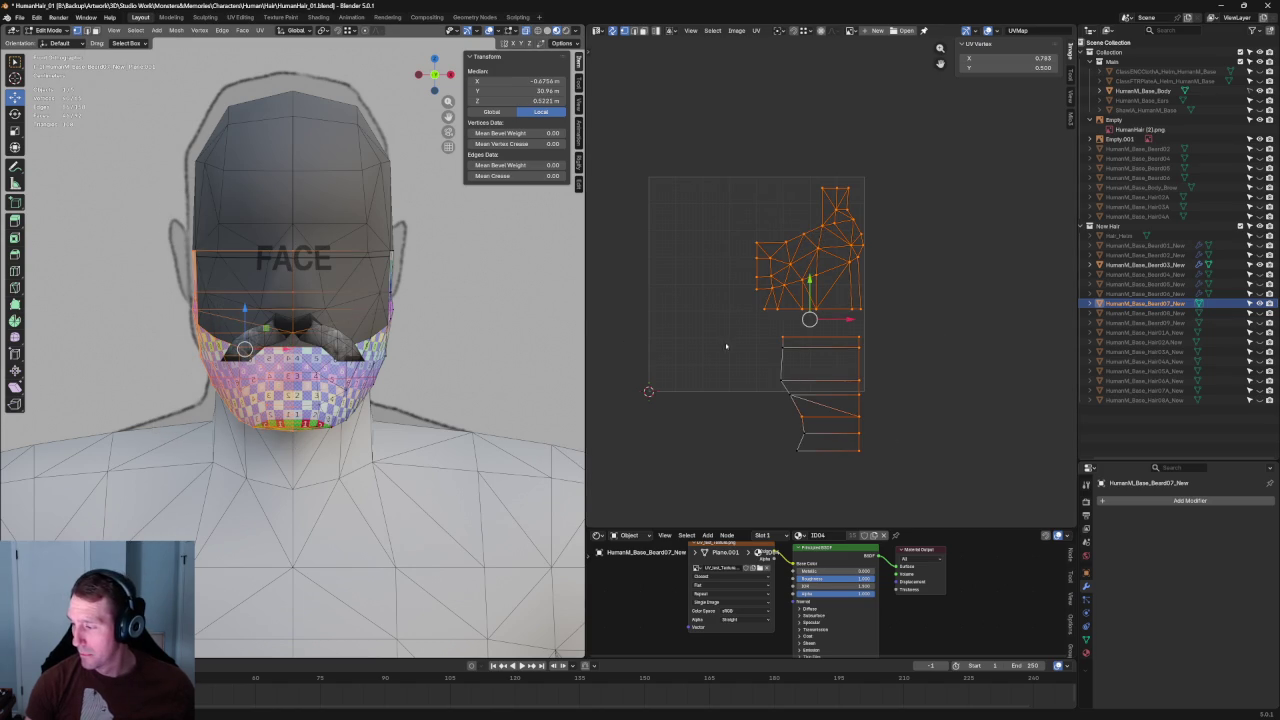
{"action": "left_click_drag", "start_coordinate": [901, 484], "coordinate": [757, 331], "text": "ctrl"}
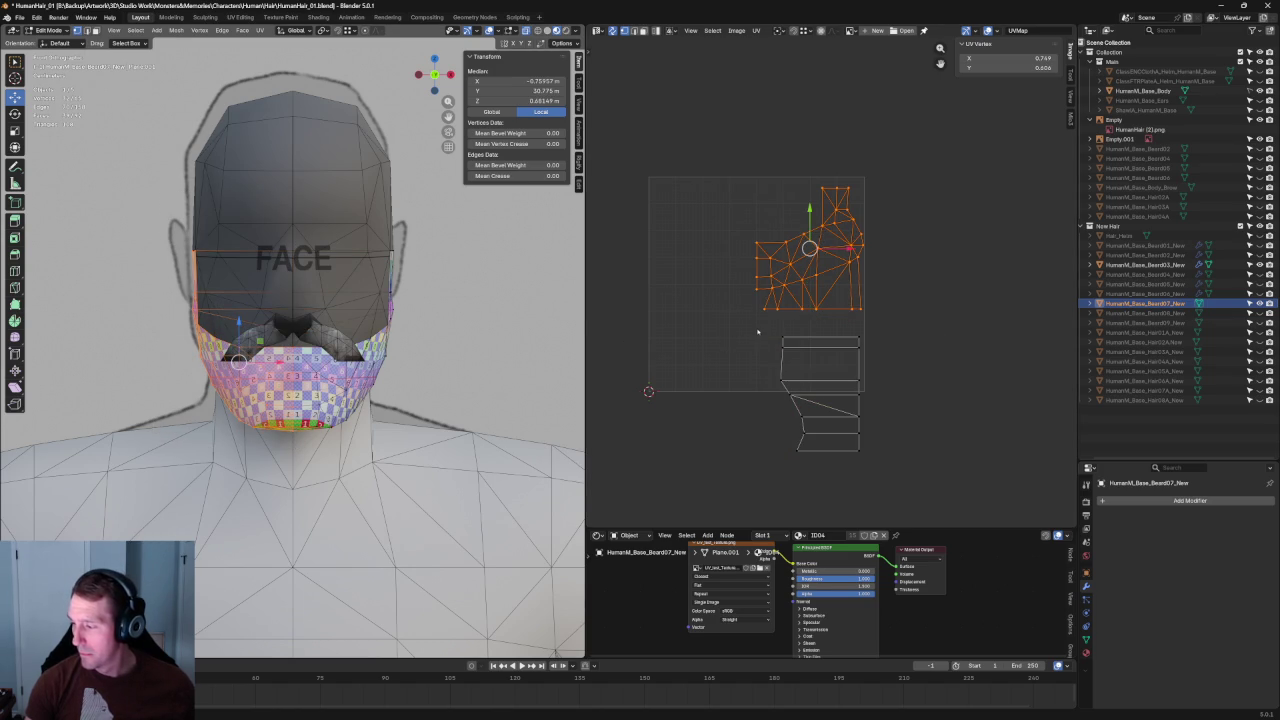
{"action": "right_click", "coordinate": [854, 290]}
{"action": "mouse_move", "coordinate": [818, 287]}
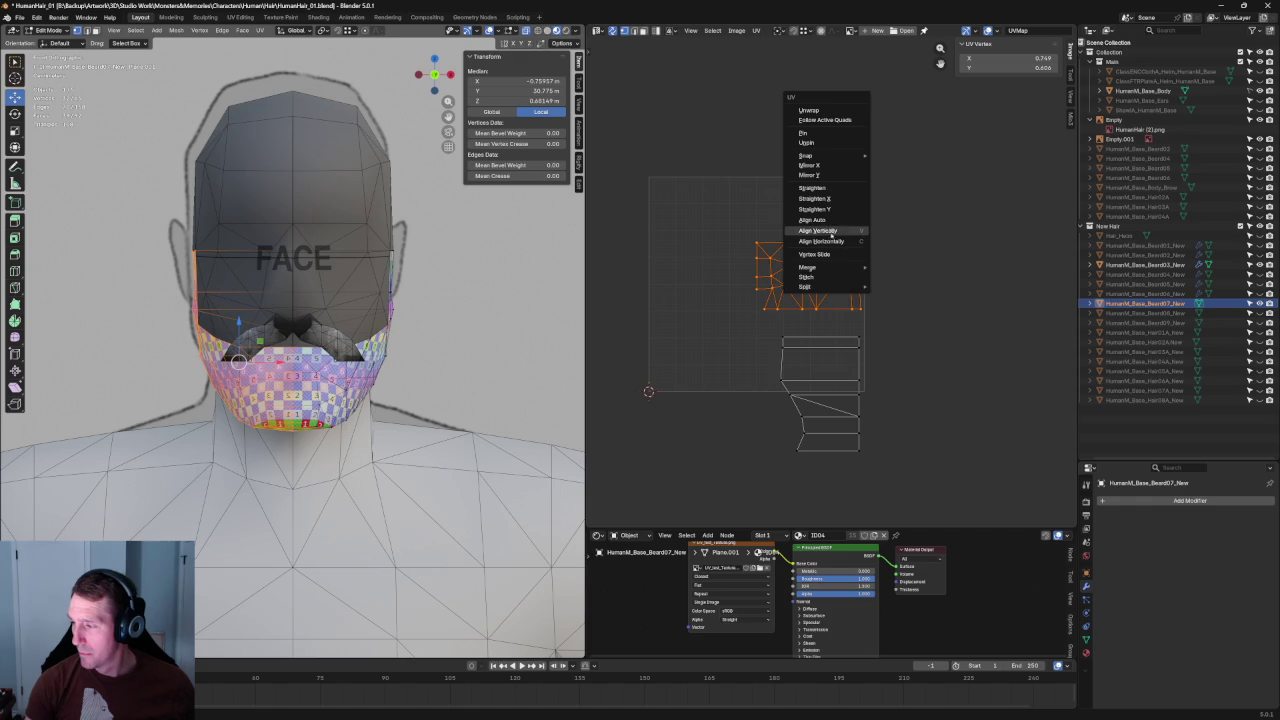
{"action": "left_click", "coordinate": [898, 287]}
Step: Flip the split-off half horizontally and place it against the other half
{"action": "left_click_drag", "start_coordinate": [835, 247], "coordinate": [674, 247]}
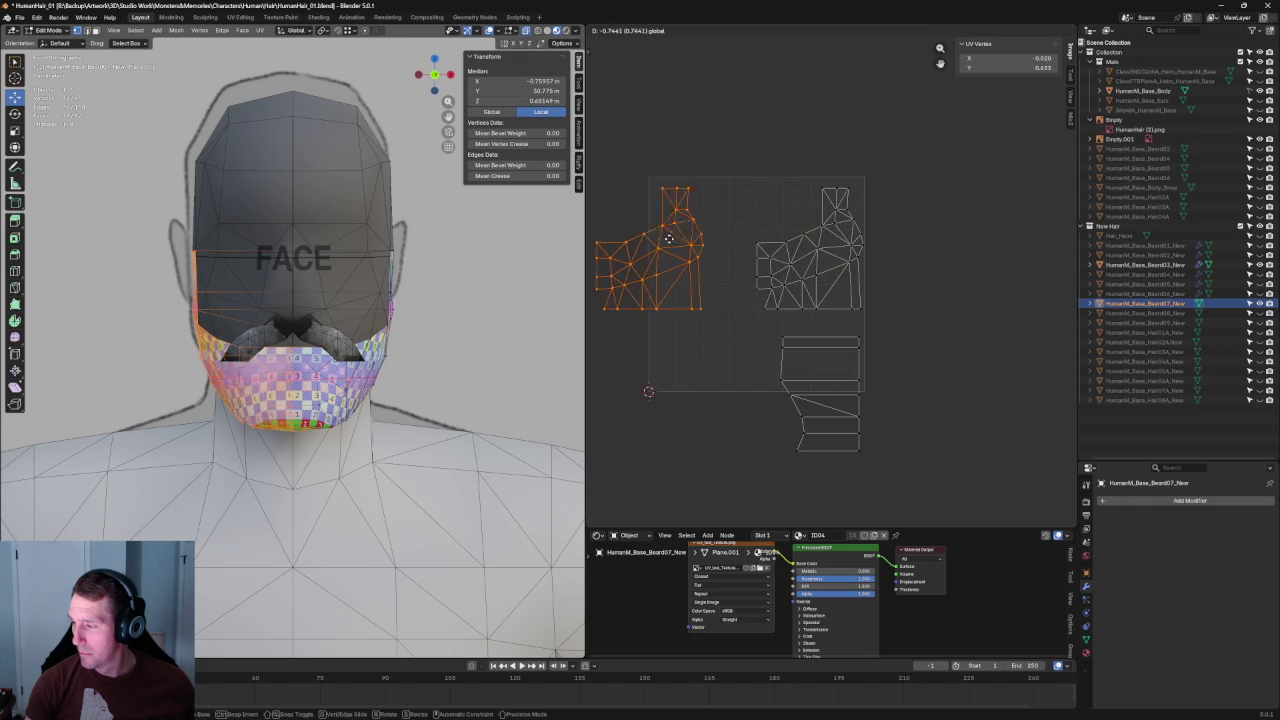
{"action": "right_click", "coordinate": [675, 241]}
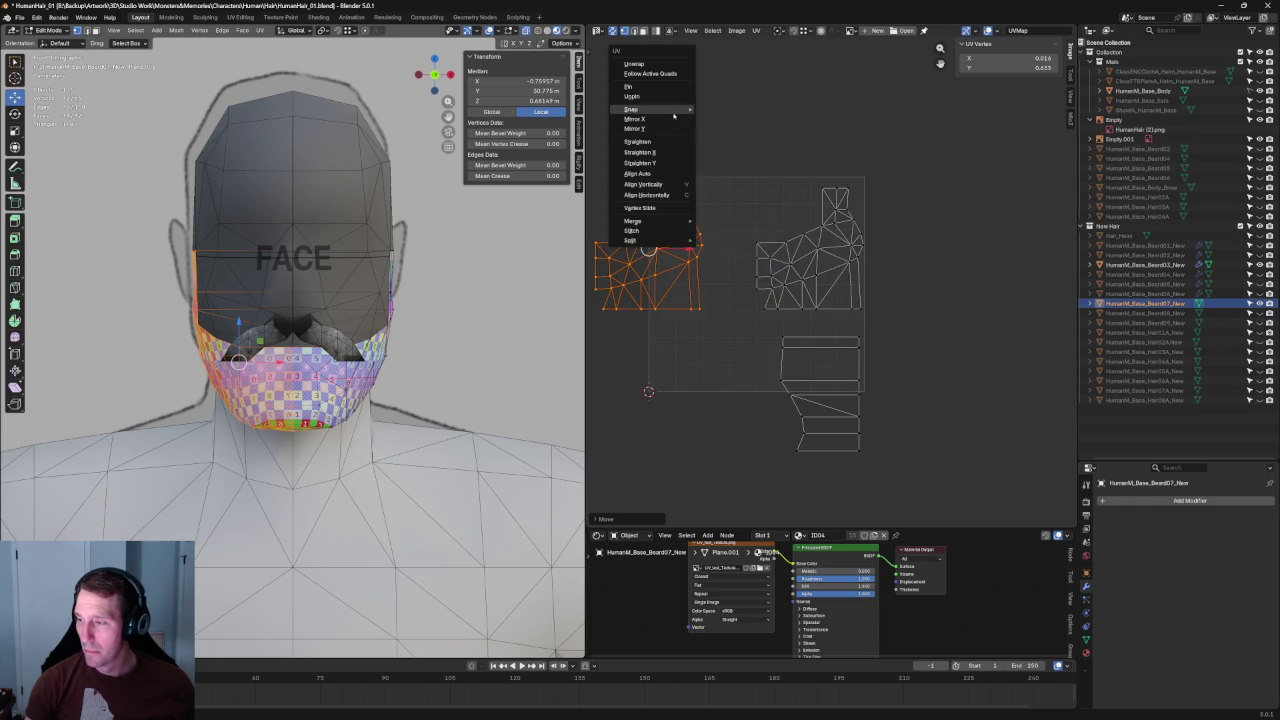
{"action": "left_click", "coordinate": [634, 119]}
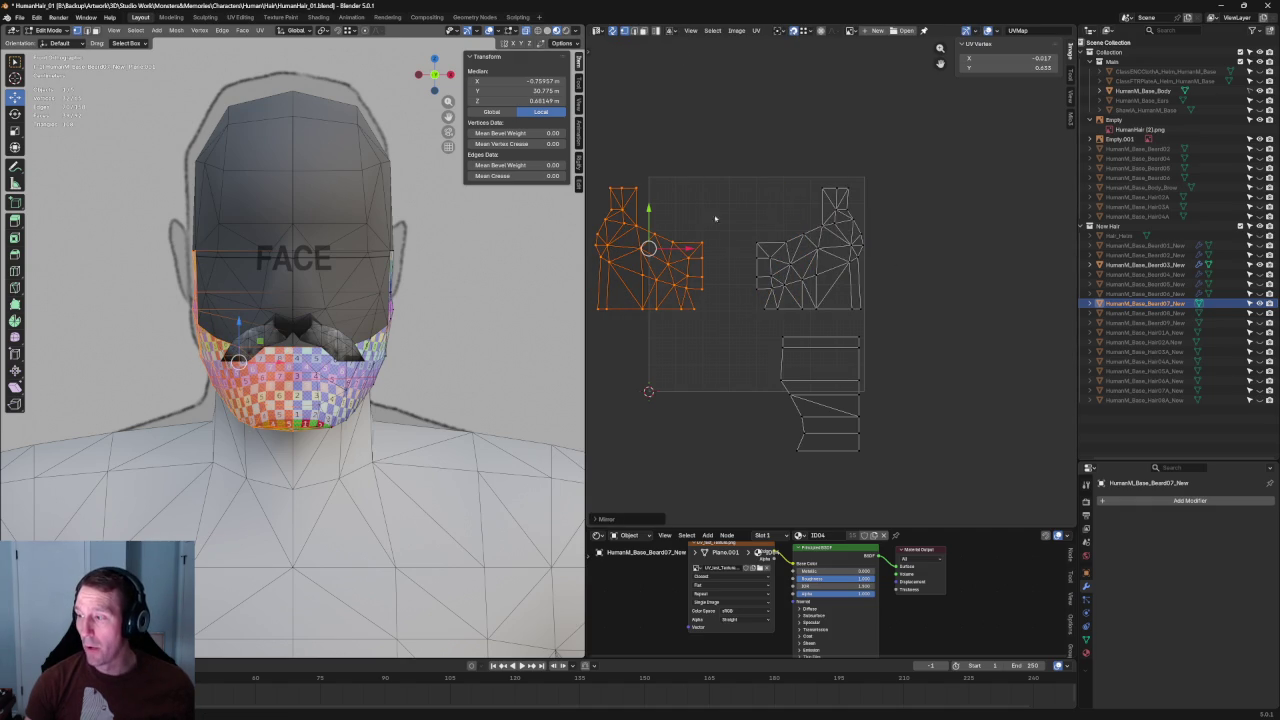
{"action": "mouse_move", "coordinate": [648, 249]}
{"action": "left_mouse_down"}
{"action": "mouse_move", "coordinate": [740, 263]}
{"action": "mouse_move", "coordinate": [713, 262]}
{"action": "left_mouse_up"}
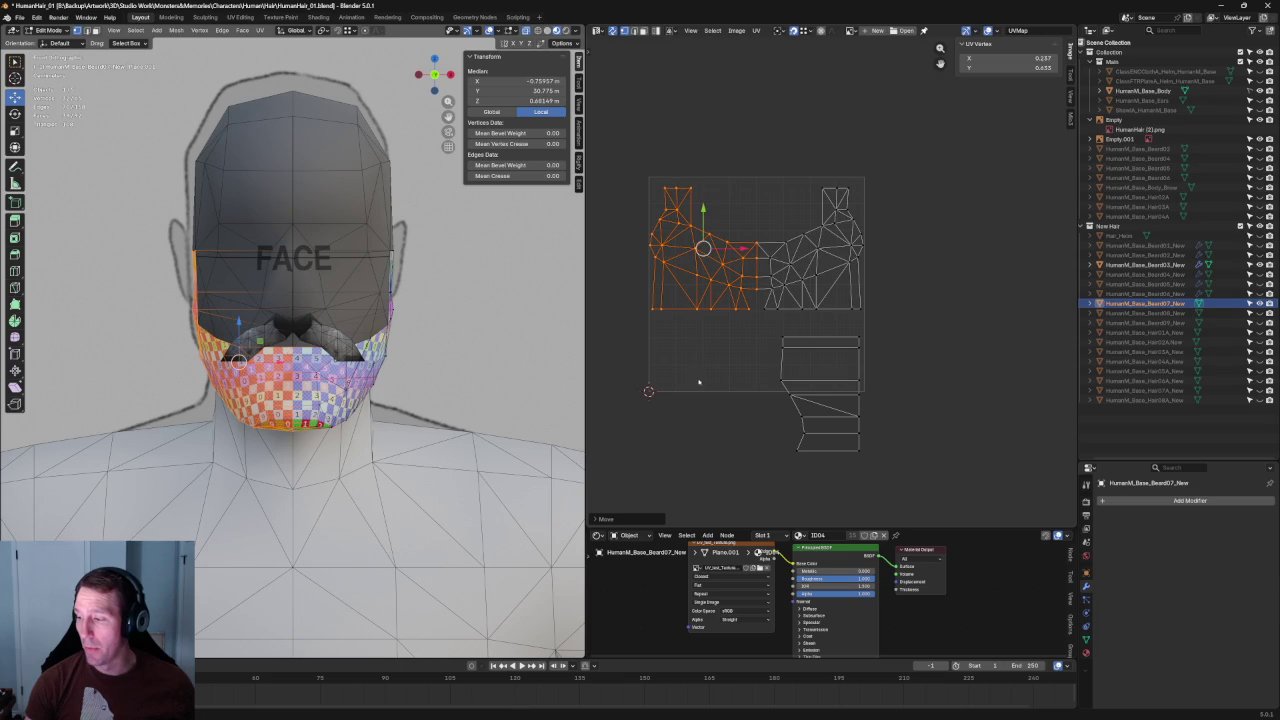
{"action": "left_click", "coordinate": [700, 378]}
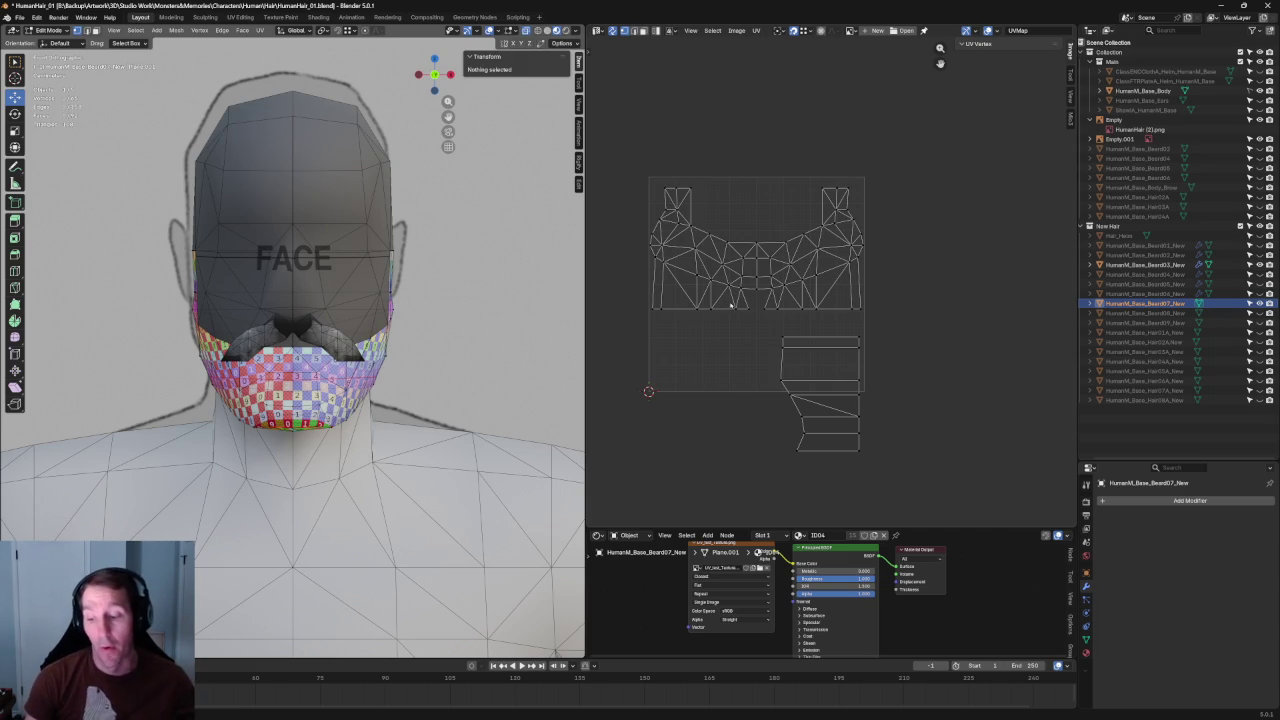
{"action": "scroll", "coordinate": [770, 309], "scroll_direction": "up", "scroll_amount": 2}
Step: Straighten the three centre vertices of the curved lower edge loop into a level line
{"action": "scroll", "coordinate": [770, 309], "scroll_direction": "up", "scroll_amount": 1}
{"action": "middle_click_drag", "start_coordinate": [703, 289], "coordinate": [753, 296]}
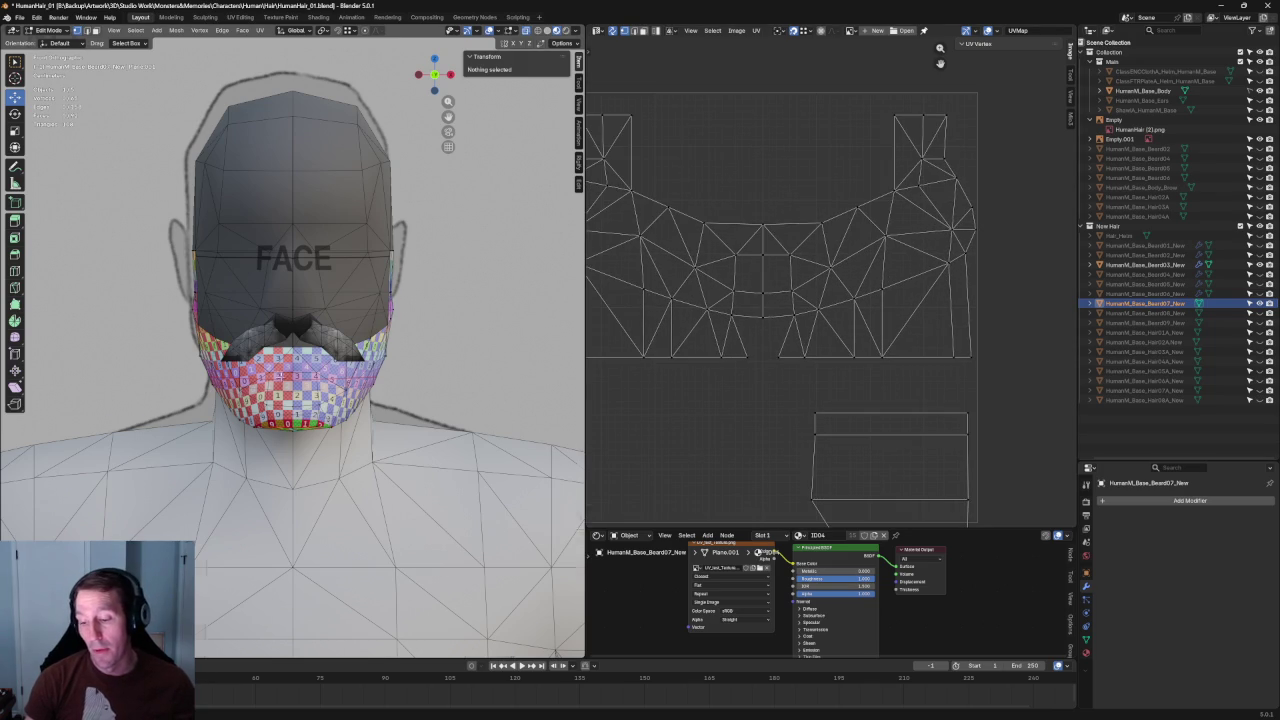
{"action": "scroll", "coordinate": [292, 340], "scroll_direction": "down", "scroll_amount": 3}
{"action": "scroll", "coordinate": [292, 340], "scroll_direction": "up", "scroll_amount": 2}
{"action": "scroll", "coordinate": [292, 340], "scroll_direction": "up", "scroll_amount": 3}
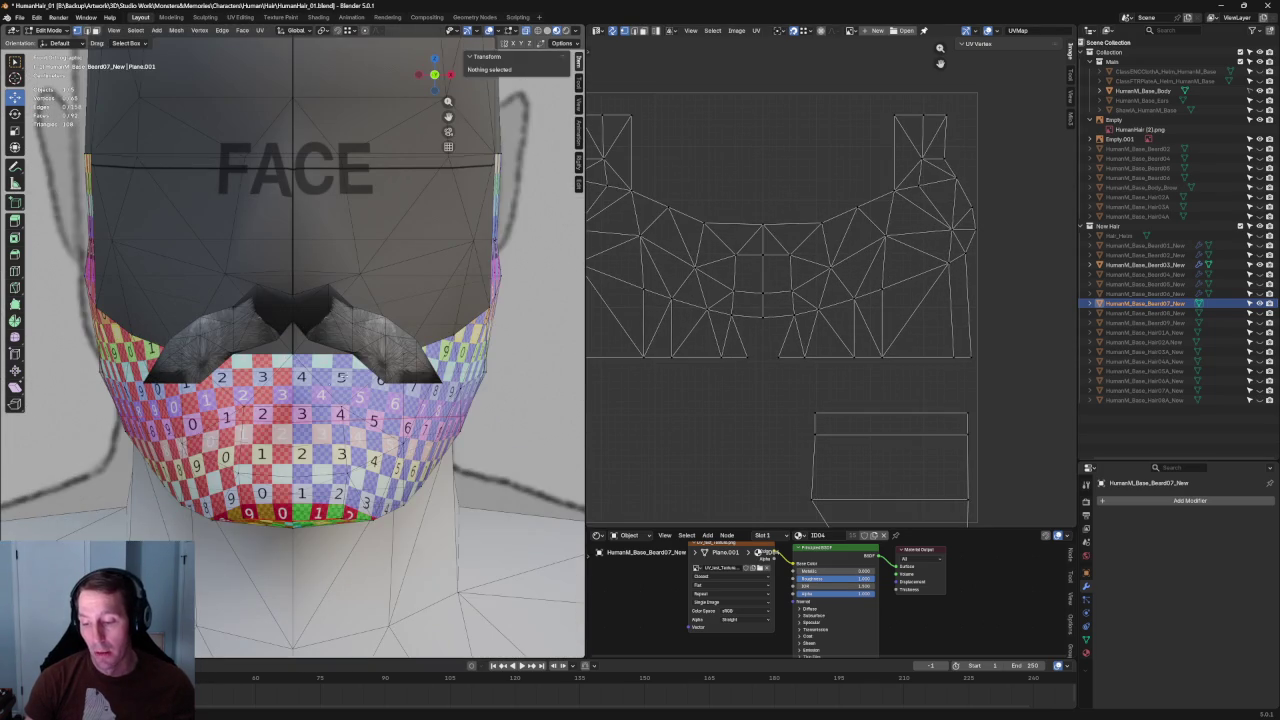
{"action": "scroll", "coordinate": [799, 346], "scroll_direction": "up", "scroll_amount": 2}
{"action": "left_click", "coordinate": [750, 352], "text": "alt"}
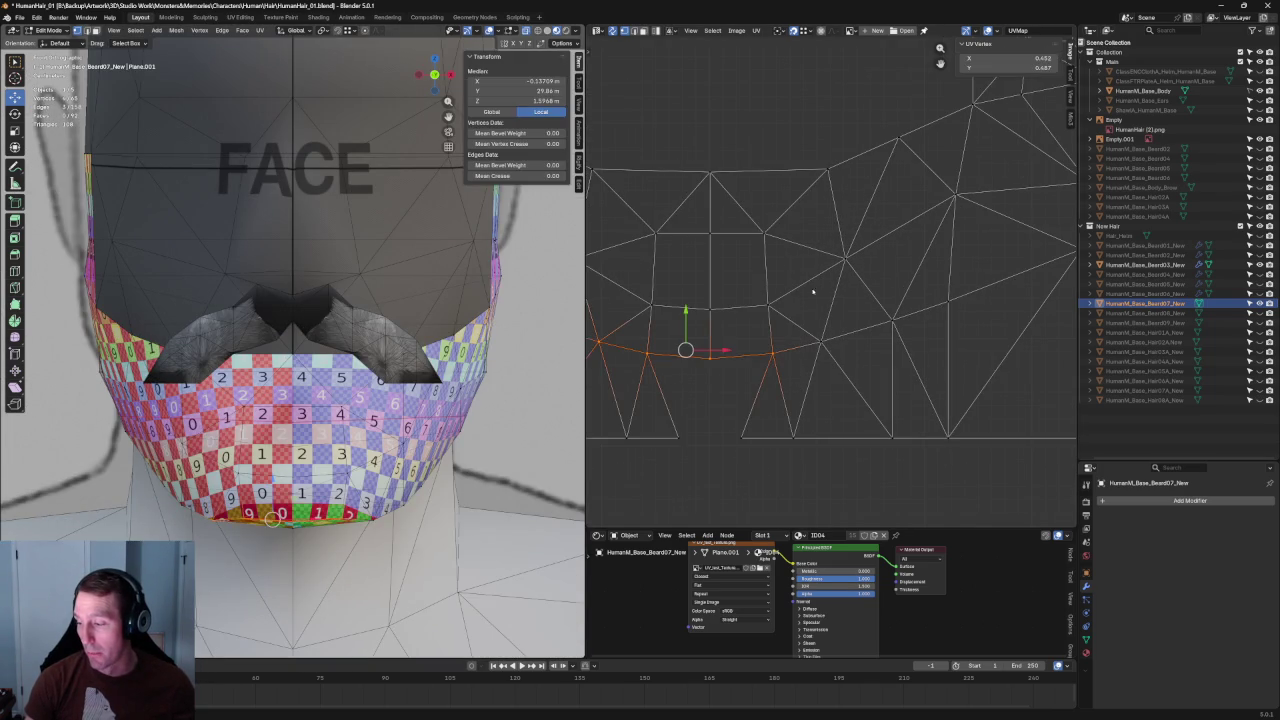
{"action": "left_click", "coordinate": [742, 354], "text": "alt"}
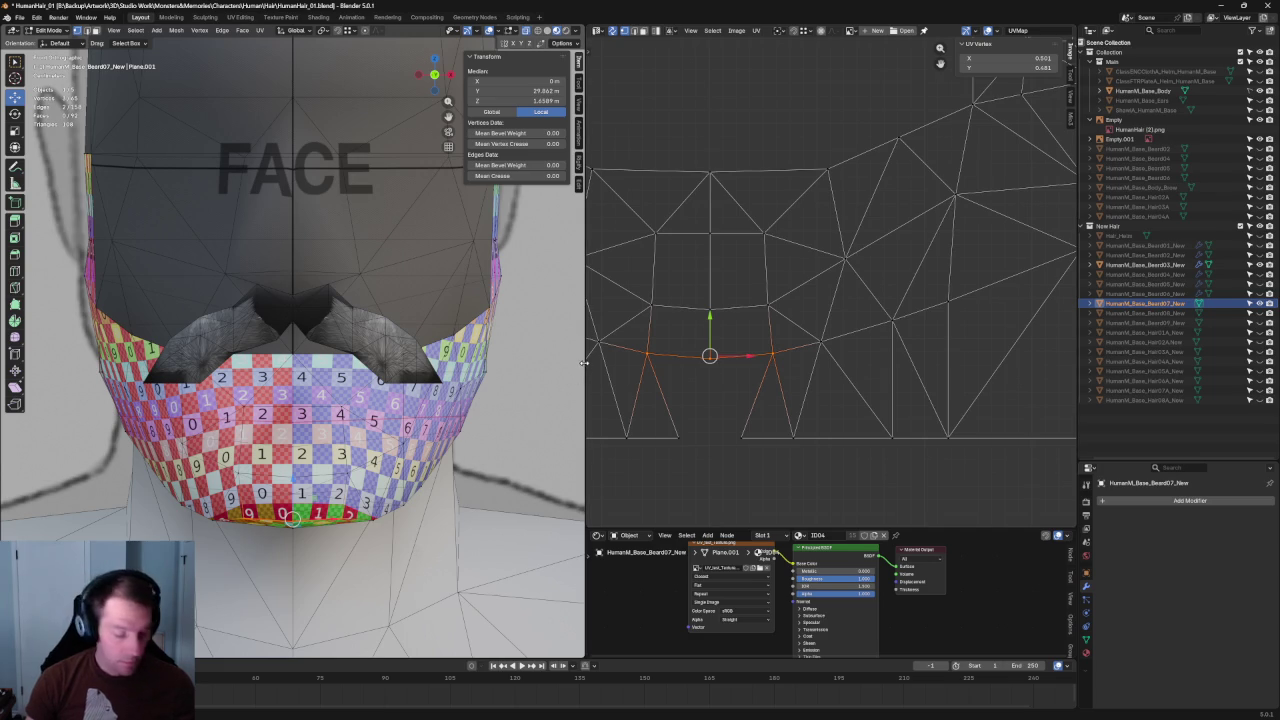
{"action": "key", "text": "shift+w"}
{"action": "left_click_drag", "start_coordinate": [805, 289], "coordinate": [633, 325]}
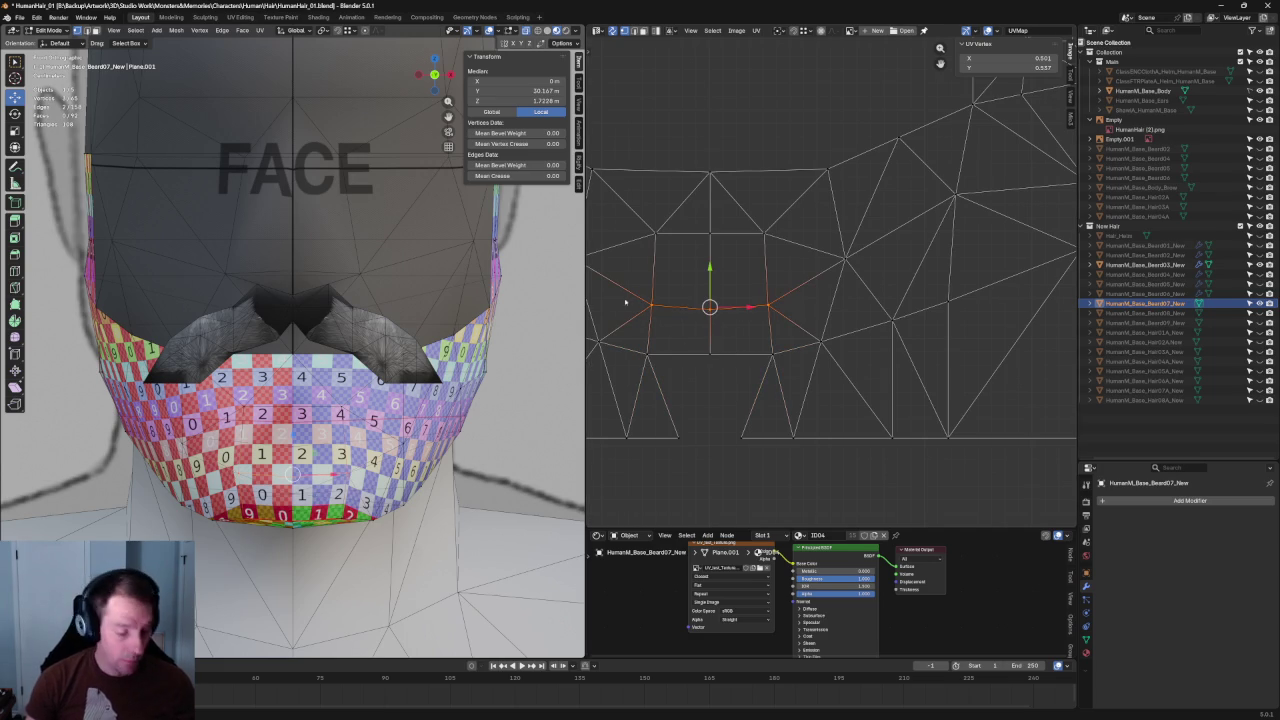
{"action": "key", "text": "alt+a"}
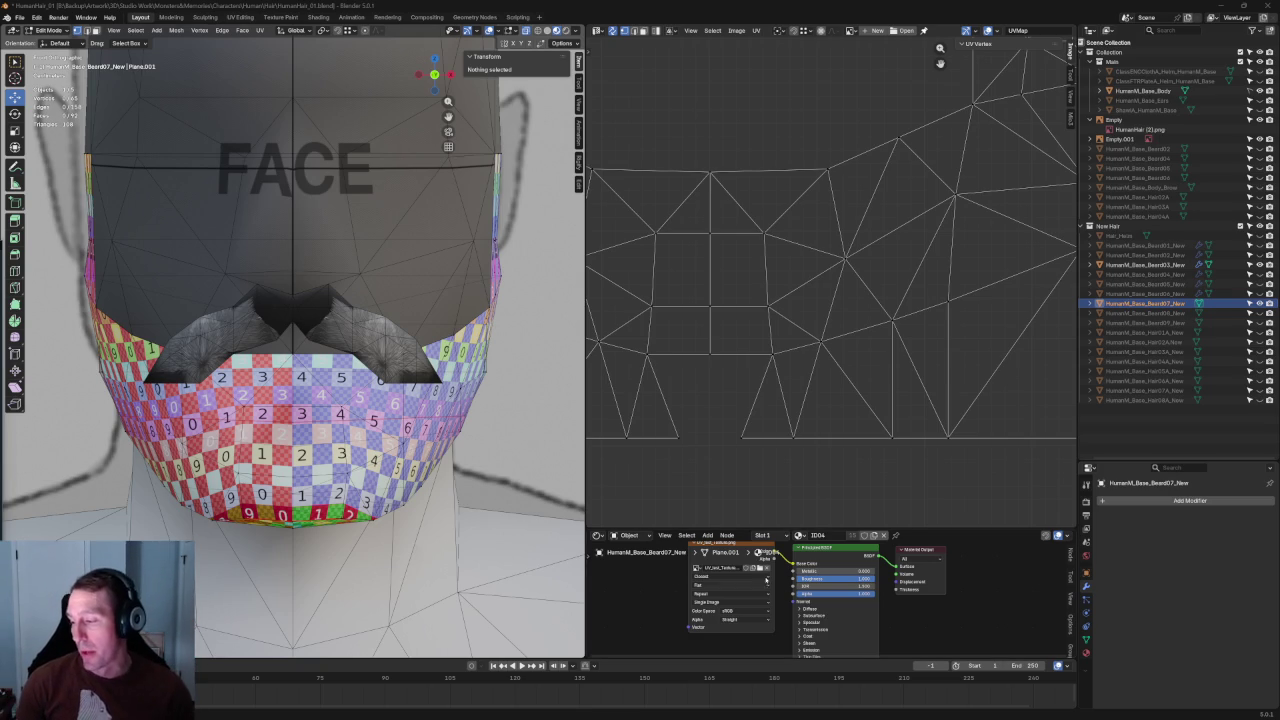
Step: Re-unwrap the lower two centre edge rows of the chin area
{"action": "middle_click_drag", "start_coordinate": [839, 382], "coordinate": [851, 349]}
{"action": "mouse_move", "coordinate": [878, 318]}
{"action": "left_mouse_down"}
{"action": "mouse_move", "coordinate": [766, 363]}
{"action": "mouse_move", "coordinate": [706, 370]}
{"action": "left_mouse_up"}
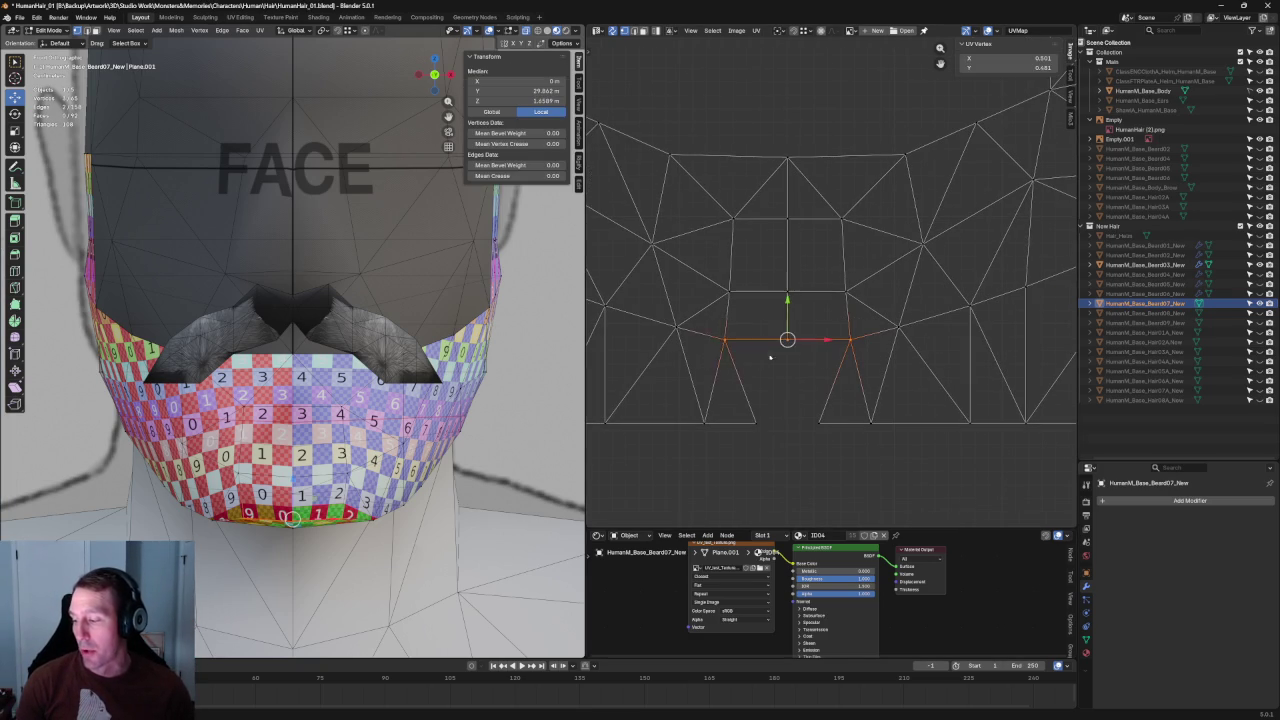
{"action": "right_click", "coordinate": [765, 340]}
{"action": "left_click", "coordinate": [725, 300]}
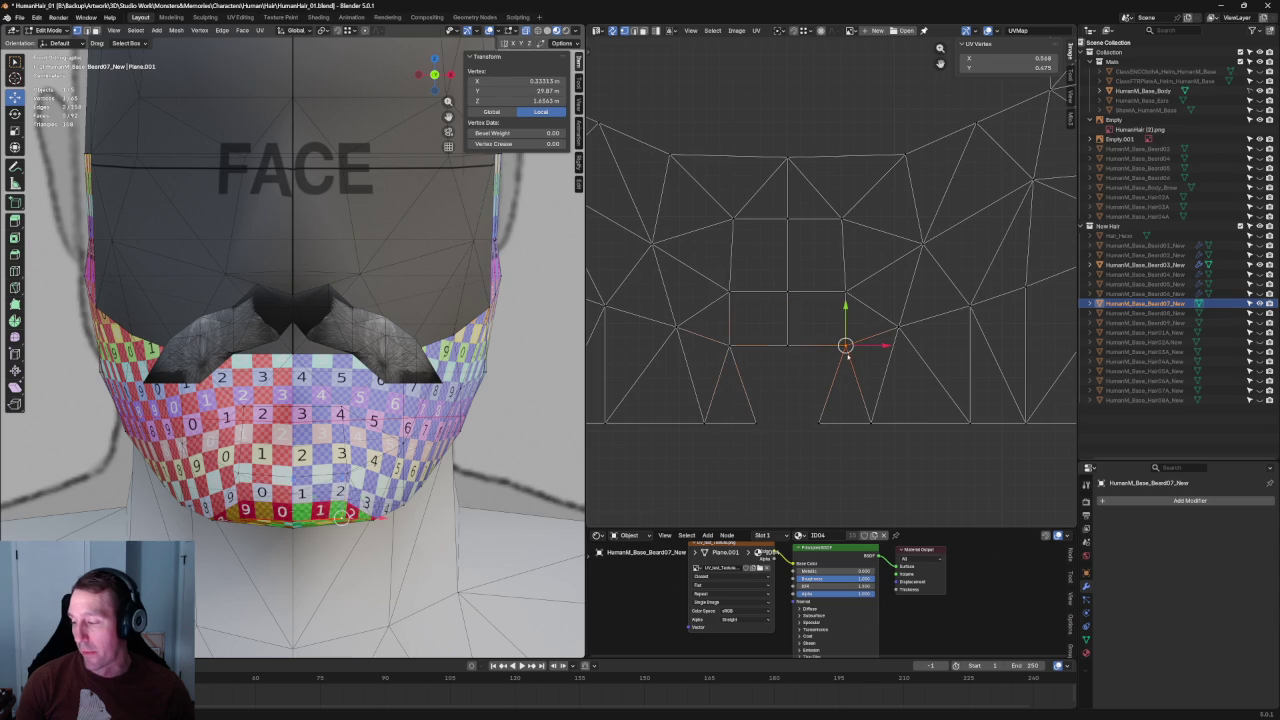
{"action": "left_click", "coordinate": [799, 300], "text": "alt"}
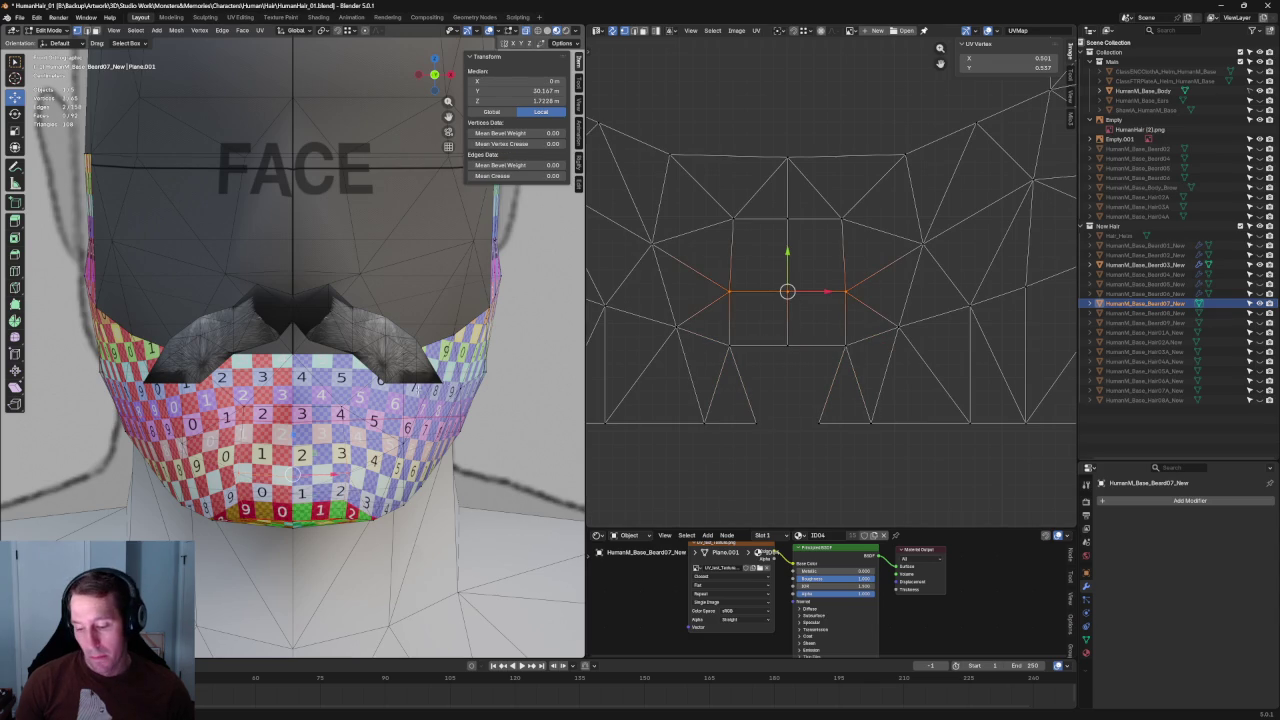
{"action": "right_click", "coordinate": [805, 295]}
{"action": "left_click", "coordinate": [805, 292]}
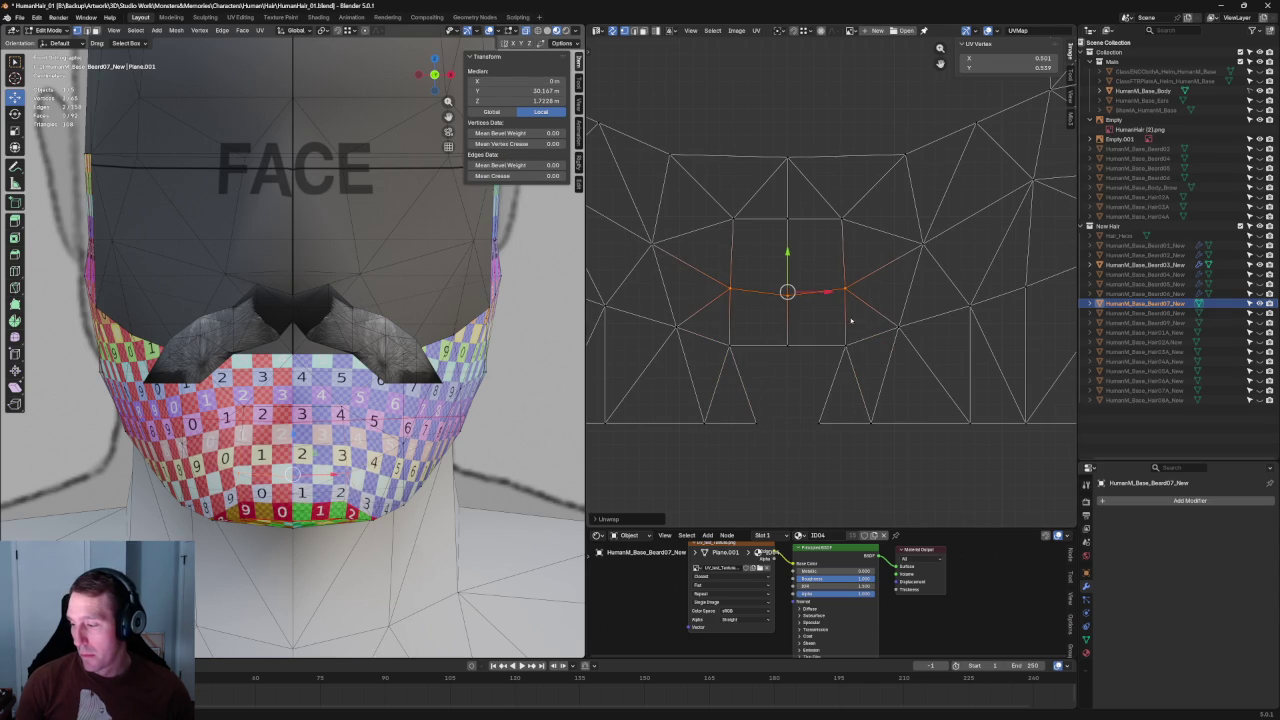
{"action": "key", "text": "ctrl+z"}
Step: Select the higher chin edge rows up to the top of the chin area
{"action": "left_click", "coordinate": [848, 214], "text": "alt"}
{"action": "right_click", "coordinate": [757, 234]}
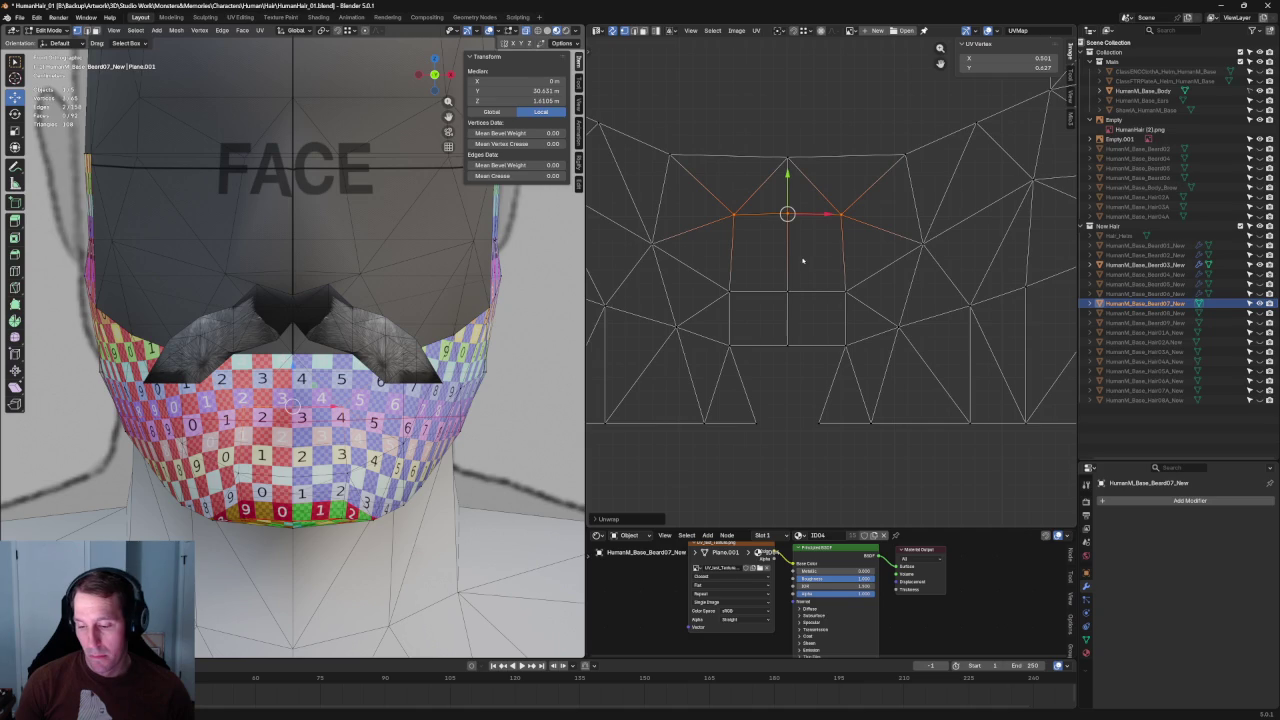
{"action": "key", "text": "alt+a"}
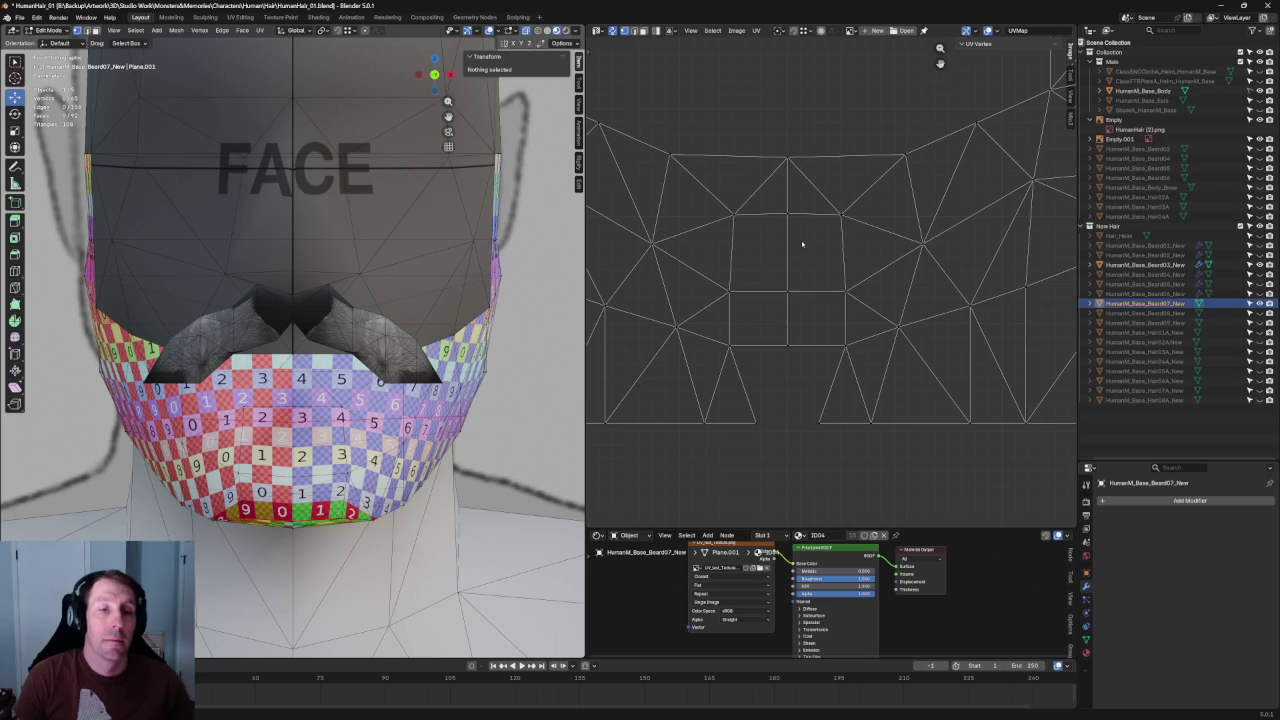
{"action": "left_click", "coordinate": [700, 156], "text": "alt"}
{"action": "scroll", "coordinate": [768, 193], "scroll_direction": "down", "scroll_amount": 3}
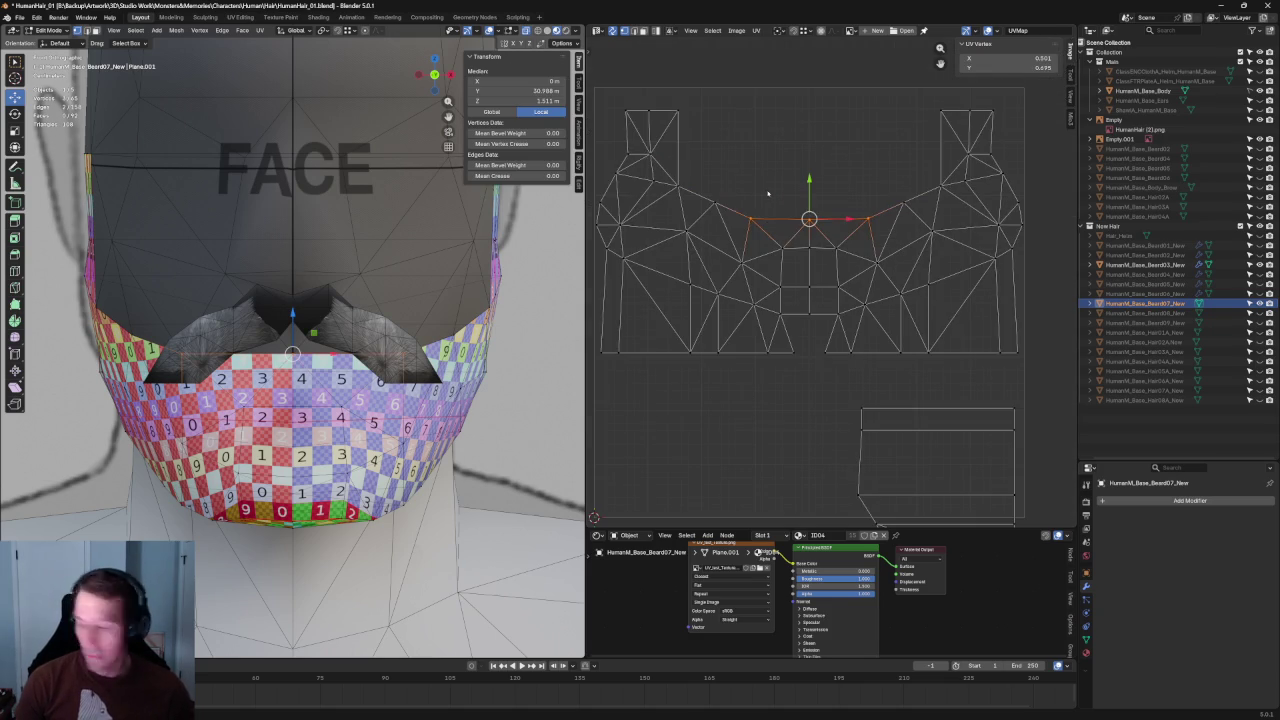
Step: Re-unwrap the selected top centre edges of the beard's UV island
{"action": "left_click_drag", "start_coordinate": [914, 188], "coordinate": [743, 209]}
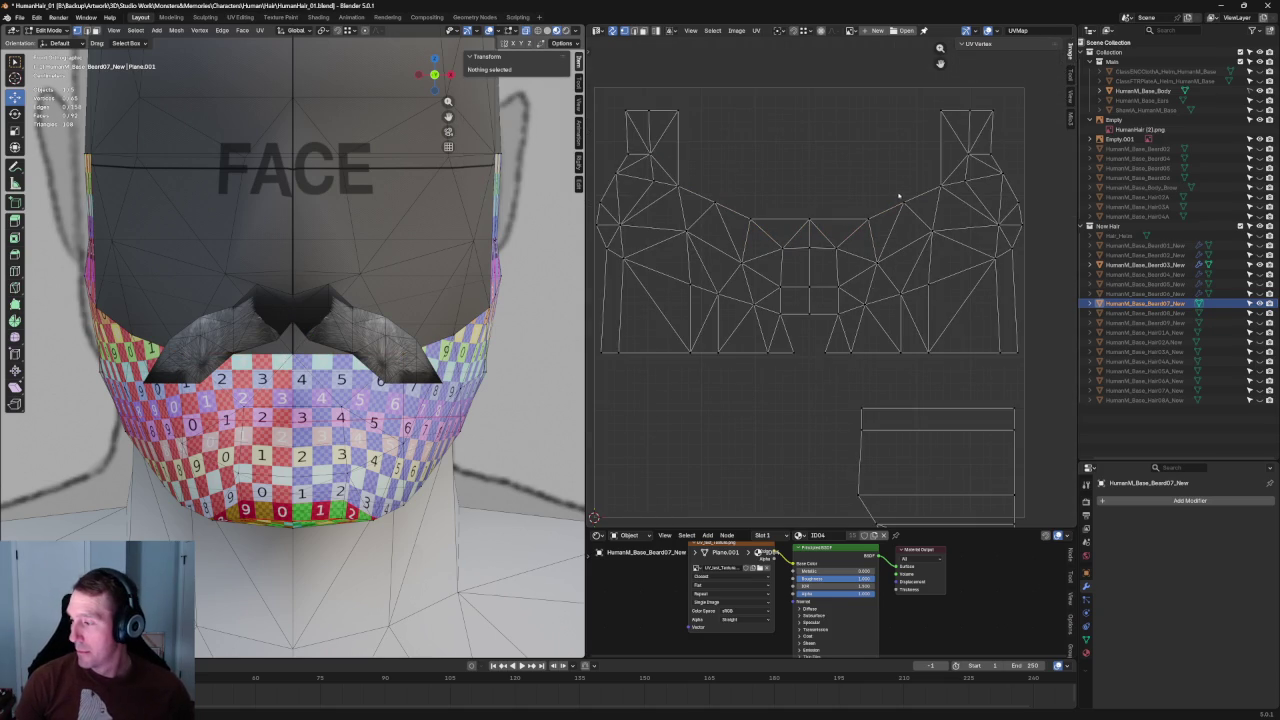
{"action": "key", "text": "u"}
{"action": "left_click", "coordinate": [743, 207]}
{"action": "scroll", "coordinate": [866, 231], "scroll_direction": "up", "scroll_amount": 2}
{"action": "scroll", "coordinate": [866, 231], "scroll_direction": "up", "scroll_amount": 2}
Step: Adjust a flap-base UV vertex and re-unwrap around the right flap's base vertices
{"action": "left_click_drag", "start_coordinate": [792, 155], "coordinate": [851, 291]}
{"action": "right_click", "coordinate": [833, 258]}
{"action": "left_click", "coordinate": [840, 258]}
{"action": "scroll", "coordinate": [850, 245], "scroll_direction": "down", "scroll_amount": 2}
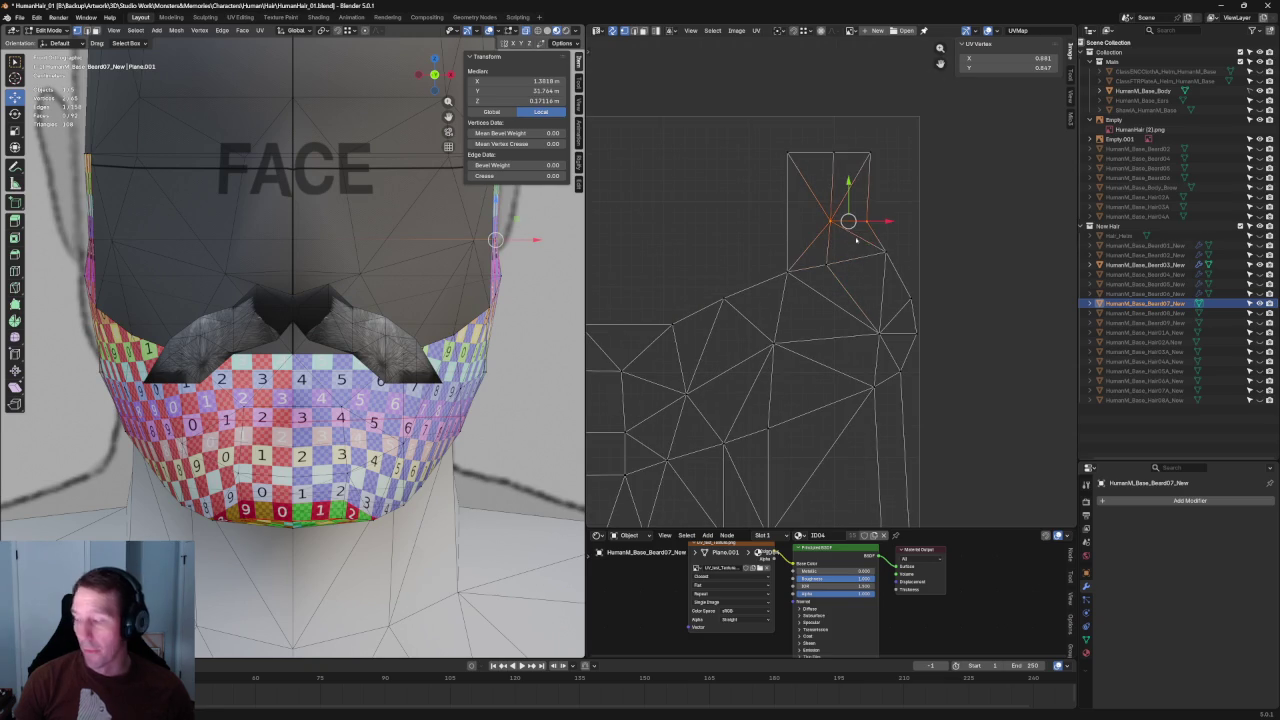
{"action": "scroll", "coordinate": [800, 237], "scroll_direction": "down", "scroll_amount": 4}
{"action": "scroll", "coordinate": [765, 245], "scroll_direction": "up", "scroll_amount": 4}
{"action": "left_click_drag", "start_coordinate": [808, 202], "coordinate": [770, 260]}
{"action": "key", "text": "u"}
{"action": "left_click", "coordinate": [765, 252]}
Step: Align the two top-row UV vertices level, then re-unwrap around the matching left and right flap vertices
{"action": "left_click_drag", "start_coordinate": [1003, 239], "coordinate": [668, 256]}
{"action": "key", "text": "shift+w"}
{"action": "left_click_drag", "start_coordinate": [1026, 184], "coordinate": [694, 226]}
{"action": "key", "text": "alt+a"}
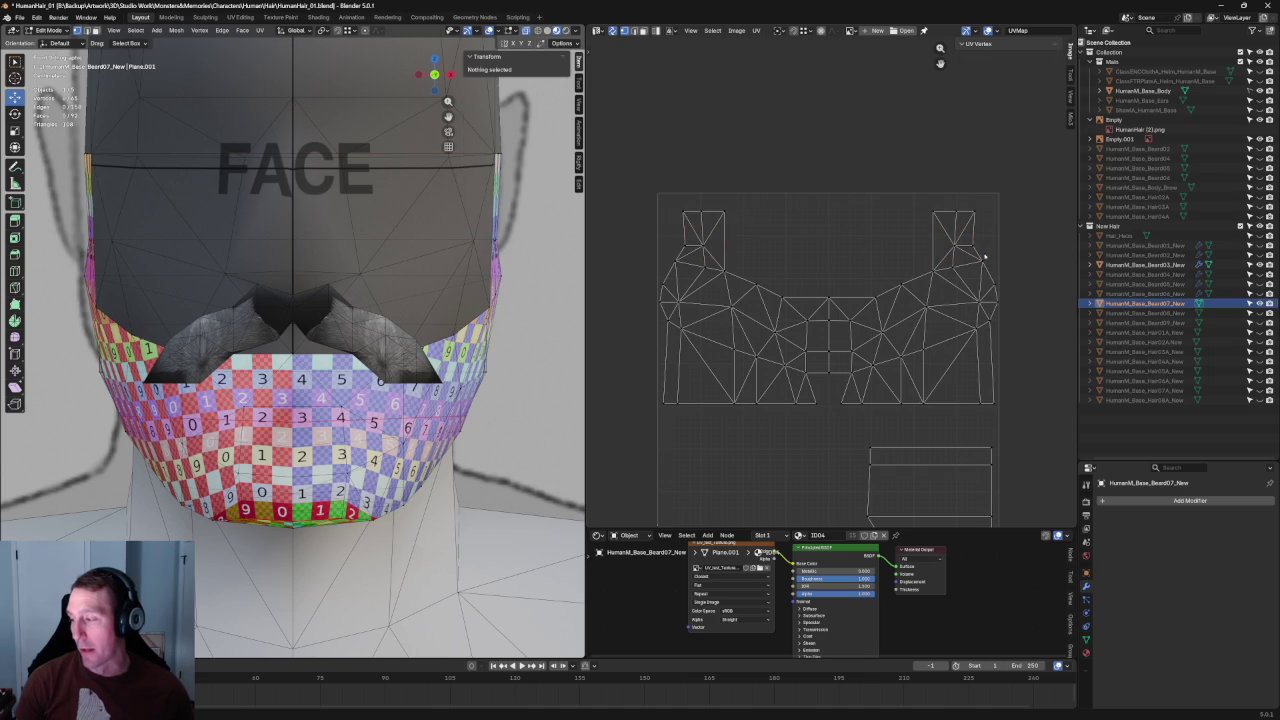
{"action": "left_click_drag", "start_coordinate": [993, 261], "coordinate": [939, 280]}
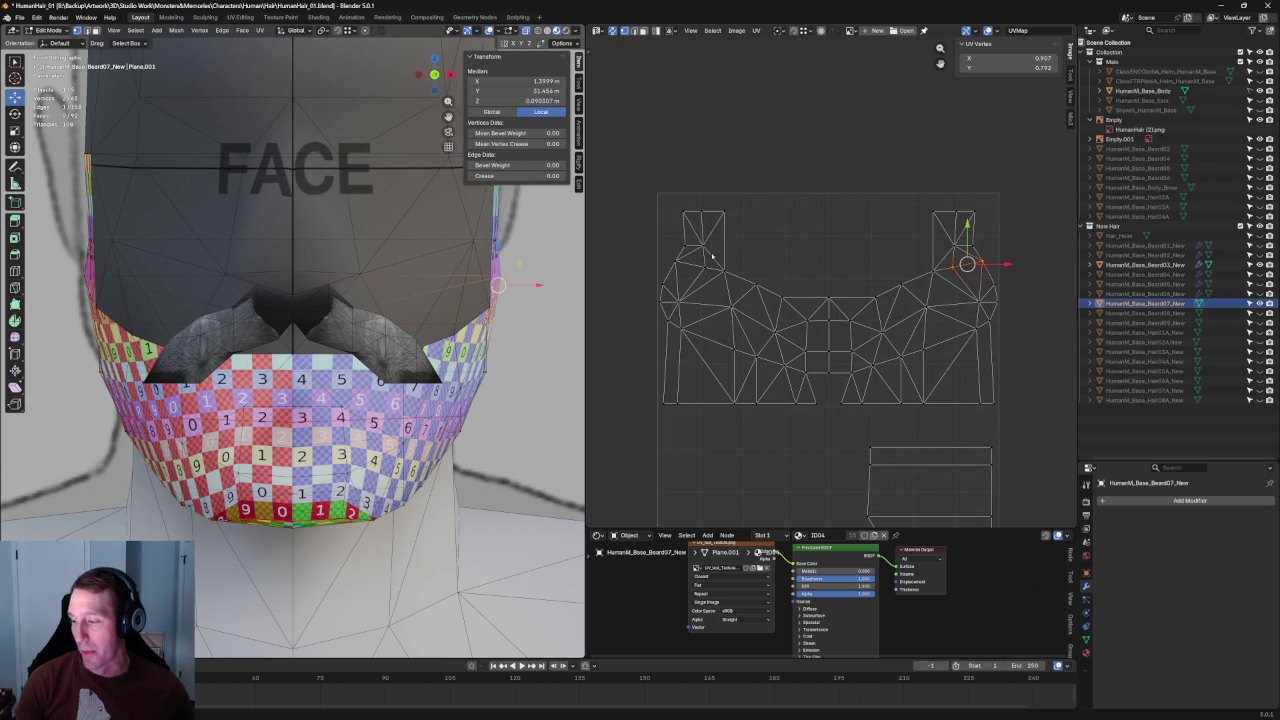
{"action": "left_click_drag", "start_coordinate": [663, 282], "coordinate": [712, 254], "text": "shift"}
{"action": "key", "text": "u"}
{"action": "left_click", "coordinate": [660, 285]}
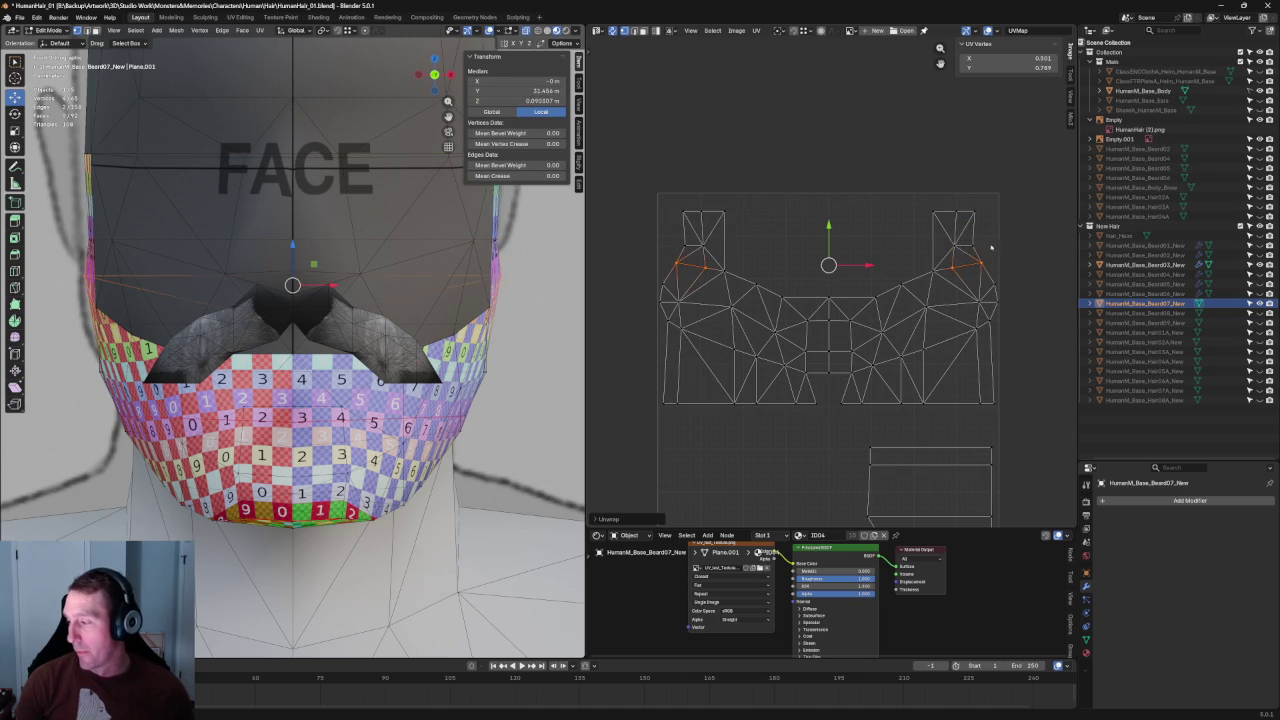
Step: Re-unwrap the island's side edges and align the left-edge vertex with its neighbours
{"action": "left_click_drag", "start_coordinate": [1020, 276], "coordinate": [983, 333]}
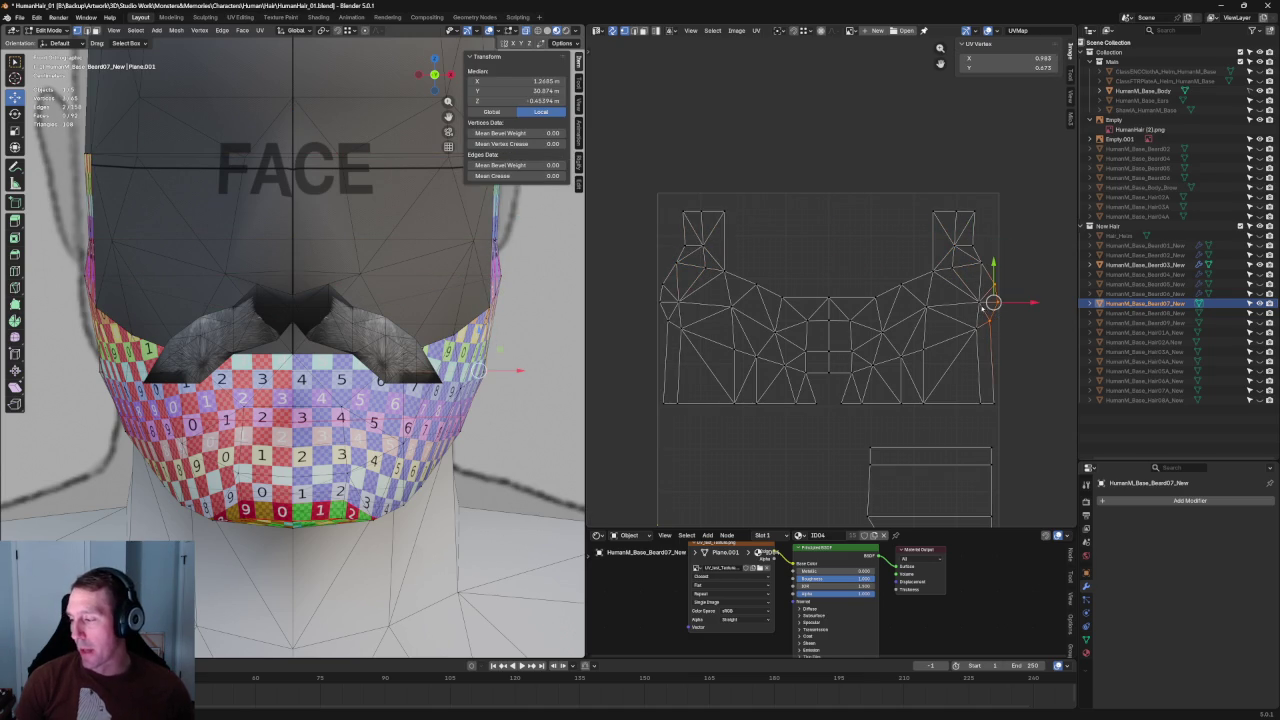
{"action": "left_click_drag", "start_coordinate": [674, 274], "coordinate": [650, 328], "text": "shift"}
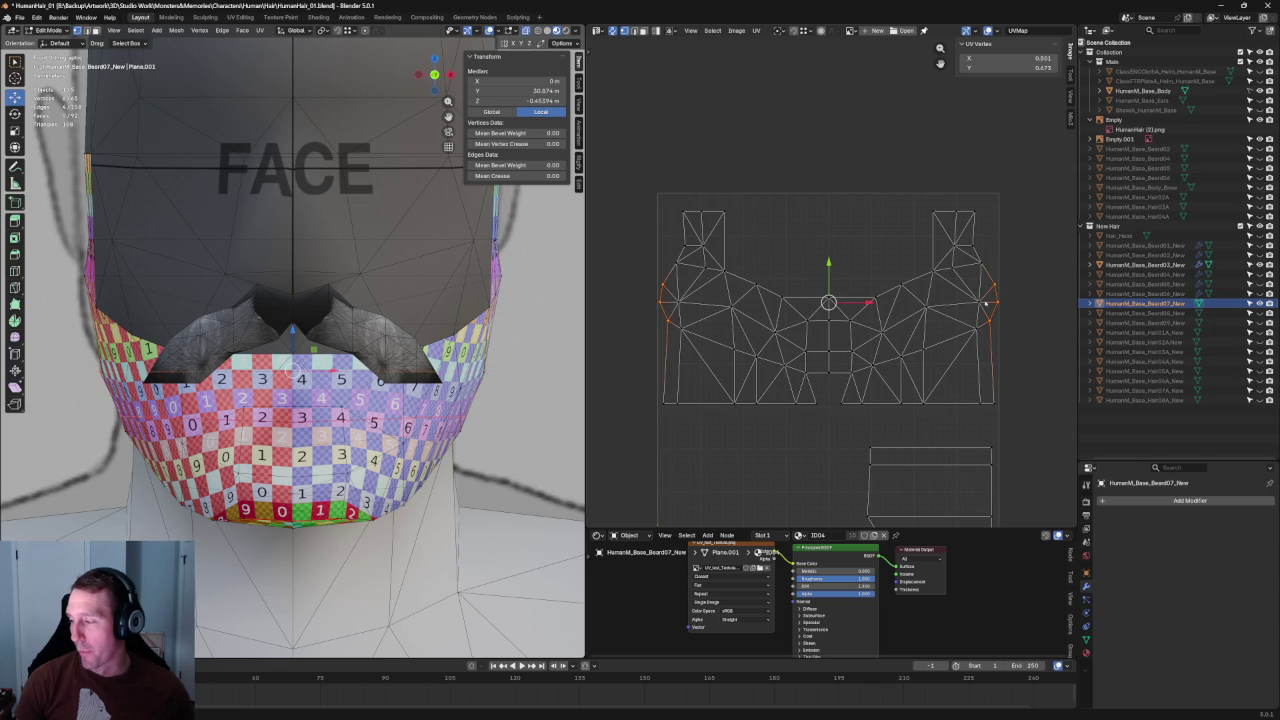
{"action": "key", "text": "u"}
{"action": "left_click", "coordinate": [660, 300]}
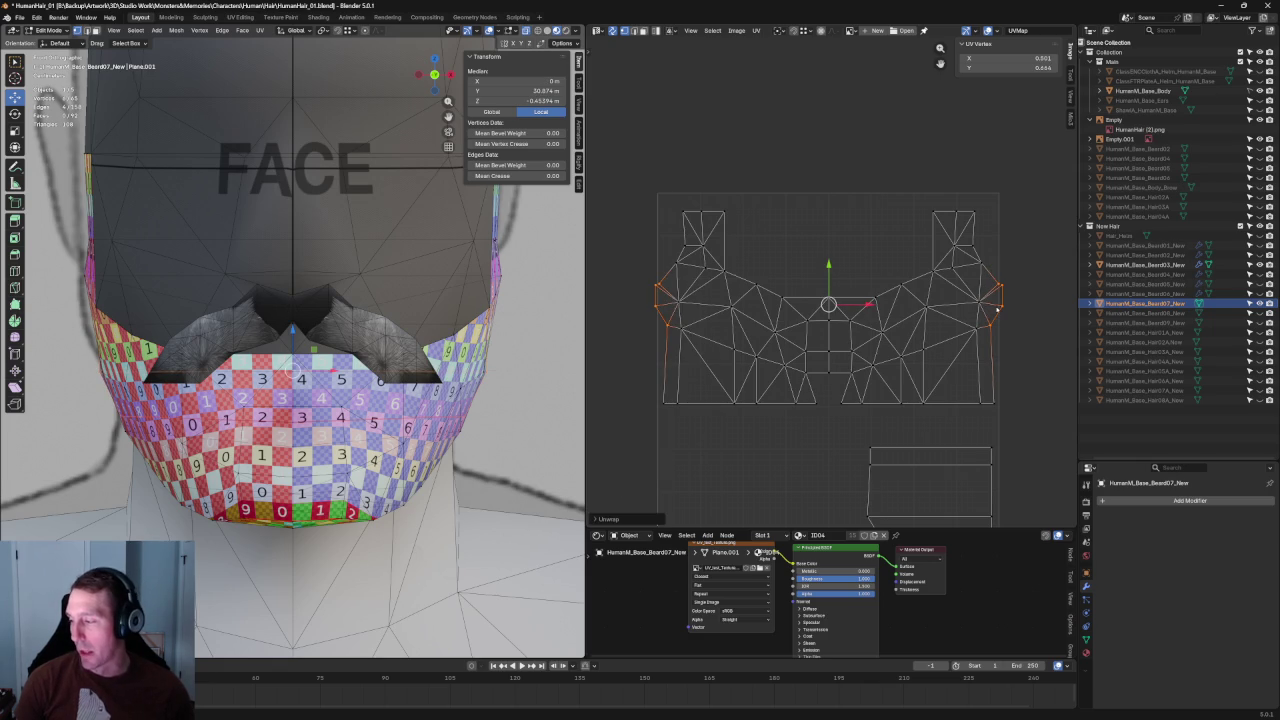
{"action": "left_click", "coordinate": [658, 285]}
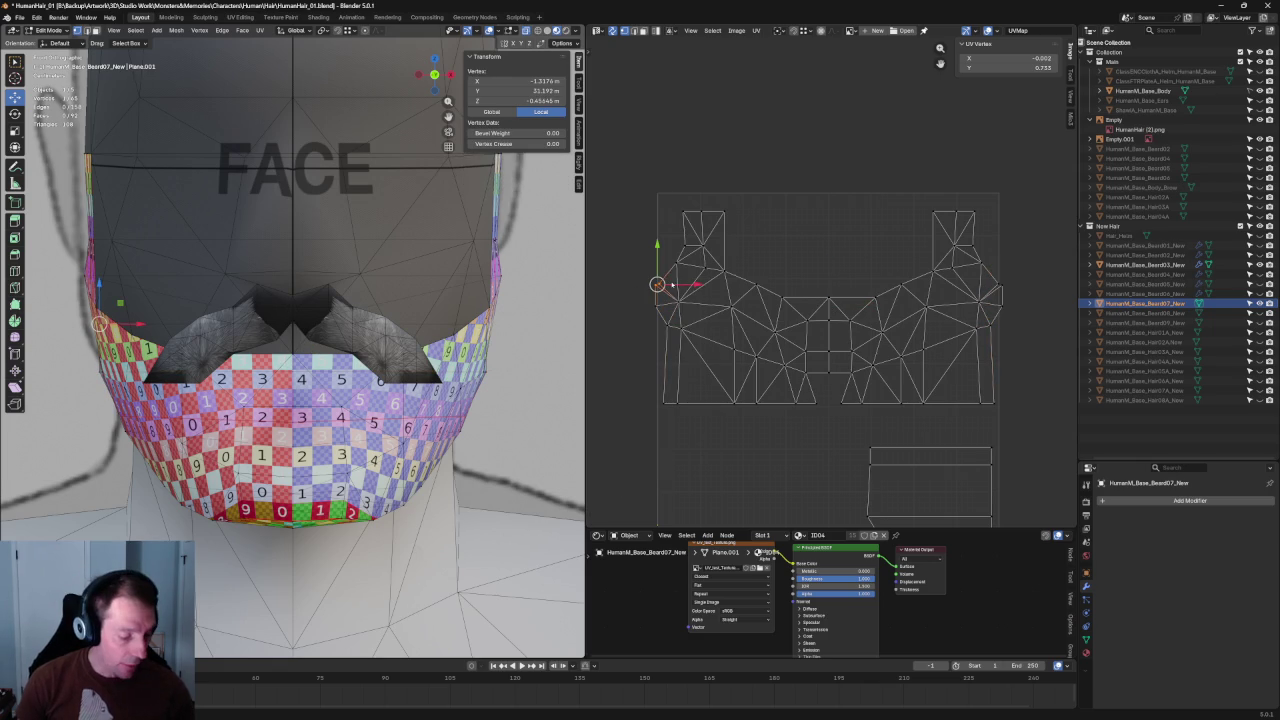
{"action": "key", "text": "shift+w"}
{"action": "left_click", "coordinate": [1008, 286]}
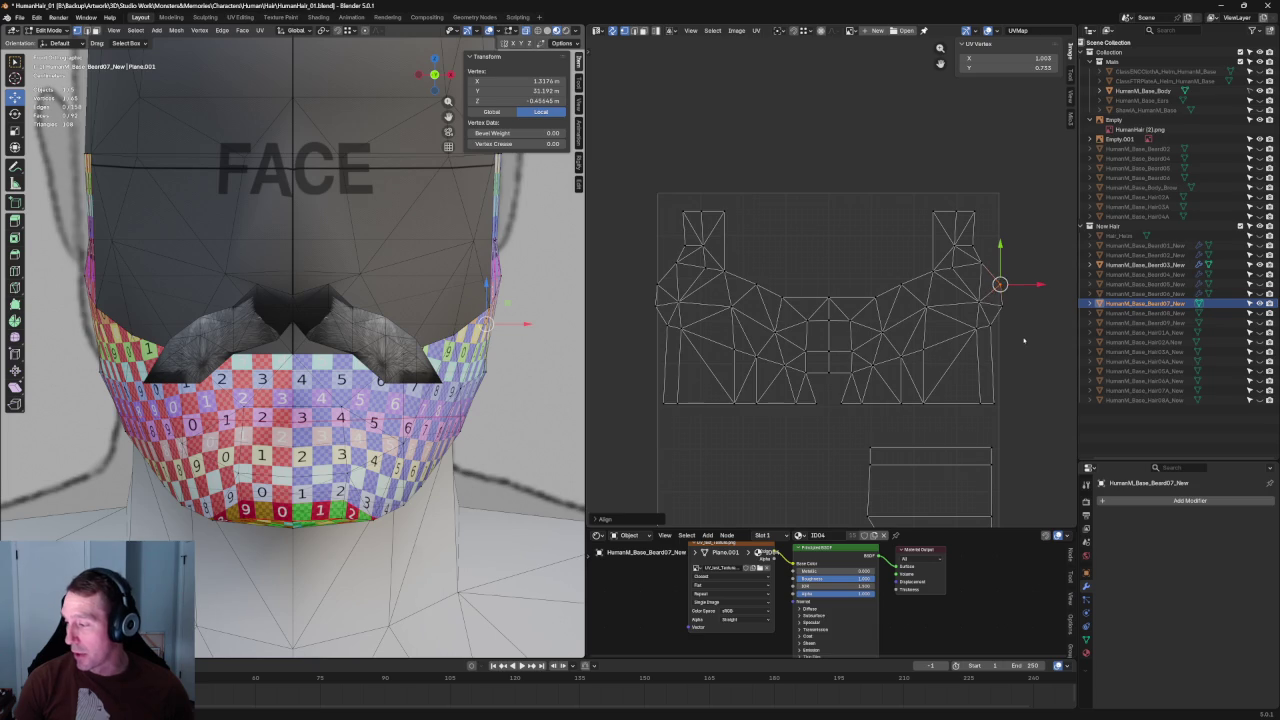
Step: Select an edge path across the island's centre and unwrap the beard UVs again
{"action": "left_click_drag", "start_coordinate": [1020, 298], "coordinate": [954, 318]}
{"action": "left_click_drag", "start_coordinate": [700, 293], "coordinate": [648, 313], "text": "shift"}
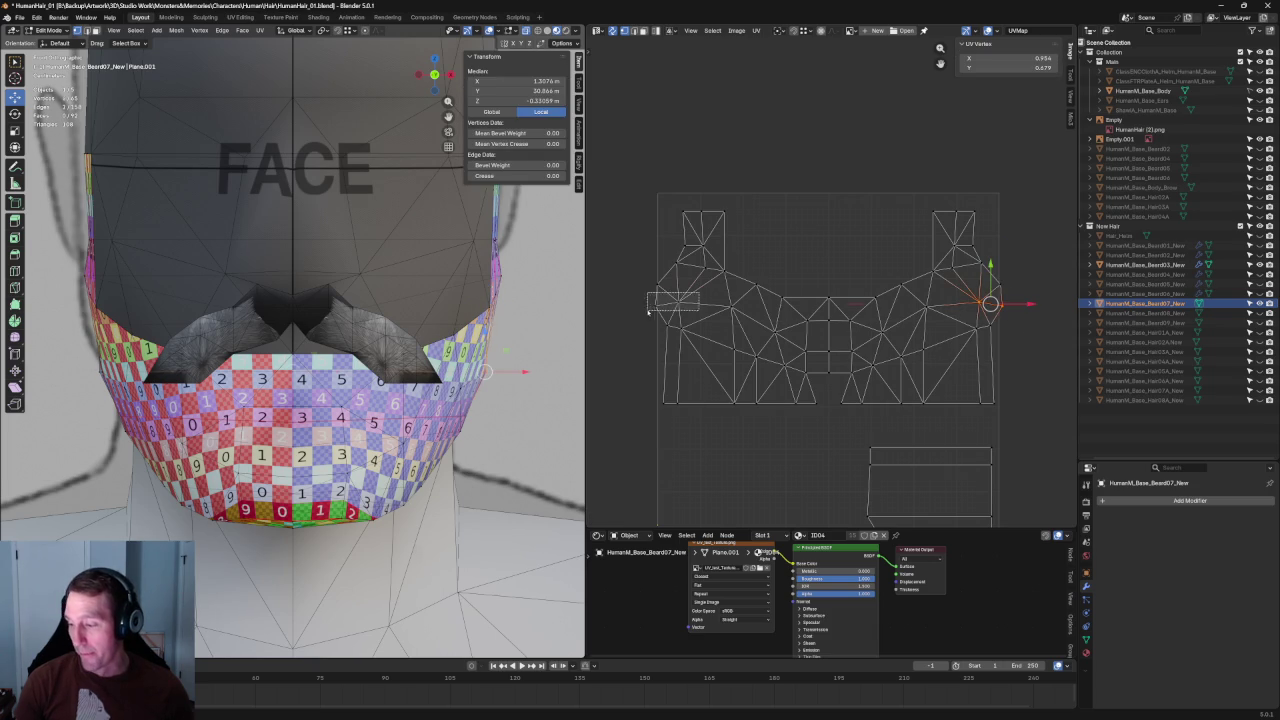
{"action": "left_click", "coordinate": [712, 299]}
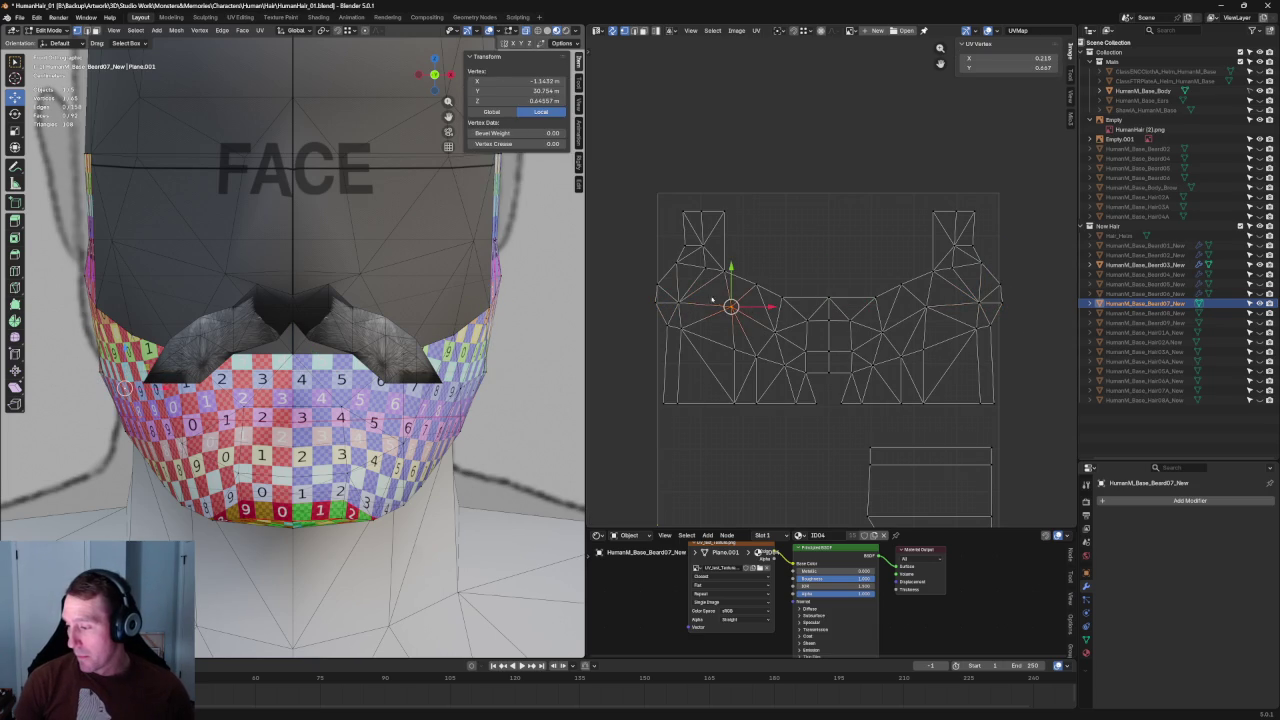
{"action": "left_click", "coordinate": [775, 330], "text": "ctrl"}
{"action": "left_click", "coordinate": [905, 310], "text": "ctrl"}
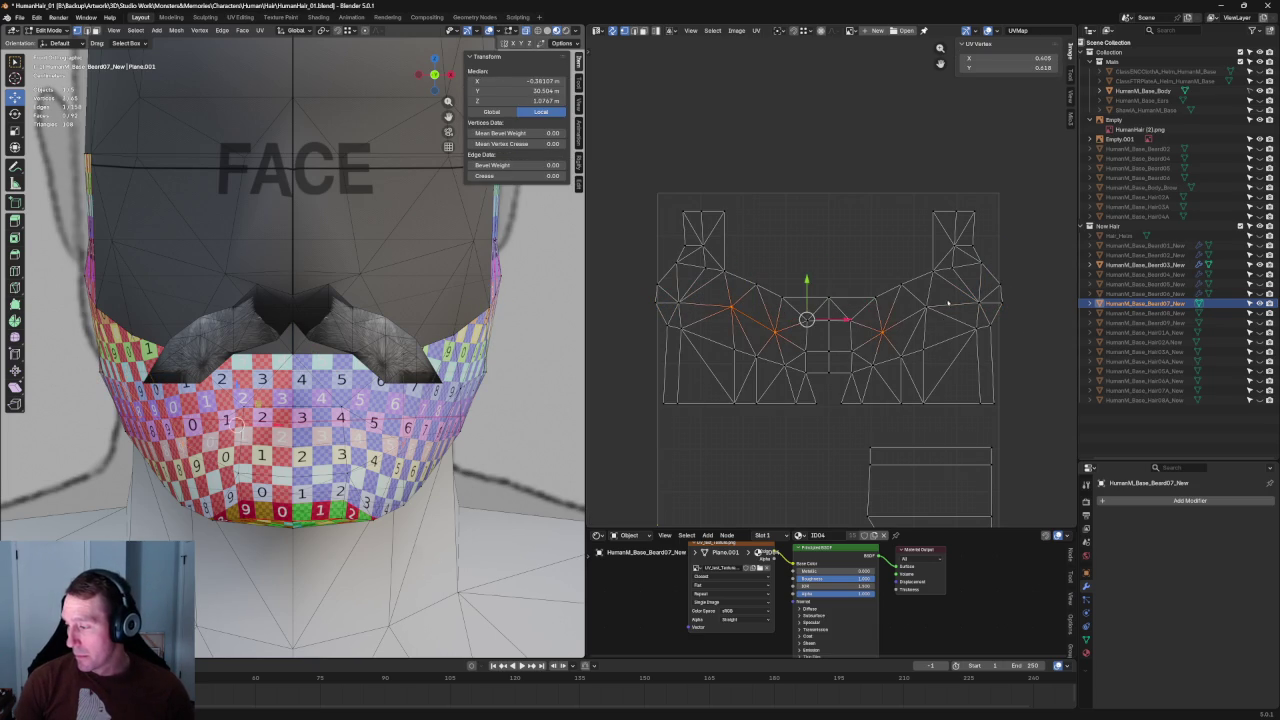
{"action": "right_click", "coordinate": [911, 319]}
{"action": "left_click", "coordinate": [874, 317]}
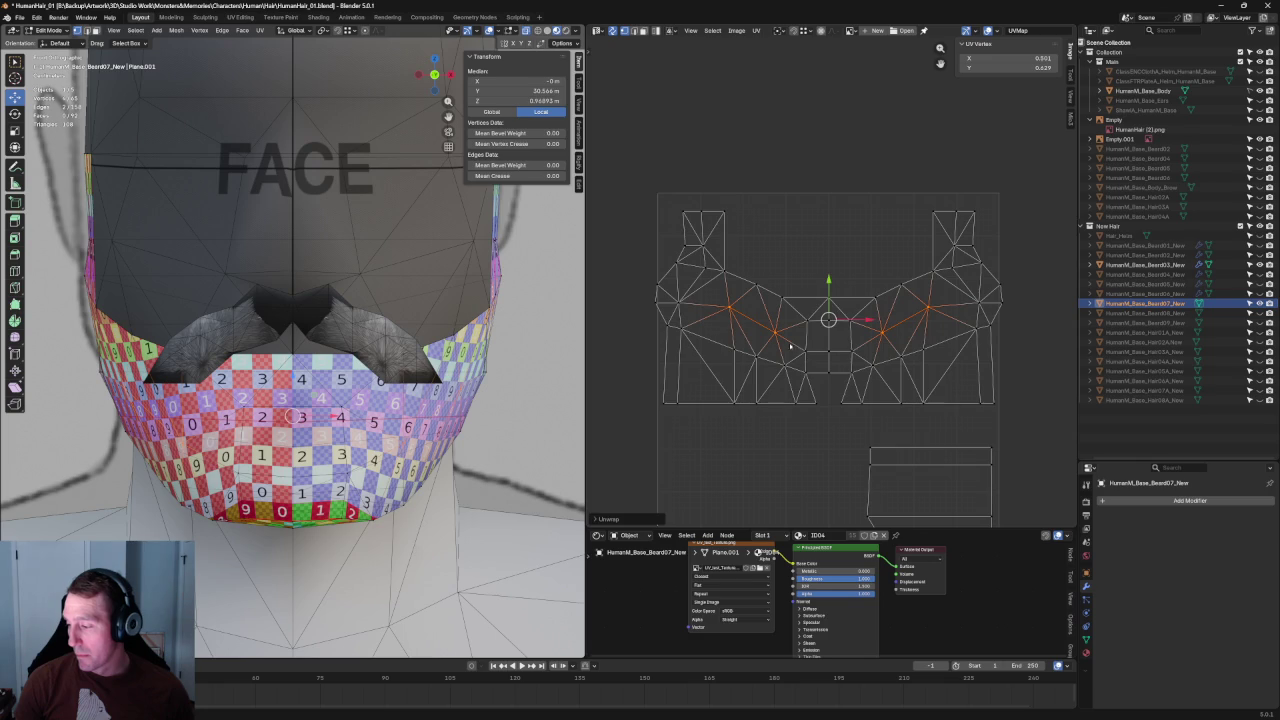
{"action": "left_click", "coordinate": [790, 346]}
{"action": "mouse_move", "coordinate": [385, 362]}
{"action": "middle_mouse_down"}
{"action": "mouse_move", "coordinate": [306, 372]}
{"action": "mouse_move", "coordinate": [272, 334]}
{"action": "mouse_move", "coordinate": [356, 352]}
{"action": "mouse_move", "coordinate": [202, 394]}
{"action": "mouse_move", "coordinate": [179, 416]}
{"action": "mouse_move", "coordinate": [185, 400]}
{"action": "mouse_move", "coordinate": [533, 393]}
{"action": "middle_mouse_up"}
Step: Scale two mirrored lower-edge beard vertices along the X axis
{"action": "key", "text": "alt+a"}
{"action": "left_click", "coordinate": [150, 392]}
{"action": "left_click", "coordinate": [483, 404], "text": "shift"}
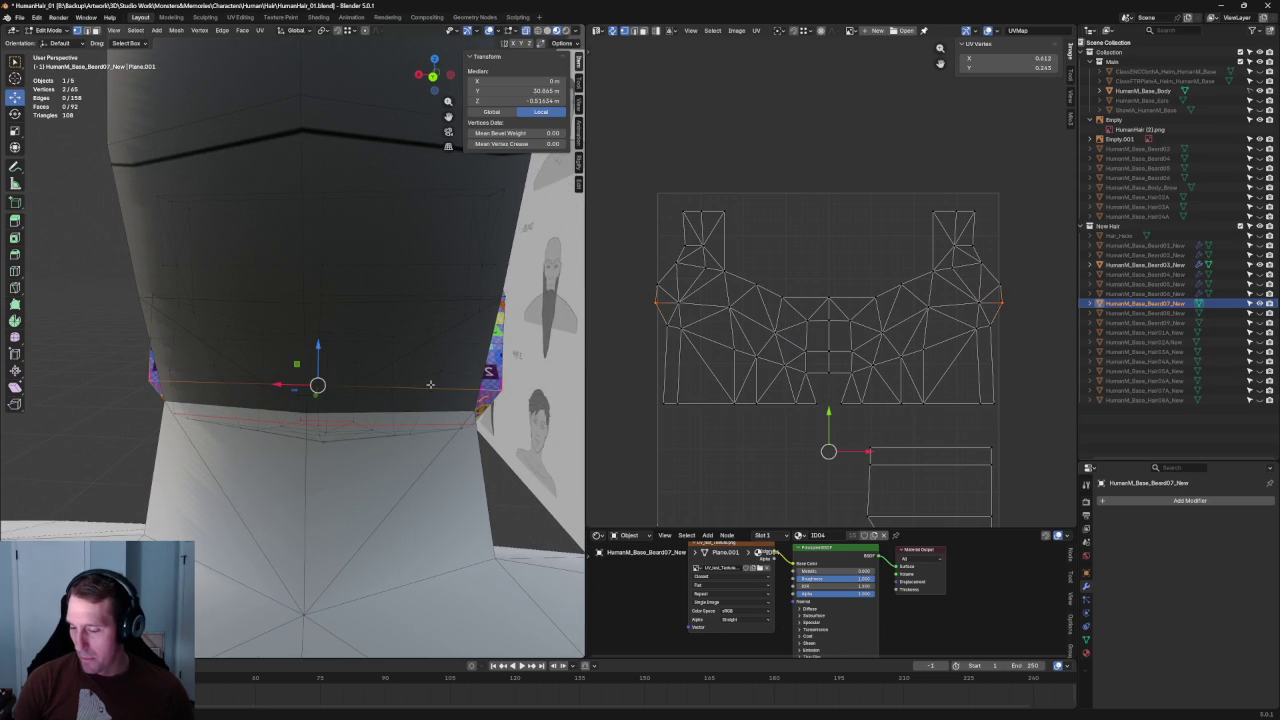
{"action": "key", "text": "shift+space"}
{"action": "key", "text": "s"}
{"action": "key", "text": "s"}
{"action": "key", "text": "x"}
{"action": "left_click", "coordinate": [283, 384]}
{"action": "mouse_move", "coordinate": [283, 384]}
{"action": "middle_mouse_down"}
{"action": "mouse_move", "coordinate": [414, 376]}
{"action": "mouse_move", "coordinate": [260, 443]}
{"action": "mouse_move", "coordinate": [238, 368]}
{"action": "mouse_move", "coordinate": [369, 341]}
{"action": "mouse_move", "coordinate": [249, 390]}
{"action": "mouse_move", "coordinate": [325, 368]}
{"action": "mouse_move", "coordinate": [300, 409]}
{"action": "mouse_move", "coordinate": [425, 385]}
{"action": "middle_mouse_up"}
{"action": "scroll", "coordinate": [414, 376], "scroll_direction": "down", "scroll_amount": 2}
{"action": "scroll", "coordinate": [340, 400], "scroll_direction": "up", "scroll_amount": 3}
{"action": "scroll", "coordinate": [300, 420], "scroll_direction": "up", "scroll_amount": 2}
{"action": "scroll", "coordinate": [228, 372], "scroll_direction": "down", "scroll_amount": 4}
Step: Inspect the beard's side profile in Right orthographic view (numpad 3)
{"action": "key", "text": "KP_3"}
{"action": "scroll", "coordinate": [425, 385], "scroll_direction": "up", "scroll_amount": 3}
{"action": "scroll", "coordinate": [425, 385], "scroll_direction": "down", "scroll_amount": 3}
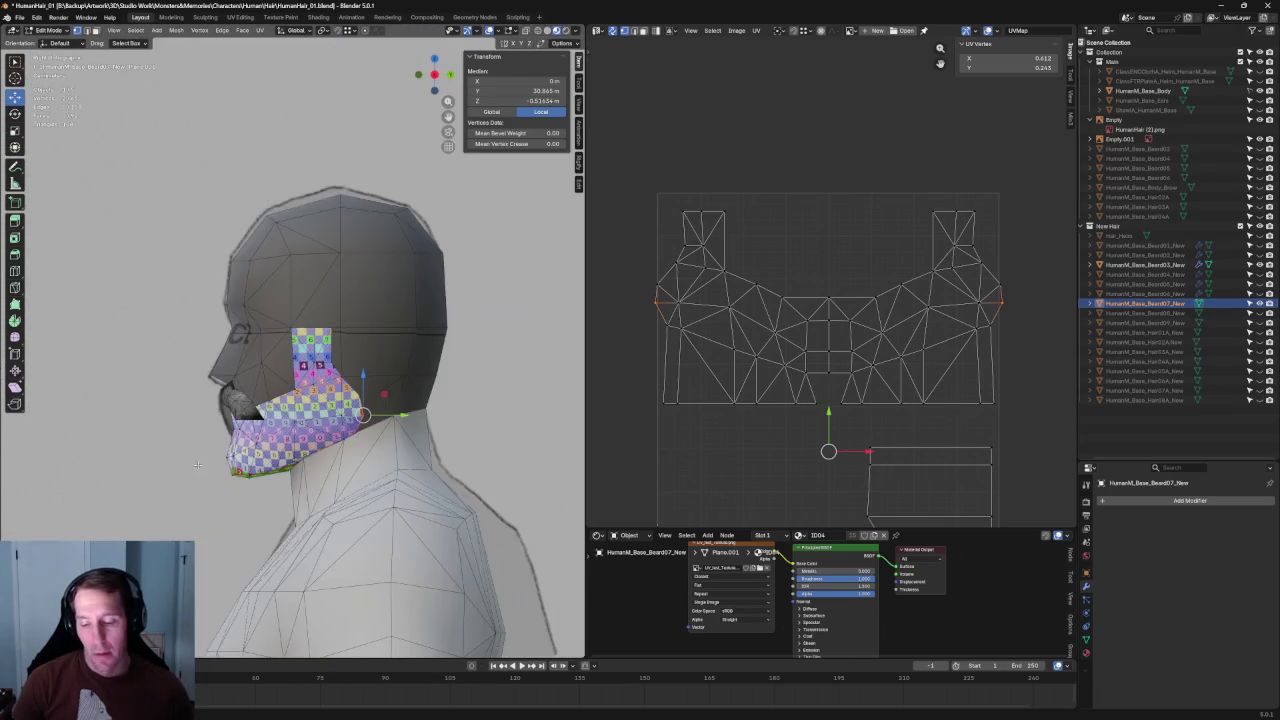
{"action": "scroll", "coordinate": [425, 385], "scroll_direction": "down", "scroll_amount": 2}
{"action": "scroll", "coordinate": [318, 393], "scroll_direction": "down", "scroll_amount": 2}
{"action": "scroll", "coordinate": [318, 393], "scroll_direction": "down", "scroll_amount": 1}
{"action": "key", "text": "alt+a"}
{"action": "scroll", "coordinate": [318, 393], "scroll_direction": "up", "scroll_amount": 4}
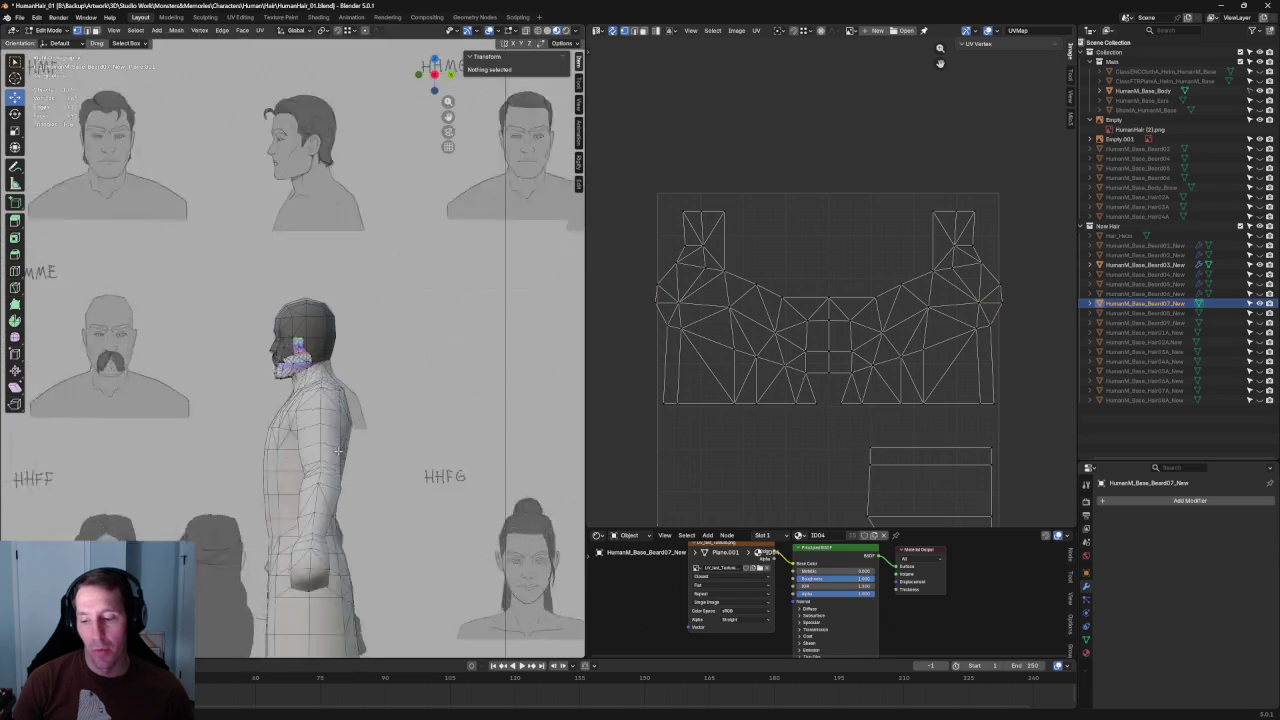
{"action": "scroll", "coordinate": [318, 393], "scroll_direction": "up", "scroll_amount": 5}
{"action": "scroll", "coordinate": [395, 432], "scroll_direction": "up", "scroll_amount": 3}
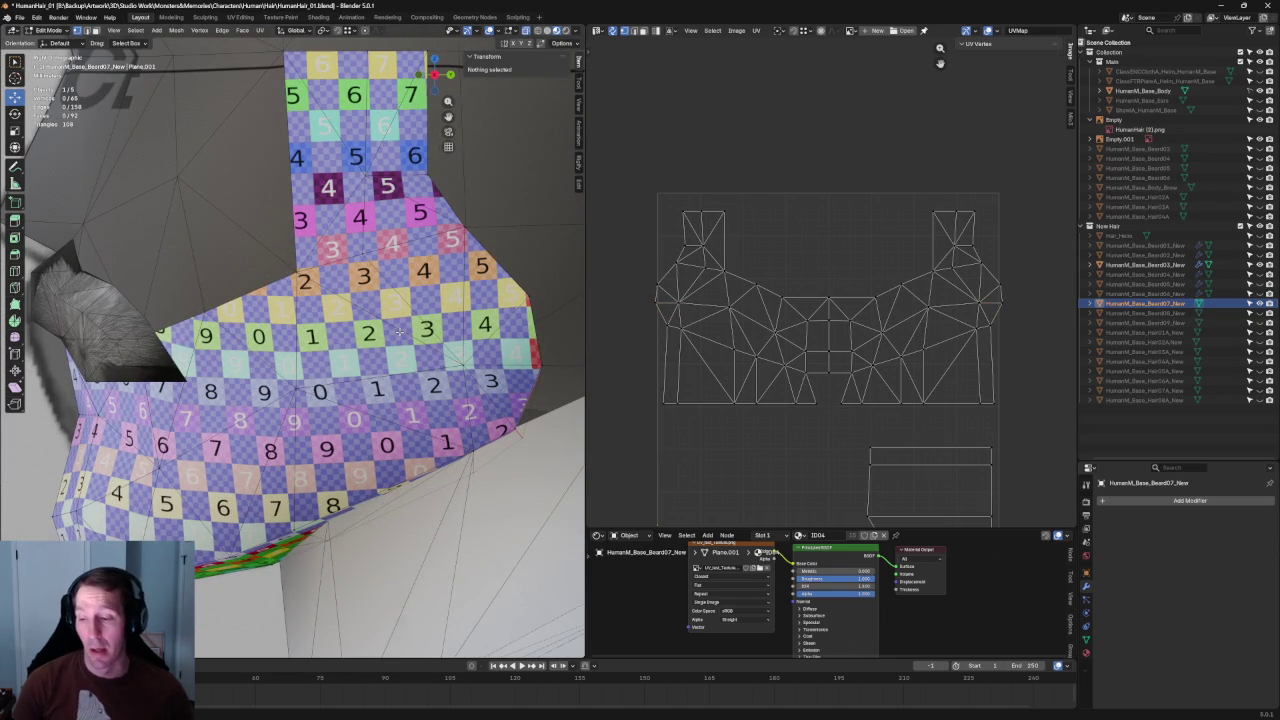
{"action": "scroll", "coordinate": [444, 257], "scroll_direction": "down", "scroll_amount": 2}
{"action": "middle_click_drag", "start_coordinate": [444, 257], "coordinate": [398, 312]}
{"action": "scroll", "coordinate": [408, 310], "scroll_direction": "down", "scroll_amount": 2}
{"action": "scroll", "coordinate": [400, 309], "scroll_direction": "up", "scroll_amount": 3}
{"action": "scroll", "coordinate": [373, 307], "scroll_direction": "down", "scroll_amount": 5}
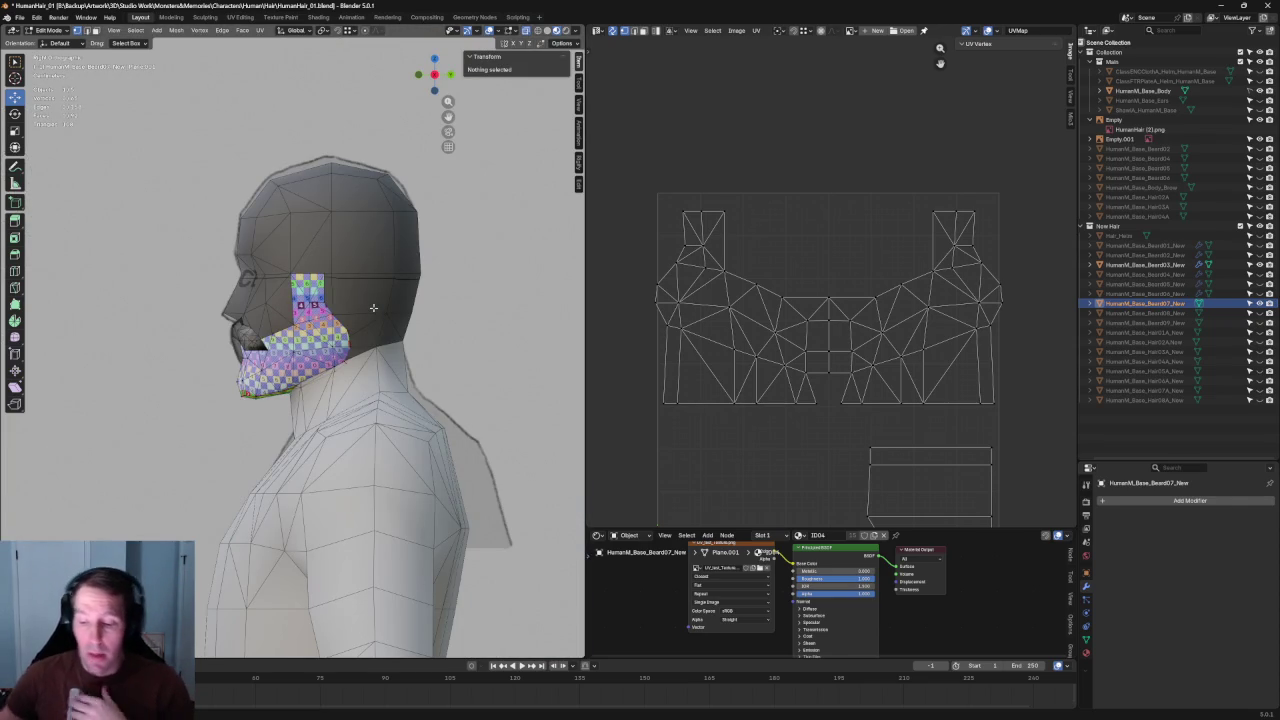
{"action": "scroll", "coordinate": [373, 307], "scroll_direction": "up", "scroll_amount": 4}
{"action": "scroll", "coordinate": [320, 300], "scroll_direction": "up", "scroll_amount": 3}
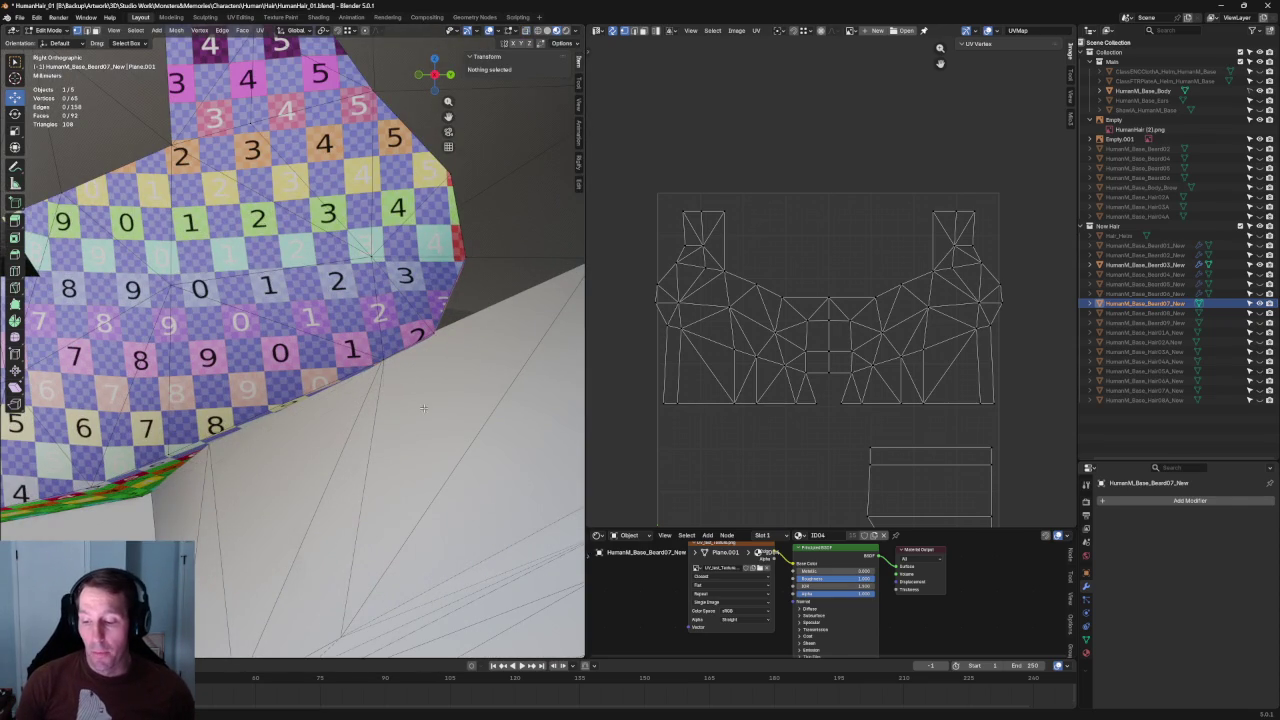
{"action": "left_click", "coordinate": [335, 390]}
Step: Move the selected vertices along the beard's lower edge into place with G
{"action": "scroll", "coordinate": [410, 363], "scroll_direction": "up", "scroll_amount": 2}
{"action": "mouse_move", "coordinate": [404, 390]}
{"action": "left_mouse_down"}
{"action": "mouse_move", "coordinate": [427, 374]}
{"action": "mouse_move", "coordinate": [406, 357]}
{"action": "left_mouse_up"}
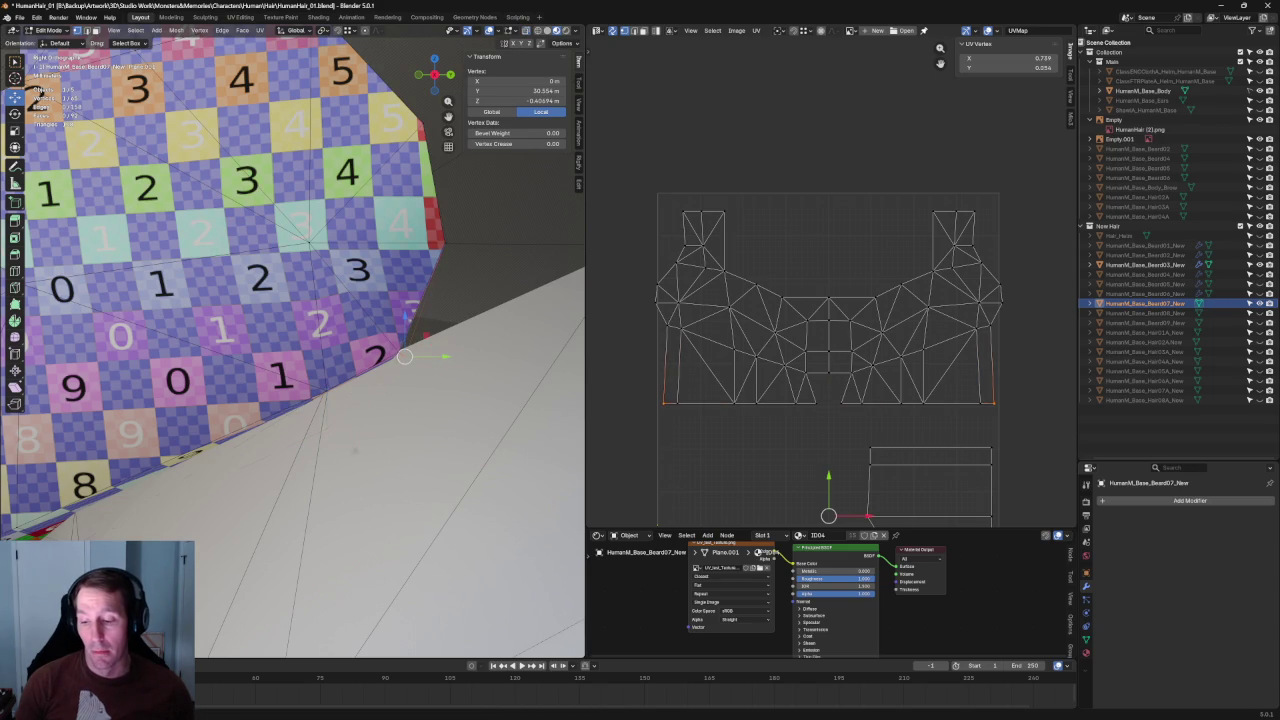
{"action": "left_click", "coordinate": [326, 428]}
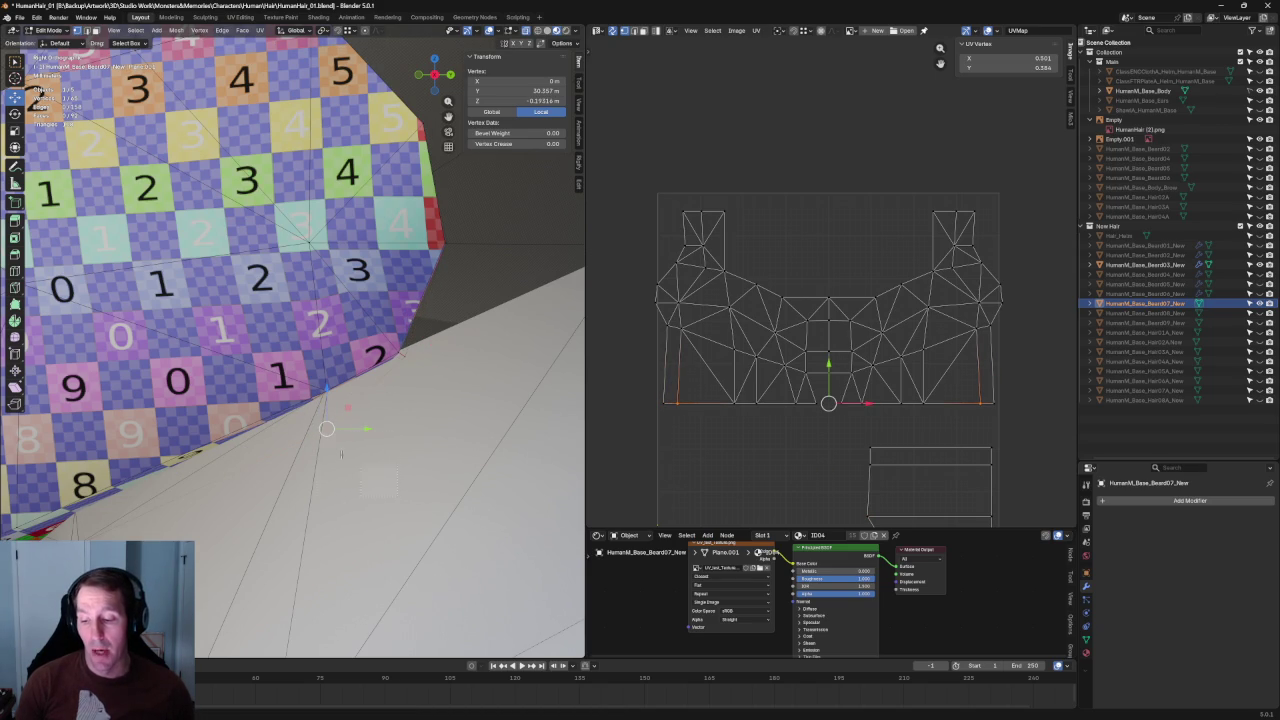
{"action": "key", "text": "alt+a"}
{"action": "scroll", "coordinate": [387, 357], "scroll_direction": "down", "scroll_amount": 3}
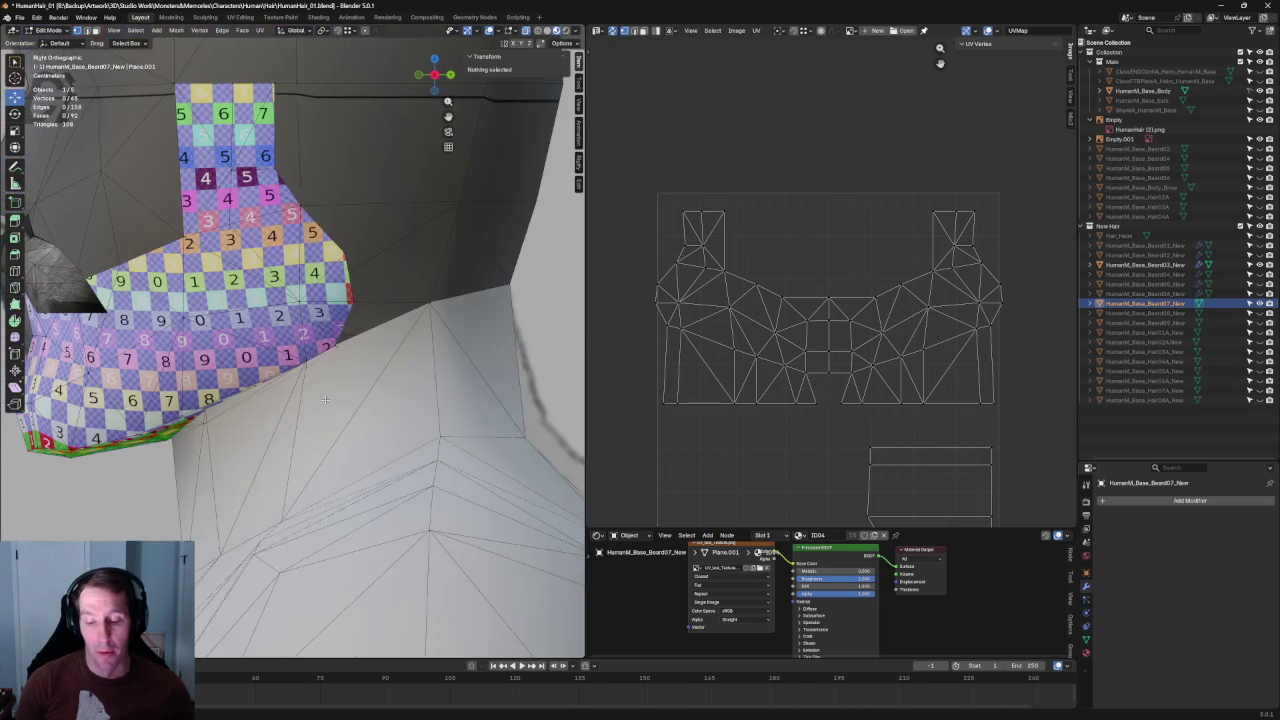
{"action": "middle_click_drag", "start_coordinate": [360, 380], "coordinate": [387, 357]}
{"action": "scroll", "coordinate": [387, 357], "scroll_direction": "up", "scroll_amount": 3}
{"action": "left_click", "coordinate": [368, 405]}
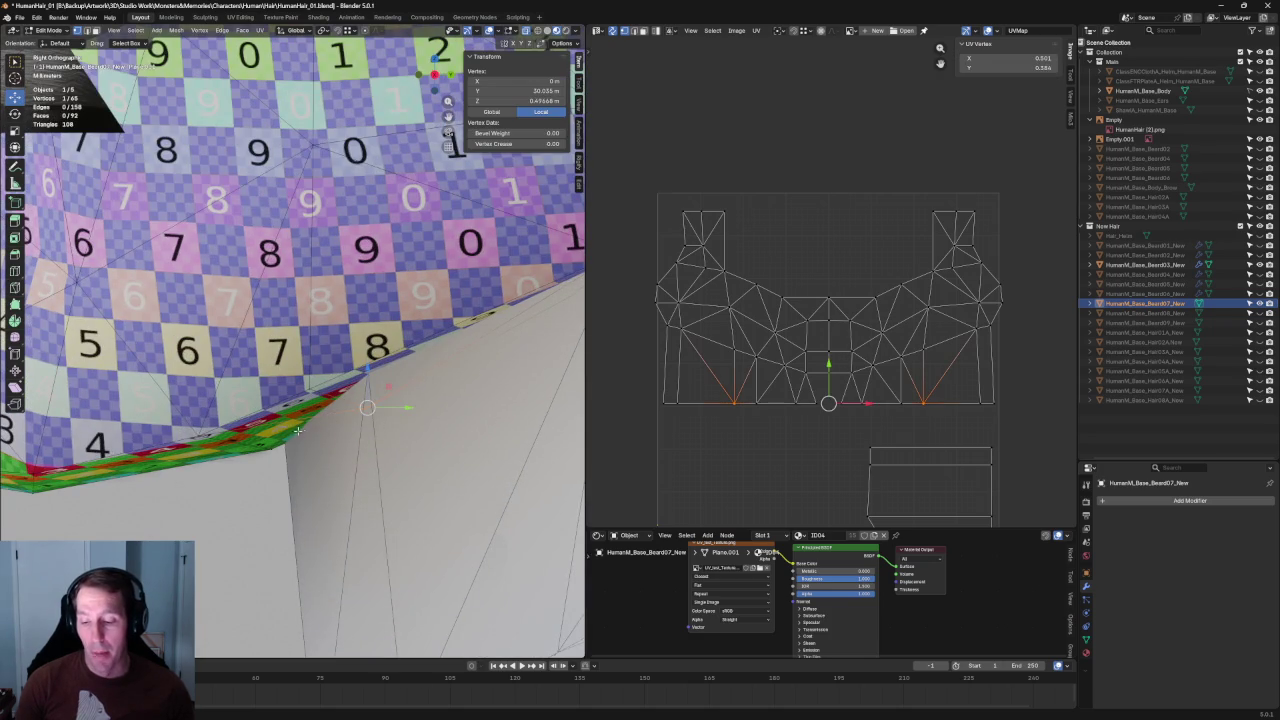
{"action": "scroll", "coordinate": [297, 430], "scroll_direction": "down", "scroll_amount": 5}
{"action": "scroll", "coordinate": [380, 400], "scroll_direction": "up", "scroll_amount": 4}
{"action": "scroll", "coordinate": [395, 398], "scroll_direction": "up", "scroll_amount": 1}
{"action": "scroll", "coordinate": [402, 396], "scroll_direction": "up", "scroll_amount": 2}
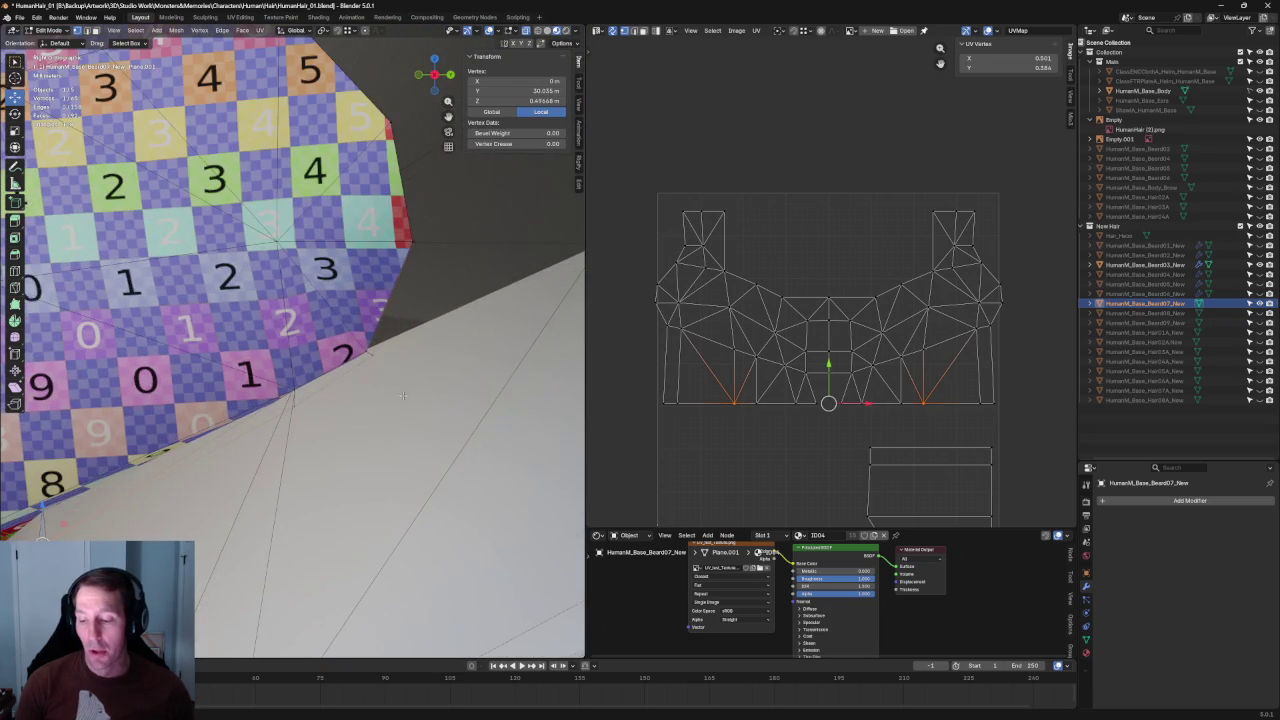
{"action": "left_click_drag", "start_coordinate": [370, 340], "coordinate": [371, 341]}
{"action": "left_click_drag", "start_coordinate": [337, 460], "coordinate": [252, 403]}
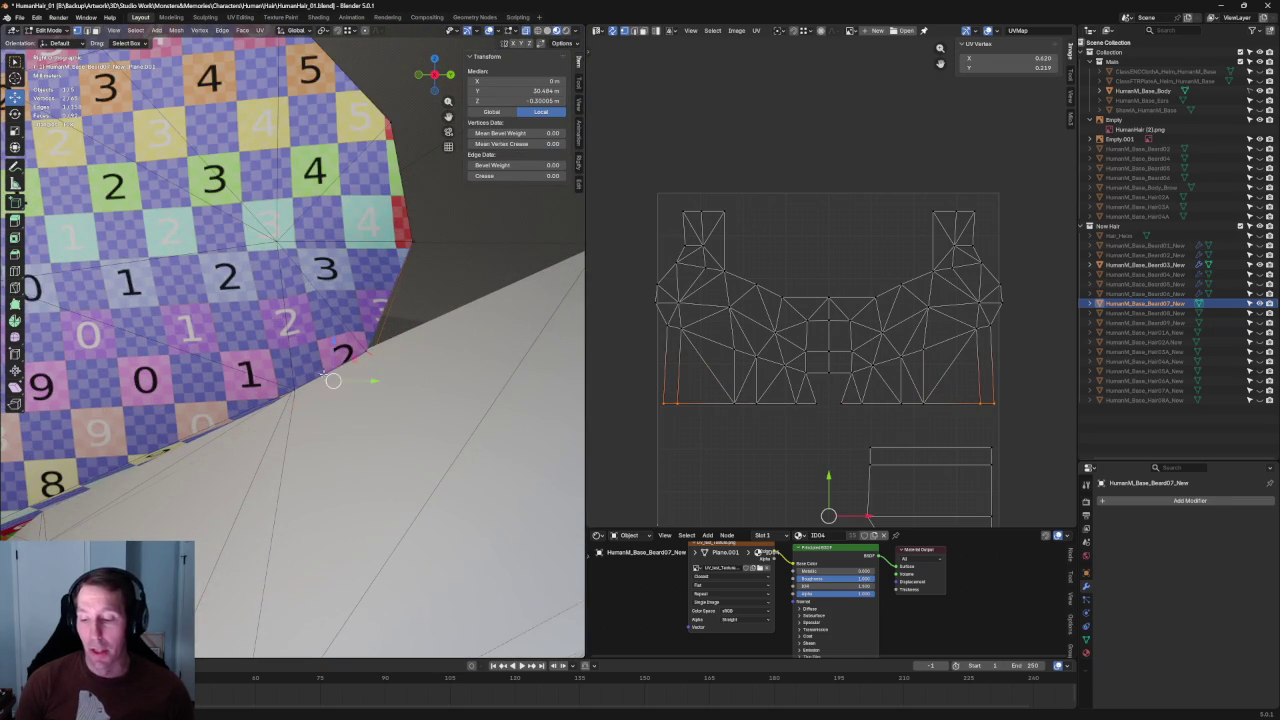
{"action": "key", "text": "g"}
{"action": "left_click", "coordinate": [336, 366]}
Step: In Right orthographic view, shift a side-edge beard vertex along Y against the neck
{"action": "middle_click_drag", "start_coordinate": [336, 366], "coordinate": [419, 444]}
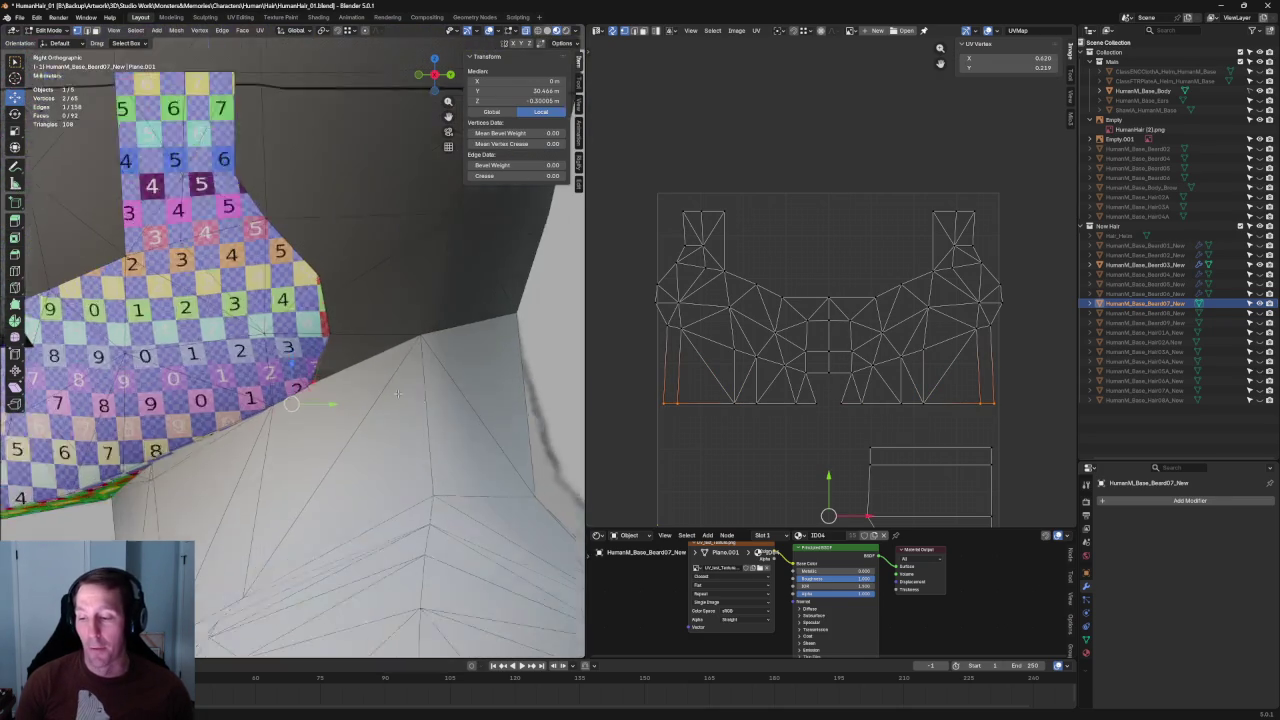
{"action": "middle_click_drag", "start_coordinate": [410, 378], "coordinate": [390, 356]}
{"action": "scroll", "coordinate": [403, 350], "scroll_direction": "up", "scroll_amount": 5}
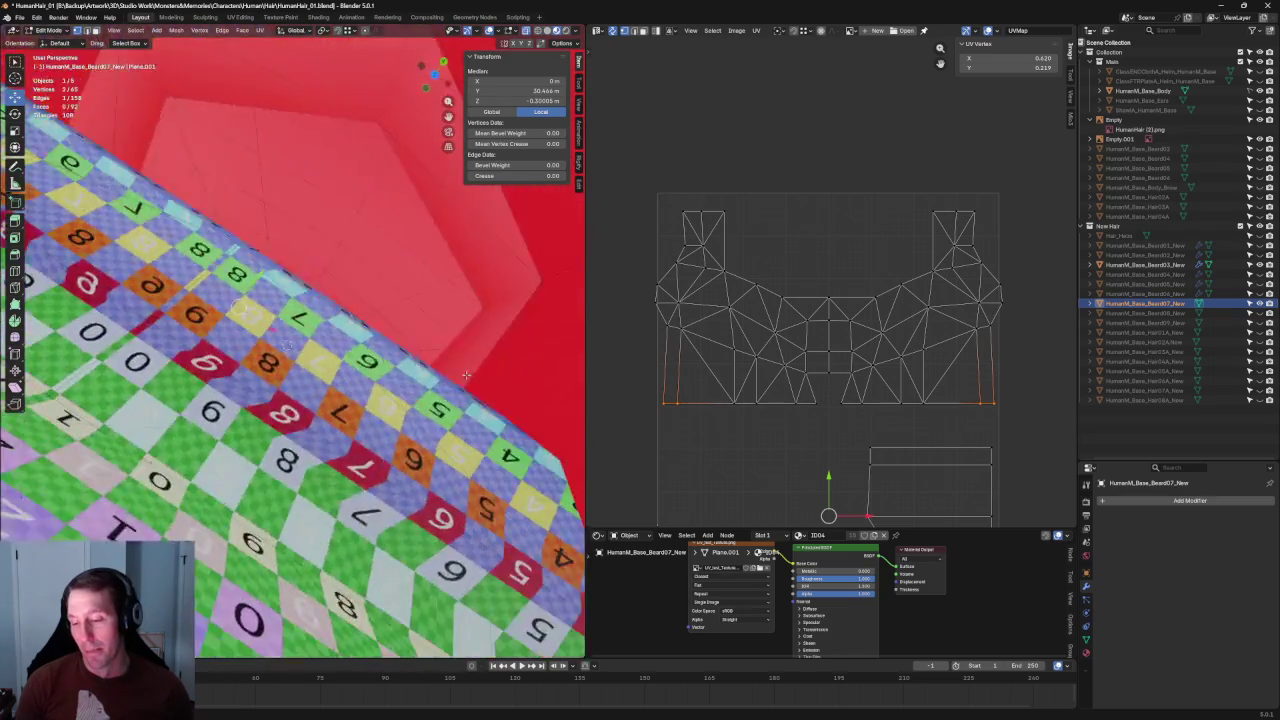
{"action": "key", "text": "KP_3"}
{"action": "scroll", "coordinate": [354, 376], "scroll_direction": "up", "scroll_amount": 2}
{"action": "scroll", "coordinate": [354, 376], "scroll_direction": "up", "scroll_amount": 3}
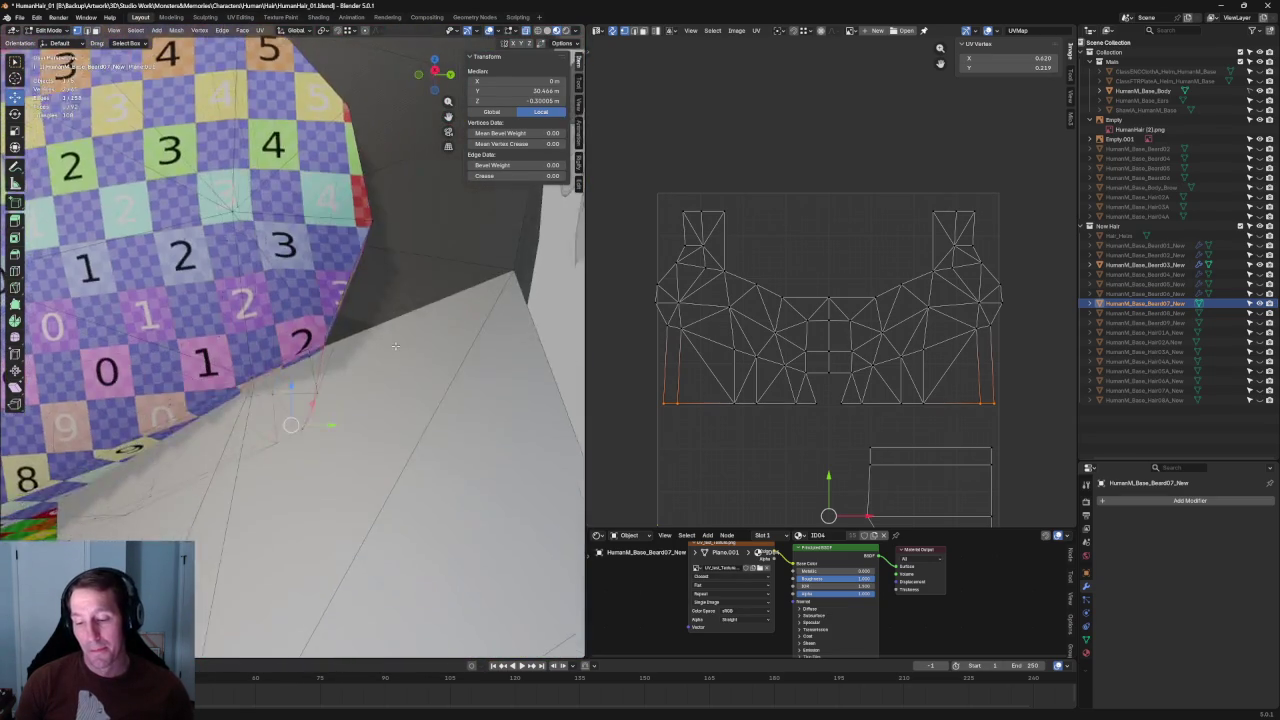
{"action": "mouse_move", "coordinate": [354, 376]}
{"action": "middle_mouse_down"}
{"action": "mouse_move", "coordinate": [397, 267]}
{"action": "mouse_move", "coordinate": [400, 307]}
{"action": "mouse_move", "coordinate": [365, 390]}
{"action": "middle_mouse_up"}
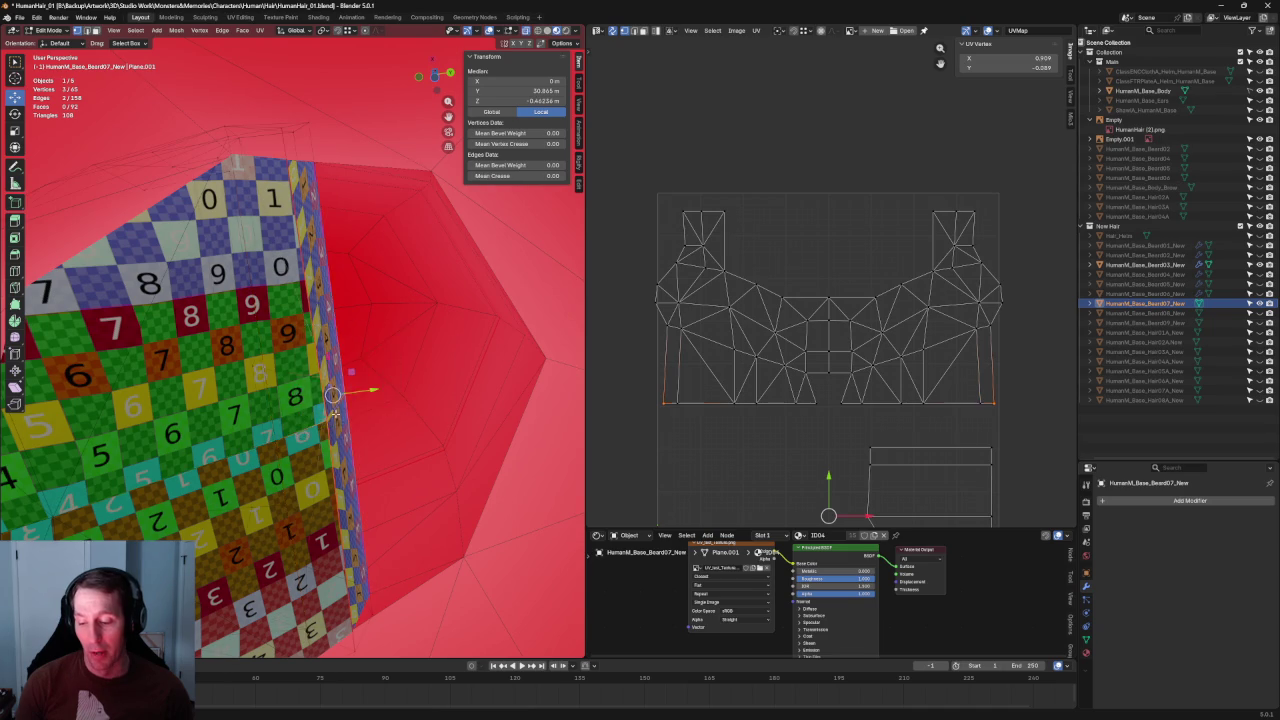
{"action": "key", "text": "KP_3"}
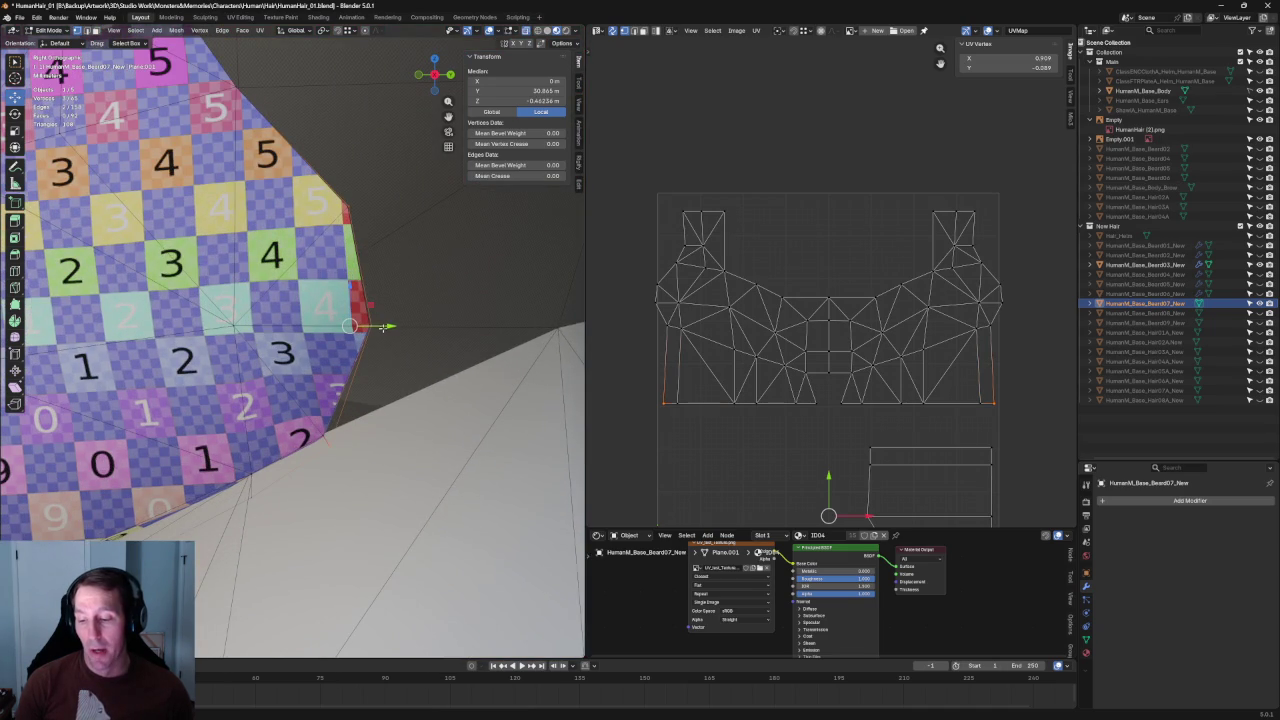
{"action": "left_click", "coordinate": [400, 346]}
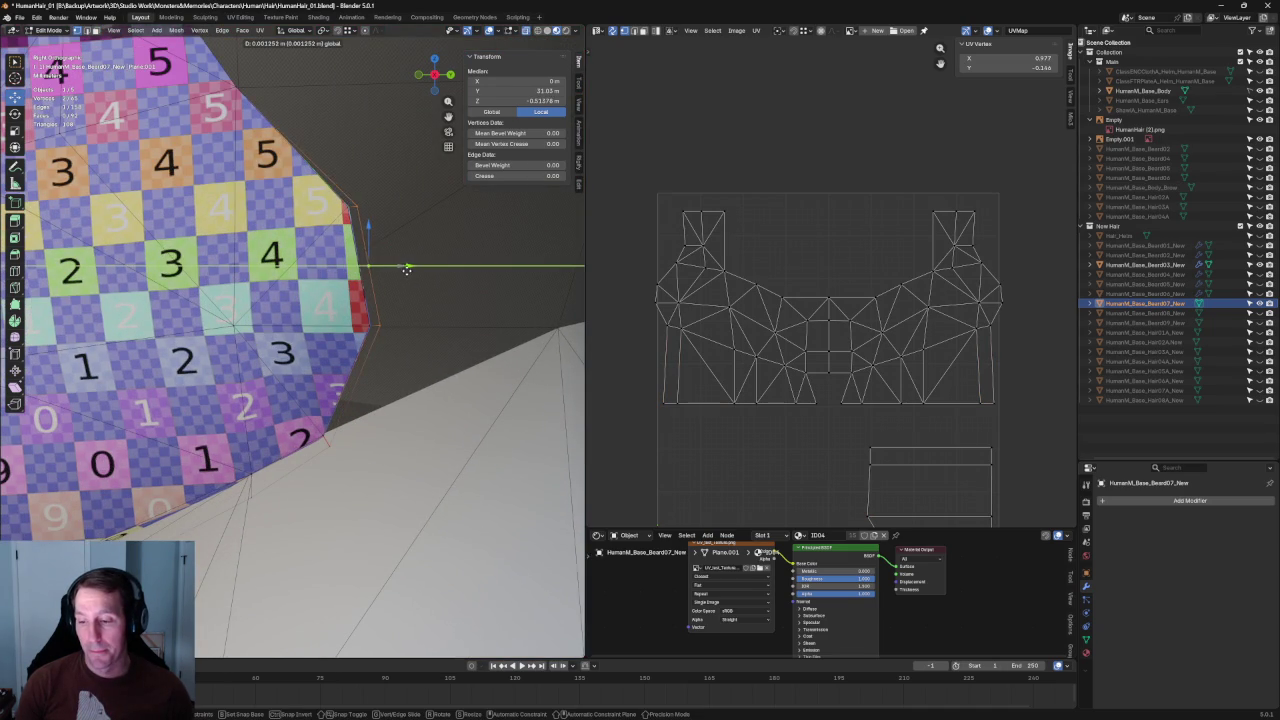
{"action": "left_click", "coordinate": [437, 349]}
{"action": "middle_click_drag", "start_coordinate": [437, 349], "coordinate": [436, 360]}
{"action": "left_click", "coordinate": [348, 278]}
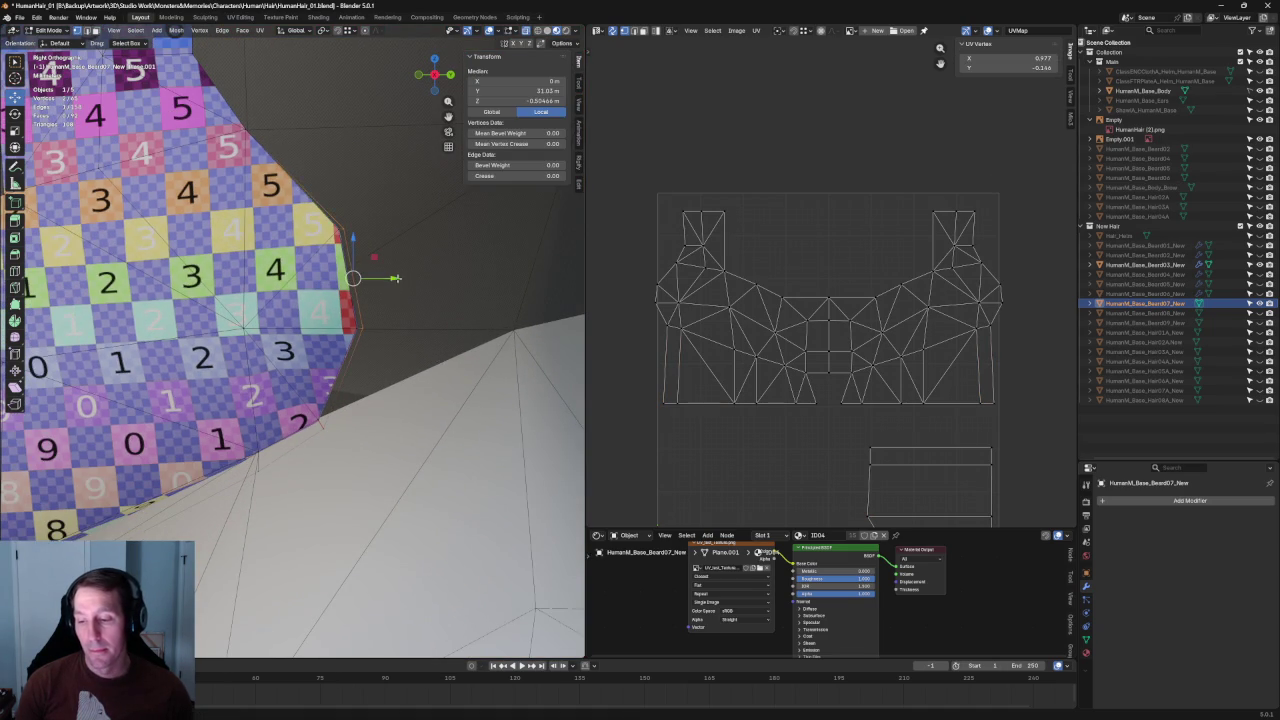
{"action": "left_click_drag", "start_coordinate": [391, 278], "coordinate": [390, 279]}
{"action": "left_click", "coordinate": [394, 279]}
{"action": "mouse_move", "coordinate": [394, 279]}
{"action": "middle_mouse_down", "text": "shift"}
{"action": "mouse_move", "coordinate": [395, 265]}
{"action": "mouse_move", "coordinate": [402, 323]}
{"action": "mouse_move", "coordinate": [325, 278]}
{"action": "middle_mouse_up", "text": "shift"}
{"action": "key", "text": "KP_1"}
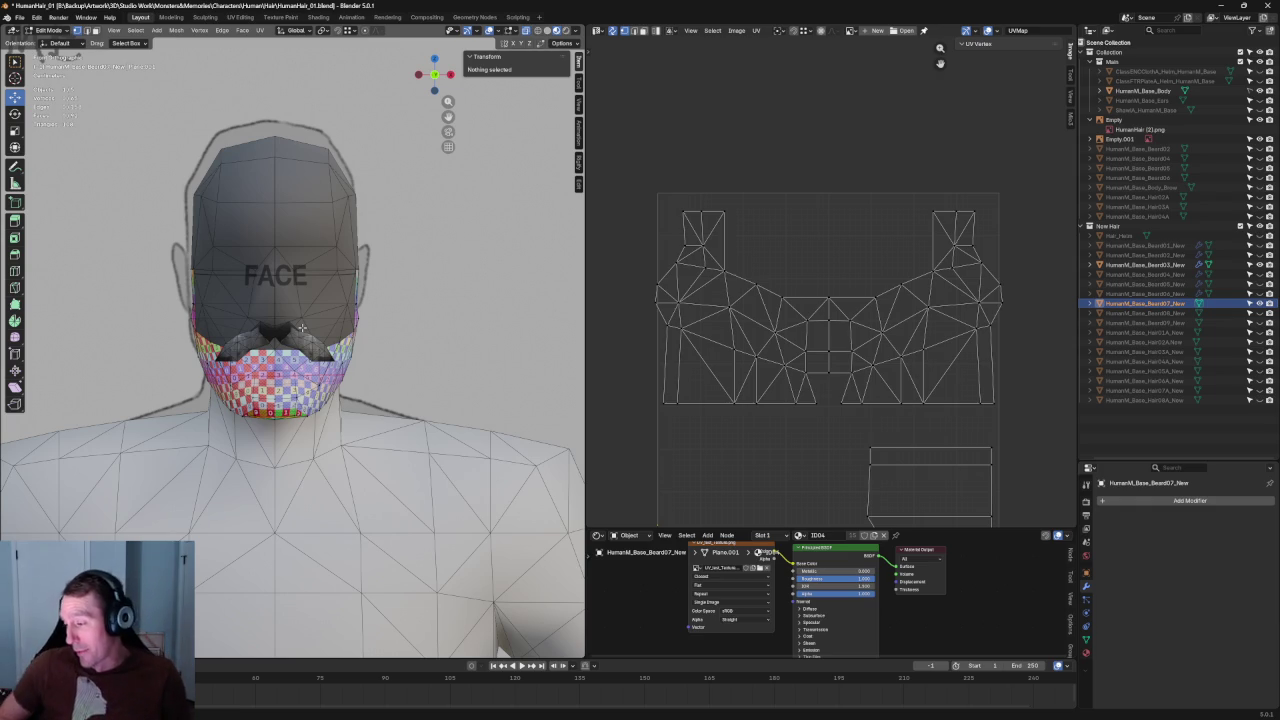
Step: Rotate the lower strip UV island upright and place it below the main island
{"action": "scroll", "coordinate": [938, 376], "scroll_direction": "down", "scroll_amount": 4}
{"action": "scroll", "coordinate": [938, 376], "scroll_direction": "up", "scroll_amount": 4}
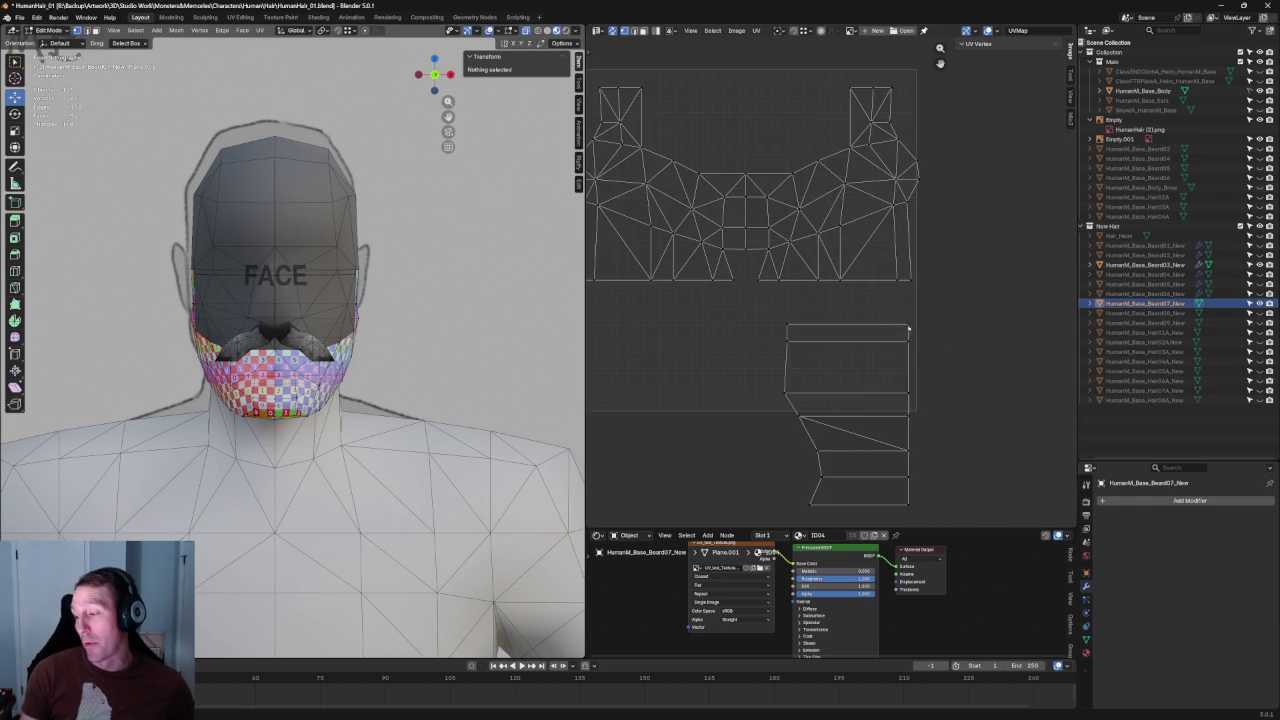
{"action": "left_click_drag", "start_coordinate": [968, 304], "coordinate": [716, 540]}
{"action": "key", "text": "c"}
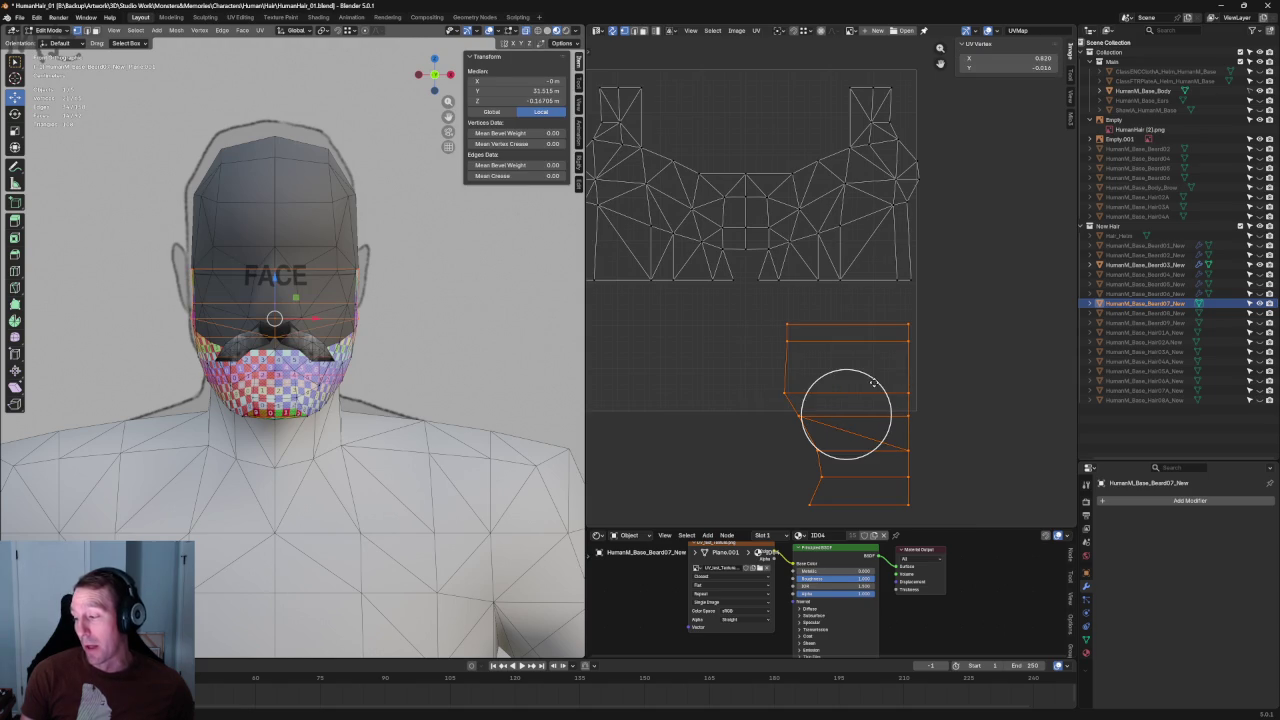
{"action": "key", "text": "Escape"}
{"action": "key", "text": "r"}
{"action": "left_click", "coordinate": [899, 468]}
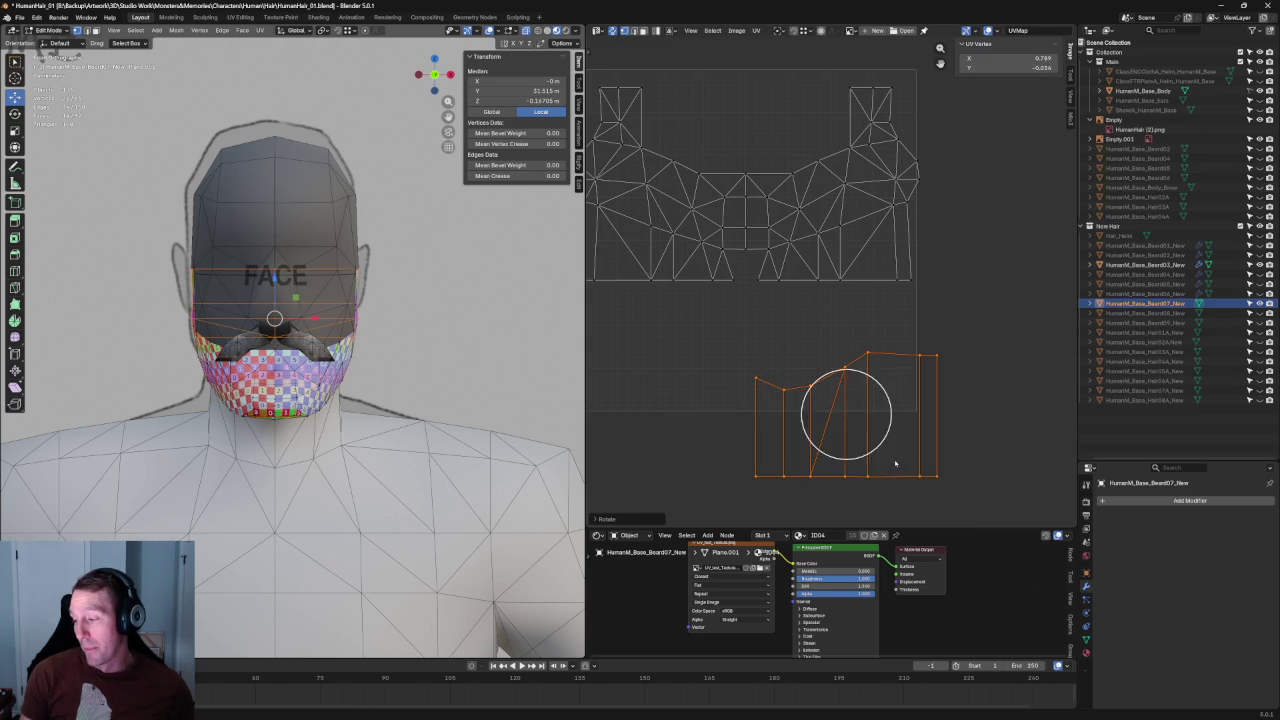
{"action": "key", "text": "g"}
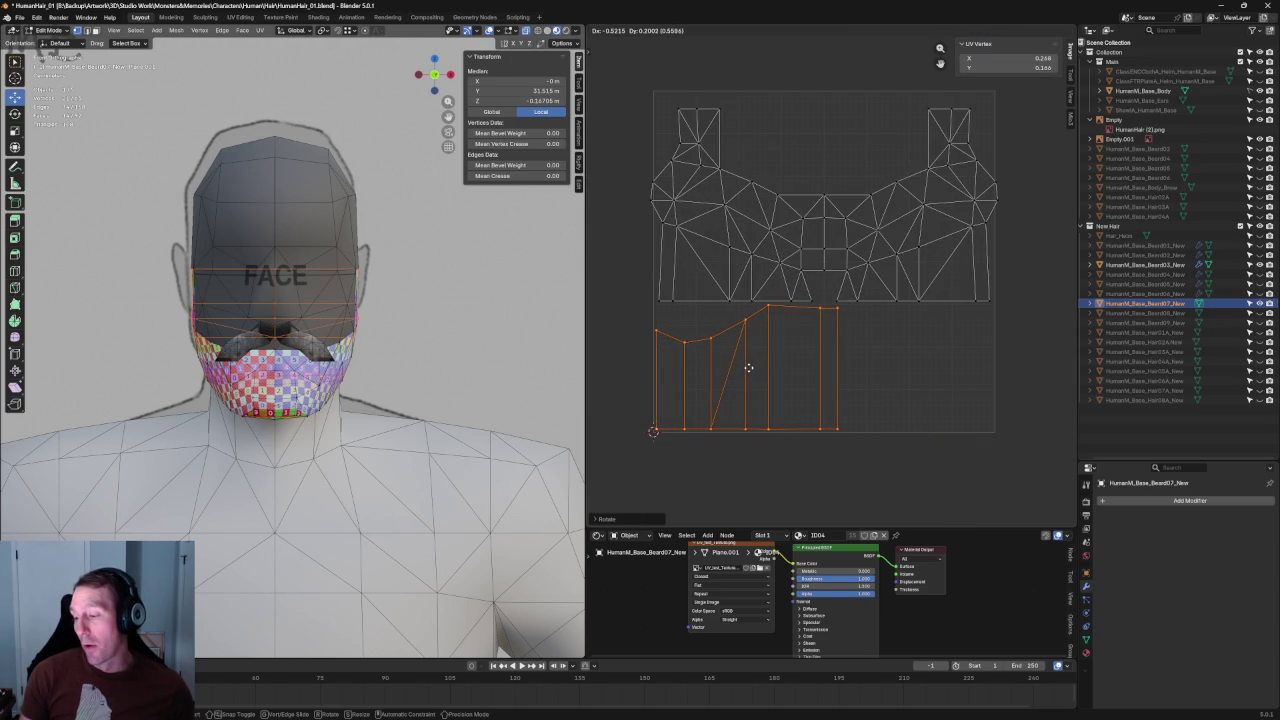
{"action": "left_click", "coordinate": [747, 368]}
Step: Nudge the strip island to about X 0.264, Y 0.162, then view the beard from the front
{"action": "scroll", "coordinate": [747, 368], "scroll_direction": "up", "scroll_amount": 2}
{"action": "scroll", "coordinate": [747, 368], "scroll_direction": "up", "scroll_amount": 2}
{"action": "scroll", "coordinate": [822, 290], "scroll_direction": "down", "scroll_amount": 2}
{"action": "key", "text": "g"}
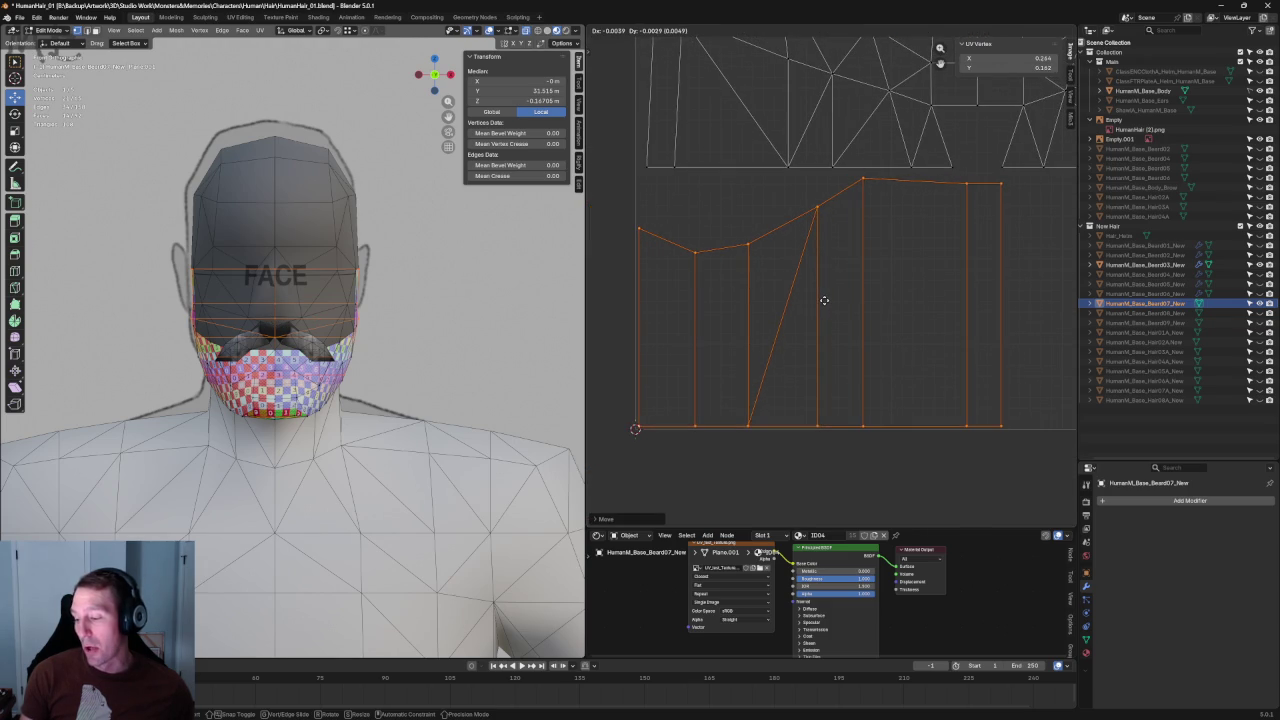
{"action": "left_click", "coordinate": [820, 302]}
{"action": "mouse_move", "coordinate": [308, 349]}
{"action": "middle_mouse_down"}
{"action": "mouse_move", "coordinate": [347, 362]}
{"action": "mouse_move", "coordinate": [436, 288]}
{"action": "mouse_move", "coordinate": [460, 371]}
{"action": "middle_mouse_up"}
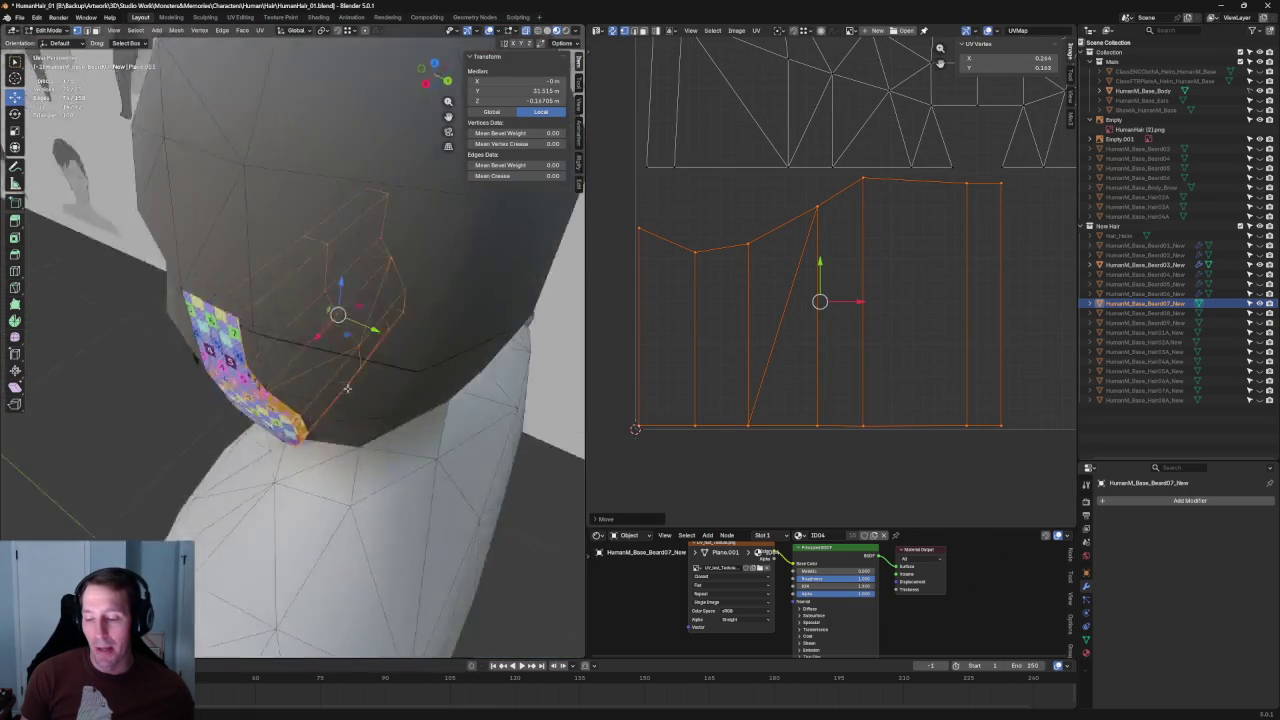
{"action": "middle_click_drag", "start_coordinate": [296, 334], "coordinate": [412, 349]}
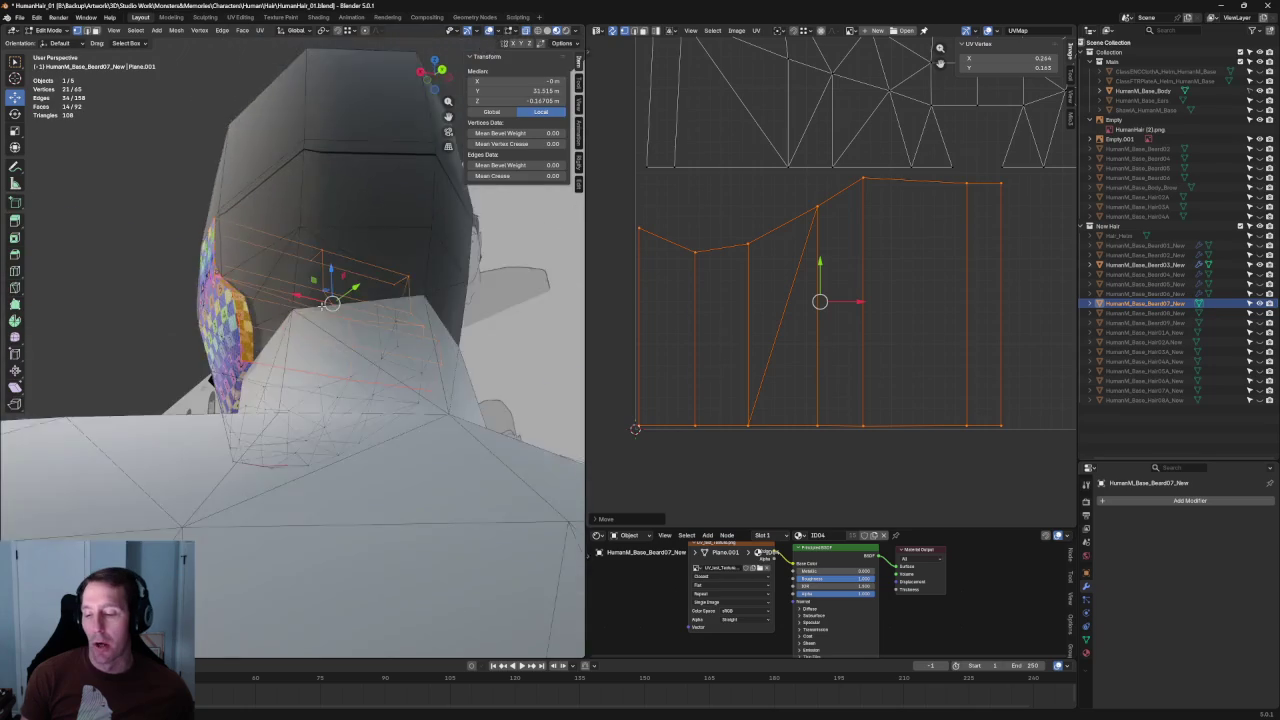
{"action": "left_click", "coordinate": [767, 462]}
{"action": "scroll", "coordinate": [700, 430], "scroll_direction": "down", "scroll_amount": 2}
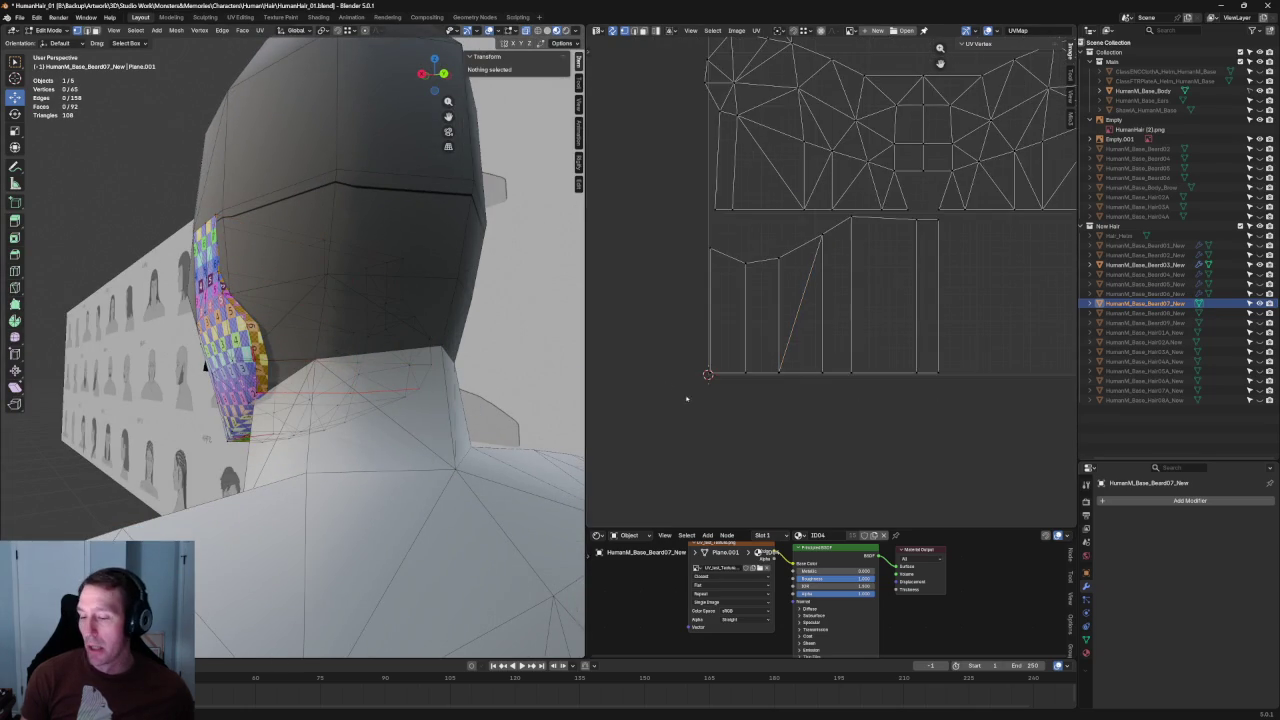
{"action": "scroll", "coordinate": [686, 405], "scroll_direction": "down", "scroll_amount": 2}
{"action": "middle_click_drag", "start_coordinate": [687, 421], "coordinate": [759, 404]}
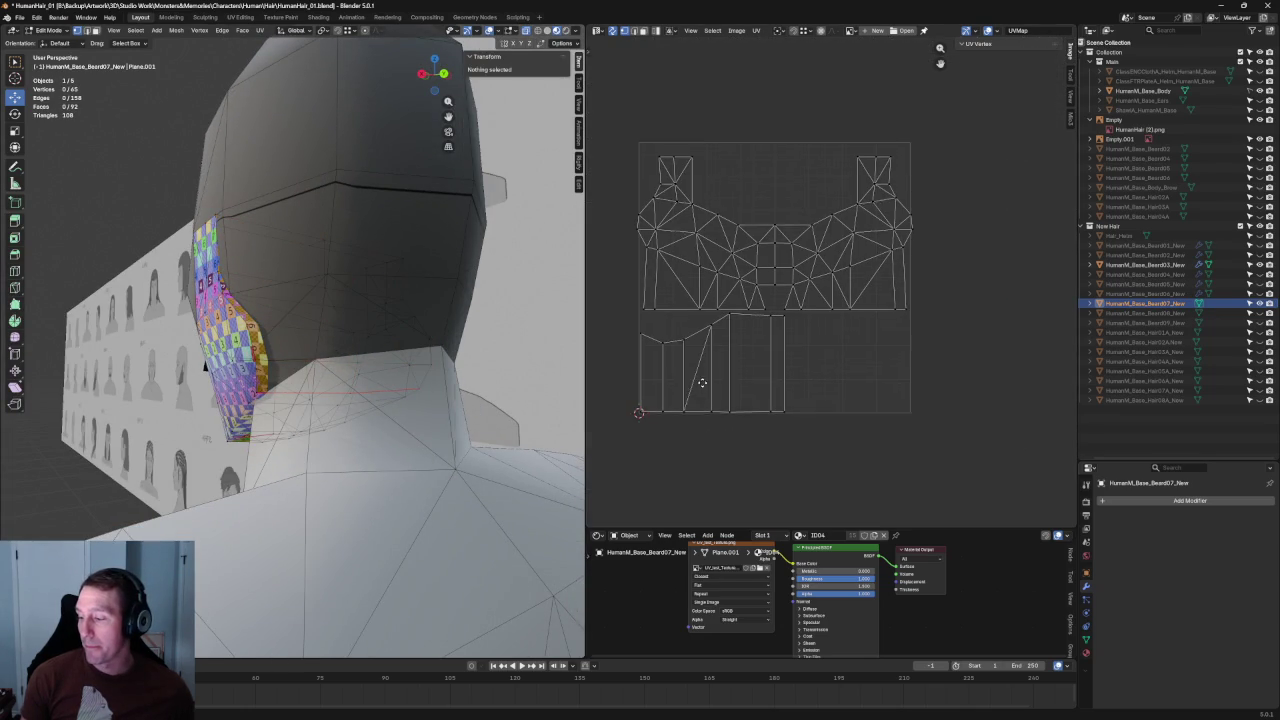
{"action": "middle_click_drag", "start_coordinate": [480, 370], "coordinate": [397, 367]}
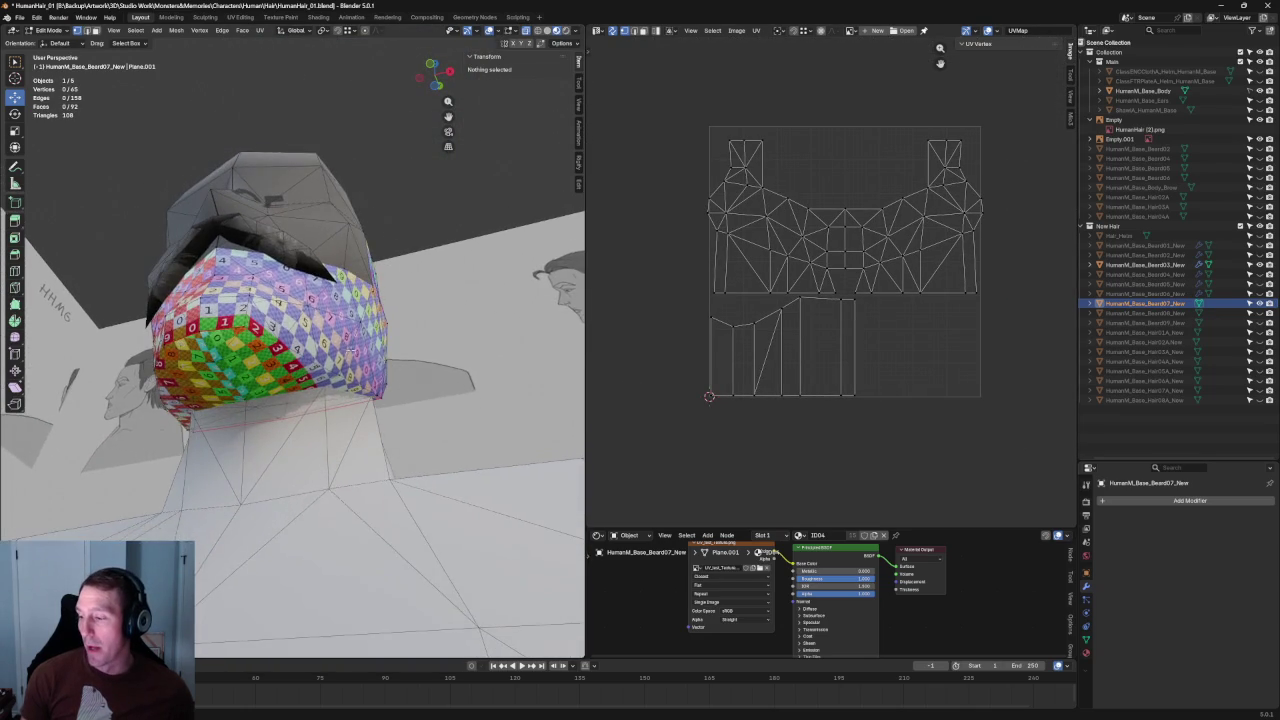
Step: Select two corner UVs of the main island, scale that edge slightly and straighten it
{"action": "scroll", "coordinate": [396, 355], "scroll_direction": "up", "scroll_amount": 3}
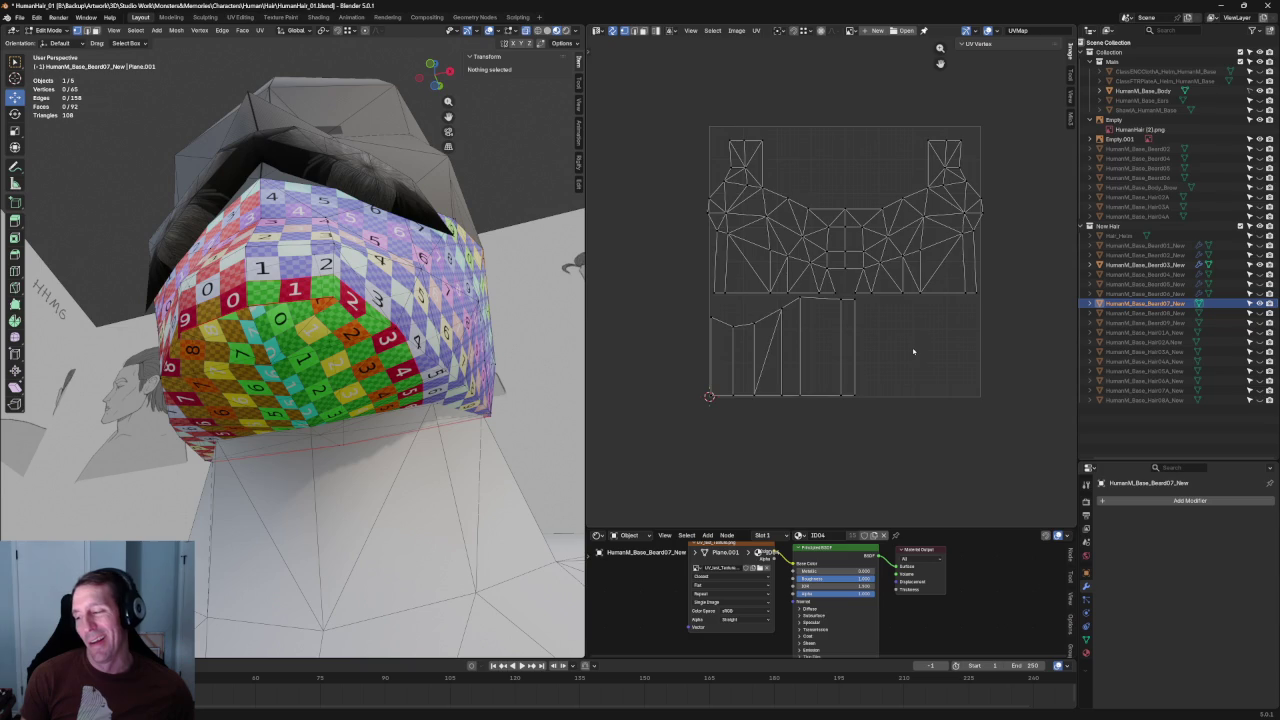
{"action": "scroll", "coordinate": [705, 385], "scroll_direction": "up", "scroll_amount": 4}
{"action": "scroll", "coordinate": [705, 385], "scroll_direction": "up", "scroll_amount": 2}
{"action": "left_click_drag", "start_coordinate": [804, 362], "coordinate": [735, 442]}
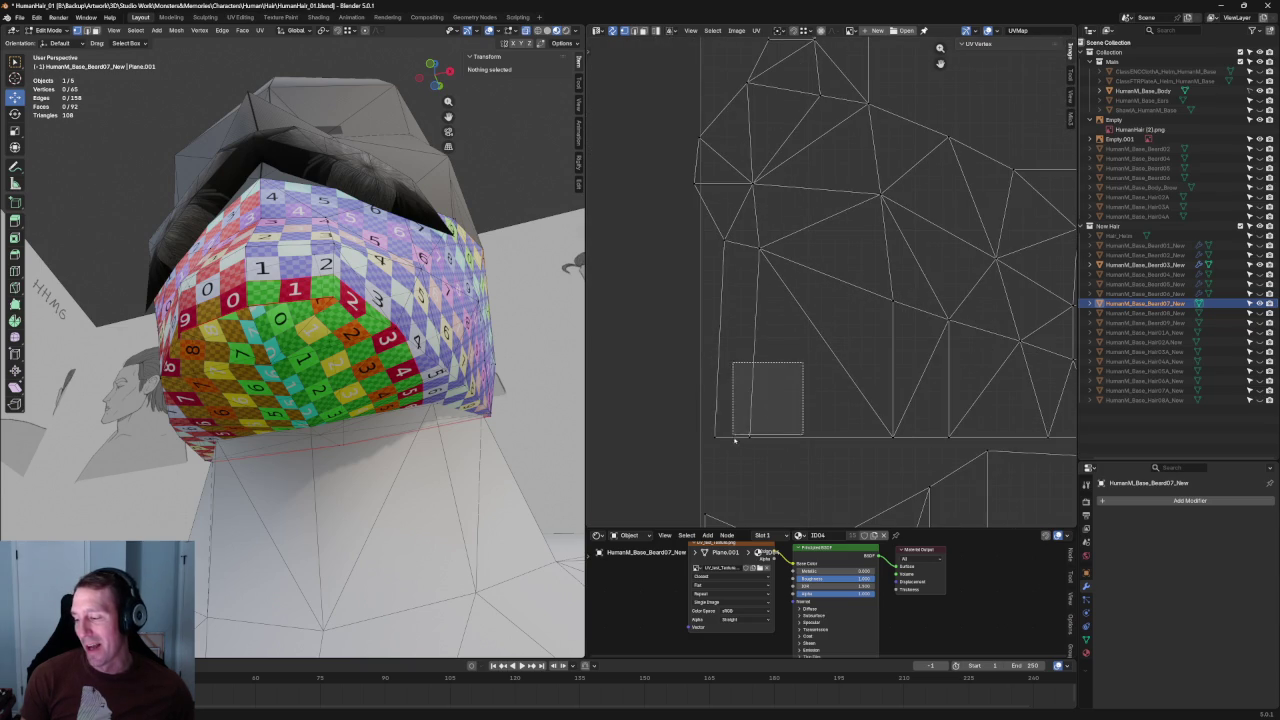
{"action": "scroll", "coordinate": [825, 391], "scroll_direction": "down", "scroll_amount": 4}
{"action": "middle_click_drag", "start_coordinate": [1060, 347], "coordinate": [1005, 350]}
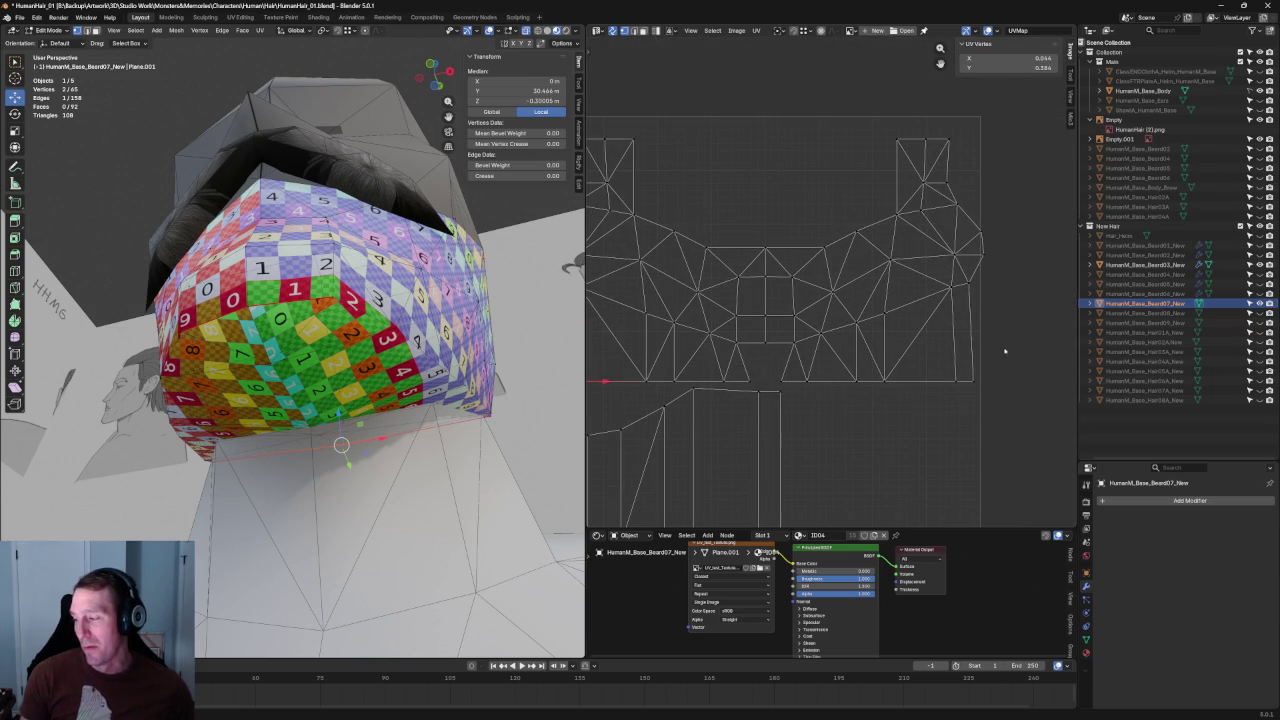
{"action": "key", "text": "g"}
{"action": "key", "text": "s"}
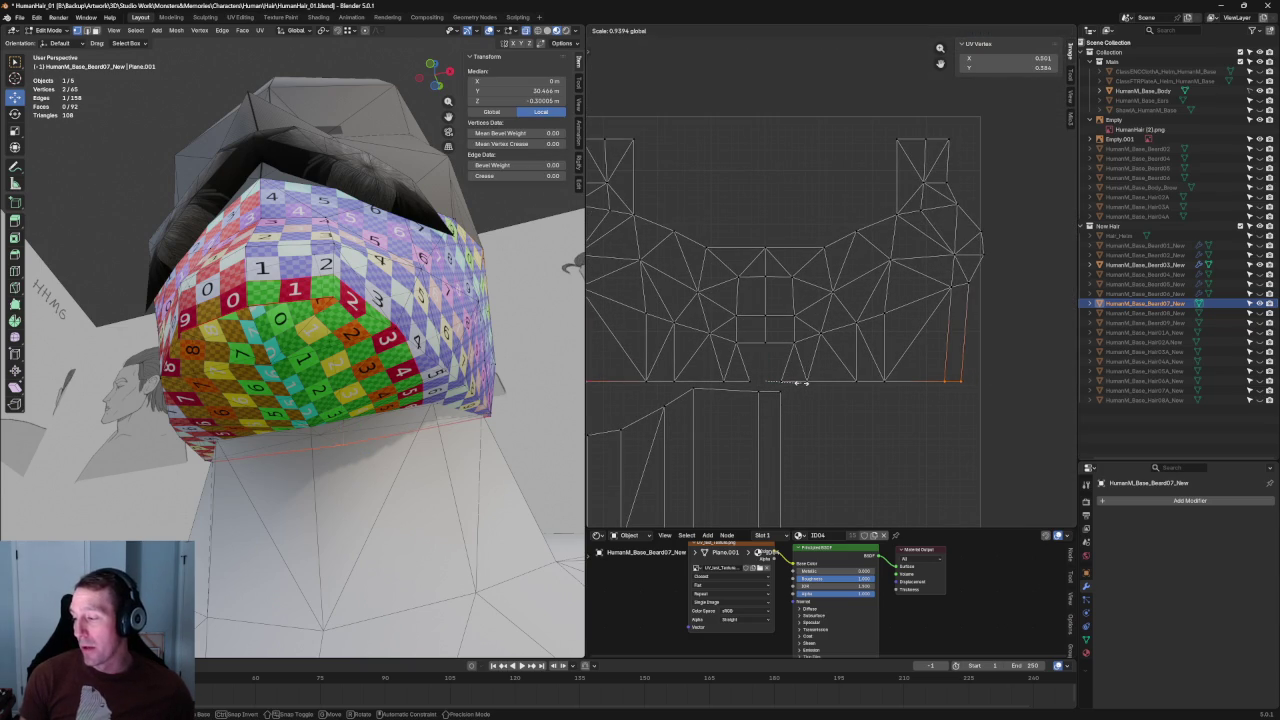
{"action": "left_click", "coordinate": [800, 382]}
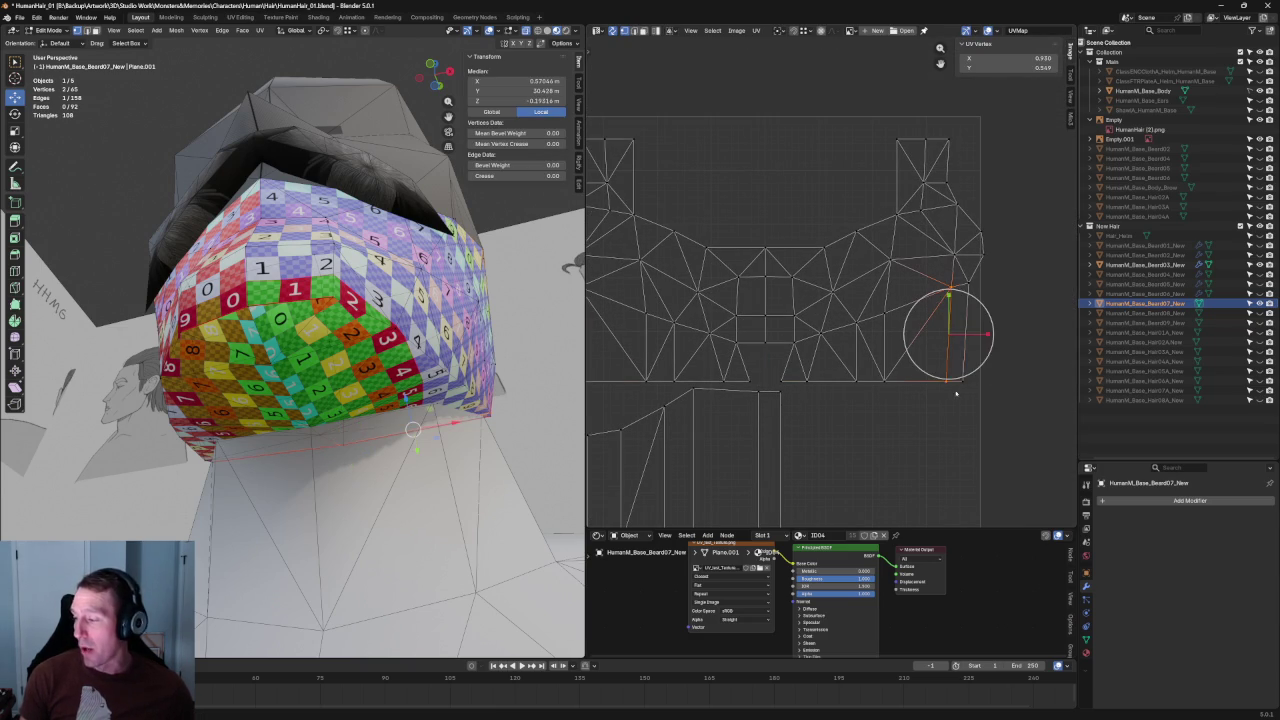
{"action": "key", "text": "shift+w"}
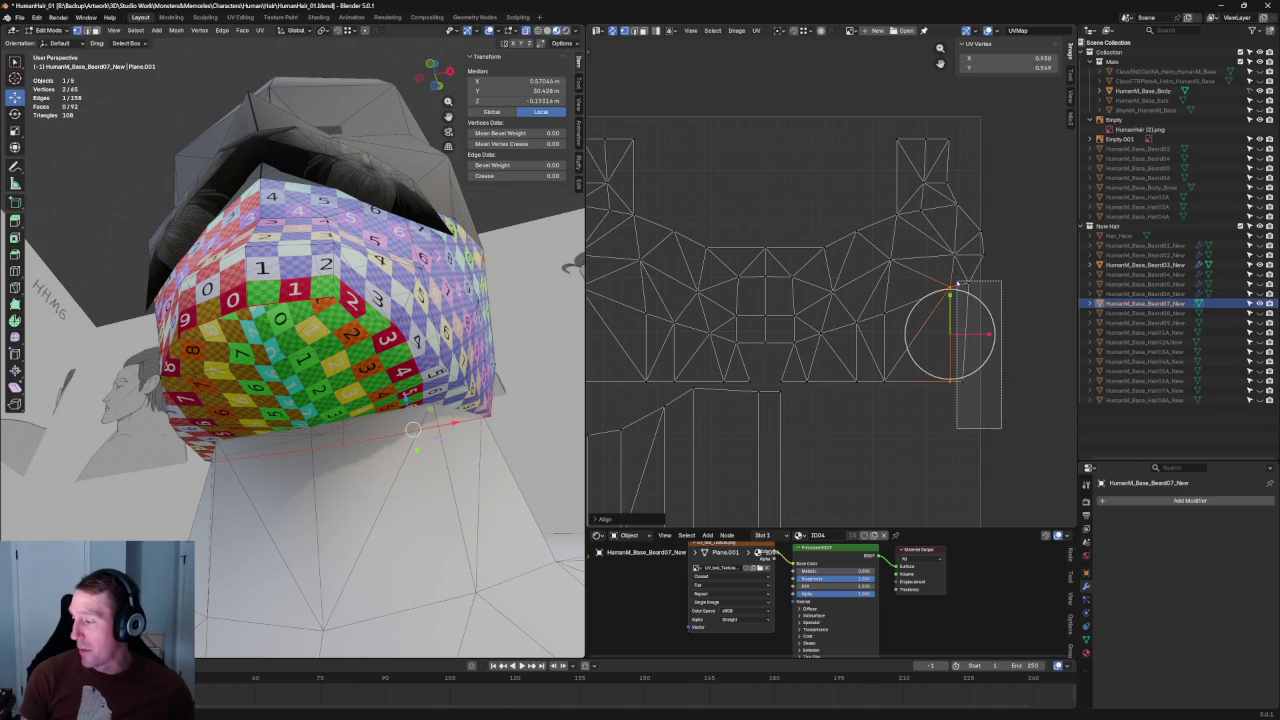
Step: Straighten the main island's left and adjacent vertical UV edges
{"action": "middle_click_drag", "start_coordinate": [740, 320], "coordinate": [960, 316]}
{"action": "left_click", "coordinate": [800, 293]}
{"action": "key", "text": "shift+w"}
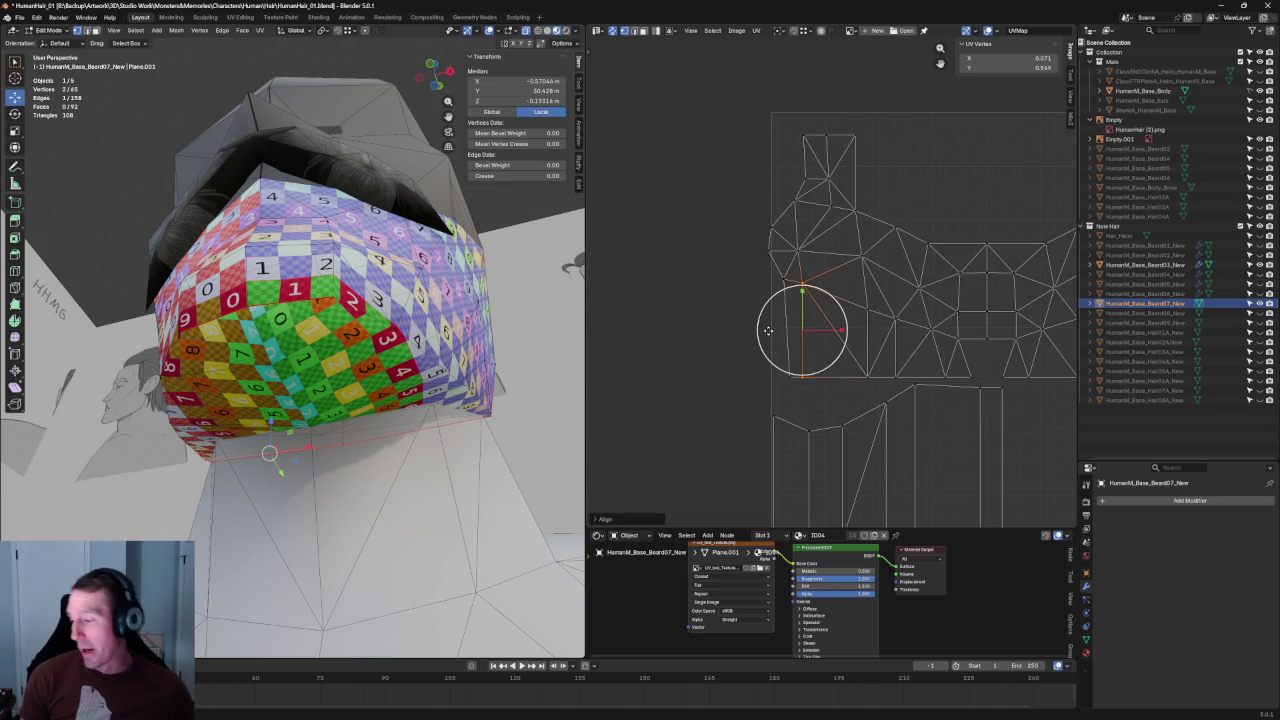
{"action": "left_click", "coordinate": [789, 275]}
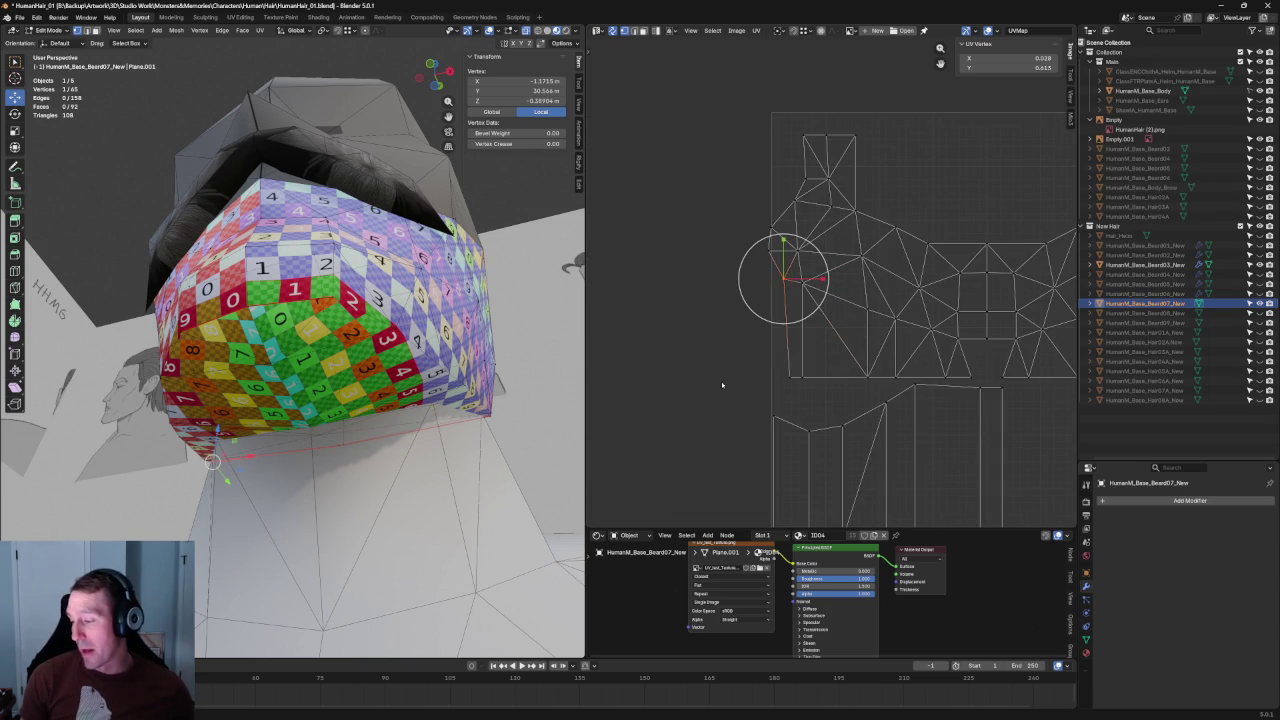
{"action": "left_click", "coordinate": [779, 318]}
{"action": "key", "text": "shift+w"}
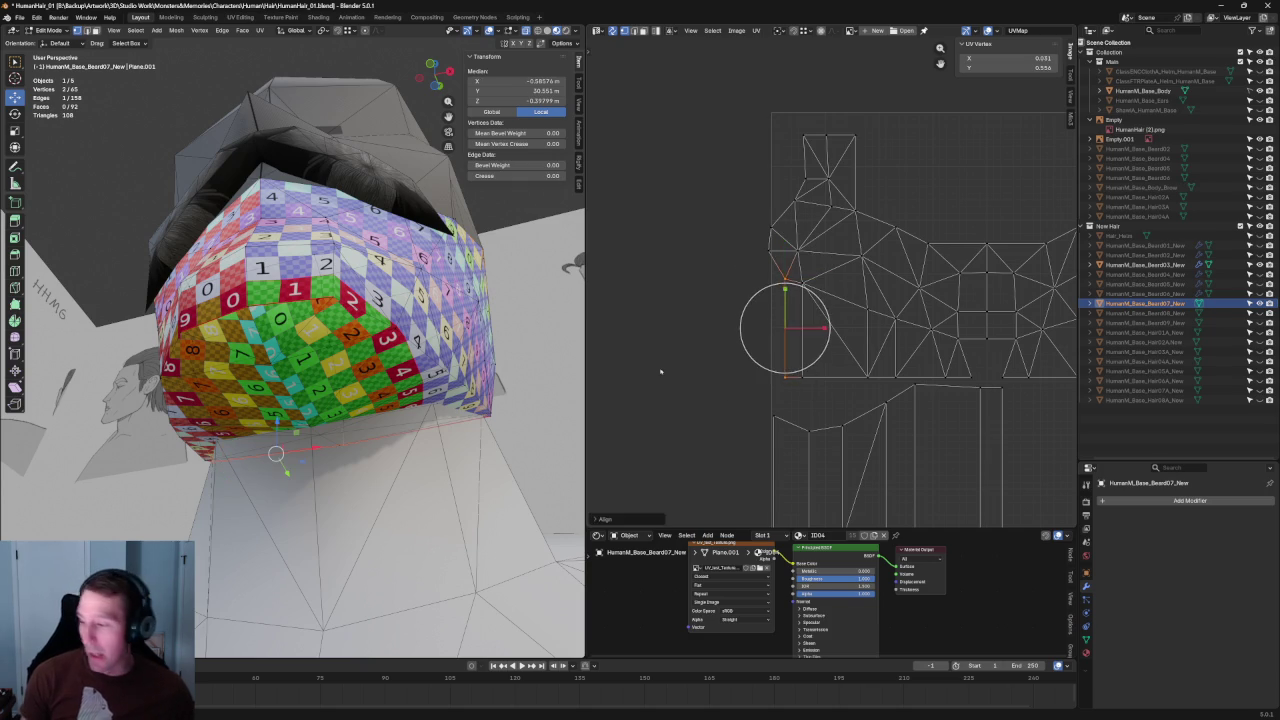
{"action": "left_click", "coordinate": [660, 372]}
Step: Box-select the whole main beard island and scale it down to about 0.97
{"action": "scroll", "coordinate": [660, 372], "scroll_direction": "down", "scroll_amount": 5}
{"action": "scroll", "coordinate": [787, 281], "scroll_direction": "up", "scroll_amount": 5}
{"action": "scroll", "coordinate": [787, 281], "scroll_direction": "up", "scroll_amount": 2}
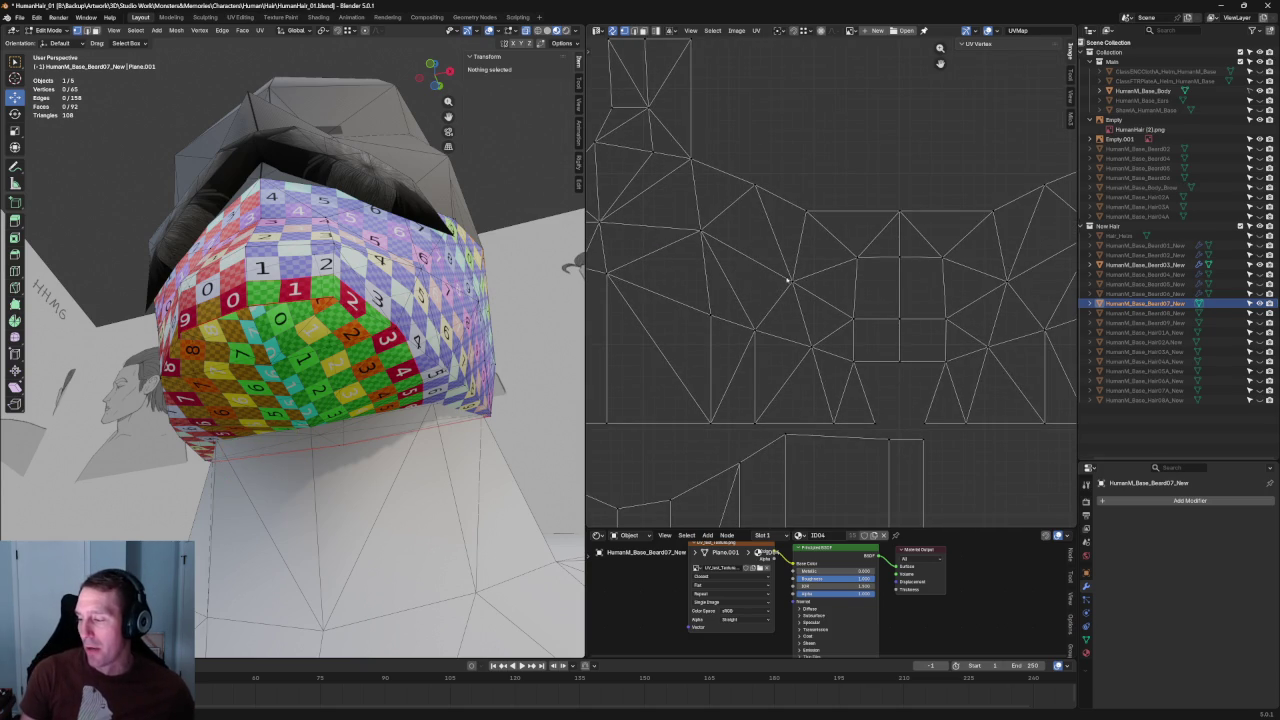
{"action": "scroll", "coordinate": [737, 281], "scroll_direction": "down", "scroll_amount": 3}
{"action": "scroll", "coordinate": [800, 300], "scroll_direction": "up", "scroll_amount": 1}
{"action": "scroll", "coordinate": [869, 313], "scroll_direction": "up", "scroll_amount": 1}
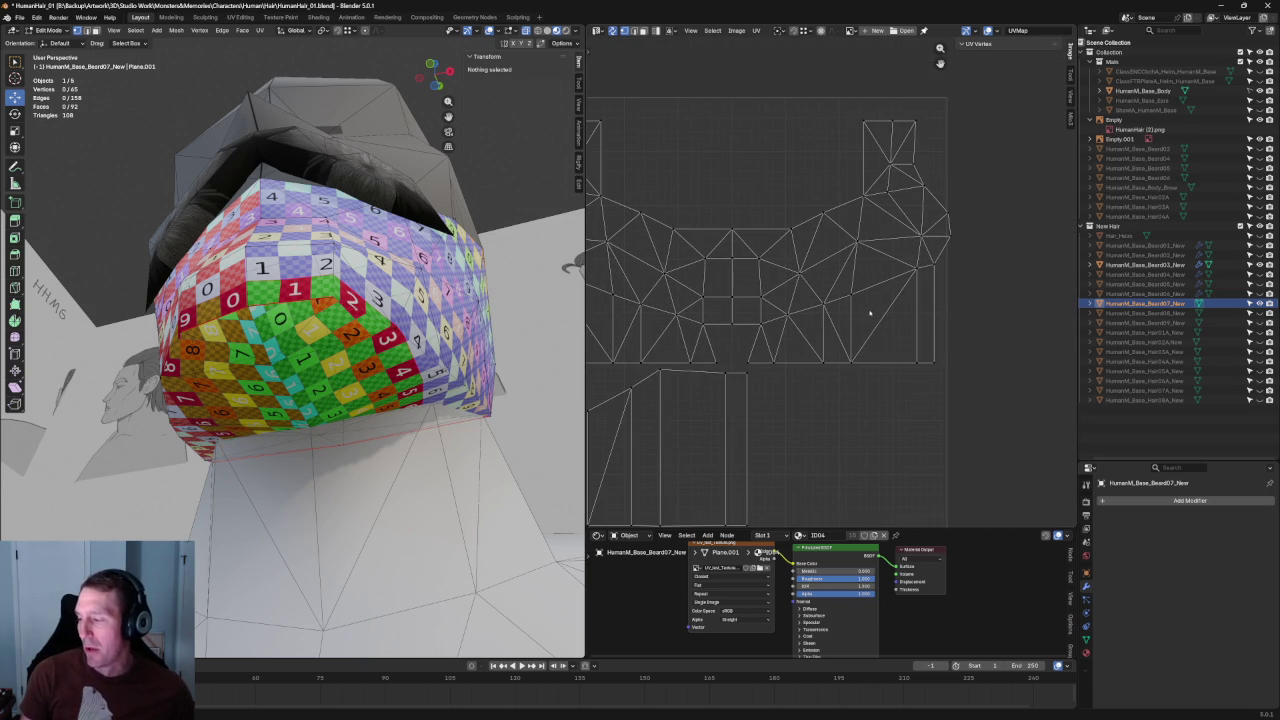
{"action": "scroll", "coordinate": [870, 345], "scroll_direction": "down", "scroll_amount": 3}
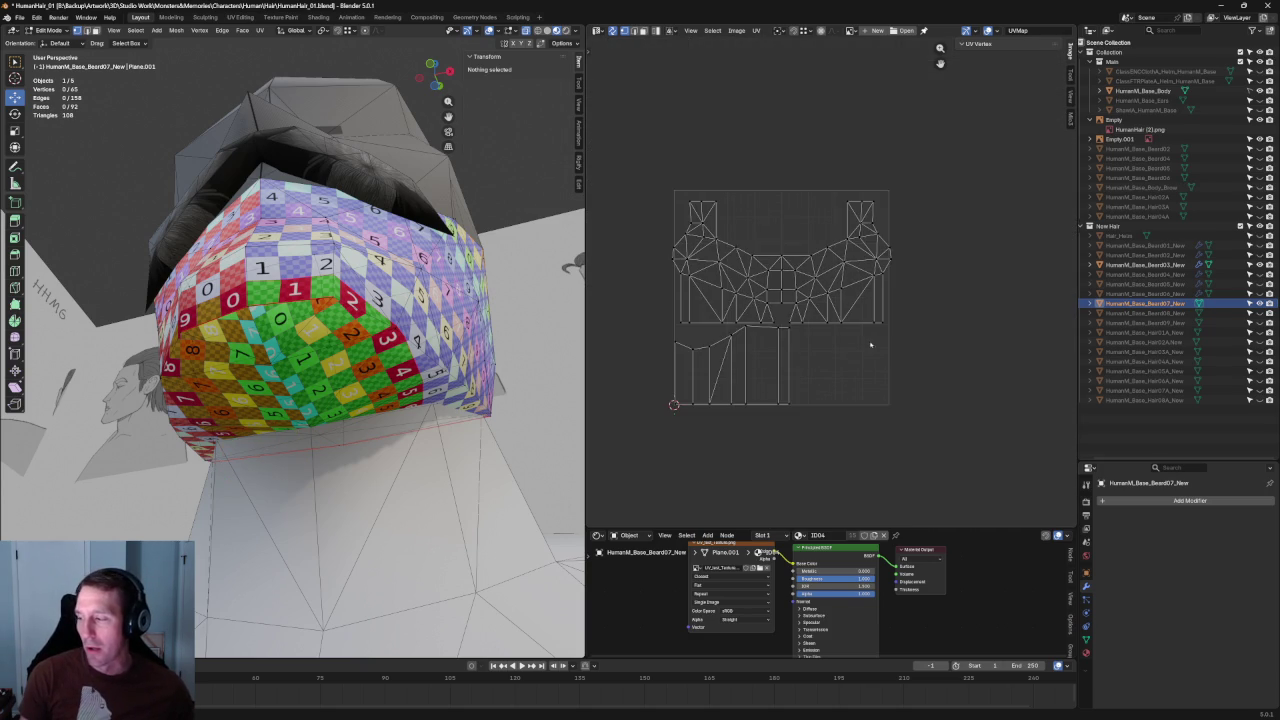
{"action": "scroll", "coordinate": [845, 237], "scroll_direction": "up", "scroll_amount": 2}
{"action": "scroll", "coordinate": [862, 269], "scroll_direction": "down", "scroll_amount": 1}
{"action": "left_click_drag", "start_coordinate": [930, 178], "coordinate": [632, 364]}
{"action": "scroll", "coordinate": [708, 297], "scroll_direction": "up", "scroll_amount": 2}
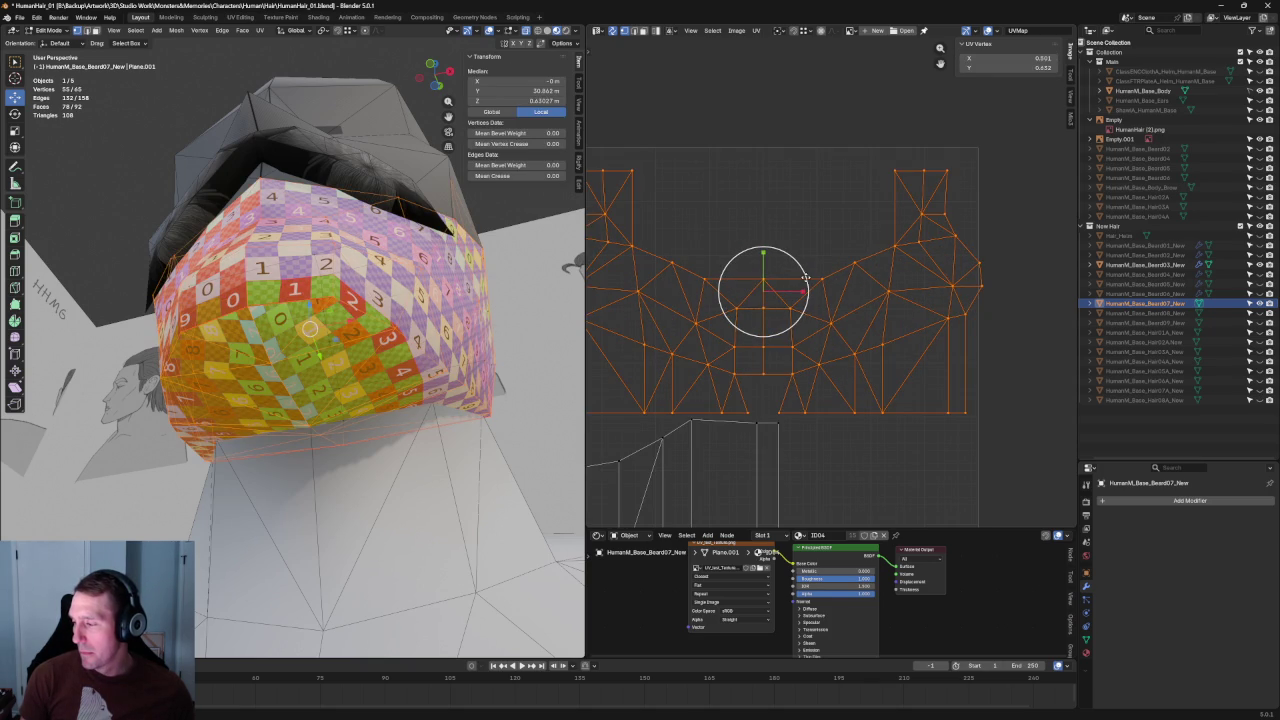
{"action": "key", "text": "s"}
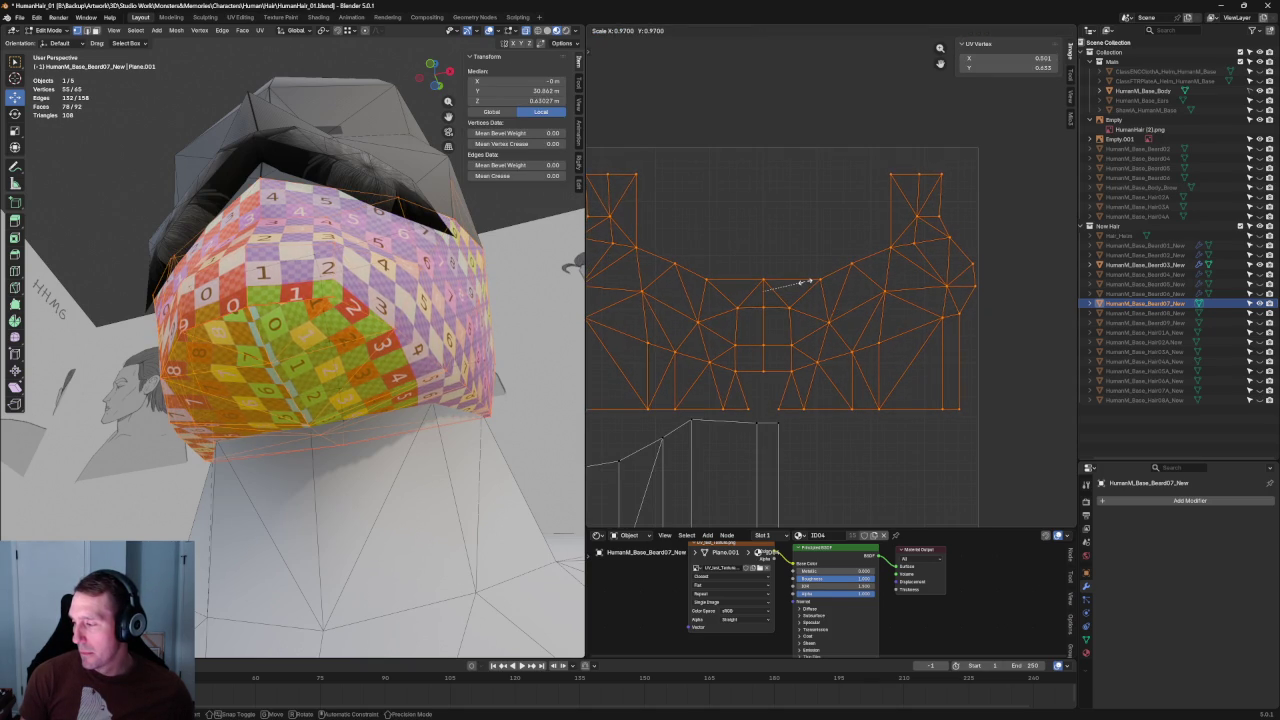
{"action": "left_click", "coordinate": [803, 283]}
Step: Move the main island straight up to roughly Y 0.697
{"action": "mouse_move", "coordinate": [792, 269]}
{"action": "middle_mouse_down"}
{"action": "mouse_move", "coordinate": [824, 291]}
{"action": "mouse_move", "coordinate": [875, 294]}
{"action": "middle_mouse_up"}
{"action": "key", "text": "g"}
{"action": "key", "text": "y"}
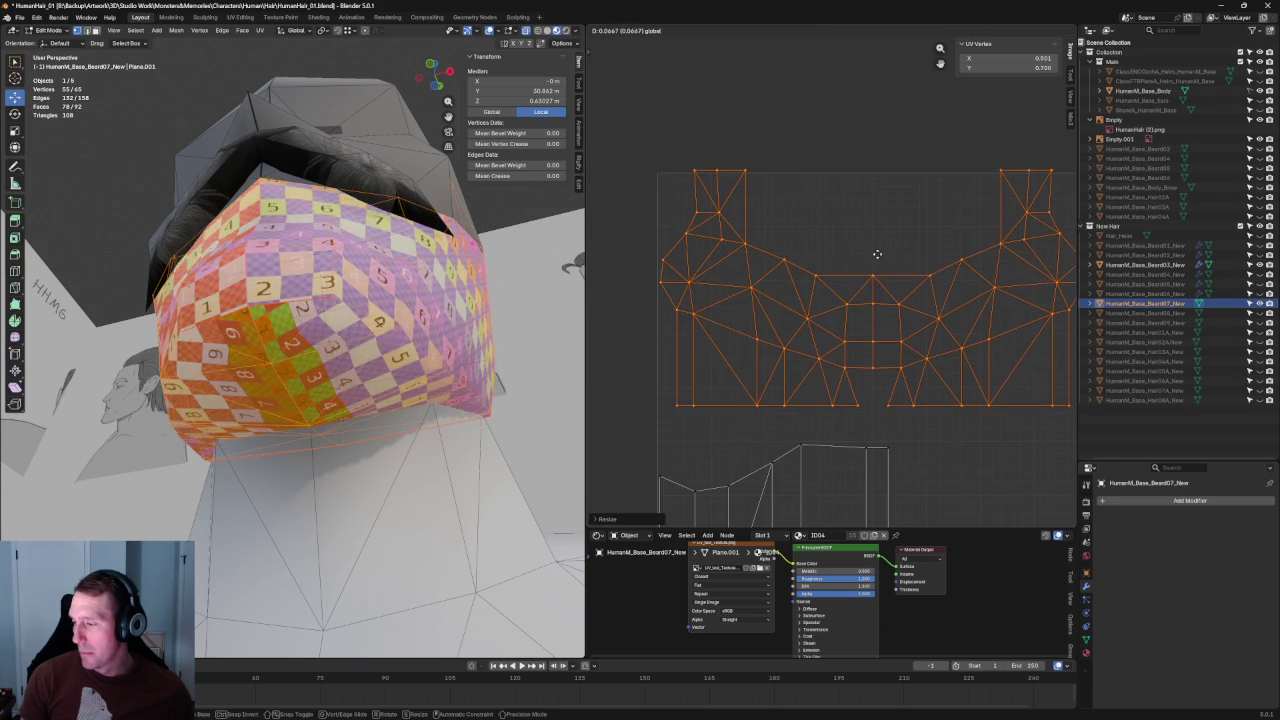
{"action": "left_click", "coordinate": [874, 260]}
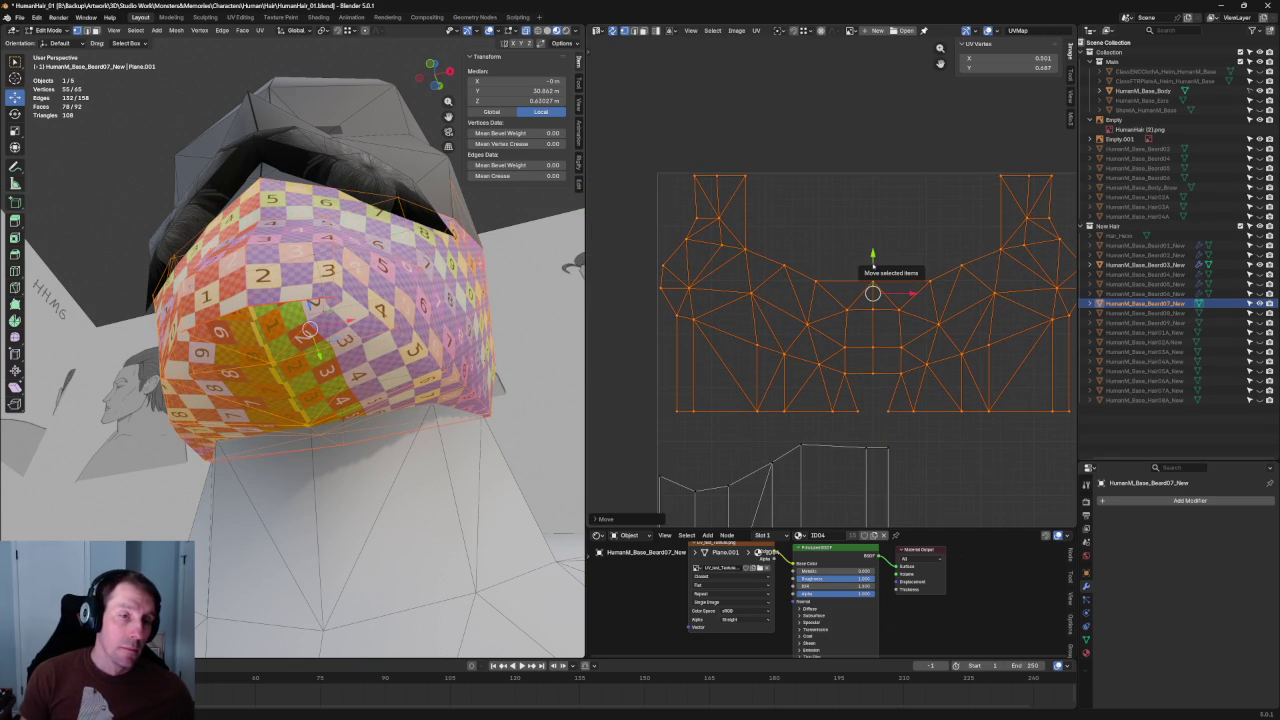
{"action": "middle_click_drag", "start_coordinate": [967, 328], "coordinate": [967, 198]}
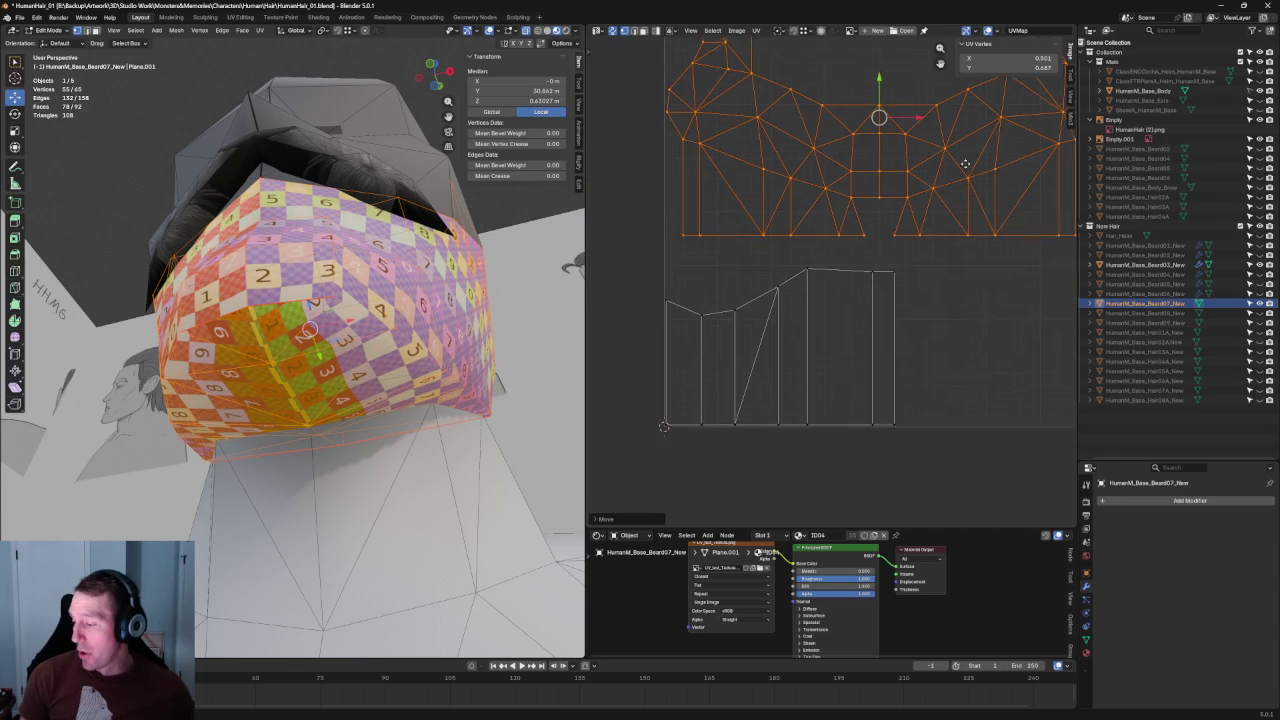
Step: Align the vertices on the strip's right part and nudge one strip vertex into place
{"action": "left_click", "coordinate": [971, 228]}
{"action": "left_click", "coordinate": [810, 272]}
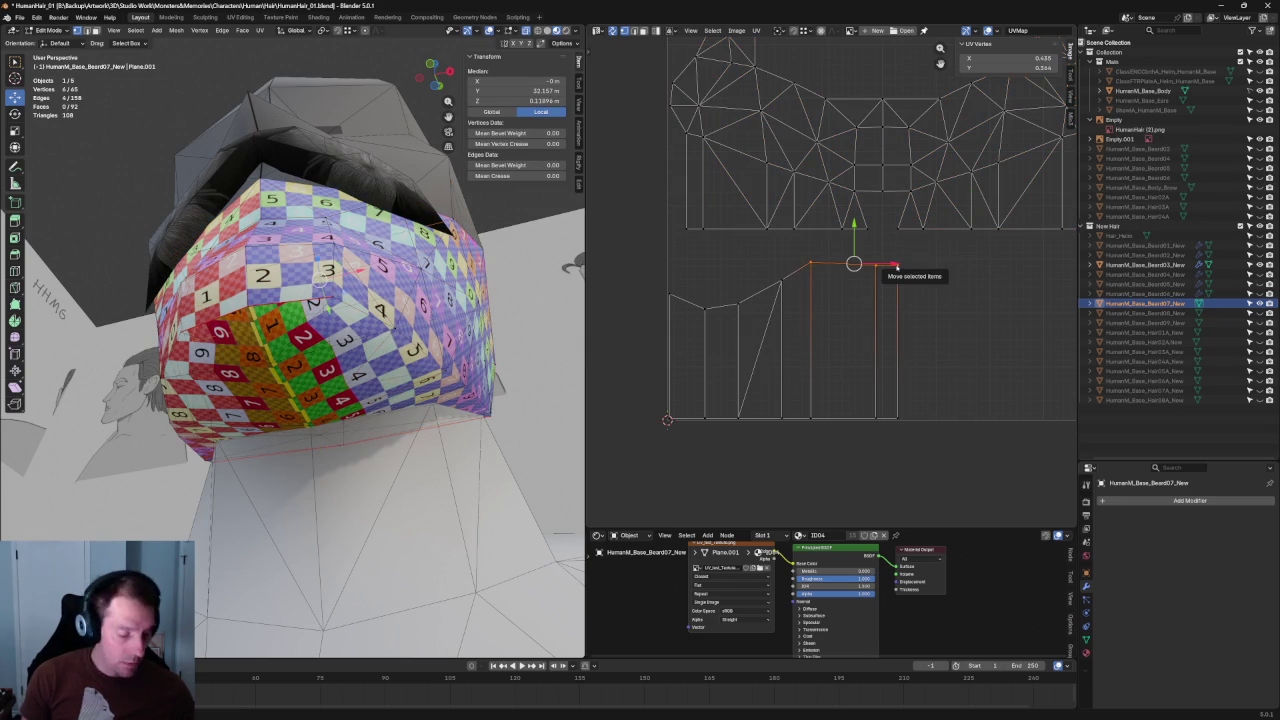
{"action": "key", "text": "shift+w"}
{"action": "left_click", "coordinate": [889, 268]}
{"action": "left_click_drag", "start_coordinate": [972, 360], "coordinate": [646, 460]}
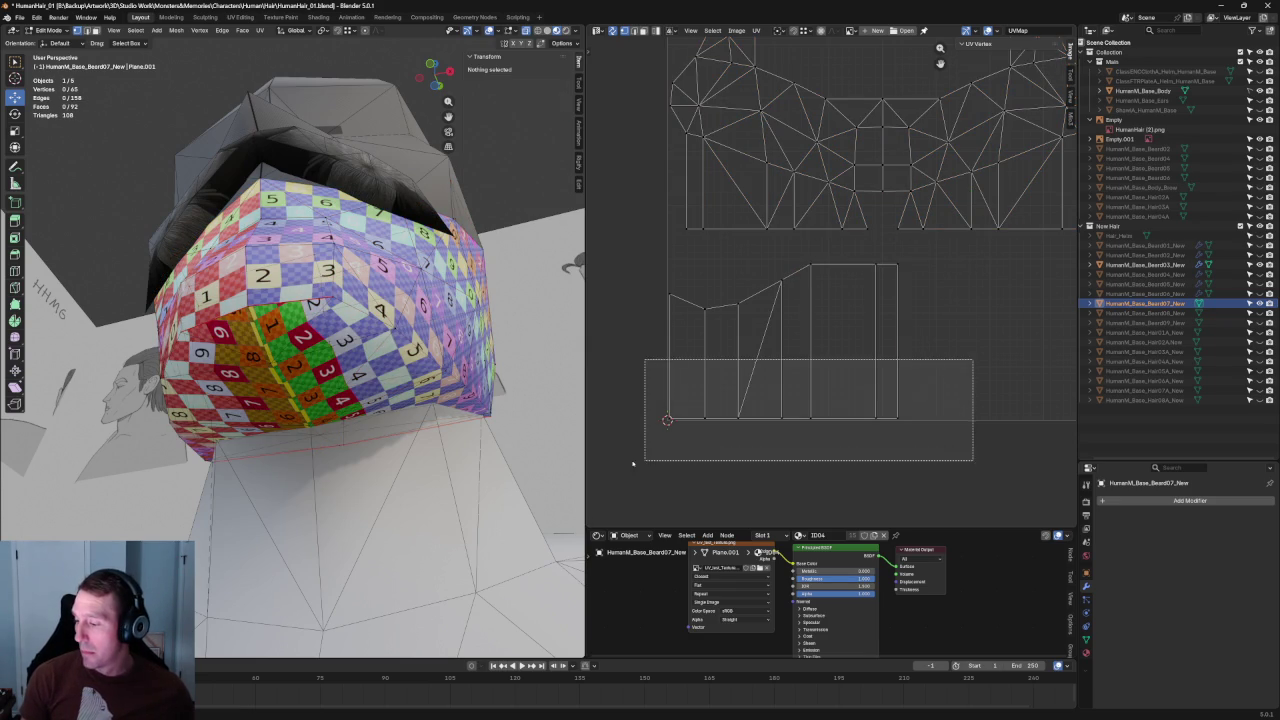
{"action": "left_click", "coordinate": [867, 295]}
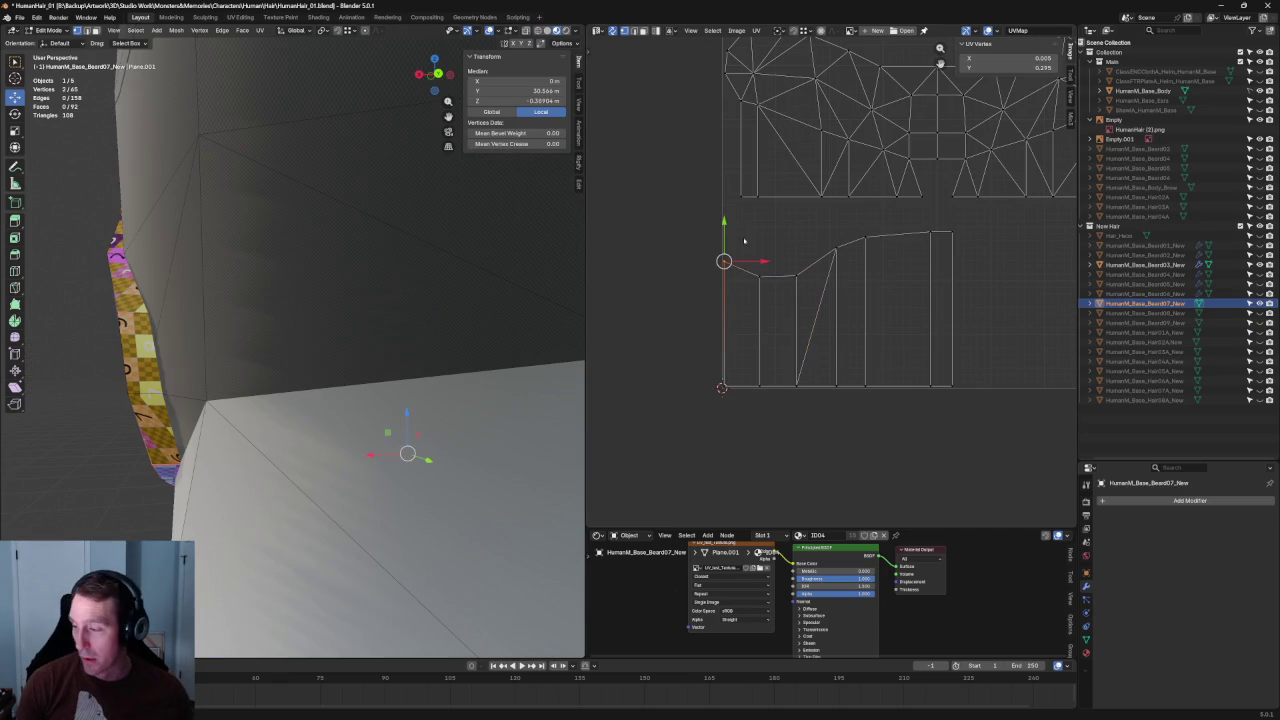
{"action": "key", "text": "g"}
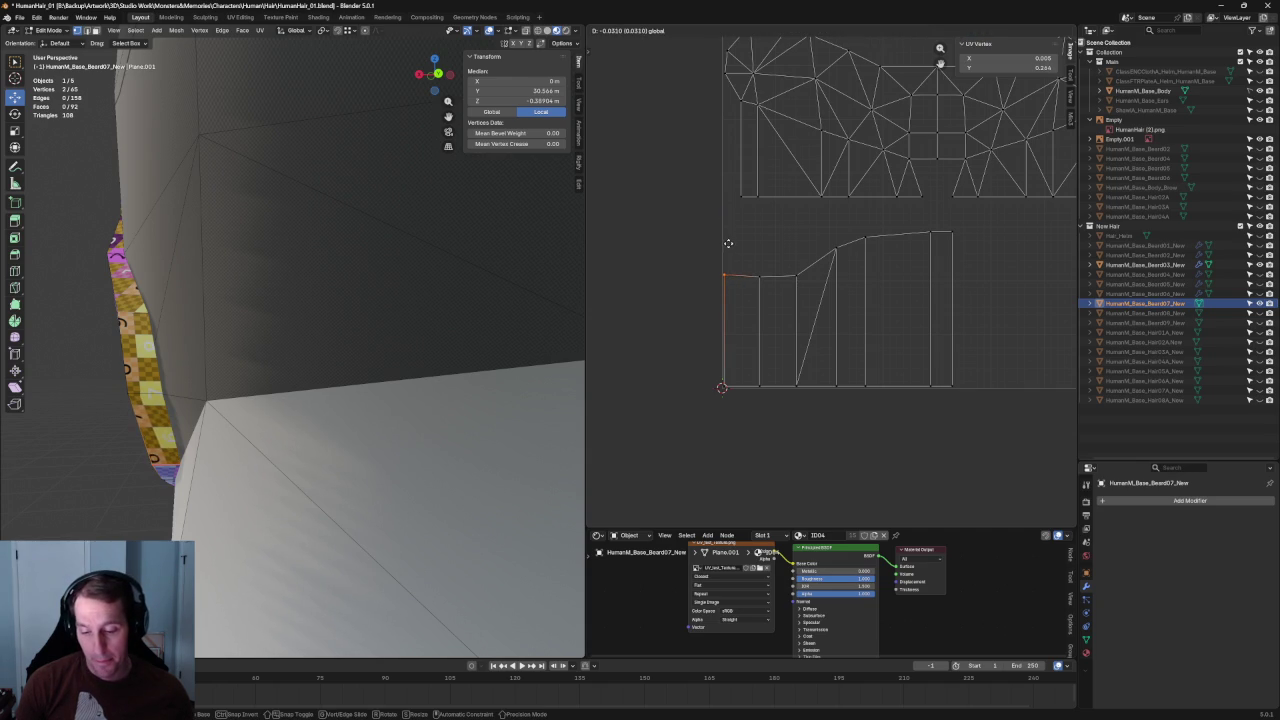
{"action": "left_click", "coordinate": [728, 243]}
{"action": "left_click", "coordinate": [908, 237]}
Step: Align the strip's top-edge vertices into a horizontal line and lower it to about Y 0.51
{"action": "middle_click_drag", "start_coordinate": [908, 237], "coordinate": [863, 279]}
{"action": "left_click_drag", "start_coordinate": [936, 275], "coordinate": [785, 313]}
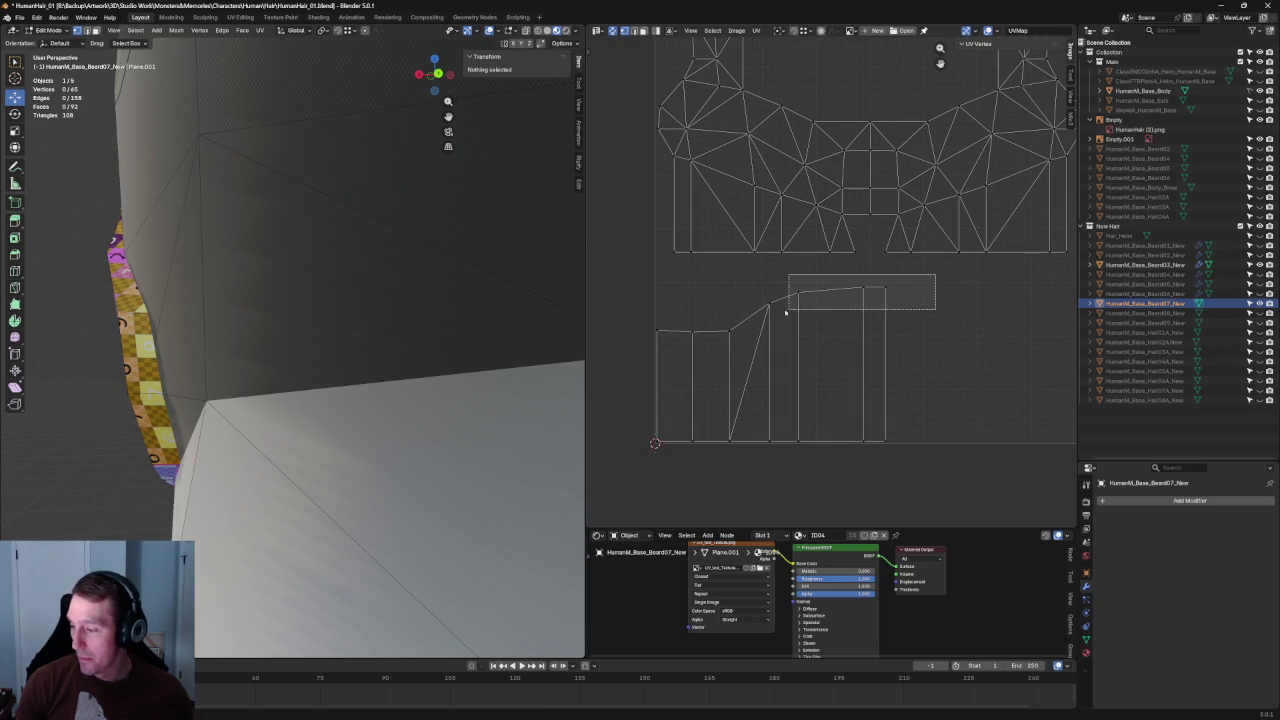
{"action": "middle_click_drag", "start_coordinate": [300, 250], "coordinate": [252, 266]}
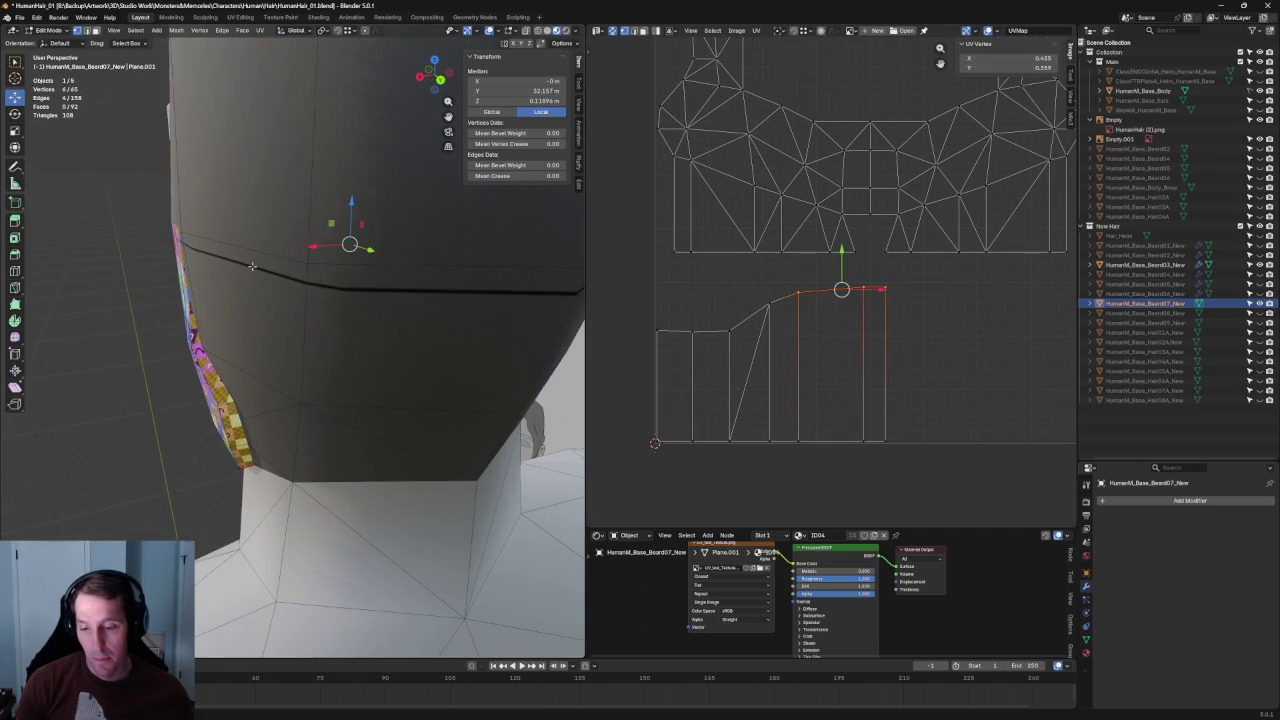
{"action": "scroll", "coordinate": [895, 303], "scroll_direction": "up", "scroll_amount": 1}
{"action": "key", "text": "shift+w"}
{"action": "left_click", "coordinate": [892, 302]}
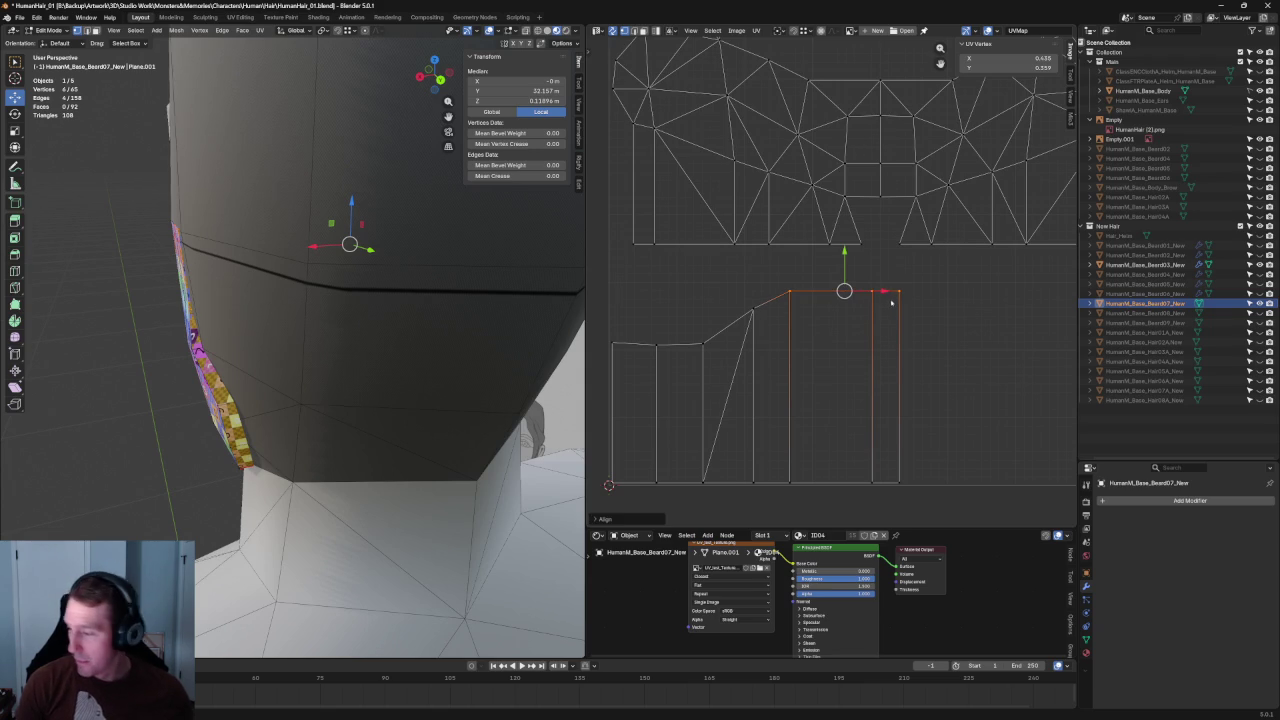
{"action": "left_click_drag", "start_coordinate": [846, 268], "coordinate": [846, 278]}
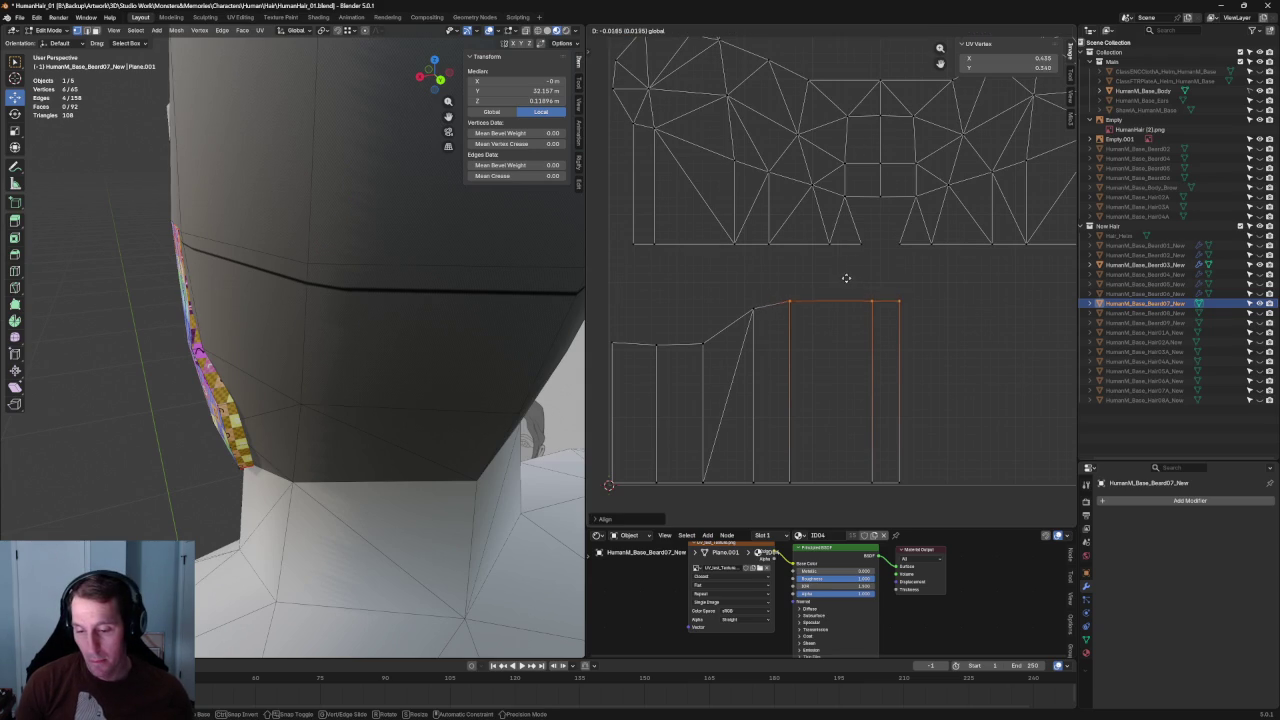
{"action": "left_click", "coordinate": [900, 294]}
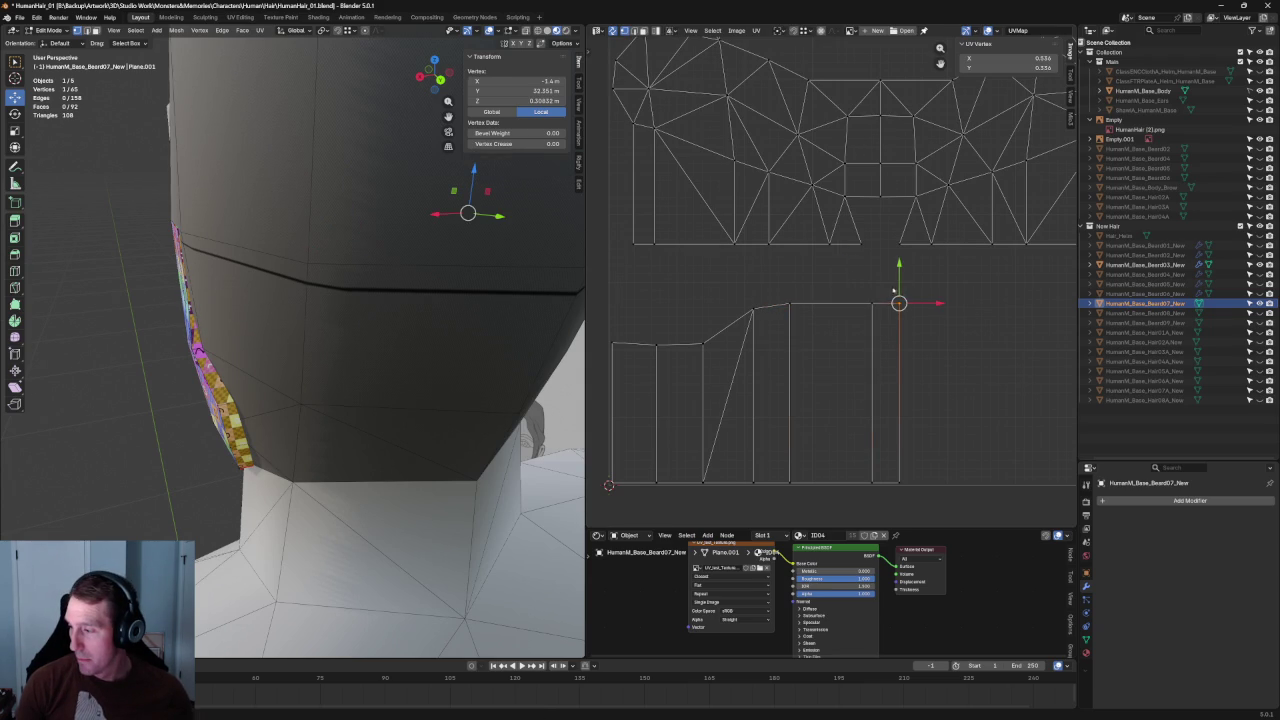
Step: Check the beard texture in the 3D view and frame the whole UV layout
{"action": "scroll", "coordinate": [1000, 180], "scroll_direction": "up", "scroll_amount": 2}
{"action": "scroll", "coordinate": [276, 318], "scroll_direction": "down", "scroll_amount": 5}
{"action": "middle_click_drag", "start_coordinate": [276, 318], "coordinate": [169, 308]}
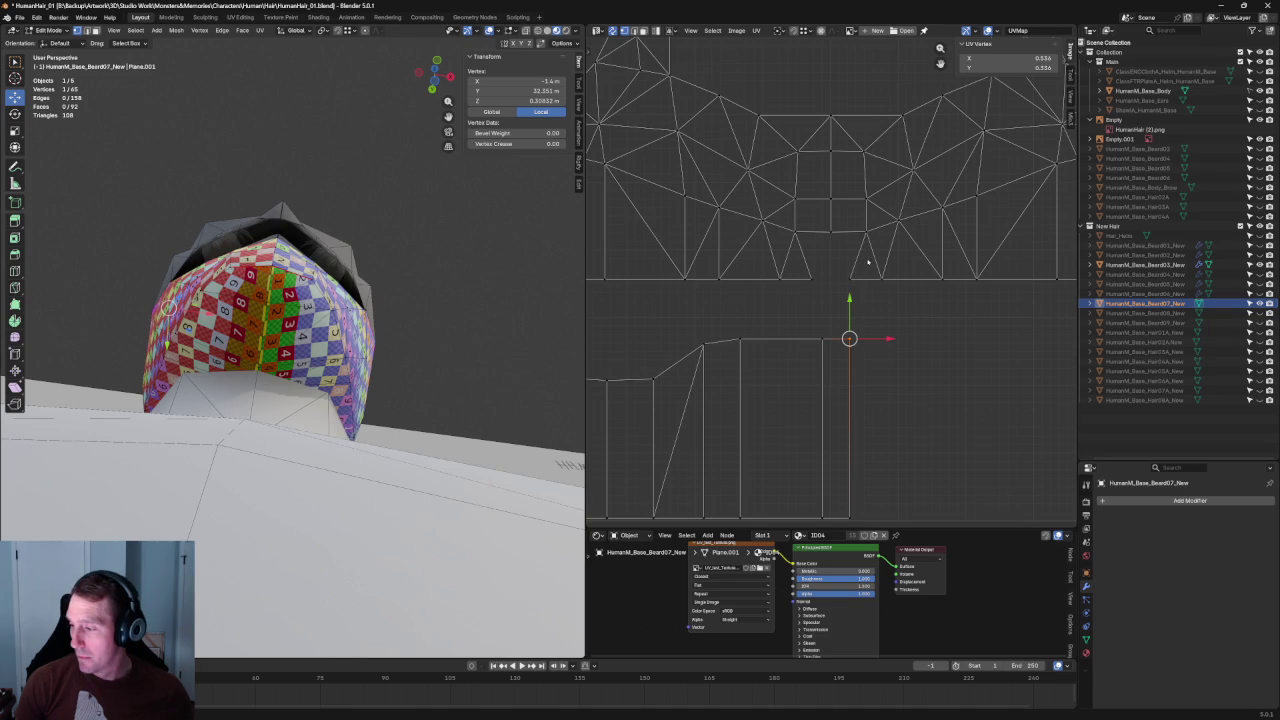
{"action": "left_click", "coordinate": [773, 292]}
{"action": "key", "text": "Home"}
{"action": "left_click", "coordinate": [988, 281], "text": "alt"}
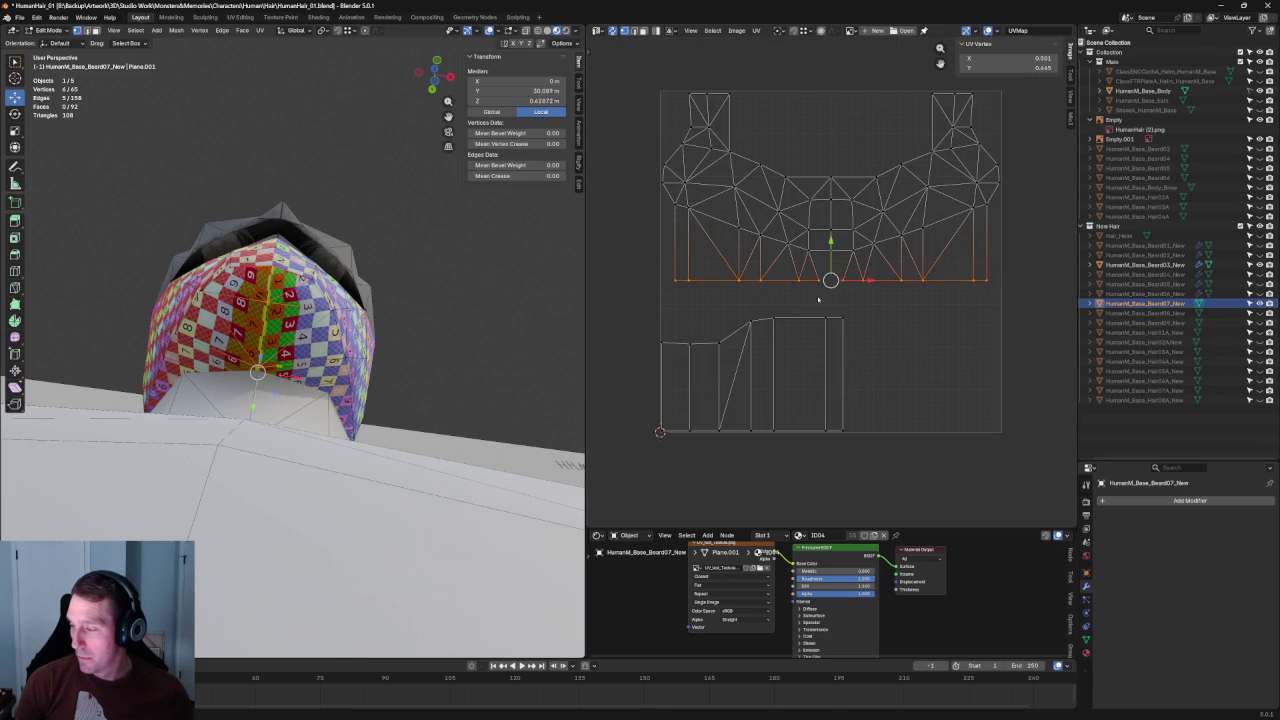
{"action": "left_click", "coordinate": [877, 335]}
{"action": "scroll", "coordinate": [877, 335], "scroll_direction": "down", "scroll_amount": 2}
{"action": "mouse_move", "coordinate": [330, 250]}
{"action": "middle_mouse_down"}
{"action": "mouse_move", "coordinate": [340, 343]}
{"action": "mouse_move", "coordinate": [363, 316]}
{"action": "middle_mouse_up"}
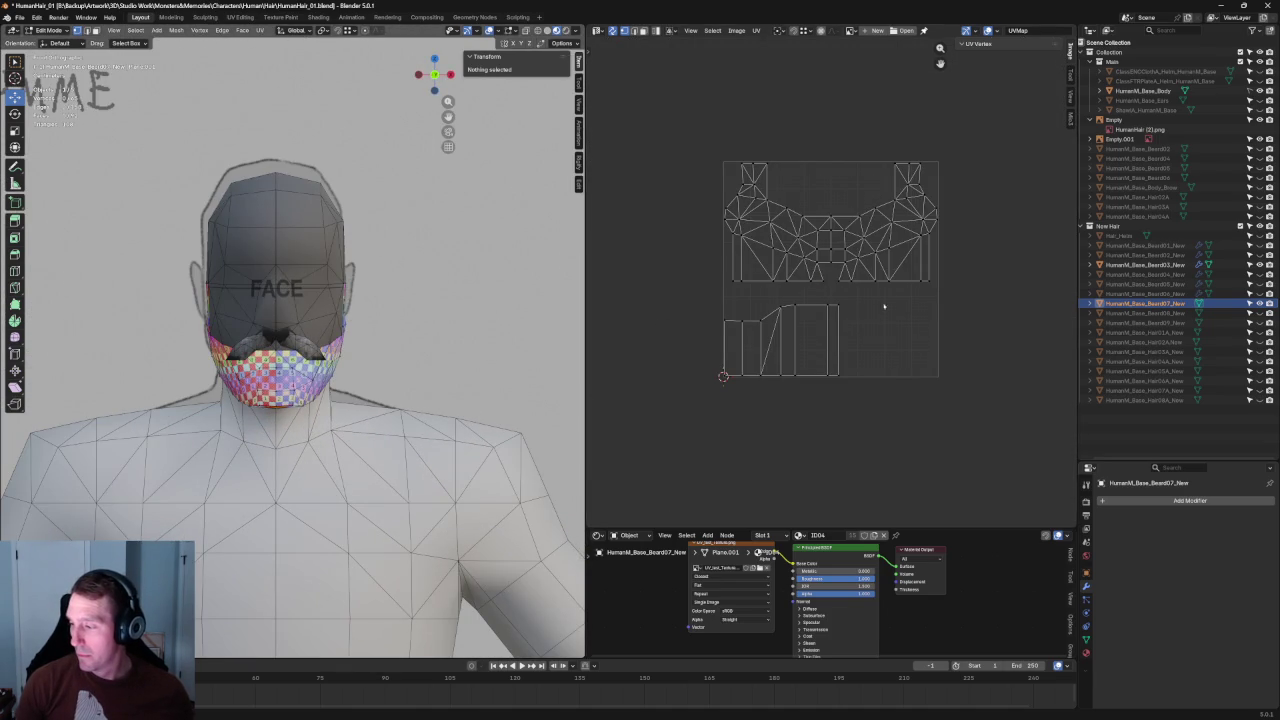
{"action": "left_click", "coordinate": [892, 300]}
{"action": "left_click", "coordinate": [908, 379]}
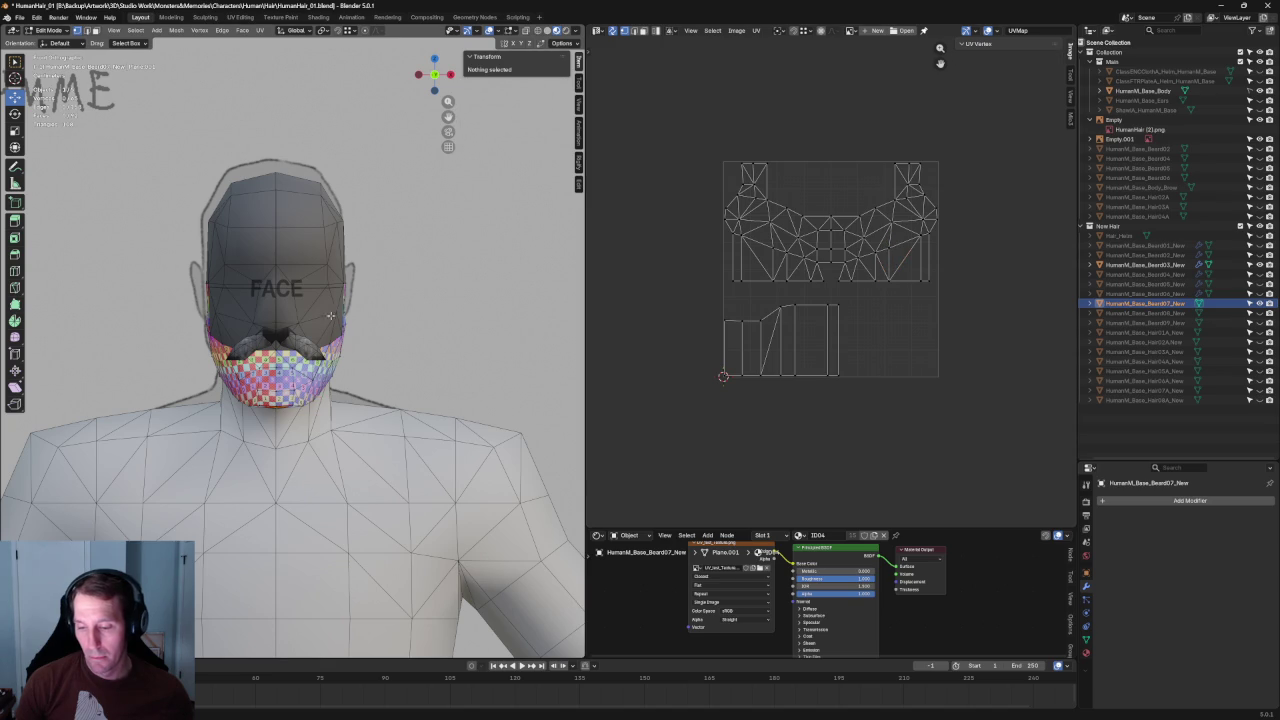
{"action": "scroll", "coordinate": [343, 318], "scroll_direction": "up", "scroll_amount": 1}
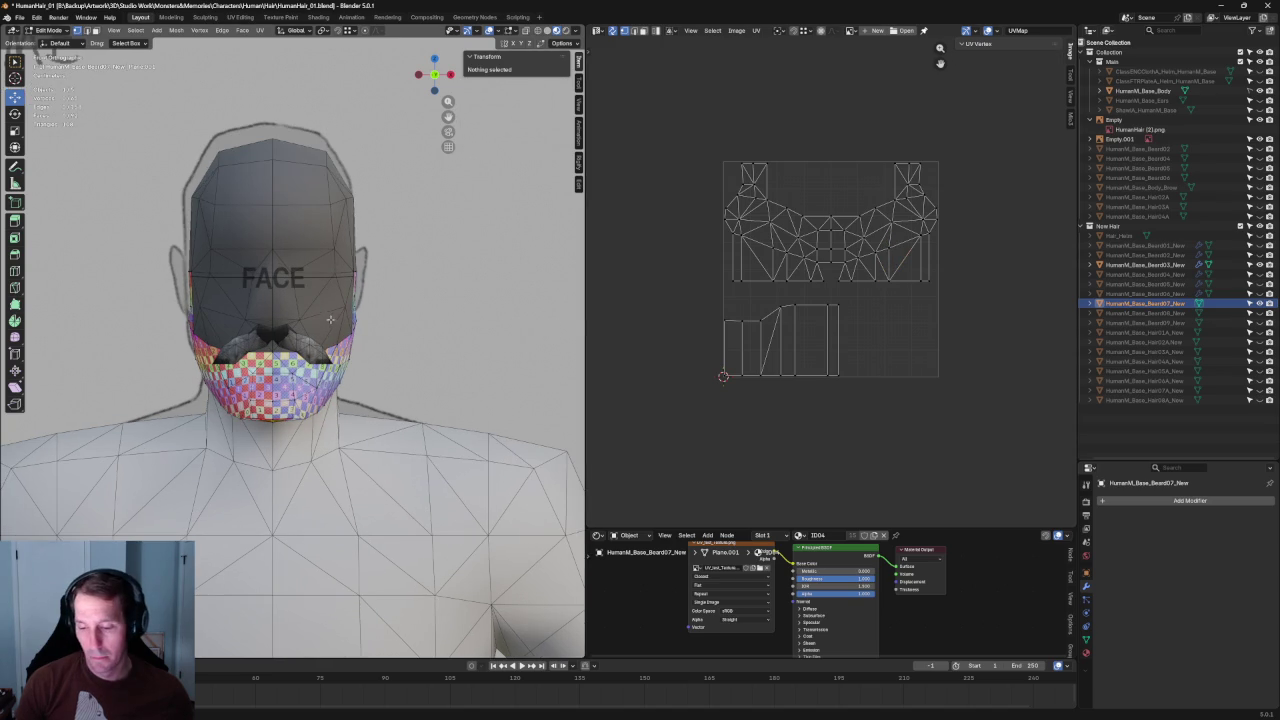
{"action": "middle_click_drag", "start_coordinate": [420, 340], "coordinate": [414, 251]}
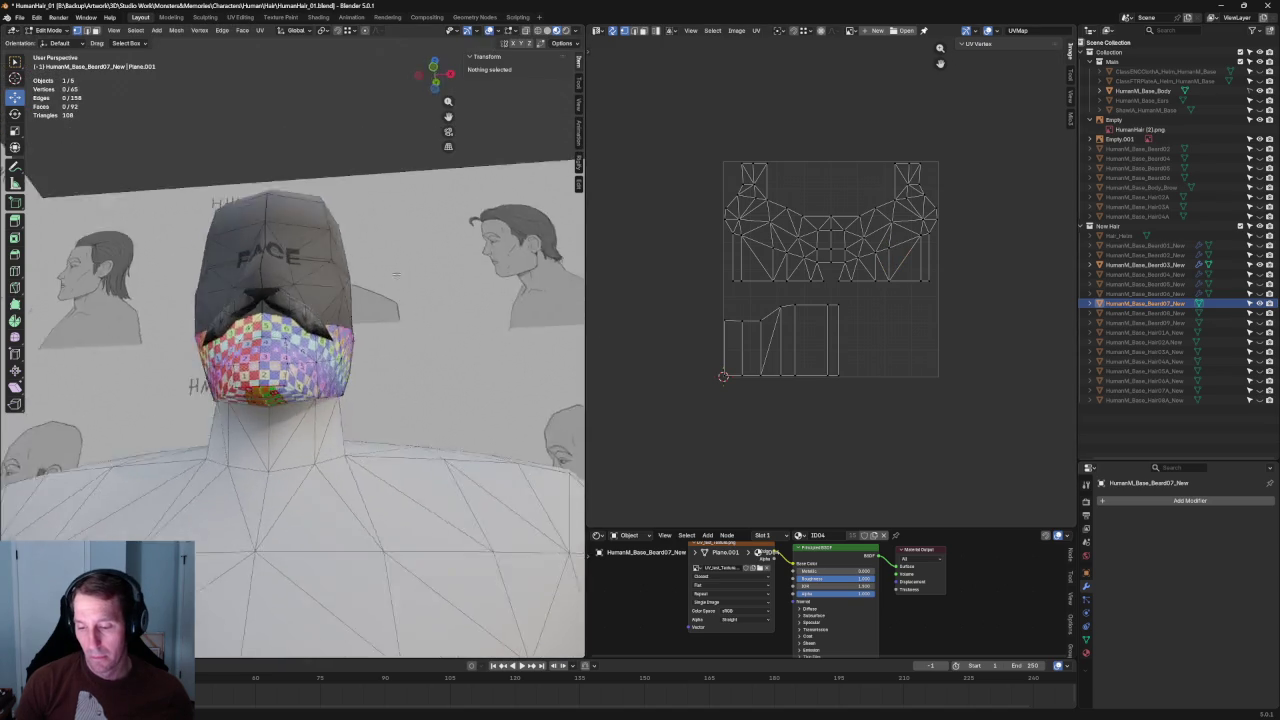
Step: Rotate the lower strip UV island upright with two successive rotations
{"action": "left_click_drag", "start_coordinate": [848, 296], "coordinate": [652, 385]}
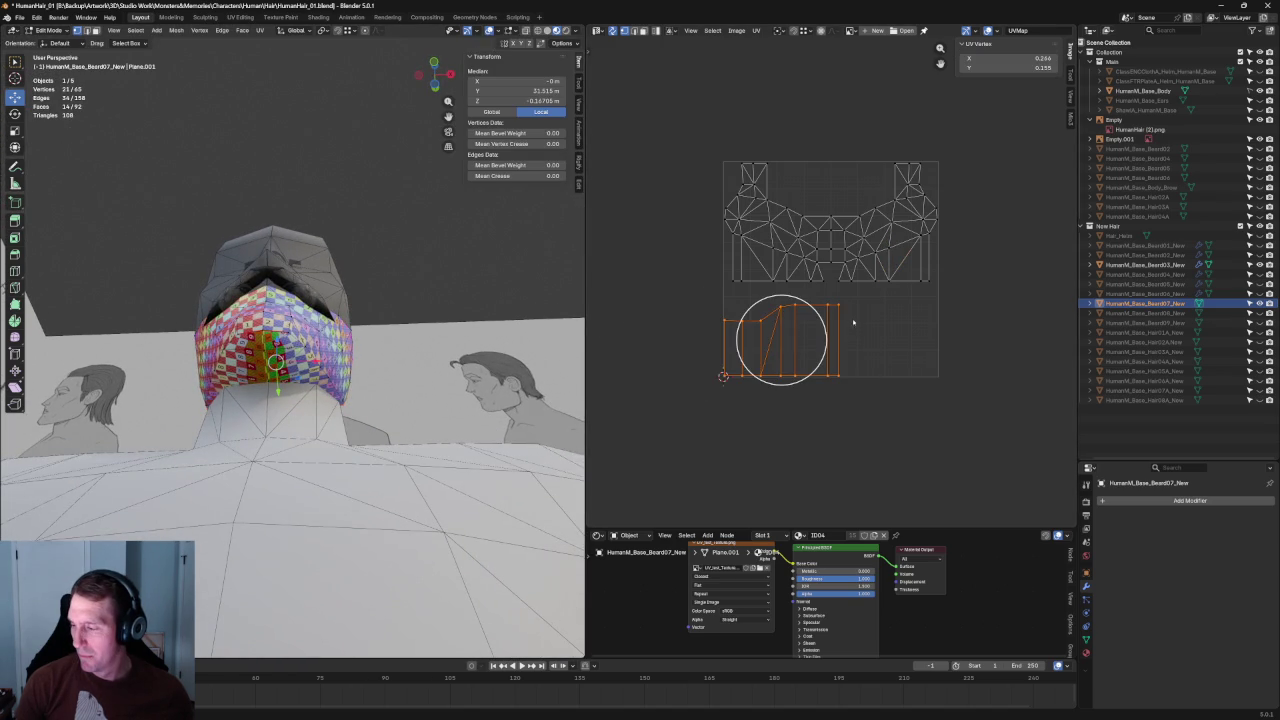
{"action": "key", "text": "r"}
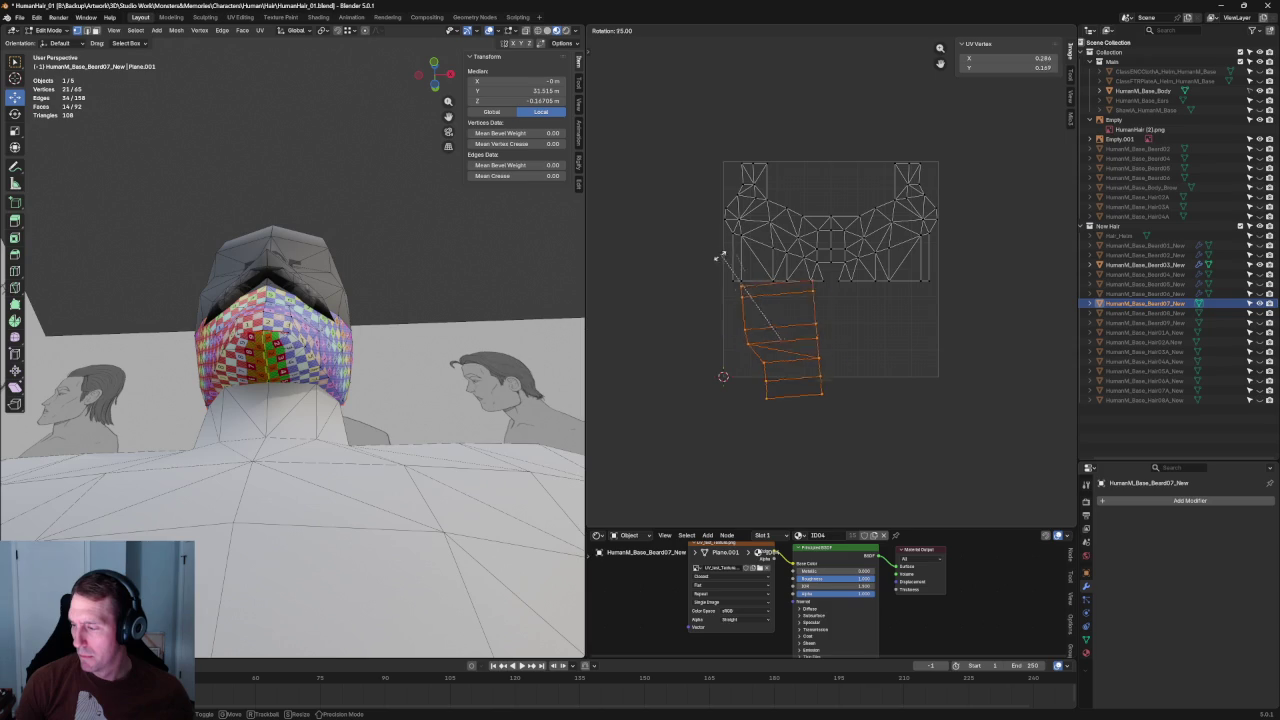
{"action": "left_click", "coordinate": [880, 306]}
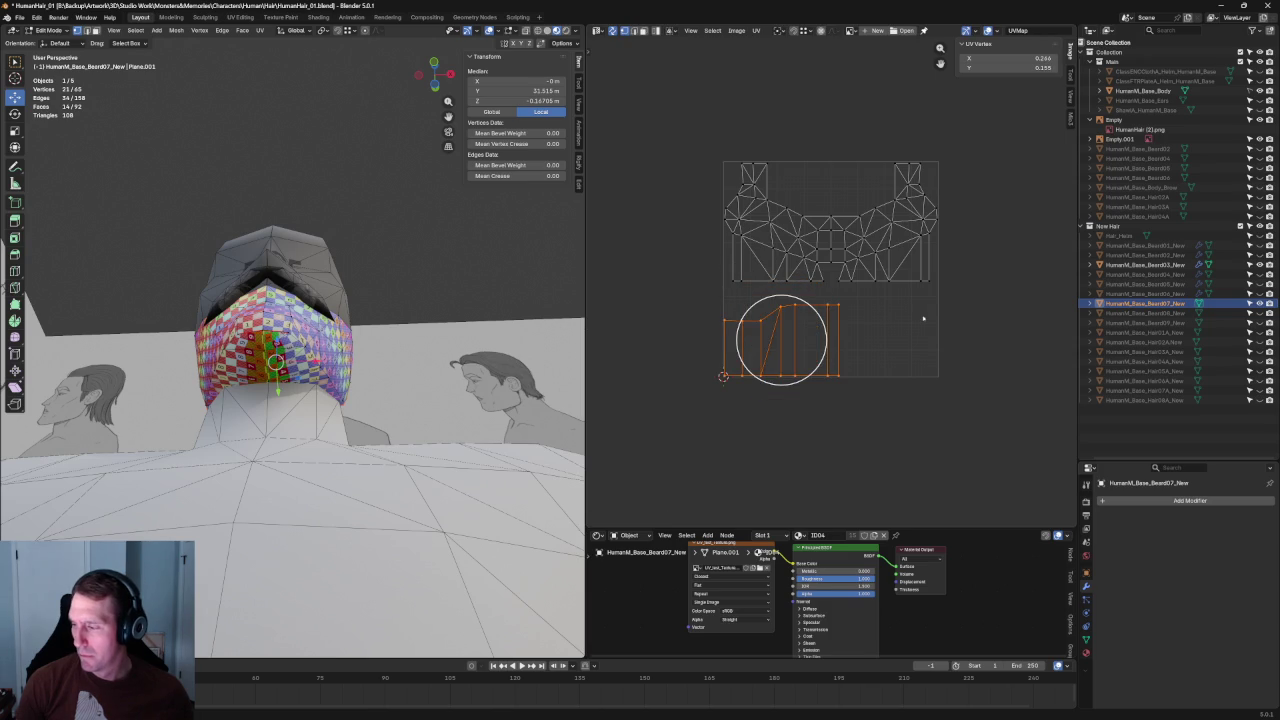
{"action": "key", "text": "r"}
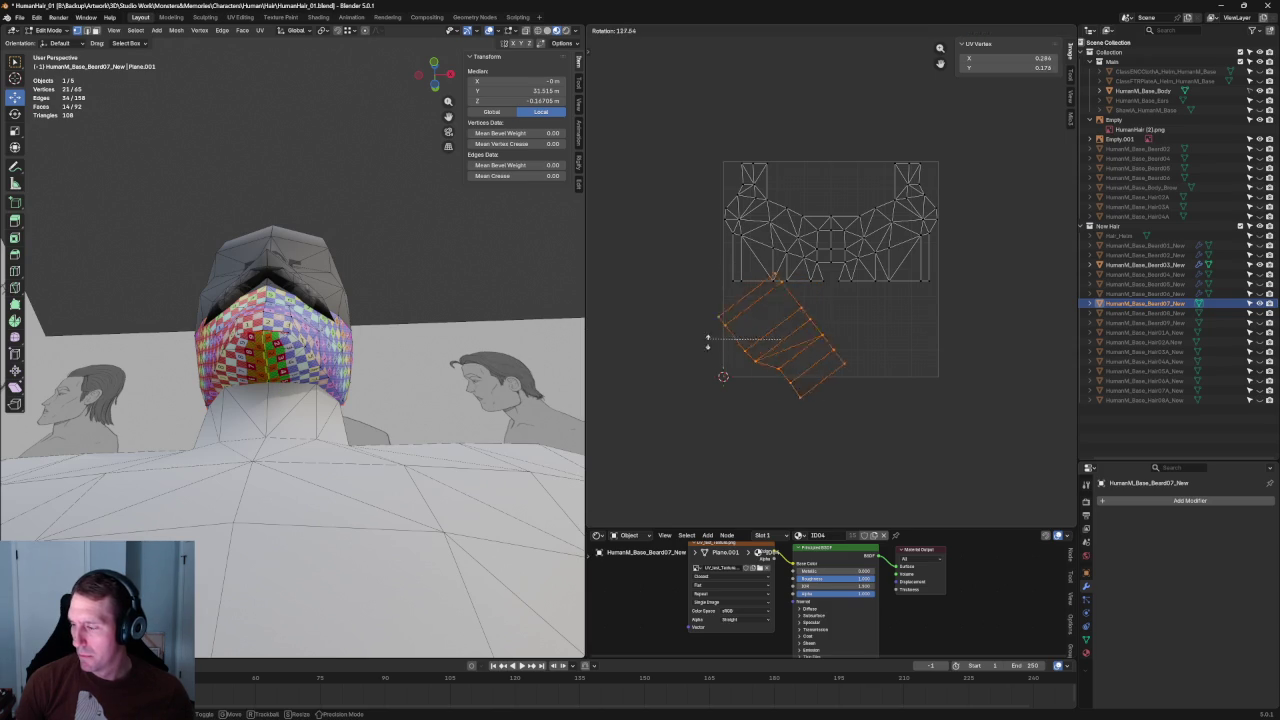
{"action": "left_click", "coordinate": [745, 389]}
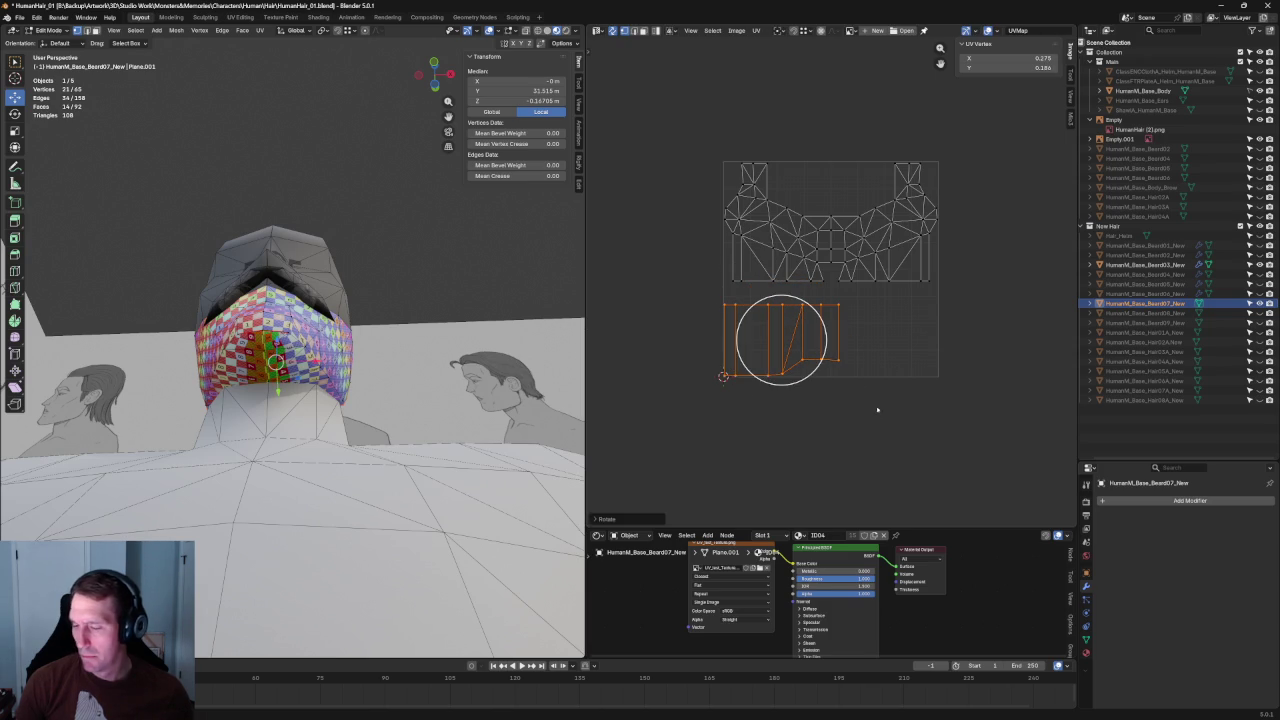
{"action": "key", "text": "alt+a"}
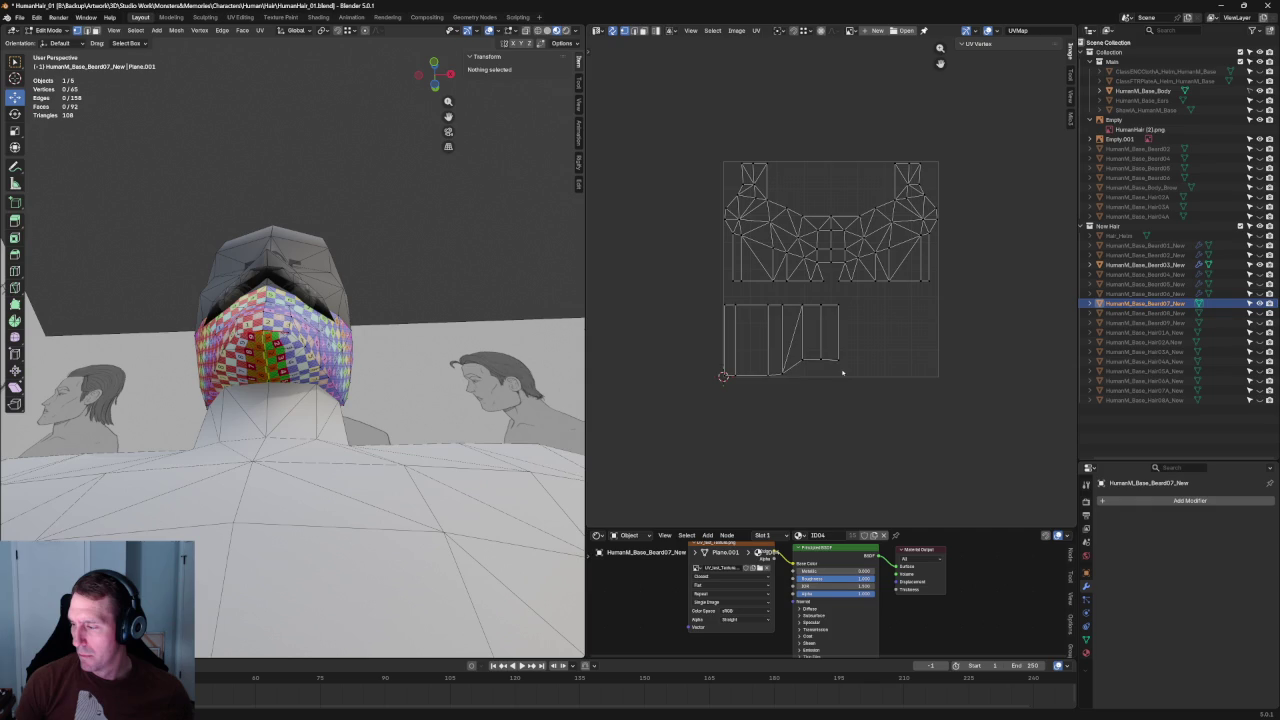
Step: Move the strip island into the lower-left of the UV square beneath the main island
{"action": "left_click", "coordinate": [842, 373]}
{"action": "scroll", "coordinate": [791, 364], "scroll_direction": "up", "scroll_amount": 5}
{"action": "scroll", "coordinate": [733, 362], "scroll_direction": "down", "scroll_amount": 1}
{"action": "key", "text": "g"}
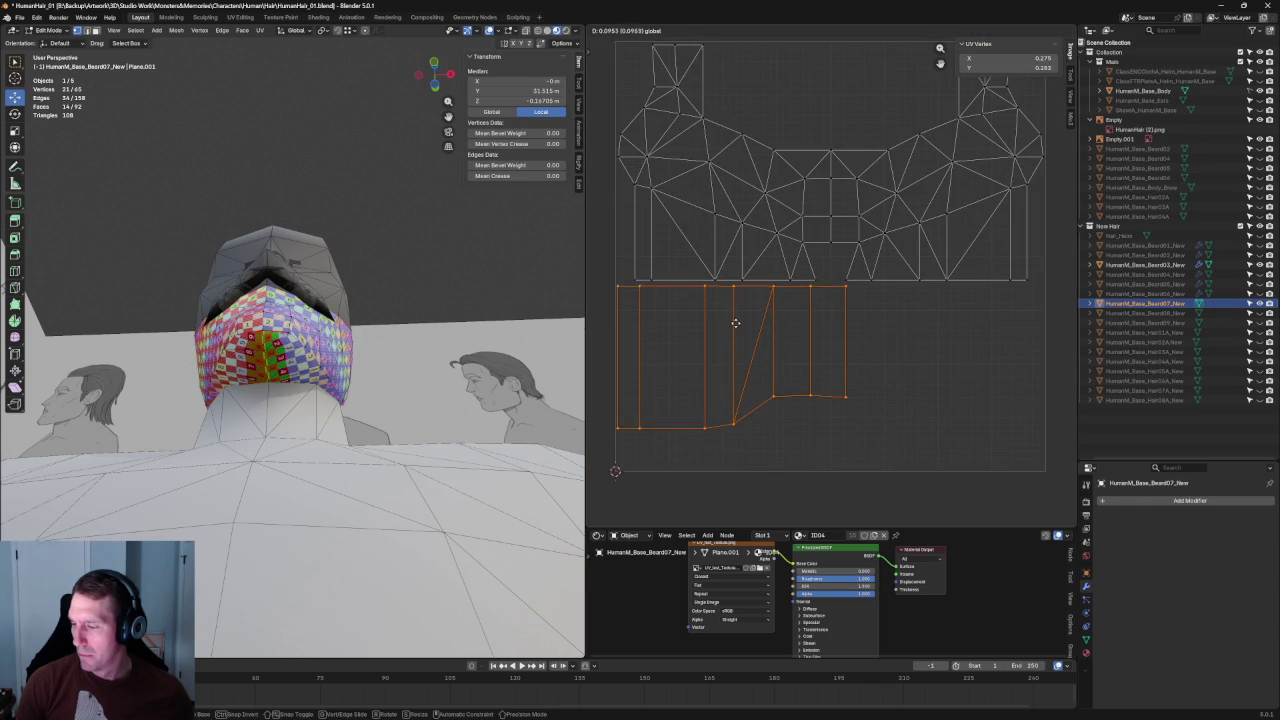
{"action": "left_click", "coordinate": [735, 327]}
{"action": "left_click", "coordinate": [829, 429]}
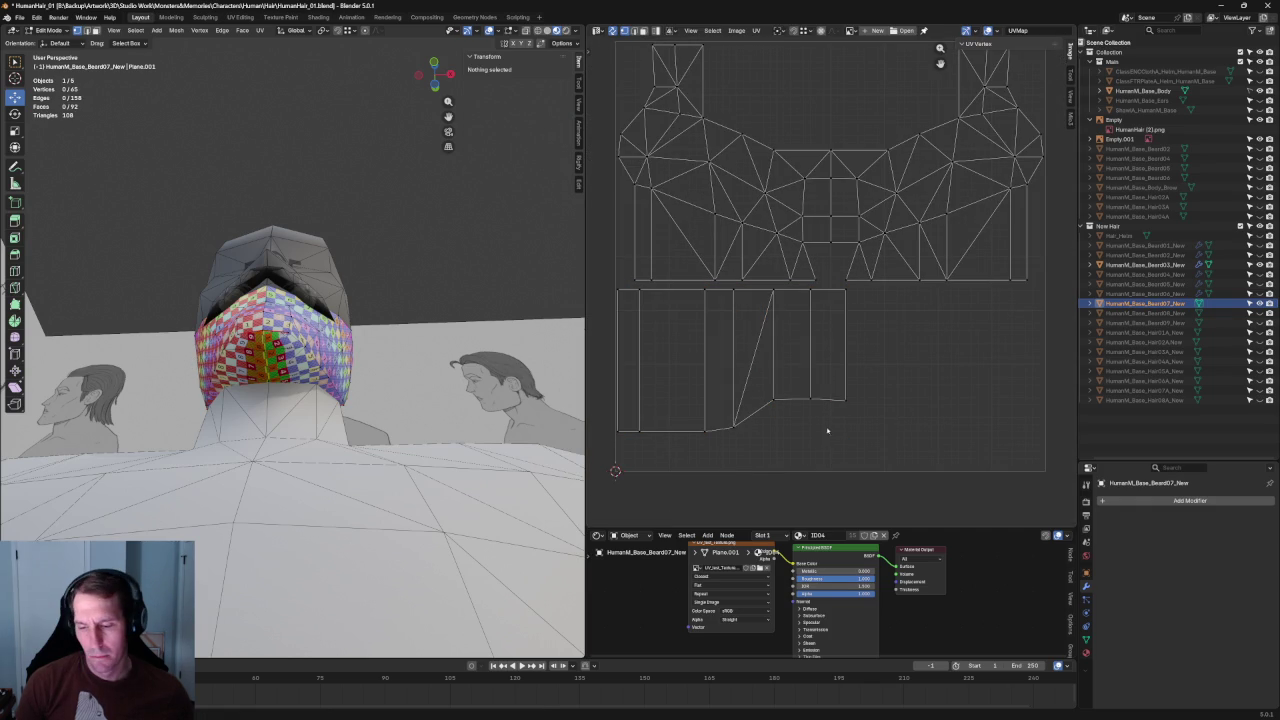
{"action": "mouse_move", "coordinate": [230, 380]}
{"action": "middle_mouse_down"}
{"action": "mouse_move", "coordinate": [145, 384]}
{"action": "mouse_move", "coordinate": [266, 339]}
{"action": "middle_mouse_up"}
{"action": "scroll", "coordinate": [197, 357], "scroll_direction": "down", "scroll_amount": 3}
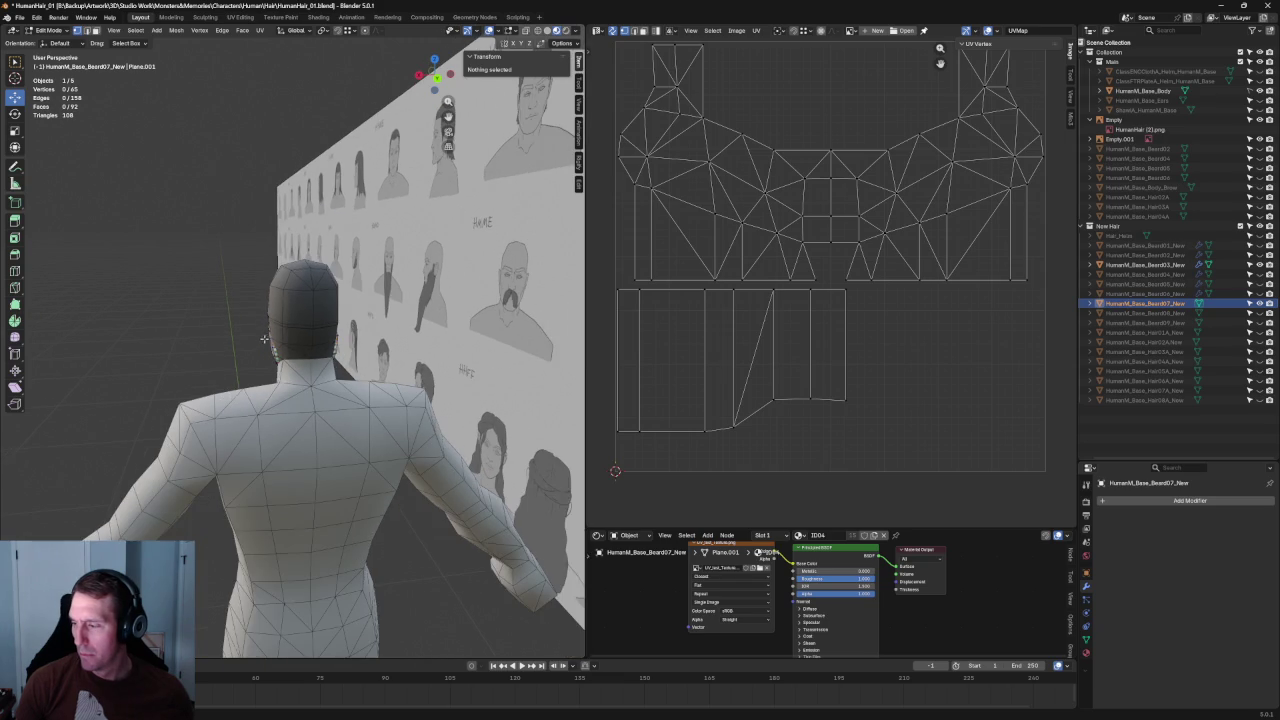
Step: Snap the viewport to front view and frame the character on the right
{"action": "scroll", "coordinate": [826, 375], "scroll_direction": "down", "scroll_amount": 3}
{"action": "scroll", "coordinate": [804, 340], "scroll_direction": "up", "scroll_amount": 2}
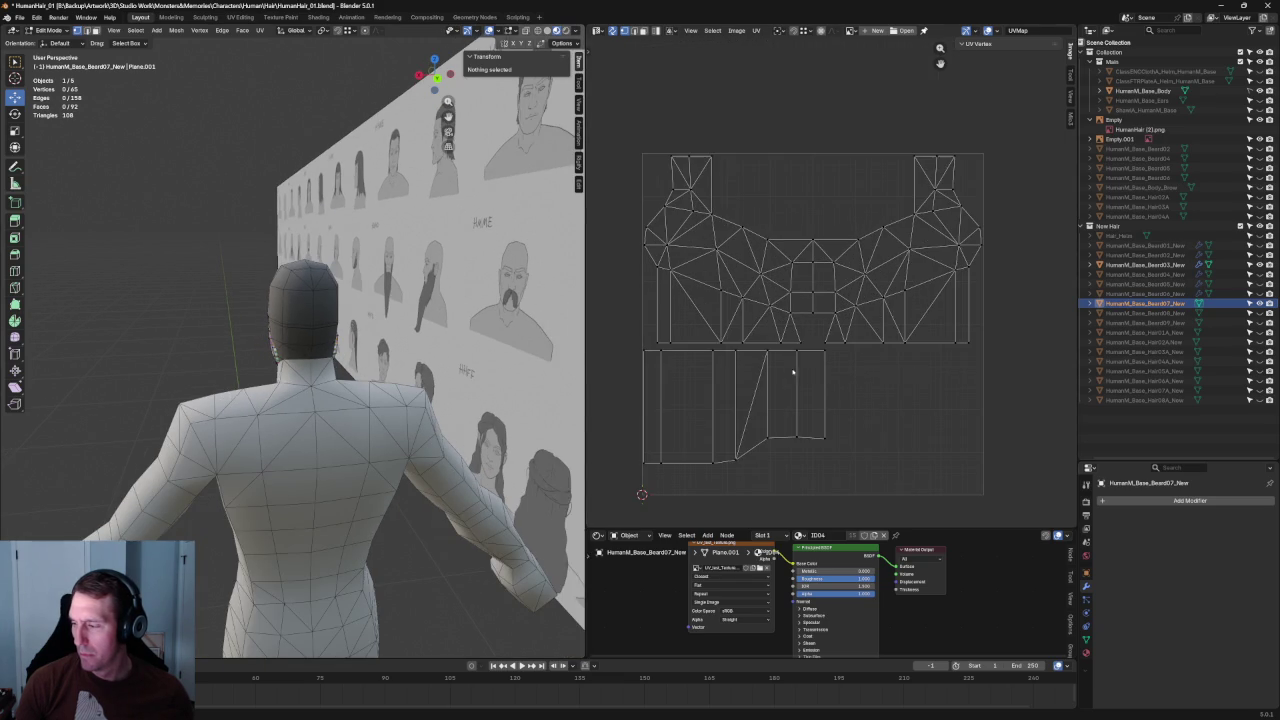
{"action": "middle_click_drag", "start_coordinate": [420, 335], "coordinate": [445, 332]}
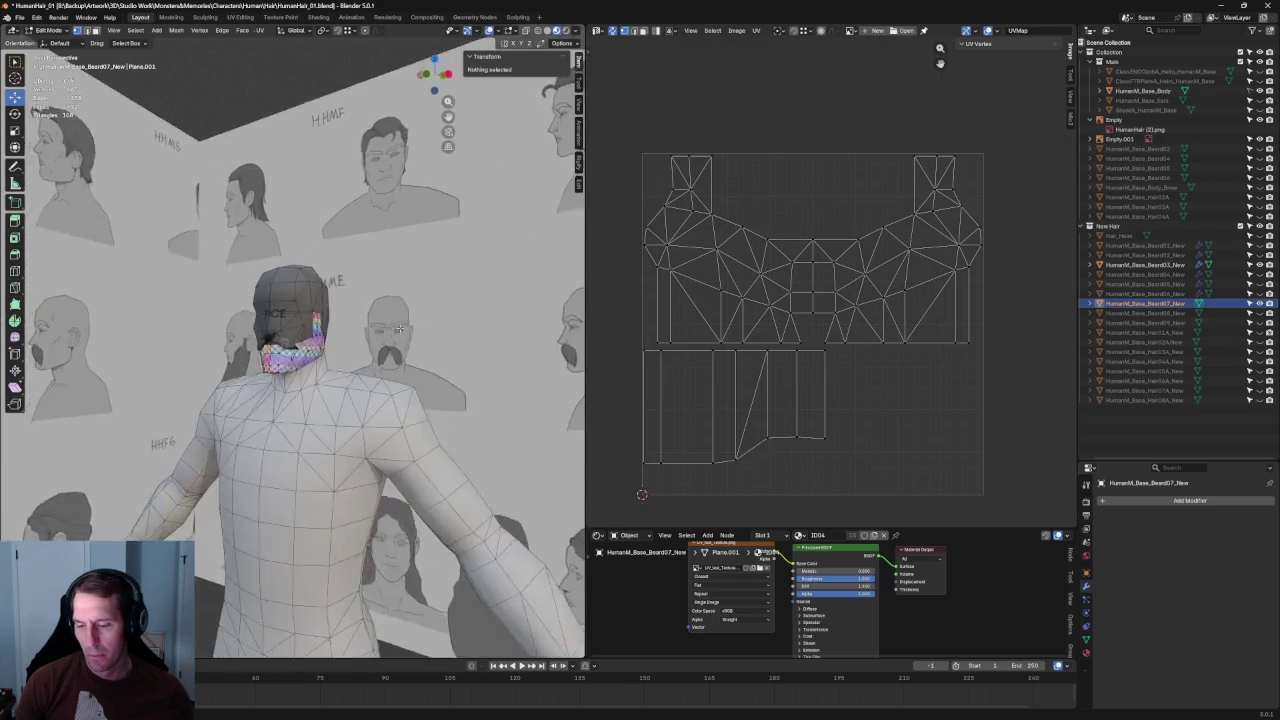
{"action": "scroll", "coordinate": [447, 330], "scroll_direction": "up", "scroll_amount": 3}
{"action": "scroll", "coordinate": [447, 330], "scroll_direction": "up", "scroll_amount": 2}
{"action": "key", "text": "KP_1"}
{"action": "scroll", "coordinate": [446, 325], "scroll_direction": "down", "scroll_amount": 3}
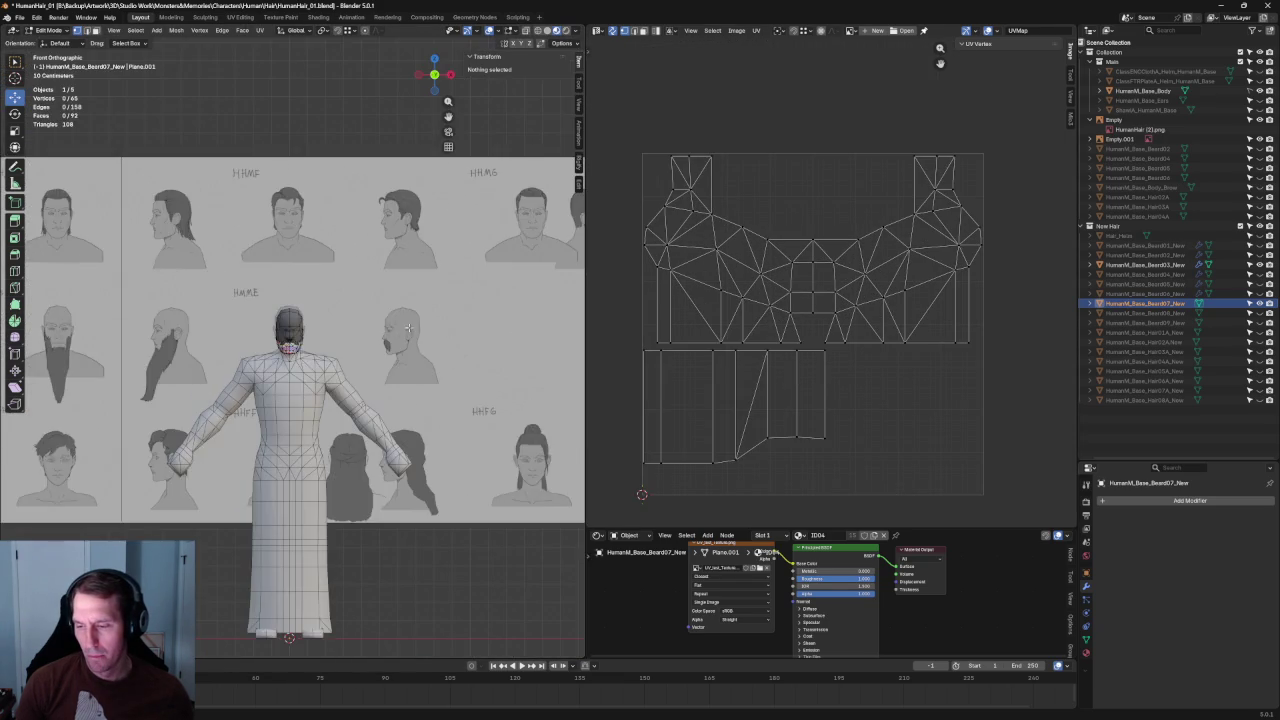
{"action": "scroll", "coordinate": [445, 320], "scroll_direction": "down", "scroll_amount": 2}
{"action": "scroll", "coordinate": [444, 316], "scroll_direction": "down", "scroll_amount": 2}
{"action": "middle_click_drag", "start_coordinate": [470, 370], "coordinate": [294, 376], "text": "shift"}
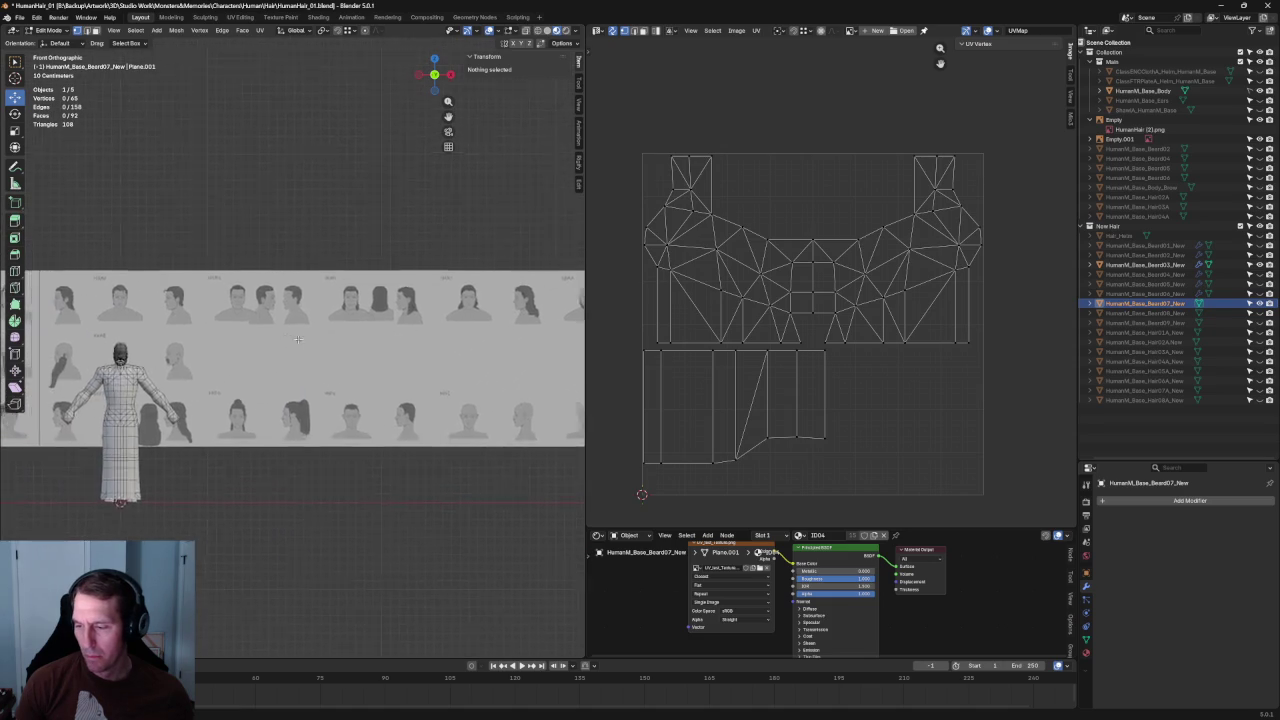
{"action": "scroll", "coordinate": [294, 376], "scroll_direction": "down", "scroll_amount": 3}
{"action": "scroll", "coordinate": [294, 376], "scroll_direction": "up", "scroll_amount": 3}
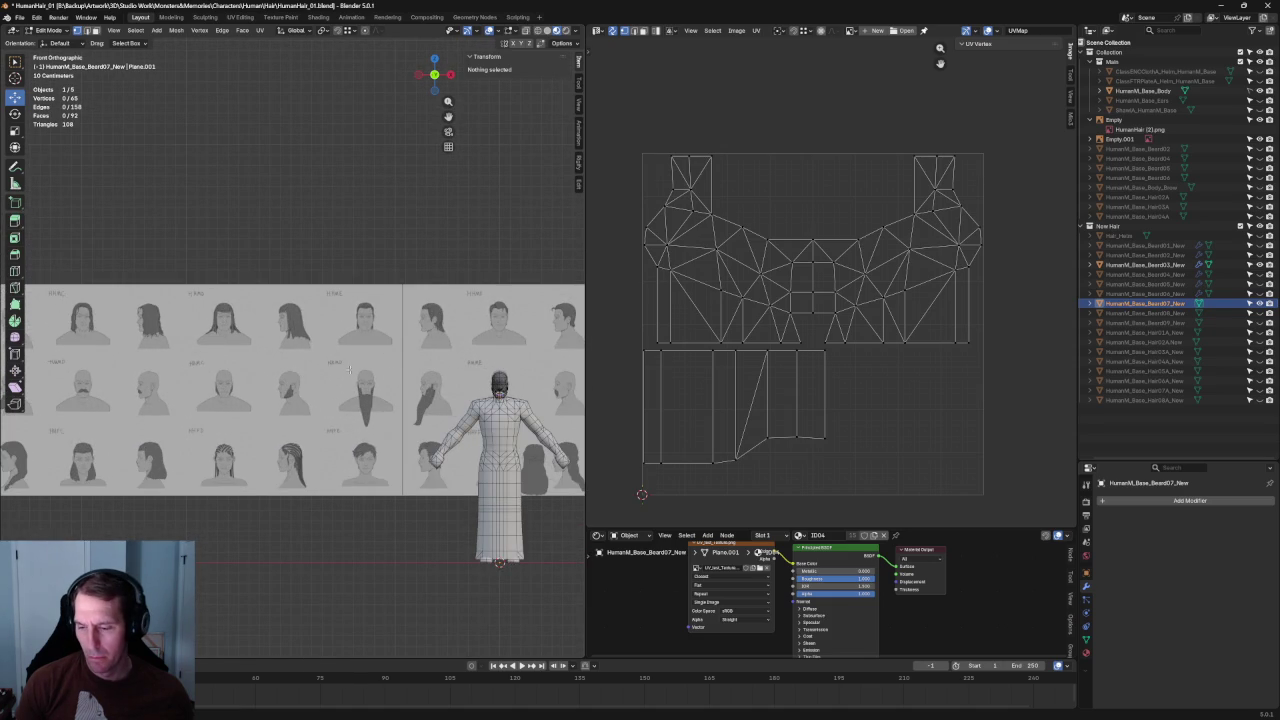
{"action": "scroll", "coordinate": [444, 377], "scroll_direction": "down", "scroll_amount": 2}
{"action": "scroll", "coordinate": [444, 377], "scroll_direction": "down", "scroll_amount": 1}
{"action": "scroll", "coordinate": [444, 377], "scroll_direction": "down", "scroll_amount": 1}
{"action": "scroll", "coordinate": [440, 376], "scroll_direction": "up", "scroll_amount": 1}
Step: Close in on the head in front view, then switch to Solid shading with X-ray on
{"action": "mouse_move", "coordinate": [440, 376]}
{"action": "middle_mouse_down", "text": "shift"}
{"action": "mouse_move", "coordinate": [190, 400]}
{"action": "mouse_move", "coordinate": [352, 406]}
{"action": "mouse_move", "coordinate": [243, 407]}
{"action": "mouse_move", "coordinate": [240, 382]}
{"action": "mouse_move", "coordinate": [251, 400]}
{"action": "mouse_move", "coordinate": [266, 354]}
{"action": "mouse_move", "coordinate": [280, 363]}
{"action": "mouse_move", "coordinate": [265, 345]}
{"action": "mouse_move", "coordinate": [300, 340]}
{"action": "mouse_move", "coordinate": [330, 355]}
{"action": "mouse_move", "coordinate": [287, 358]}
{"action": "mouse_move", "coordinate": [325, 371]}
{"action": "mouse_move", "coordinate": [336, 352]}
{"action": "middle_mouse_up", "text": "shift"}
{"action": "scroll", "coordinate": [202, 408], "scroll_direction": "up", "scroll_amount": 4}
{"action": "scroll", "coordinate": [202, 408], "scroll_direction": "up", "scroll_amount": 3}
{"action": "scroll", "coordinate": [352, 400], "scroll_direction": "up", "scroll_amount": 2}
{"action": "scroll", "coordinate": [352, 400], "scroll_direction": "down", "scroll_amount": 2}
{"action": "key", "text": "KP_1"}
{"action": "scroll", "coordinate": [362, 397], "scroll_direction": "down", "scroll_amount": 3}
{"action": "scroll", "coordinate": [243, 407], "scroll_direction": "up", "scroll_amount": 3}
{"action": "scroll", "coordinate": [240, 382], "scroll_direction": "up", "scroll_amount": 2}
{"action": "scroll", "coordinate": [304, 339], "scroll_direction": "down", "scroll_amount": 4}
{"action": "left_click", "coordinate": [548, 30]}
{"action": "key", "text": "alt+z"}
{"action": "key", "text": "alt+z"}
{"action": "key", "text": "alt+z"}
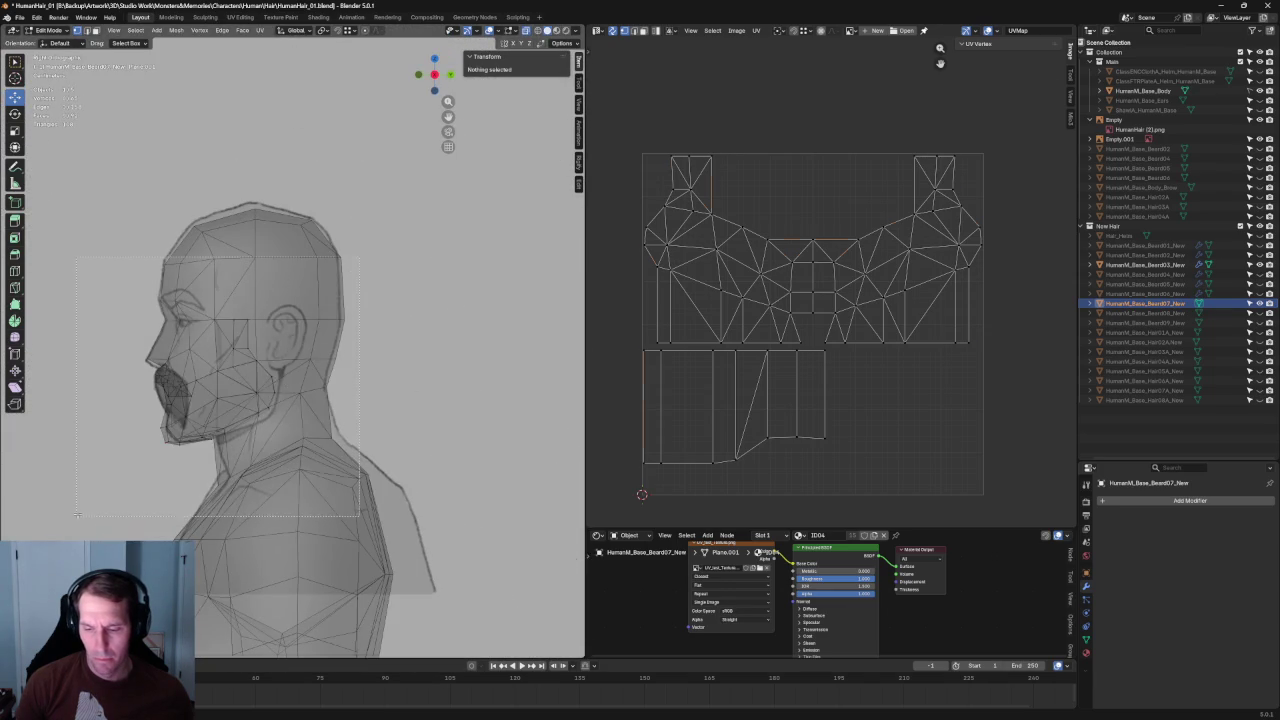
Step: Merge the whole beard mesh by distance, removing 4 duplicate vertices to leave 61
{"action": "key", "text": "a"}
{"action": "right_click", "coordinate": [200, 372]}
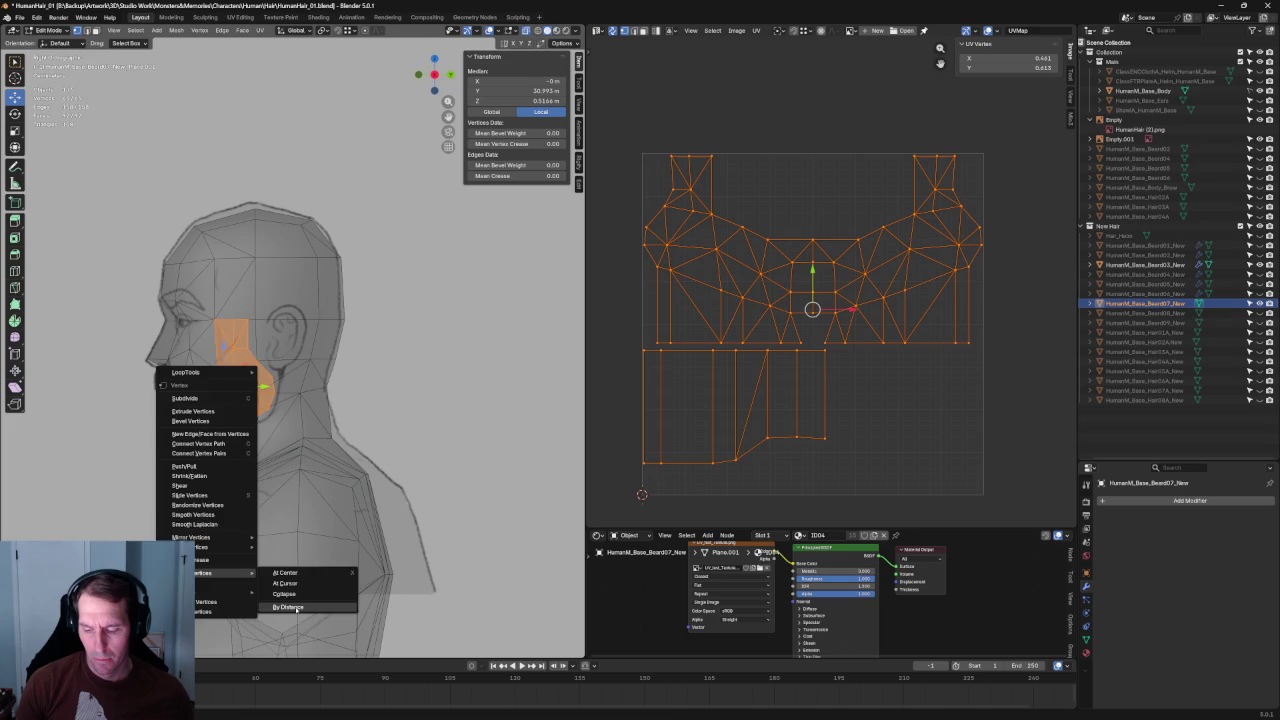
{"action": "left_click", "coordinate": [300, 608]}
{"action": "key", "text": "alt+z"}
{"action": "mouse_move", "coordinate": [318, 352]}
{"action": "middle_mouse_down"}
{"action": "mouse_move", "coordinate": [307, 375]}
{"action": "mouse_move", "coordinate": [241, 404]}
{"action": "mouse_move", "coordinate": [180, 385]}
{"action": "middle_mouse_up"}
{"action": "key", "text": "alt+a"}
Step: Select all again, inspect the Mesh Normals options without changes, then deselect
{"action": "key", "text": "a"}
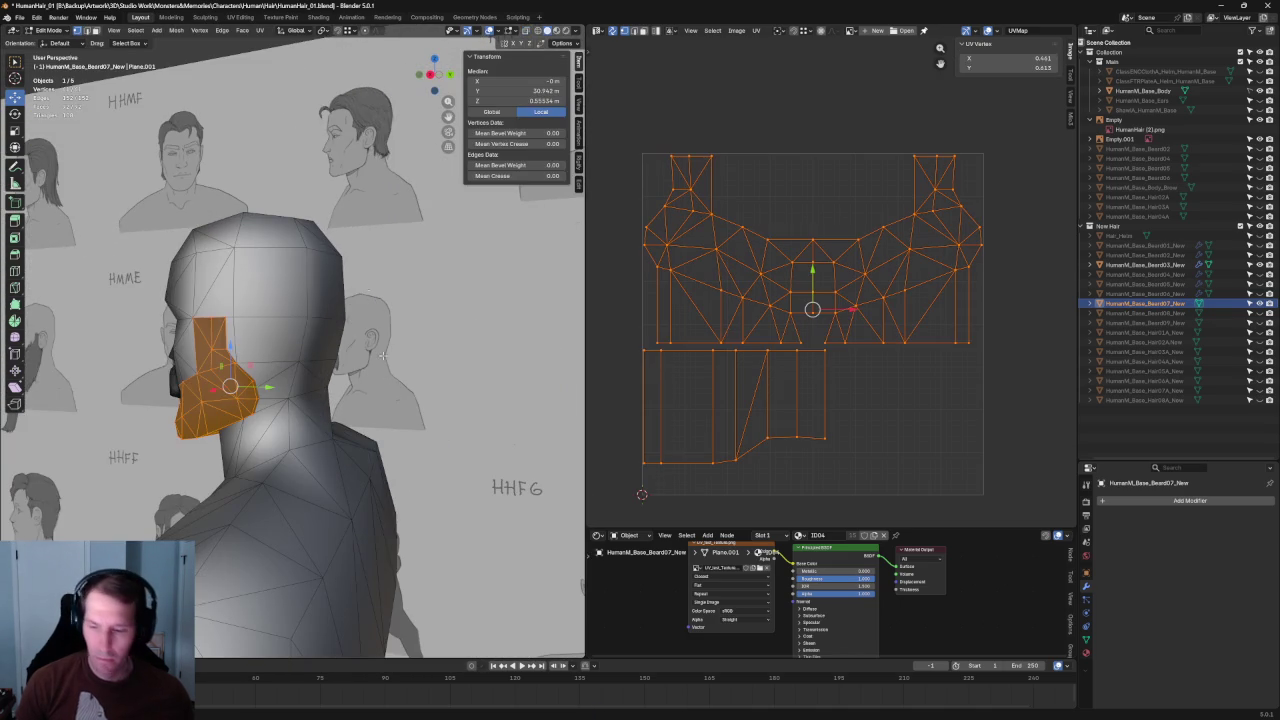
{"action": "left_click", "coordinate": [176, 30]}
{"action": "mouse_move", "coordinate": [192, 206]}
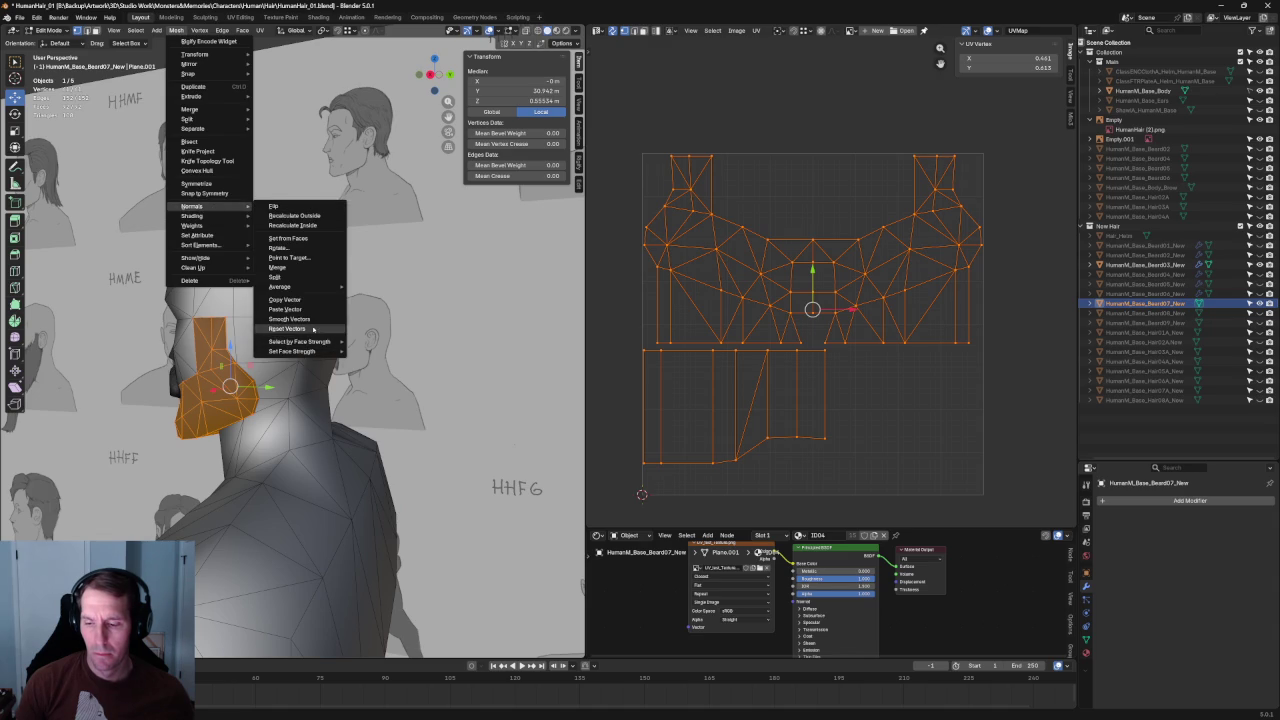
{"action": "key", "text": "Escape"}
{"action": "mouse_move", "coordinate": [141, 519]}
{"action": "middle_mouse_down"}
{"action": "mouse_move", "coordinate": [298, 372]}
{"action": "mouse_move", "coordinate": [360, 342]}
{"action": "middle_mouse_up"}
{"action": "key", "text": "alt+a"}
{"action": "scroll", "coordinate": [360, 342], "scroll_direction": "up", "scroll_amount": 5}
{"action": "scroll", "coordinate": [345, 368], "scroll_direction": "up", "scroll_amount": 1}
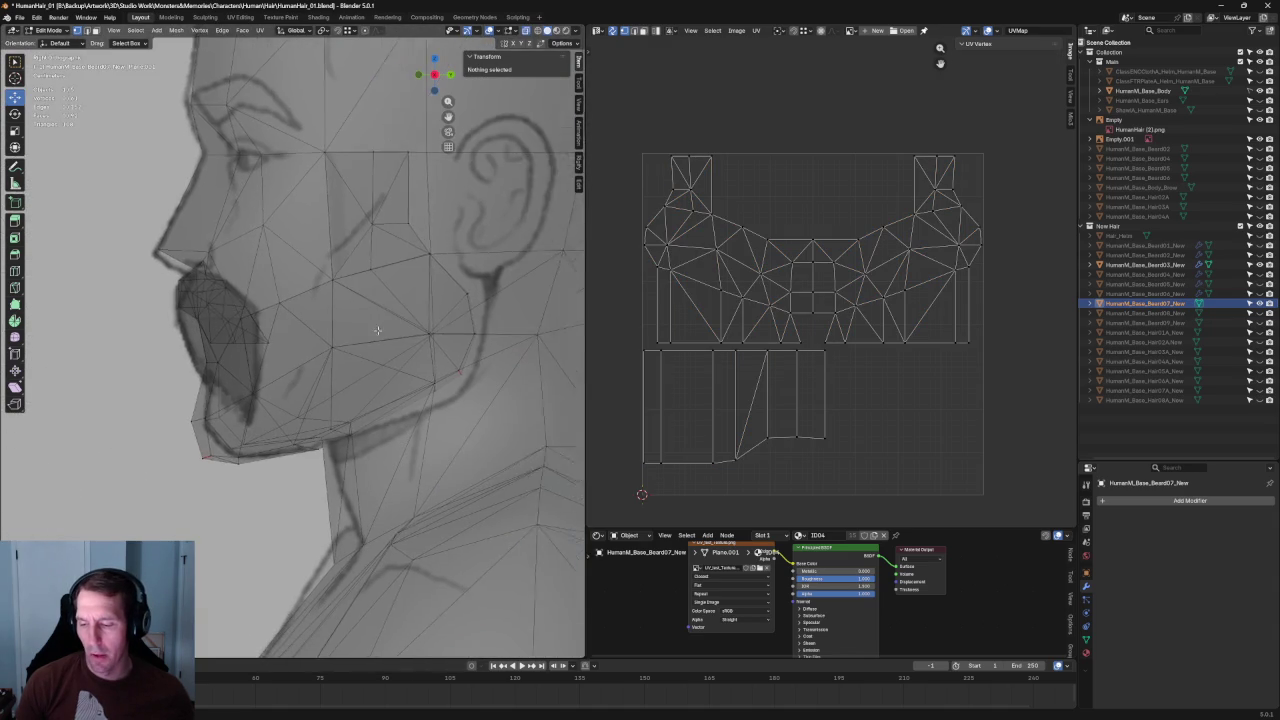
Step: Select a cheek vertex on the beard and inspect it from a three-quarter view, toggling X-ray
{"action": "scroll", "coordinate": [343, 370], "scroll_direction": "up", "scroll_amount": 1}
{"action": "left_click", "coordinate": [342, 366]}
{"action": "key", "text": "alt+z"}
{"action": "mouse_move", "coordinate": [337, 349]}
{"action": "middle_mouse_down"}
{"action": "mouse_move", "coordinate": [401, 357]}
{"action": "mouse_move", "coordinate": [373, 302]}
{"action": "mouse_move", "coordinate": [286, 357]}
{"action": "mouse_move", "coordinate": [366, 357]}
{"action": "middle_mouse_up"}
{"action": "key", "text": "alt+z"}
{"action": "scroll", "coordinate": [334, 350], "scroll_direction": "up", "scroll_amount": 4}
{"action": "key", "text": "alt+z"}
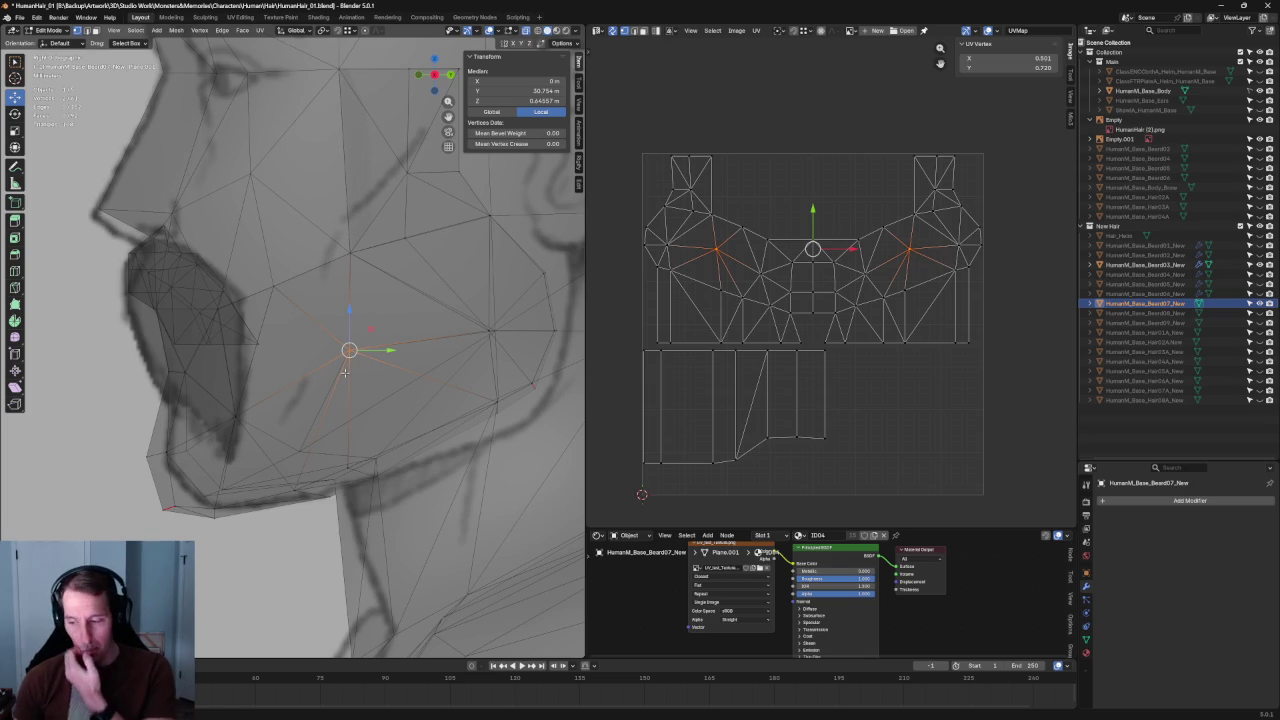
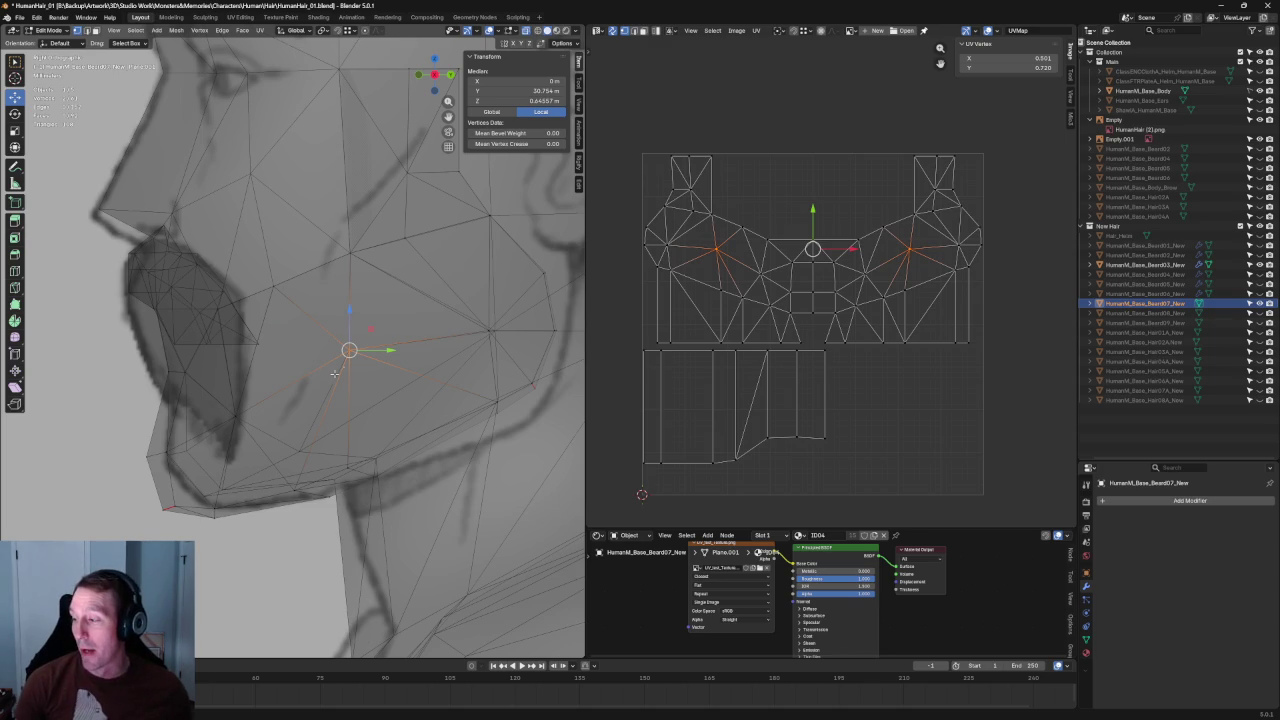
Step: Deselect the beard vertices, turn off X-ray, and view the head from the front
{"action": "left_click", "coordinate": [847, 400]}
{"action": "scroll", "coordinate": [339, 283], "scroll_direction": "down", "scroll_amount": 4}
{"action": "key", "text": "alt+z"}
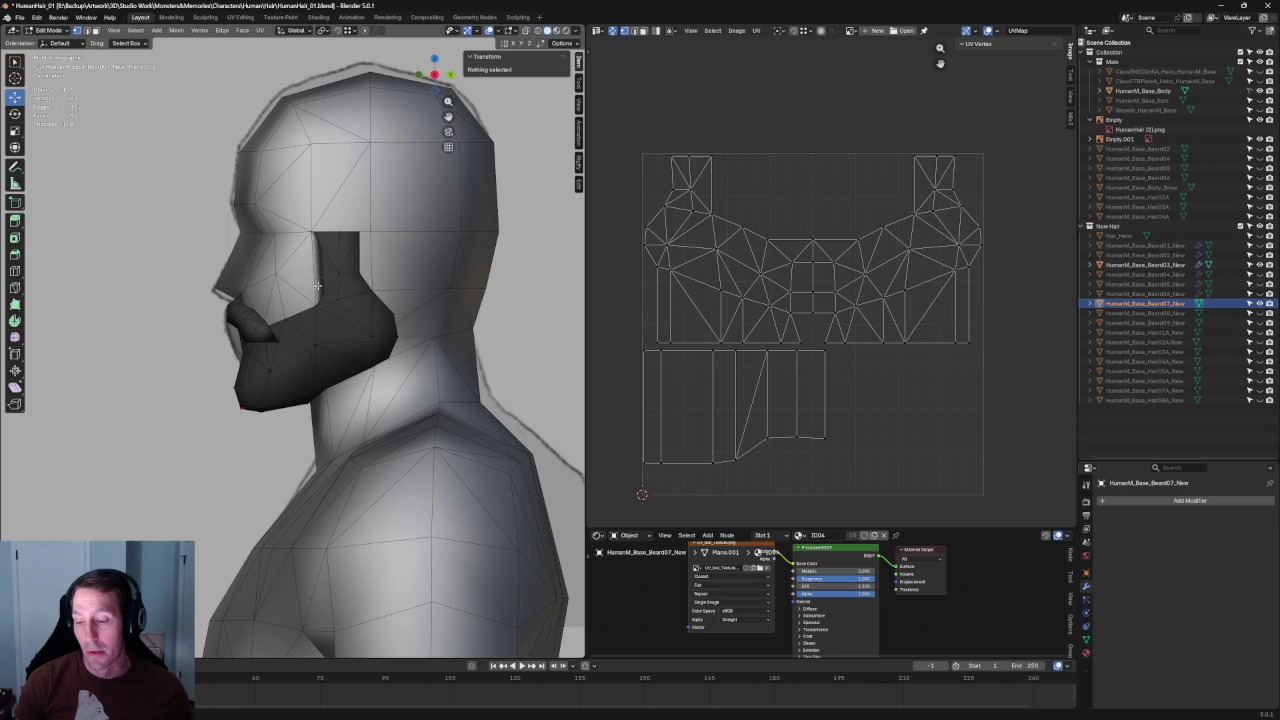
{"action": "key", "text": "KP_1"}
{"action": "middle_click_drag", "start_coordinate": [478, 267], "coordinate": [439, 316]}
{"action": "key", "text": "KP_1"}
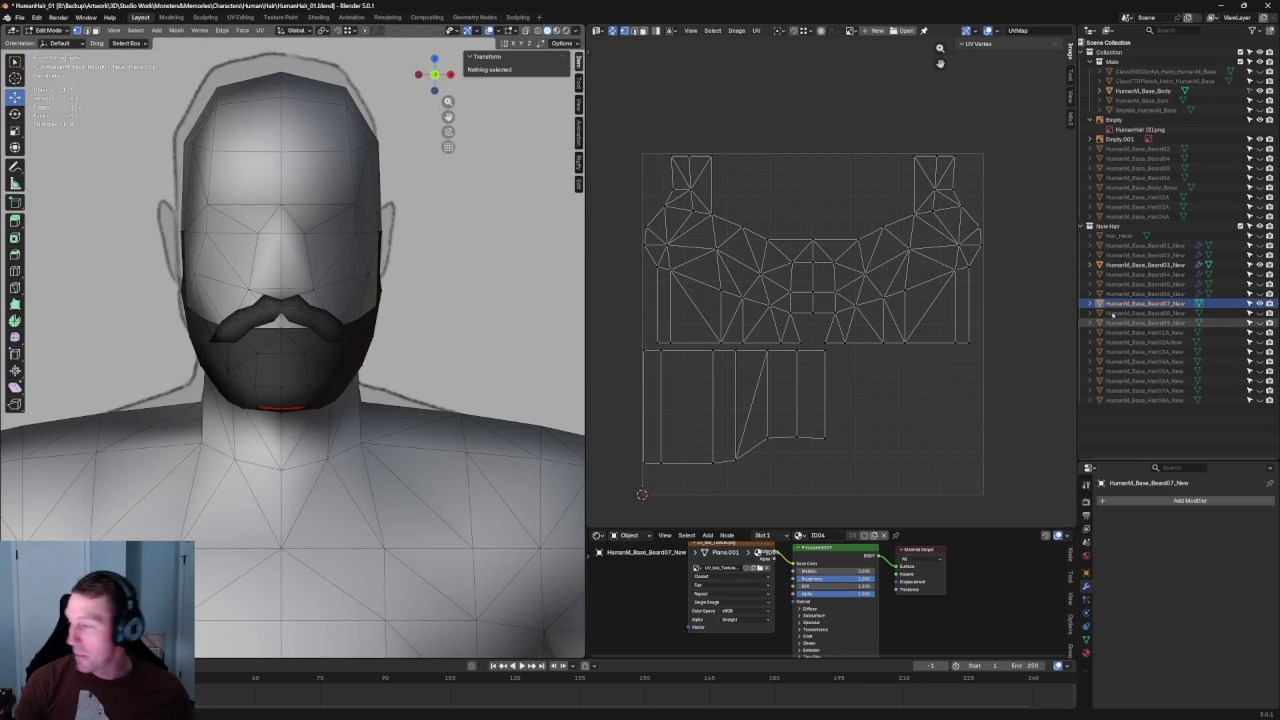
Step: Hide the short beard, show the long beard, and switch the viewport to Material Preview
{"action": "left_click", "coordinate": [1259, 303]}
{"action": "left_click", "coordinate": [1259, 313]}
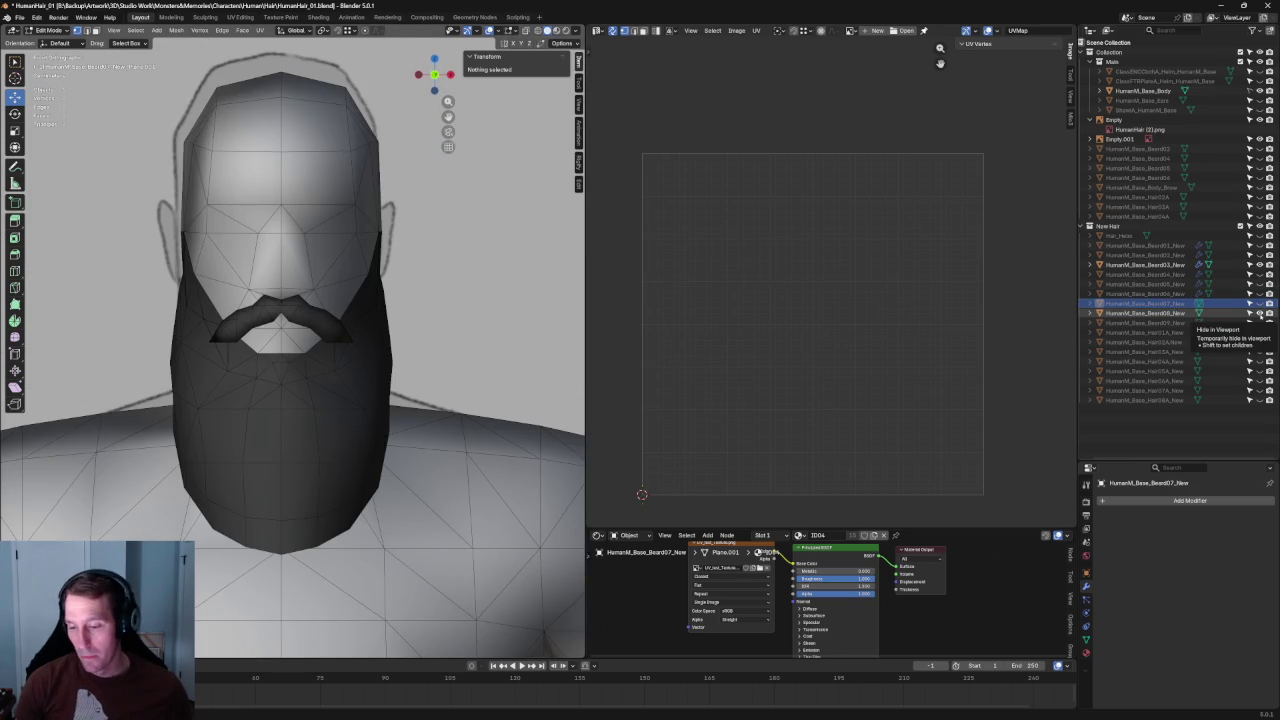
{"action": "left_click", "coordinate": [556, 30]}
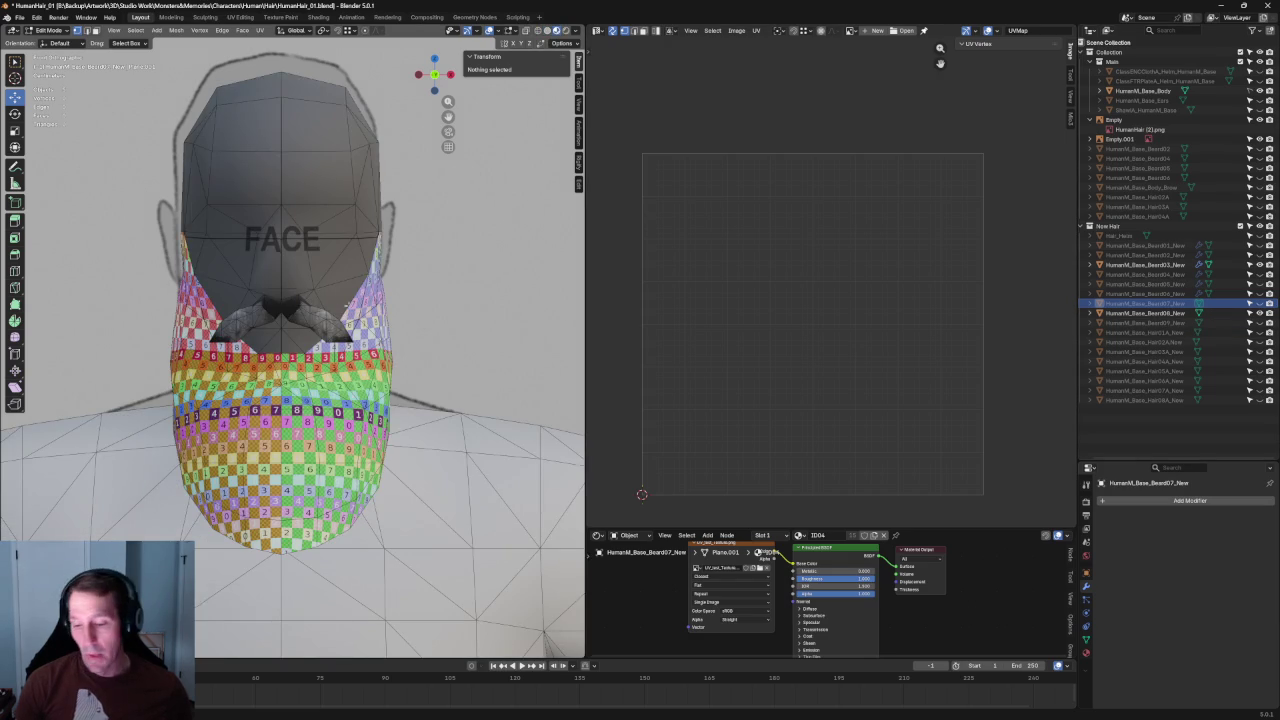
{"action": "scroll", "coordinate": [354, 276], "scroll_direction": "up", "scroll_amount": 2}
{"action": "scroll", "coordinate": [354, 276], "scroll_direction": "up", "scroll_amount": 2}
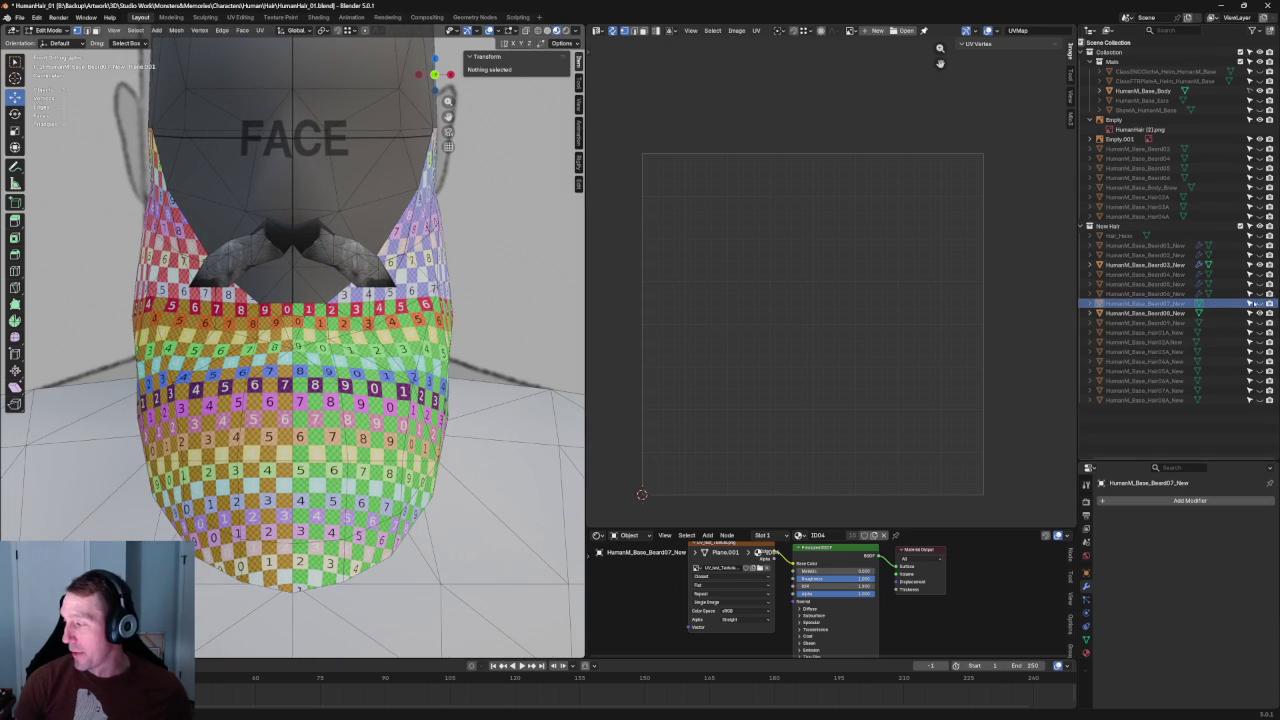
Step: Hide the beard meshes and make the Hair01A hair cap visible
{"action": "left_click", "coordinate": [1249, 313]}
{"action": "left_click", "coordinate": [1249, 323]}
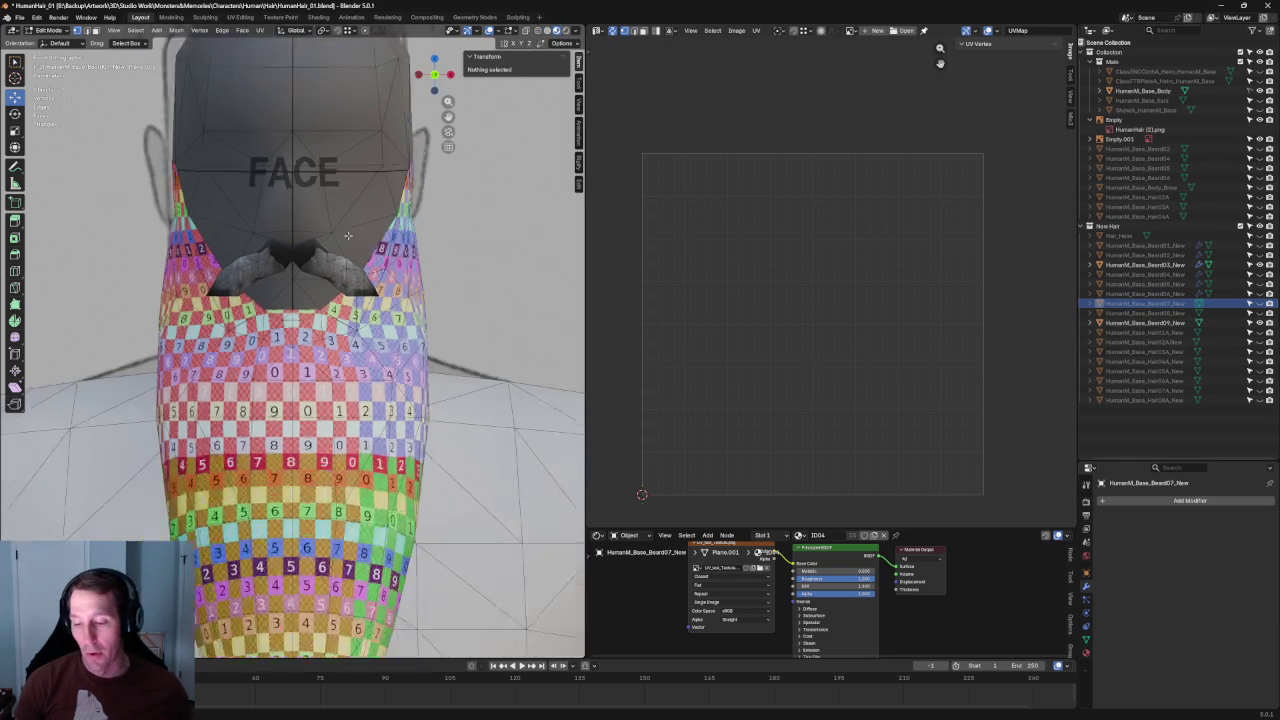
{"action": "left_click", "coordinate": [1249, 323]}
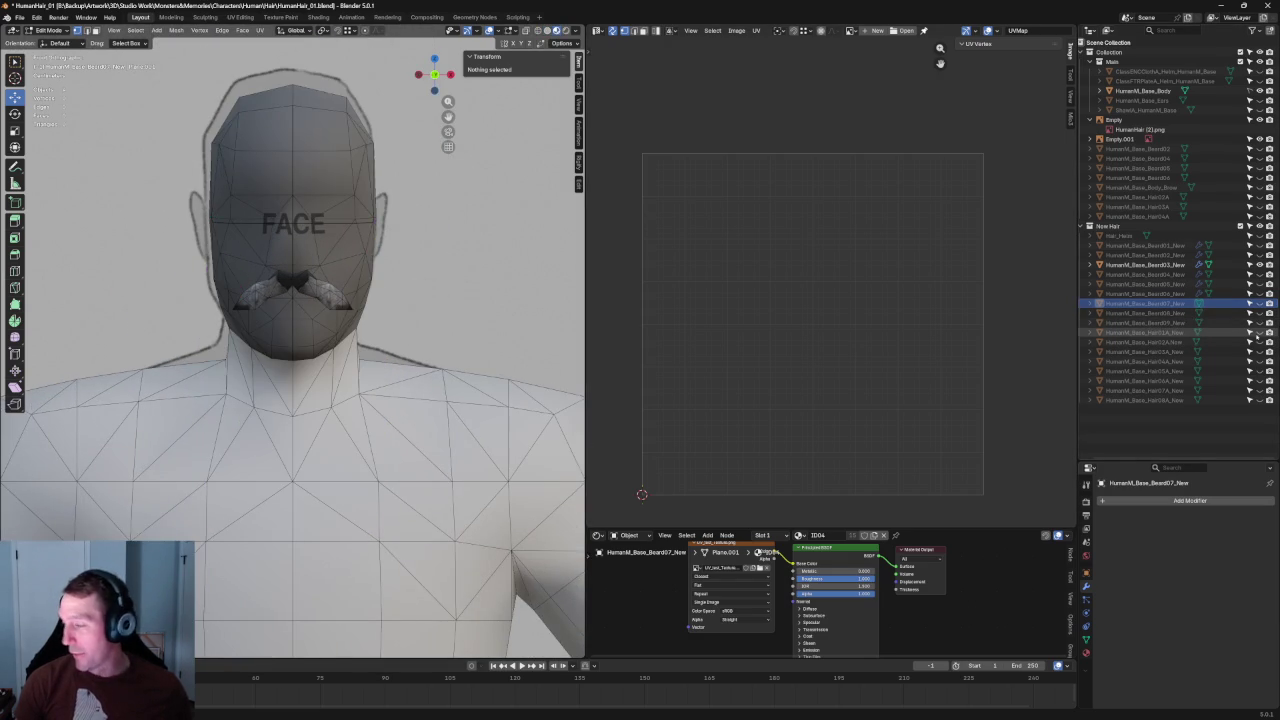
{"action": "left_click", "coordinate": [1249, 332]}
Step: Orbit around the checker-textured hair cap to inspect it, then leave Edit Mode
{"action": "middle_click_drag", "start_coordinate": [300, 400], "coordinate": [360, 380]}
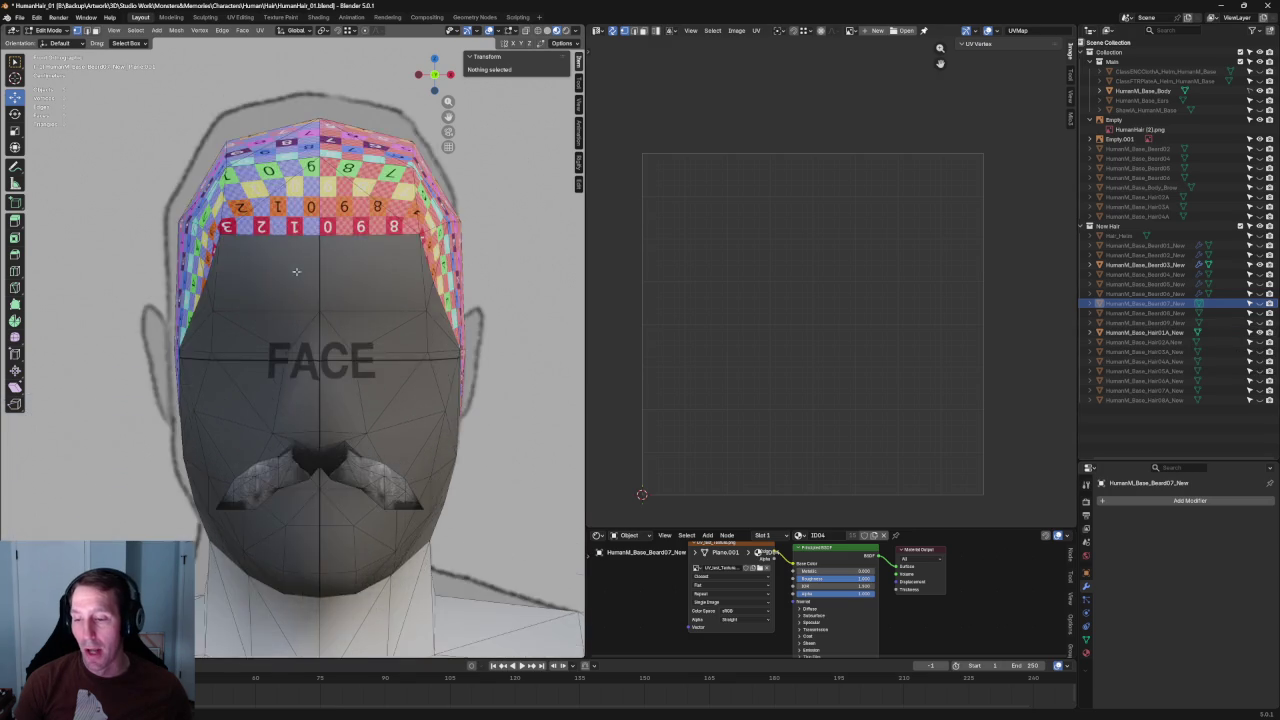
{"action": "middle_click_drag", "start_coordinate": [340, 290], "coordinate": [297, 281]}
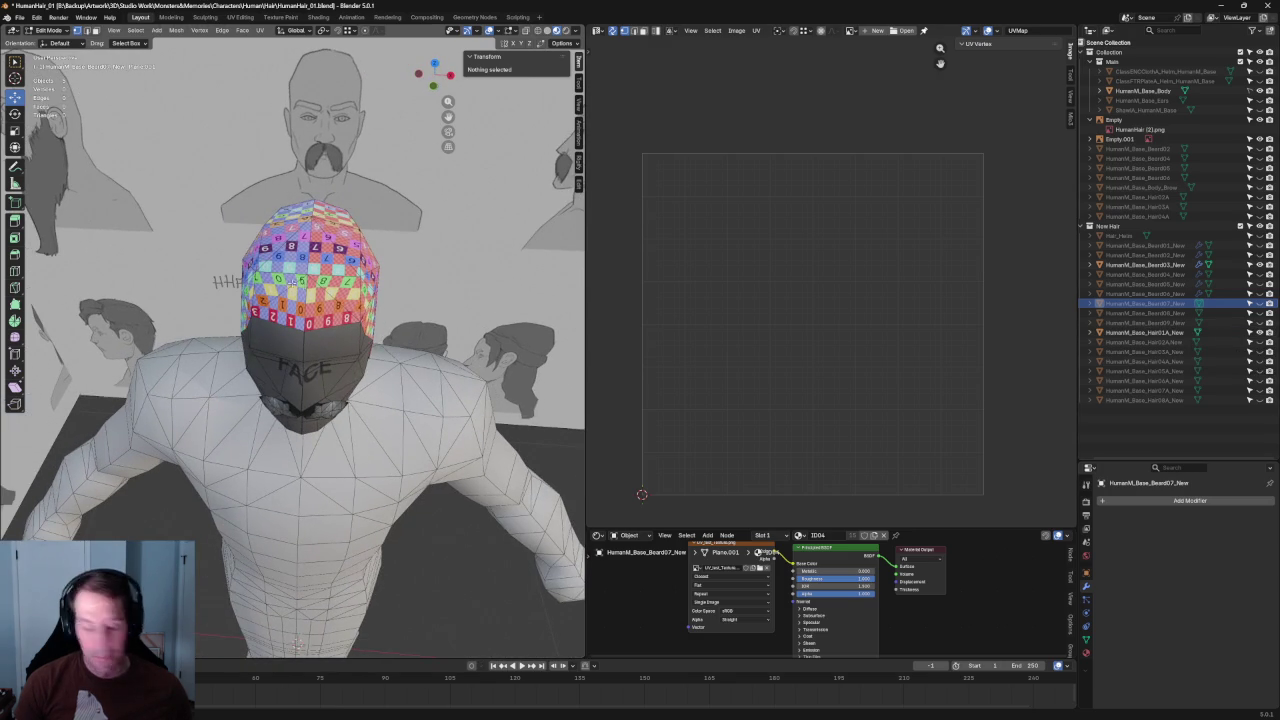
{"action": "mouse_move", "coordinate": [297, 644]}
{"action": "middle_mouse_down"}
{"action": "mouse_move", "coordinate": [180, 303]}
{"action": "mouse_move", "coordinate": [200, 320]}
{"action": "mouse_move", "coordinate": [194, 286]}
{"action": "mouse_move", "coordinate": [253, 302]}
{"action": "mouse_move", "coordinate": [215, 300]}
{"action": "mouse_move", "coordinate": [250, 330]}
{"action": "middle_mouse_up"}
{"action": "scroll", "coordinate": [253, 302], "scroll_direction": "up", "scroll_amount": 5}
{"action": "mouse_move", "coordinate": [340, 285]}
{"action": "middle_mouse_down"}
{"action": "mouse_move", "coordinate": [376, 283]}
{"action": "mouse_move", "coordinate": [335, 275]}
{"action": "mouse_move", "coordinate": [345, 265]}
{"action": "middle_mouse_up"}
{"action": "key", "text": "Tab"}
Step: Select the hair cap and, in Edit Mode, pick its top edge in a front view
{"action": "left_click", "coordinate": [349, 260]}
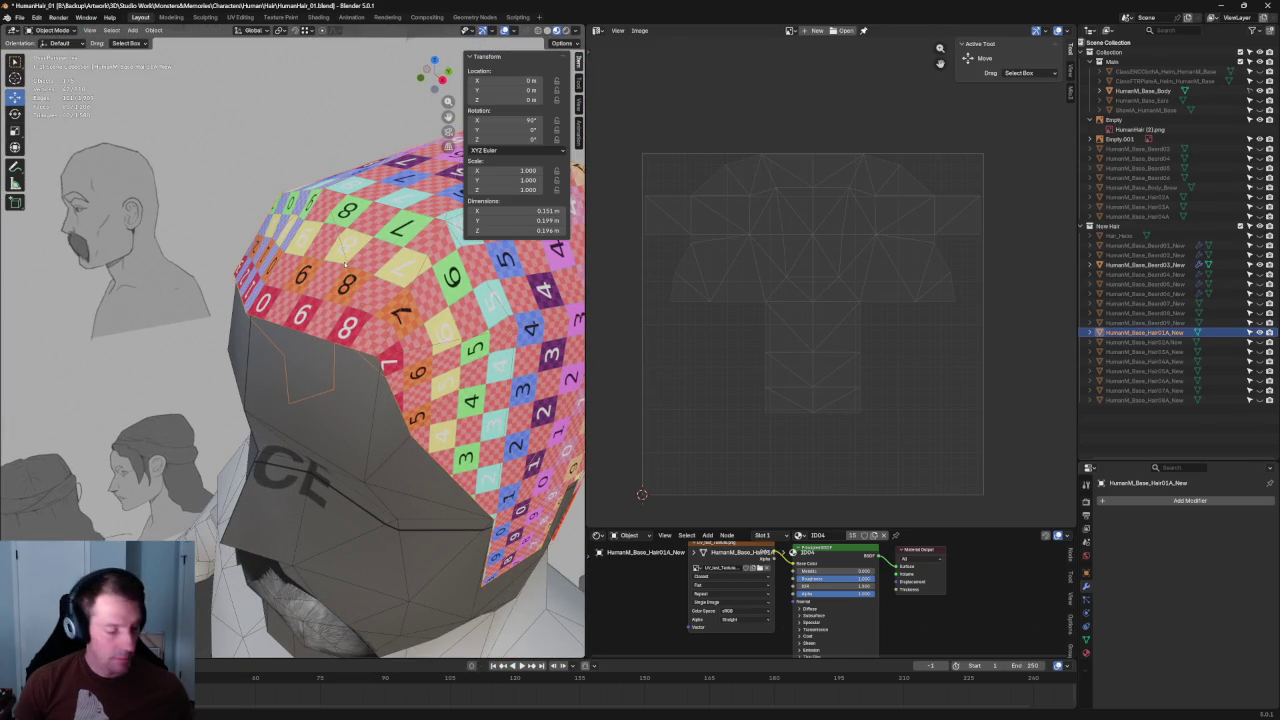
{"action": "key", "text": "Tab"}
{"action": "middle_click_drag", "start_coordinate": [350, 262], "coordinate": [377, 250]}
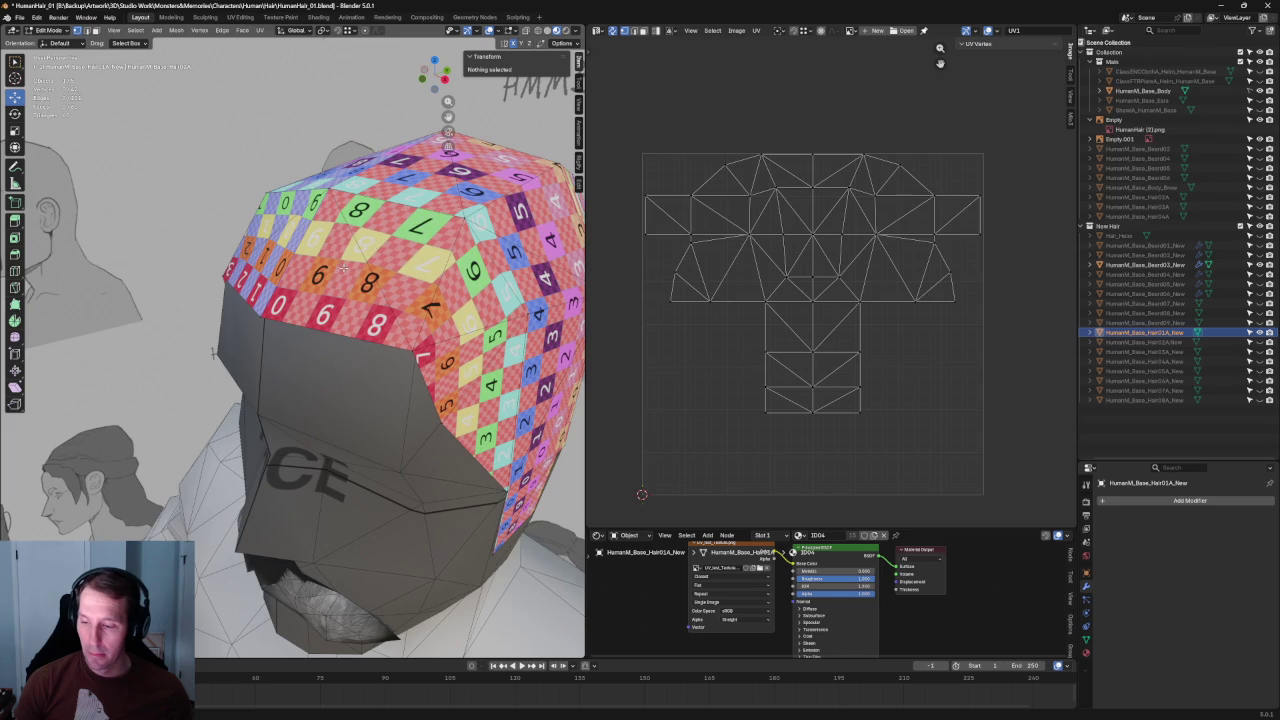
{"action": "left_click", "coordinate": [306, 268]}
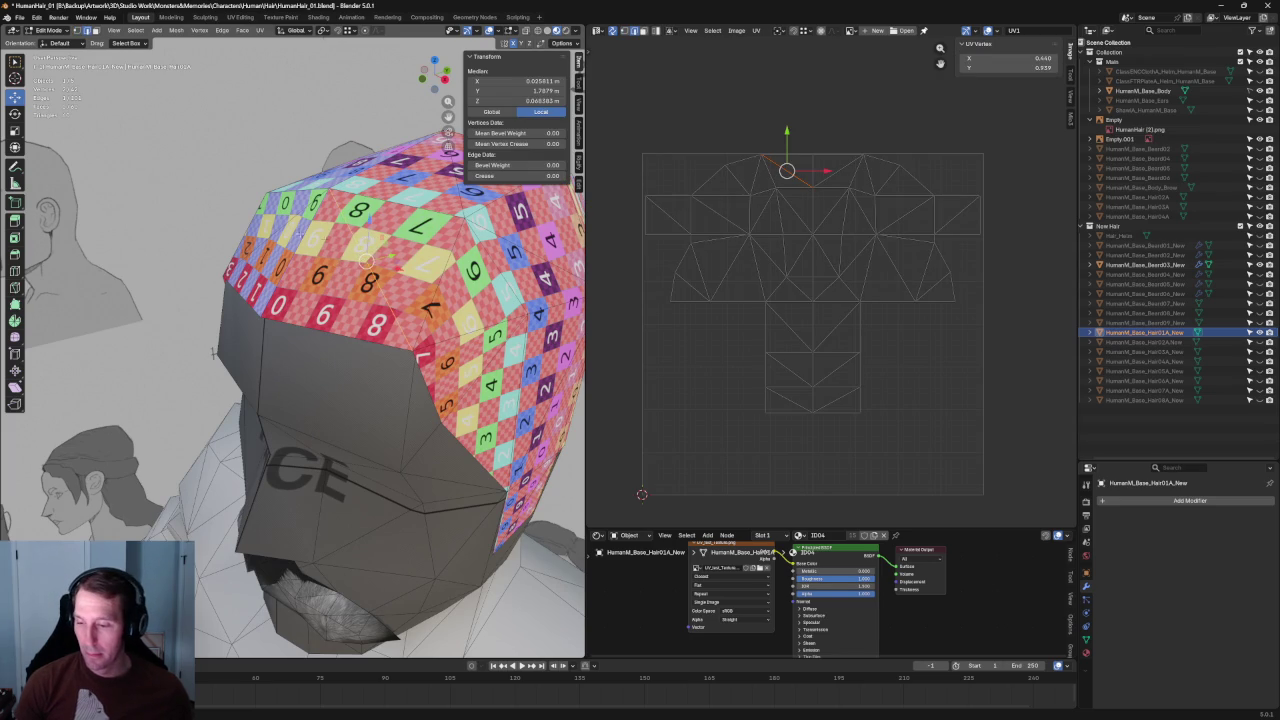
{"action": "left_click", "coordinate": [273, 255]}
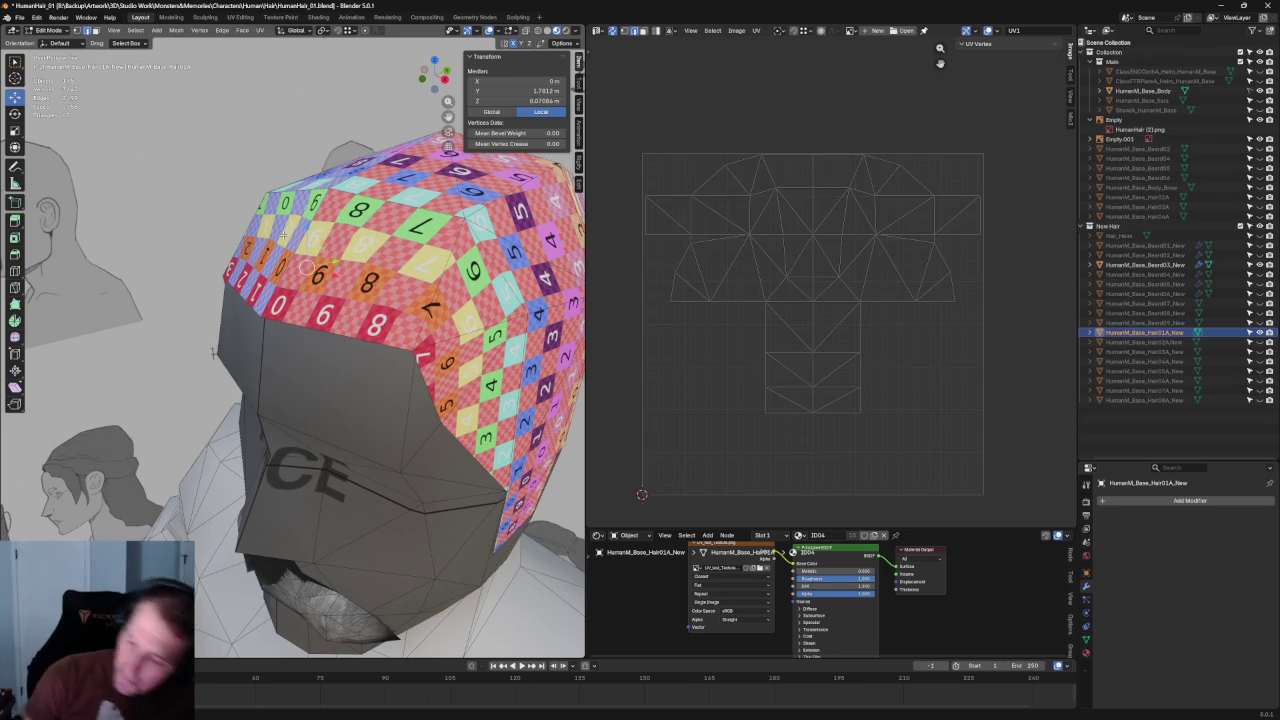
{"action": "left_click", "coordinate": [271, 253]}
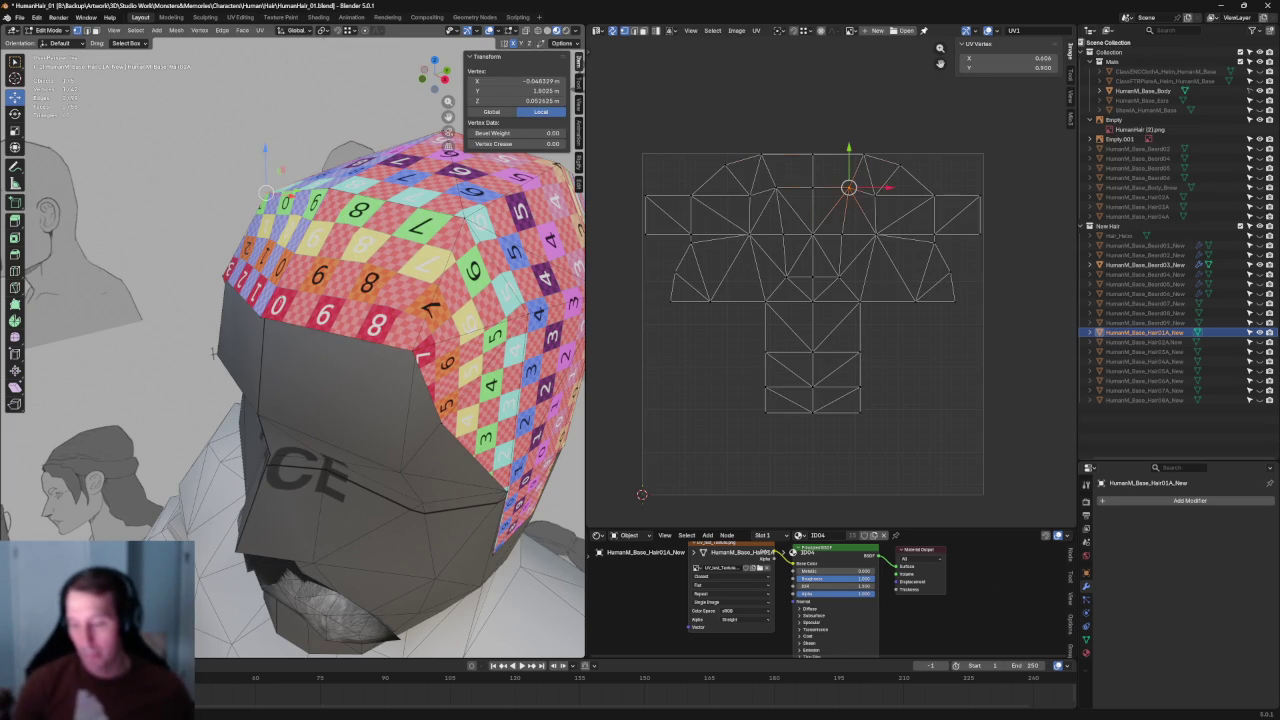
{"action": "right_click", "coordinate": [430, 215]}
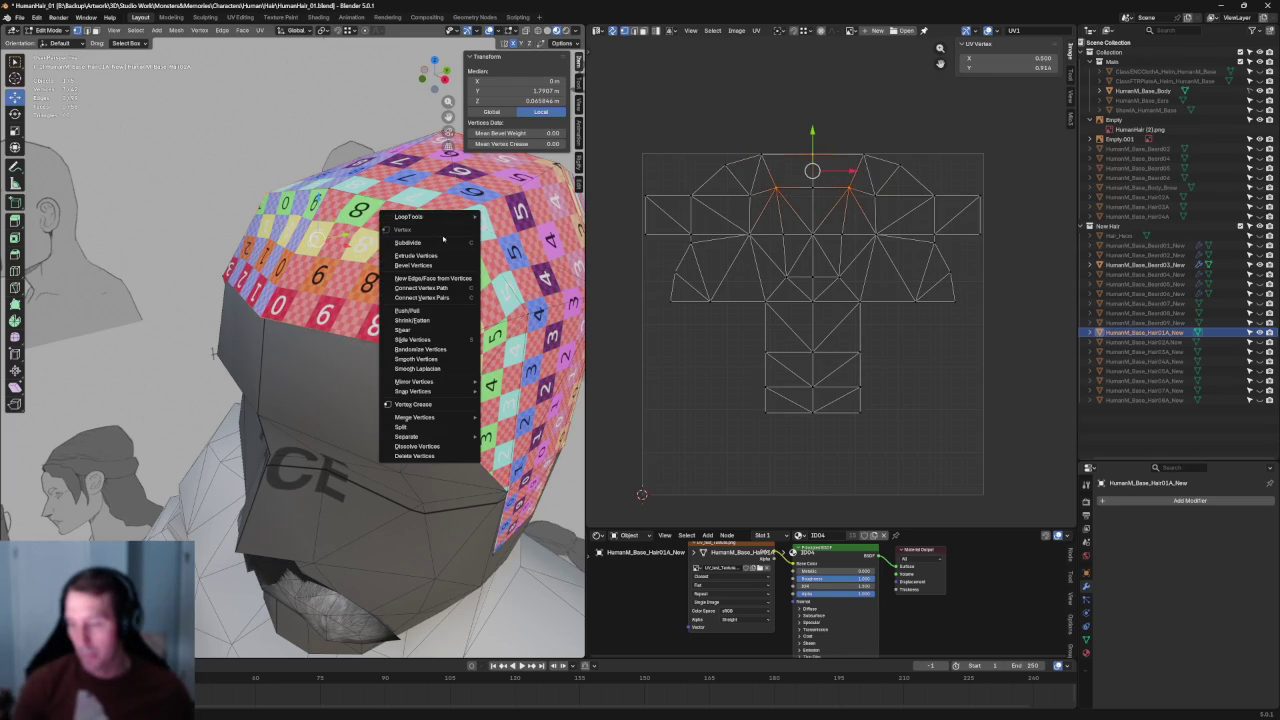
{"action": "left_click", "coordinate": [445, 296]}
{"action": "scroll", "coordinate": [213, 352], "scroll_direction": "down", "scroll_amount": 3}
{"action": "scroll", "coordinate": [205, 460], "scroll_direction": "down", "scroll_amount": 3}
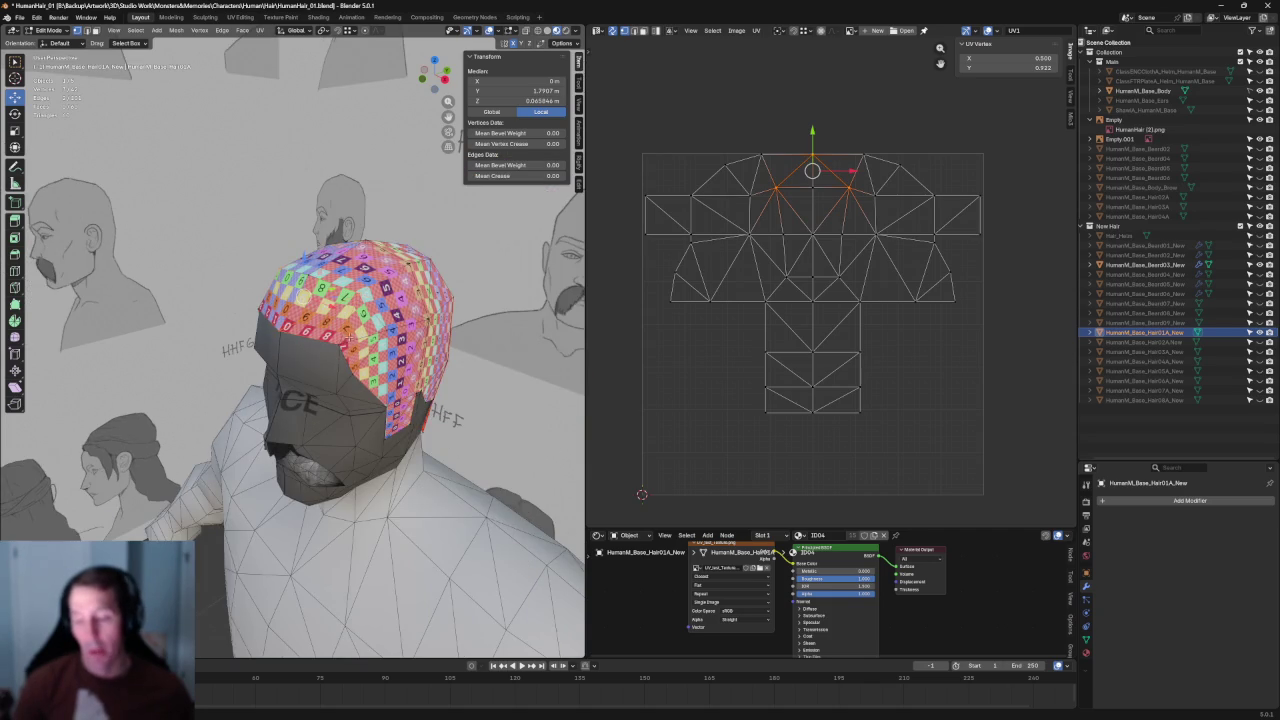
{"action": "scroll", "coordinate": [350, 336], "scroll_direction": "up", "scroll_amount": 3}
{"action": "scroll", "coordinate": [694, 200], "scroll_direction": "up", "scroll_amount": 2}
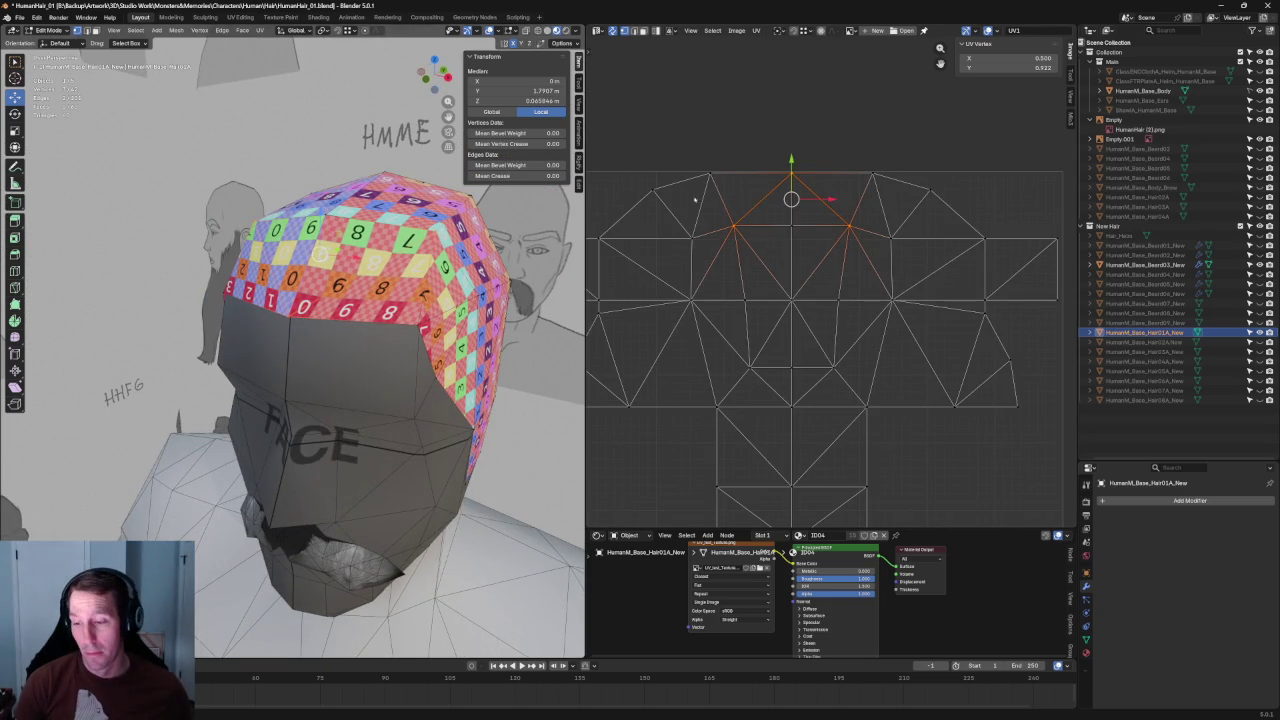
{"action": "key", "text": "KP_1"}
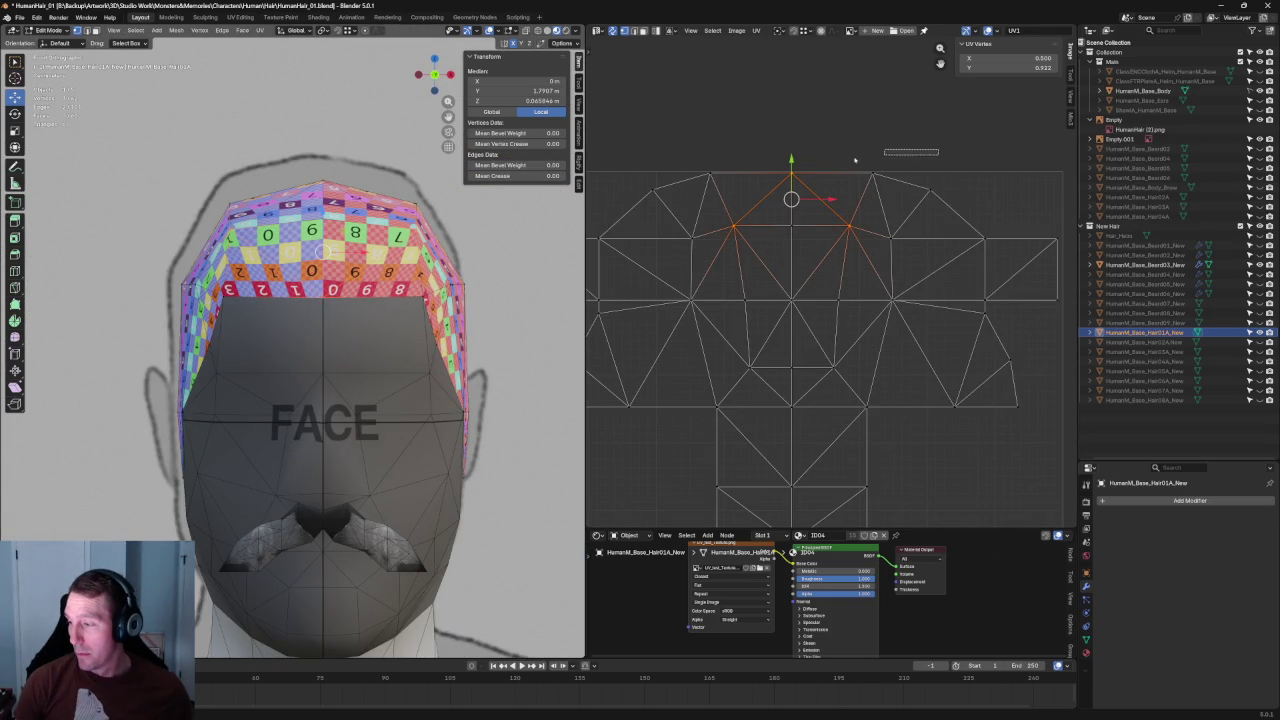
Step: Unwrap the selected hair cap part and align the top row of UVs straight
{"action": "key", "text": "u"}
{"action": "left_click", "coordinate": [767, 200]}
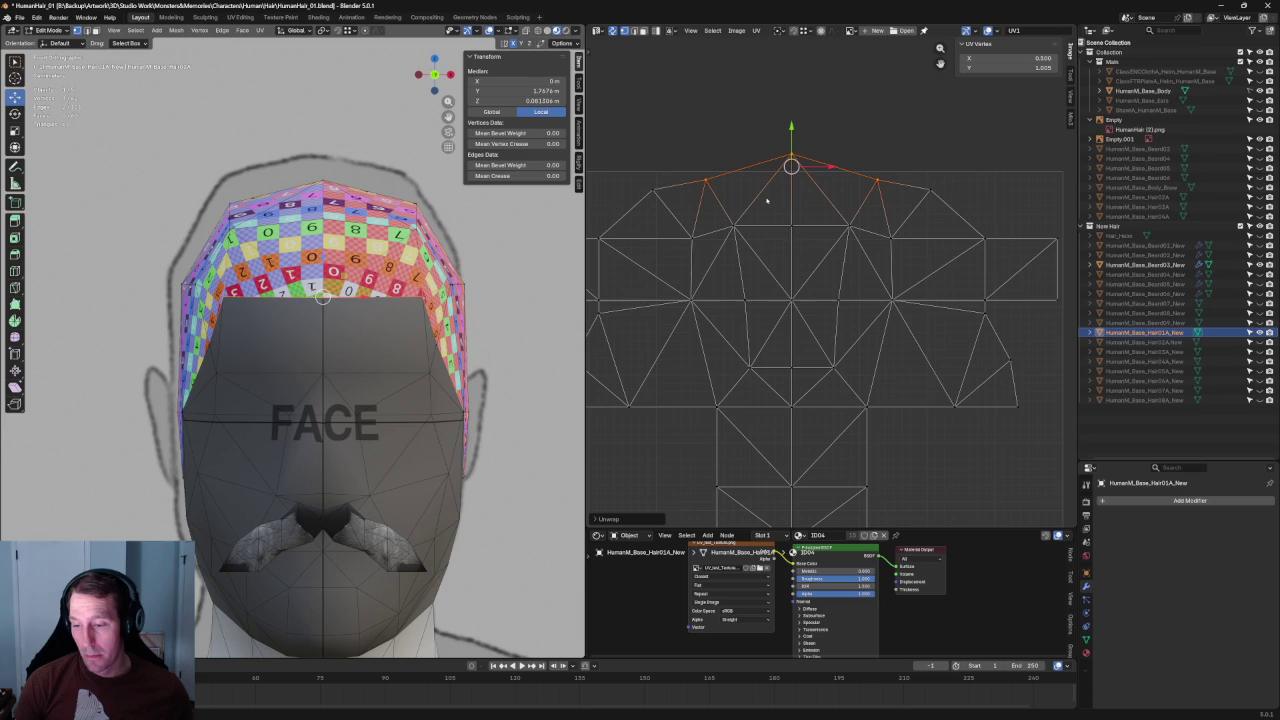
{"action": "left_click_drag", "start_coordinate": [966, 126], "coordinate": [608, 200]}
{"action": "key", "text": "u"}
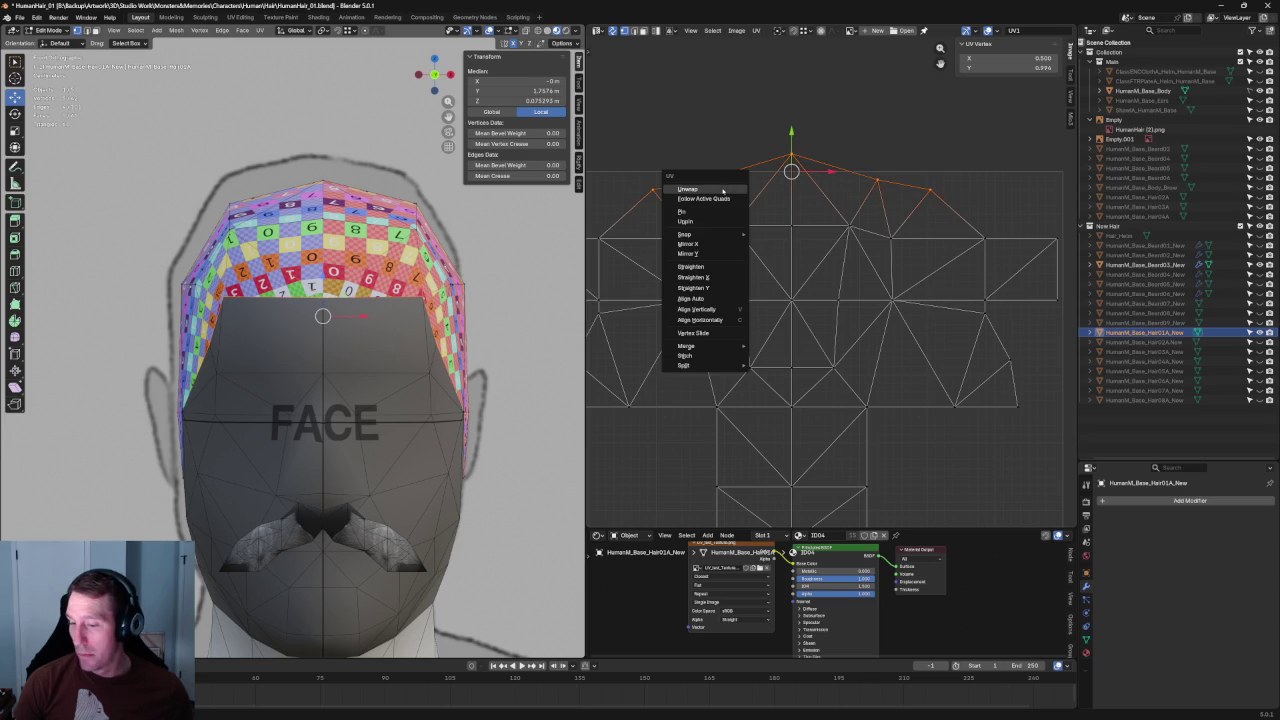
{"action": "left_click", "coordinate": [723, 190]}
{"action": "left_click_drag", "start_coordinate": [916, 124], "coordinate": [670, 198]}
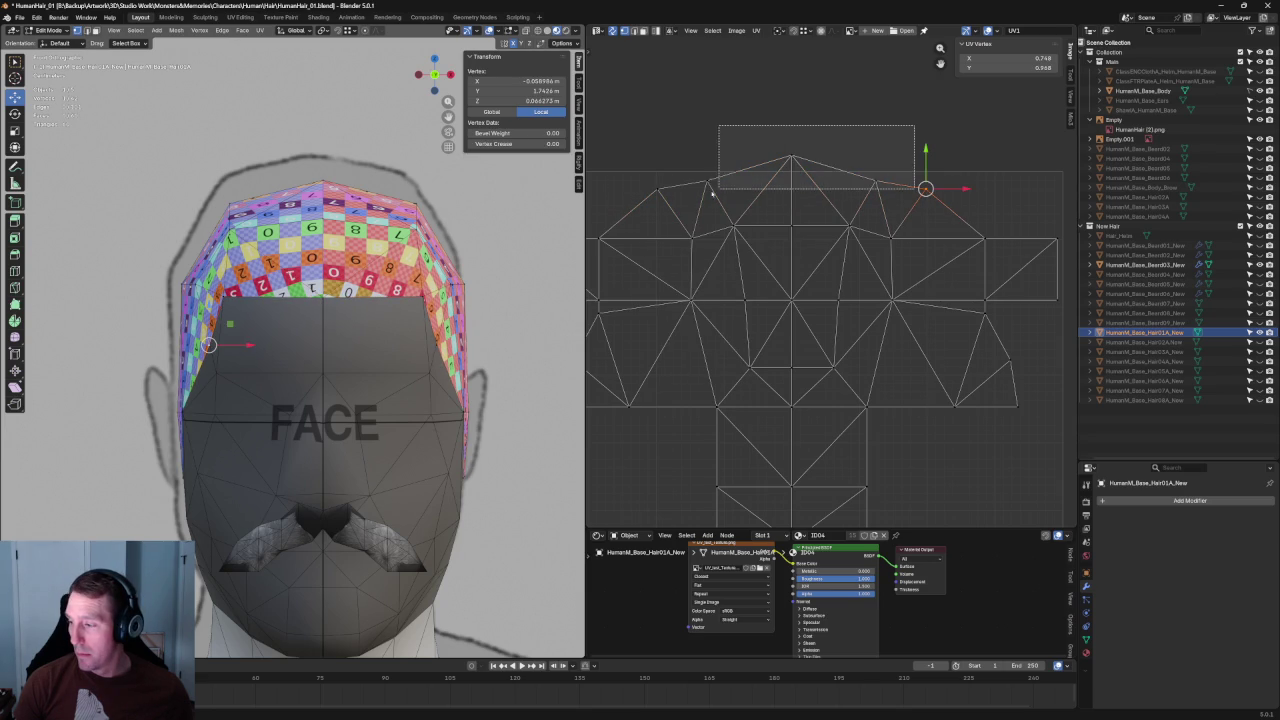
{"action": "key", "text": "shift+w"}
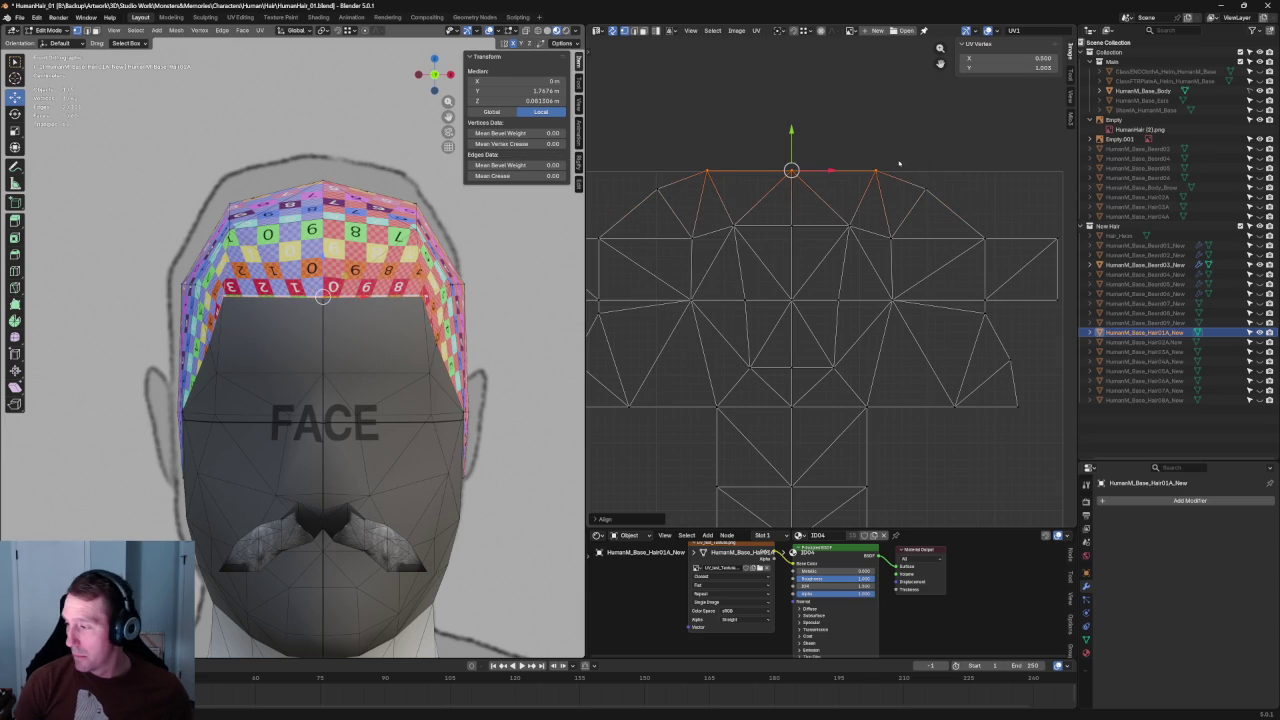
Step: Shift all hair cap UVs slightly down, then orbit to check the hairline and back
{"action": "scroll", "coordinate": [920, 183], "scroll_direction": "down", "scroll_amount": 4}
{"action": "scroll", "coordinate": [920, 183], "scroll_direction": "up", "scroll_amount": 3}
{"action": "key", "text": "a"}
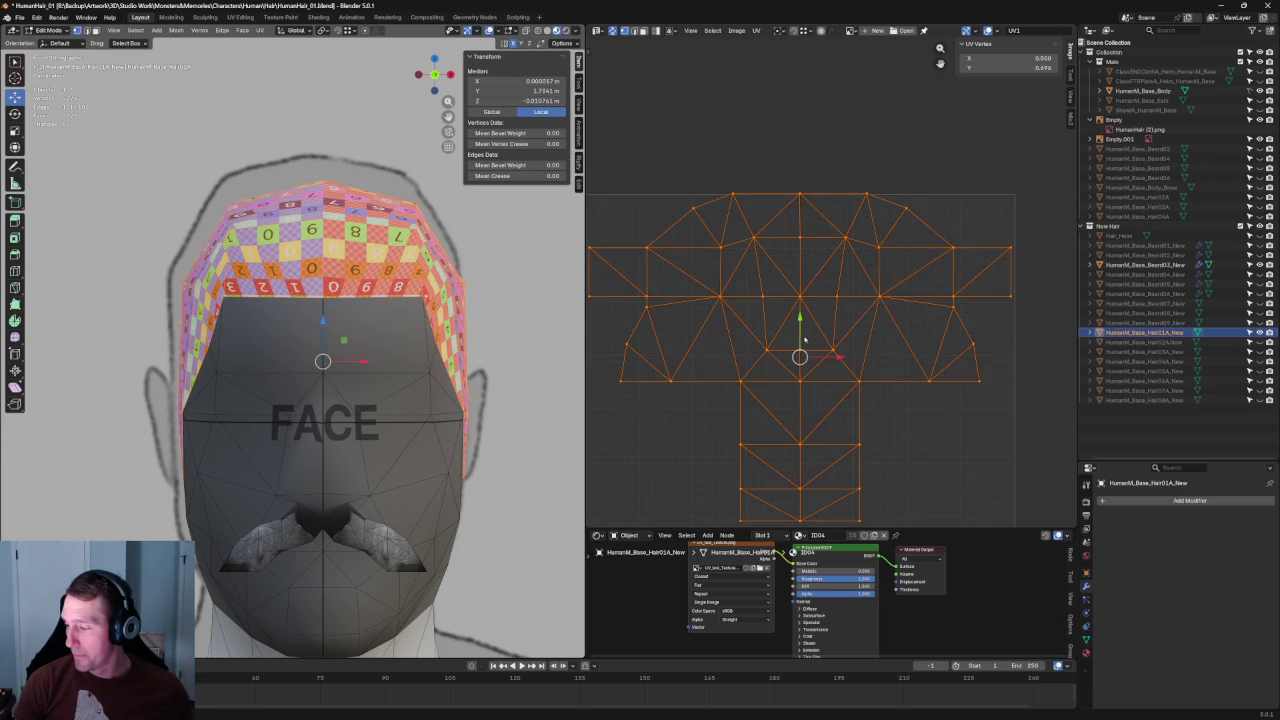
{"action": "key", "text": "g"}
{"action": "key", "text": "Return"}
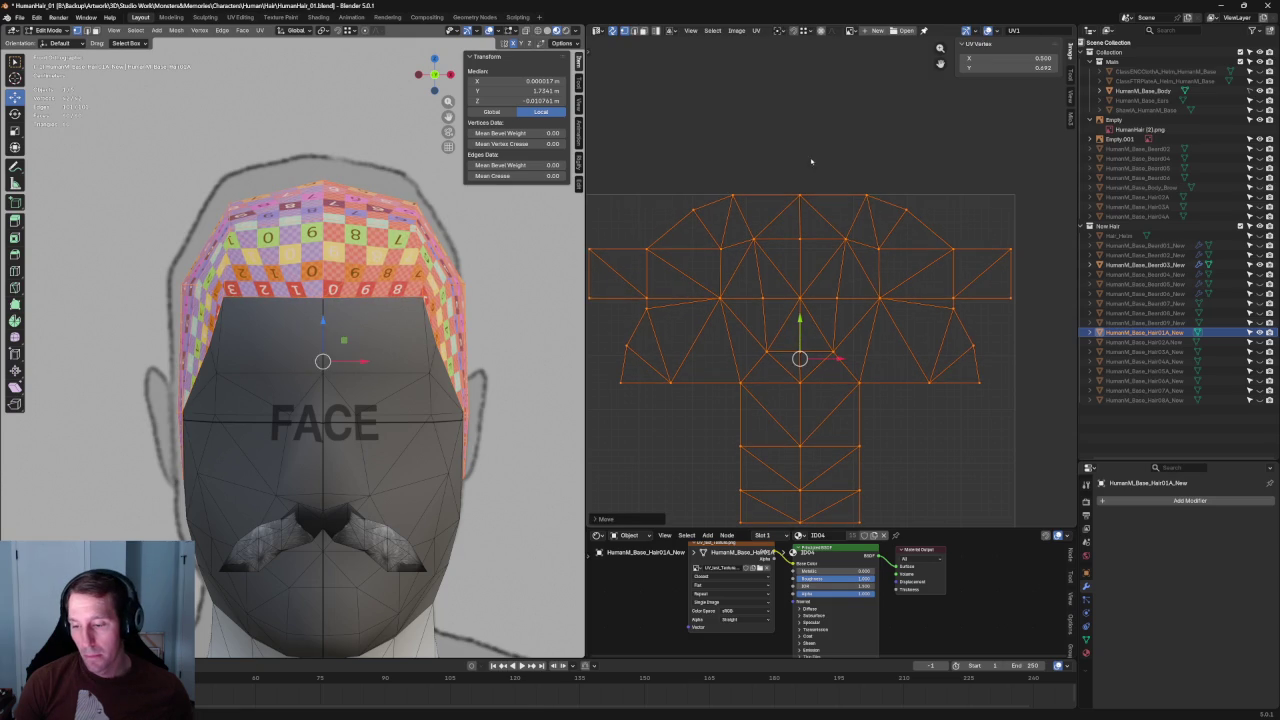
{"action": "key", "text": "alt+a"}
{"action": "middle_click_drag", "start_coordinate": [463, 199], "coordinate": [354, 261]}
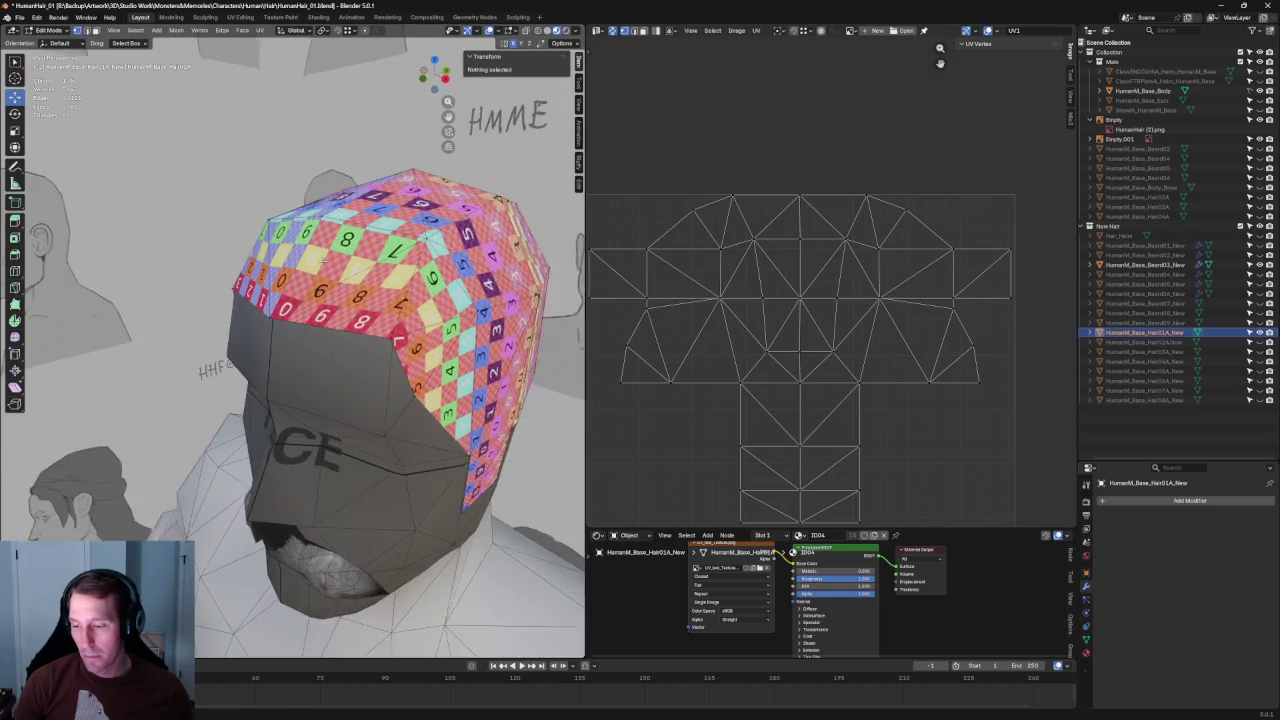
{"action": "key", "text": "KP_1"}
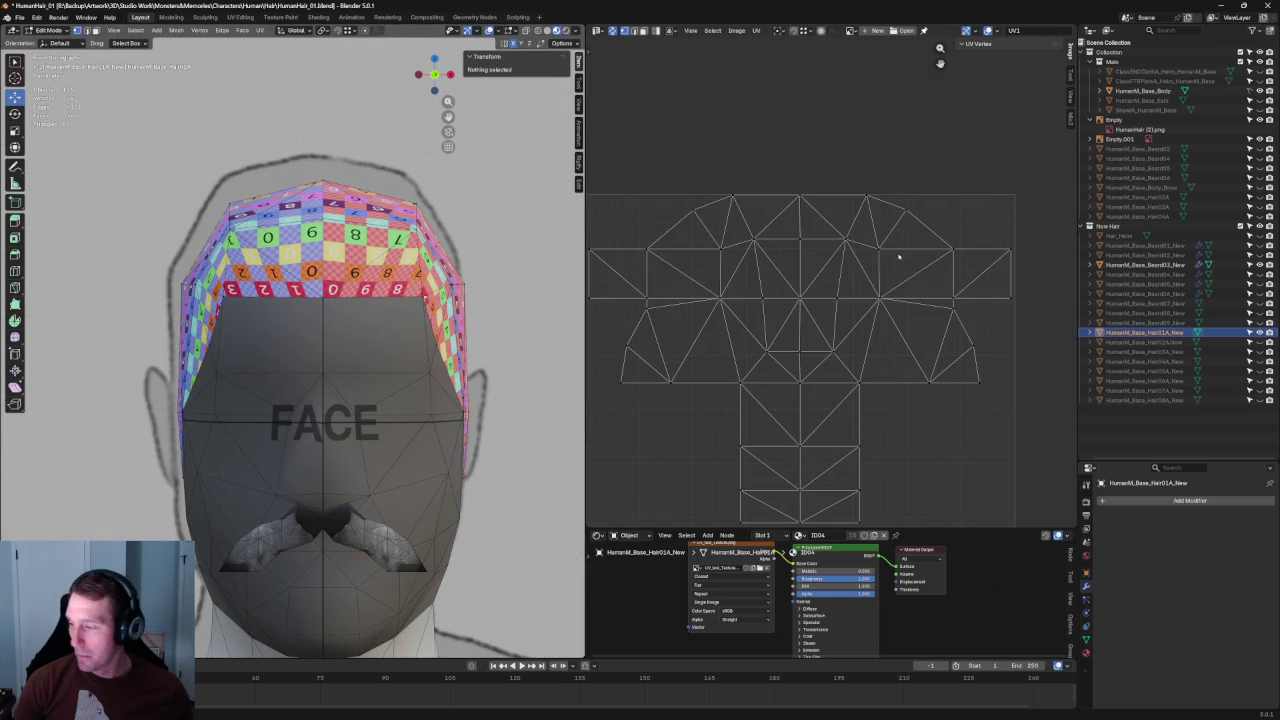
{"action": "mouse_move", "coordinate": [548, 256]}
{"action": "middle_mouse_down"}
{"action": "mouse_move", "coordinate": [420, 300]}
{"action": "mouse_move", "coordinate": [431, 279]}
{"action": "mouse_move", "coordinate": [420, 290]}
{"action": "mouse_move", "coordinate": [381, 265]}
{"action": "mouse_move", "coordinate": [320, 296]}
{"action": "mouse_move", "coordinate": [351, 295]}
{"action": "middle_mouse_up"}
Step: From a side view, unwrap the bottom row of hair UVs and check the side columns
{"action": "key", "text": "KP_3"}
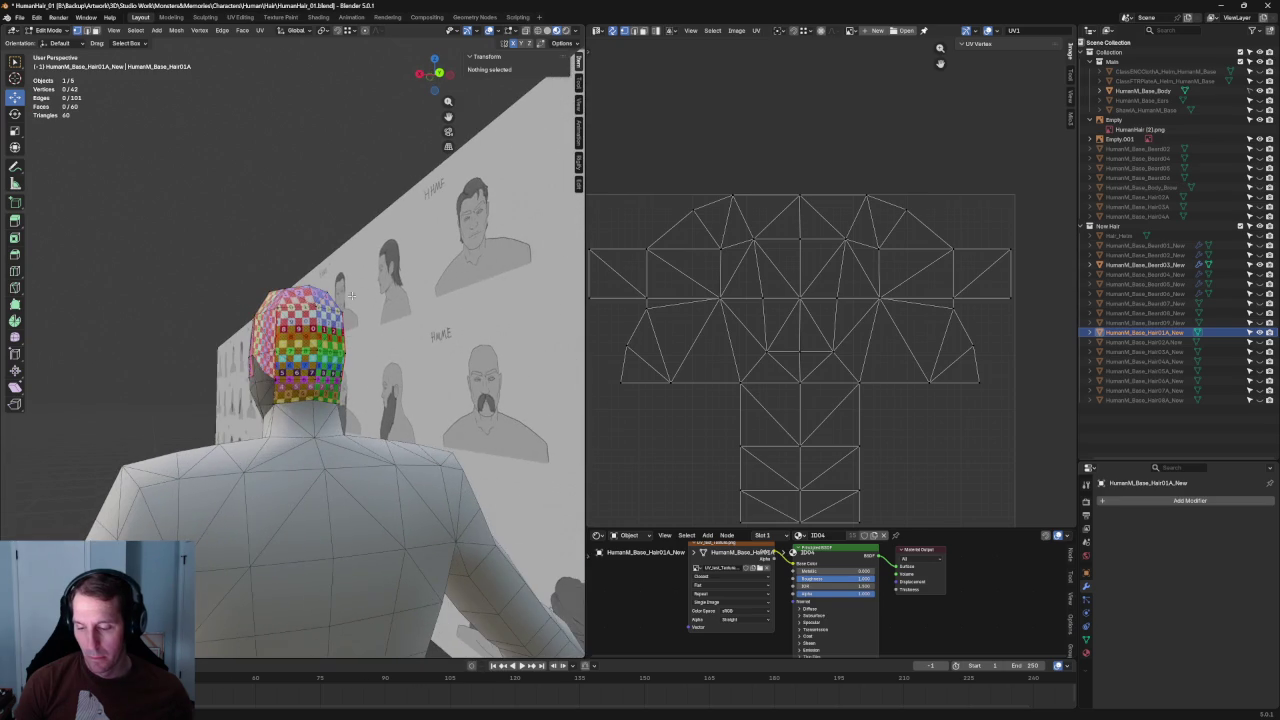
{"action": "middle_click_drag", "start_coordinate": [873, 500], "coordinate": [873, 382]}
{"action": "scroll", "coordinate": [300, 340], "scroll_direction": "up", "scroll_amount": 4}
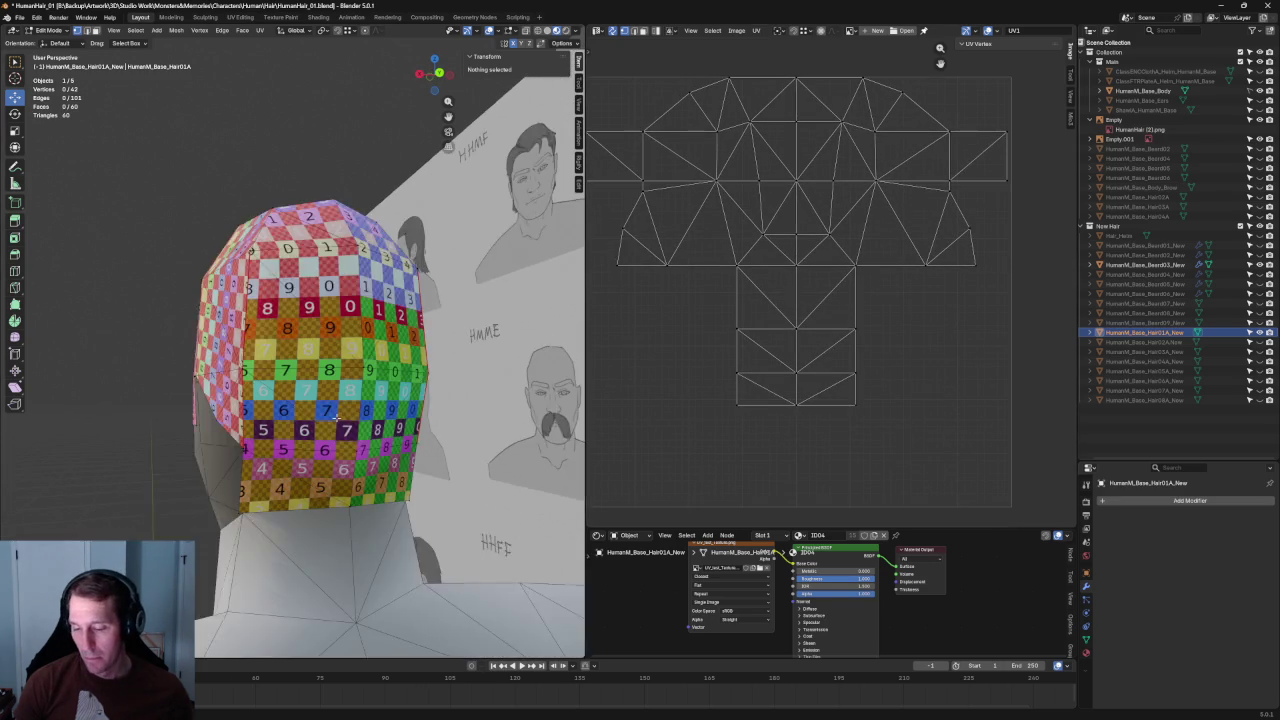
{"action": "left_click_drag", "start_coordinate": [888, 426], "coordinate": [730, 394]}
{"action": "key", "text": "u"}
{"action": "left_click", "coordinate": [765, 418]}
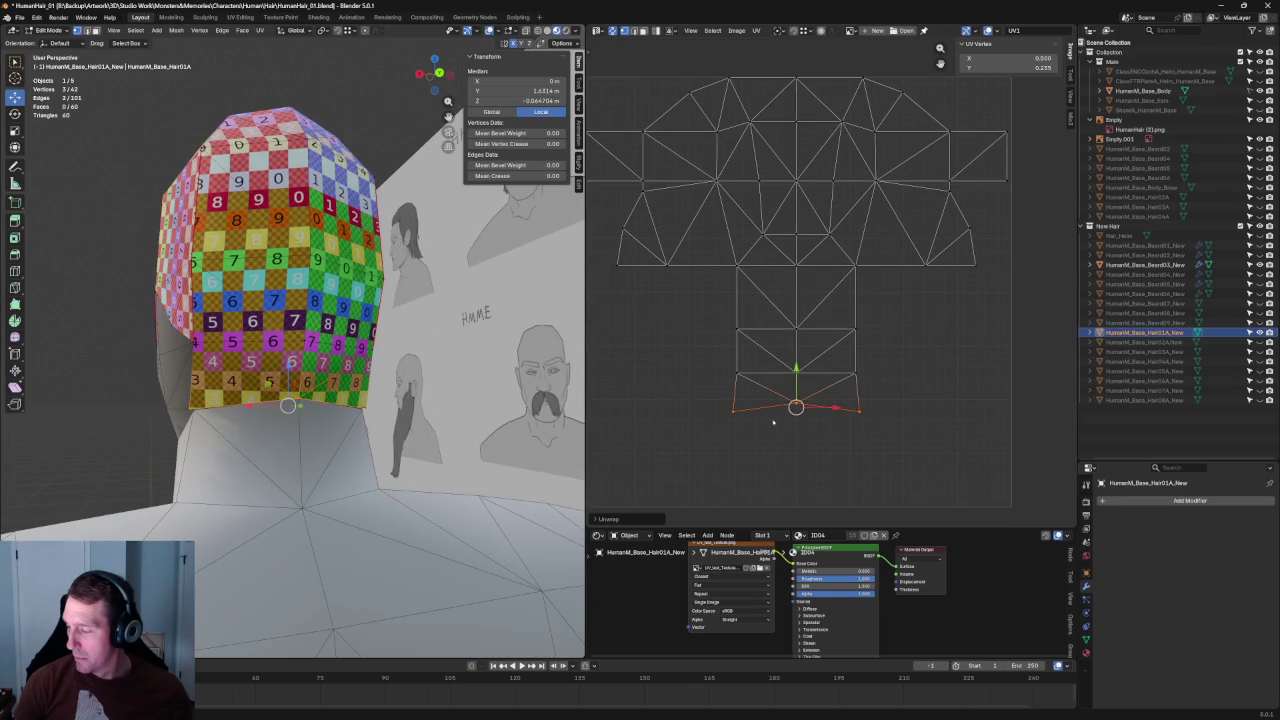
{"action": "scroll", "coordinate": [811, 412], "scroll_direction": "up", "scroll_amount": 2}
{"action": "left_click_drag", "start_coordinate": [930, 212], "coordinate": [838, 482]}
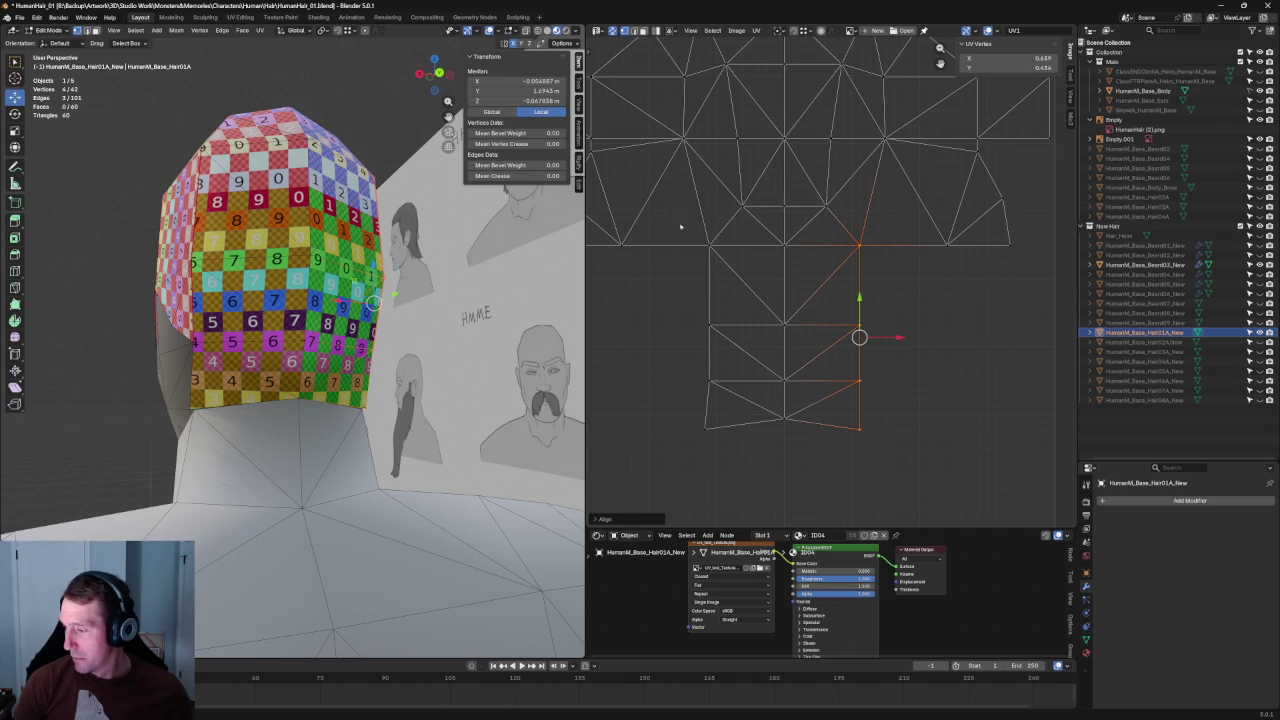
{"action": "left_click_drag", "start_coordinate": [677, 226], "coordinate": [743, 448]}
{"action": "left_click", "coordinate": [743, 448]}
Step: Re-unwrap the hair UV island and inspect its right and left vertex columns
{"action": "middle_click_drag", "start_coordinate": [290, 390], "coordinate": [420, 390]}
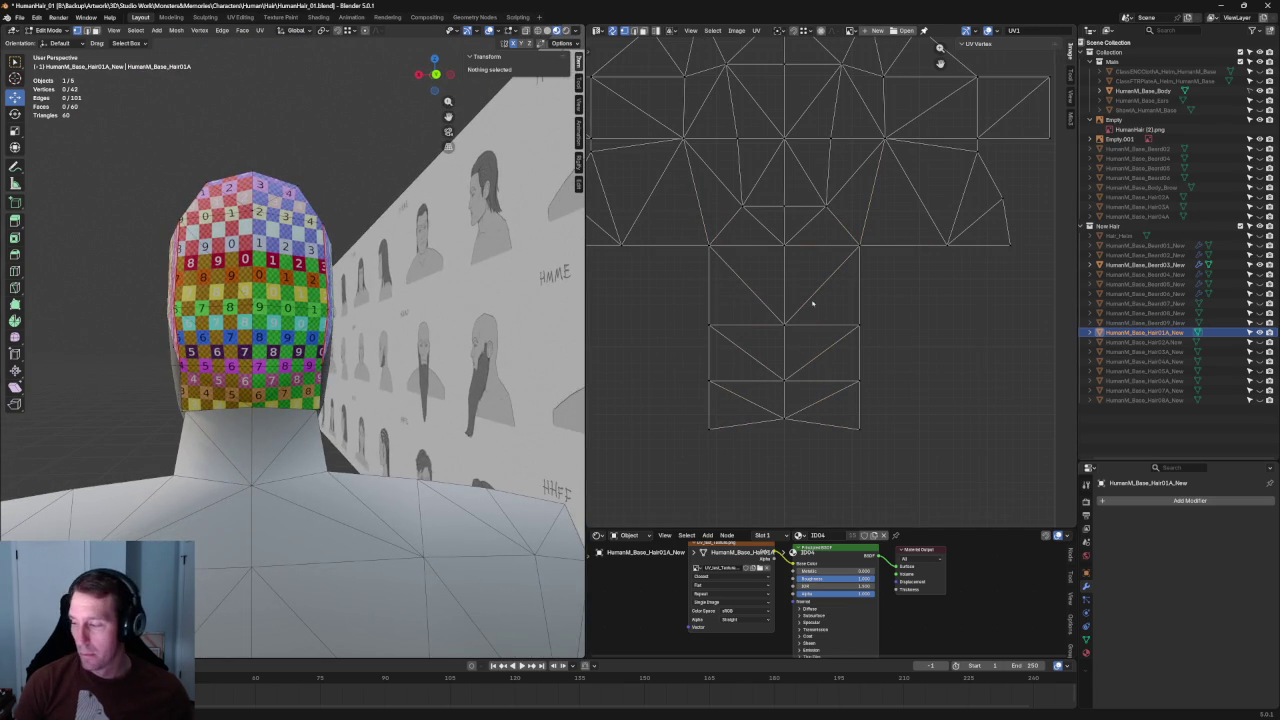
{"action": "left_click", "coordinate": [784, 323]}
{"action": "key", "text": "u"}
{"action": "left_click", "coordinate": [784, 323]}
{"action": "left_click", "coordinate": [819, 334]}
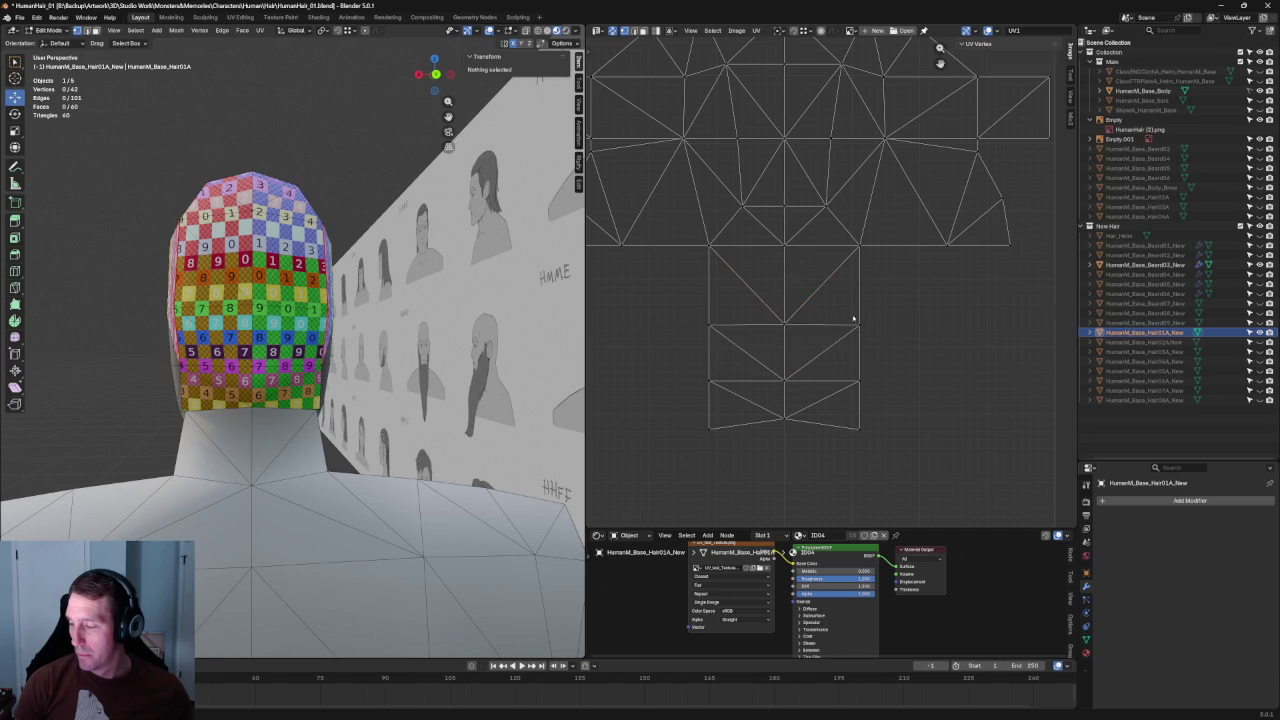
{"action": "left_click", "coordinate": [860, 324]}
{"action": "left_click", "coordinate": [928, 328]}
{"action": "left_click_drag", "start_coordinate": [843, 234], "coordinate": [903, 406]}
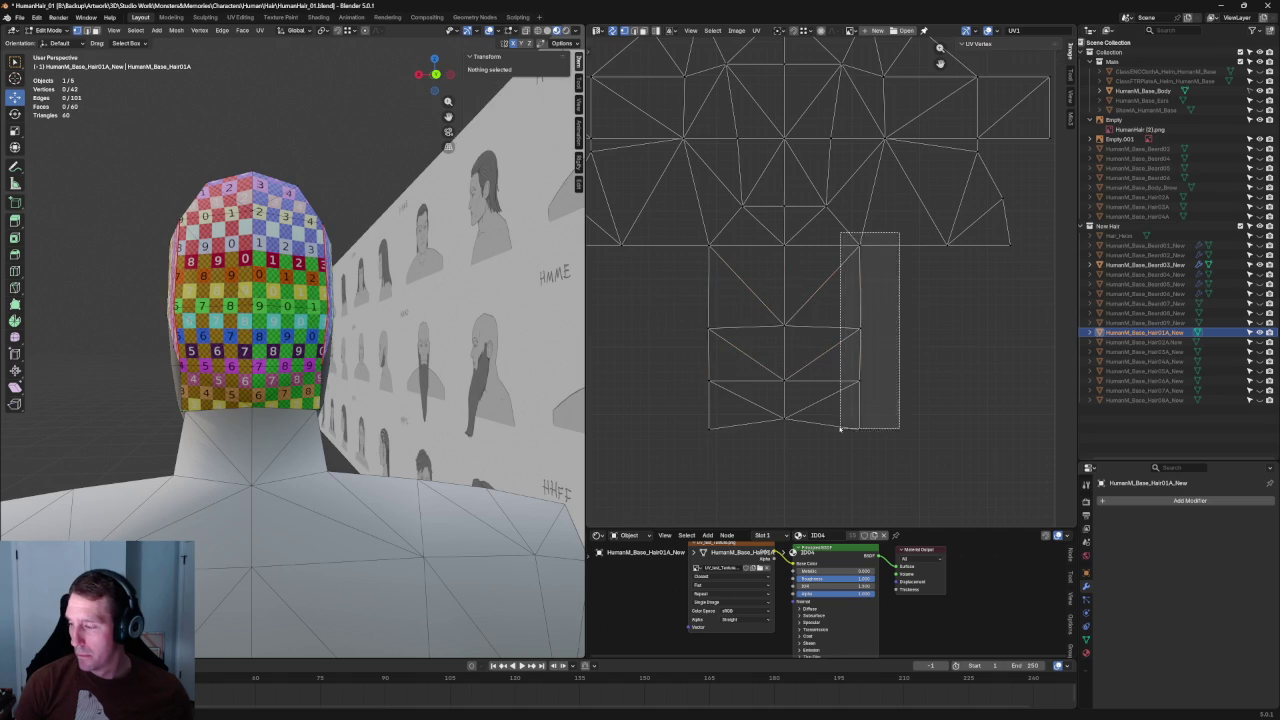
{"action": "left_click_drag", "start_coordinate": [692, 229], "coordinate": [745, 468]}
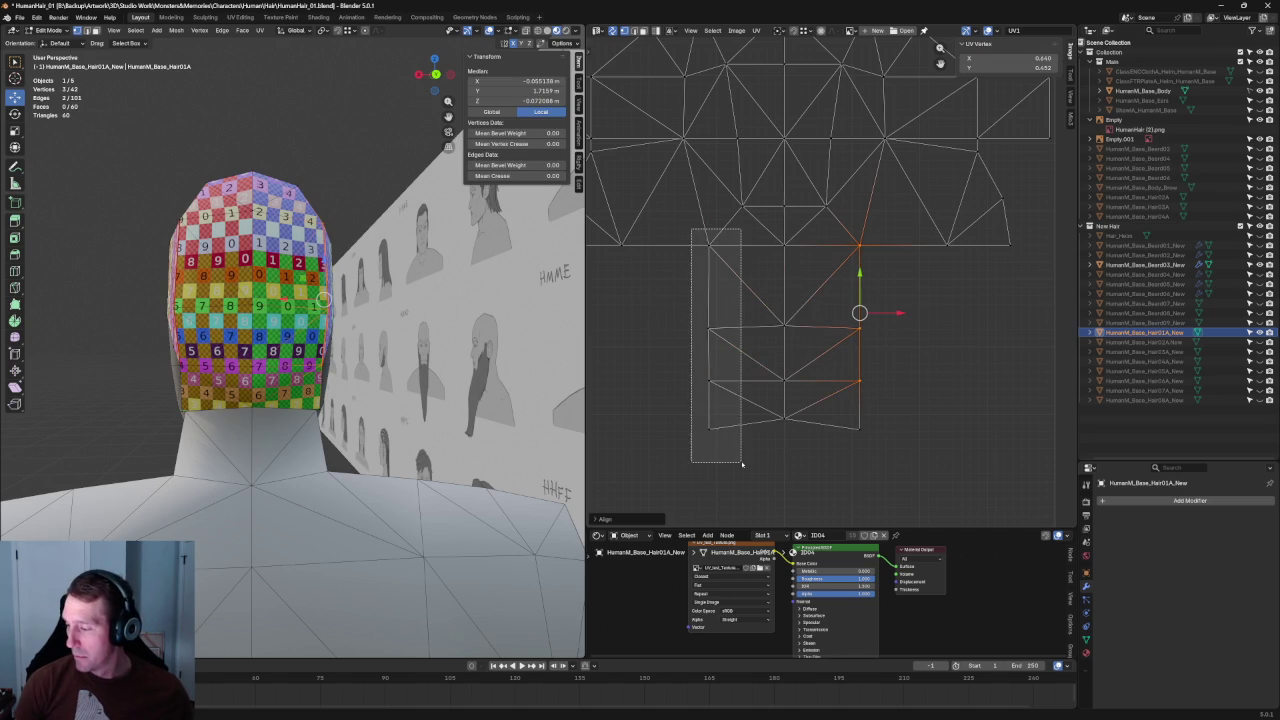
Step: Re-unwrap the island again and move one UV edge into a better position
{"action": "mouse_move", "coordinate": [420, 260]}
{"action": "middle_mouse_down"}
{"action": "mouse_move", "coordinate": [435, 345]}
{"action": "mouse_move", "coordinate": [440, 300]}
{"action": "middle_mouse_up"}
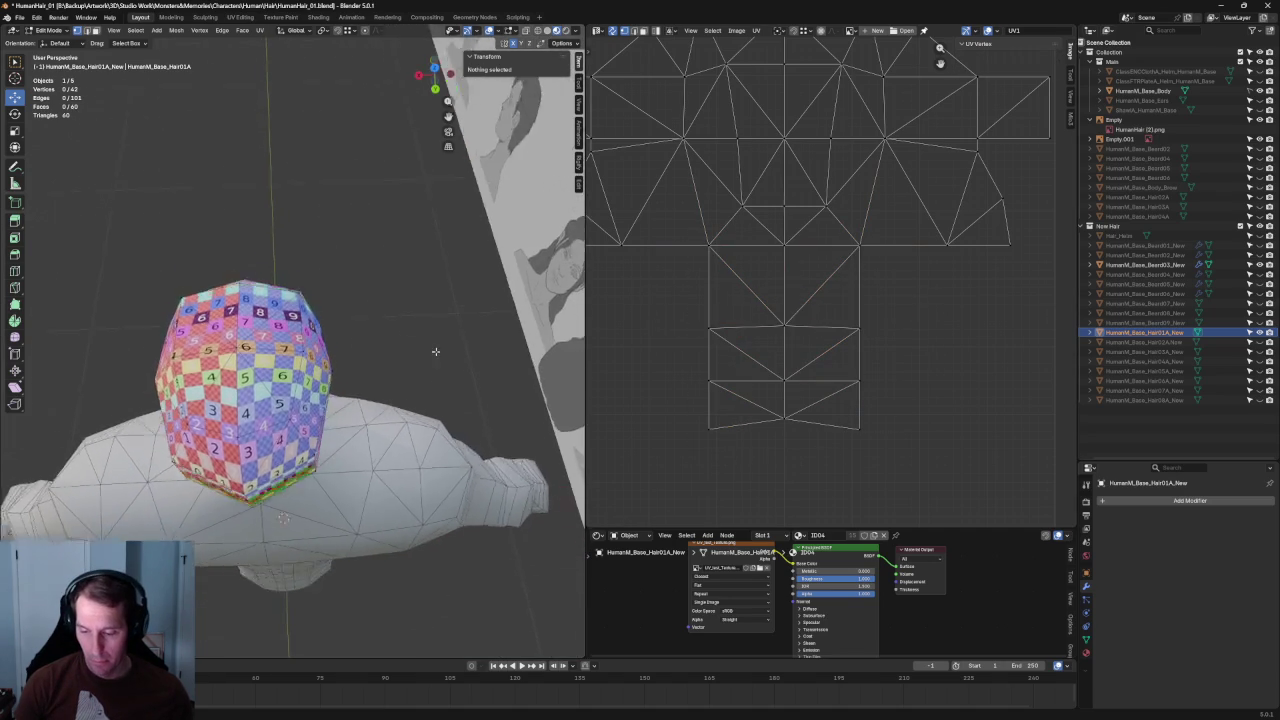
{"action": "scroll", "coordinate": [450, 280], "scroll_direction": "up", "scroll_amount": 4}
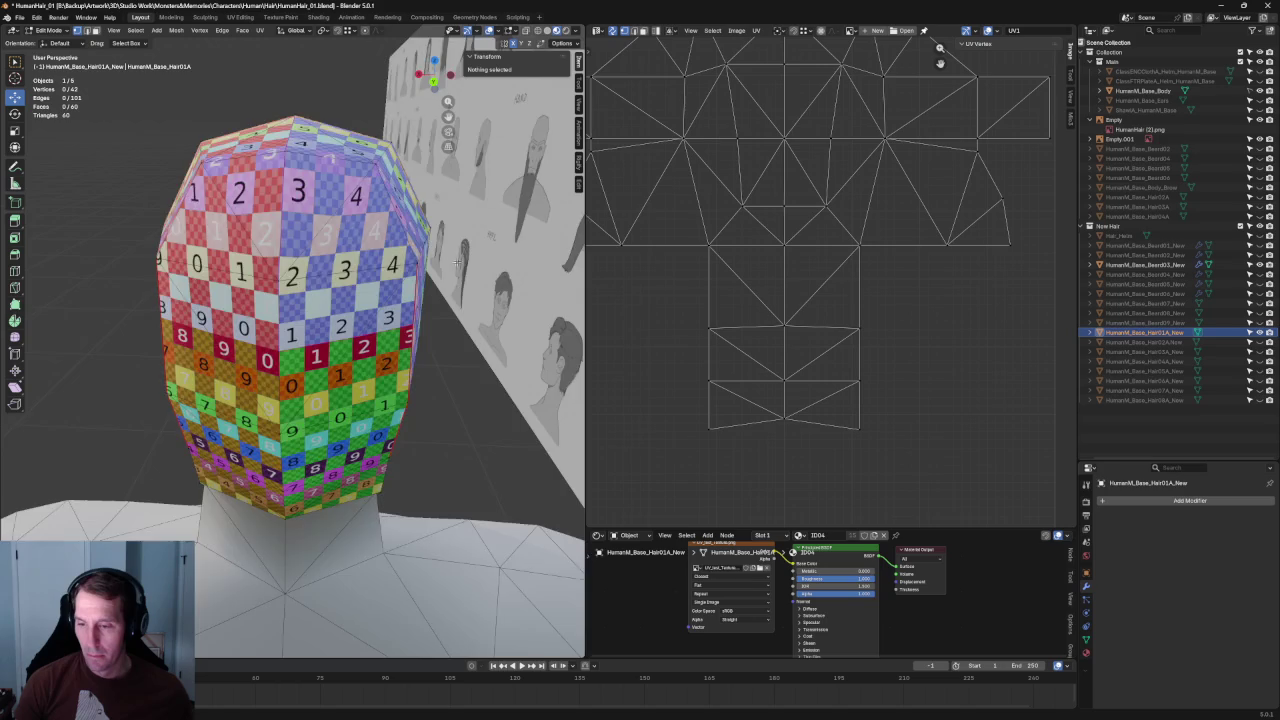
{"action": "scroll", "coordinate": [455, 262], "scroll_direction": "down", "scroll_amount": 4}
{"action": "middle_click_drag", "start_coordinate": [817, 210], "coordinate": [808, 289]}
{"action": "left_click", "coordinate": [808, 289]}
{"action": "key", "text": "u"}
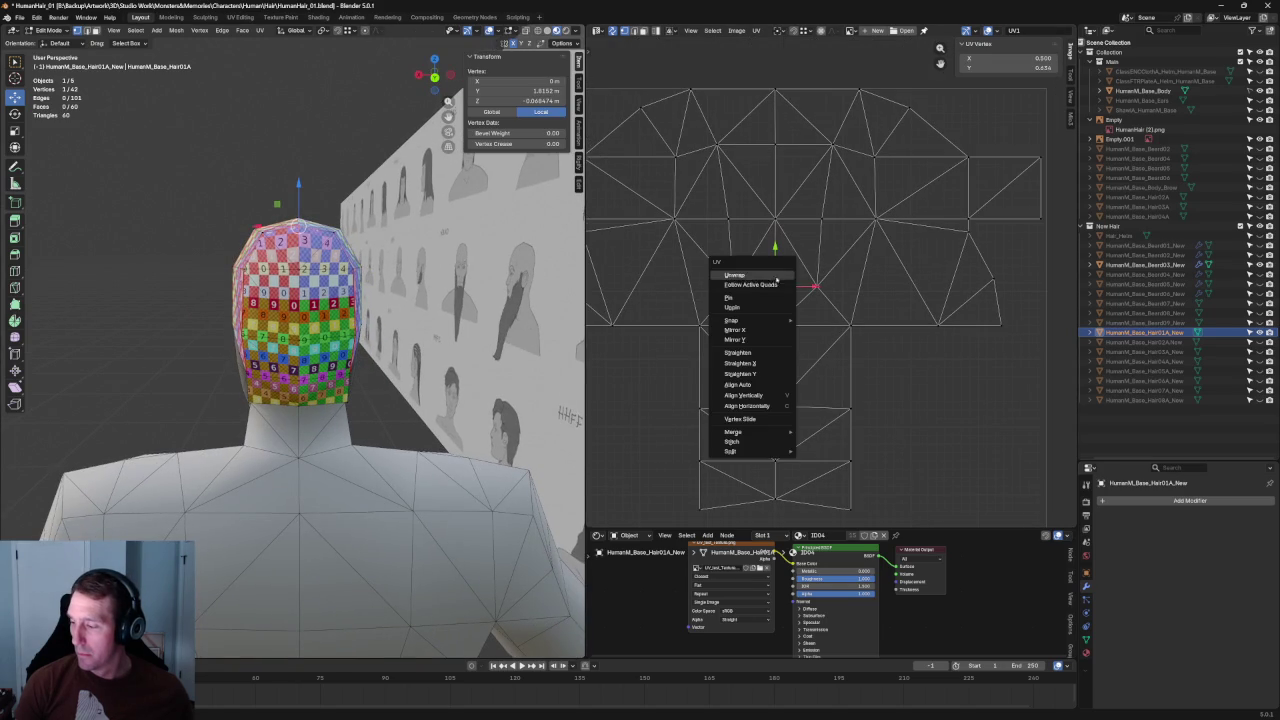
{"action": "left_click", "coordinate": [808, 289]}
{"action": "left_click", "coordinate": [832, 257]}
{"action": "left_click", "coordinate": [790, 282]}
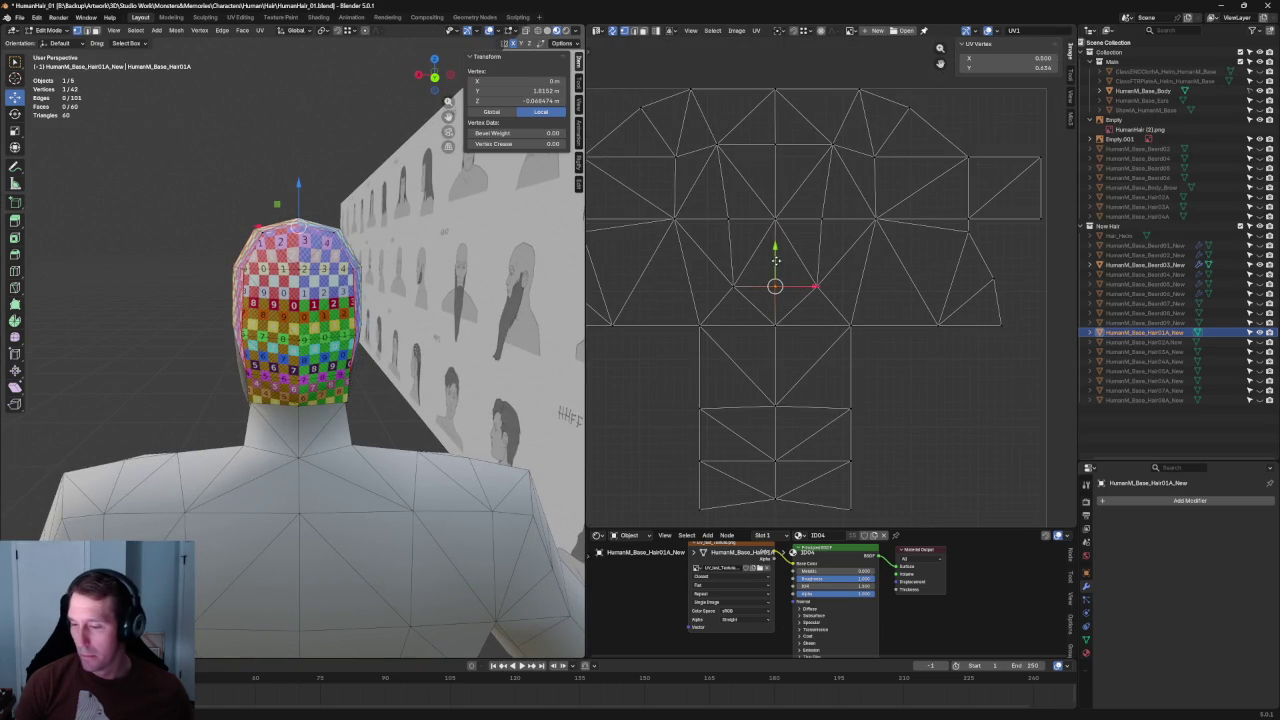
{"action": "key", "text": "g"}
{"action": "left_click", "coordinate": [777, 257]}
Step: Check the texture on the head, then widen the lower block of UV faces slightly
{"action": "middle_click_drag", "start_coordinate": [420, 300], "coordinate": [394, 320]}
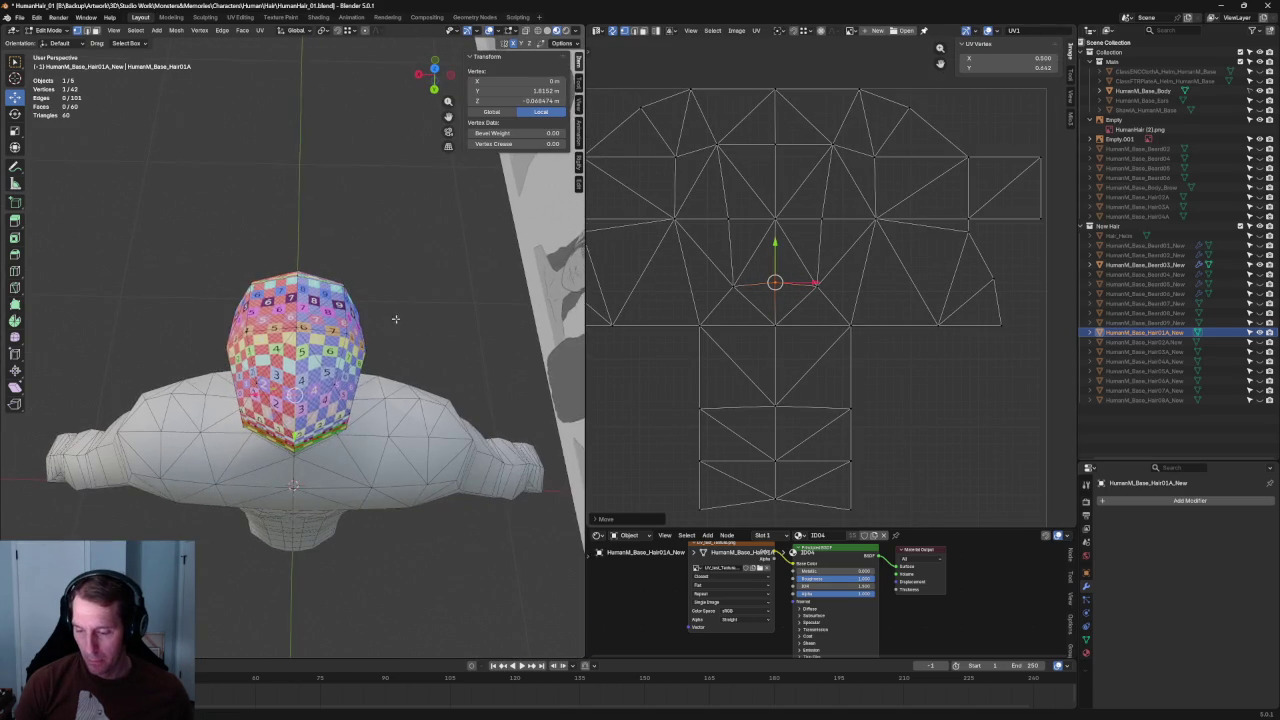
{"action": "left_click", "coordinate": [394, 320]}
{"action": "scroll", "coordinate": [394, 320], "scroll_direction": "up", "scroll_amount": 3}
{"action": "scroll", "coordinate": [411, 347], "scroll_direction": "down", "scroll_amount": 2}
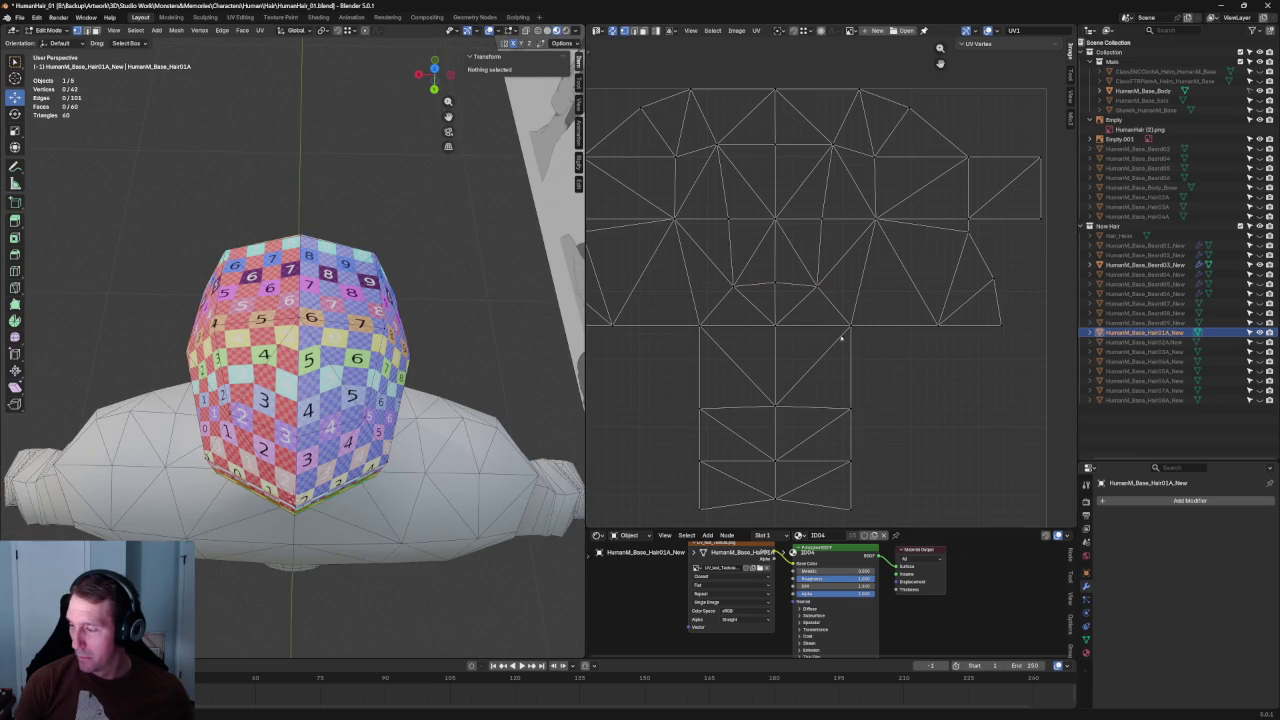
{"action": "scroll", "coordinate": [841, 338], "scroll_direction": "down", "scroll_amount": 2}
{"action": "middle_click_drag", "start_coordinate": [380, 300], "coordinate": [349, 257]}
{"action": "scroll", "coordinate": [362, 261], "scroll_direction": "down", "scroll_amount": 3}
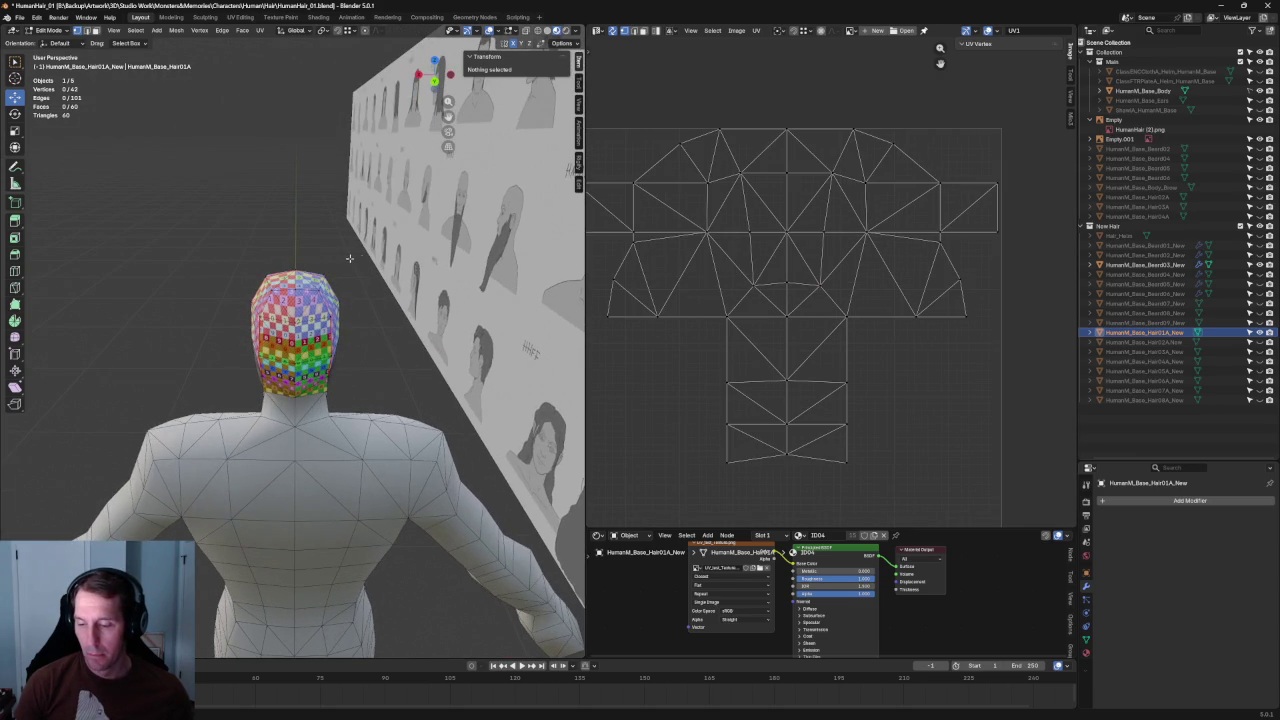
{"action": "mouse_move", "coordinate": [842, 268]}
{"action": "left_mouse_down"}
{"action": "mouse_move", "coordinate": [738, 296]}
{"action": "mouse_move", "coordinate": [713, 322]}
{"action": "left_mouse_up"}
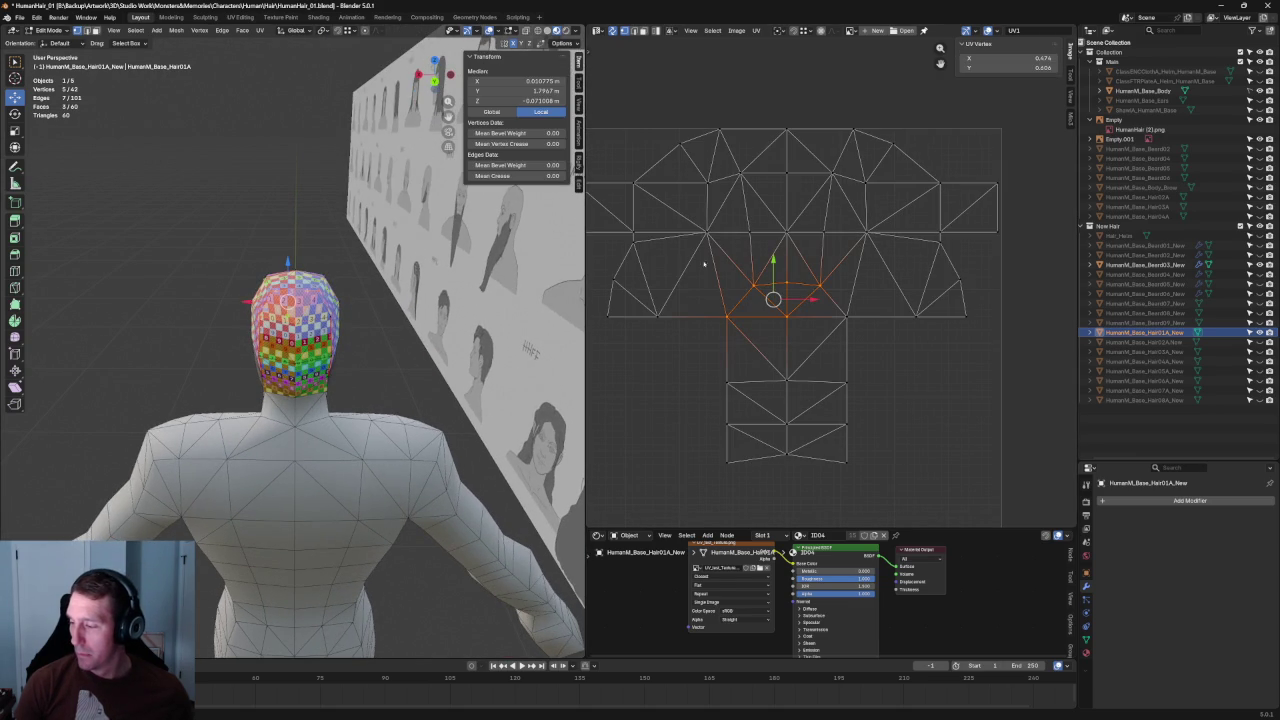
{"action": "left_click_drag", "start_coordinate": [694, 268], "coordinate": [874, 500]}
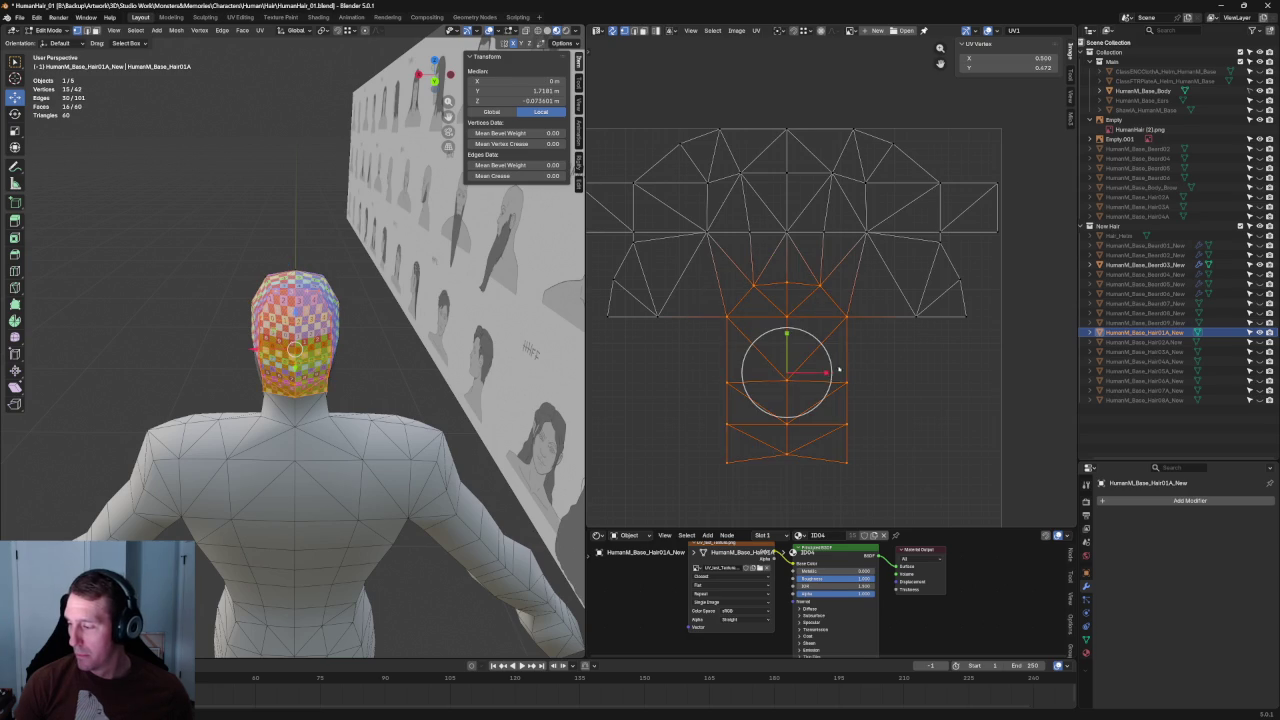
{"action": "key", "text": "s"}
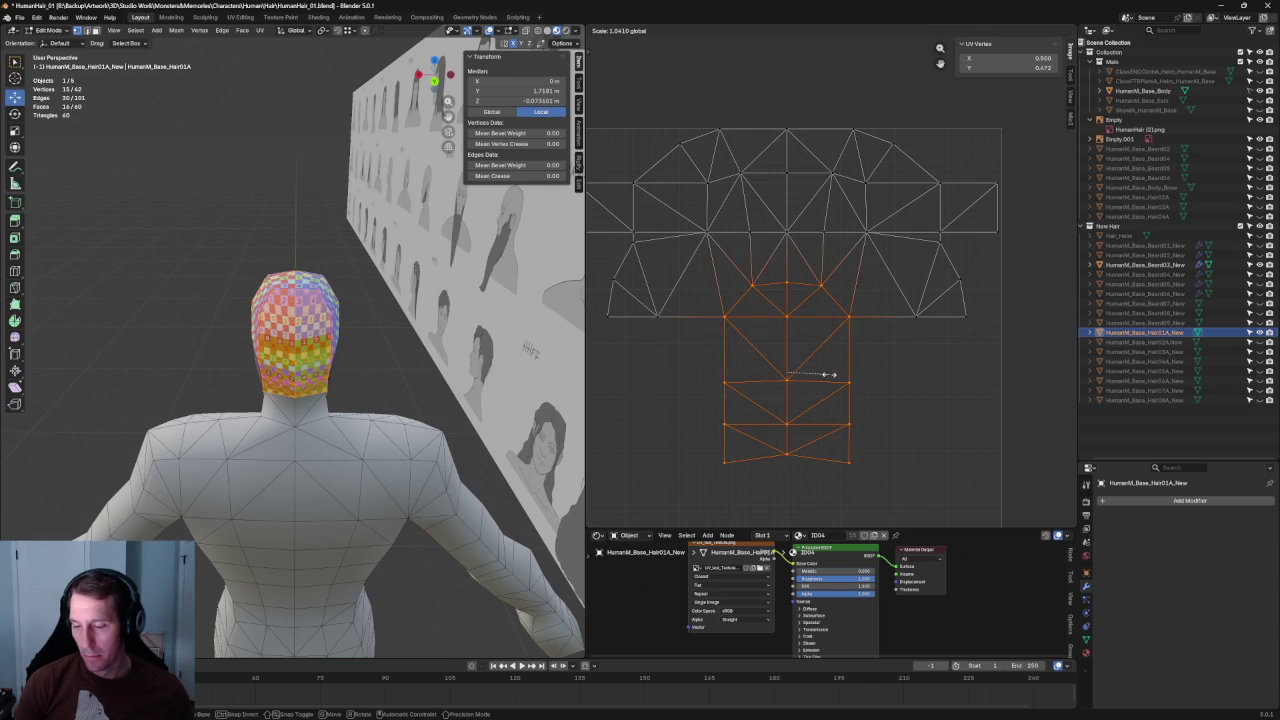
{"action": "key", "text": "alt+a"}
Step: Re-unwrap from a few top vertices and align the horizontal edge row straight
{"action": "key", "text": "c"}
{"action": "left_click", "coordinate": [787, 283]}
{"action": "key", "text": "u"}
{"action": "left_click", "coordinate": [720, 255]}
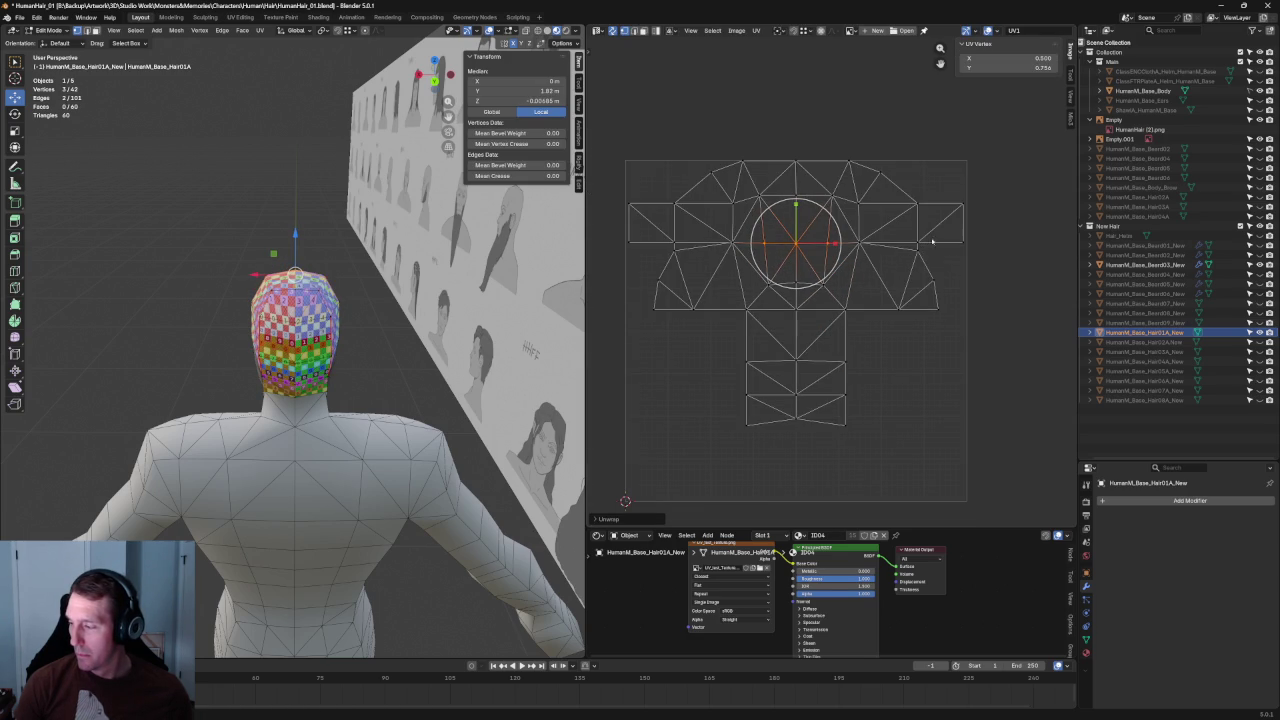
{"action": "left_click", "coordinate": [766, 230], "text": "alt"}
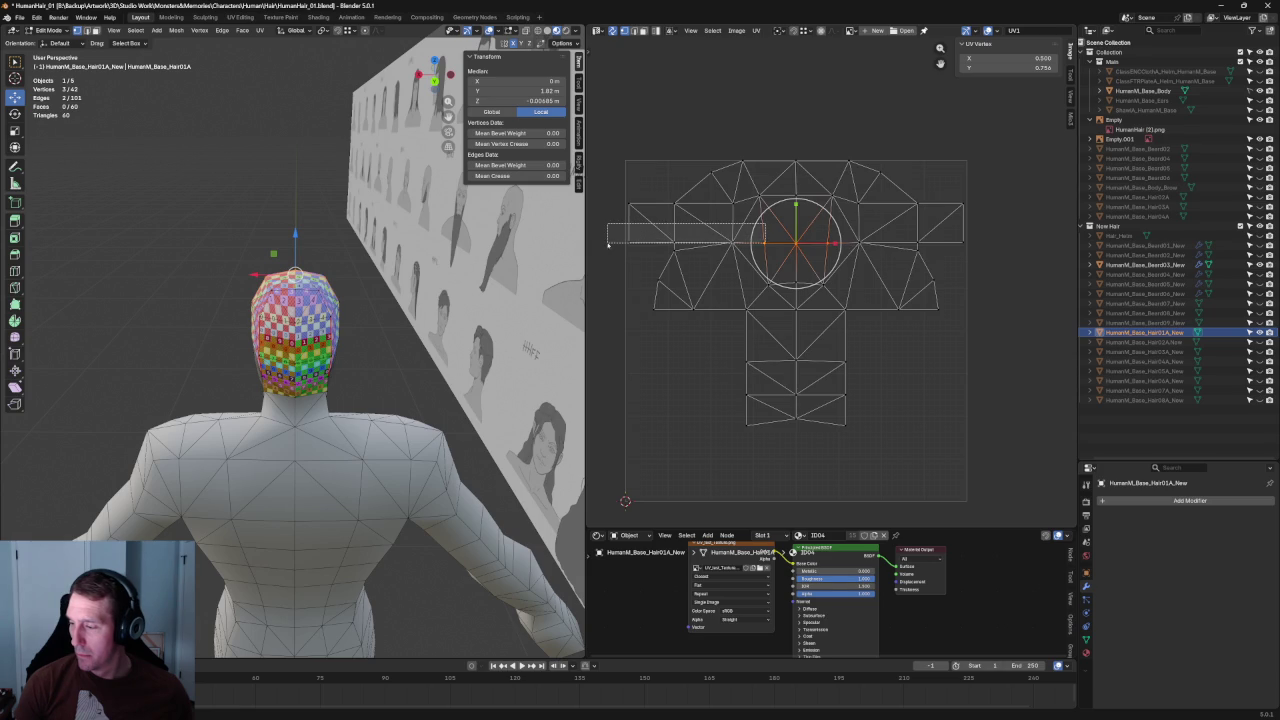
{"action": "left_click", "coordinate": [880, 245], "text": "alt+shift"}
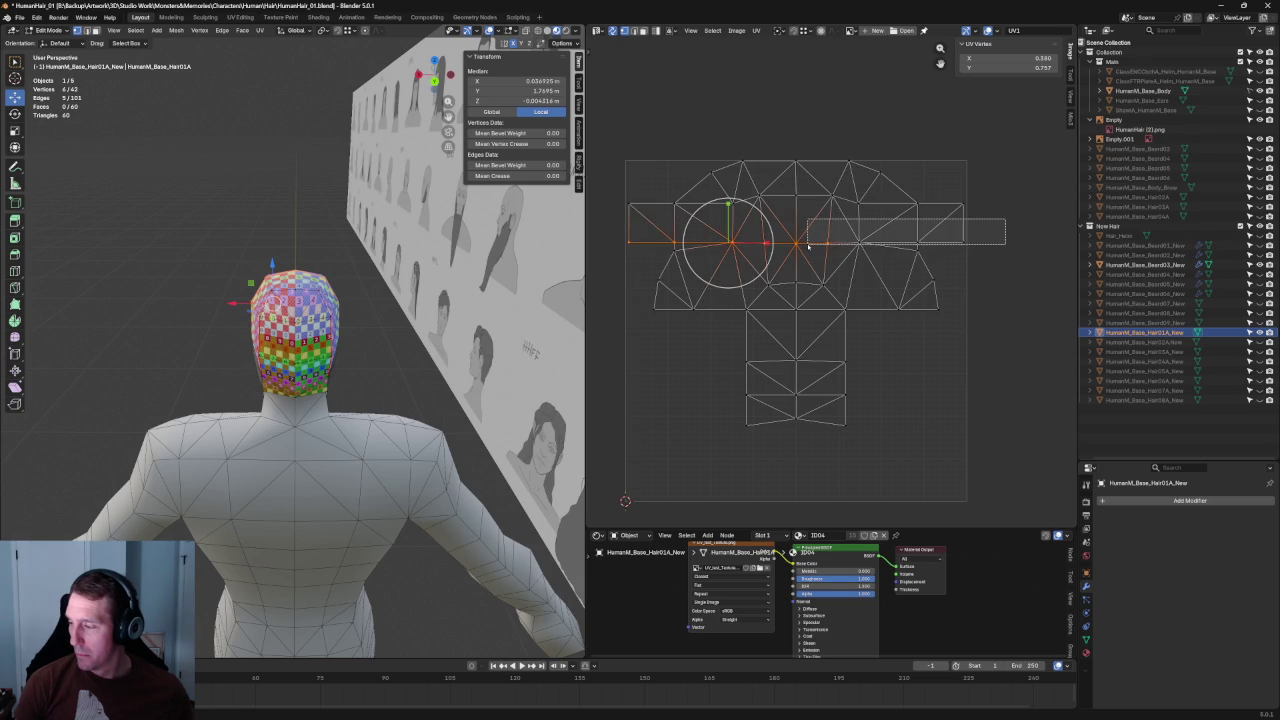
{"action": "key", "text": "shift+w"}
{"action": "left_click", "coordinate": [881, 251]}
Step: Inspect the island's corner vertex and lower UV row, then frame the head in front view
{"action": "left_click", "coordinate": [936, 308]}
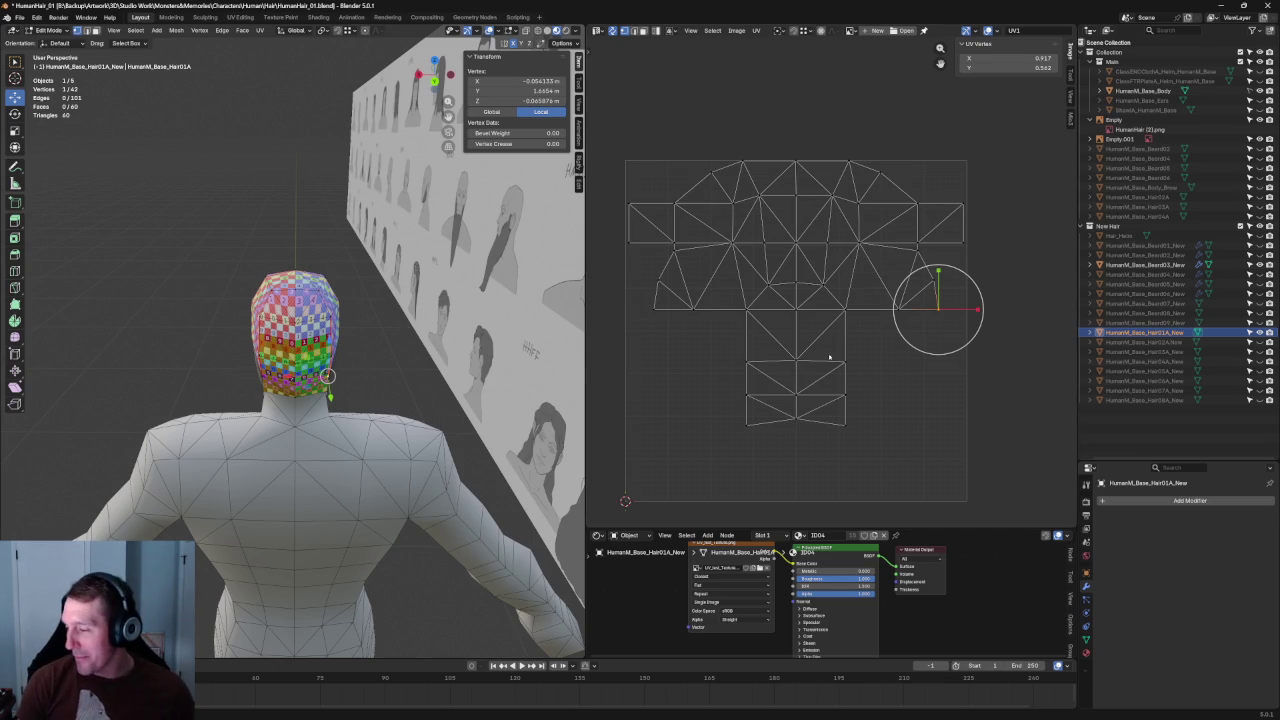
{"action": "left_click", "coordinate": [686, 369]}
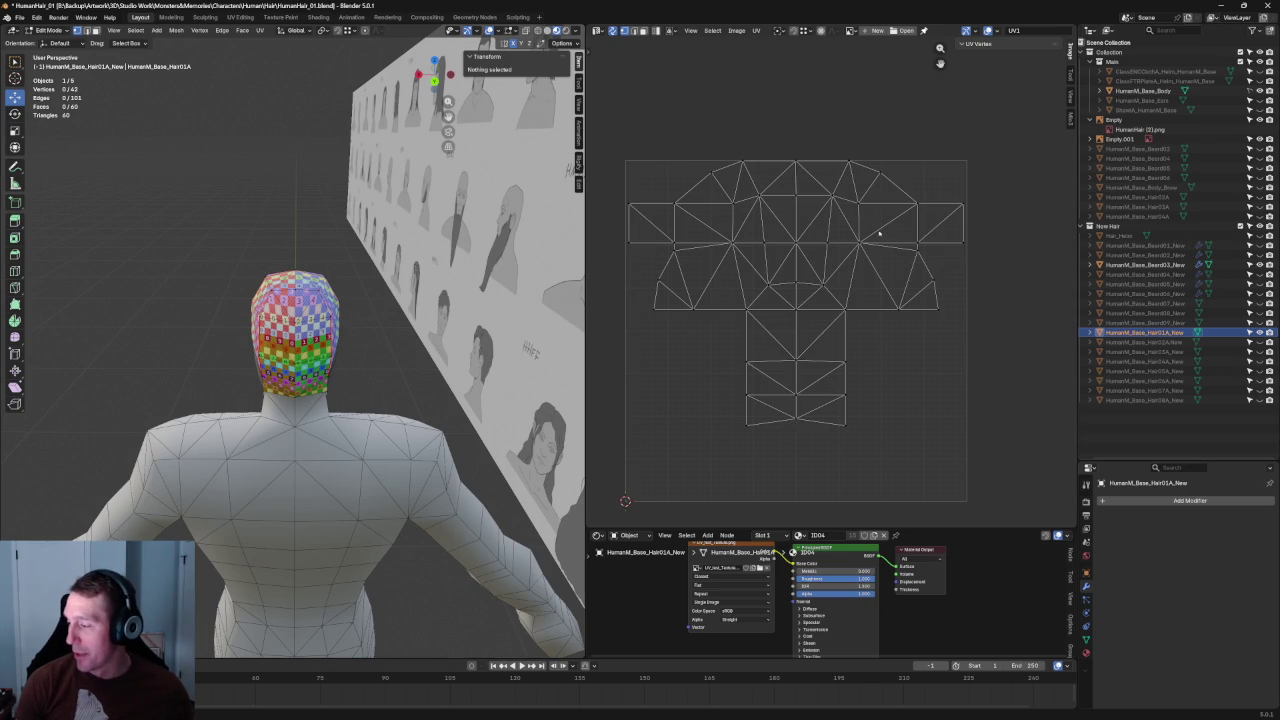
{"action": "left_click_drag", "start_coordinate": [960, 296], "coordinate": [590, 320]}
{"action": "left_click", "coordinate": [898, 365]}
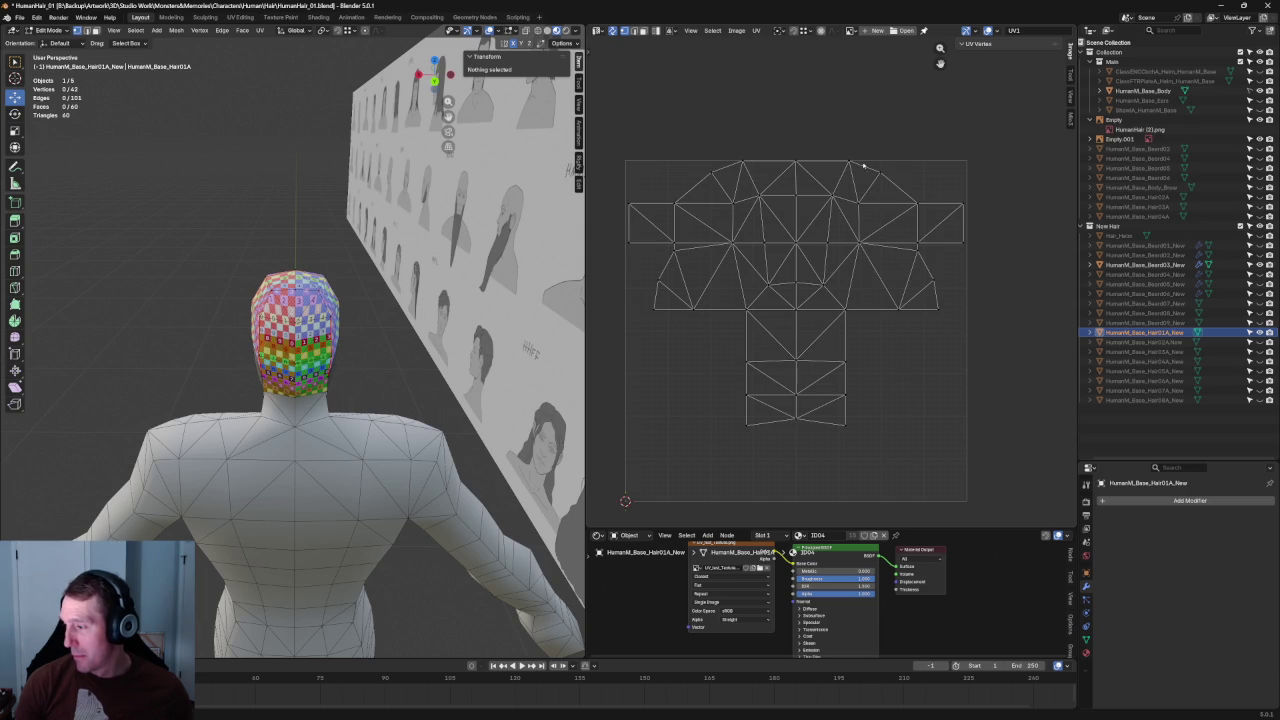
{"action": "key", "text": "KP_1"}
{"action": "key", "text": "KP_Decimal"}
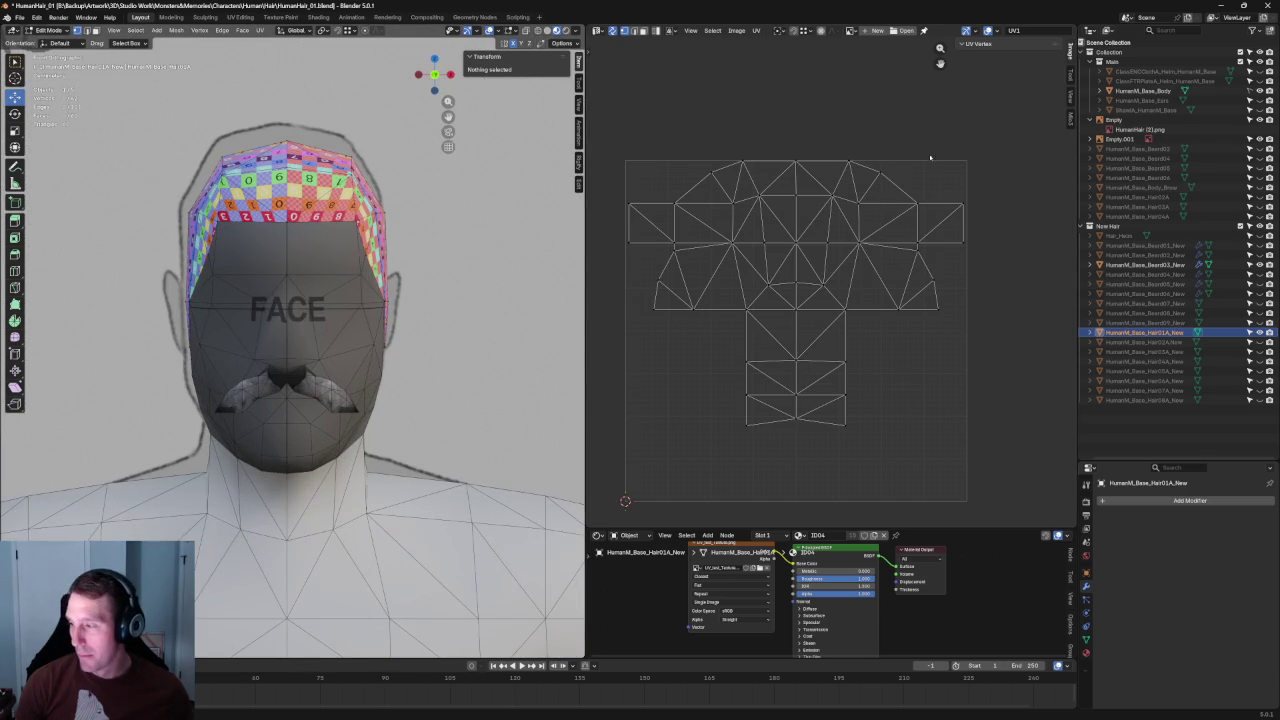
Step: Re-unwrap the Hair01A cap UVs with the top-centre and surrounding top vertices selected
{"action": "left_click_drag", "start_coordinate": [833, 147], "coordinate": [788, 163]}
{"action": "key", "text": "u"}
{"action": "left_click", "coordinate": [804, 165]}
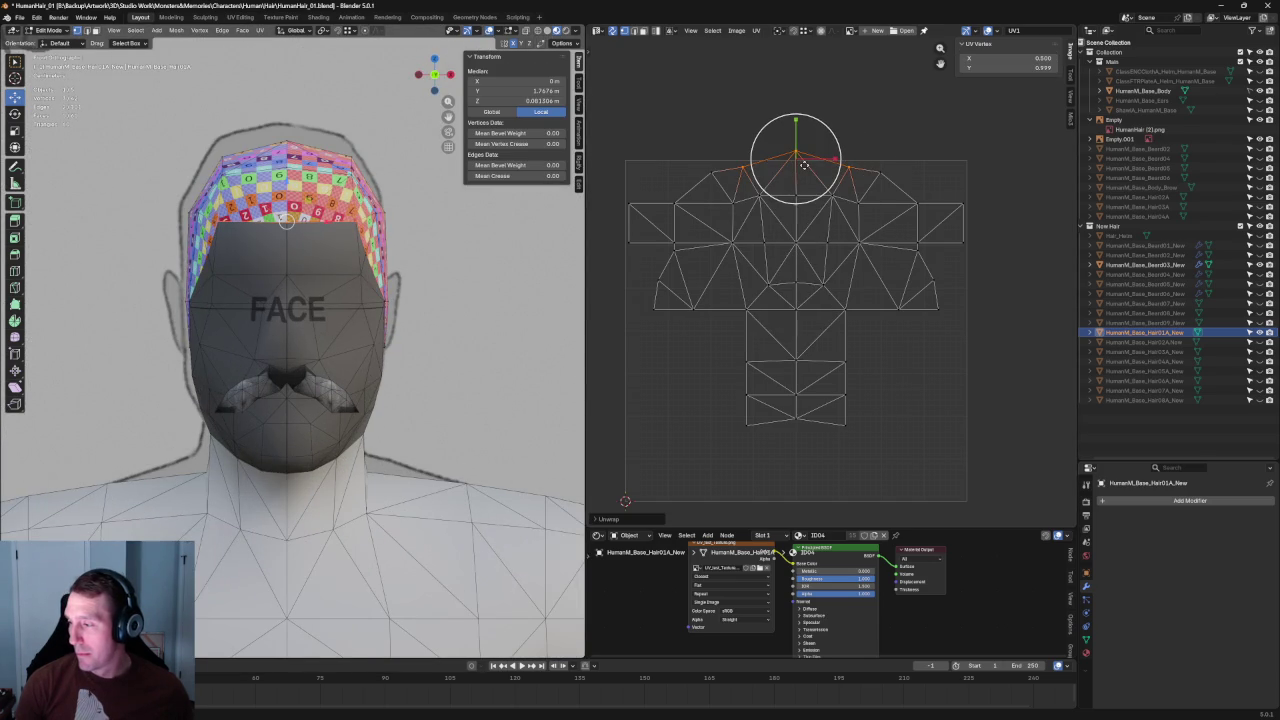
{"action": "mouse_move", "coordinate": [290, 300]}
{"action": "middle_mouse_down"}
{"action": "mouse_move", "coordinate": [298, 465]}
{"action": "mouse_move", "coordinate": [372, 248]}
{"action": "middle_mouse_up"}
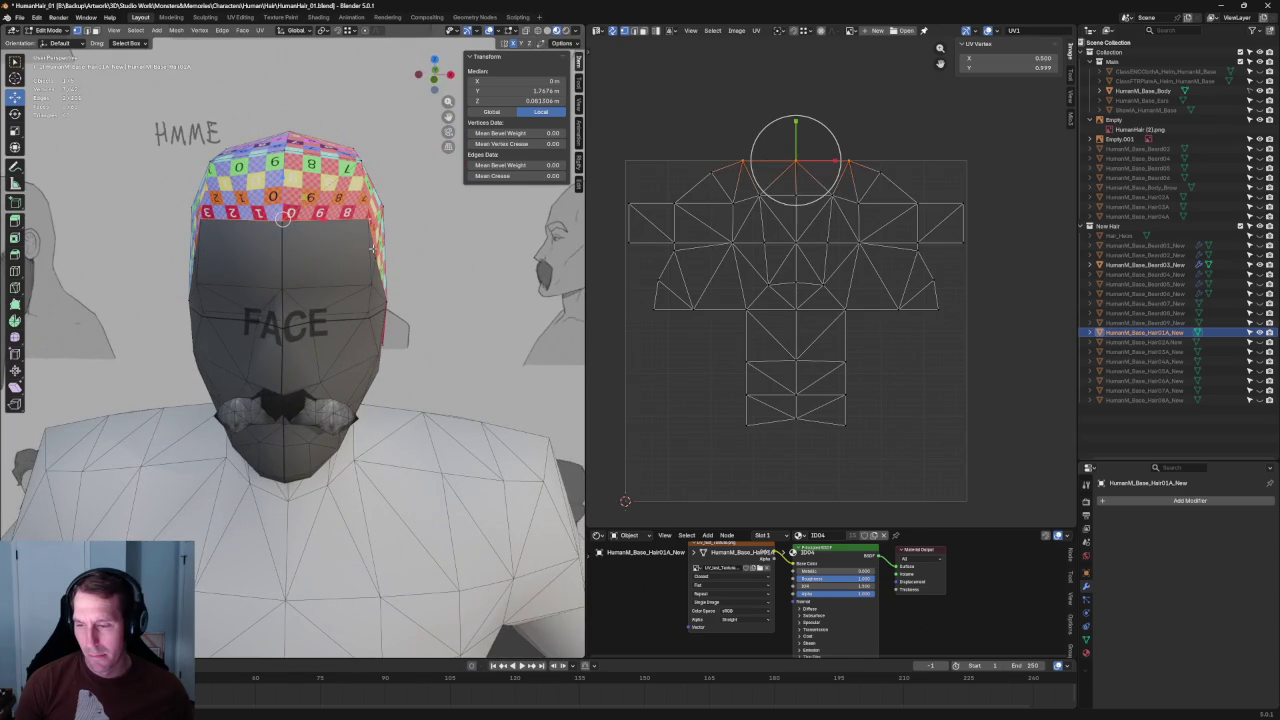
{"action": "left_click", "coordinate": [886, 185]}
{"action": "left_click_drag", "start_coordinate": [723, 186], "coordinate": [870, 232]}
{"action": "key", "text": "u"}
{"action": "left_click", "coordinate": [810, 215]}
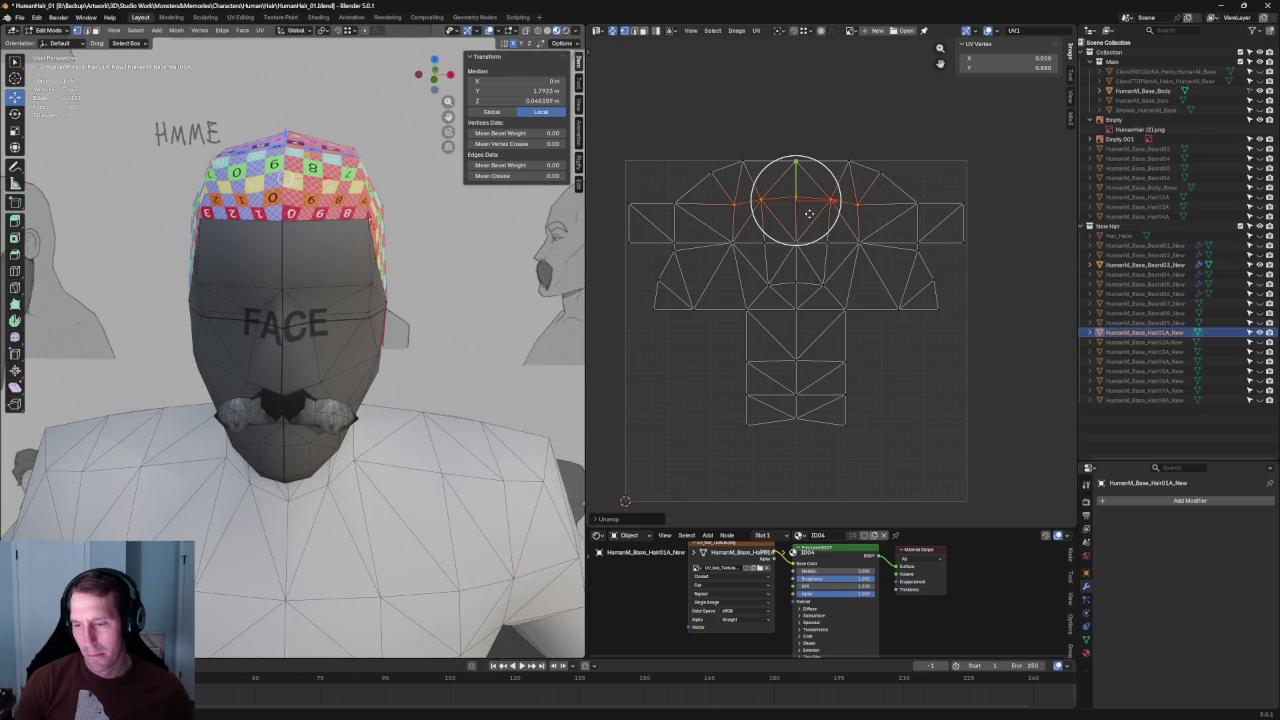
Step: Try another vertex selection for the unwrap, then undo back to the original triangle UV layout
{"action": "left_click", "coordinate": [857, 206]}
{"action": "left_click", "coordinate": [795, 205]}
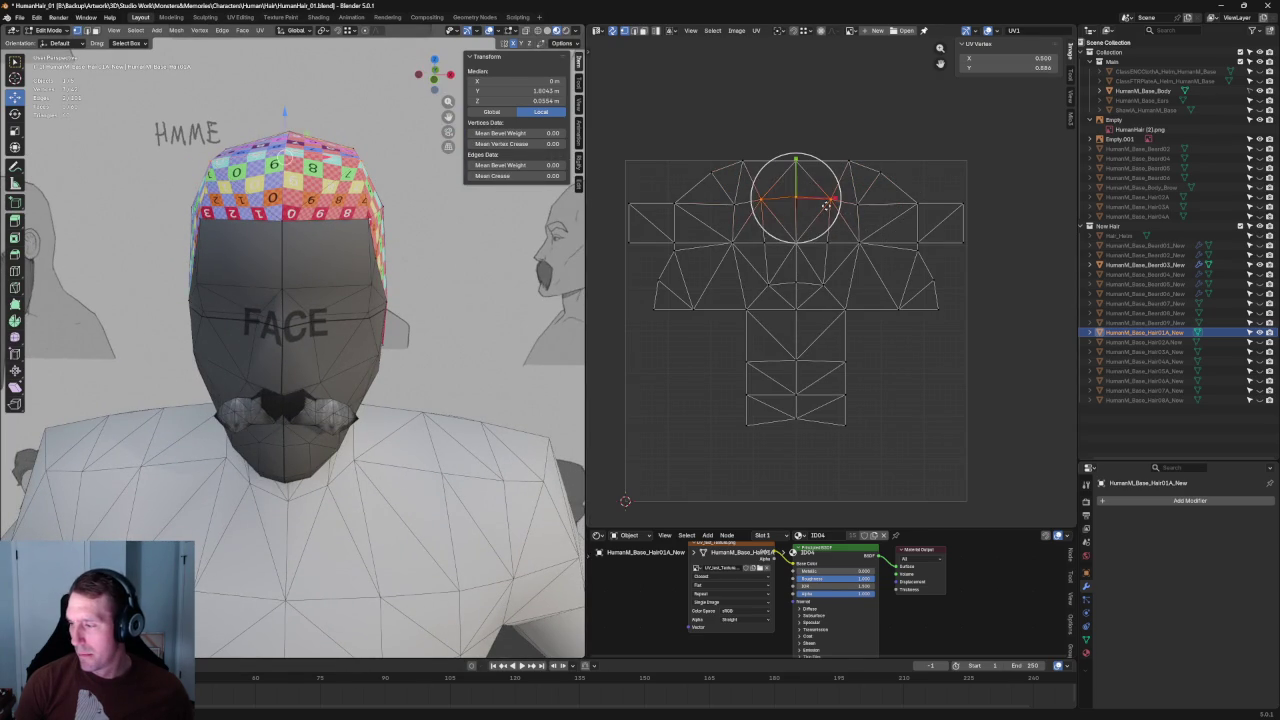
{"action": "key", "text": "u"}
{"action": "left_click", "coordinate": [801, 204]}
{"action": "middle_click_drag", "start_coordinate": [300, 300], "coordinate": [360, 245]}
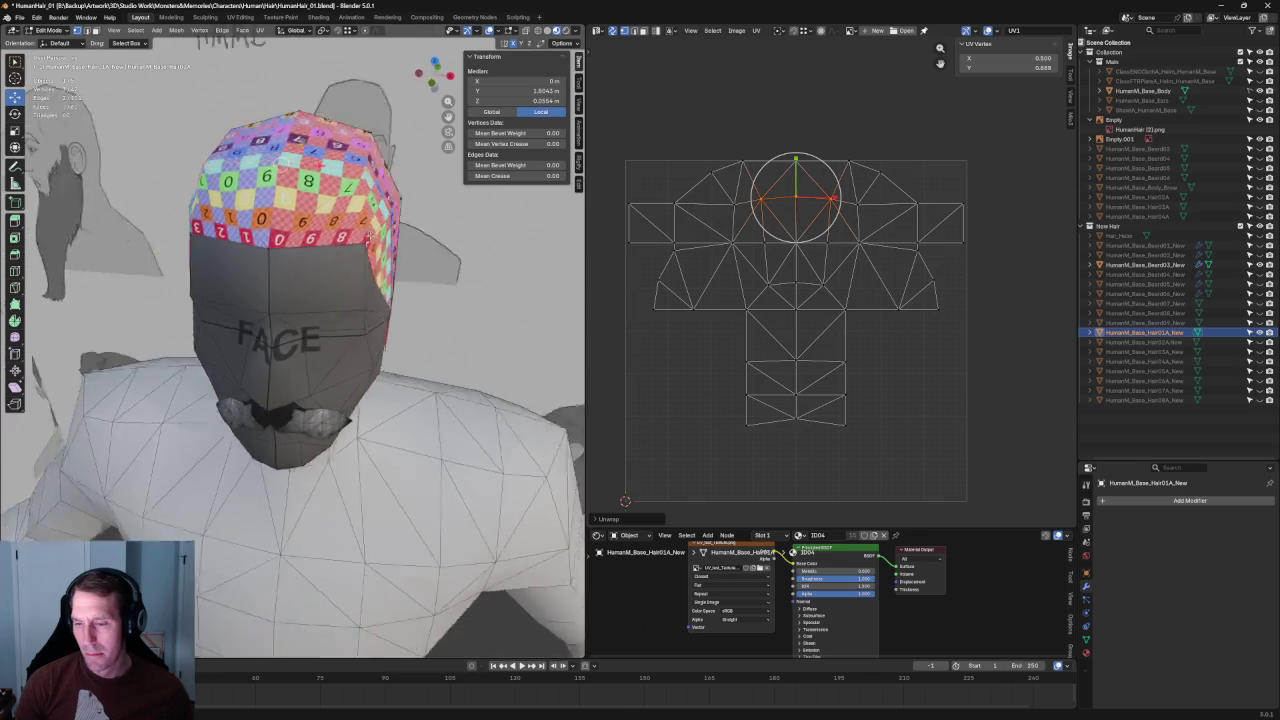
{"action": "key", "text": "ctrl+z"}
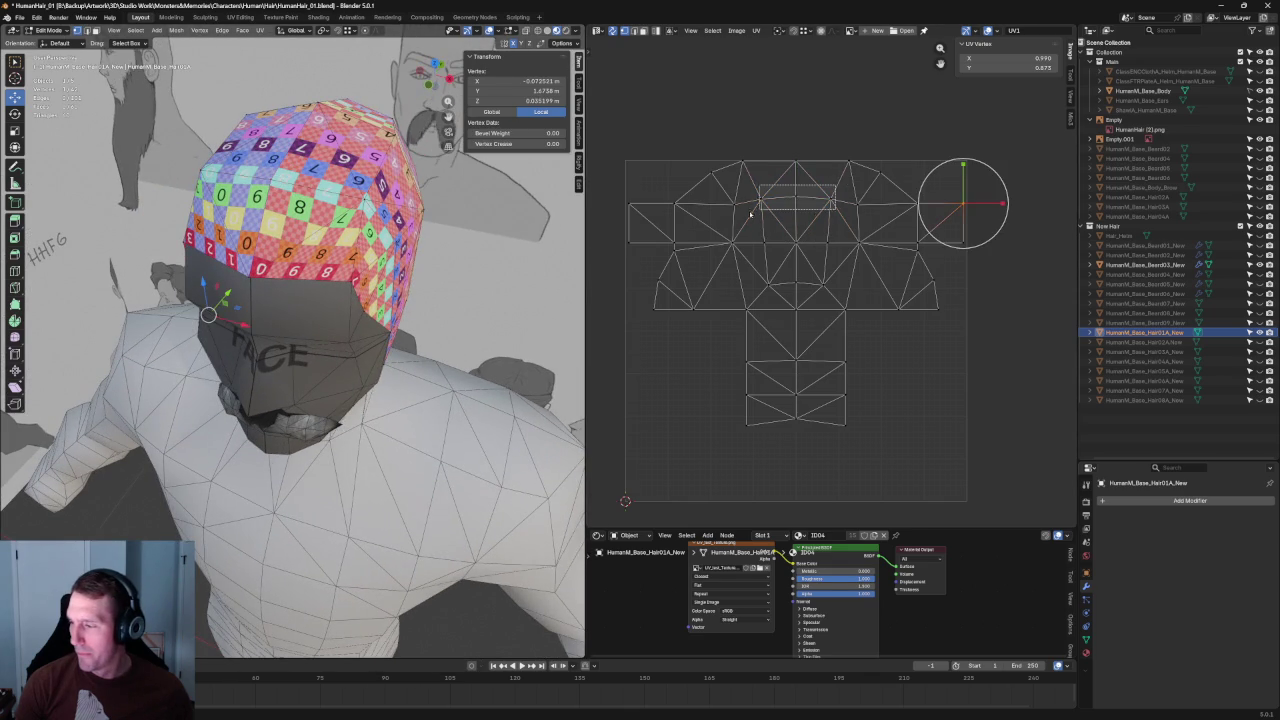
{"action": "key", "text": "ctrl+shift+z"}
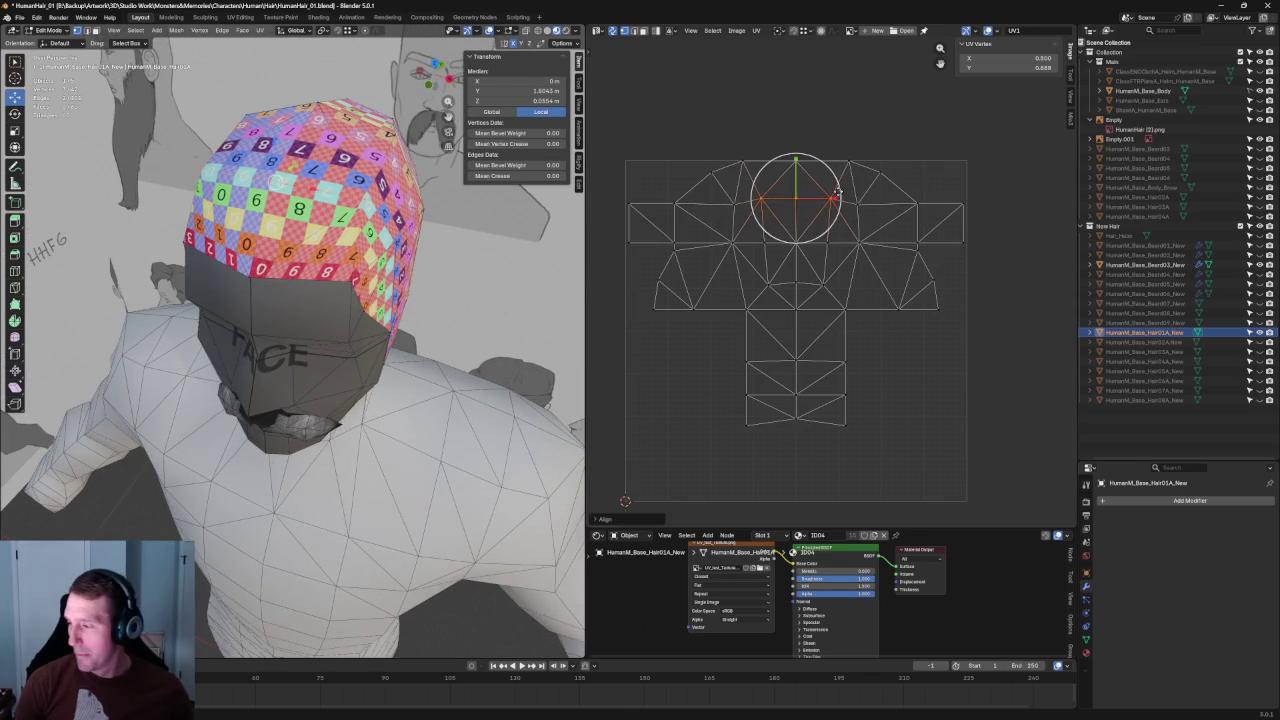
{"action": "key", "text": "ctrl+z"}
Step: Re-unwrap the cap with the top UV vertices, then with a wider top selection
{"action": "middle_click_drag", "start_coordinate": [386, 237], "coordinate": [445, 199]}
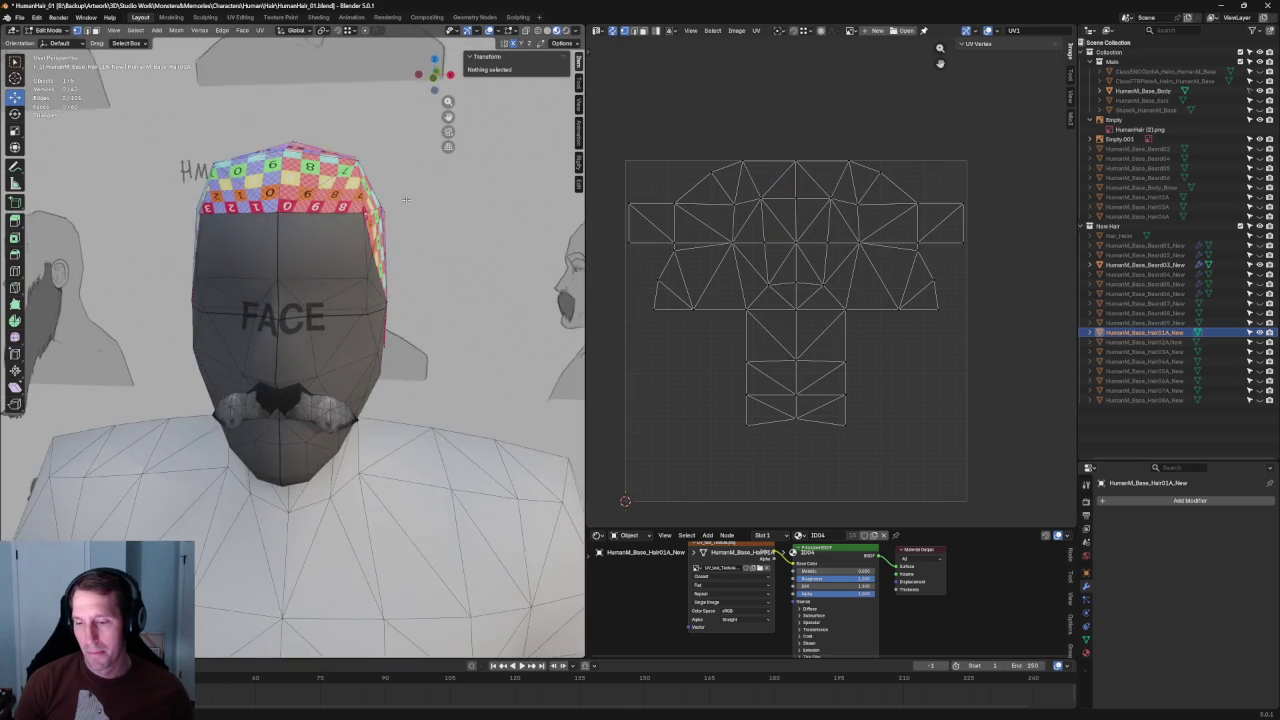
{"action": "left_click_drag", "start_coordinate": [873, 126], "coordinate": [735, 176]}
{"action": "right_click", "coordinate": [797, 165]}
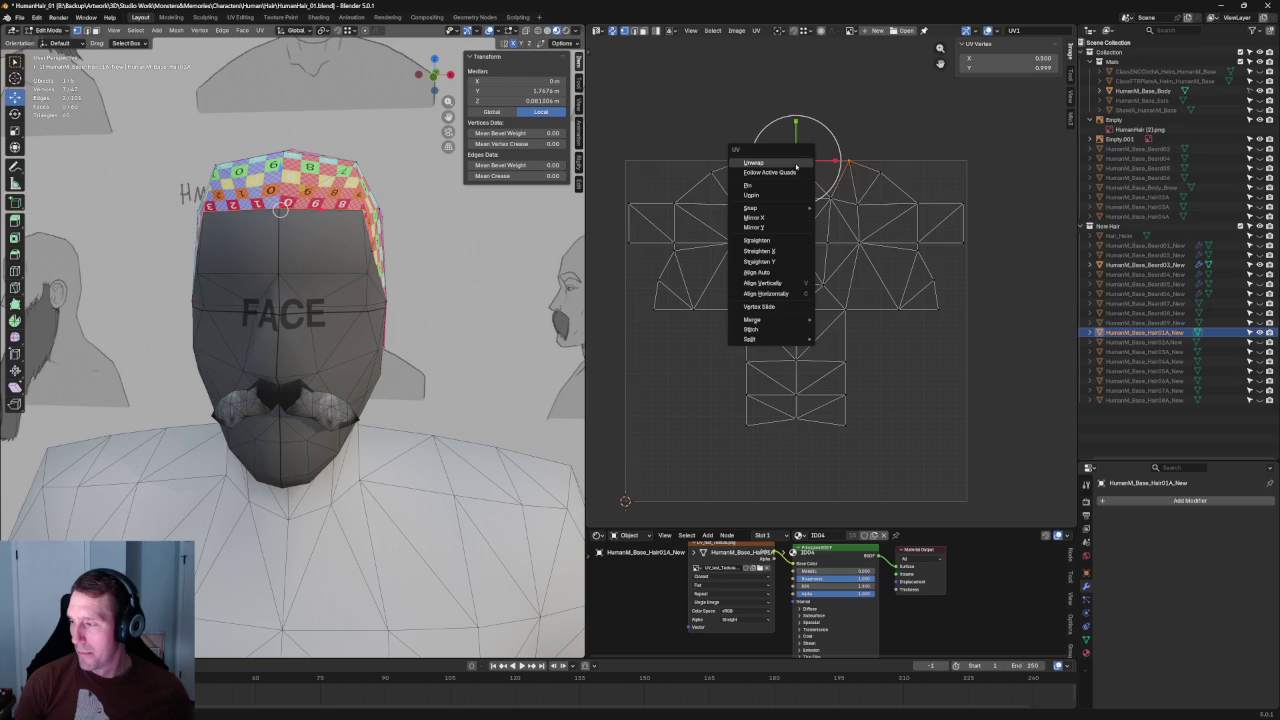
{"action": "left_click", "coordinate": [787, 163]}
{"action": "mouse_move", "coordinate": [290, 230]}
{"action": "middle_mouse_down"}
{"action": "mouse_move", "coordinate": [310, 261]}
{"action": "mouse_move", "coordinate": [275, 231]}
{"action": "middle_mouse_up"}
{"action": "left_click_drag", "start_coordinate": [887, 126], "coordinate": [705, 182]}
{"action": "right_click", "coordinate": [748, 181]}
{"action": "left_click", "coordinate": [748, 181]}
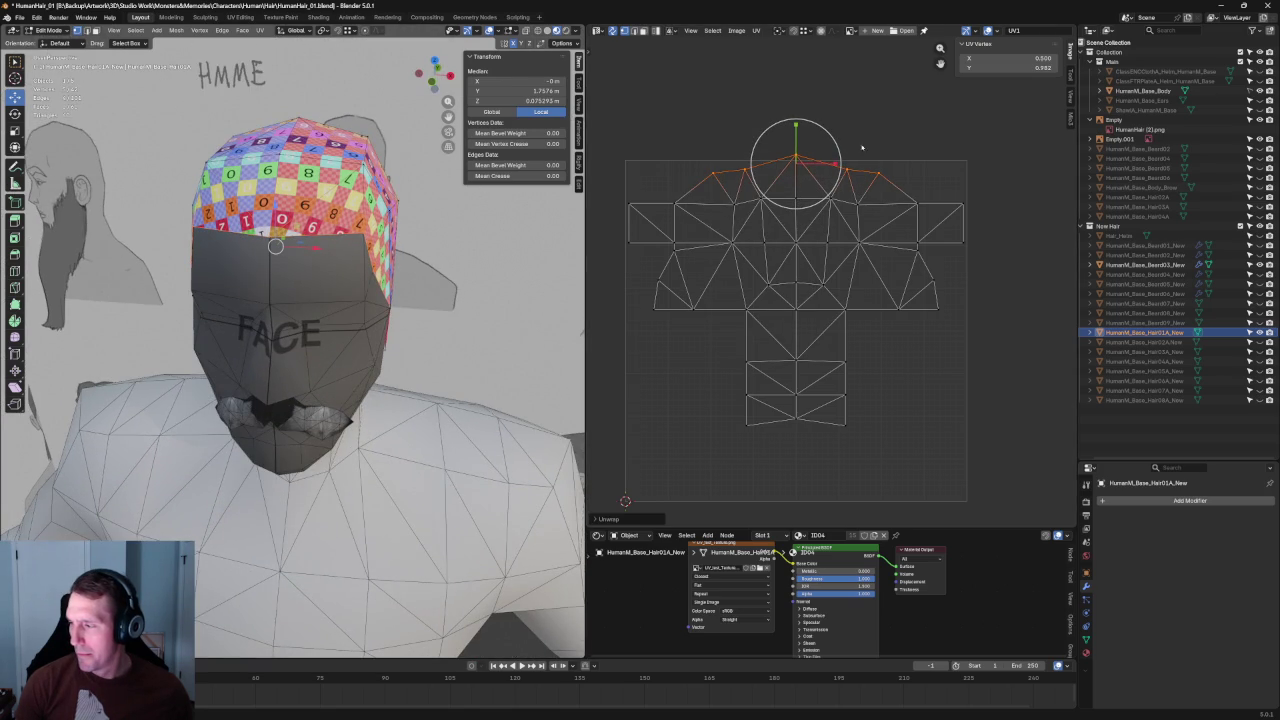
{"action": "left_click", "coordinate": [930, 149]}
{"action": "middle_click_drag", "start_coordinate": [380, 250], "coordinate": [271, 184]}
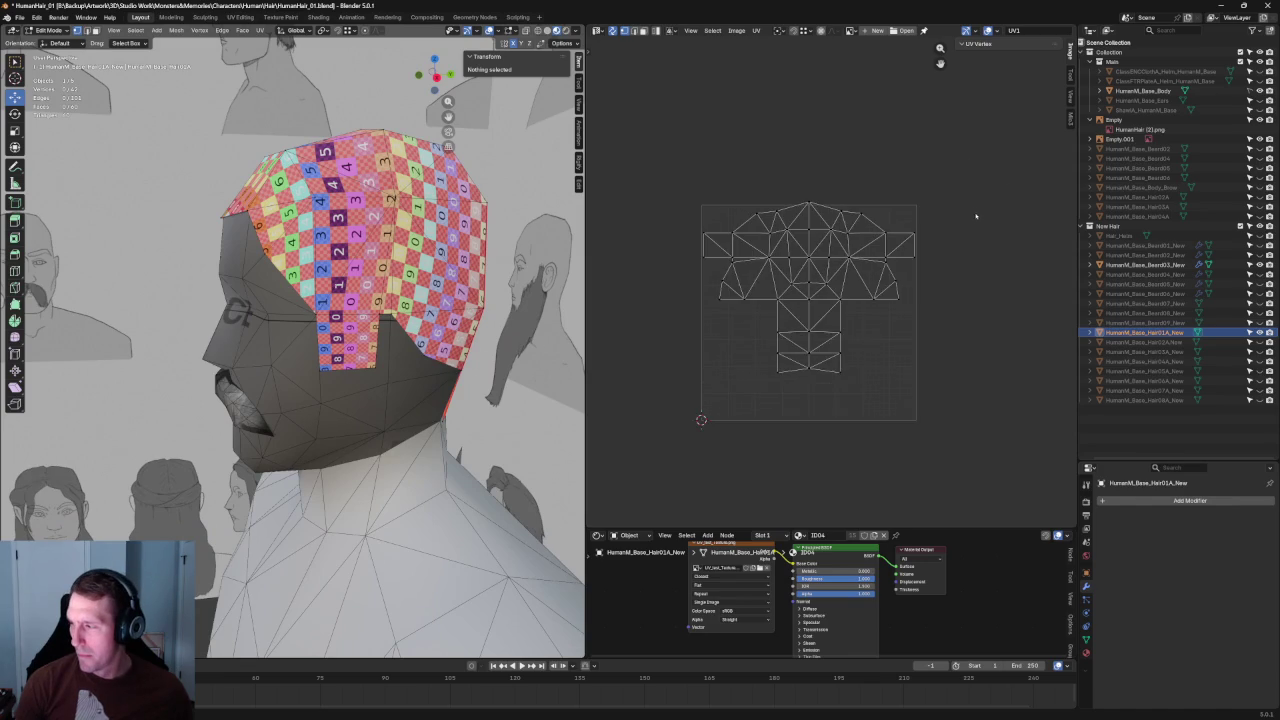
Step: Select the whole UV island and nudge it slightly upward
{"action": "key", "text": "a"}
{"action": "scroll", "coordinate": [830, 280], "scroll_direction": "up", "scroll_amount": 2}
{"action": "left_click_drag", "start_coordinate": [787, 290], "coordinate": [787, 280]}
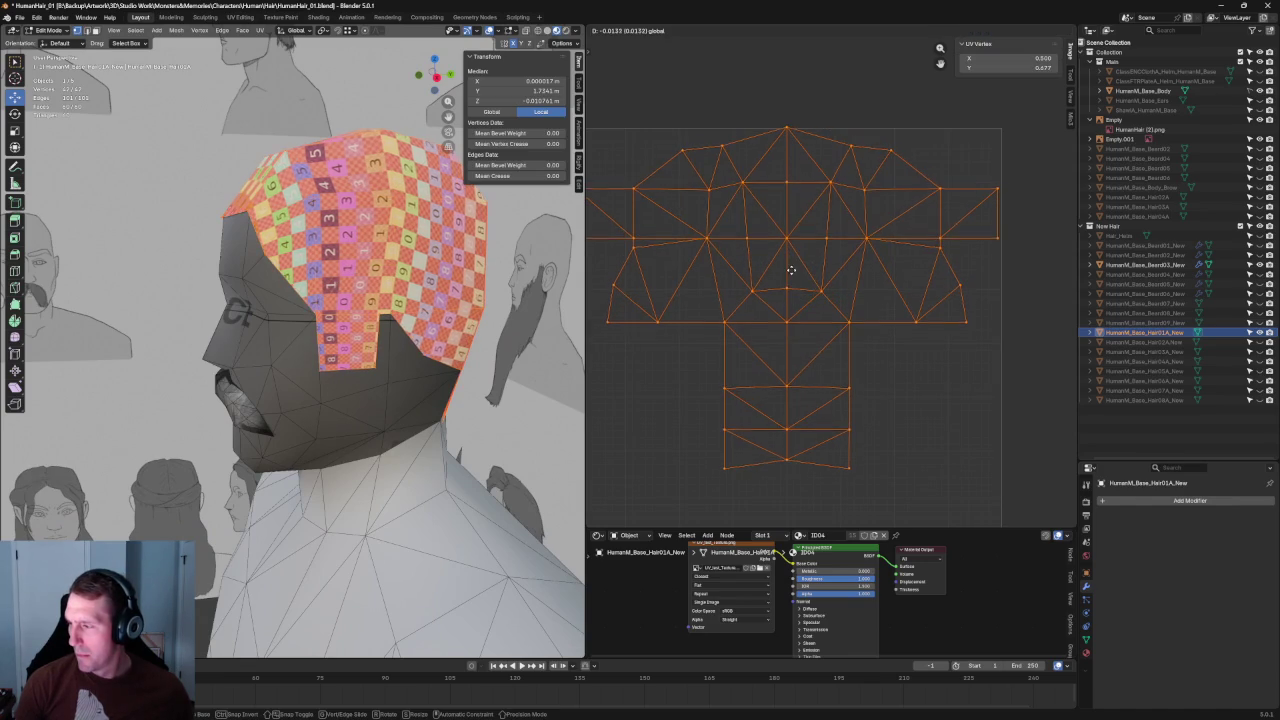
{"action": "key", "text": "alt+a"}
{"action": "mouse_move", "coordinate": [300, 300]}
{"action": "middle_mouse_down"}
{"action": "mouse_move", "coordinate": [372, 260]}
{"action": "mouse_move", "coordinate": [341, 252]}
{"action": "middle_mouse_up"}
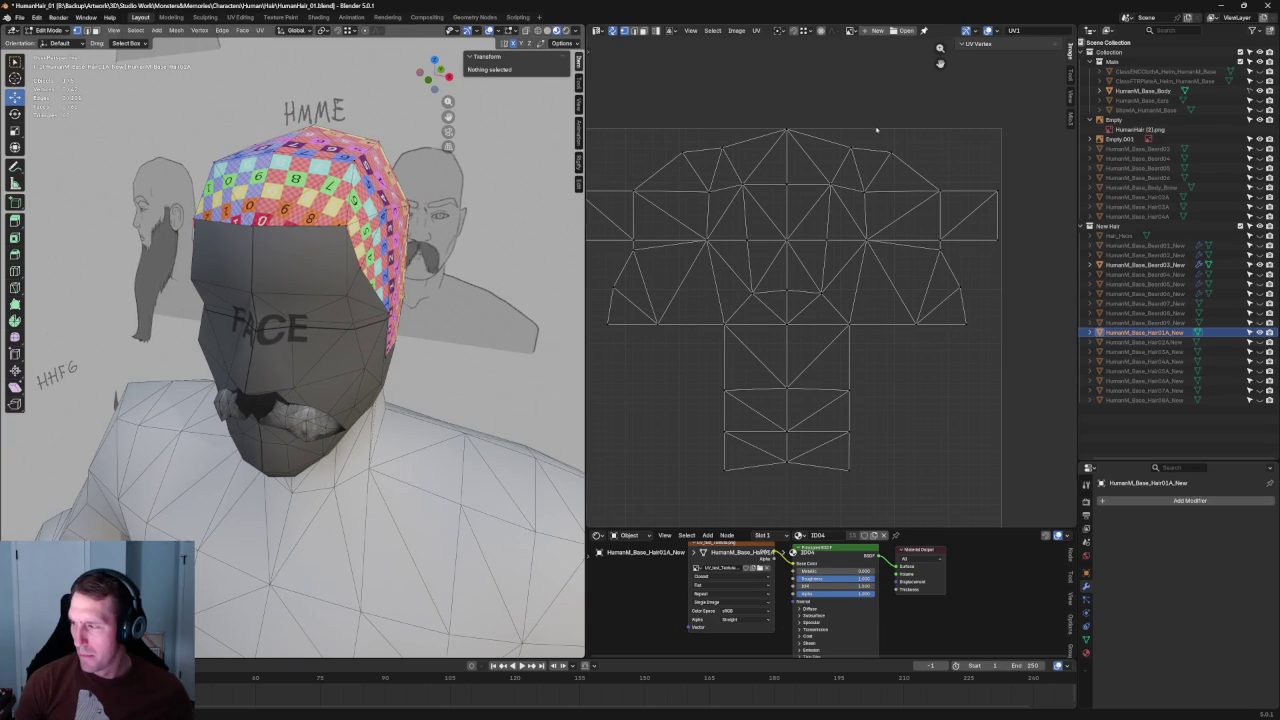
Step: Move the two top UV vertices of the island up to new positions
{"action": "left_click", "coordinate": [850, 148]}
{"action": "left_click", "coordinate": [722, 148], "text": "shift"}
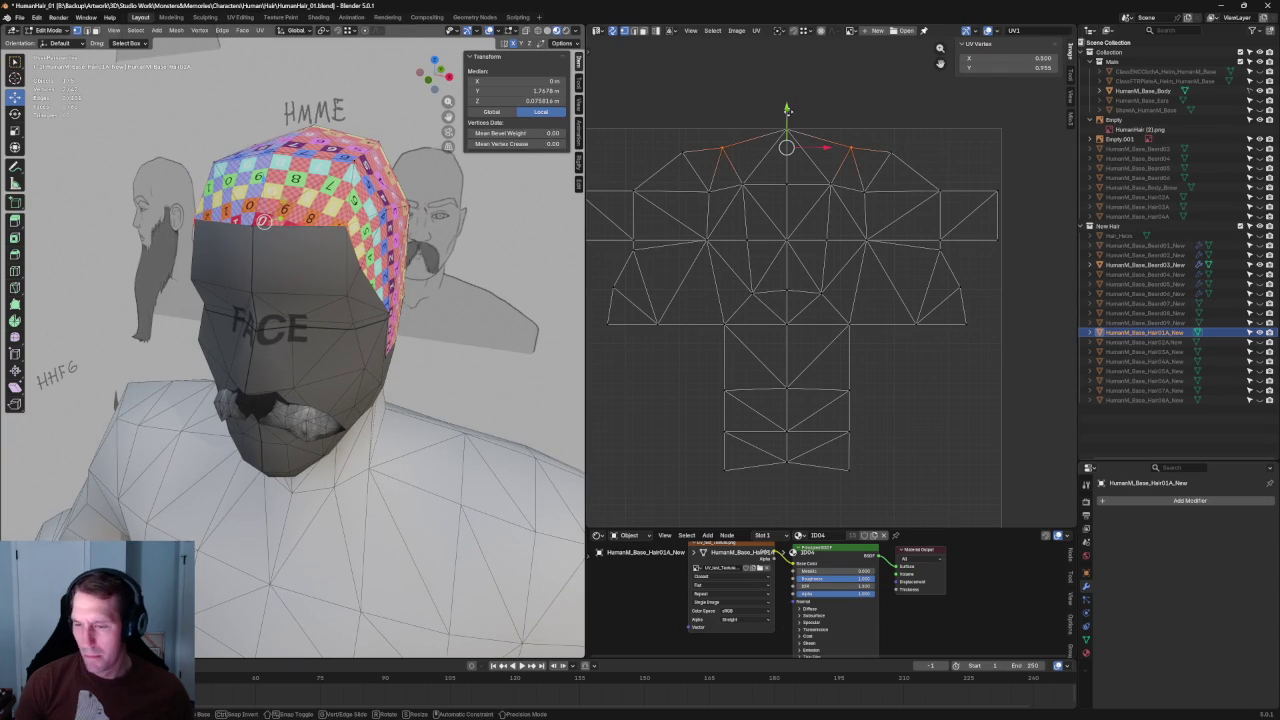
{"action": "key", "text": "g"}
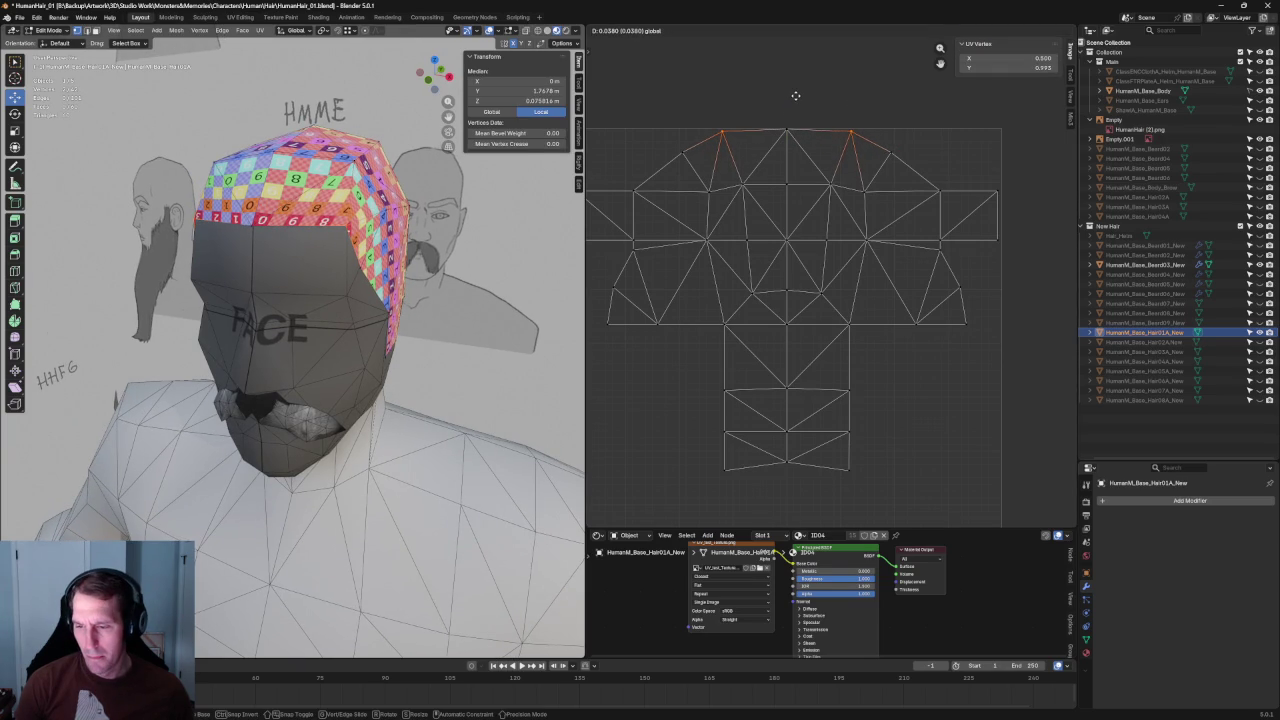
{"action": "left_click", "coordinate": [795, 95]}
{"action": "key", "text": "alt+a"}
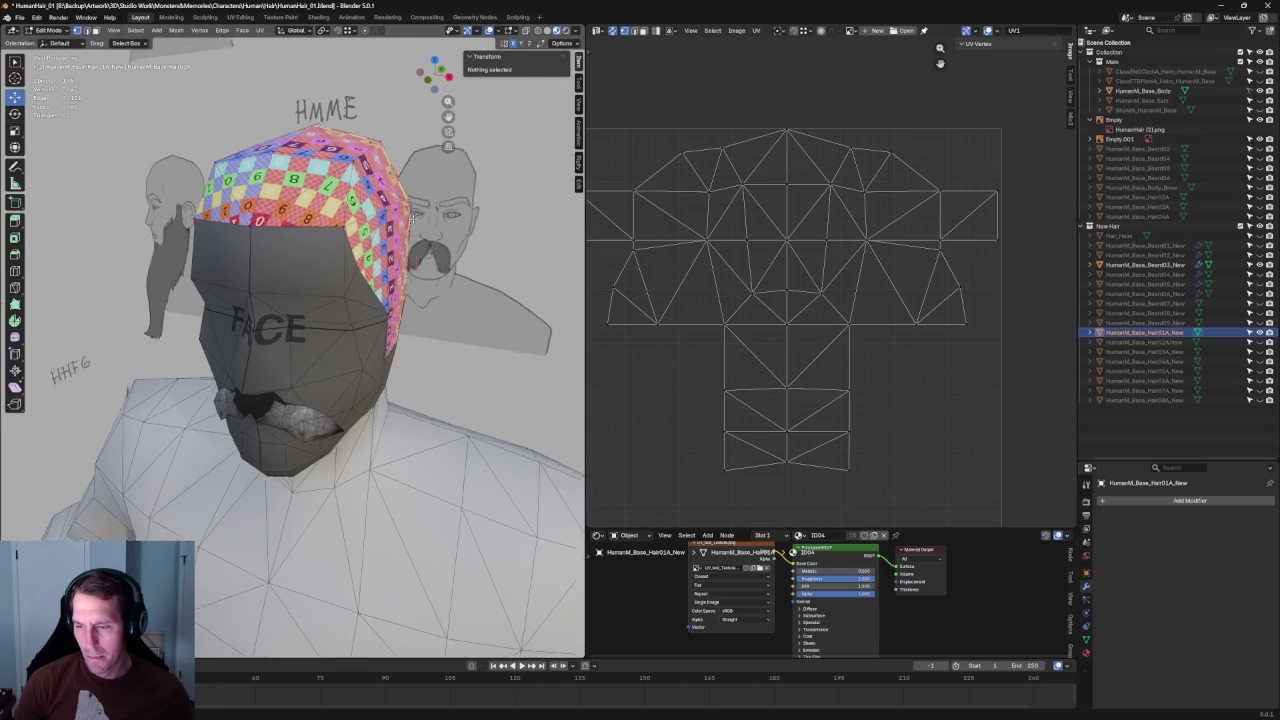
{"action": "middle_click_drag", "start_coordinate": [300, 300], "coordinate": [380, 300]}
Step: Select an edge loop across the island and unwrap the hair cap again
{"action": "left_click", "coordinate": [728, 192], "text": "alt"}
{"action": "key", "text": "u"}
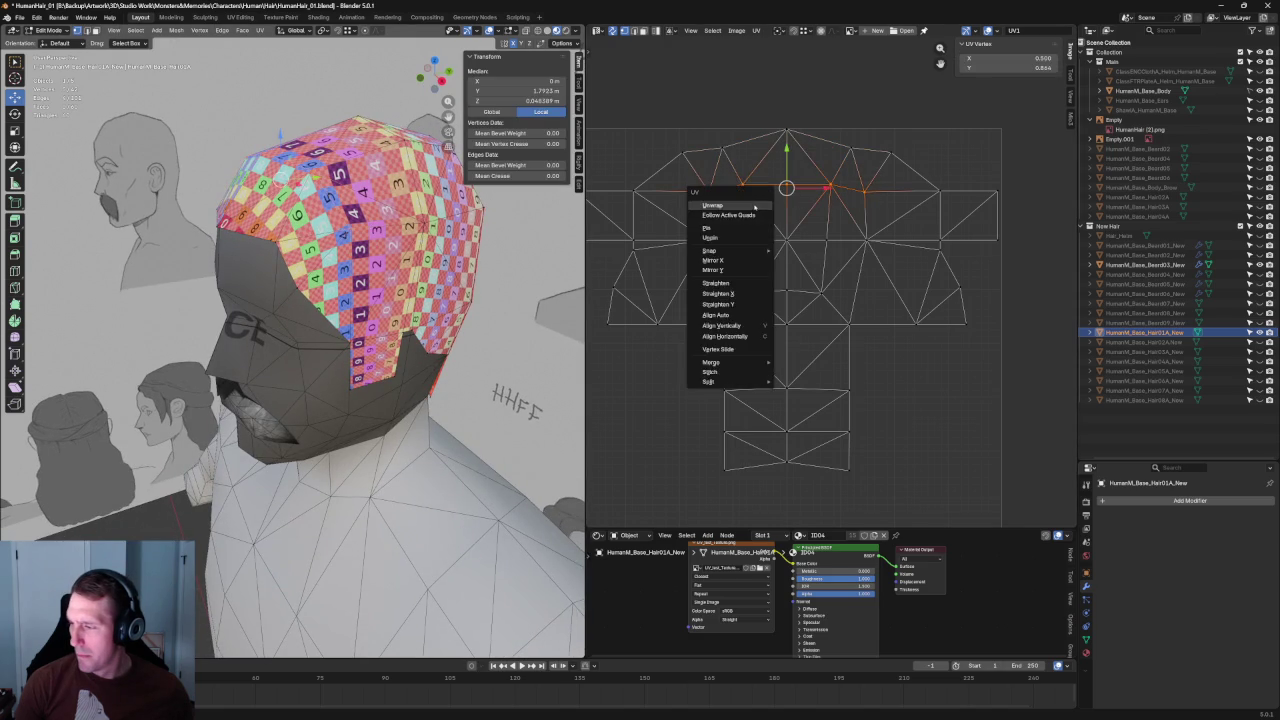
{"action": "left_click", "coordinate": [755, 205]}
{"action": "mouse_move", "coordinate": [290, 310]}
{"action": "middle_mouse_down"}
{"action": "mouse_move", "coordinate": [330, 298]}
{"action": "mouse_move", "coordinate": [320, 324]}
{"action": "mouse_move", "coordinate": [284, 192]}
{"action": "mouse_move", "coordinate": [330, 200]}
{"action": "middle_mouse_up"}
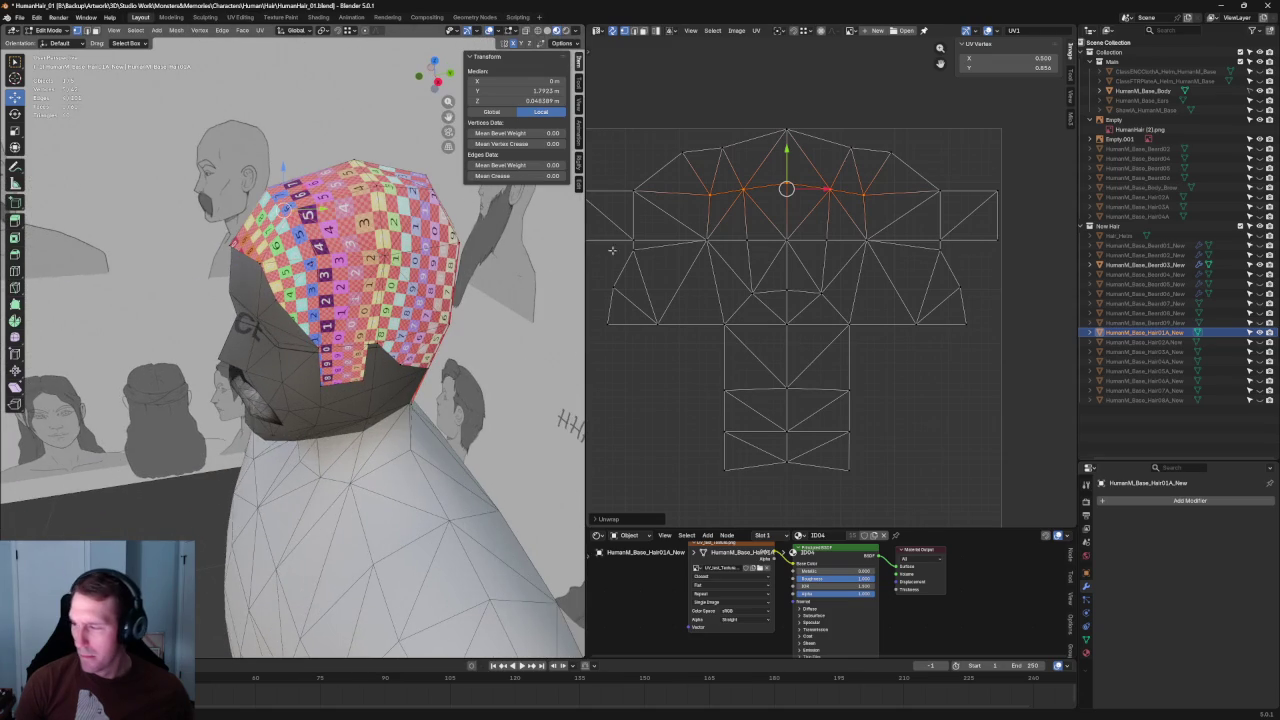
Step: Unwrap once more with both top-row vertex pairs selected, giving a symmetric fanned crown
{"action": "left_click", "coordinate": [891, 206]}
{"action": "left_click_drag", "start_coordinate": [897, 178], "coordinate": [862, 250]}
{"action": "left_click_drag", "start_coordinate": [727, 180], "coordinate": [690, 248], "text": "shift"}
{"action": "key", "text": "u"}
{"action": "left_click", "coordinate": [690, 249]}
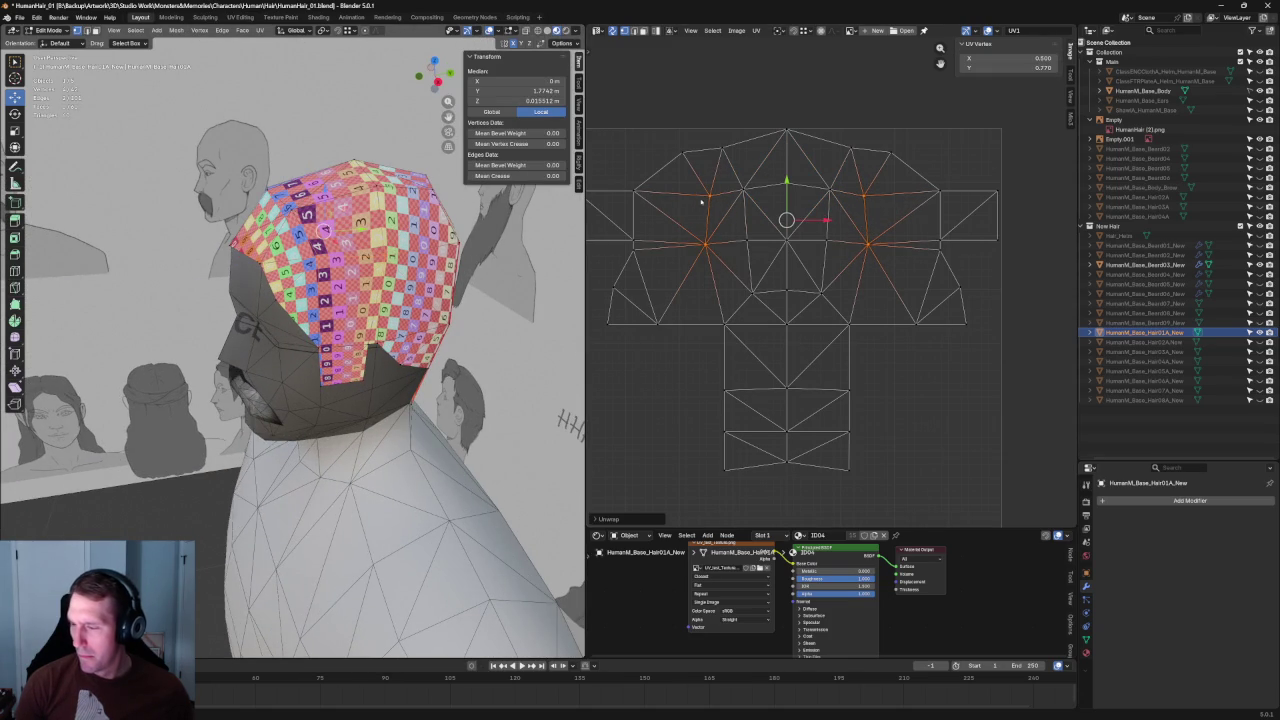
{"action": "key", "text": "alt+a"}
{"action": "middle_click_drag", "start_coordinate": [380, 265], "coordinate": [473, 273]}
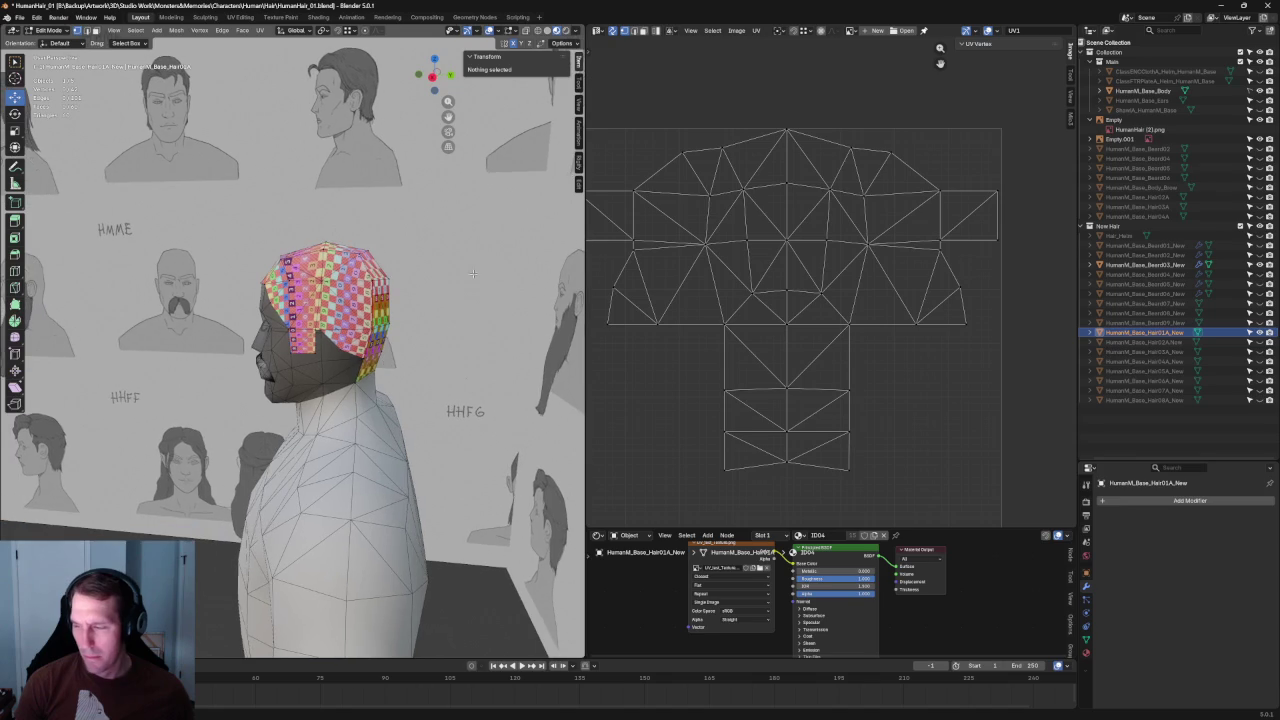
Step: Frame the head in a straight front view (numpad 1)
{"action": "scroll", "coordinate": [690, 290], "scroll_direction": "down", "scroll_amount": 1}
{"action": "scroll", "coordinate": [705, 330], "scroll_direction": "down", "scroll_amount": 2}
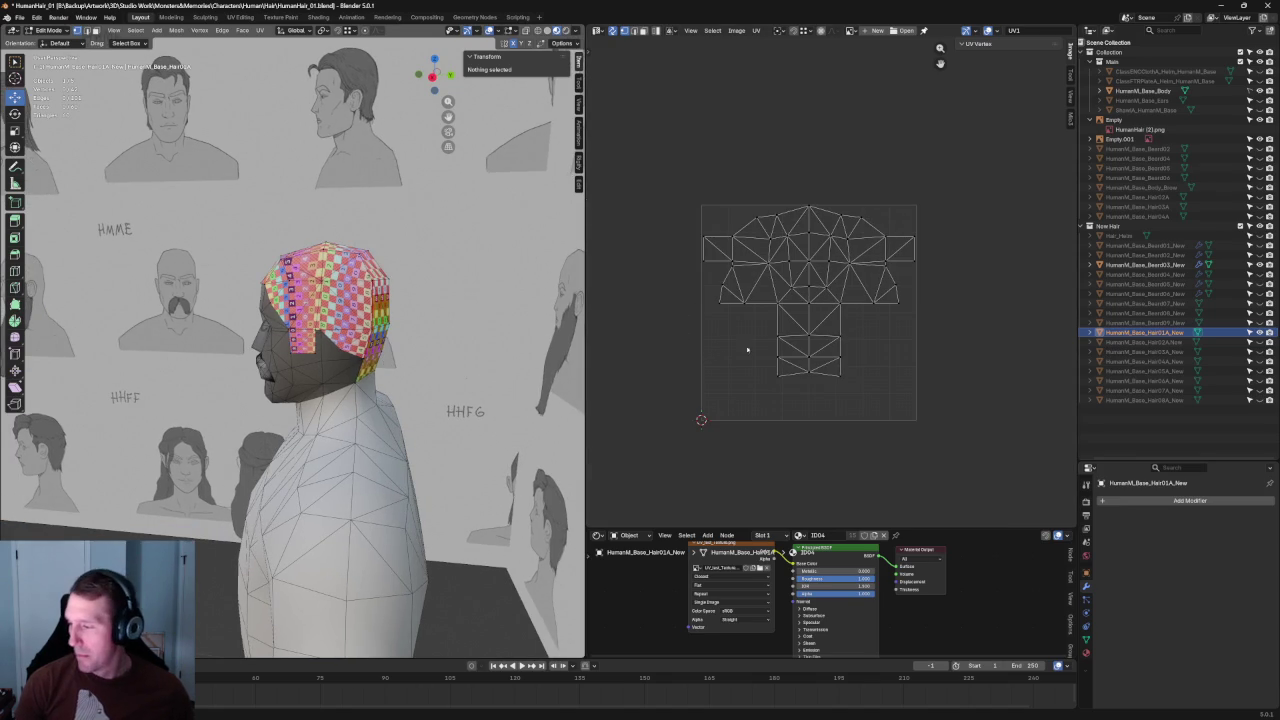
{"action": "middle_click_drag", "start_coordinate": [420, 300], "coordinate": [485, 313]}
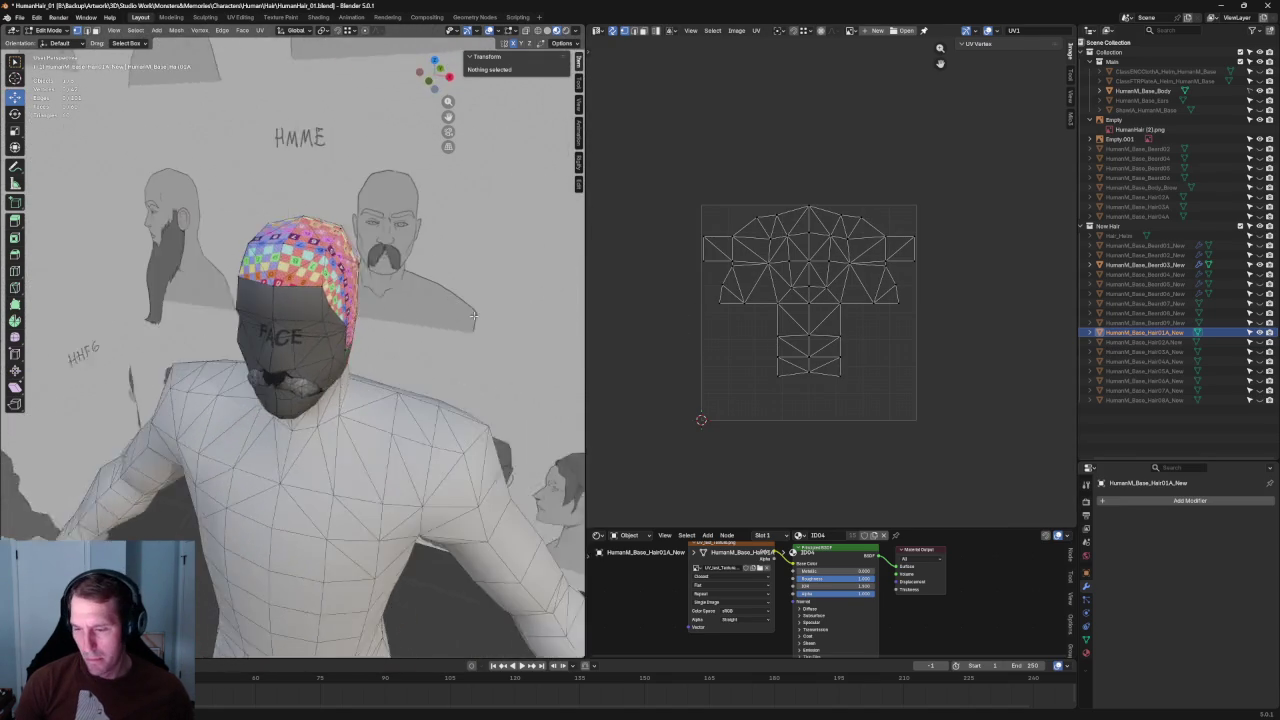
{"action": "scroll", "coordinate": [908, 343], "scroll_direction": "up", "scroll_amount": 5}
{"action": "scroll", "coordinate": [846, 211], "scroll_direction": "up", "scroll_amount": 1}
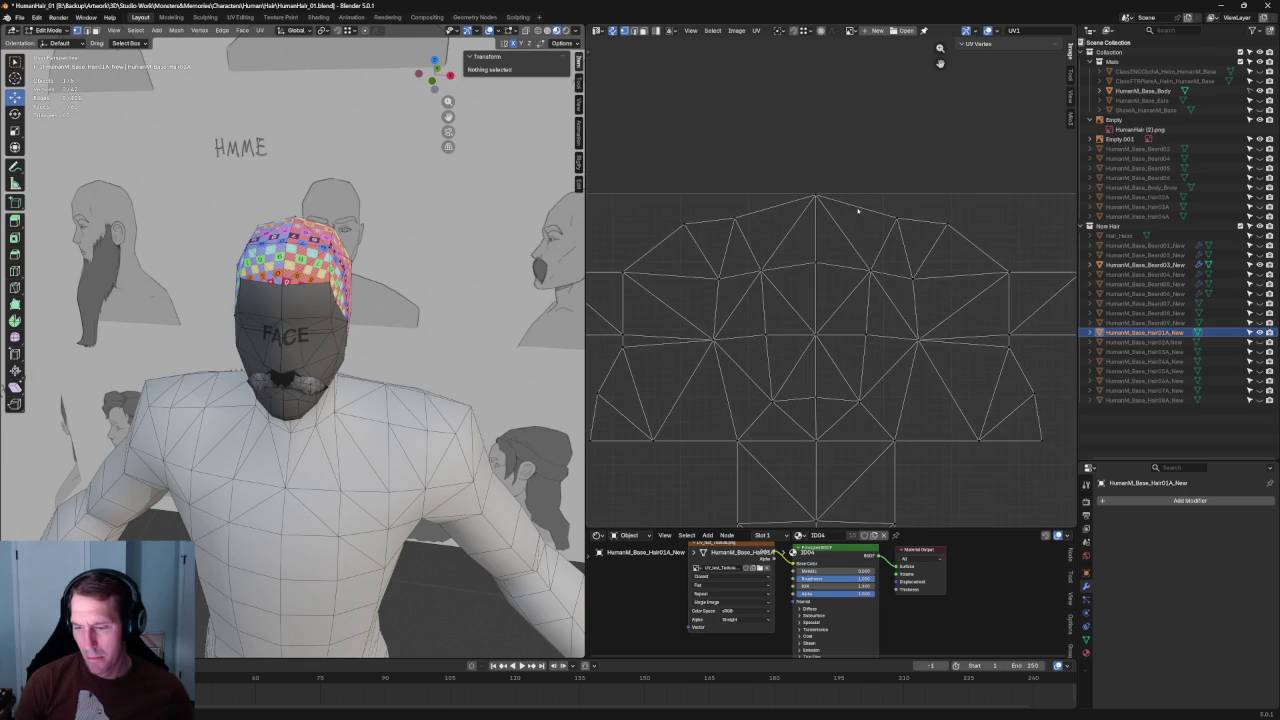
{"action": "key", "text": "KP_1"}
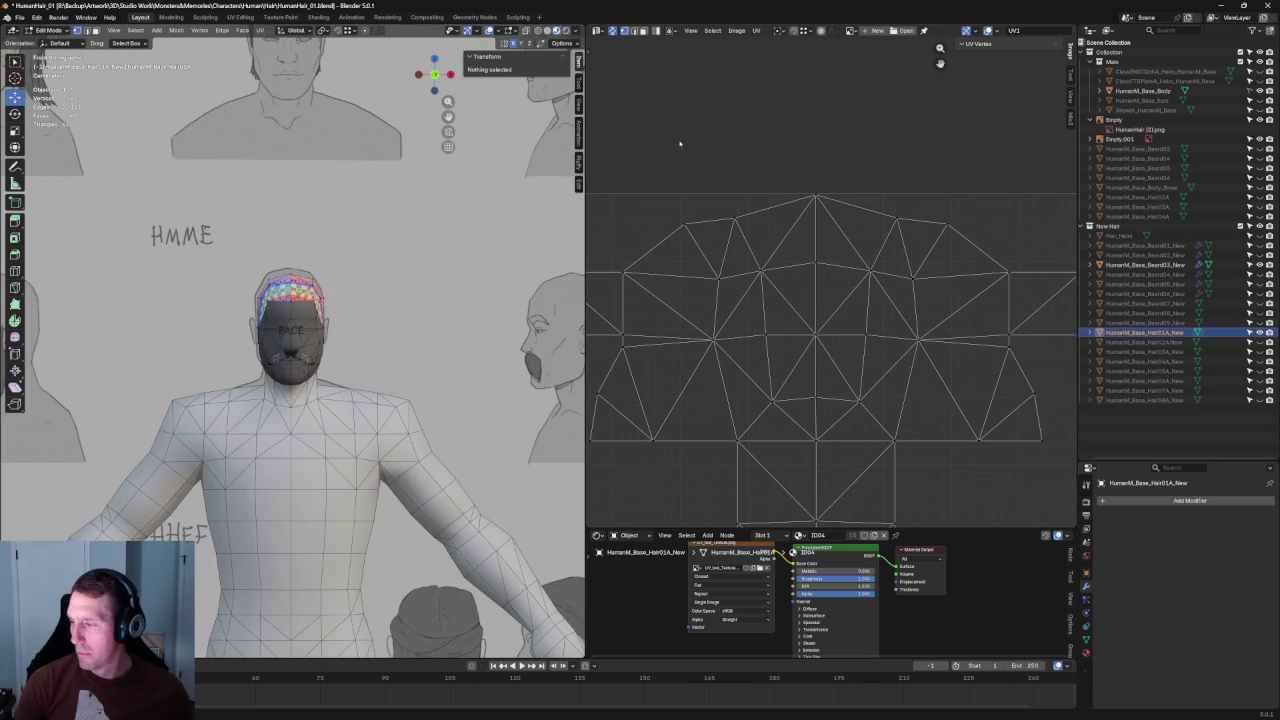
{"action": "scroll", "coordinate": [683, 147], "scroll_direction": "down", "scroll_amount": 2}
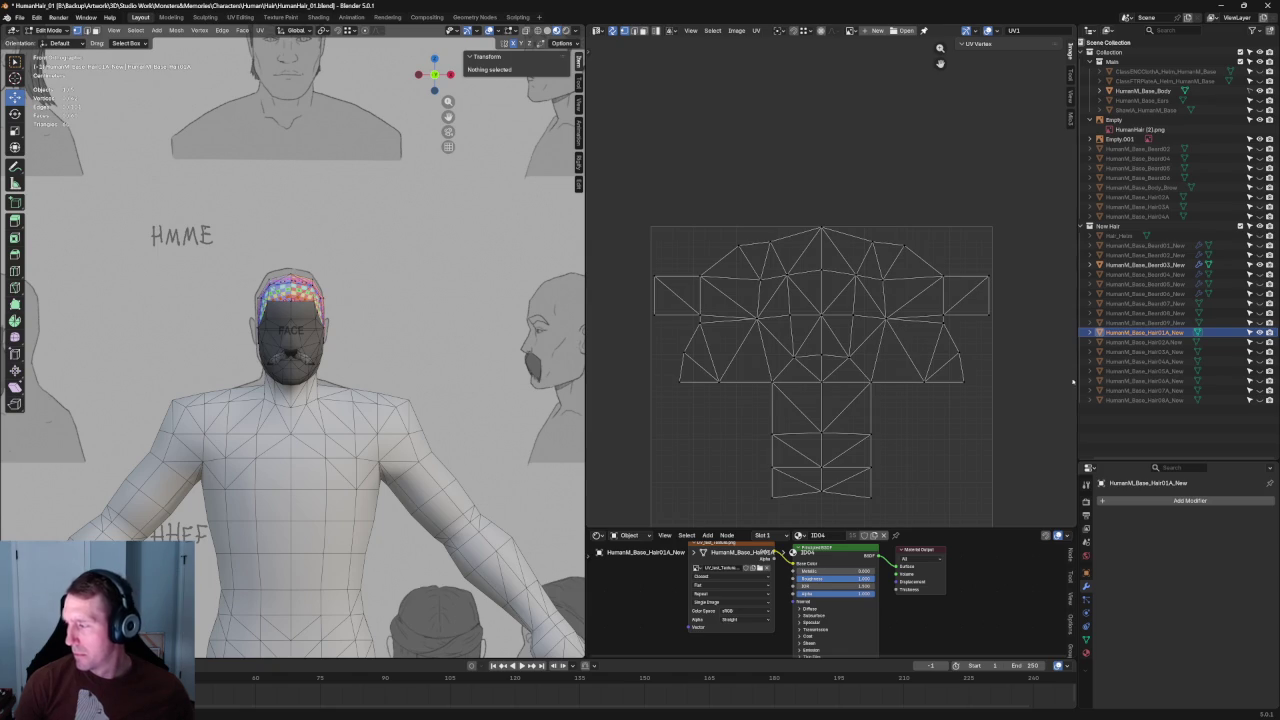
Step: Hide Hair01A, show Hair02A in the Outliner, and leave edit mode
{"action": "left_click", "coordinate": [1259, 332]}
{"action": "left_click", "coordinate": [1259, 342]}
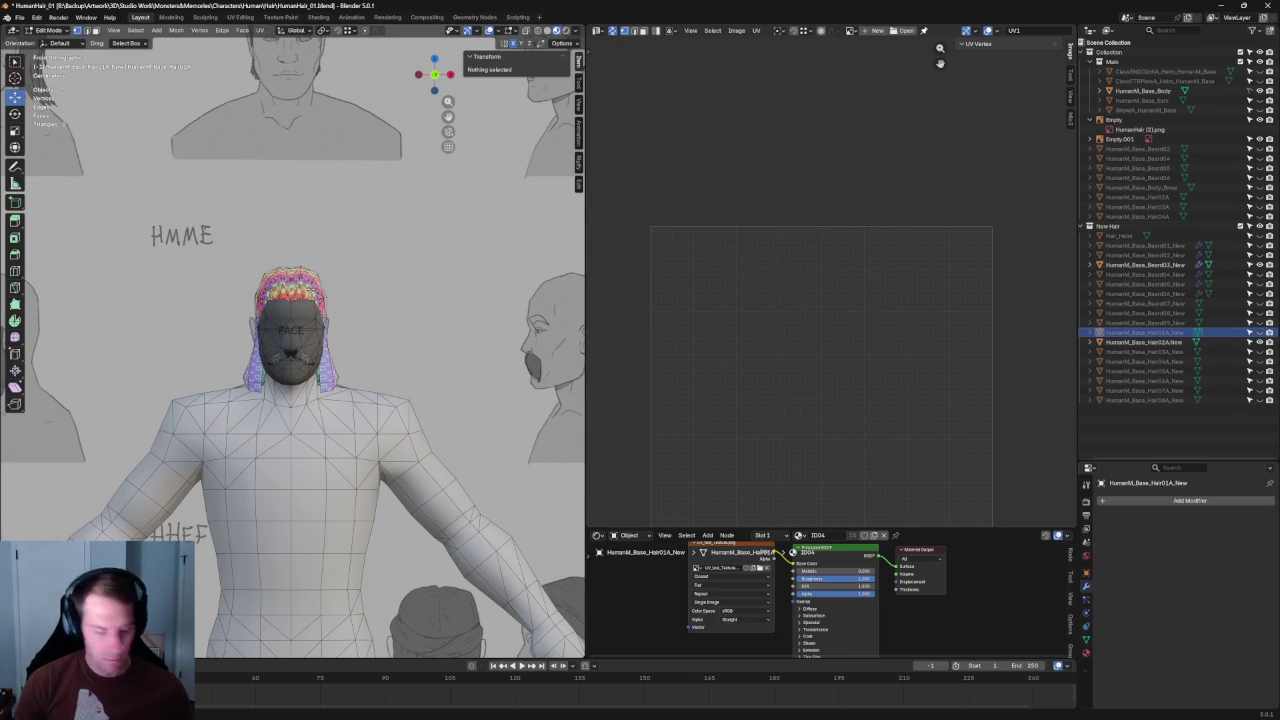
{"action": "key", "text": "Tab"}
Step: Make Hair02A the active object and enter its edit mode
{"action": "left_click", "coordinate": [330, 291]}
{"action": "key", "text": "Tab"}
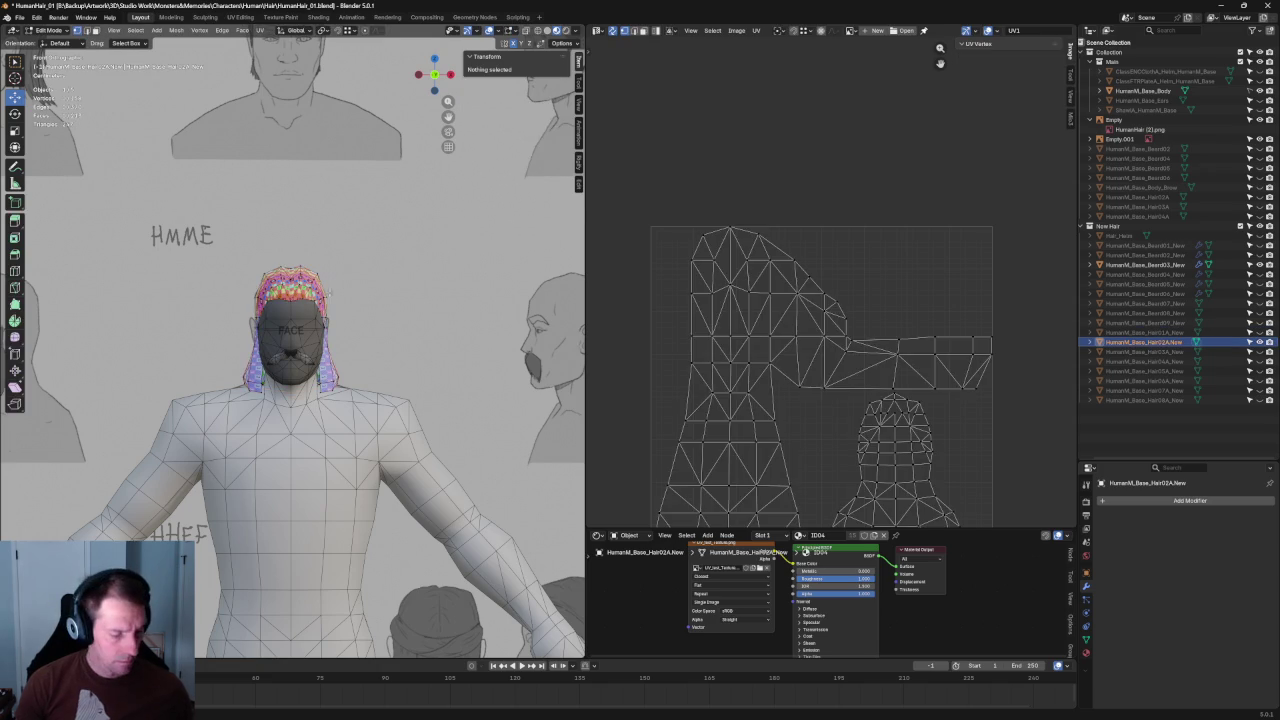
{"action": "key", "text": "a"}
{"action": "key", "text": "alt+a"}
{"action": "scroll", "coordinate": [877, 263], "scroll_direction": "up", "scroll_amount": 1}
{"action": "scroll", "coordinate": [900, 268], "scroll_direction": "up", "scroll_amount": 2}
{"action": "scroll", "coordinate": [930, 270], "scroll_direction": "up", "scroll_amount": 2}
{"action": "scroll", "coordinate": [944, 272], "scroll_direction": "up", "scroll_amount": 1}
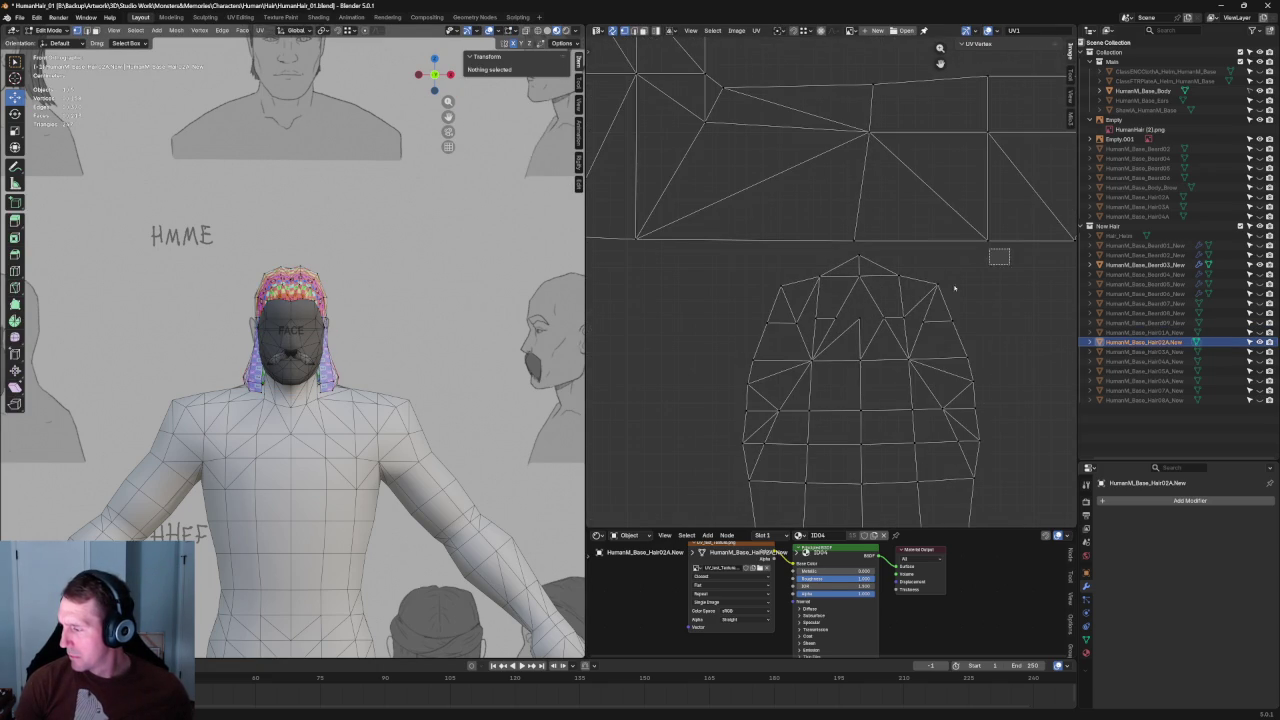
Step: Unwrap the Hair02A head island from an edge loop, then again with the whole island selected
{"action": "left_click", "coordinate": [995, 260], "text": "alt"}
{"action": "key", "text": "u"}
{"action": "left_click", "coordinate": [799, 343]}
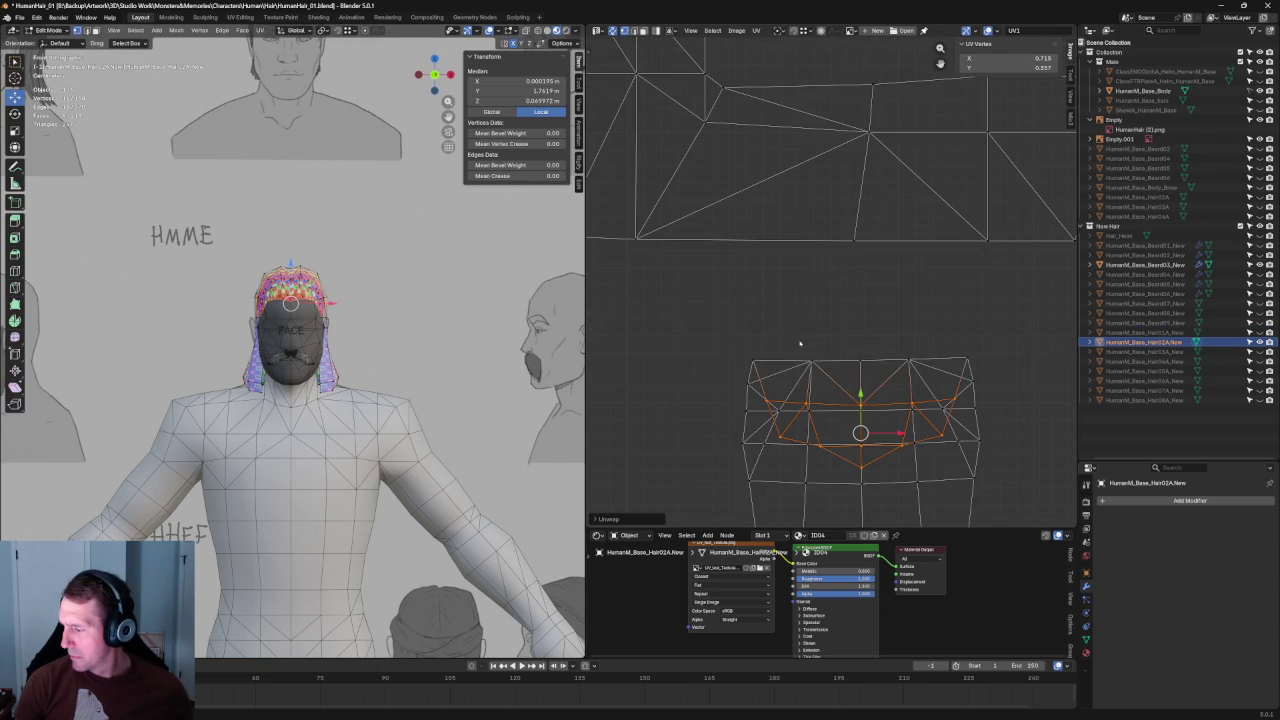
{"action": "scroll", "coordinate": [799, 343], "scroll_direction": "down", "scroll_amount": 5}
{"action": "left_click_drag", "start_coordinate": [964, 491], "coordinate": [770, 272]}
{"action": "key", "text": "u"}
{"action": "left_click", "coordinate": [838, 285]}
Step: Rotate the head island, shrink it to about half size, and place it in the lower-right gap
{"action": "key", "text": "c"}
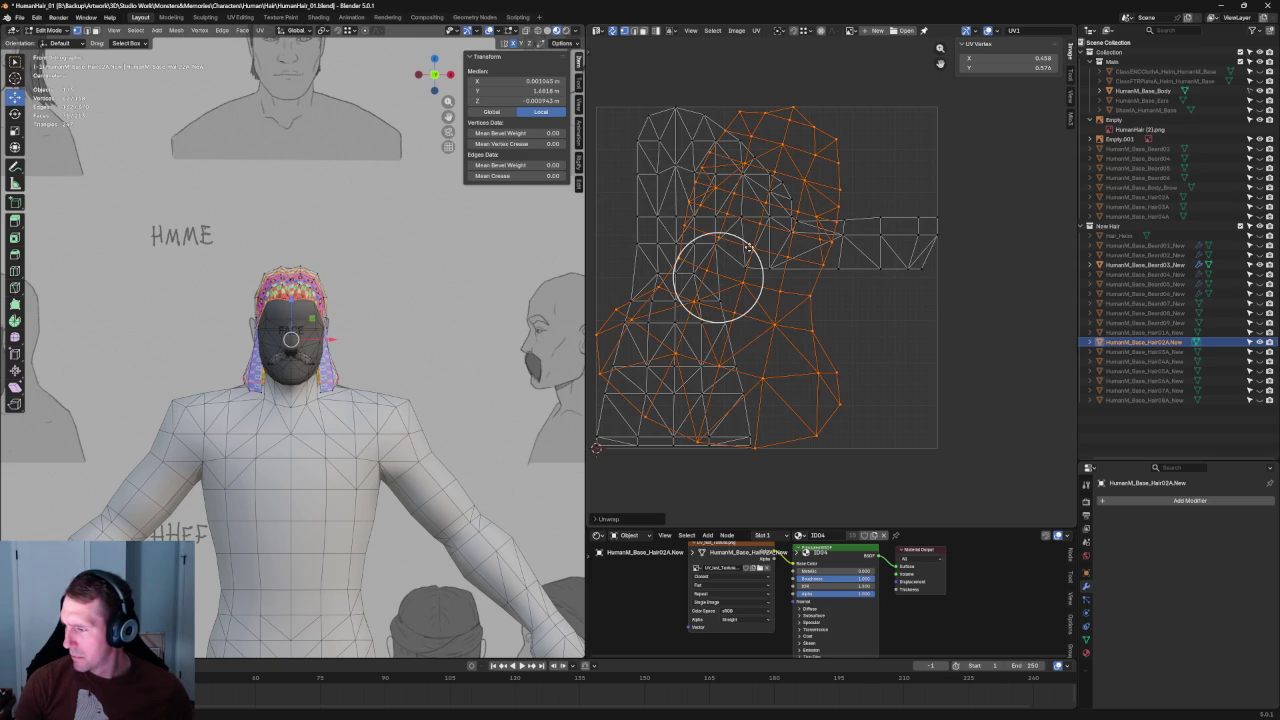
{"action": "key", "text": "r"}
{"action": "left_click", "coordinate": [740, 231]}
{"action": "left_click_drag", "start_coordinate": [738, 266], "coordinate": [838, 323]}
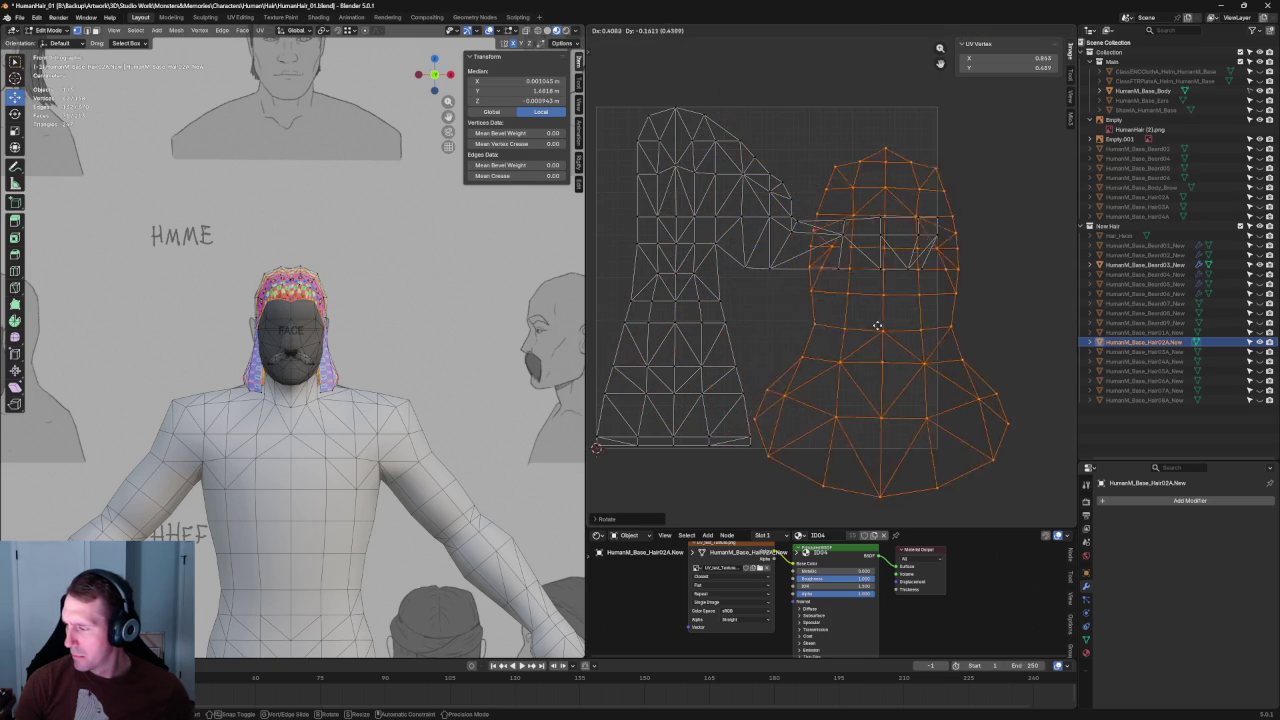
{"action": "key", "text": "s"}
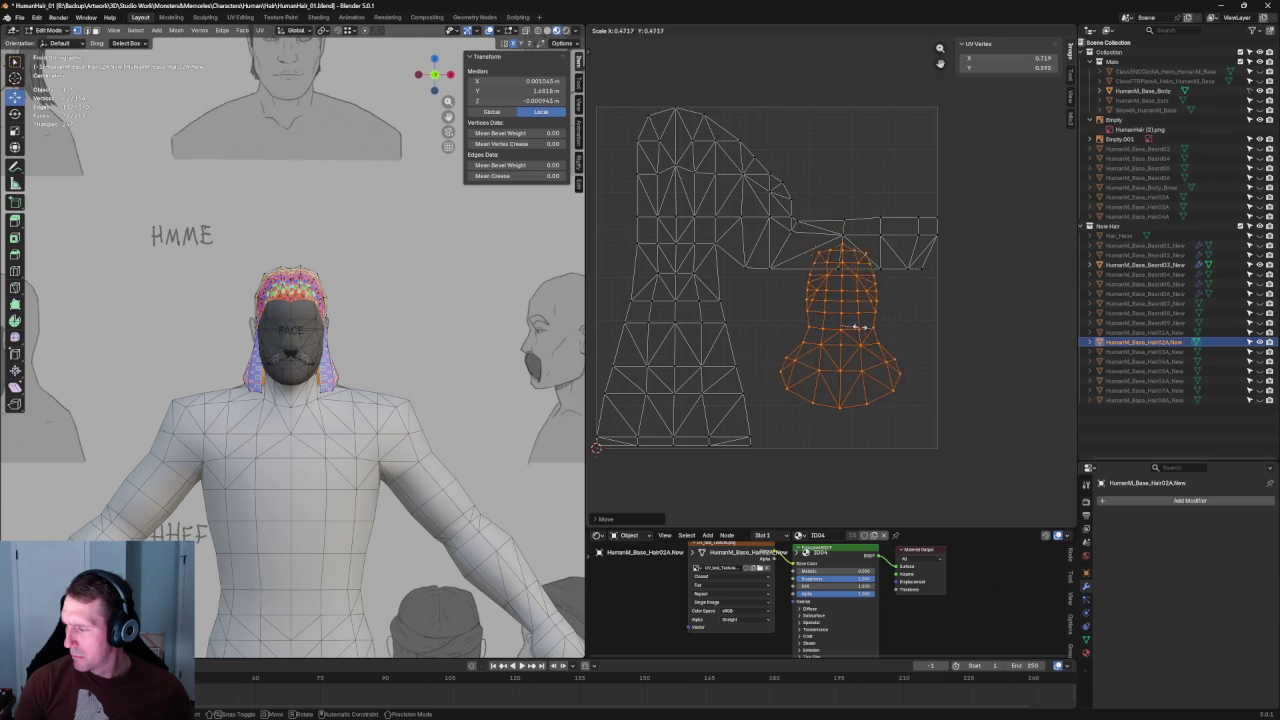
{"action": "left_click", "coordinate": [856, 323]}
{"action": "left_click_drag", "start_coordinate": [856, 323], "coordinate": [869, 360]}
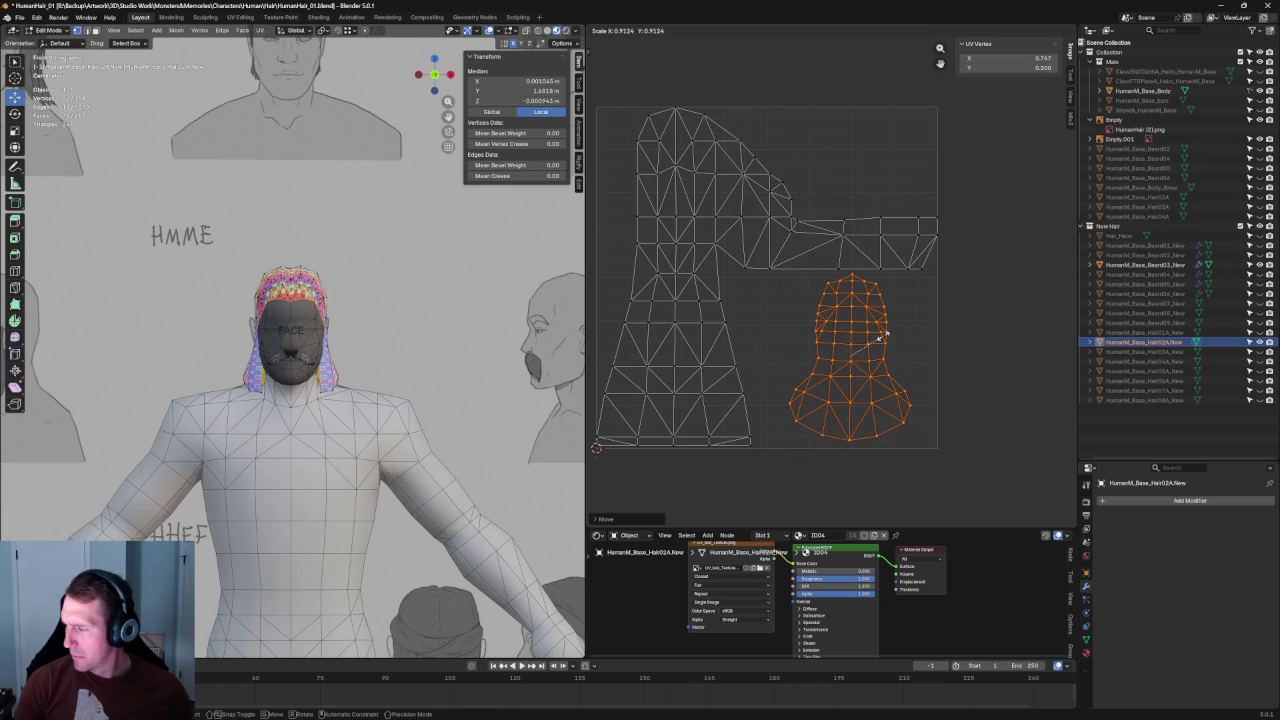
{"action": "left_click", "coordinate": [932, 302]}
{"action": "scroll", "coordinate": [333, 318], "scroll_direction": "up", "scroll_amount": 4}
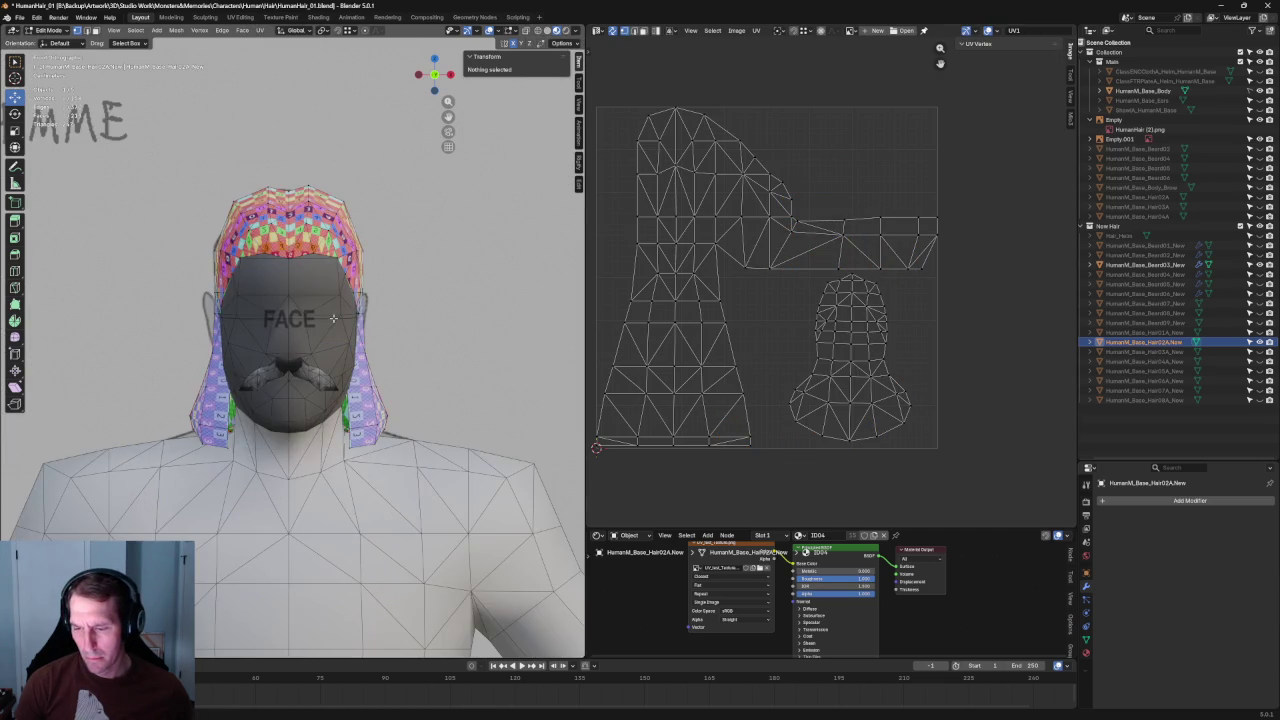
Step: Inspect the Hair02A fit on the character from the front view and from below the head
{"action": "scroll", "coordinate": [405, 355], "scroll_direction": "down", "scroll_amount": 2}
{"action": "middle_click_drag", "start_coordinate": [286, 328], "coordinate": [432, 341]}
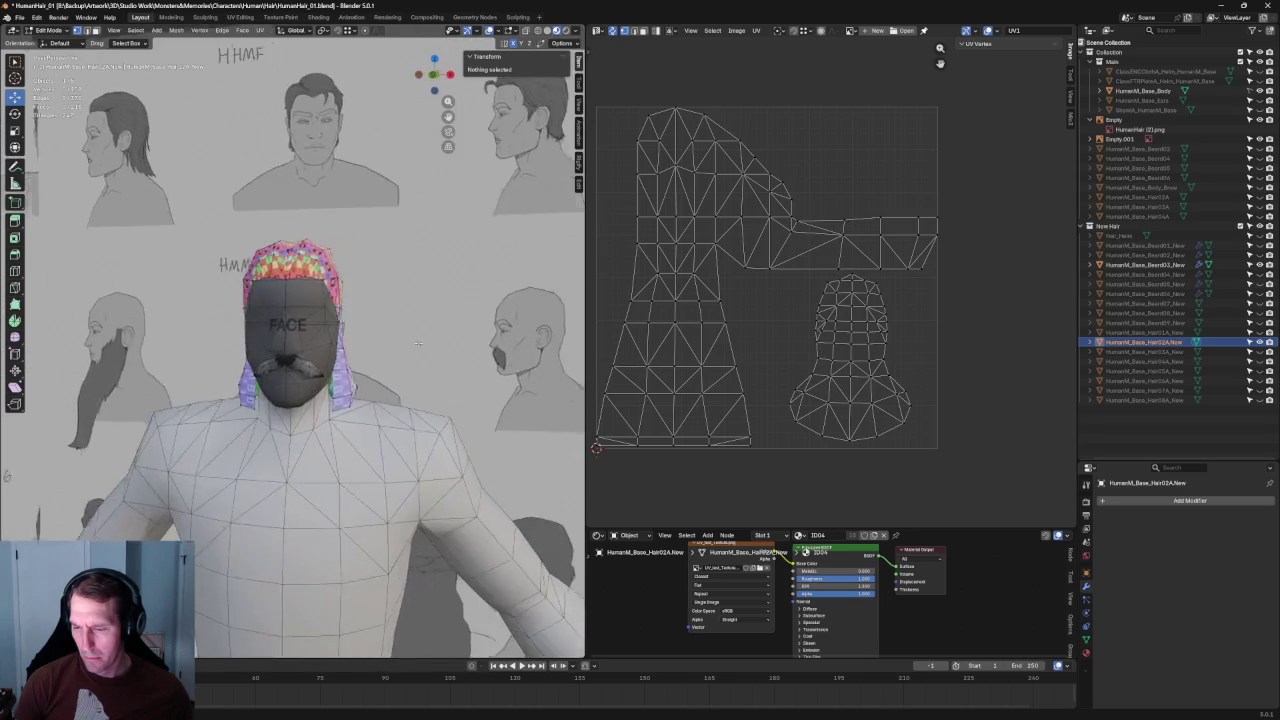
{"action": "key", "text": "KP_1"}
{"action": "scroll", "coordinate": [356, 349], "scroll_direction": "down", "scroll_amount": 6}
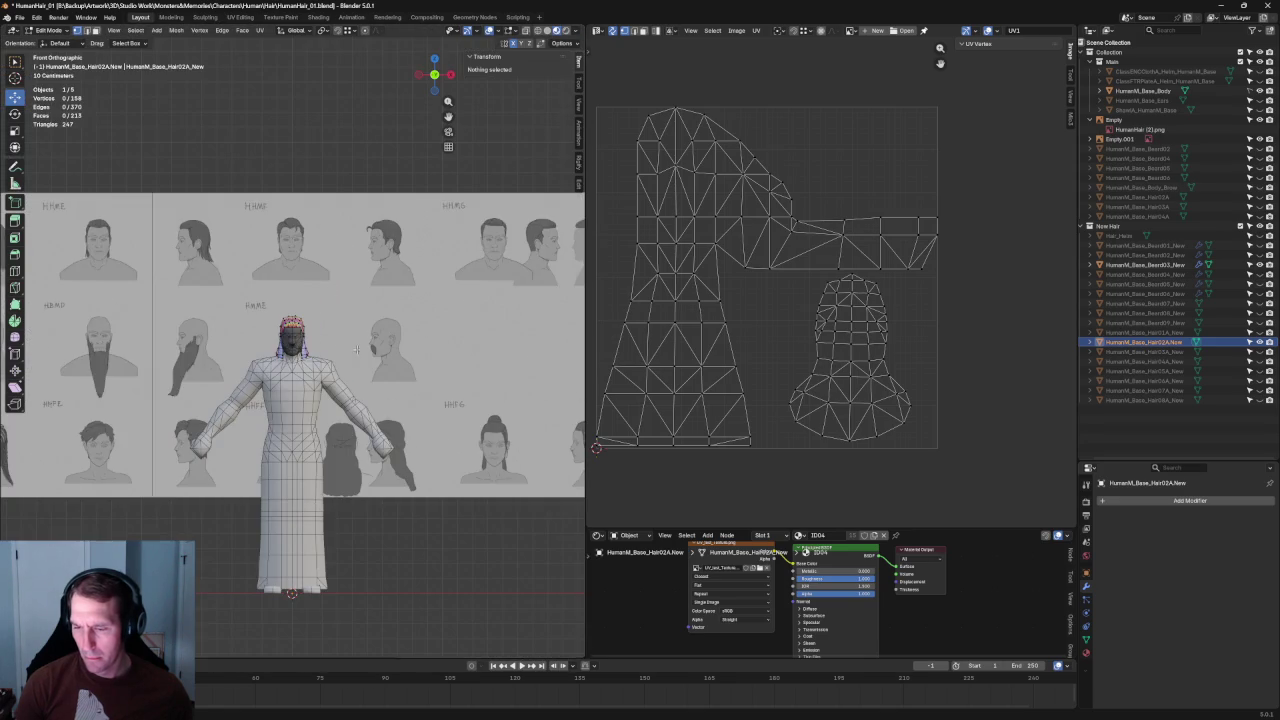
{"action": "scroll", "coordinate": [358, 344], "scroll_direction": "up", "scroll_amount": 8}
{"action": "scroll", "coordinate": [328, 296], "scroll_direction": "down", "scroll_amount": 2}
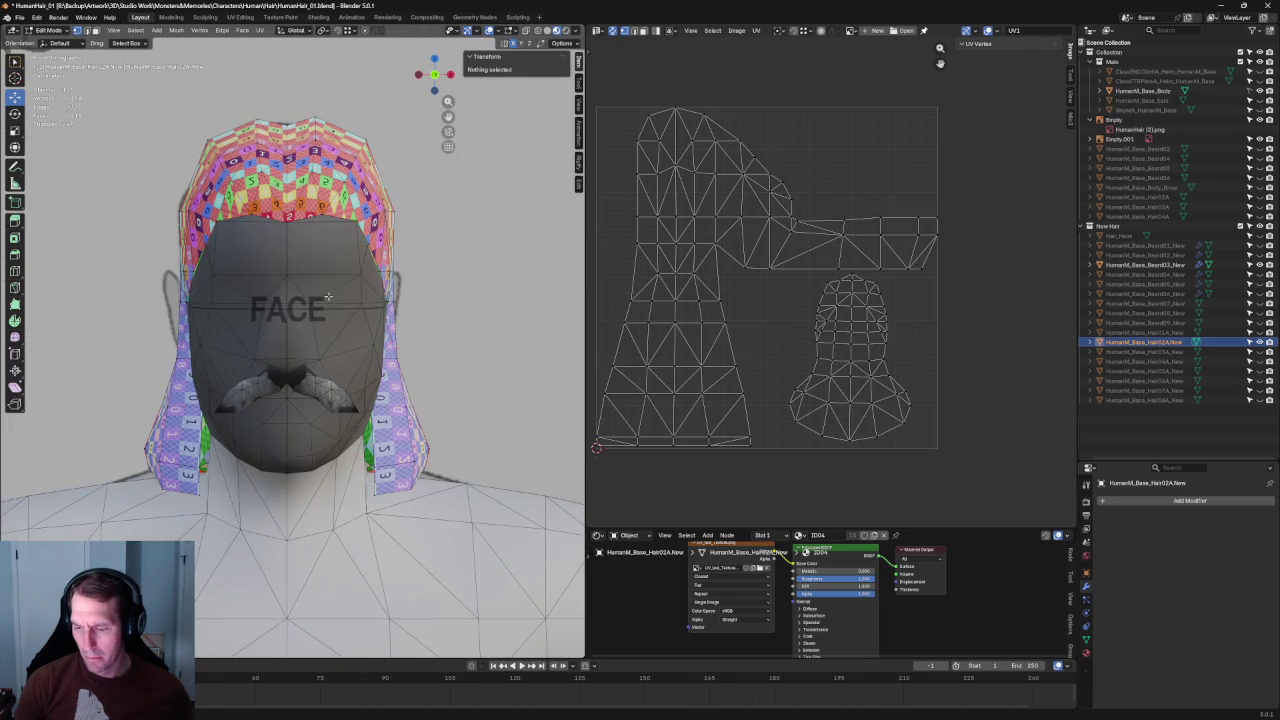
{"action": "mouse_move", "coordinate": [332, 335]}
{"action": "middle_mouse_down"}
{"action": "mouse_move", "coordinate": [354, 264]}
{"action": "mouse_move", "coordinate": [360, 340]}
{"action": "middle_mouse_up"}
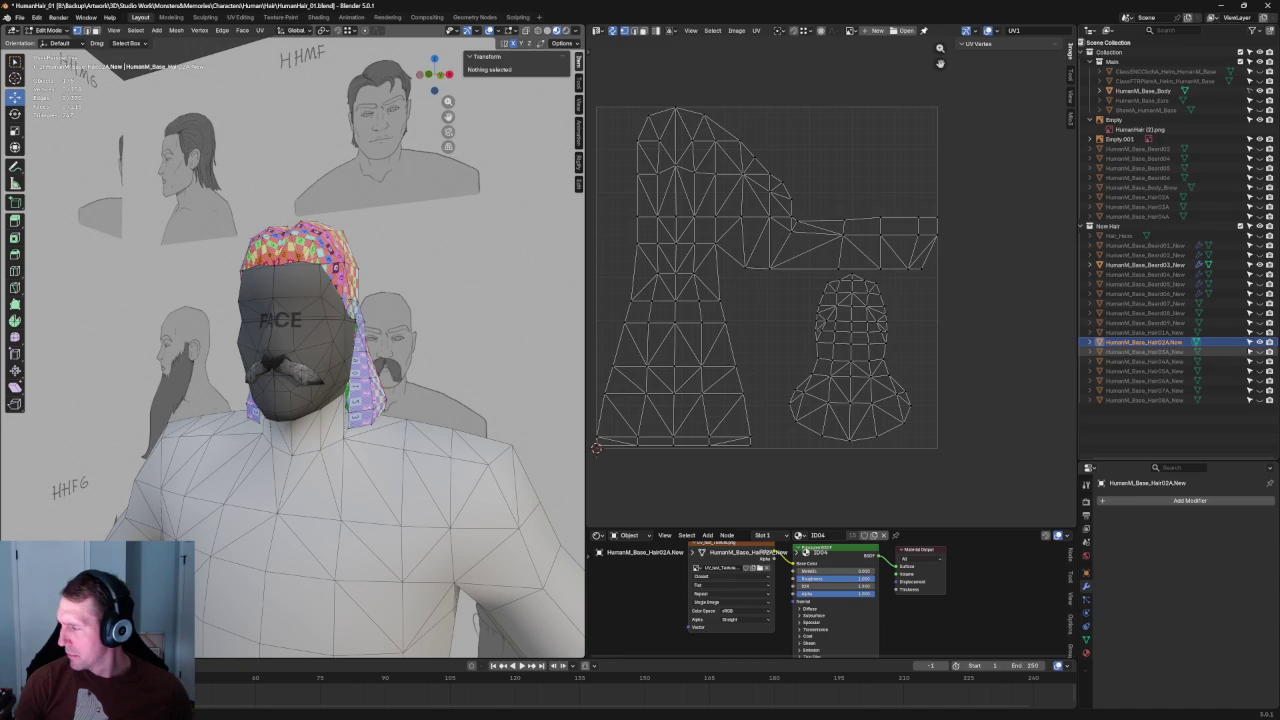
{"action": "middle_click_drag", "start_coordinate": [515, 328], "coordinate": [330, 325]}
{"action": "scroll", "coordinate": [450, 324], "scroll_direction": "down", "scroll_amount": 6}
{"action": "scroll", "coordinate": [316, 325], "scroll_direction": "up", "scroll_amount": 2}
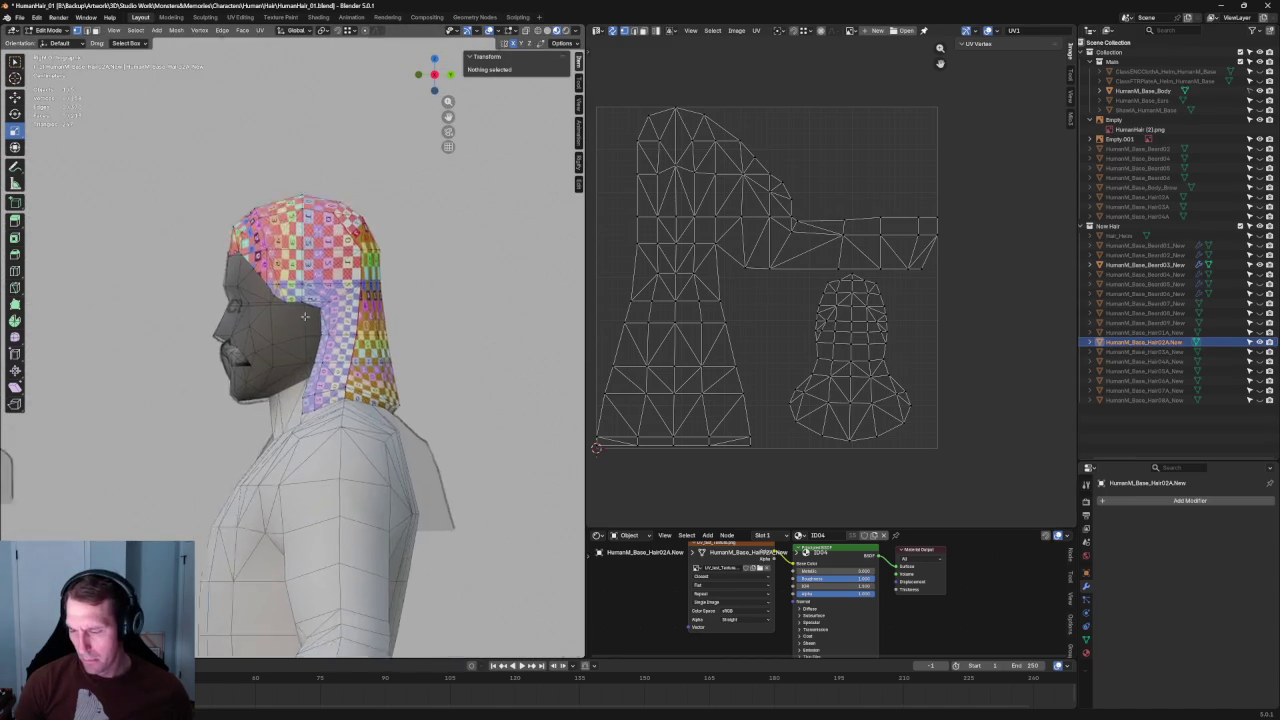
{"action": "scroll", "coordinate": [316, 325], "scroll_direction": "up", "scroll_amount": 2}
{"action": "scroll", "coordinate": [316, 325], "scroll_direction": "down", "scroll_amount": 2}
{"action": "scroll", "coordinate": [316, 325], "scroll_direction": "up", "scroll_amount": 3}
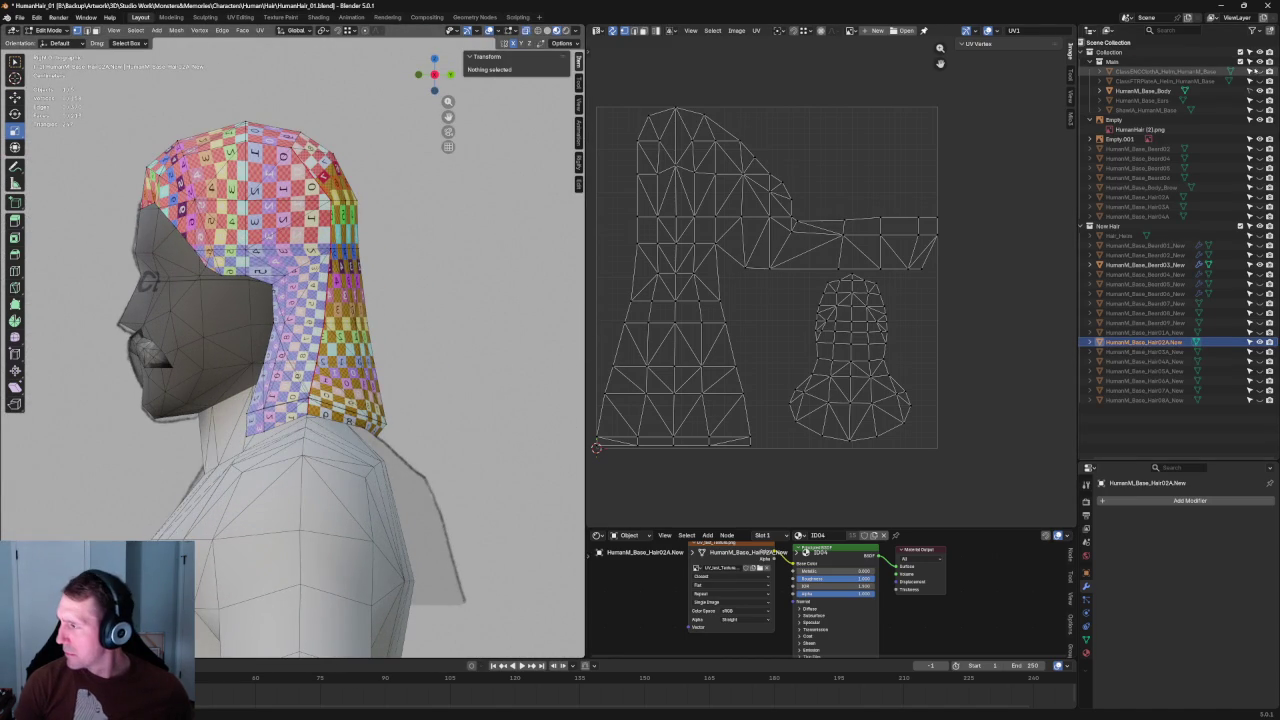
Step: Select two vertices on the hair's lower edge and vertex-slide them (Shift+V)
{"action": "mouse_move", "coordinate": [380, 300]}
{"action": "middle_mouse_down"}
{"action": "mouse_move", "coordinate": [360, 302]}
{"action": "mouse_move", "coordinate": [375, 302]}
{"action": "mouse_move", "coordinate": [386, 266]}
{"action": "middle_mouse_up"}
{"action": "scroll", "coordinate": [375, 302], "scroll_direction": "down", "scroll_amount": 3}
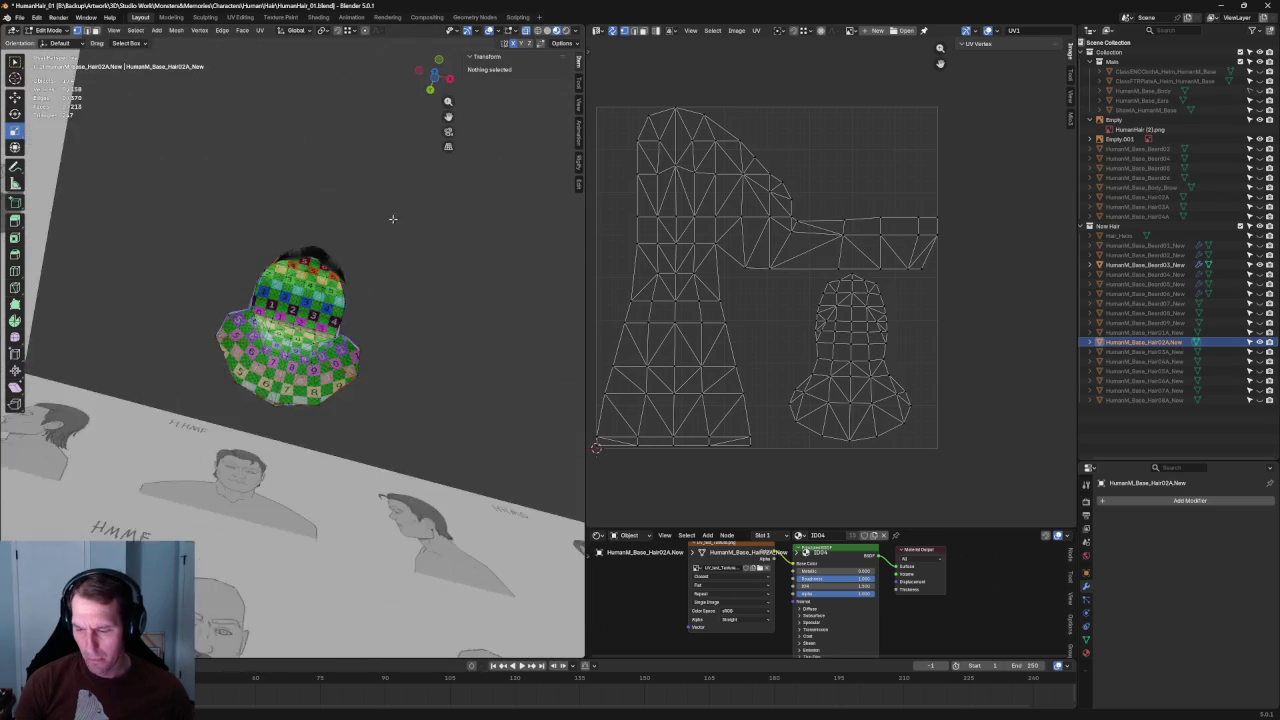
{"action": "scroll", "coordinate": [386, 266], "scroll_direction": "up", "scroll_amount": 3}
{"action": "mouse_move", "coordinate": [389, 317]}
{"action": "middle_mouse_down"}
{"action": "mouse_move", "coordinate": [349, 336]}
{"action": "mouse_move", "coordinate": [350, 461]}
{"action": "mouse_move", "coordinate": [378, 406]}
{"action": "mouse_move", "coordinate": [233, 427]}
{"action": "middle_mouse_up"}
{"action": "left_click", "coordinate": [378, 406]}
{"action": "left_click", "coordinate": [198, 410], "text": "shift"}
{"action": "key", "text": "shift+v"}
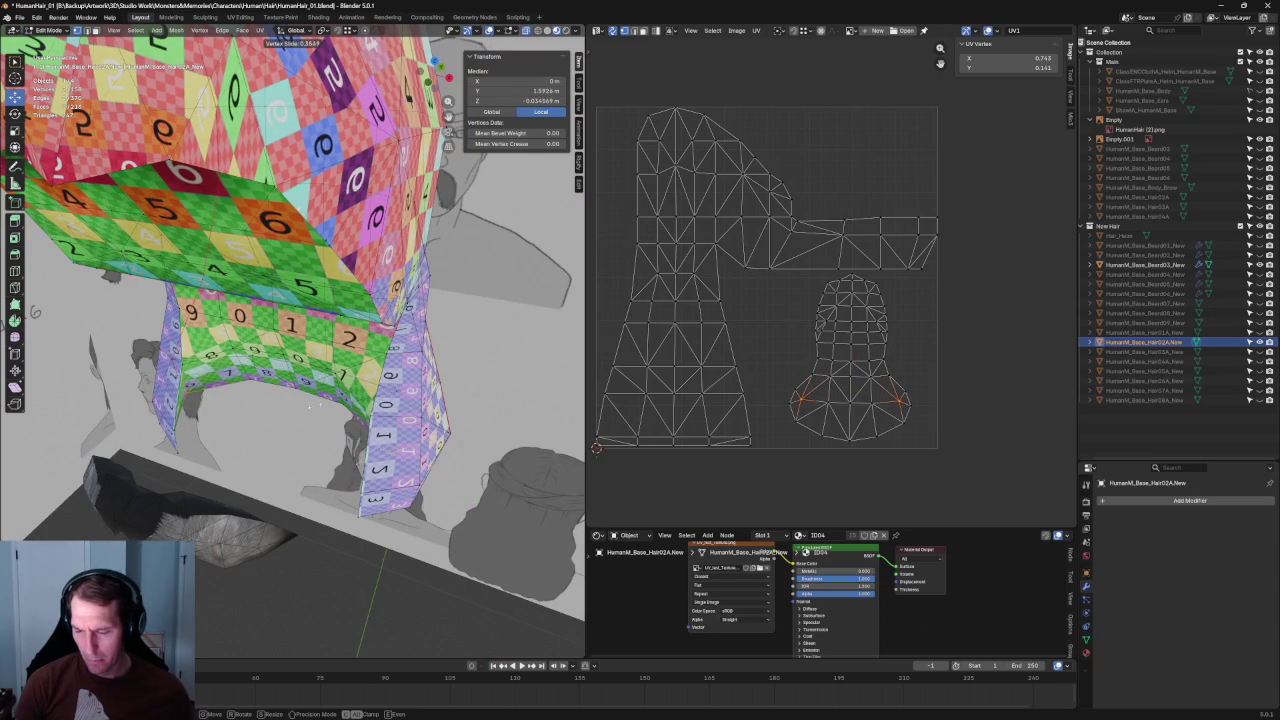
Step: Confirm the slide of the two lower-edge vertices, slide them again, and deselect
{"action": "left_click", "coordinate": [310, 406]}
{"action": "middle_click_drag", "start_coordinate": [310, 406], "coordinate": [381, 369]}
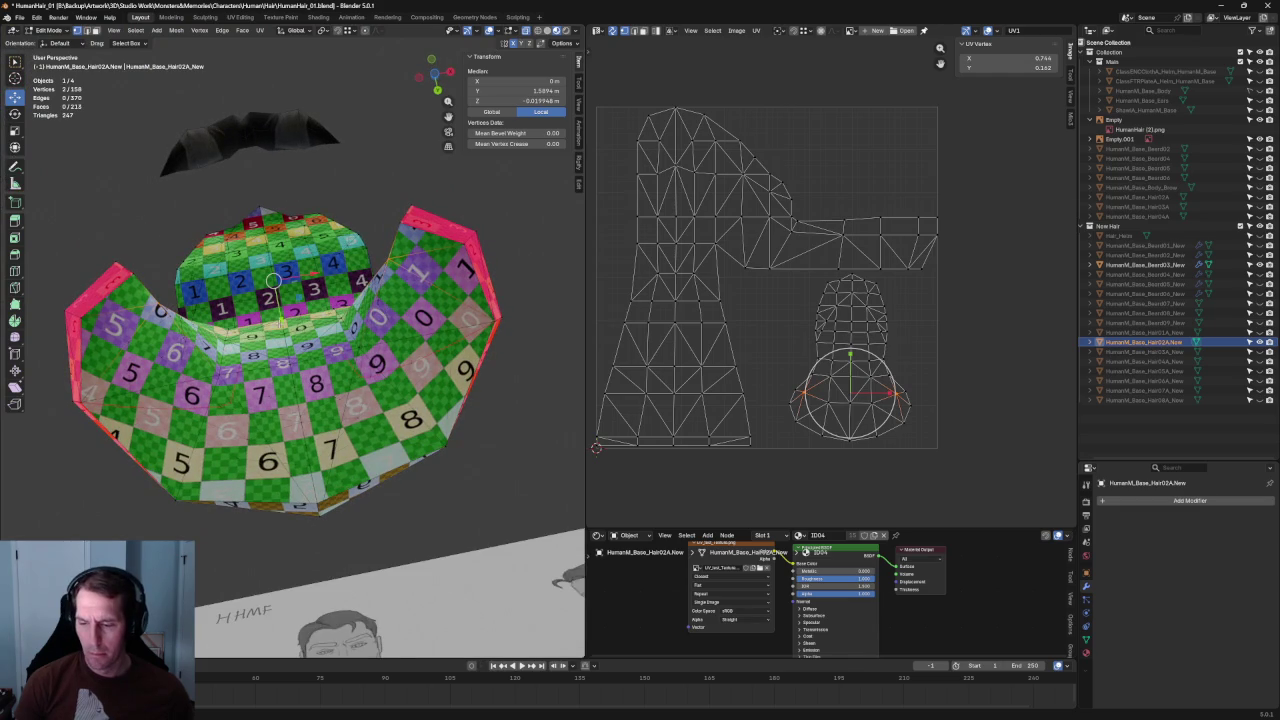
{"action": "key", "text": "shift+v"}
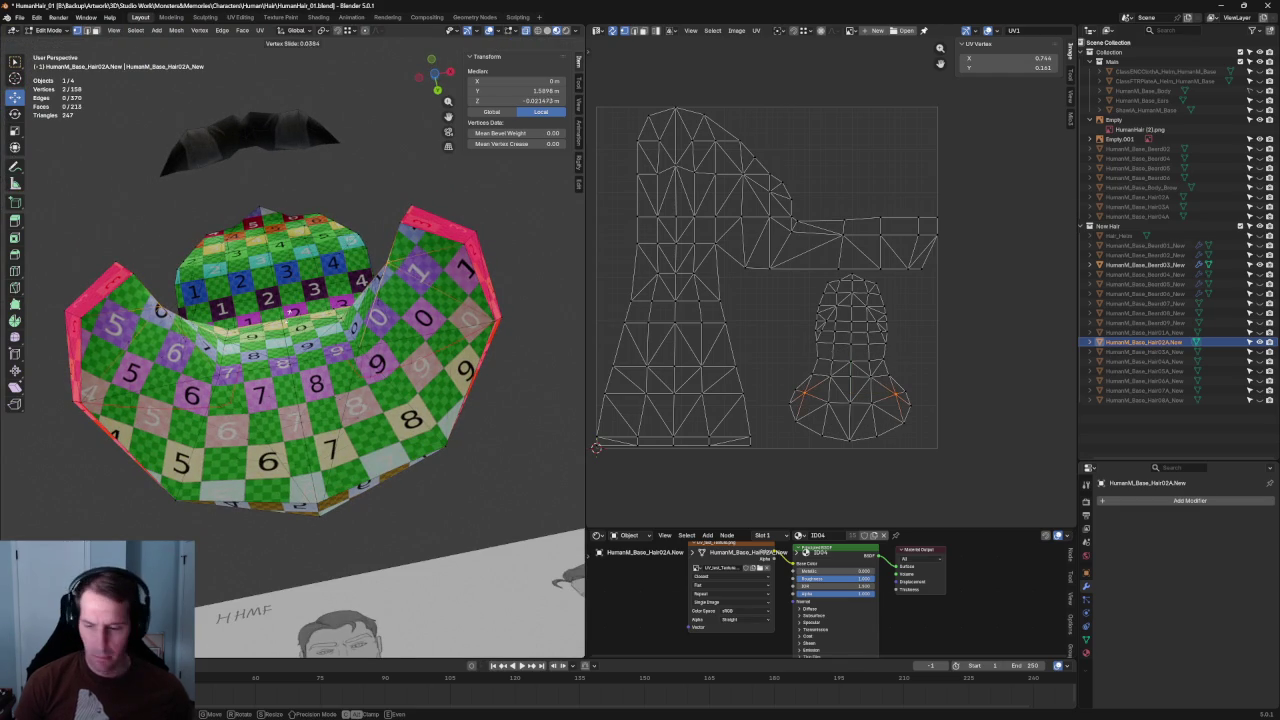
{"action": "left_click", "coordinate": [300, 400]}
{"action": "mouse_move", "coordinate": [300, 400]}
{"action": "middle_mouse_down"}
{"action": "mouse_move", "coordinate": [434, 388]}
{"action": "mouse_move", "coordinate": [463, 219]}
{"action": "mouse_move", "coordinate": [509, 326]}
{"action": "middle_mouse_up"}
{"action": "left_click", "coordinate": [463, 219]}
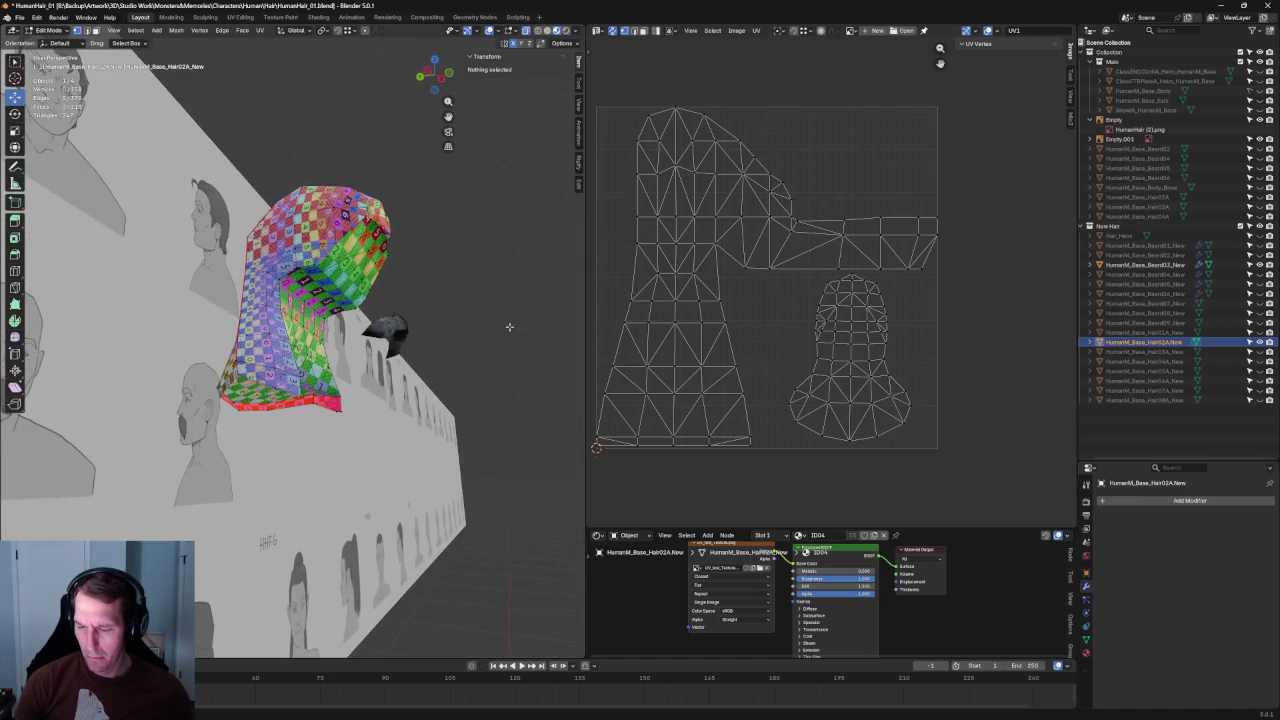
Step: Check the hair's UVs up close, then hide the dark strip mesh in the Outliner
{"action": "scroll", "coordinate": [370, 375], "scroll_direction": "up", "scroll_amount": 5}
{"action": "middle_click_drag", "start_coordinate": [370, 375], "coordinate": [327, 432]}
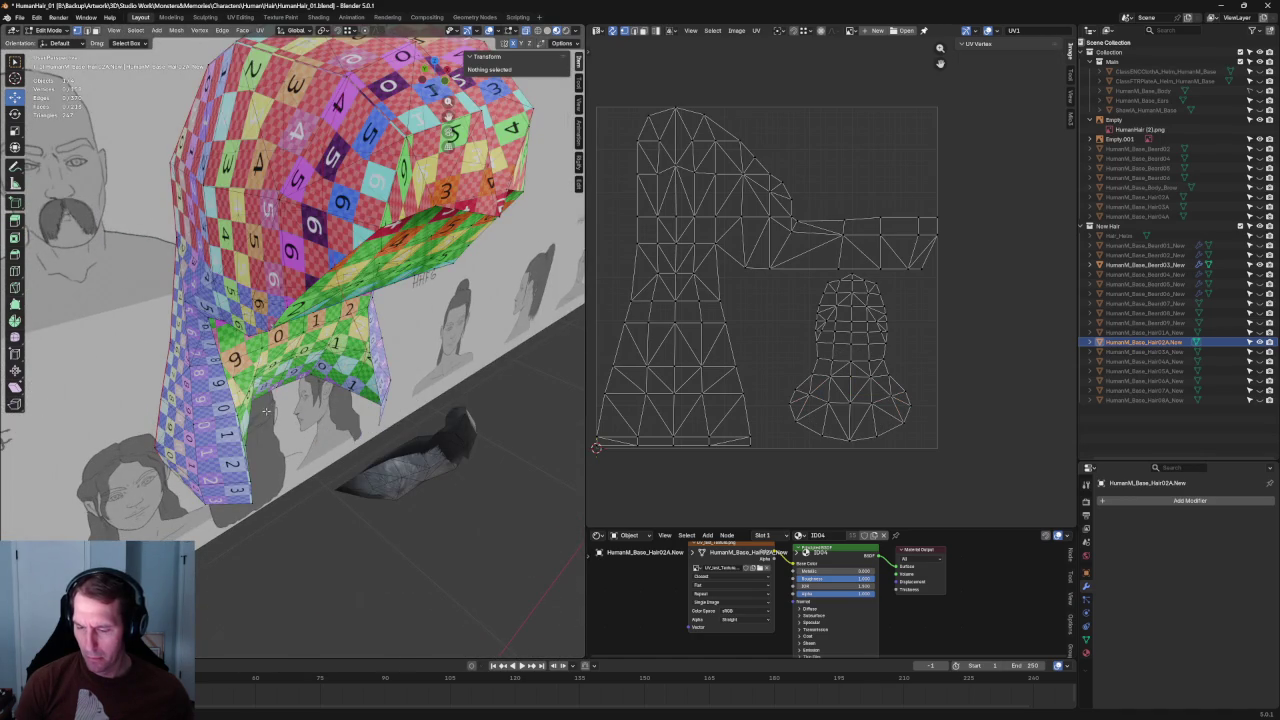
{"action": "left_click", "coordinate": [357, 385]}
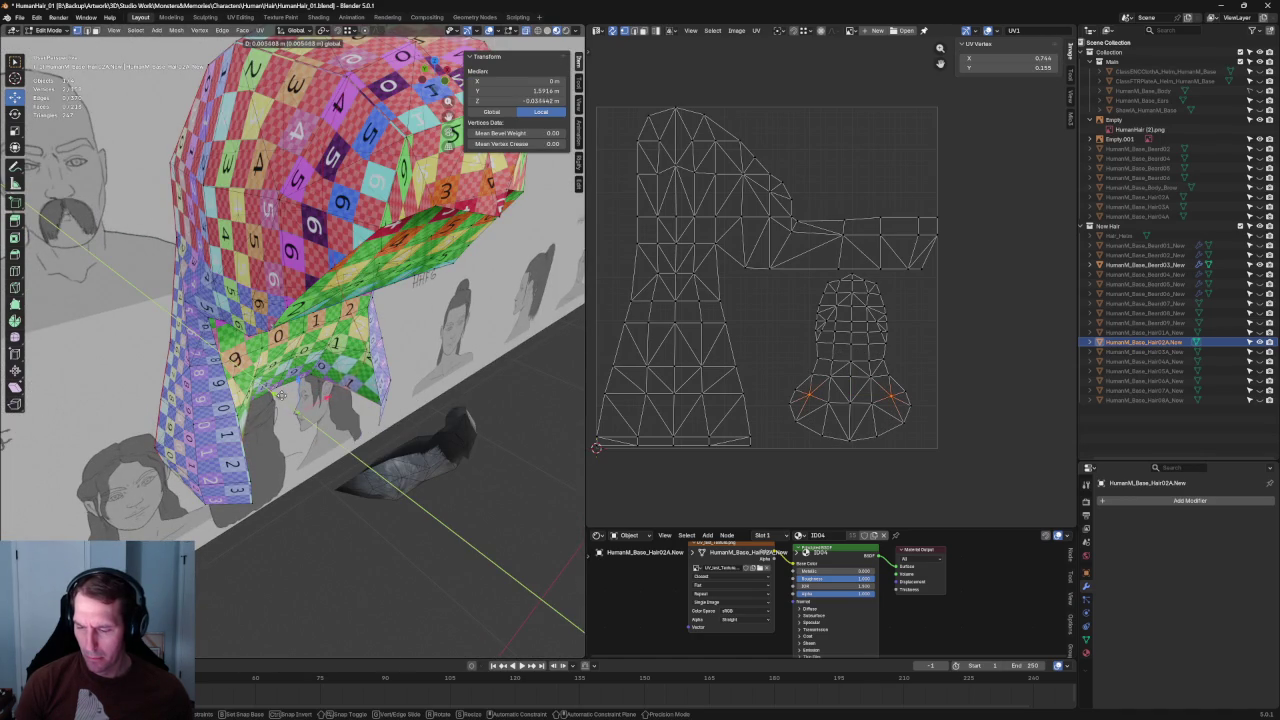
{"action": "left_click", "coordinate": [297, 411]}
{"action": "mouse_move", "coordinate": [297, 411]}
{"action": "middle_mouse_down"}
{"action": "mouse_move", "coordinate": [385, 375]}
{"action": "mouse_move", "coordinate": [330, 420]}
{"action": "mouse_move", "coordinate": [250, 342]}
{"action": "mouse_move", "coordinate": [350, 318]}
{"action": "mouse_move", "coordinate": [300, 330]}
{"action": "middle_mouse_up"}
{"action": "scroll", "coordinate": [330, 420], "scroll_direction": "down", "scroll_amount": 3}
{"action": "scroll", "coordinate": [350, 318], "scroll_direction": "up", "scroll_amount": 3}
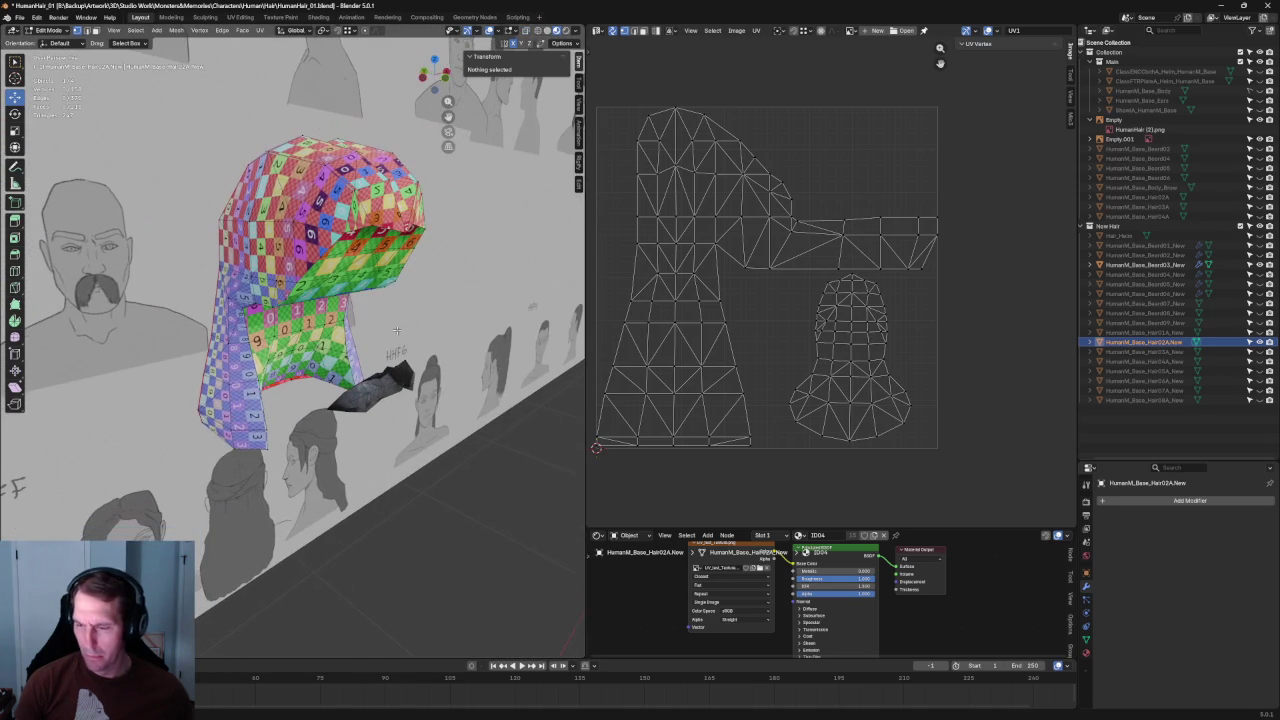
{"action": "left_click", "coordinate": [1259, 274]}
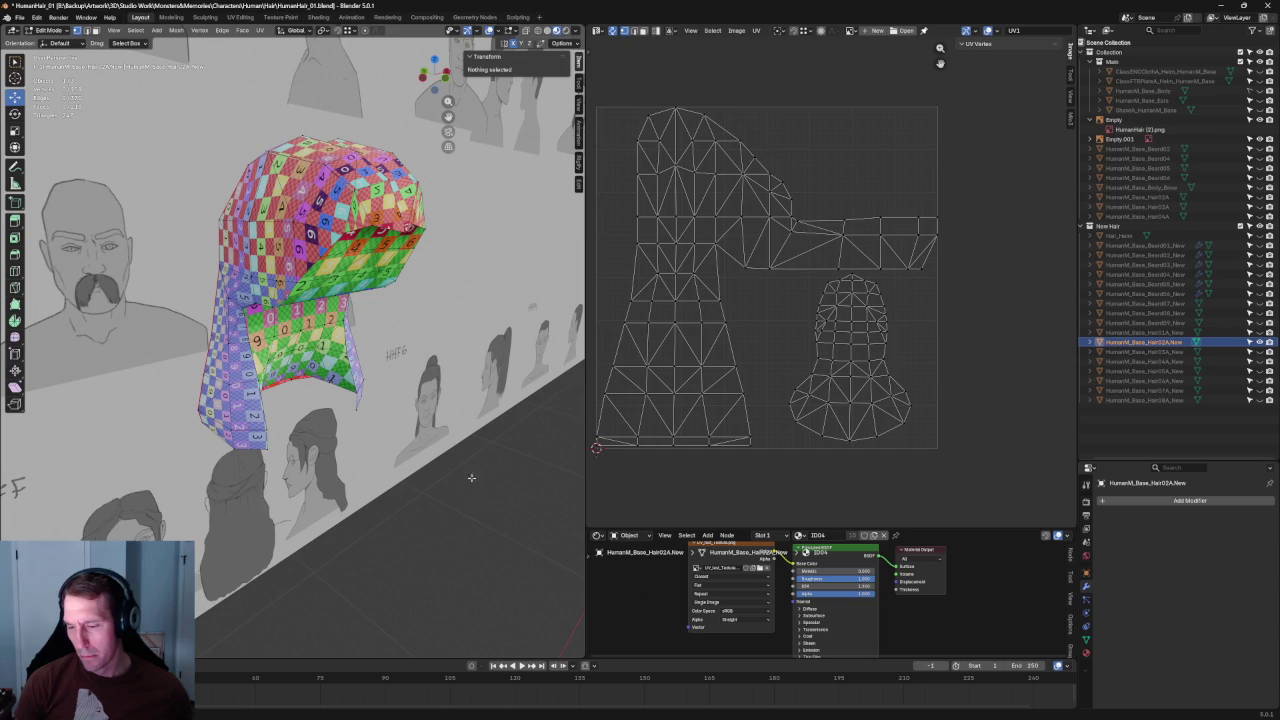
Step: Zoom the UV editor and select the horizontal edge loop across the upper hair island
{"action": "scroll", "coordinate": [831, 343], "scroll_direction": "down", "scroll_amount": 1}
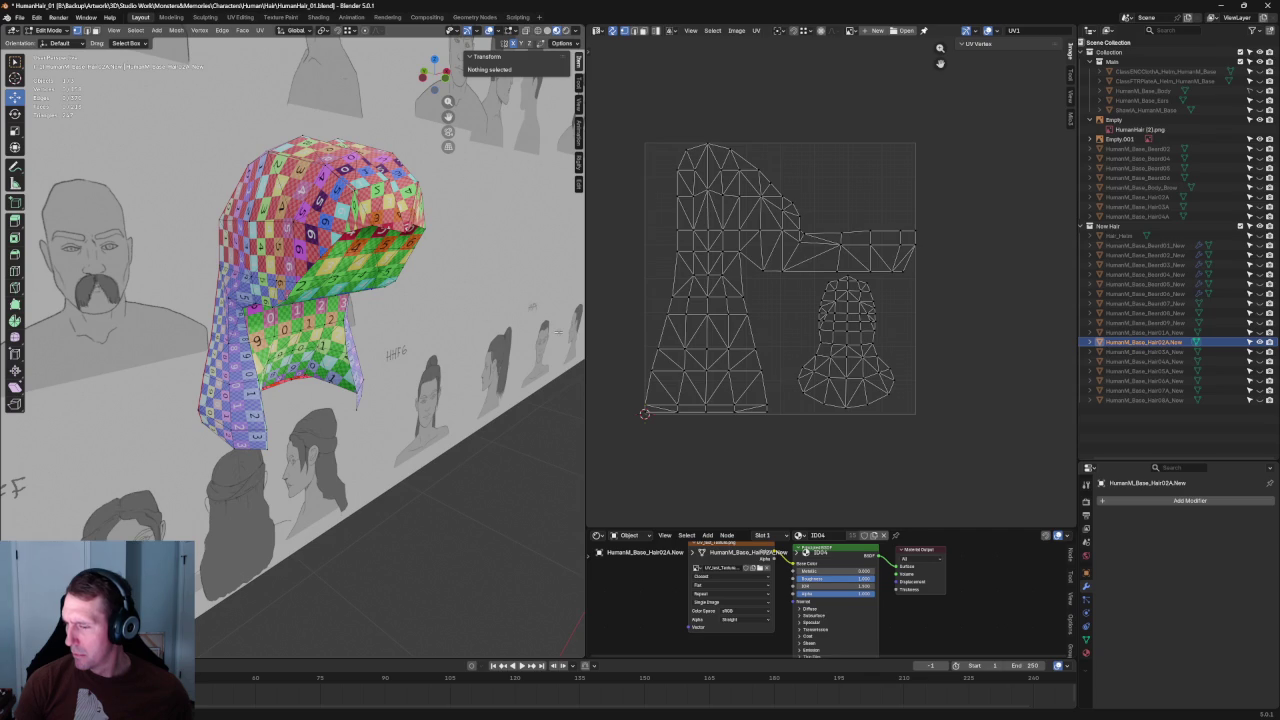
{"action": "mouse_move", "coordinate": [293, 229]}
{"action": "middle_mouse_down"}
{"action": "mouse_move", "coordinate": [273, 258]}
{"action": "mouse_move", "coordinate": [300, 255]}
{"action": "mouse_move", "coordinate": [262, 262]}
{"action": "mouse_move", "coordinate": [343, 268]}
{"action": "mouse_move", "coordinate": [300, 280]}
{"action": "middle_mouse_up"}
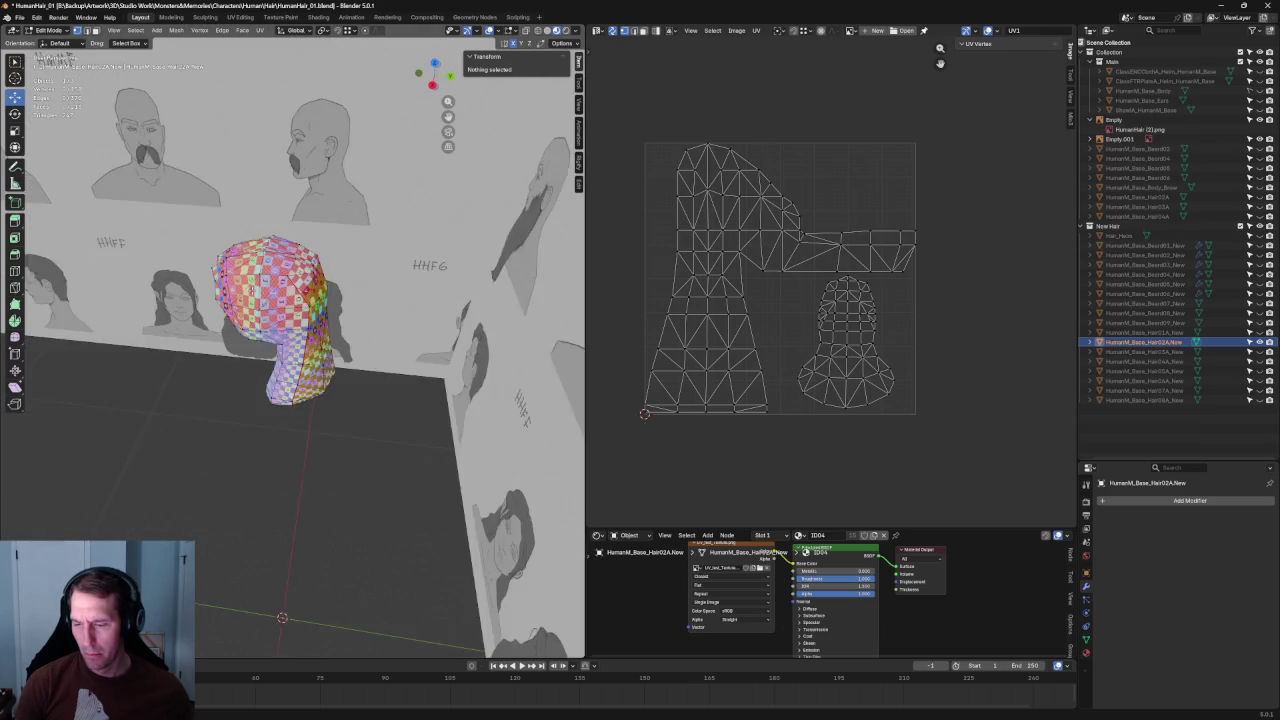
{"action": "scroll", "coordinate": [320, 320], "scroll_direction": "up", "scroll_amount": 2}
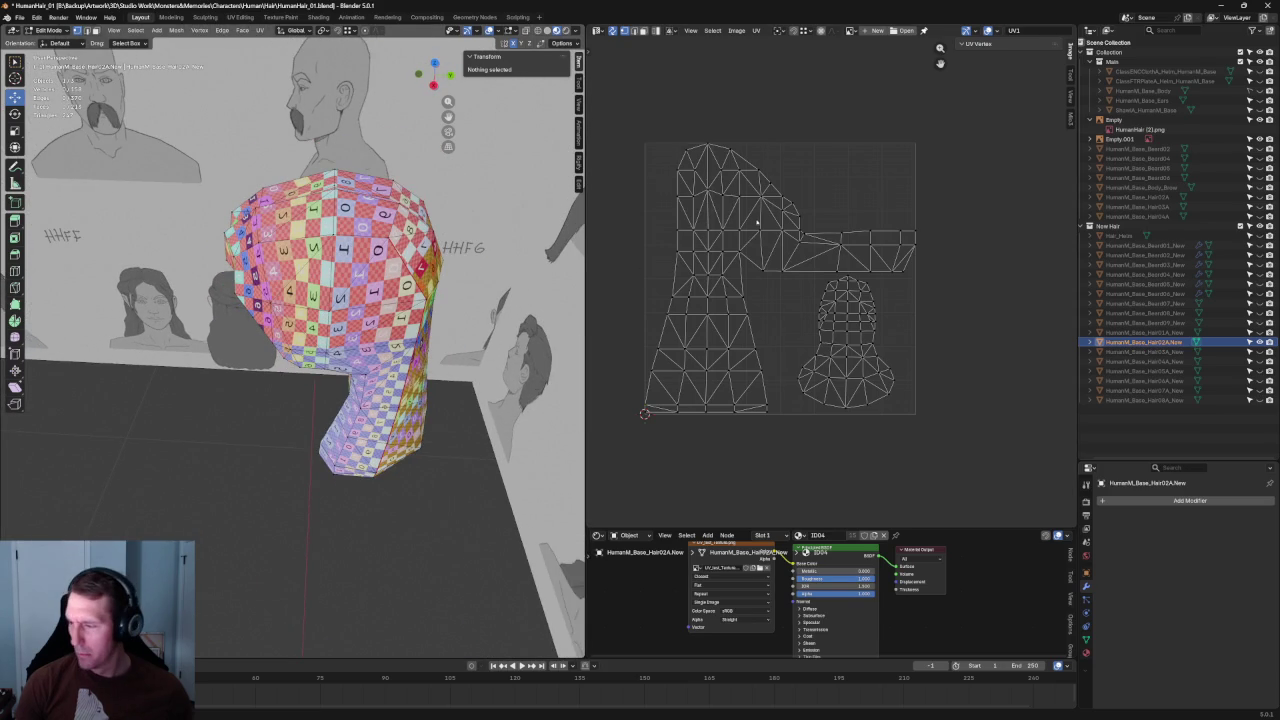
{"action": "scroll", "coordinate": [757, 222], "scroll_direction": "up", "scroll_amount": 2}
{"action": "scroll", "coordinate": [757, 222], "scroll_direction": "up", "scroll_amount": 1}
{"action": "left_click", "coordinate": [750, 318], "text": "alt"}
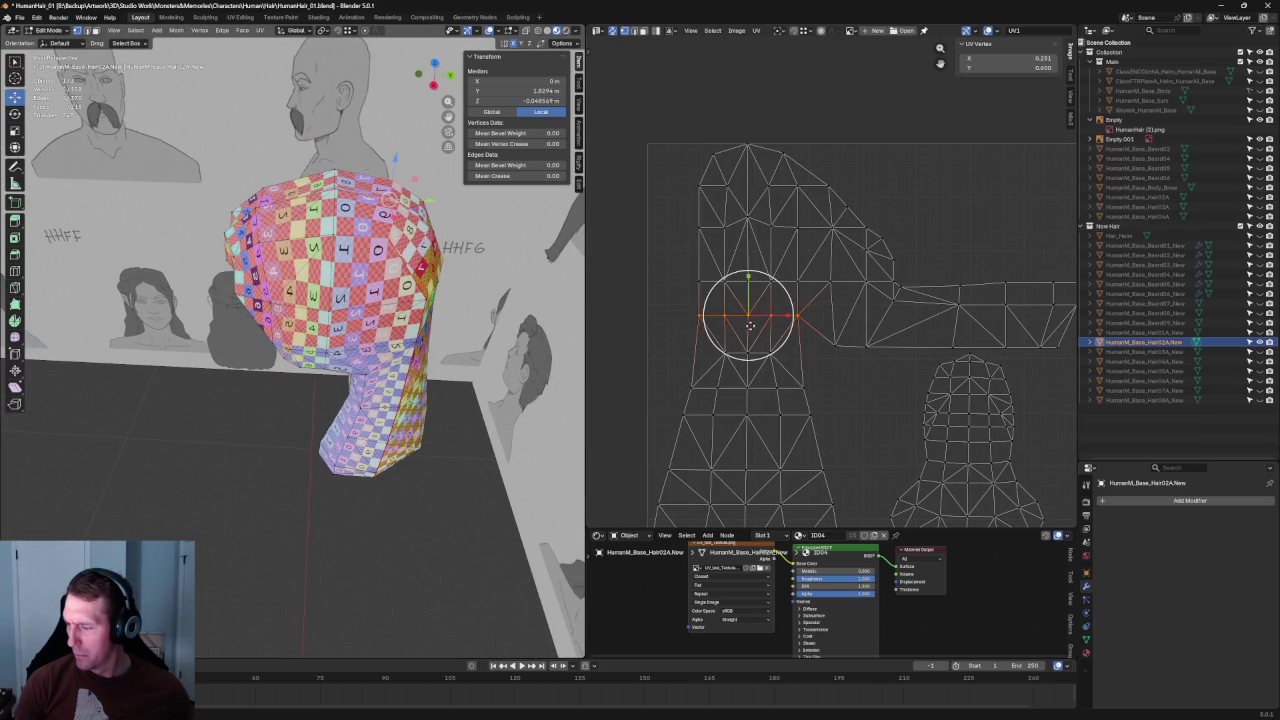
Step: Select one edge of the hair UV island and try stretching it, then cancel
{"action": "scroll", "coordinate": [365, 322], "scroll_direction": "up", "scroll_amount": 3}
{"action": "middle_click_drag", "start_coordinate": [365, 322], "coordinate": [347, 332]}
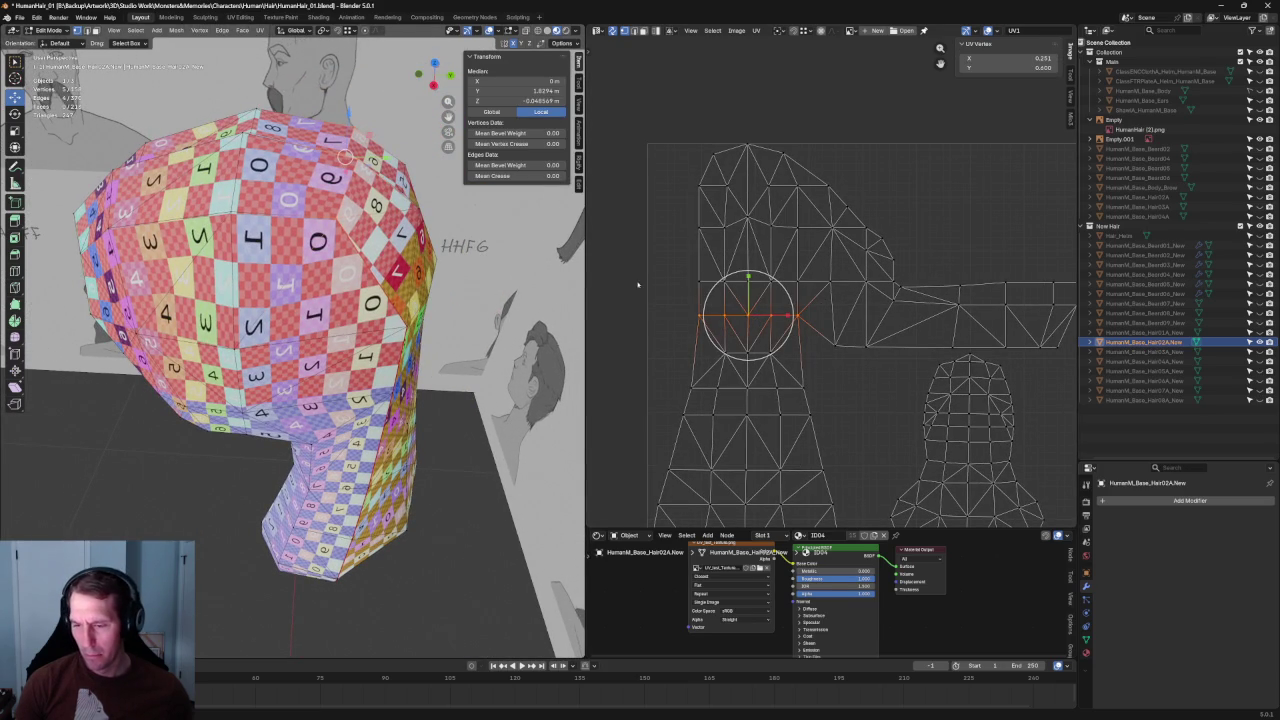
{"action": "key", "text": "alt+a"}
{"action": "left_click", "coordinate": [788, 327], "text": "alt"}
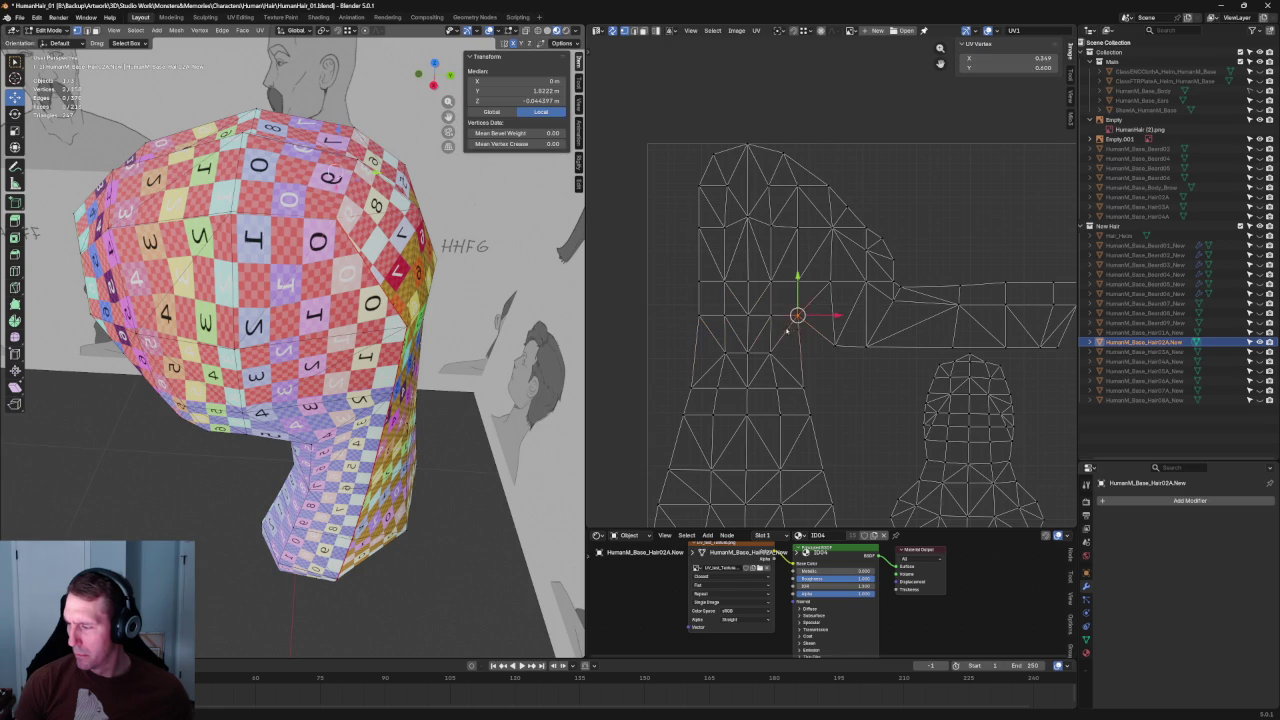
{"action": "key", "text": "g"}
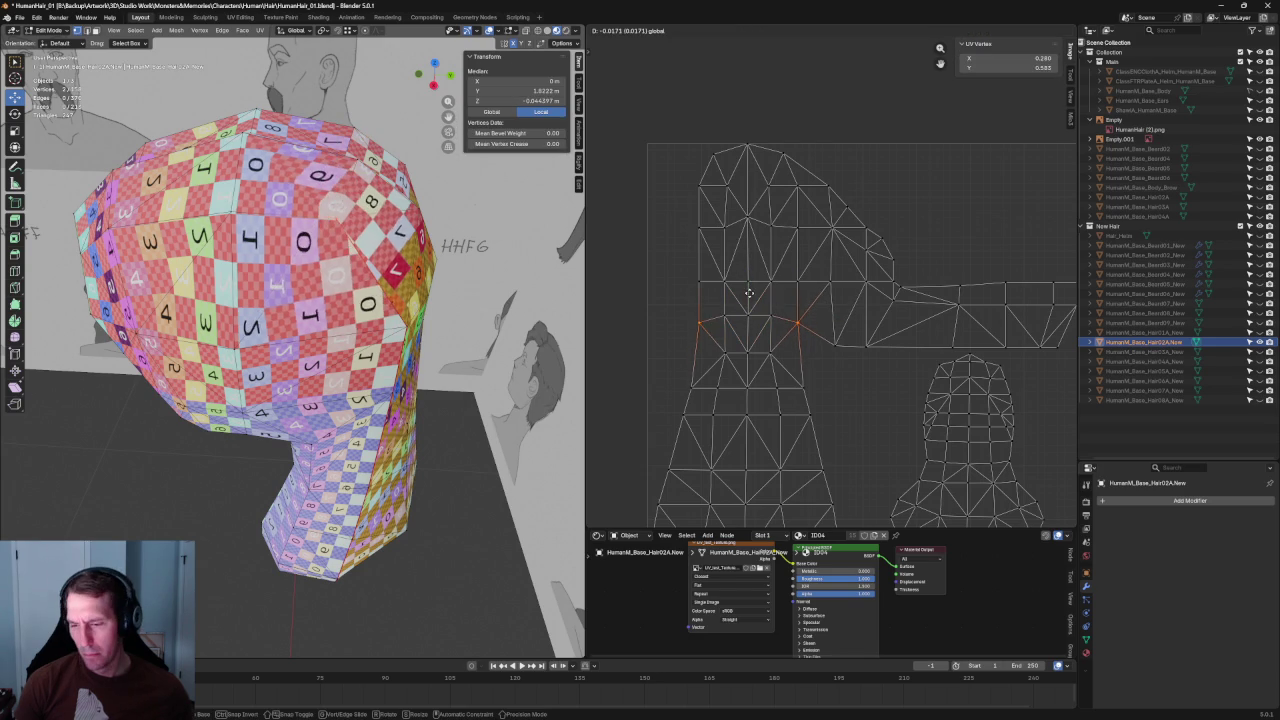
{"action": "key", "text": "Escape"}
Step: Box-select the island's top UV vertices, move them down along Y, check the head, then undo
{"action": "left_click", "coordinate": [808, 318]}
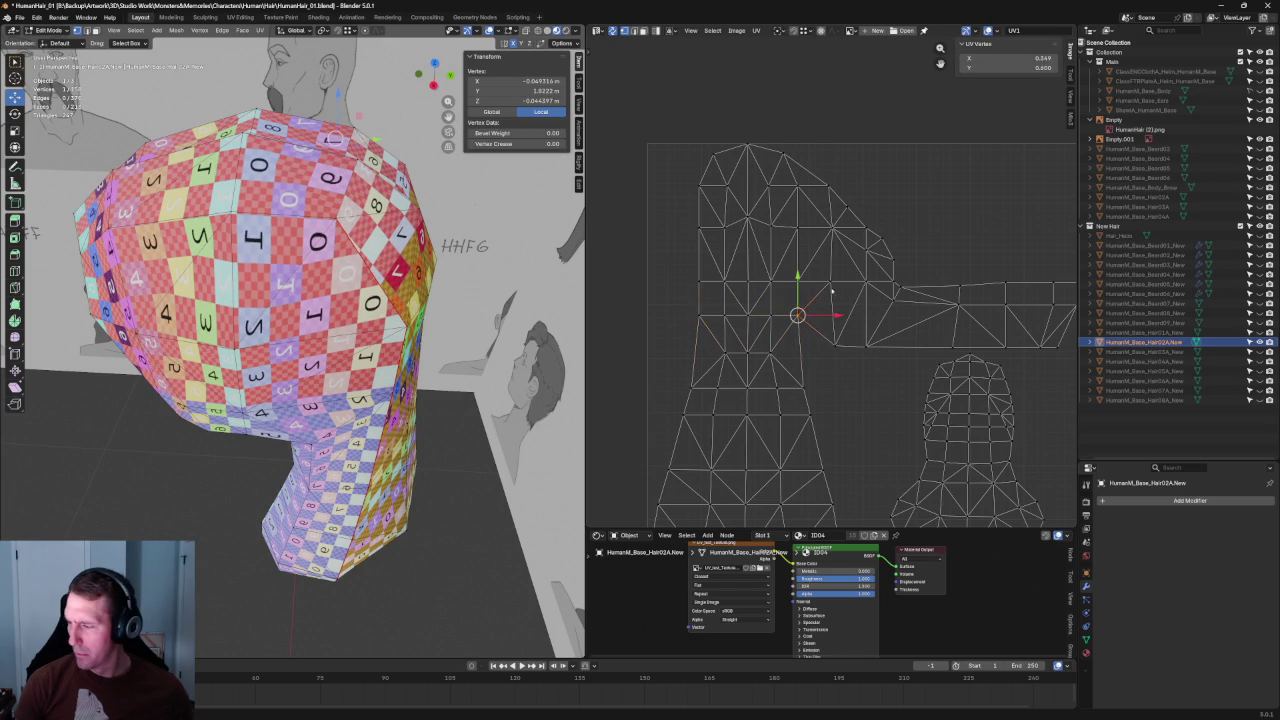
{"action": "scroll", "coordinate": [849, 277], "scroll_direction": "down", "scroll_amount": 1}
{"action": "left_click_drag", "start_coordinate": [658, 167], "coordinate": [918, 276]}
{"action": "key", "text": "g"}
{"action": "key", "text": "y"}
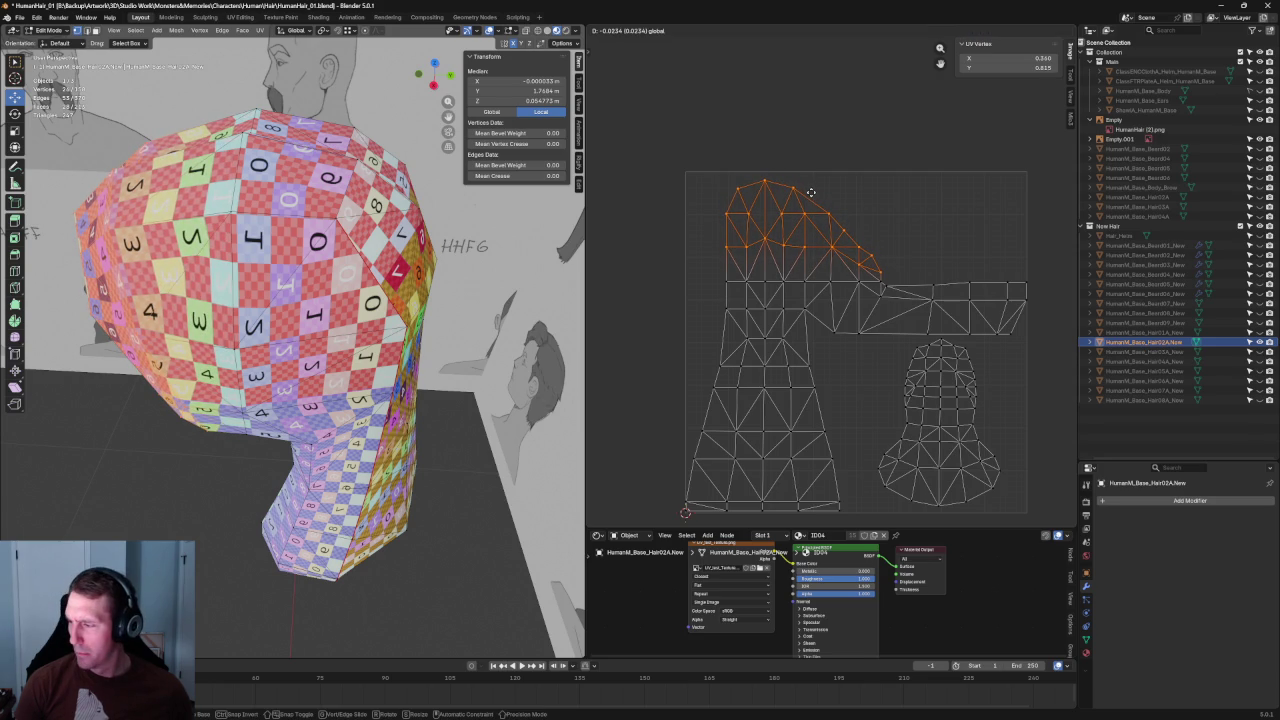
{"action": "left_click", "coordinate": [810, 191]}
{"action": "middle_click_drag", "start_coordinate": [300, 330], "coordinate": [250, 345]}
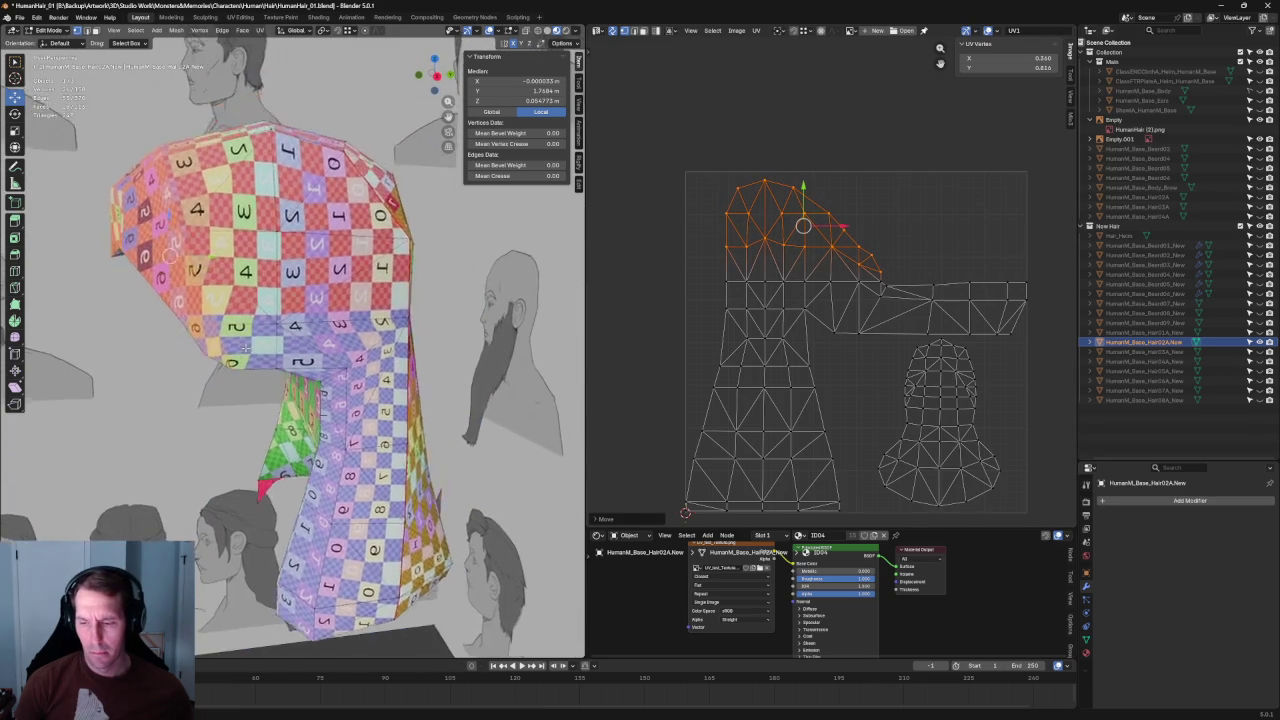
{"action": "scroll", "coordinate": [250, 345], "scroll_direction": "up", "scroll_amount": 2}
{"action": "key", "text": "ctrl+z"}
Step: Nudge the top UV vertices slightly along Y, then pick single vertices near the top
{"action": "left_click_drag", "start_coordinate": [802, 182], "coordinate": [806, 184]}
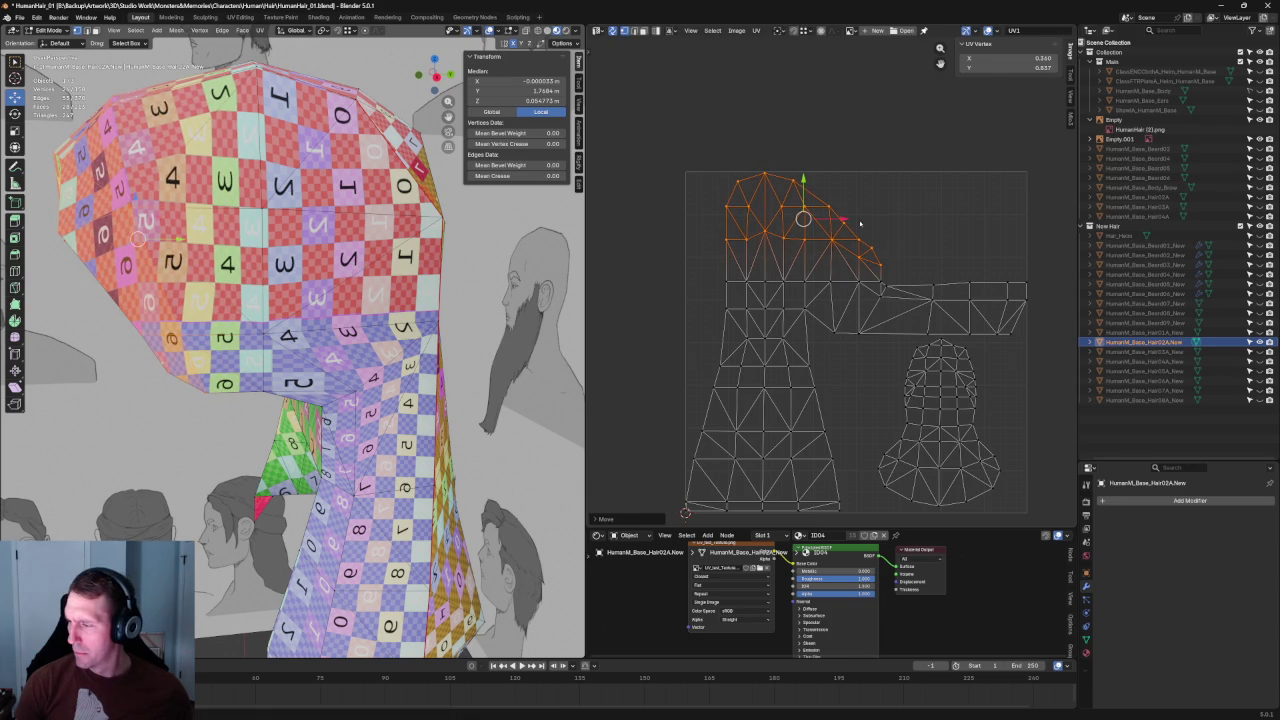
{"action": "key", "text": "alt+a"}
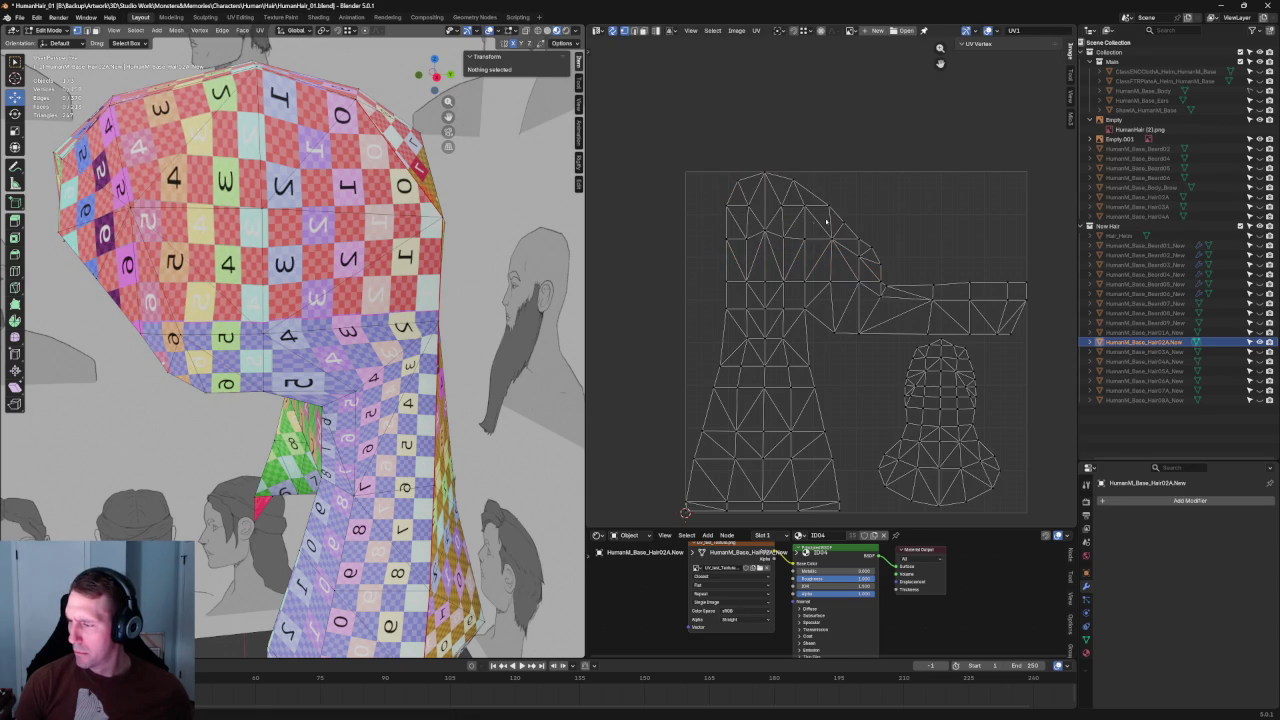
{"action": "left_click", "coordinate": [760, 220]}
{"action": "left_click", "coordinate": [801, 210]}
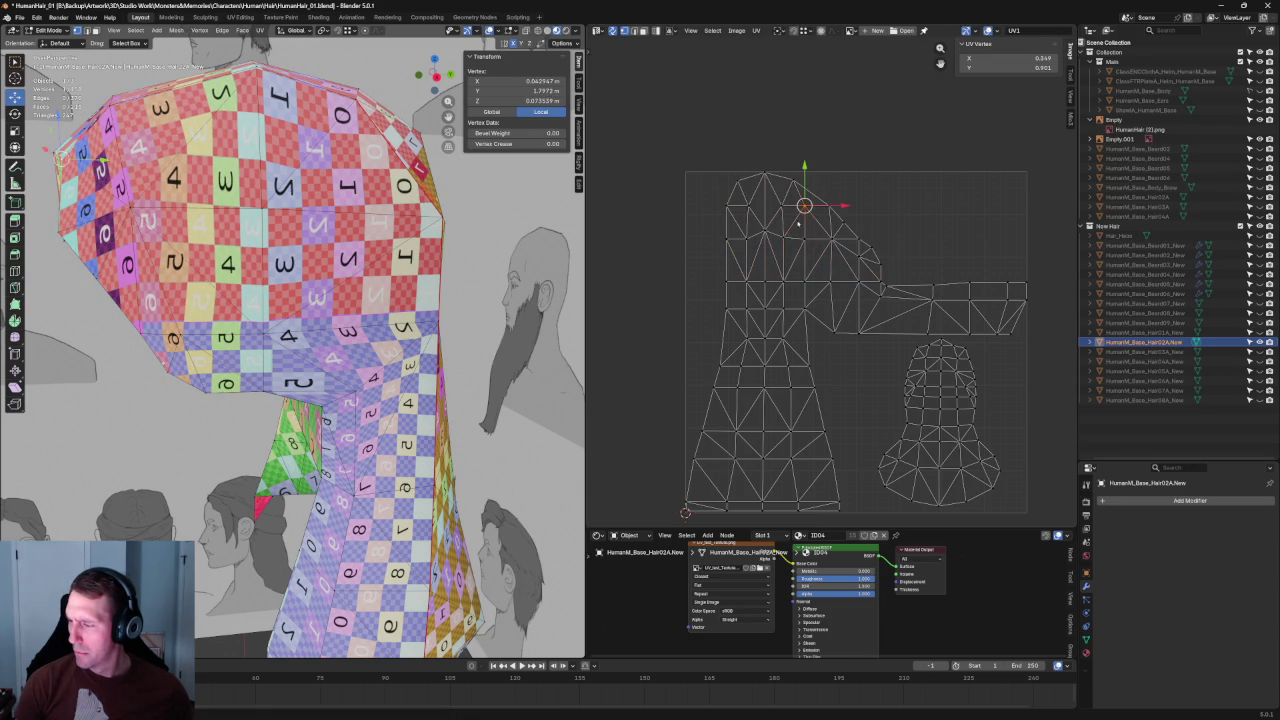
Step: Re-unwrap a small selection of top UV vertices and orbit to a top-rear view
{"action": "left_click_drag", "start_coordinate": [748, 253], "coordinate": [750, 256]}
{"action": "key", "text": "u"}
{"action": "left_click", "coordinate": [752, 258]}
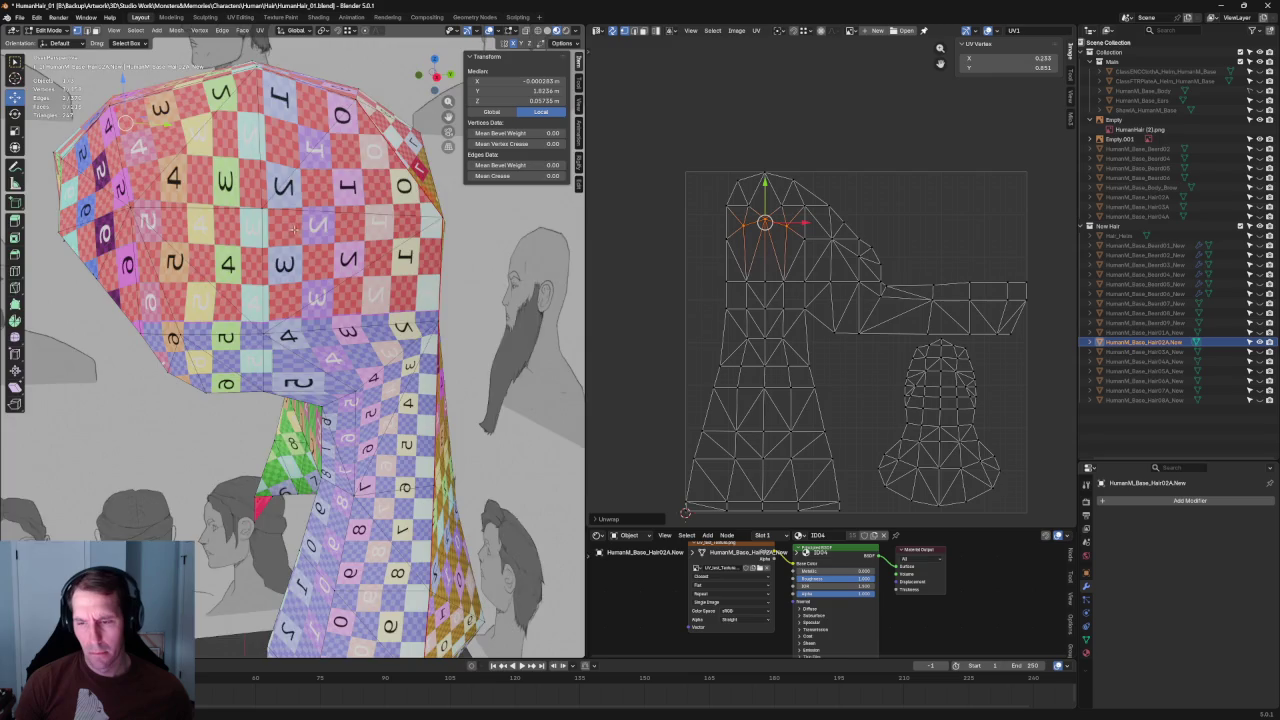
{"action": "middle_click_drag", "start_coordinate": [293, 229], "coordinate": [632, 241]}
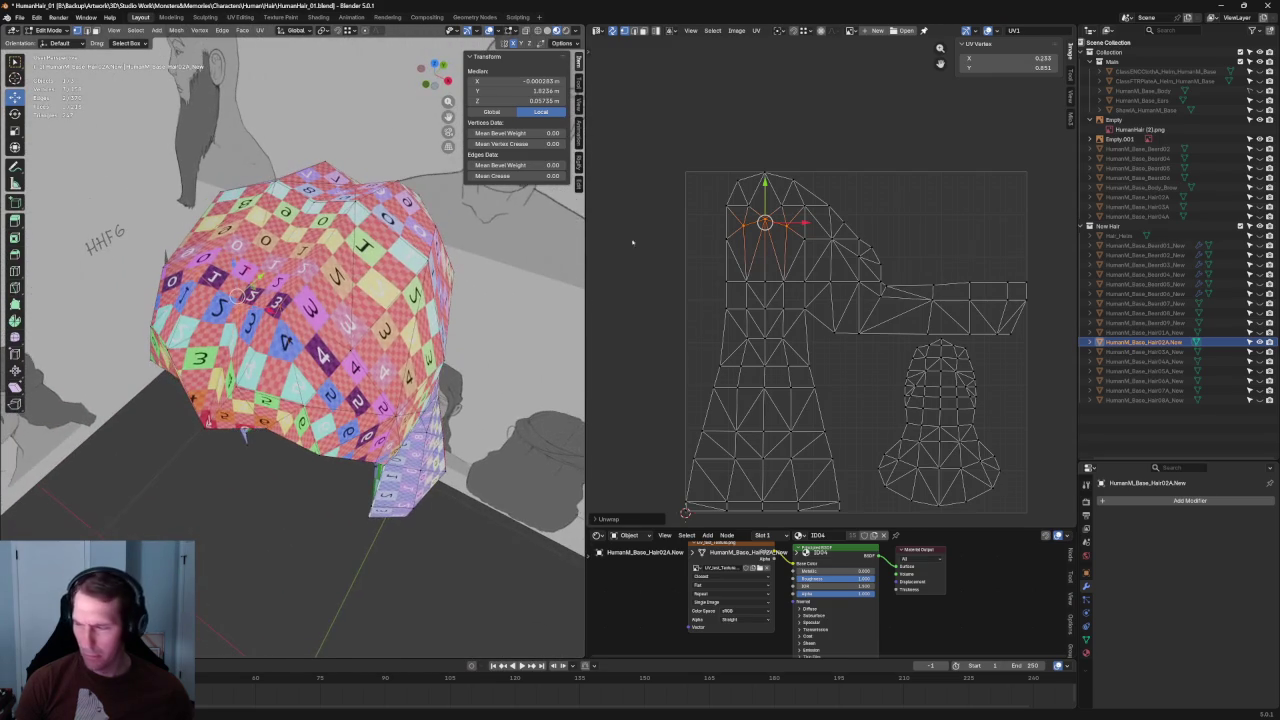
Step: Unwrap the selected top UV vertices, undo it, and view the hair from the front
{"action": "left_click_drag", "start_coordinate": [856, 138], "coordinate": [713, 202]}
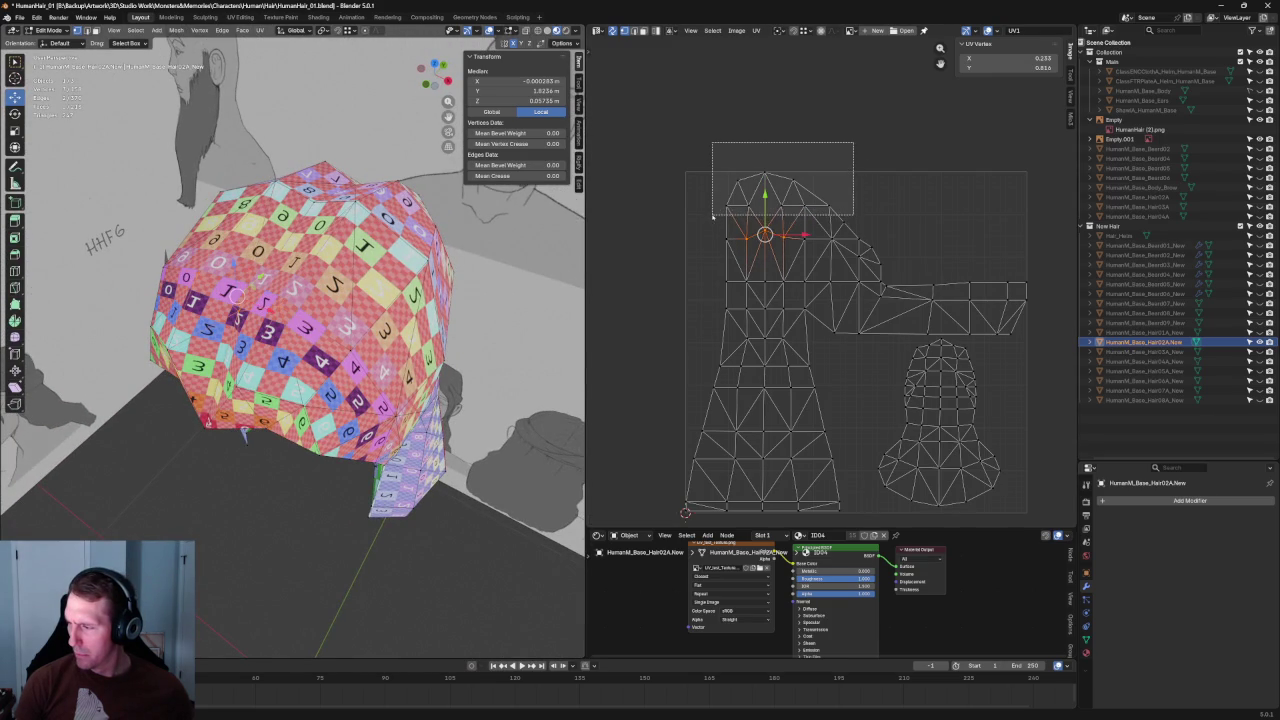
{"action": "left_click_drag", "start_coordinate": [704, 137], "coordinate": [825, 218]}
{"action": "key", "text": "u"}
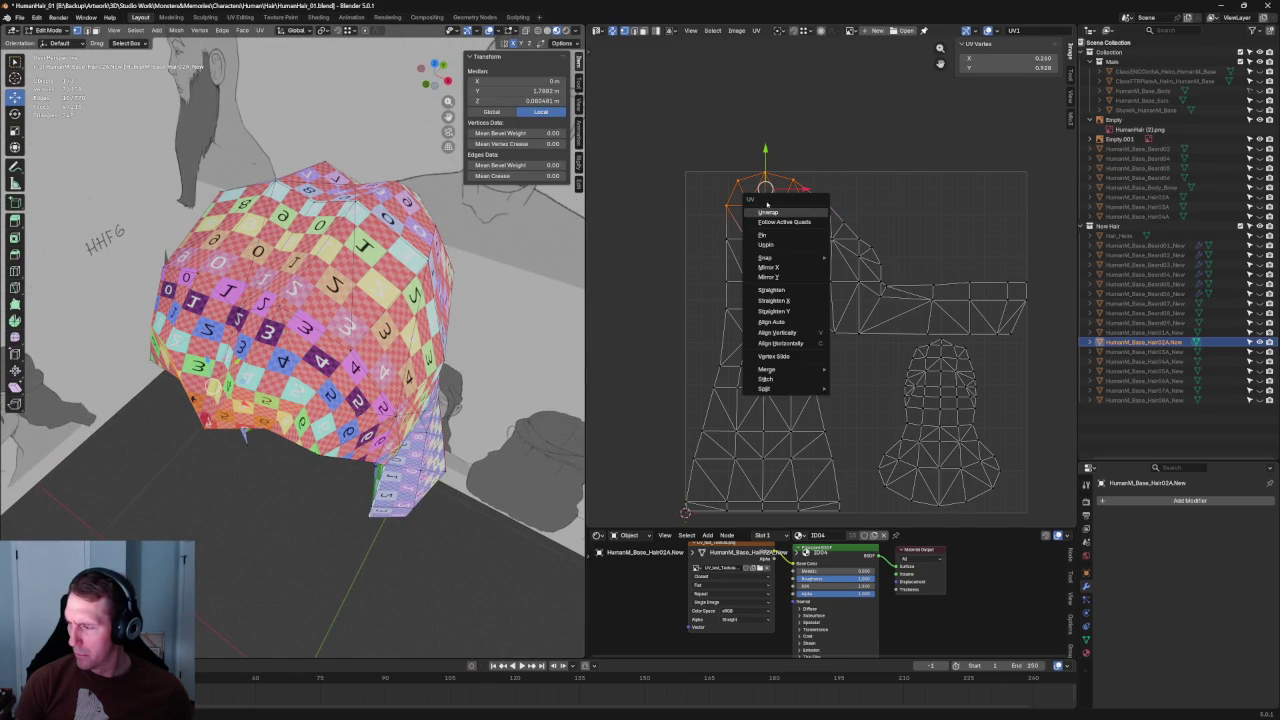
{"action": "left_click", "coordinate": [773, 214]}
{"action": "key", "text": "ctrl+z"}
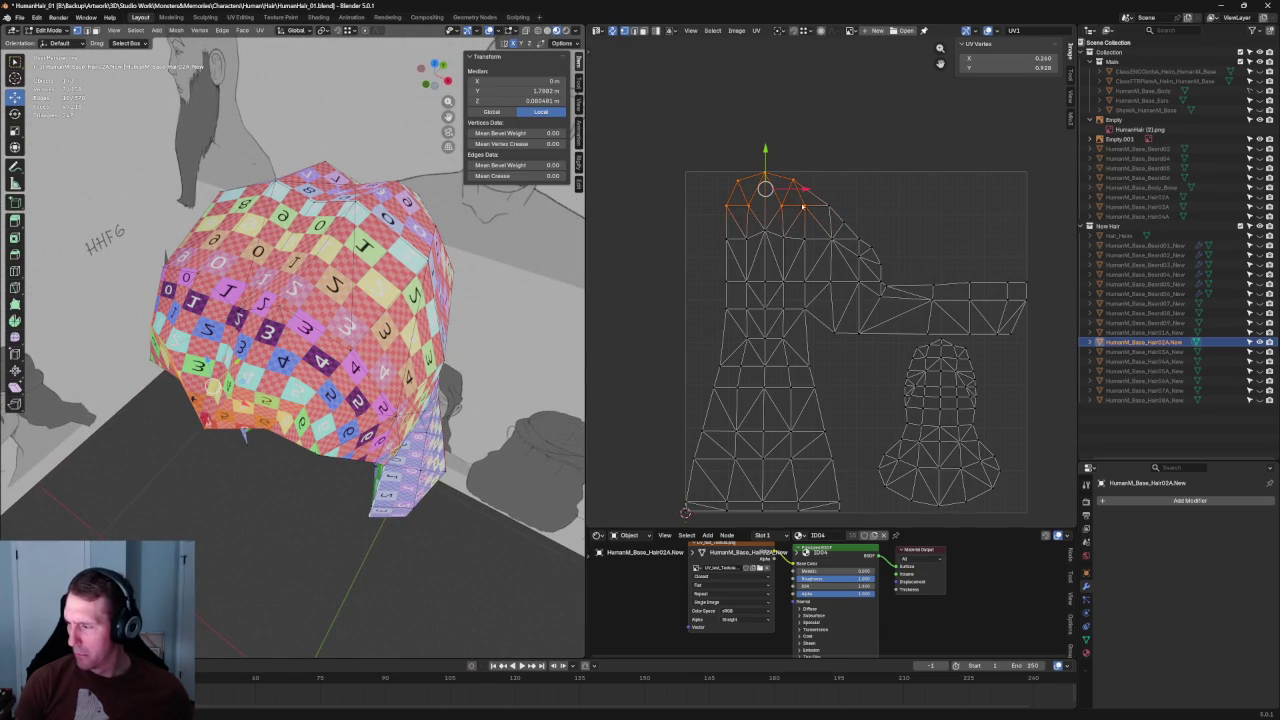
{"action": "middle_click_drag", "start_coordinate": [296, 361], "coordinate": [491, 285]}
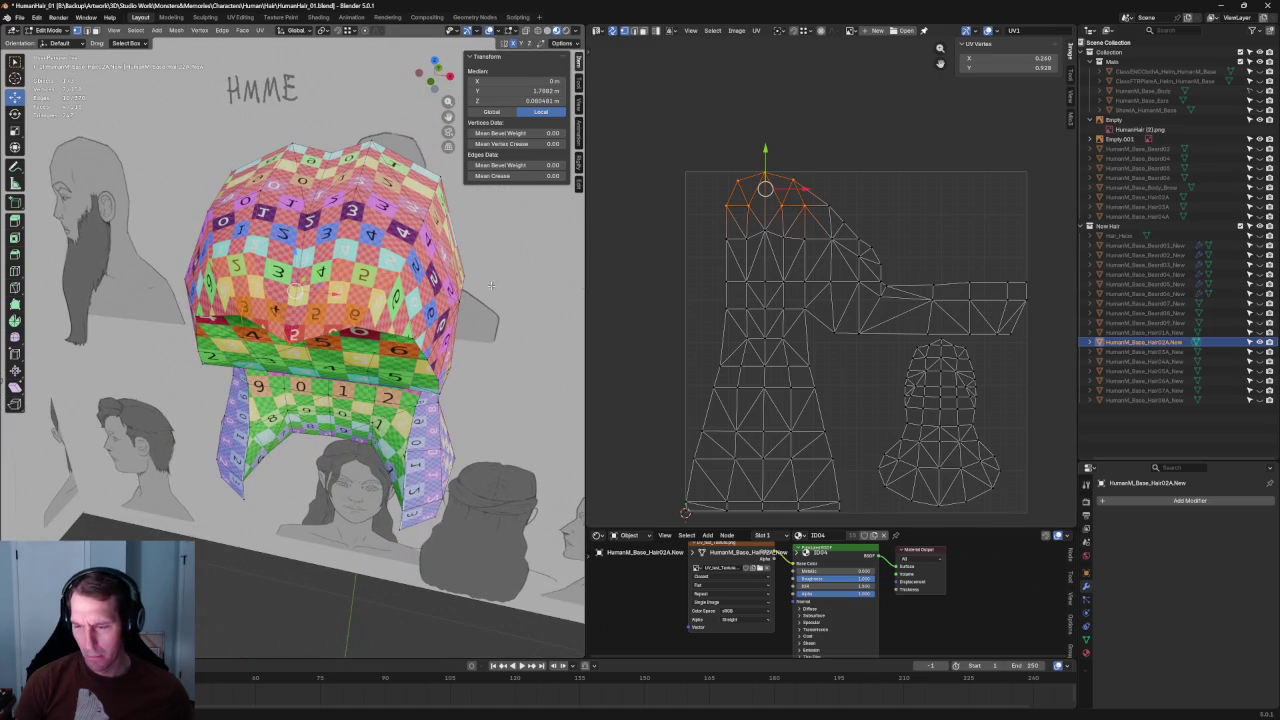
{"action": "scroll", "coordinate": [708, 254], "scroll_direction": "down", "scroll_amount": 2}
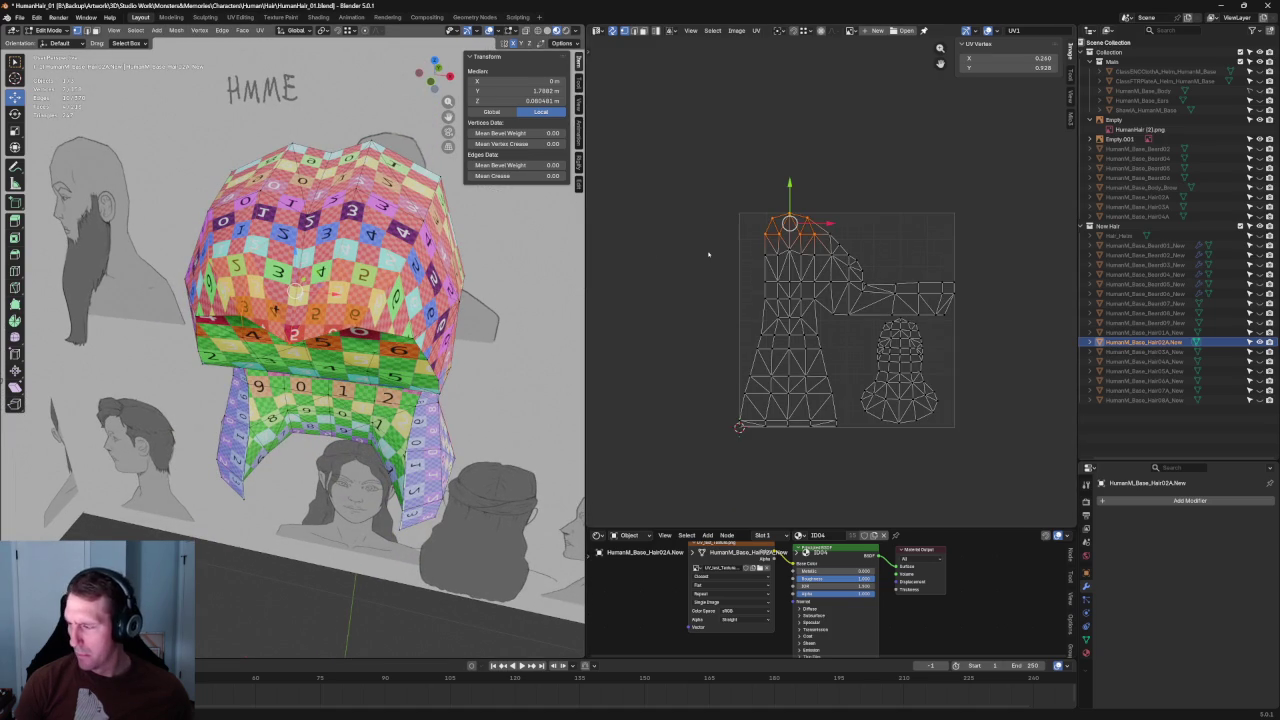
Step: Re-unwrap almost the whole left UV island and try rotating it, undoing the change
{"action": "left_click_drag", "start_coordinate": [740, 170], "coordinate": [910, 288]}
{"action": "key", "text": "u"}
{"action": "left_click", "coordinate": [758, 279]}
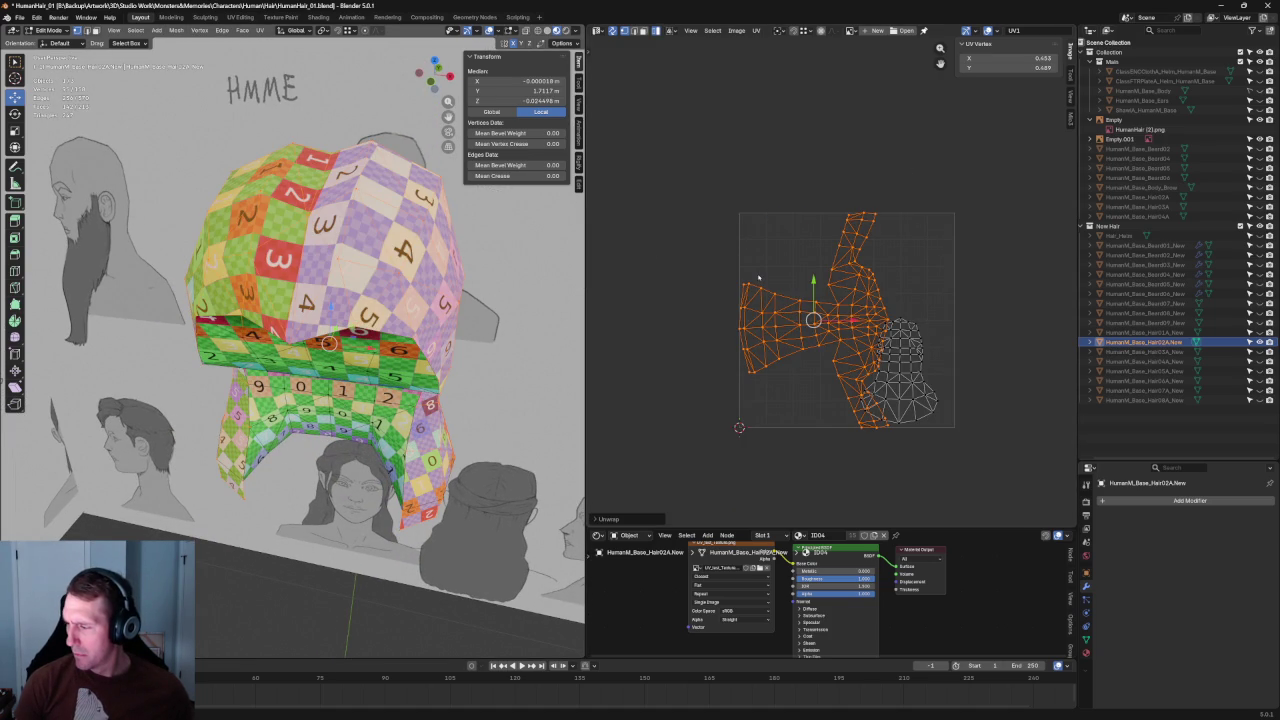
{"action": "key", "text": "g"}
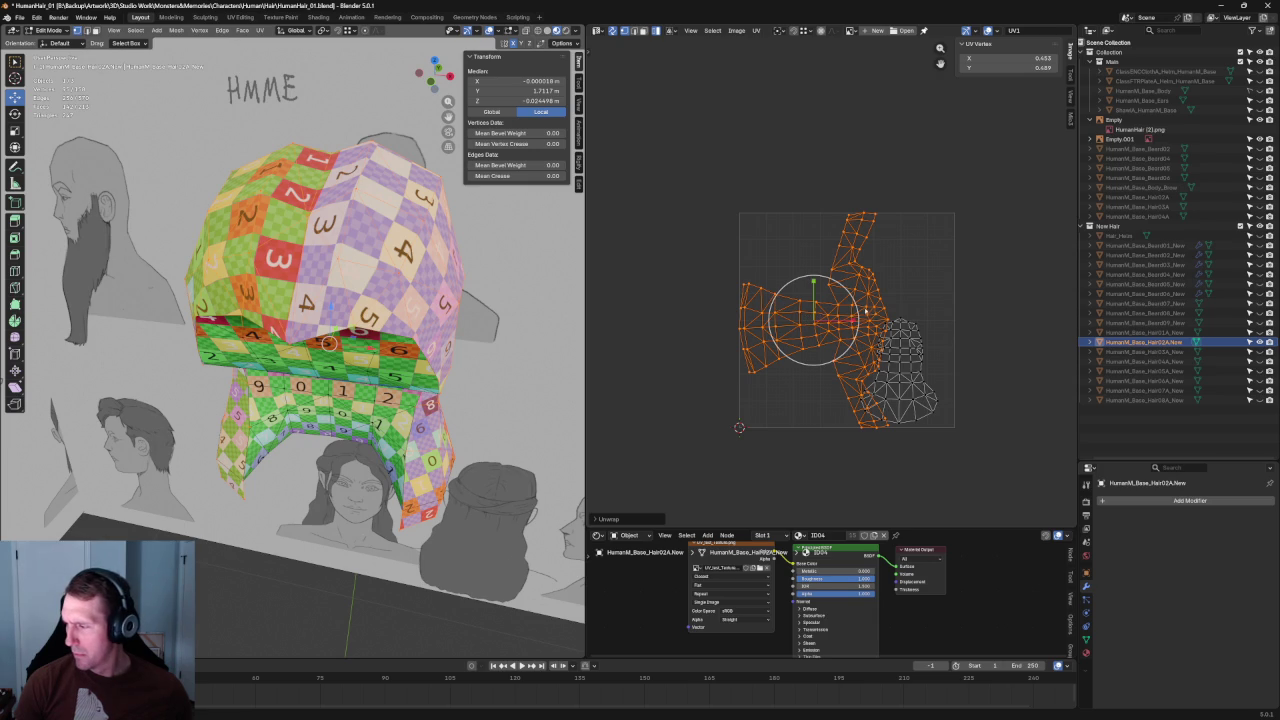
{"action": "key", "text": "r"}
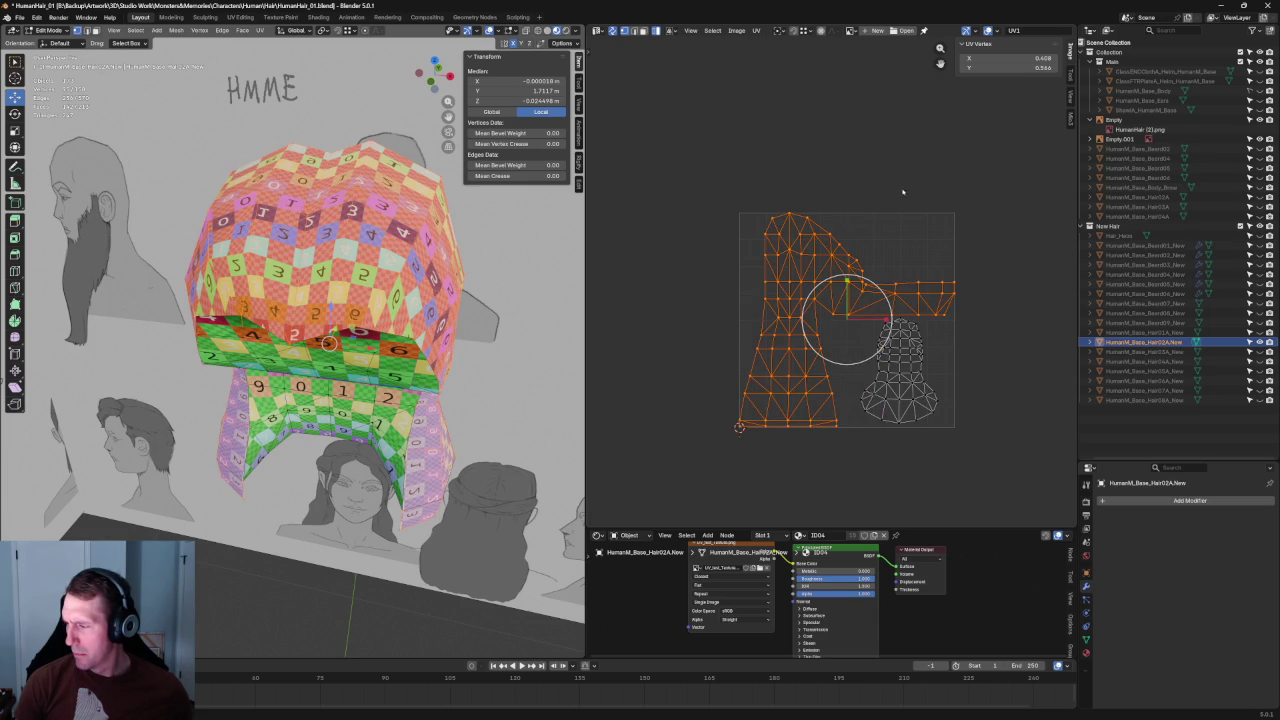
{"action": "key", "text": "ctrl+z"}
{"action": "key", "text": "ctrl+shift+z"}
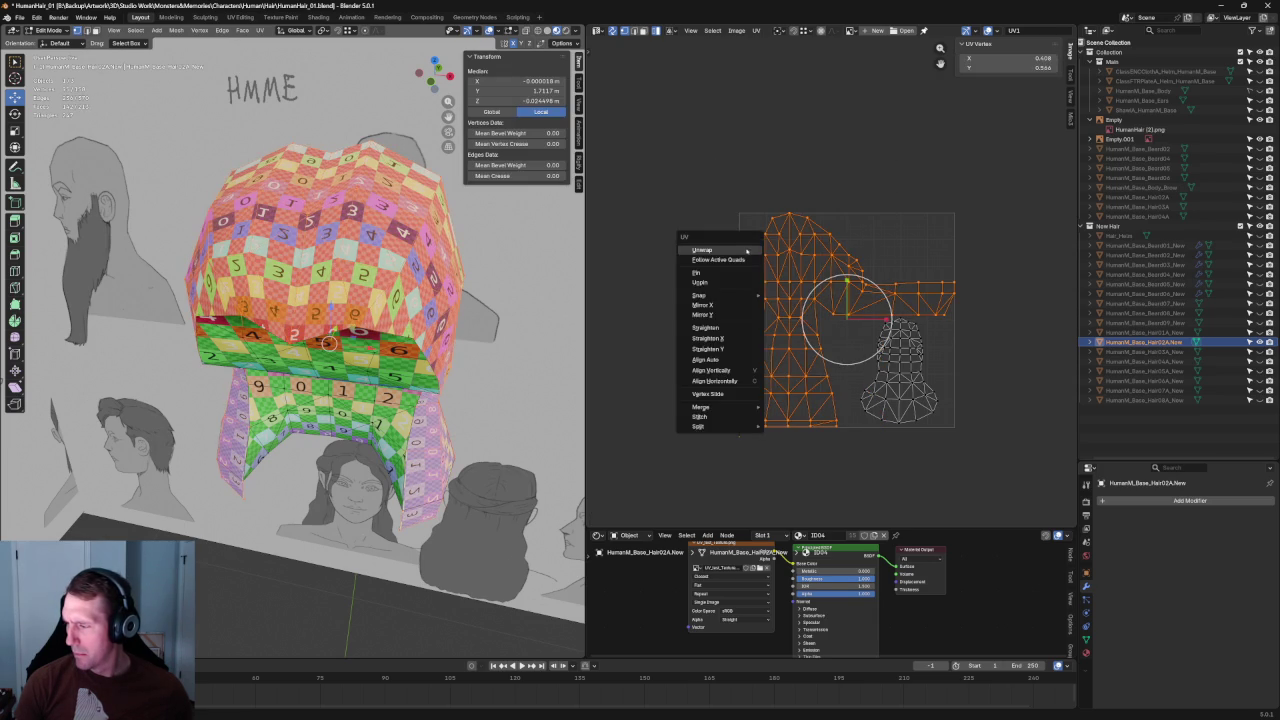
Step: Unwrap only the top faces of the UV island, then undo the partial unwrap
{"action": "left_click_drag", "start_coordinate": [914, 194], "coordinate": [755, 280]}
{"action": "key", "text": "ctrl+z"}
{"action": "left_click", "coordinate": [866, 236]}
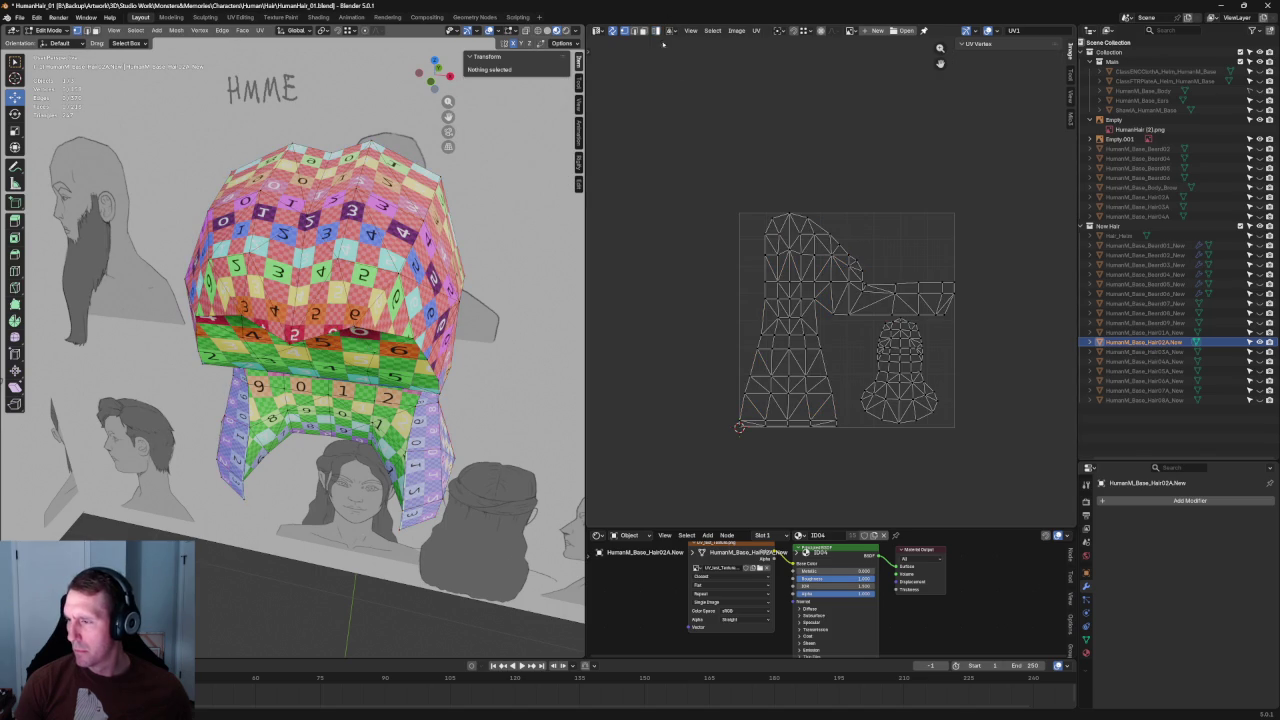
{"action": "left_click_drag", "start_coordinate": [892, 180], "coordinate": [728, 282]}
{"action": "key", "text": "u"}
{"action": "left_click", "coordinate": [716, 277]}
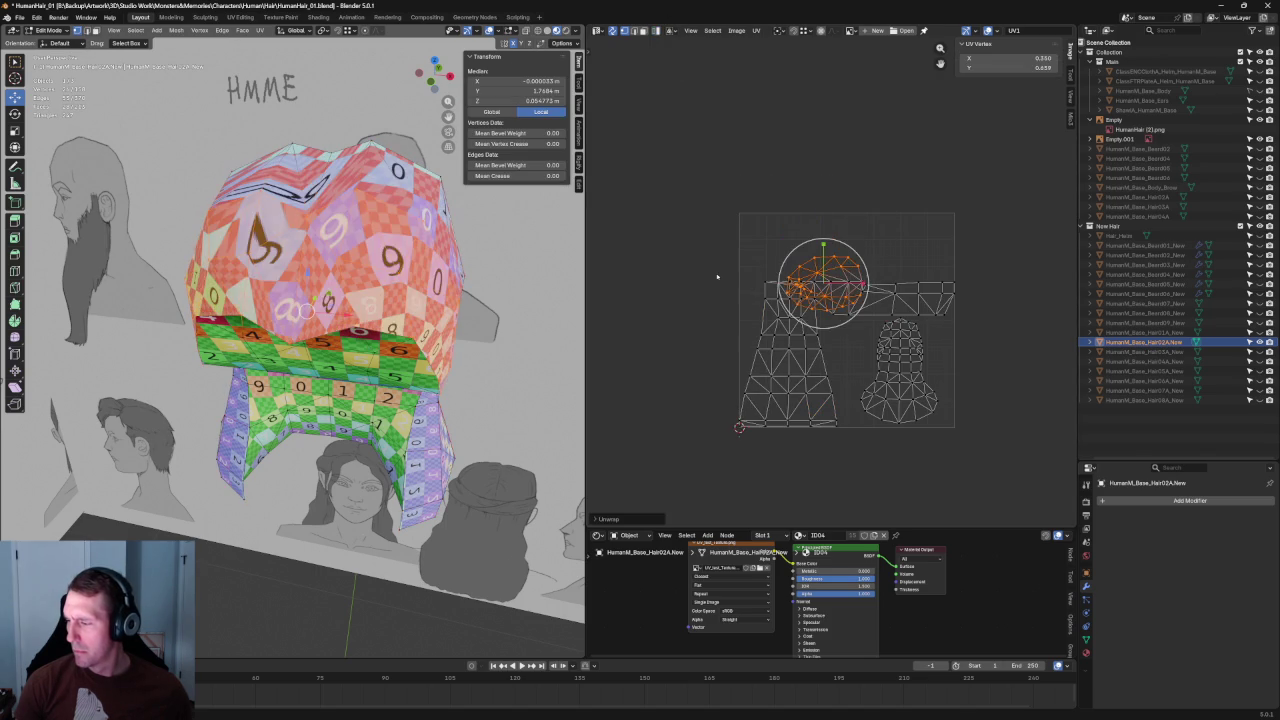
{"action": "key", "text": "ctrl+z"}
{"action": "key", "text": "ctrl+z"}
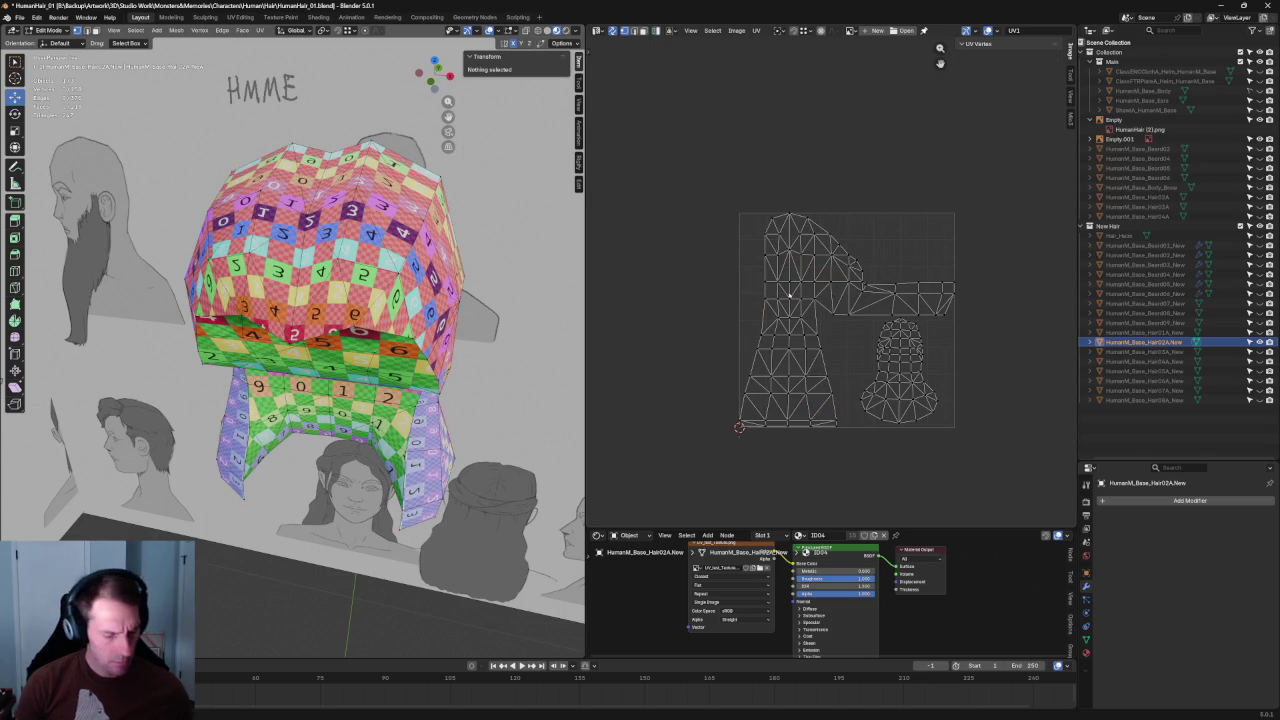
Step: Move the left UV island to a new spot and mirror it horizontally
{"action": "key", "text": "l"}
{"action": "key", "text": "g"}
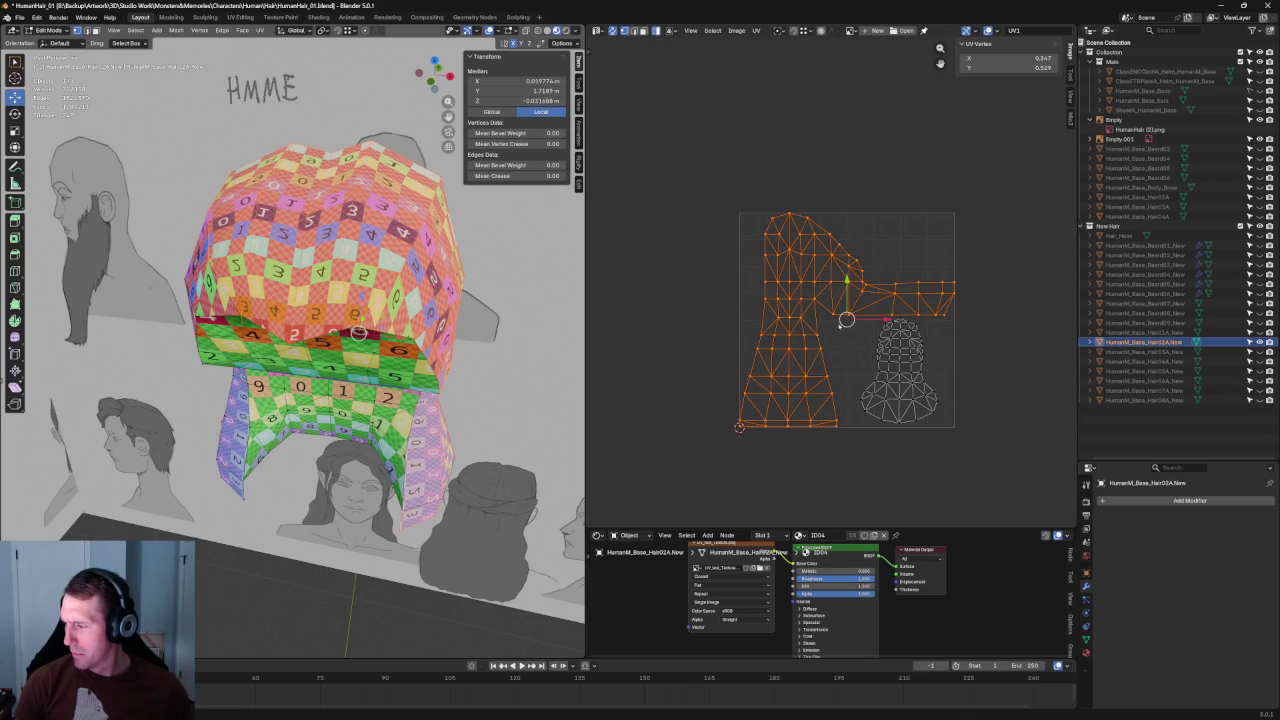
{"action": "left_click", "coordinate": [820, 219]}
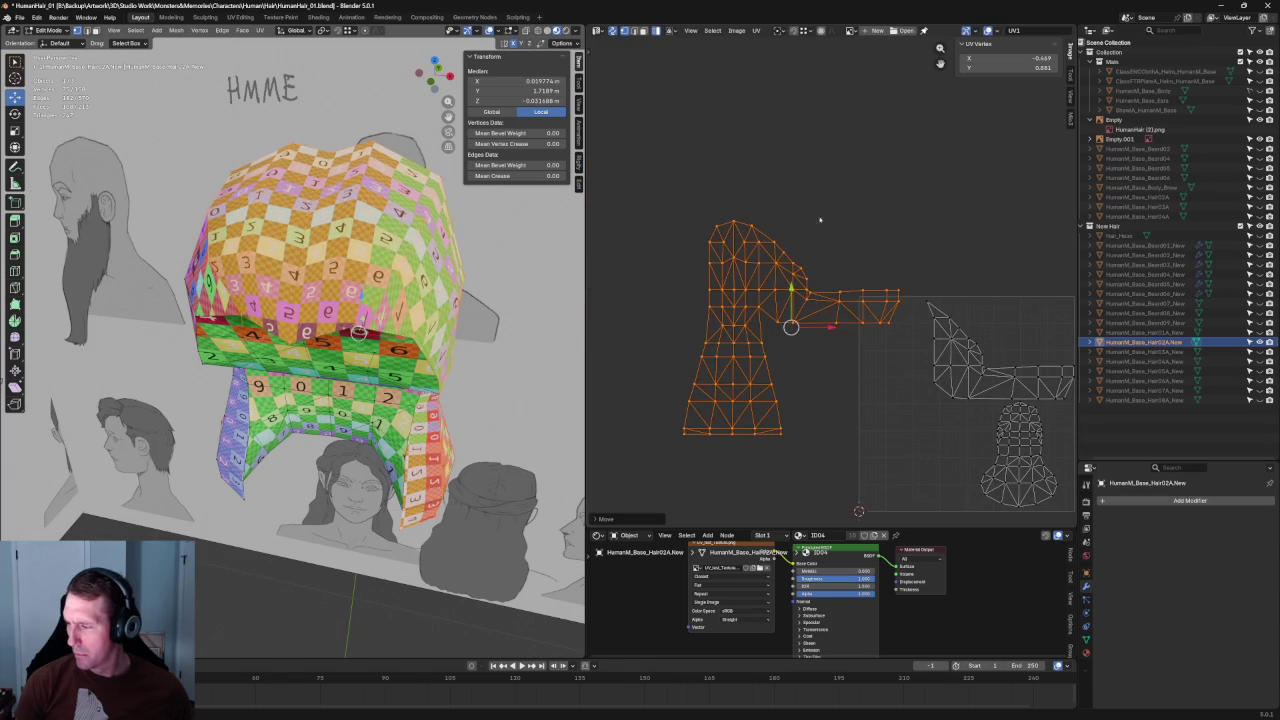
{"action": "left_click", "coordinate": [820, 203]}
{"action": "key", "text": "l"}
{"action": "key", "text": "u"}
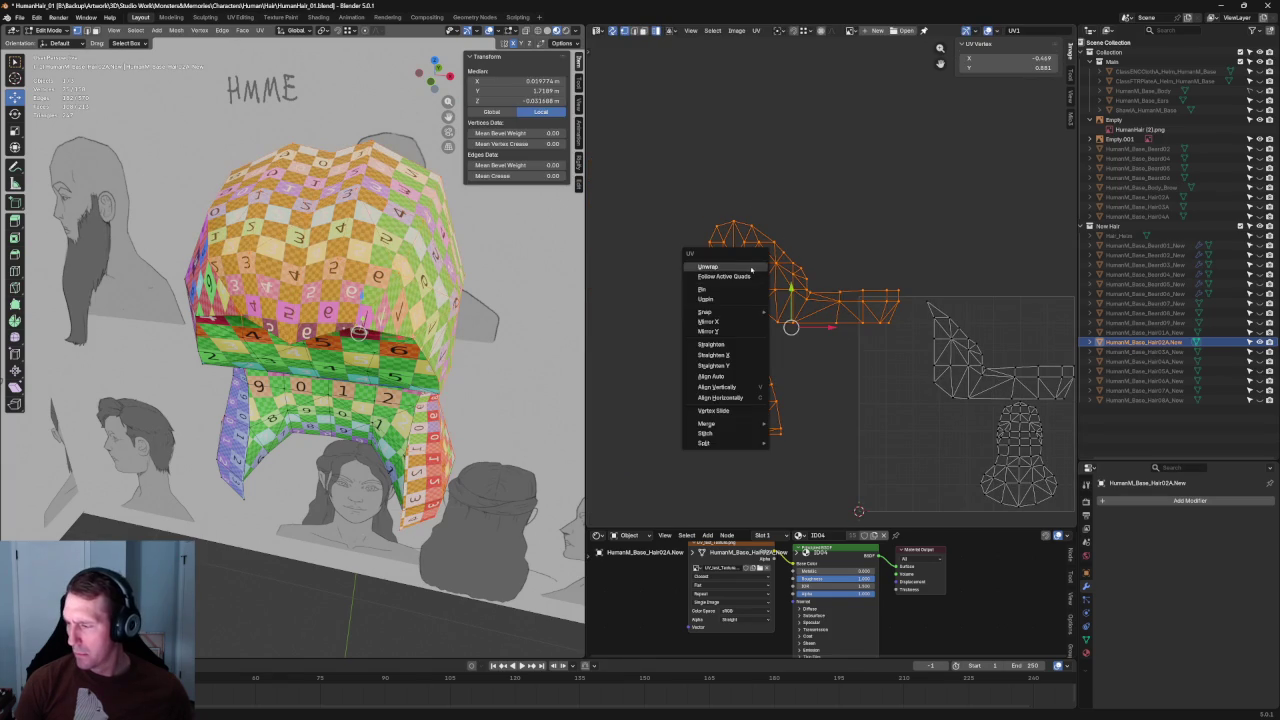
{"action": "left_click", "coordinate": [733, 321]}
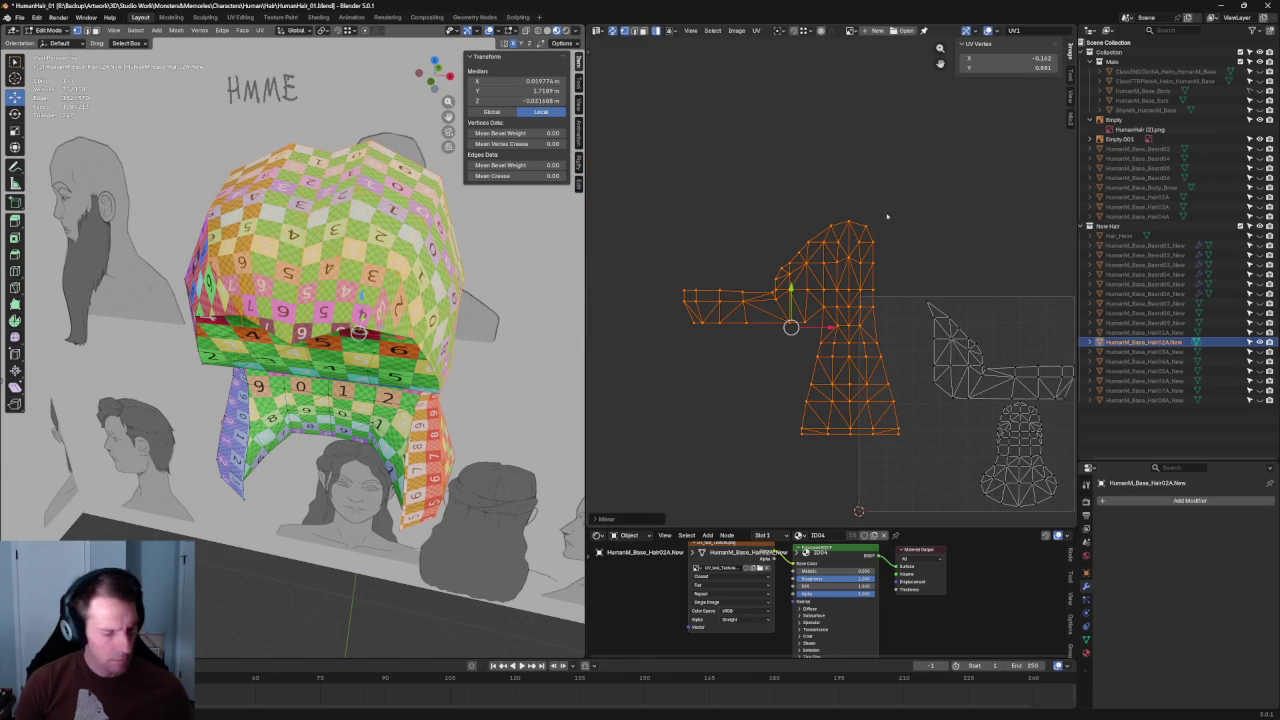
Step: Unwrap a few vertices at the island's top and check the hair's side
{"action": "left_click_drag", "start_coordinate": [929, 191], "coordinate": [840, 268]}
{"action": "key", "text": "u"}
{"action": "left_click", "coordinate": [815, 213]}
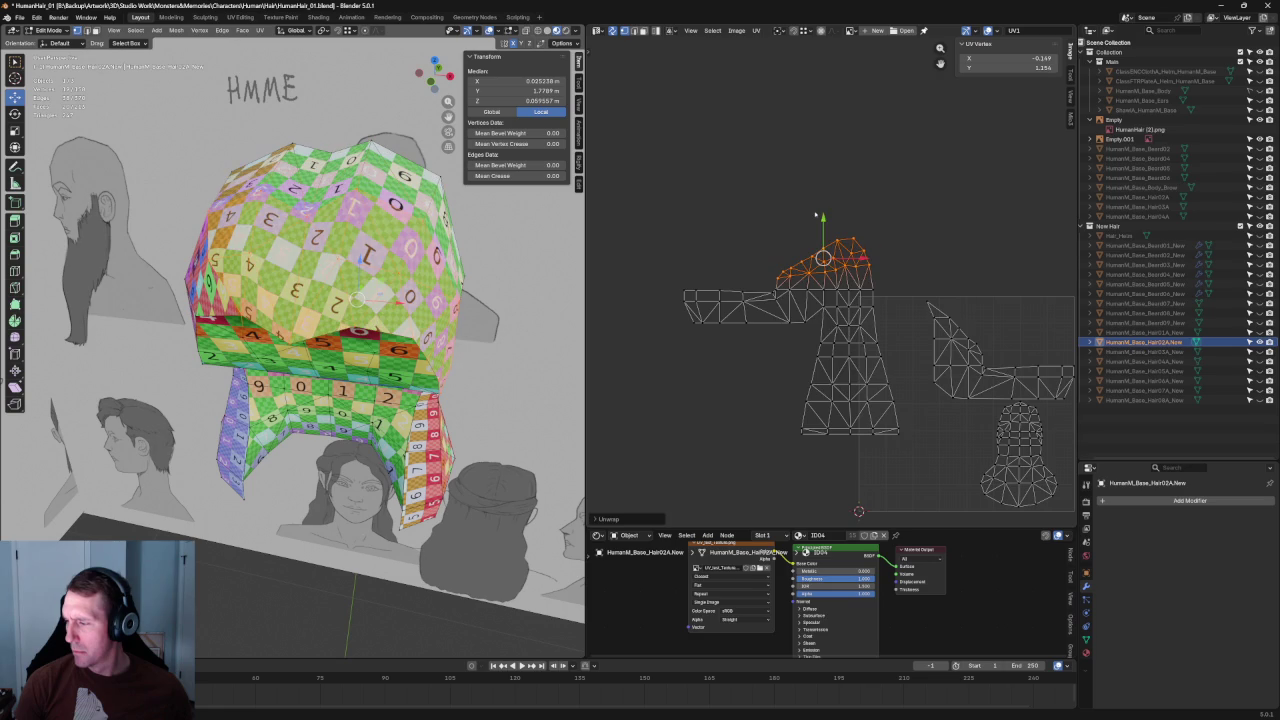
{"action": "scroll", "coordinate": [850, 255], "scroll_direction": "up", "scroll_amount": 2}
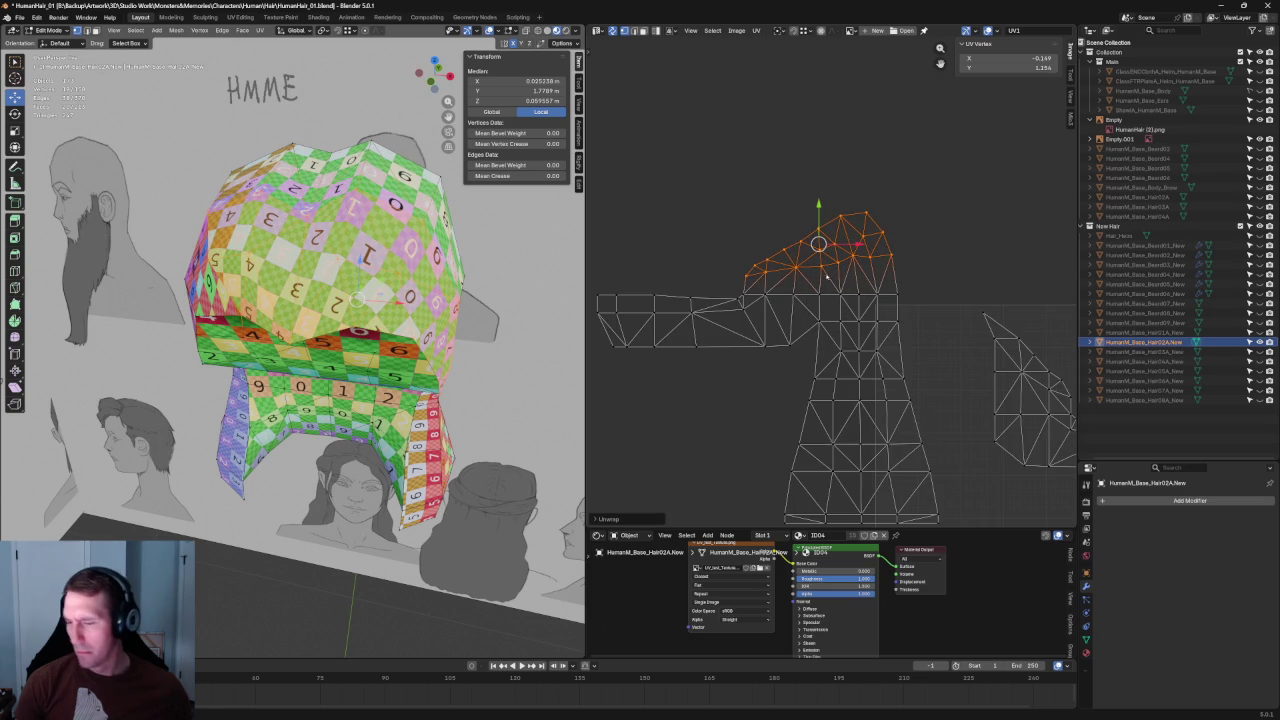
{"action": "middle_click_drag", "start_coordinate": [340, 300], "coordinate": [370, 275]}
{"action": "key", "text": "s"}
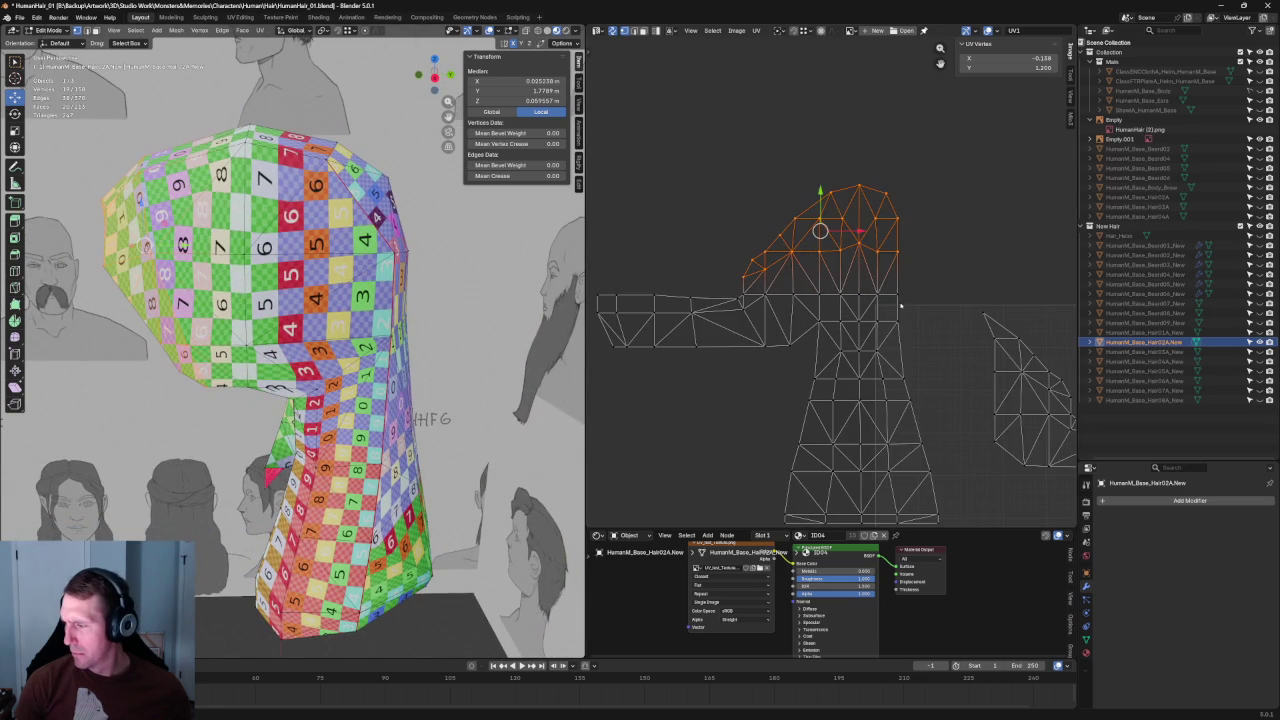
Step: Unwrap the island's top part twice, undoing each attempt
{"action": "left_click_drag", "start_coordinate": [868, 204], "coordinate": [766, 258]}
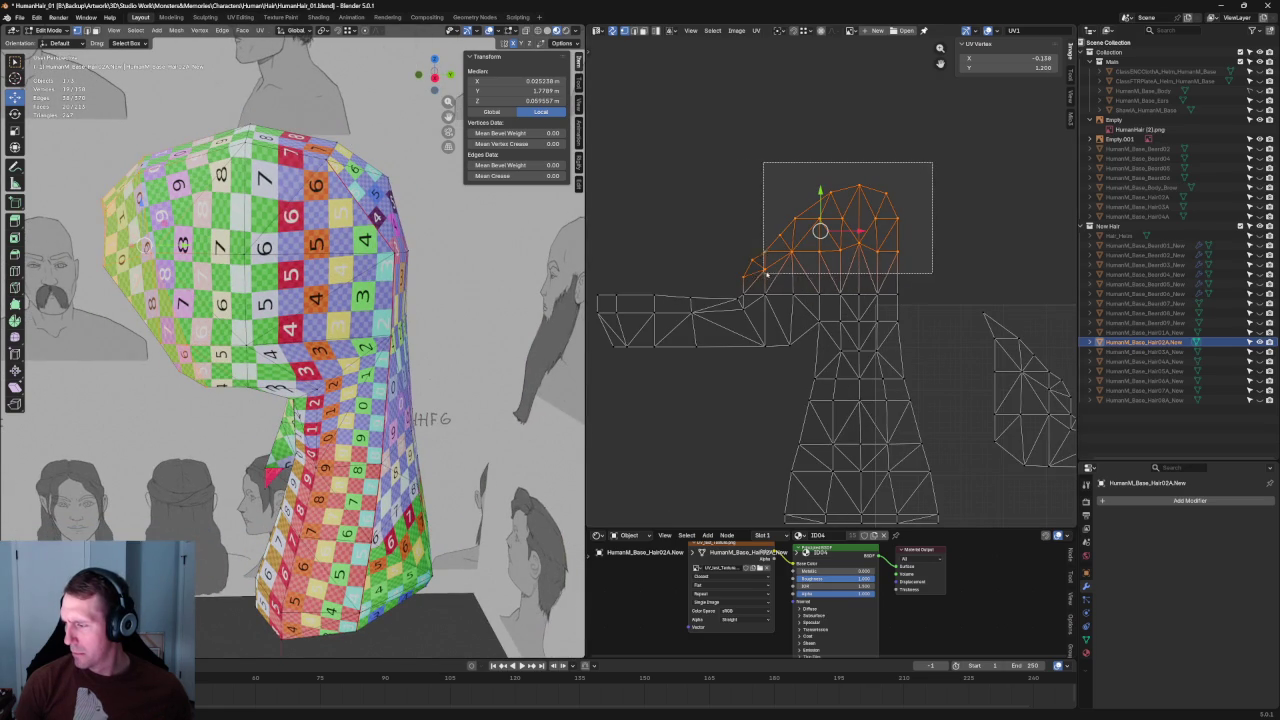
{"action": "key", "text": "u"}
{"action": "left_click", "coordinate": [762, 263]}
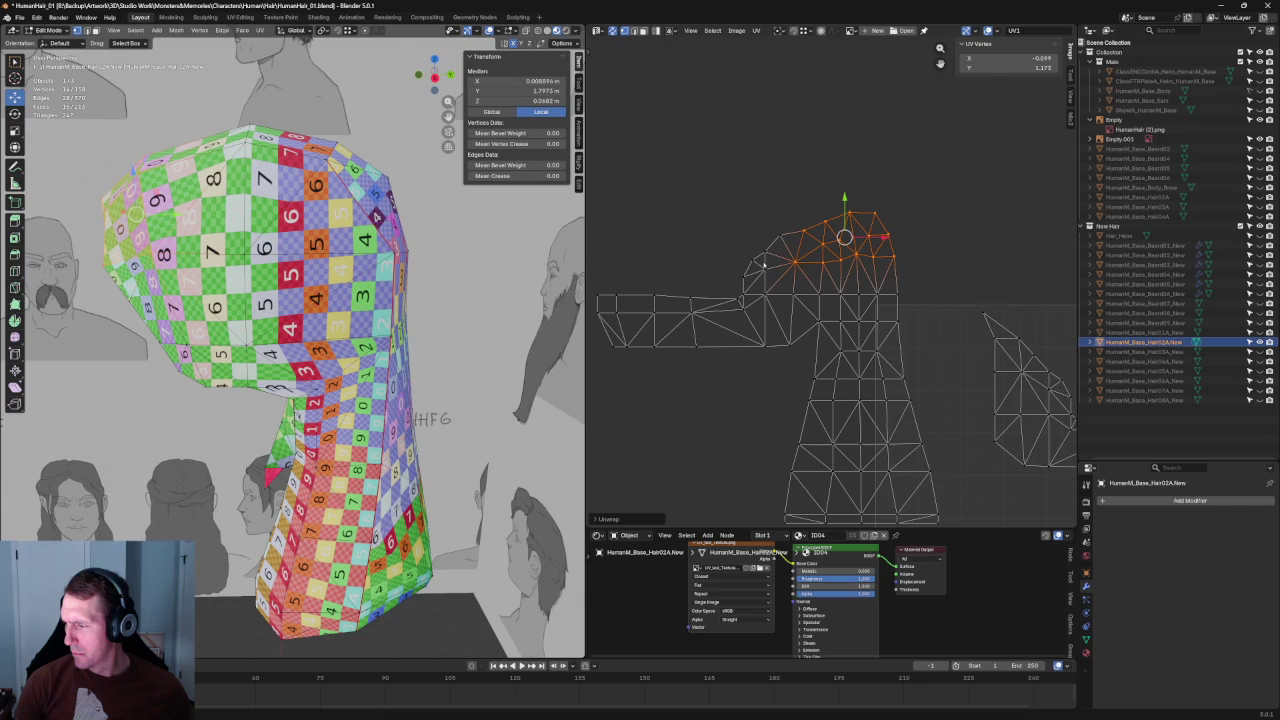
{"action": "key", "text": "ctrl+z"}
{"action": "key", "text": "u"}
{"action": "left_click", "coordinate": [853, 251]}
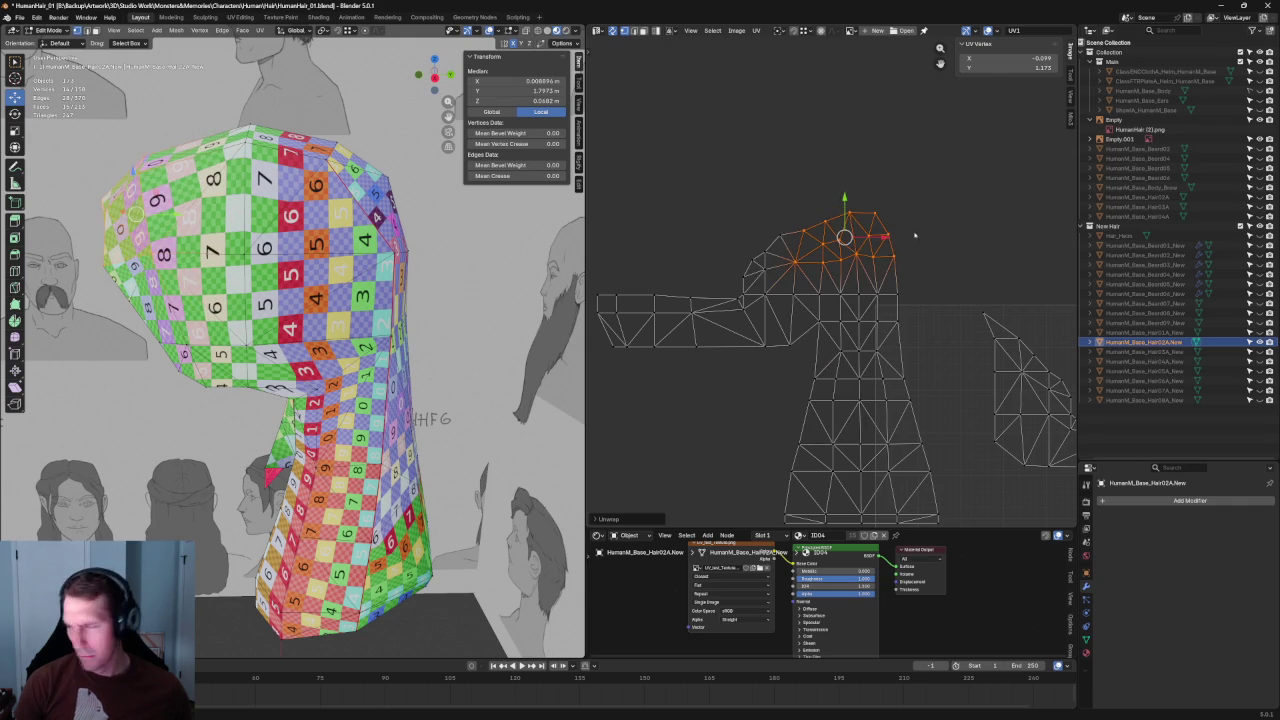
{"action": "key", "text": "ctrl+z"}
Step: Select the entire Hair02A mesh and re-unwrap it into one fresh UV layout
{"action": "left_click_drag", "start_coordinate": [949, 183], "coordinate": [735, 292]}
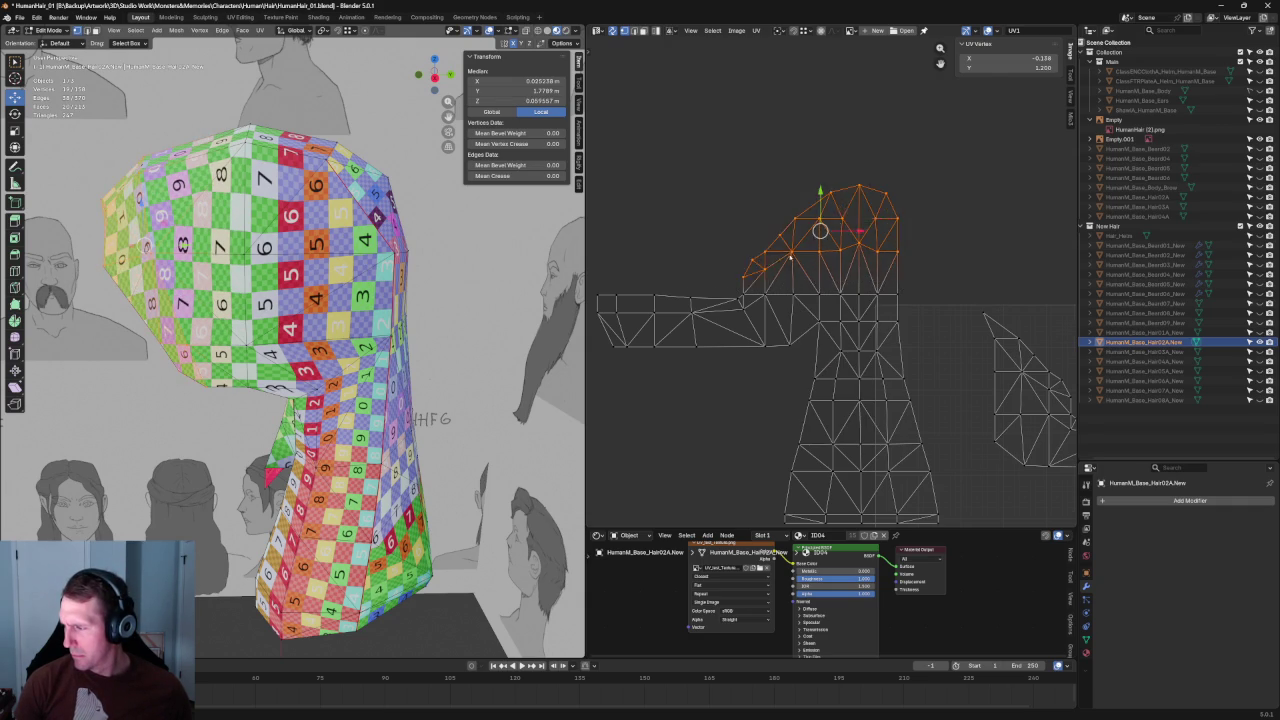
{"action": "key", "text": "a"}
{"action": "key", "text": "u"}
{"action": "left_click", "coordinate": [871, 323]}
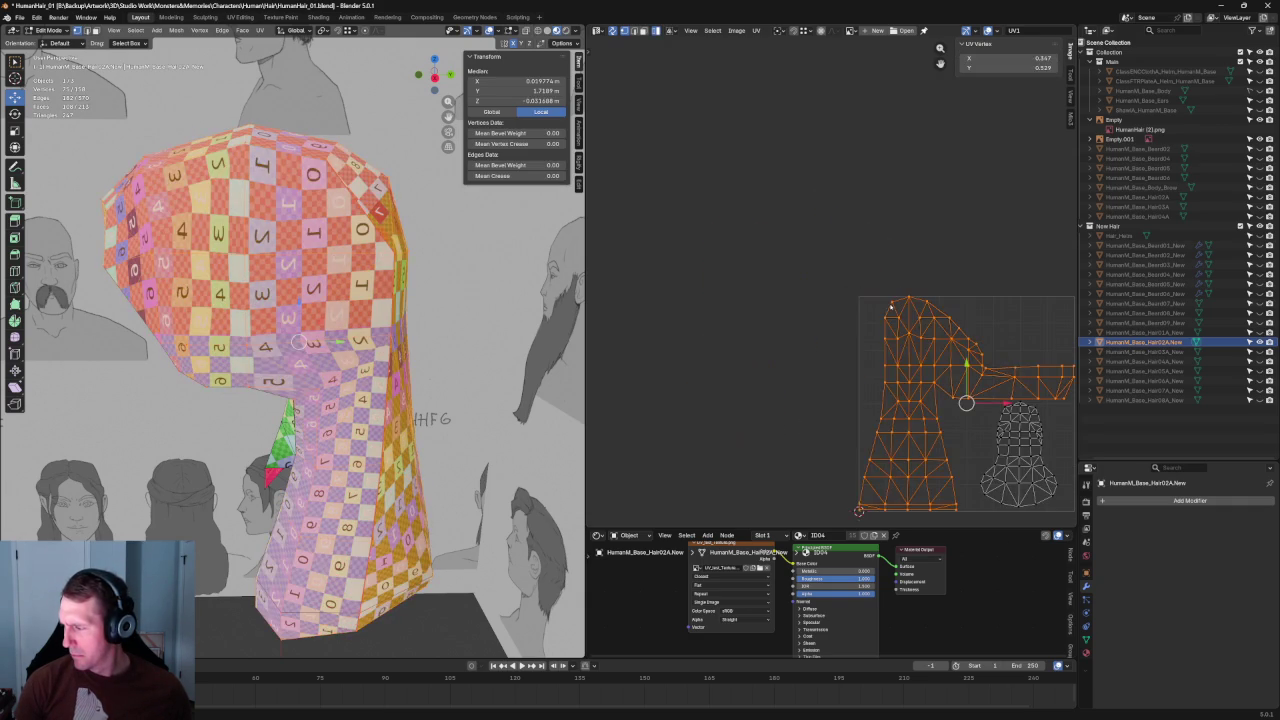
Step: Scale the upper part of the hair UV island down to 0.8575
{"action": "scroll", "coordinate": [922, 250], "scroll_direction": "up", "scroll_amount": 2}
{"action": "scroll", "coordinate": [922, 220], "scroll_direction": "up", "scroll_amount": 2}
{"action": "key", "text": "alt+a"}
{"action": "left_click_drag", "start_coordinate": [922, 188], "coordinate": [673, 366]}
{"action": "key", "text": "s"}
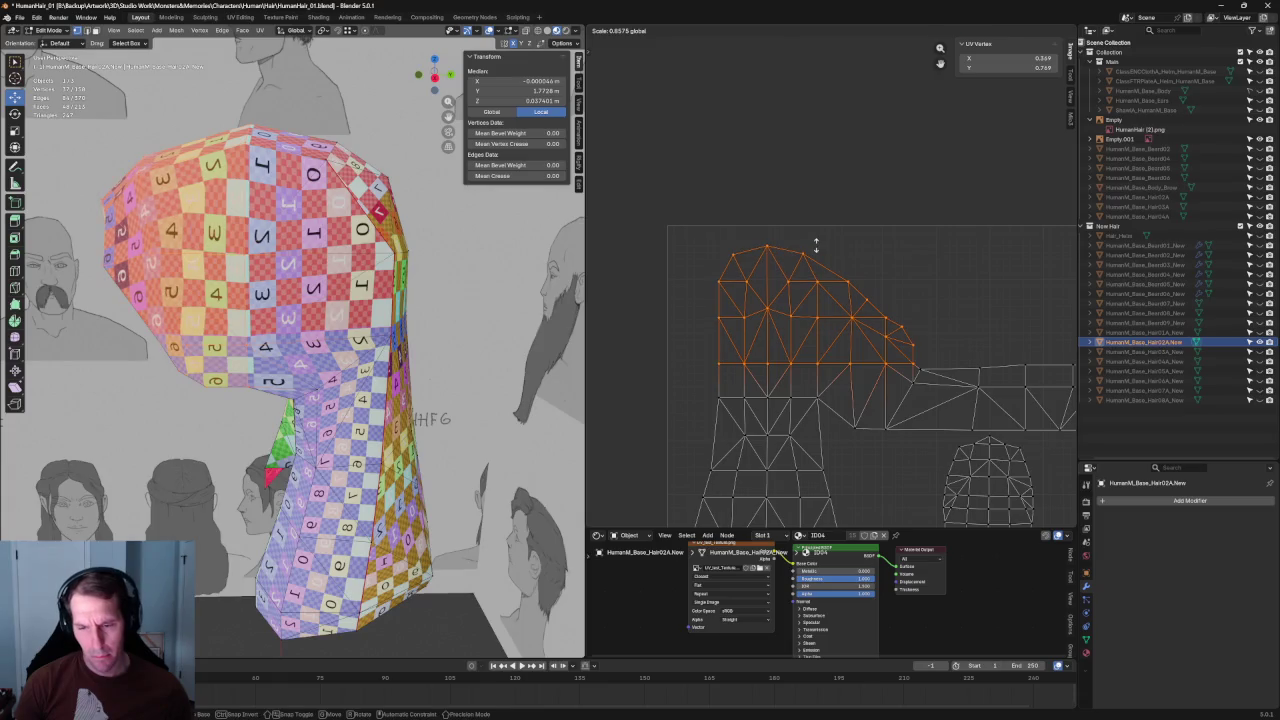
{"action": "left_click", "coordinate": [815, 243]}
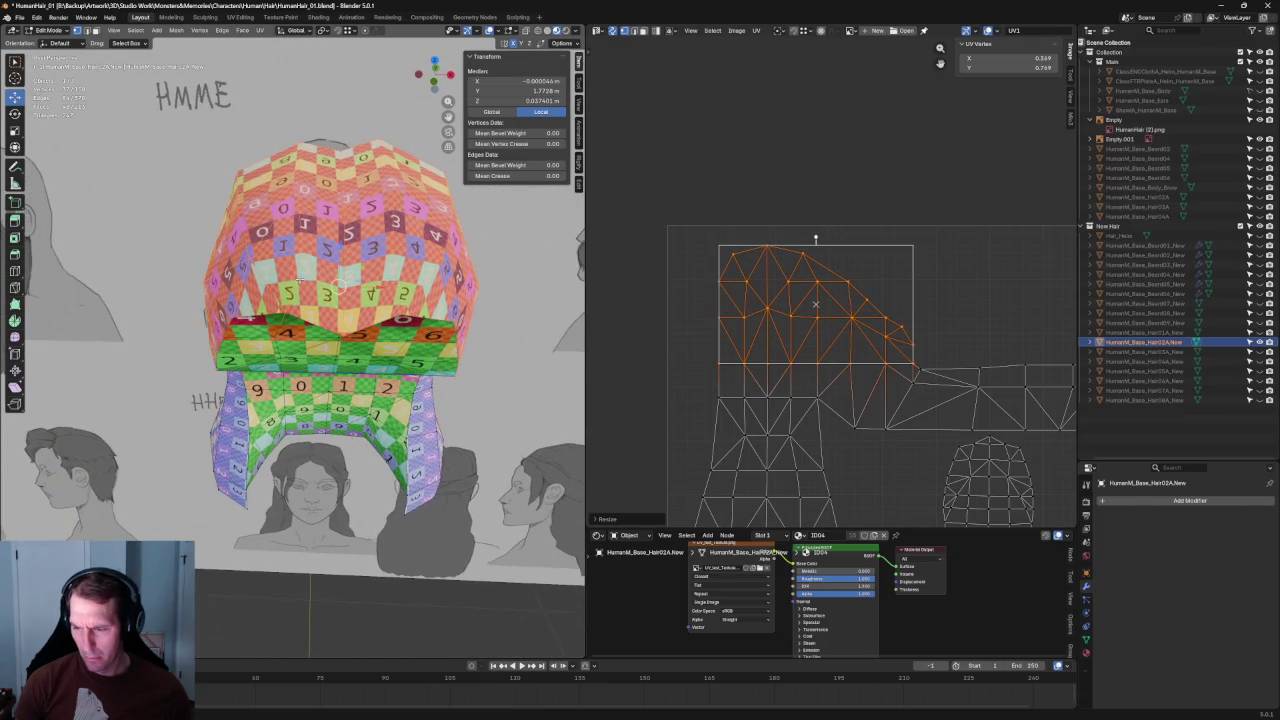
Step: Select the top-left island and right horizontal strip and move them up 0.0303
{"action": "middle_click_drag", "start_coordinate": [299, 280], "coordinate": [227, 318]}
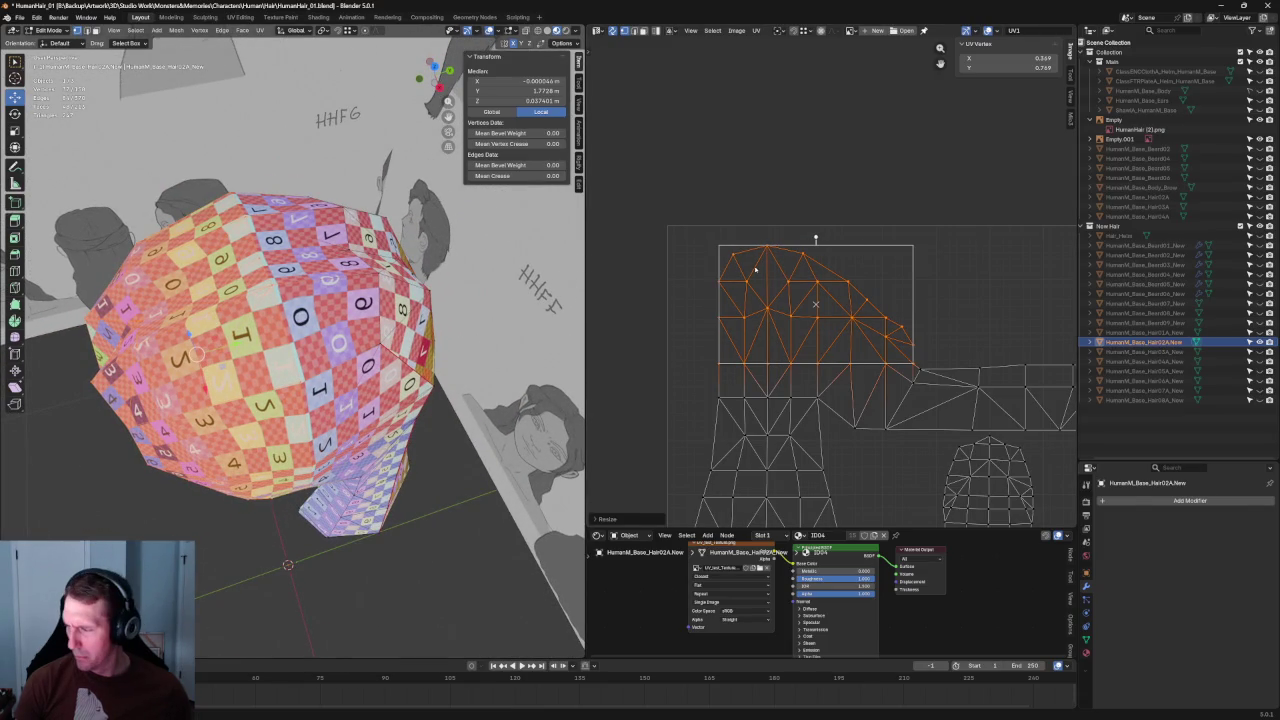
{"action": "key", "text": "alt+a"}
{"action": "key", "text": "Home"}
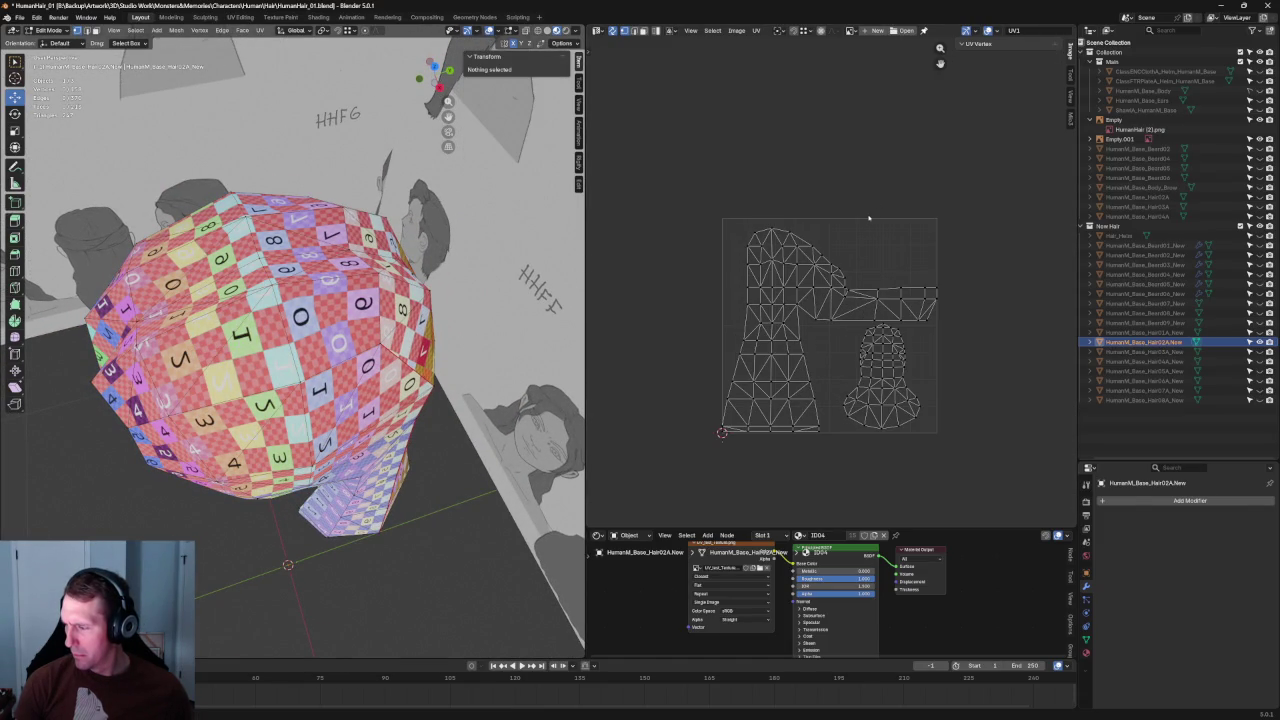
{"action": "left_click_drag", "start_coordinate": [712, 207], "coordinate": [834, 352]}
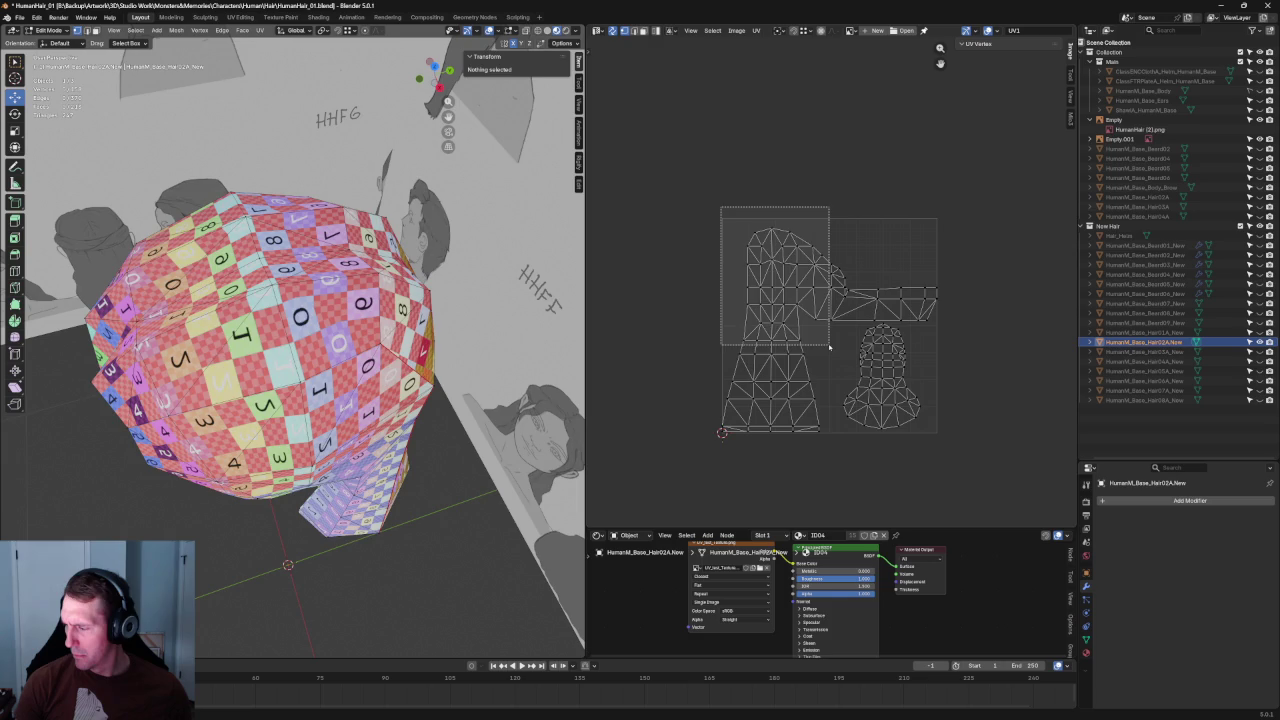
{"action": "mouse_move", "coordinate": [250, 380]}
{"action": "middle_mouse_down"}
{"action": "mouse_move", "coordinate": [240, 263]}
{"action": "mouse_move", "coordinate": [202, 270]}
{"action": "mouse_move", "coordinate": [545, 260]}
{"action": "middle_mouse_up"}
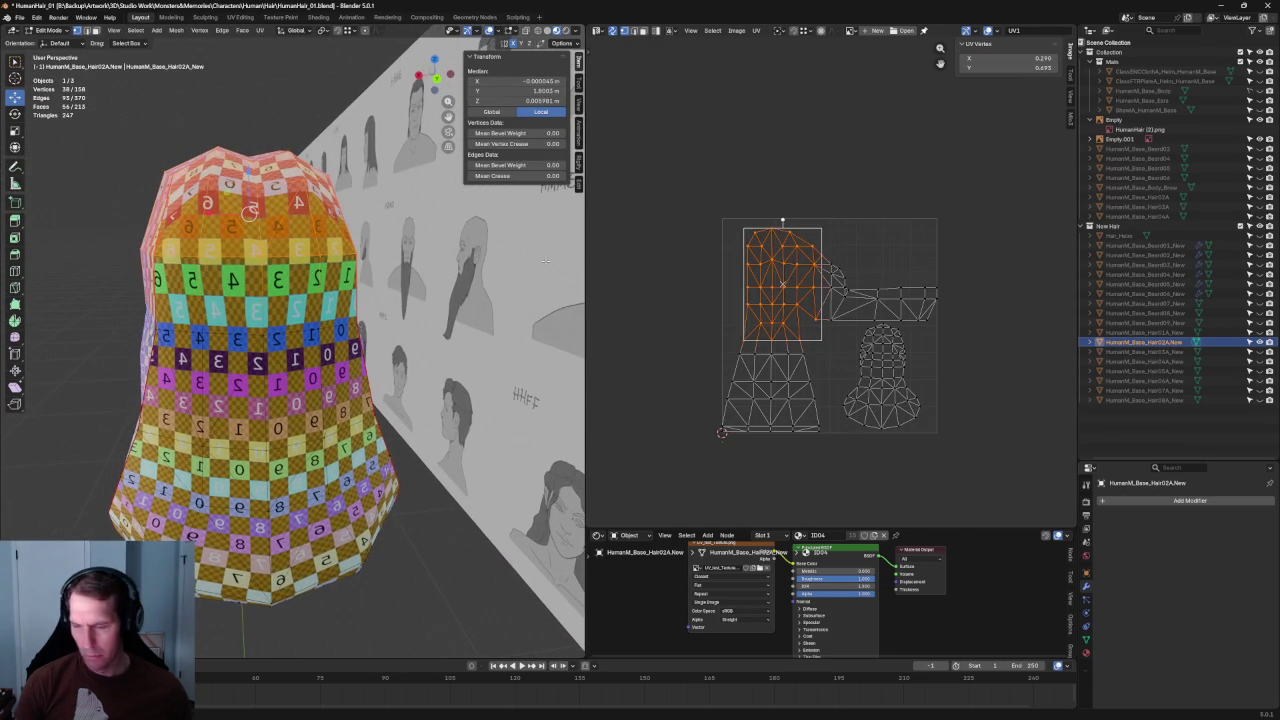
{"action": "left_click_drag", "start_coordinate": [977, 228], "coordinate": [760, 340], "text": "shift"}
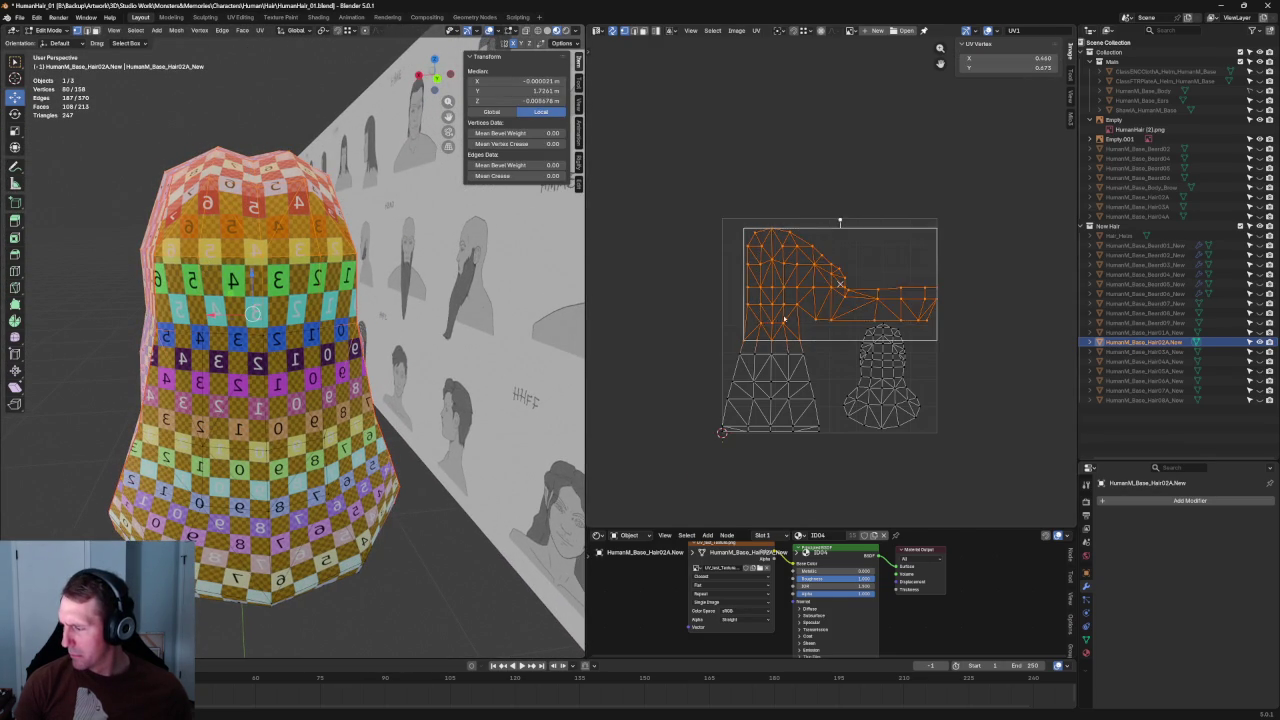
{"action": "scroll", "coordinate": [810, 211], "scroll_direction": "up", "scroll_amount": 2}
{"action": "left_click_drag", "start_coordinate": [845, 258], "coordinate": [847, 239]}
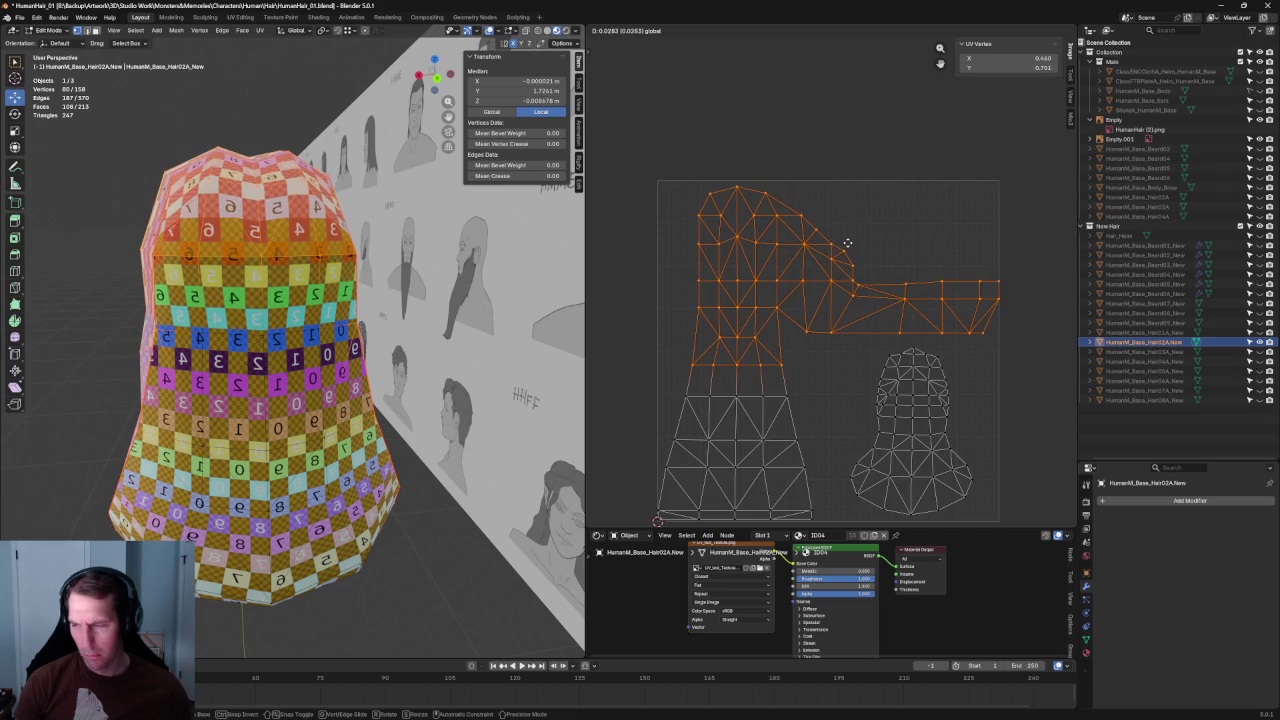
{"action": "left_click", "coordinate": [847, 239]}
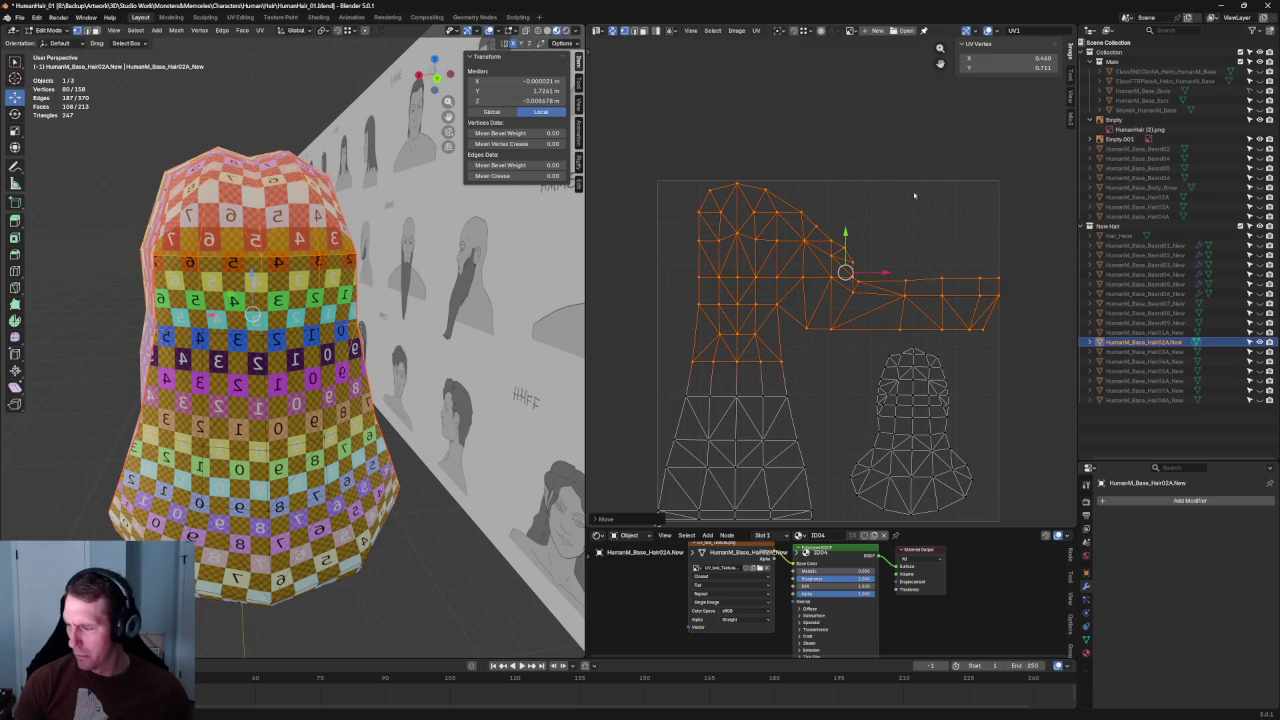
{"action": "left_click", "coordinate": [920, 191]}
{"action": "scroll", "coordinate": [905, 205], "scroll_direction": "down", "scroll_amount": 2}
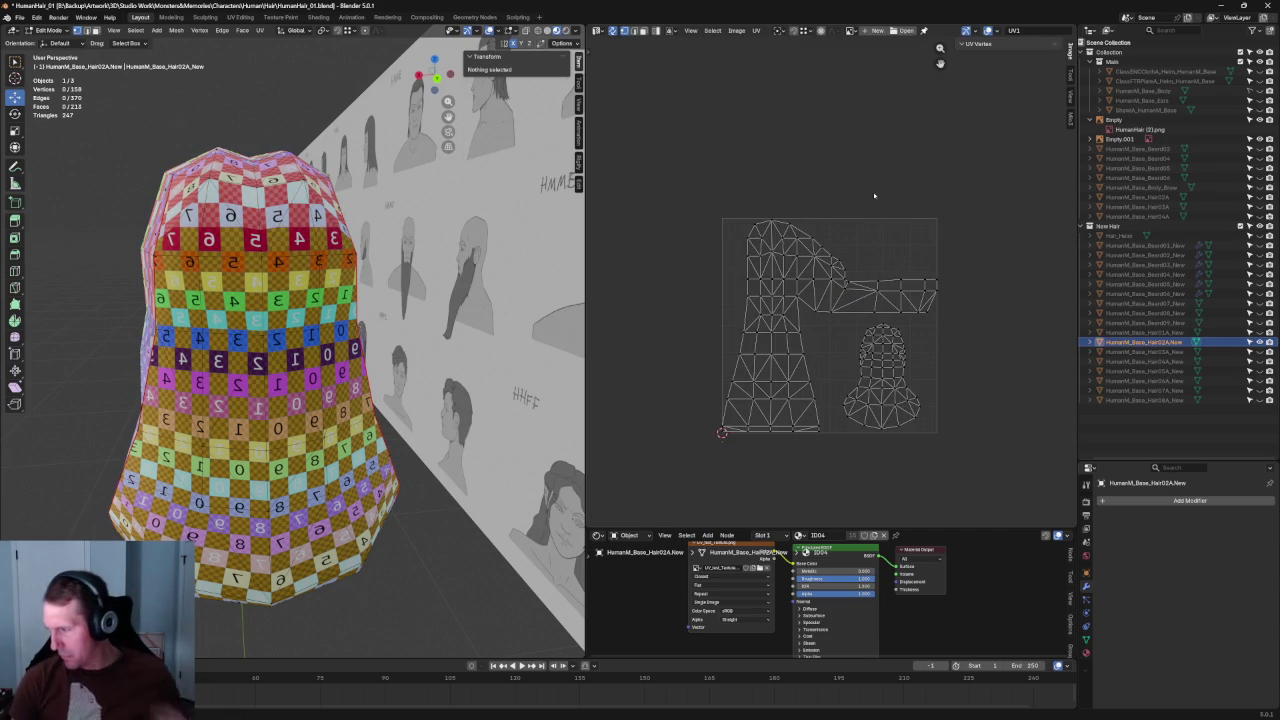
{"action": "middle_click_drag", "start_coordinate": [456, 350], "coordinate": [542, 358]}
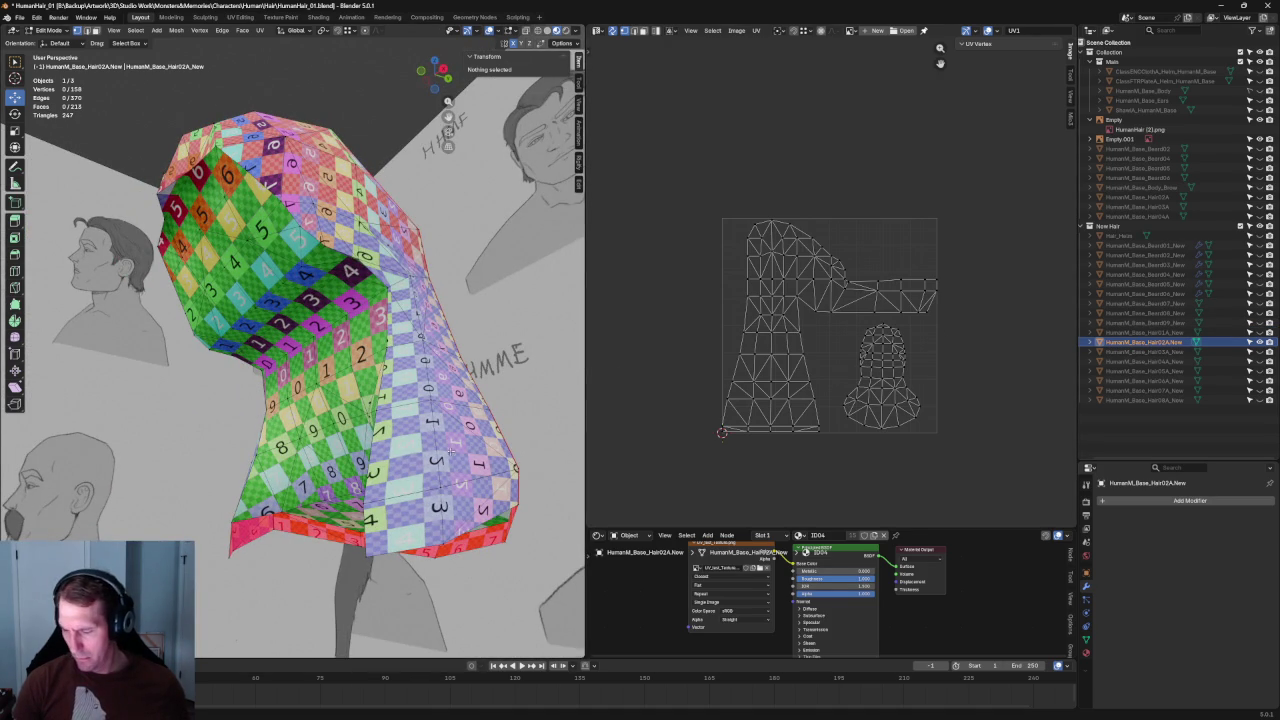
{"action": "middle_click_drag", "start_coordinate": [449, 453], "coordinate": [427, 443]}
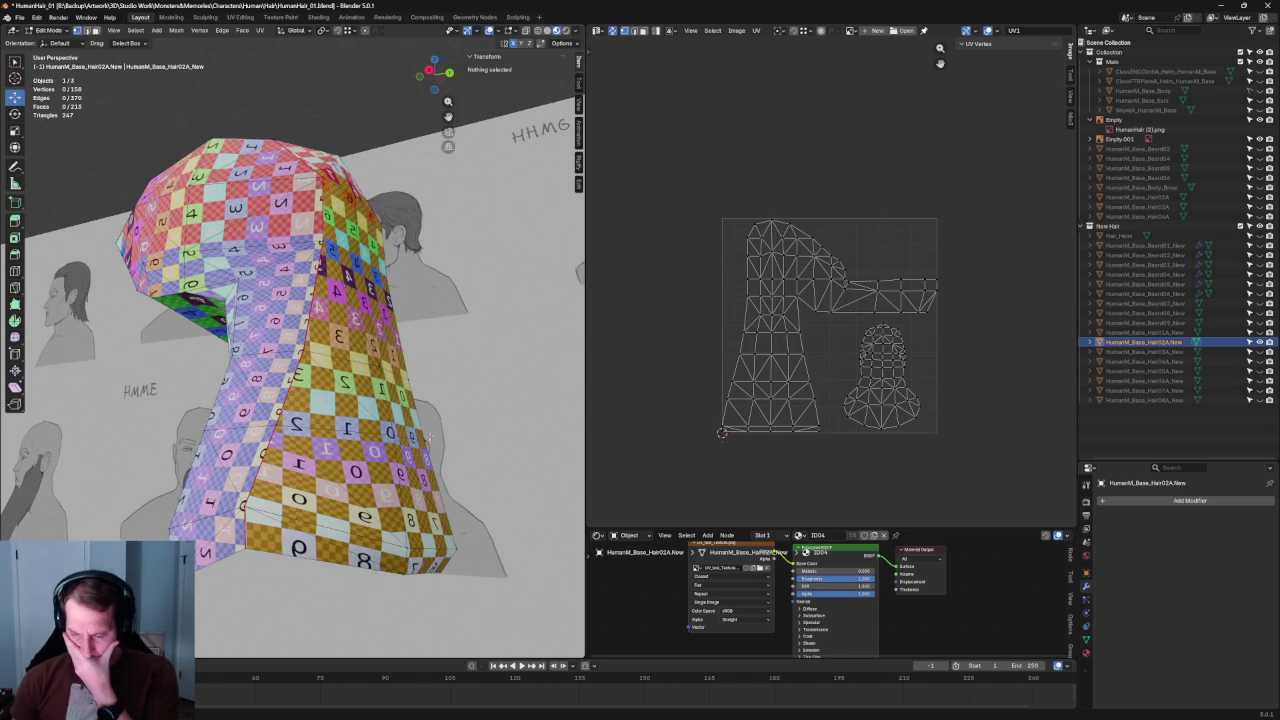
{"action": "mouse_move", "coordinate": [430, 435]}
{"action": "middle_mouse_down"}
{"action": "mouse_move", "coordinate": [497, 383]}
{"action": "mouse_move", "coordinate": [437, 432]}
{"action": "middle_mouse_up"}
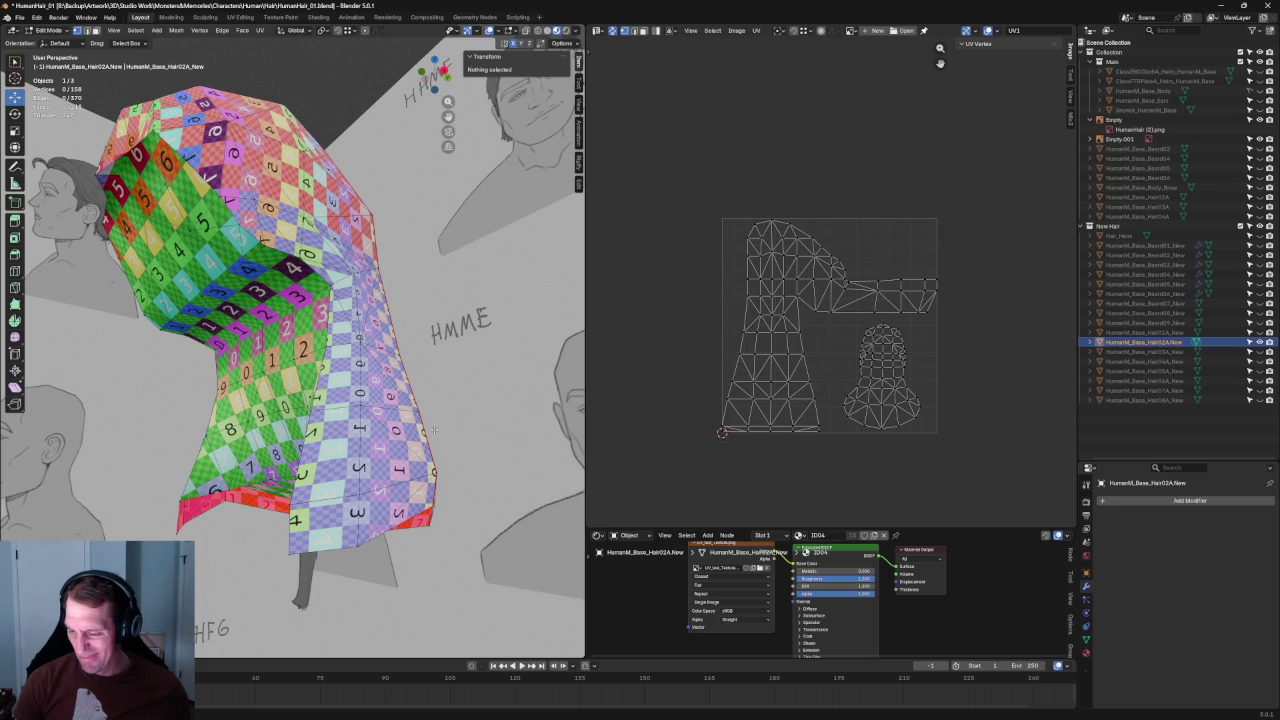
{"action": "middle_click_drag", "start_coordinate": [434, 430], "coordinate": [407, 432]}
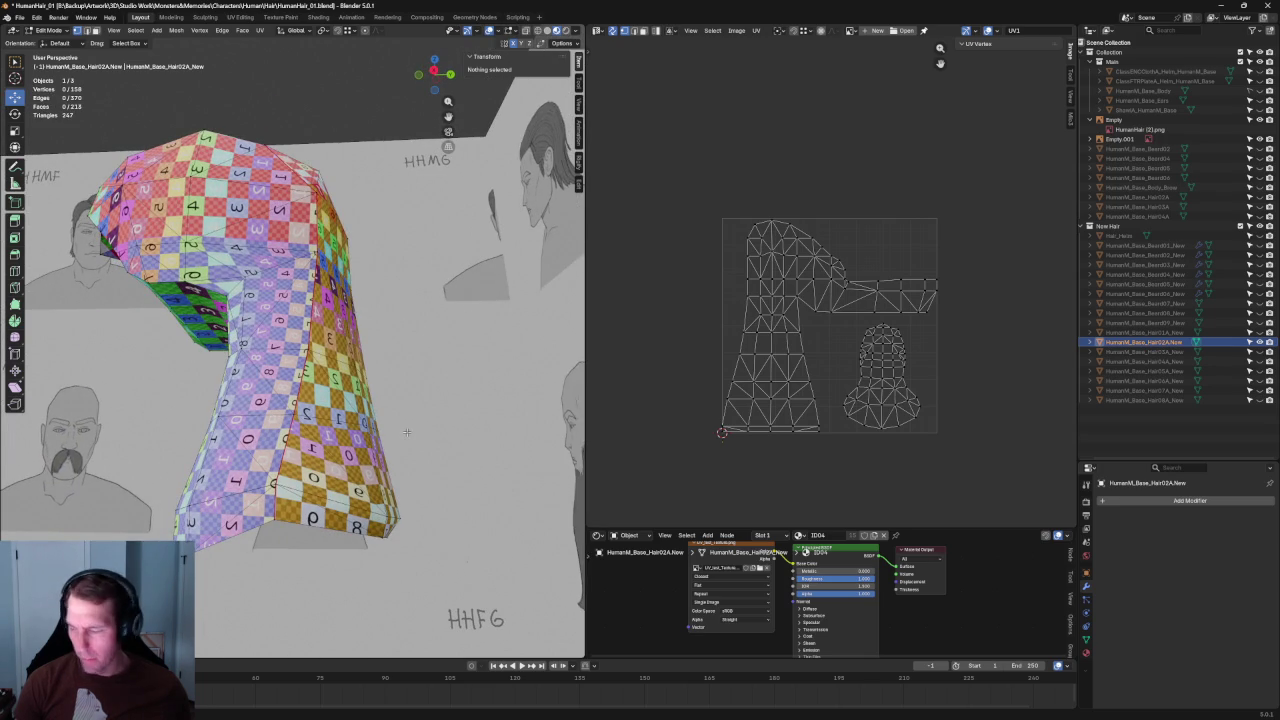
{"action": "scroll", "coordinate": [812, 477], "scroll_direction": "up", "scroll_amount": 3}
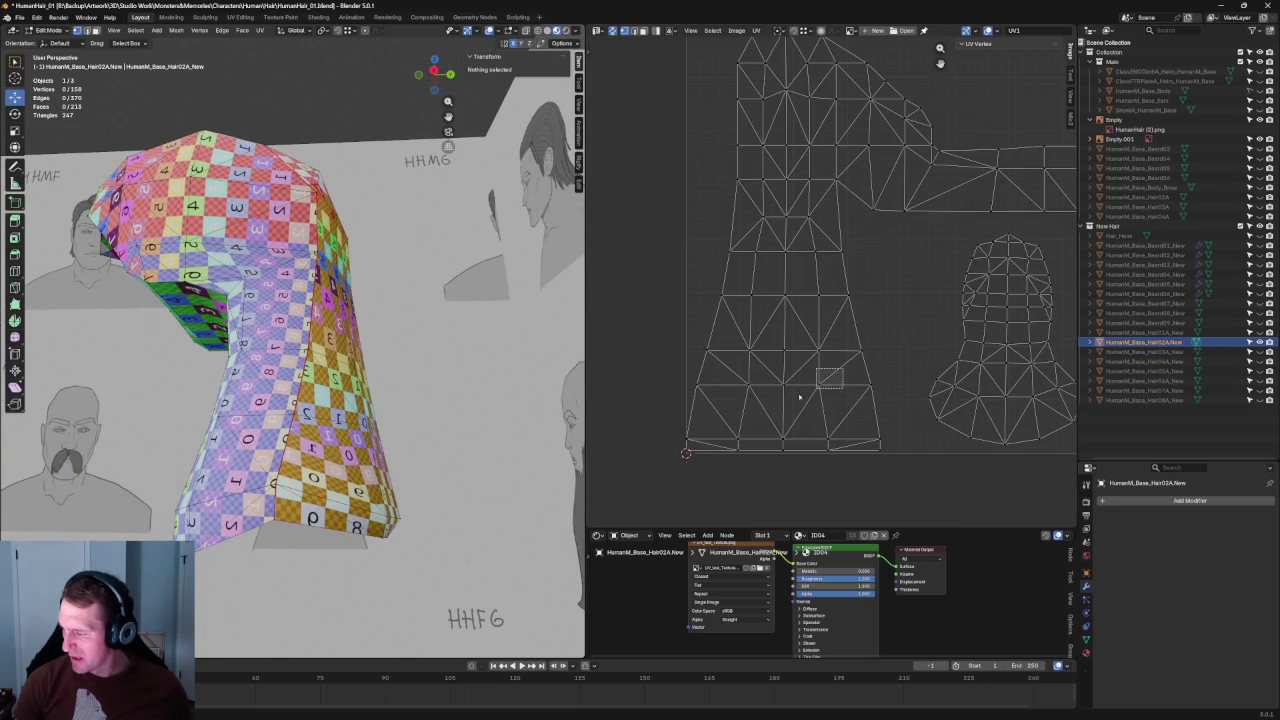
Step: Shift two pairs of lower UV vertices on the tall hair island slightly
{"action": "left_click_drag", "start_coordinate": [799, 397], "coordinate": [795, 400]}
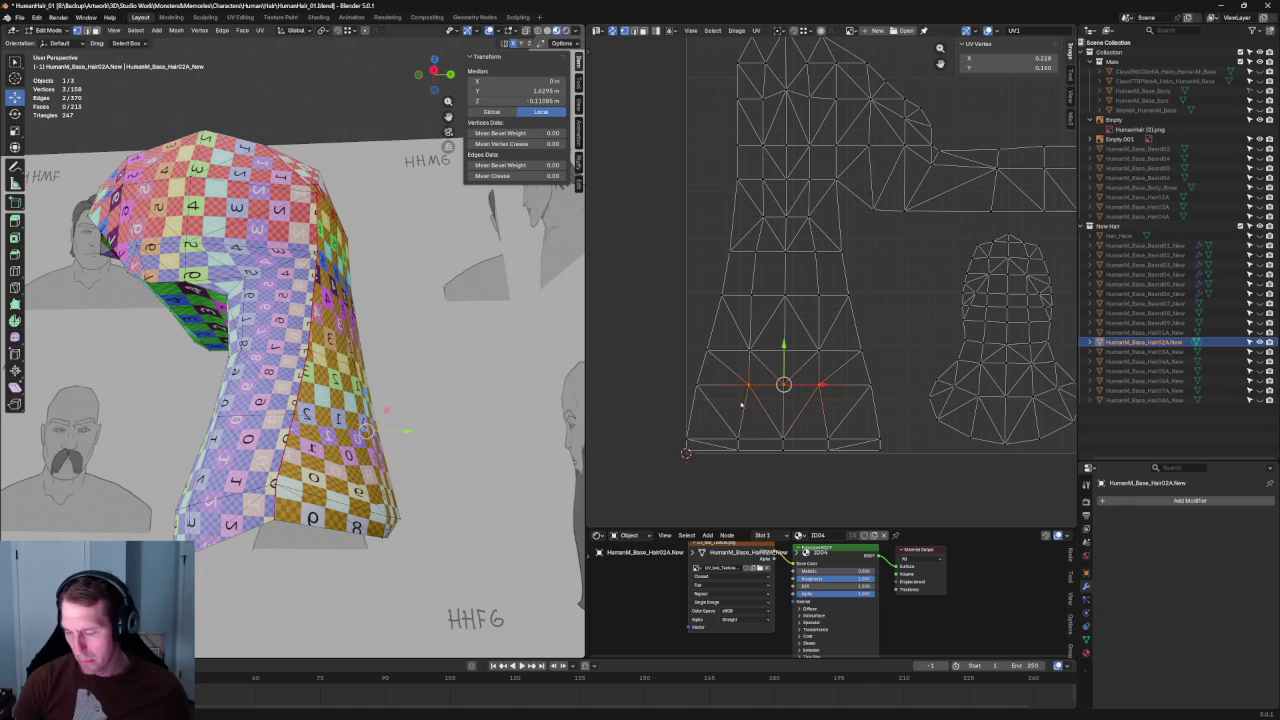
{"action": "key", "text": "g"}
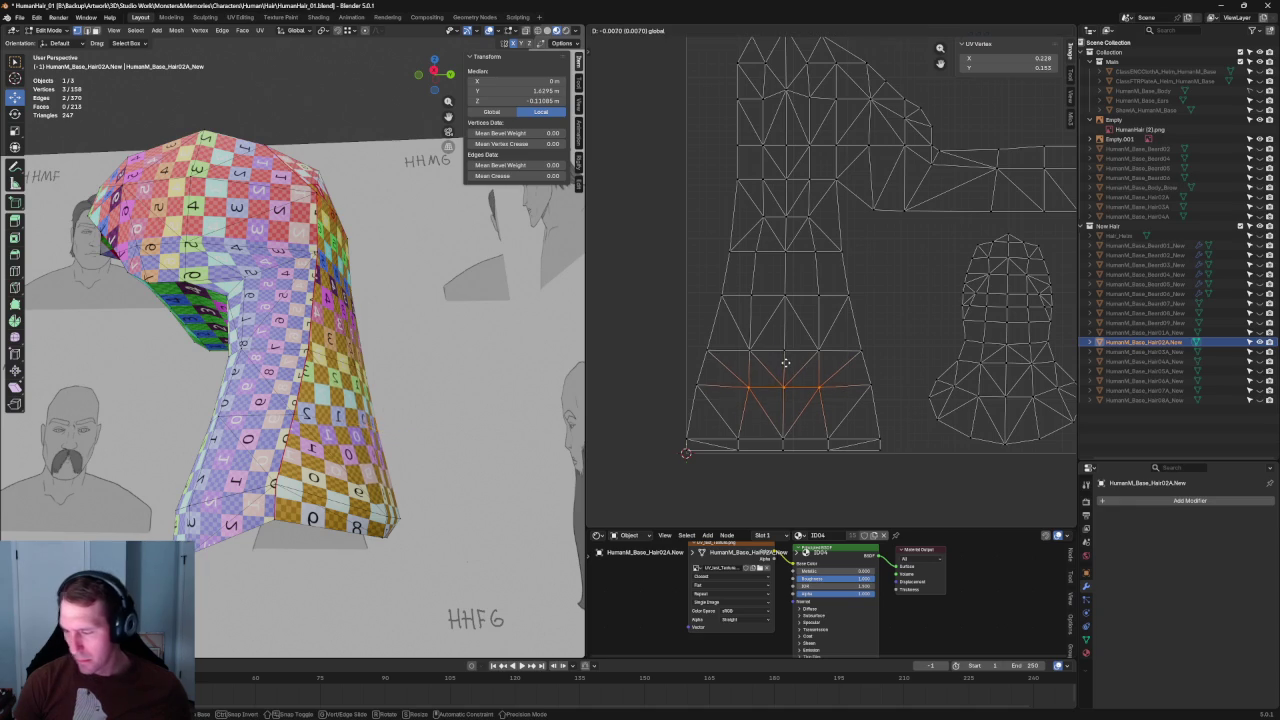
{"action": "left_click", "coordinate": [786, 364]}
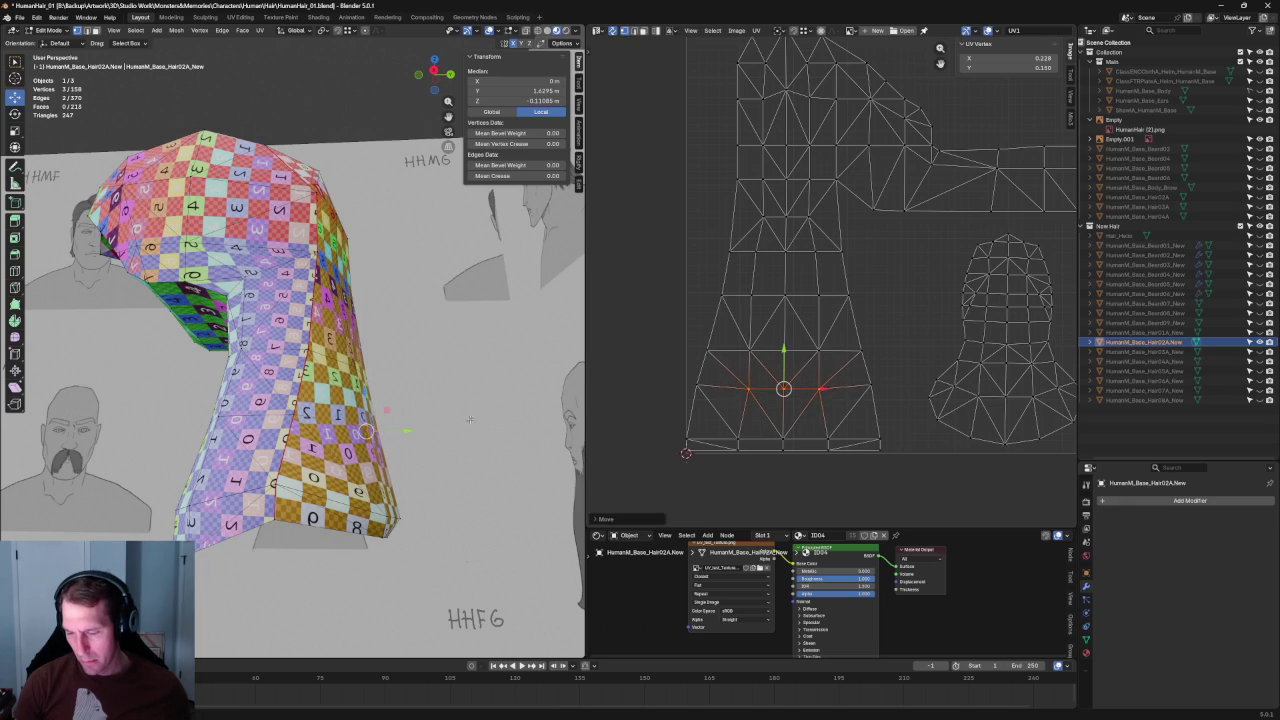
{"action": "middle_click_drag", "start_coordinate": [340, 420], "coordinate": [380, 430]}
{"action": "left_click", "coordinate": [871, 384]}
{"action": "left_click", "coordinate": [697, 385], "text": "shift"}
{"action": "key", "text": "g"}
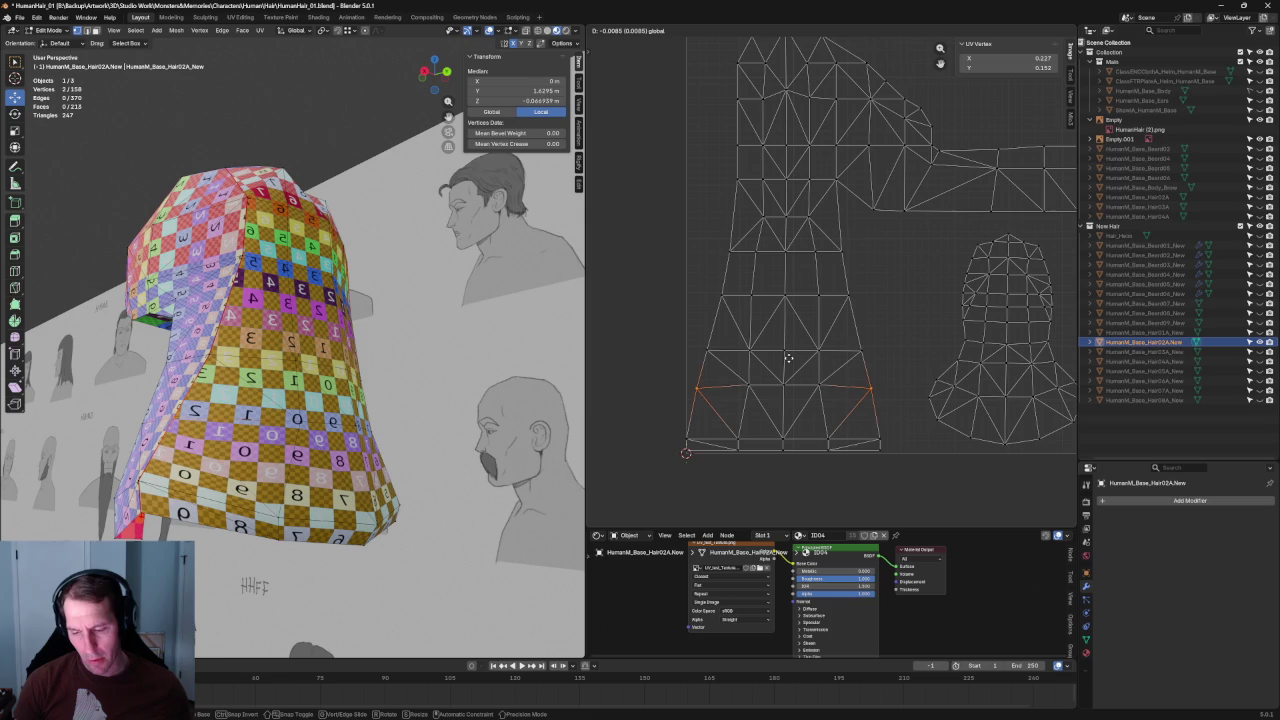
{"action": "left_click", "coordinate": [790, 362]}
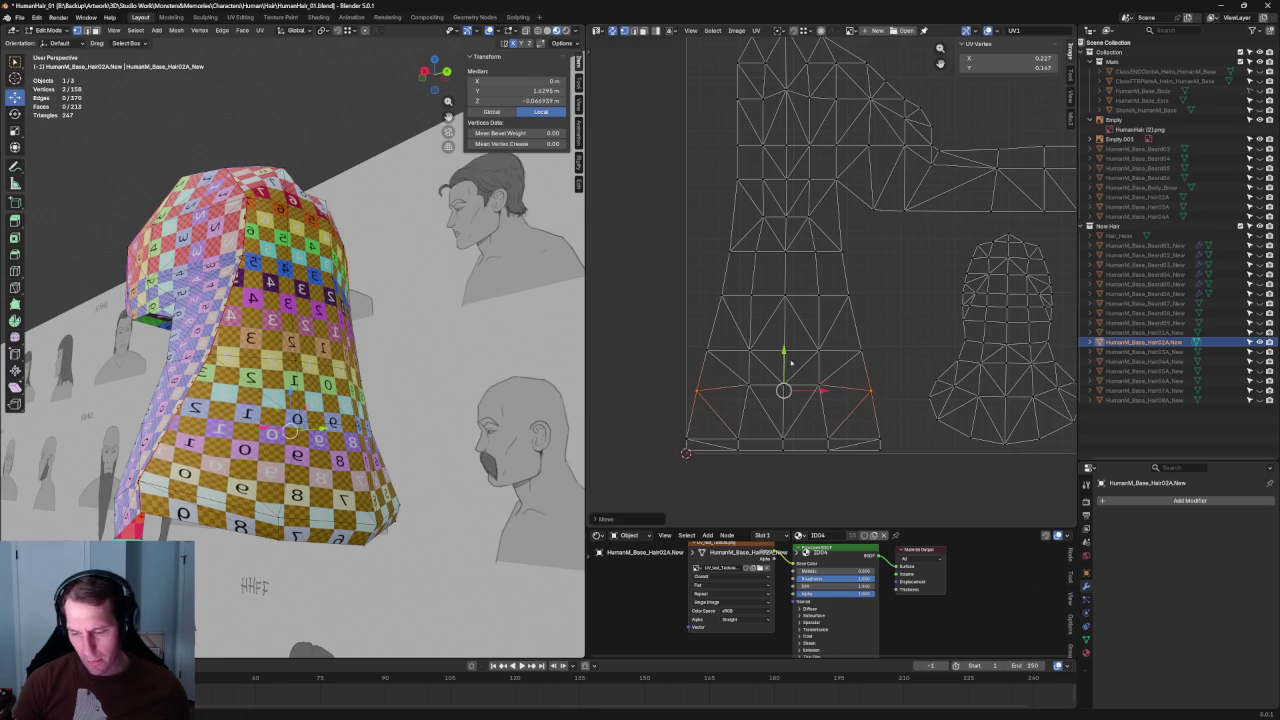
Step: Raise the island's bottom-left and bottom-right corner vertices along Y
{"action": "left_click", "coordinate": [857, 473]}
{"action": "scroll", "coordinate": [347, 418], "scroll_direction": "down", "scroll_amount": 2}
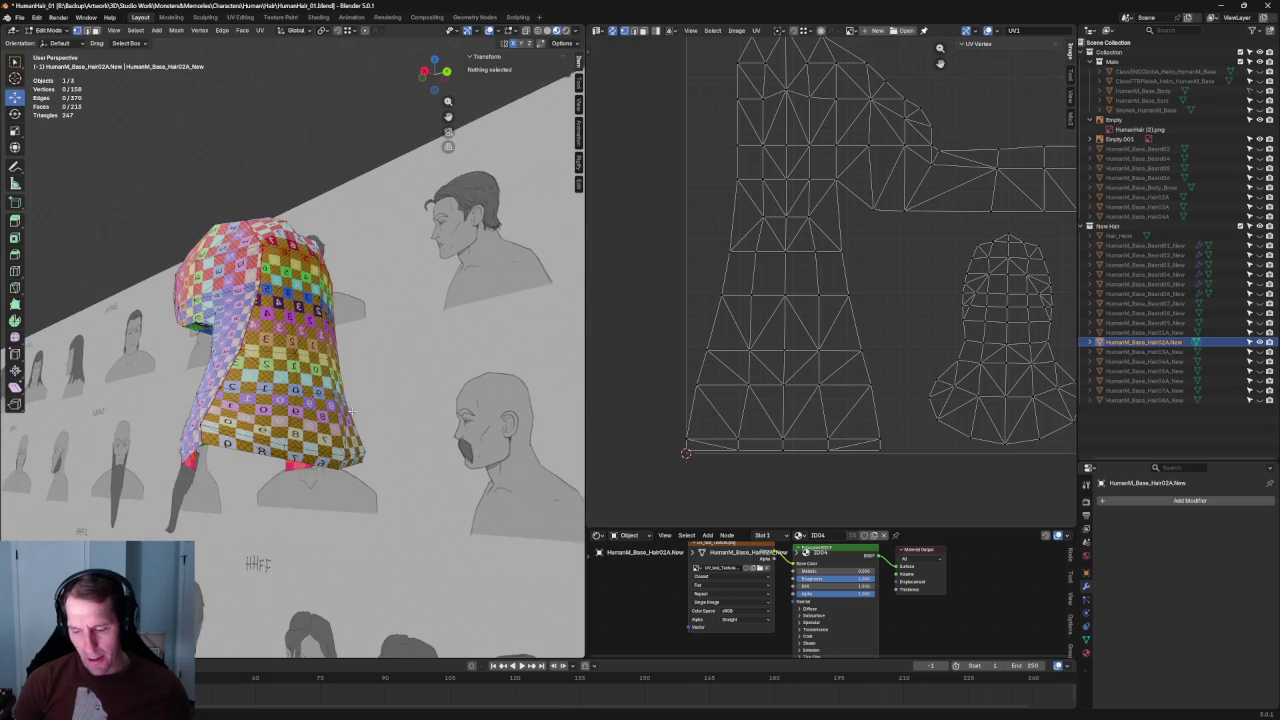
{"action": "scroll", "coordinate": [363, 415], "scroll_direction": "down", "scroll_amount": 1}
{"action": "left_click", "coordinate": [866, 462]}
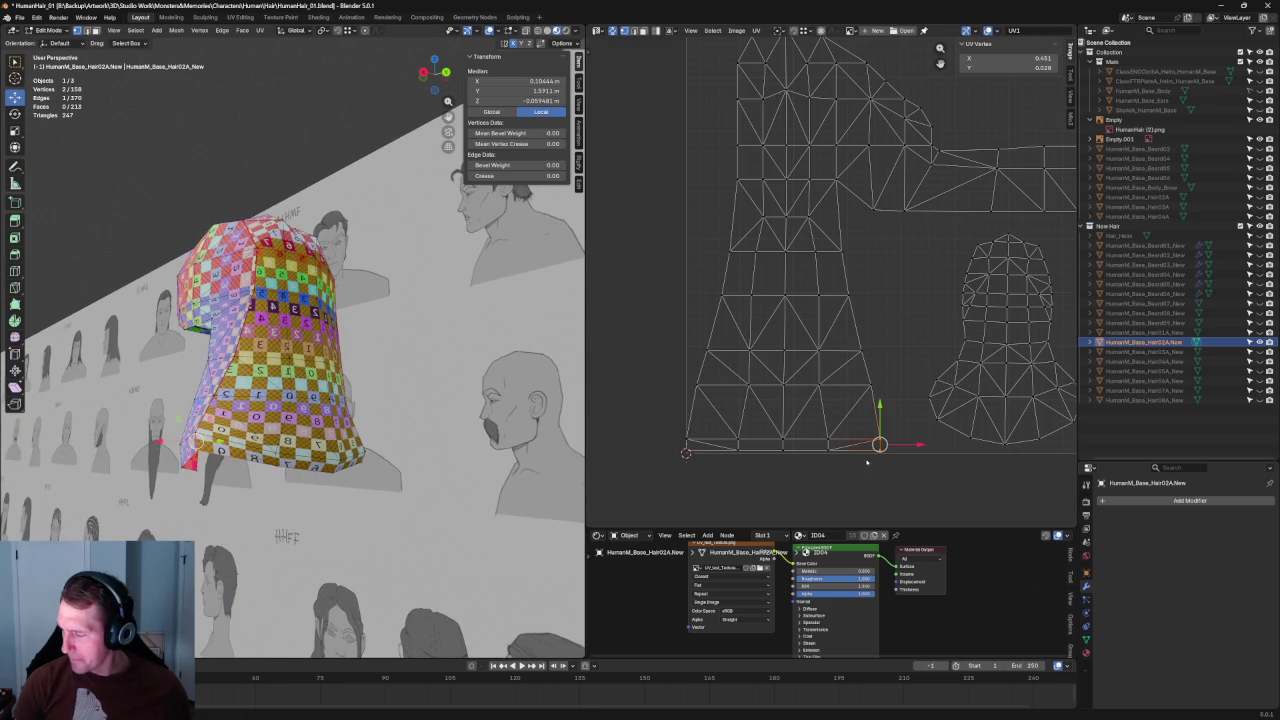
{"action": "left_click", "coordinate": [695, 433], "text": "shift"}
{"action": "scroll", "coordinate": [739, 458], "scroll_direction": "up", "scroll_amount": 2}
{"action": "middle_click_drag", "start_coordinate": [755, 485], "coordinate": [785, 366]}
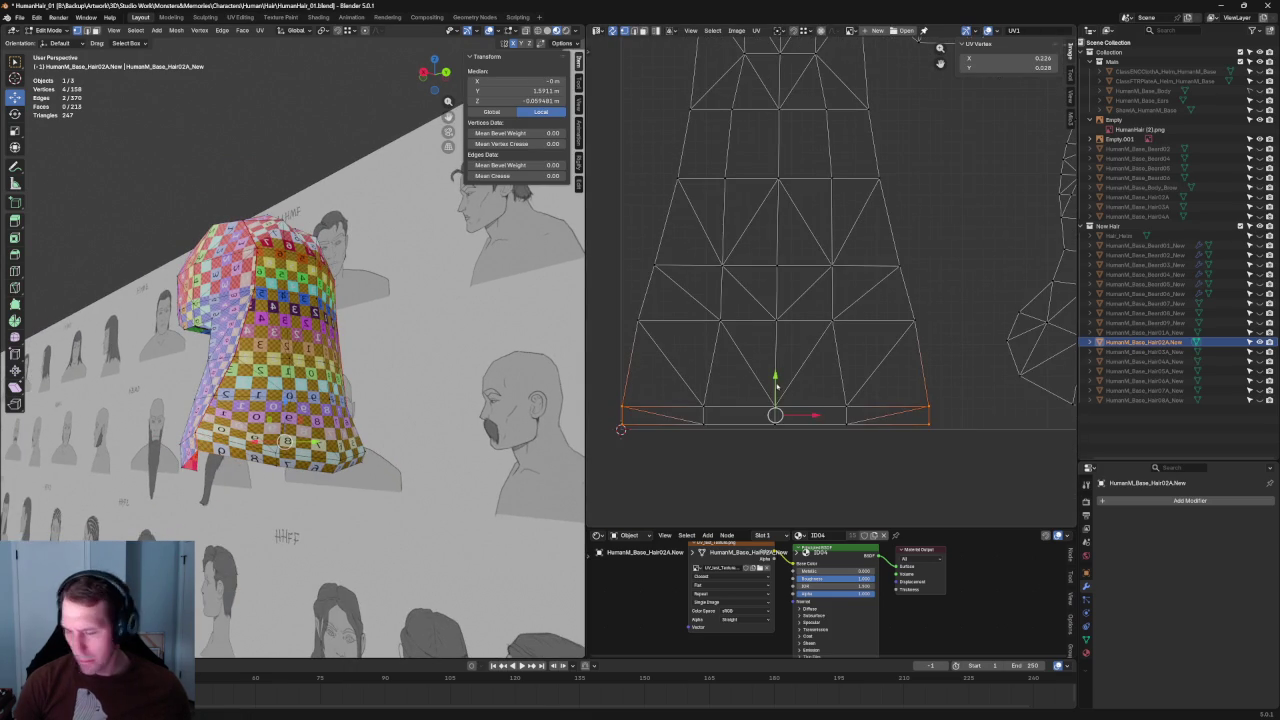
{"action": "key", "text": "g"}
{"action": "key", "text": "y"}
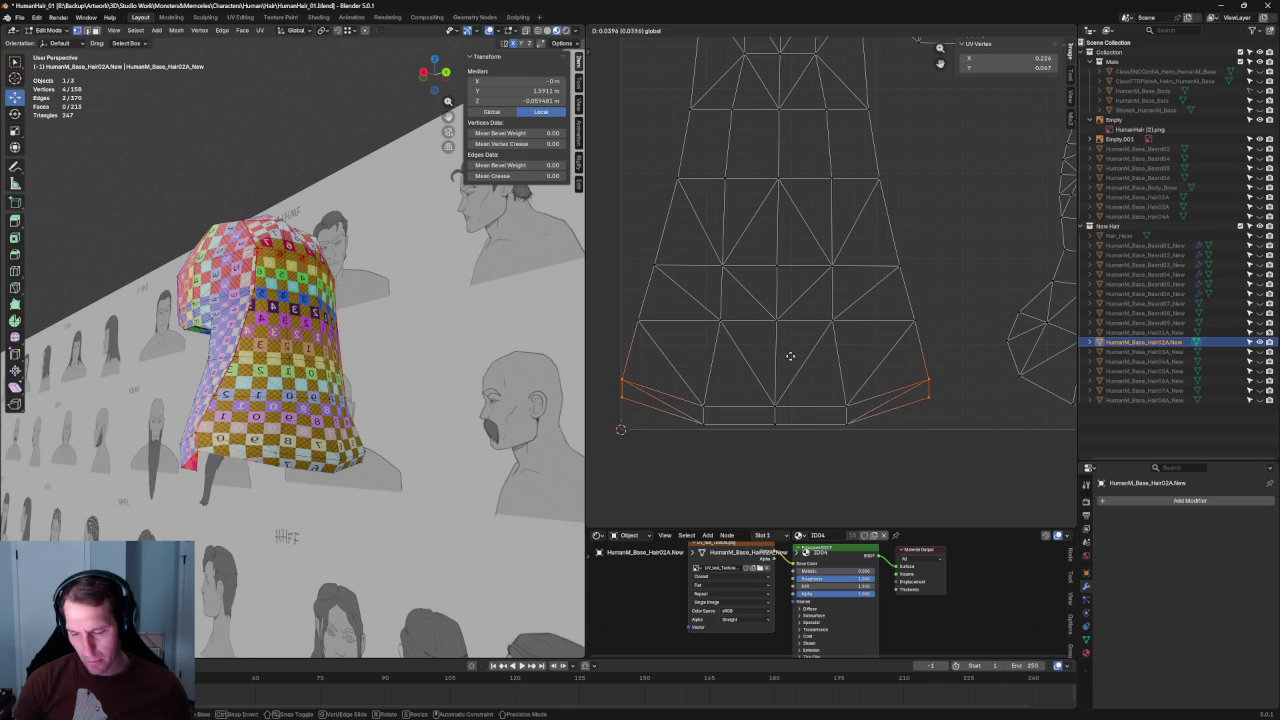
{"action": "left_click", "coordinate": [792, 355]}
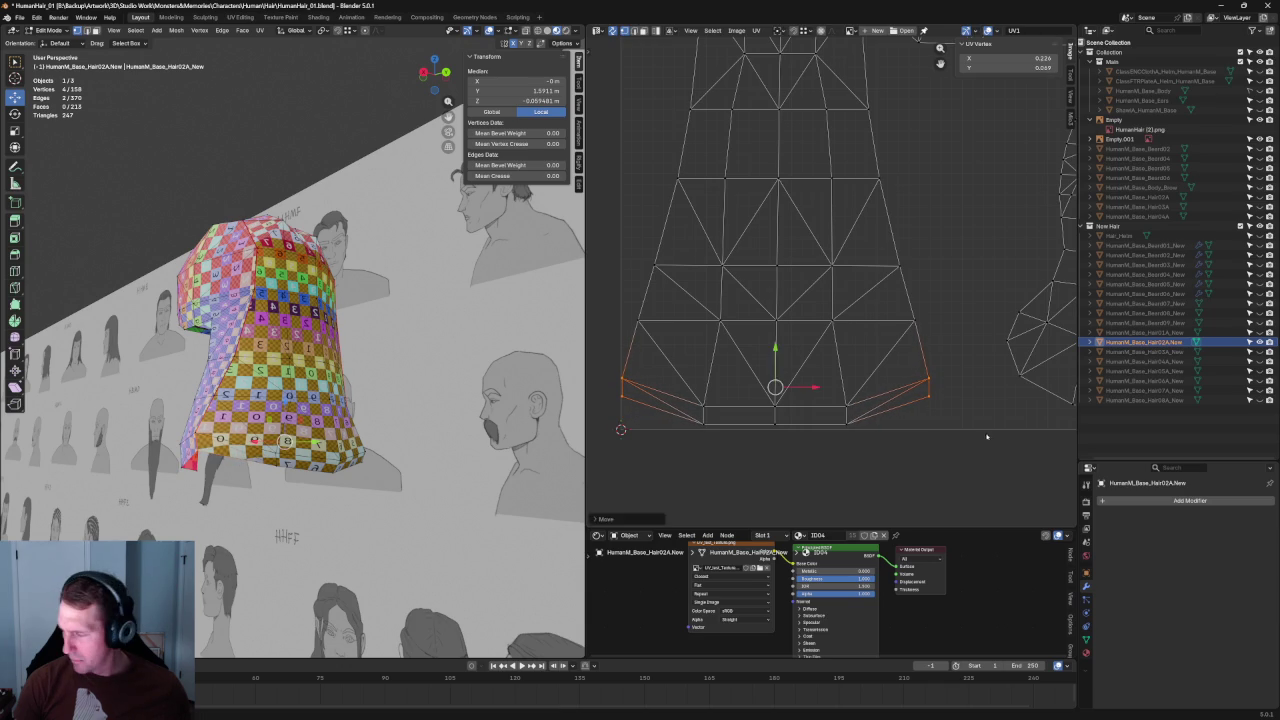
{"action": "left_click", "coordinate": [975, 405]}
{"action": "middle_click_drag", "start_coordinate": [440, 440], "coordinate": [386, 447]}
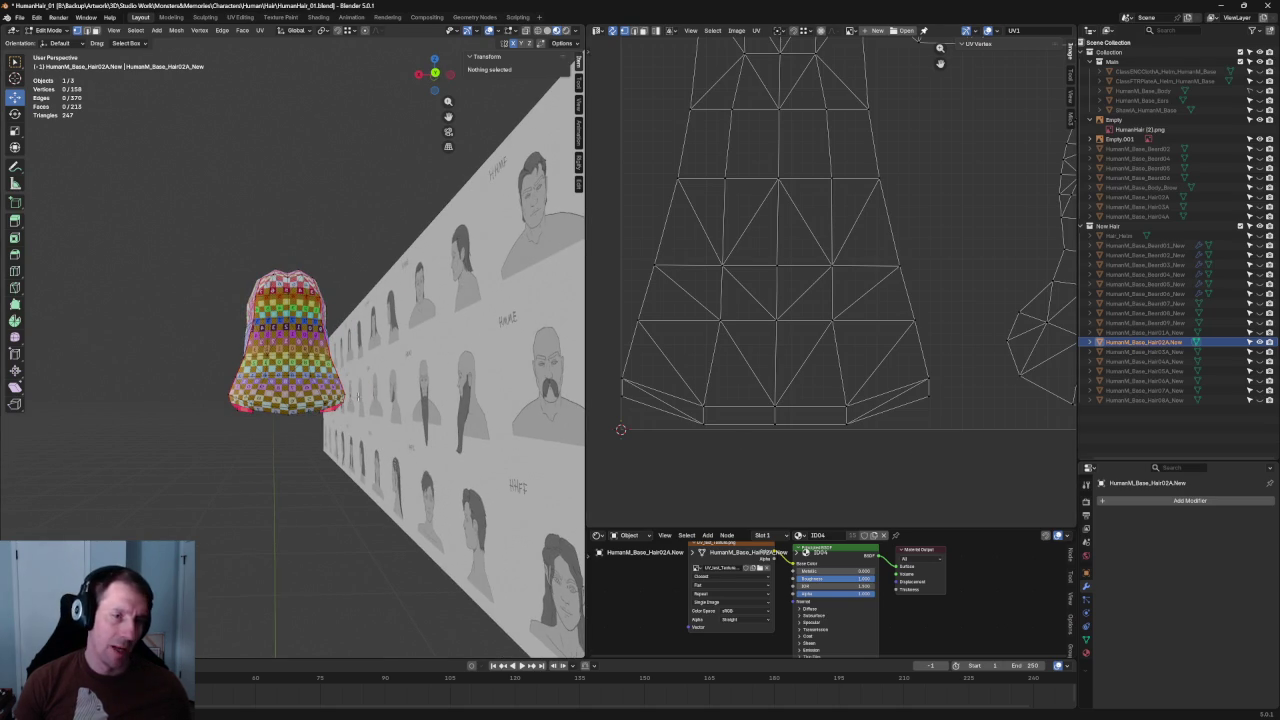
{"action": "scroll", "coordinate": [866, 264], "scroll_direction": "down", "scroll_amount": 3}
{"action": "middle_click_drag", "start_coordinate": [1015, 350], "coordinate": [805, 368]}
Step: Move the whole bell-shaped UV island up and to the right
{"action": "left_click_drag", "start_coordinate": [887, 236], "coordinate": [684, 448]}
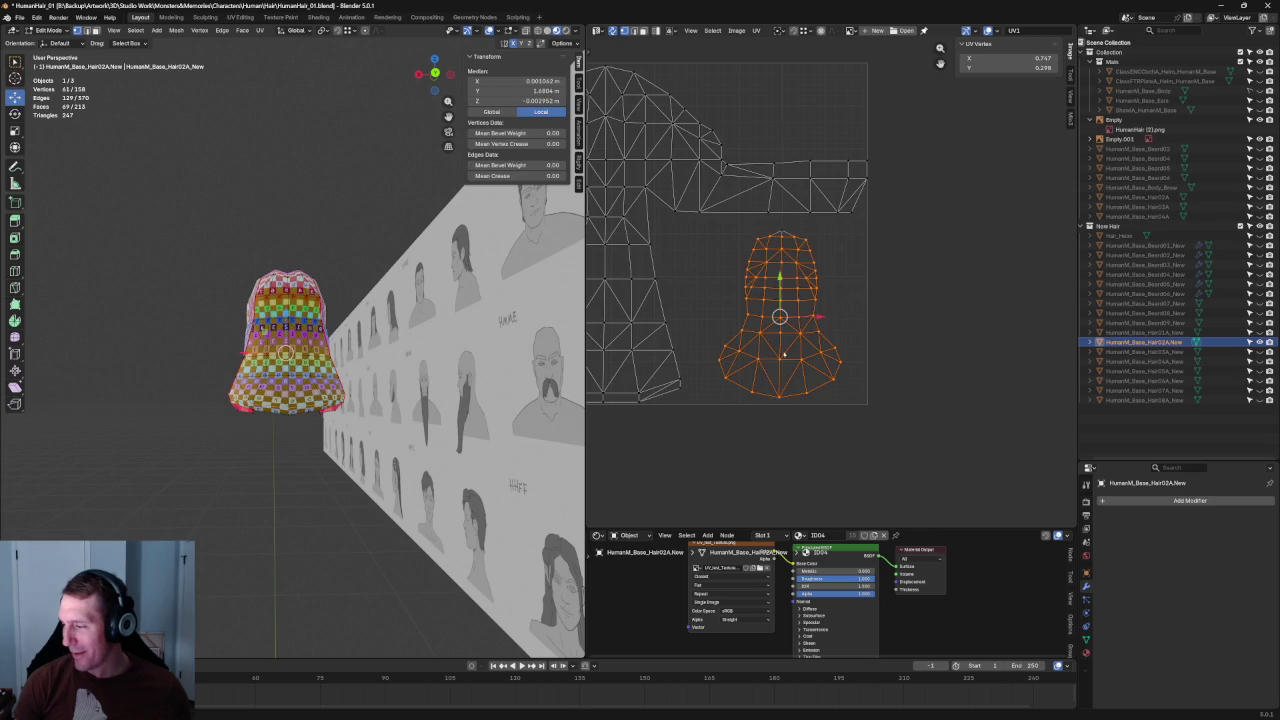
{"action": "scroll", "coordinate": [840, 227], "scroll_direction": "up", "scroll_amount": 2}
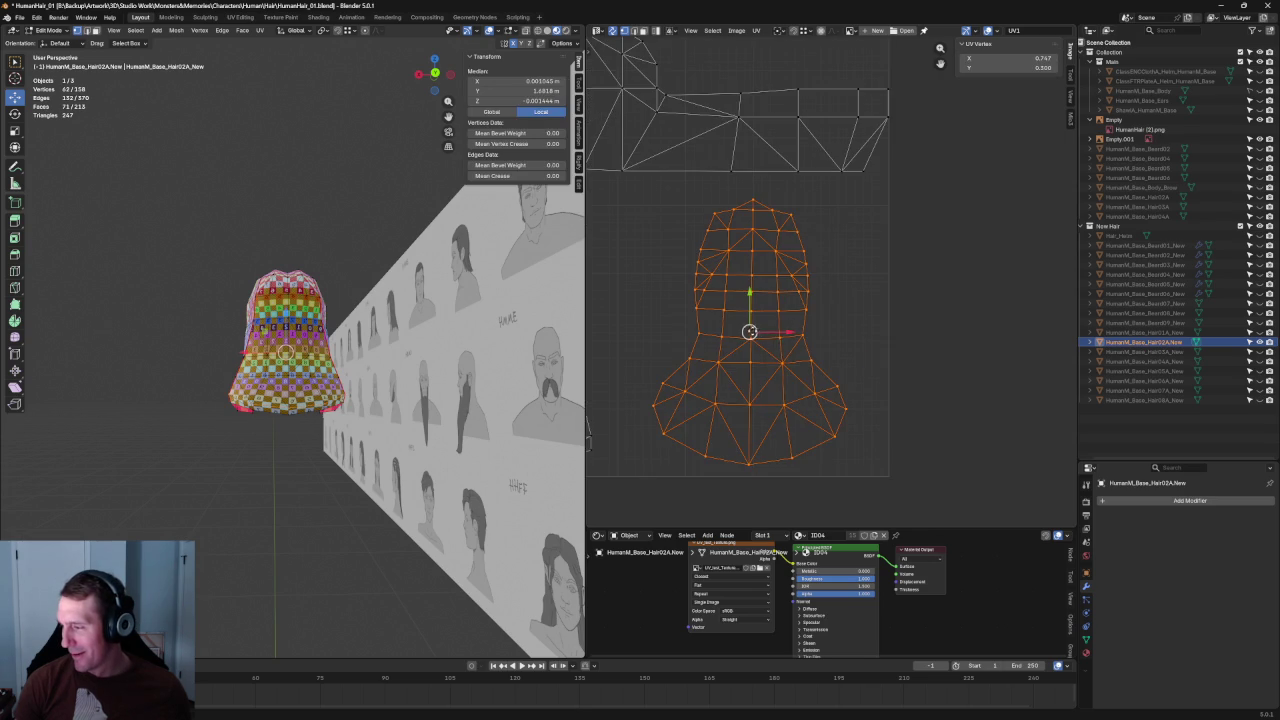
{"action": "key", "text": "g"}
{"action": "key", "text": "Return"}
{"action": "middle_click_drag", "start_coordinate": [698, 443], "coordinate": [773, 346]}
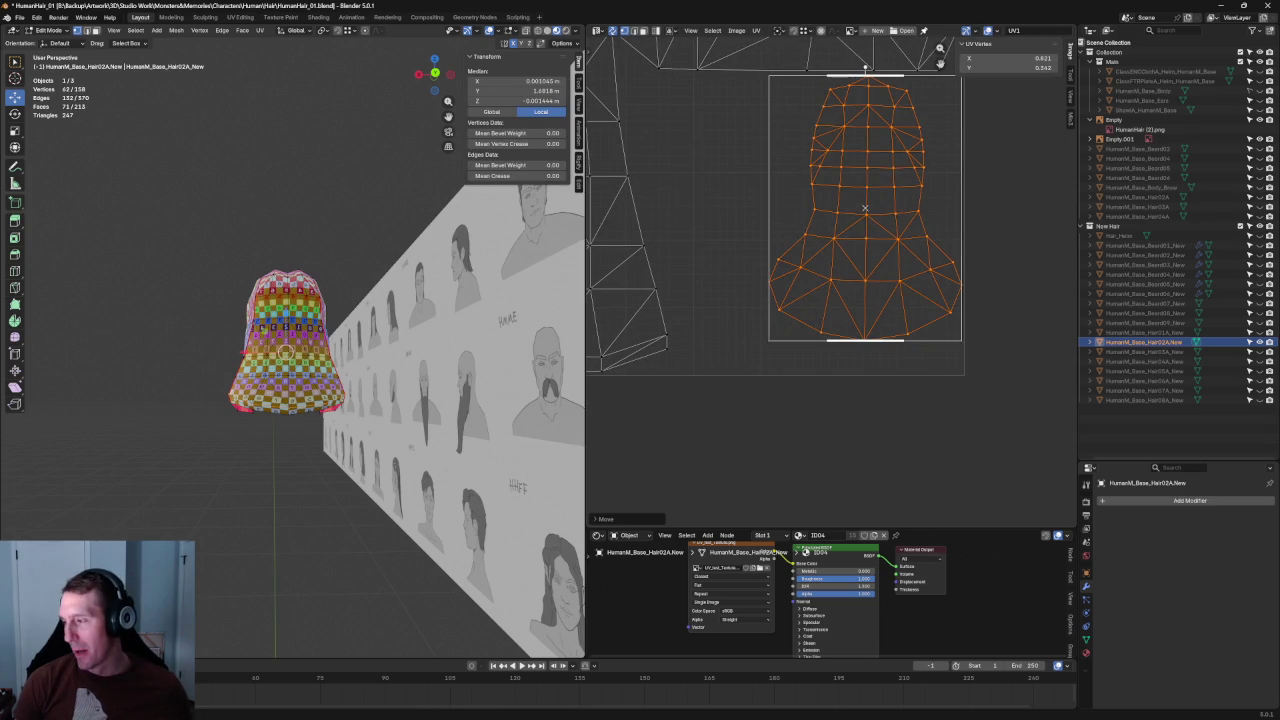
Step: Scale the bell-shaped UV island up by 1.118
{"action": "key", "text": "s"}
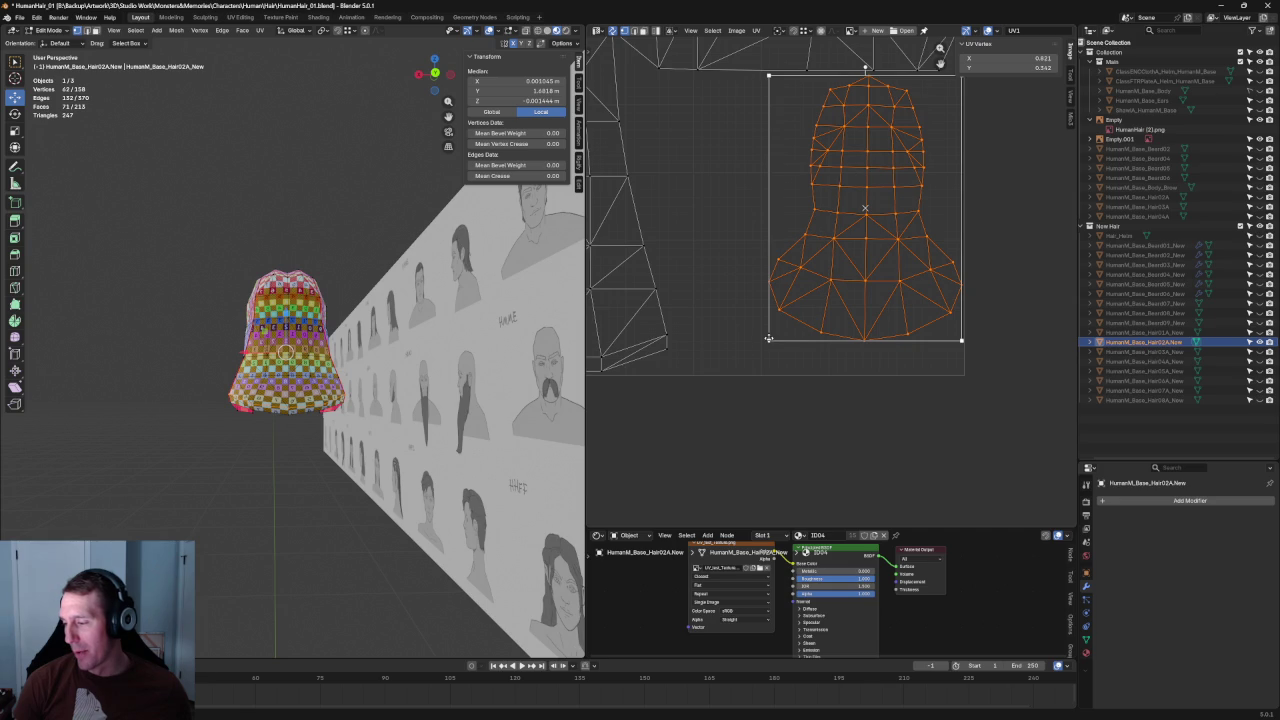
{"action": "left_click_drag", "start_coordinate": [768, 339], "coordinate": [720, 354]}
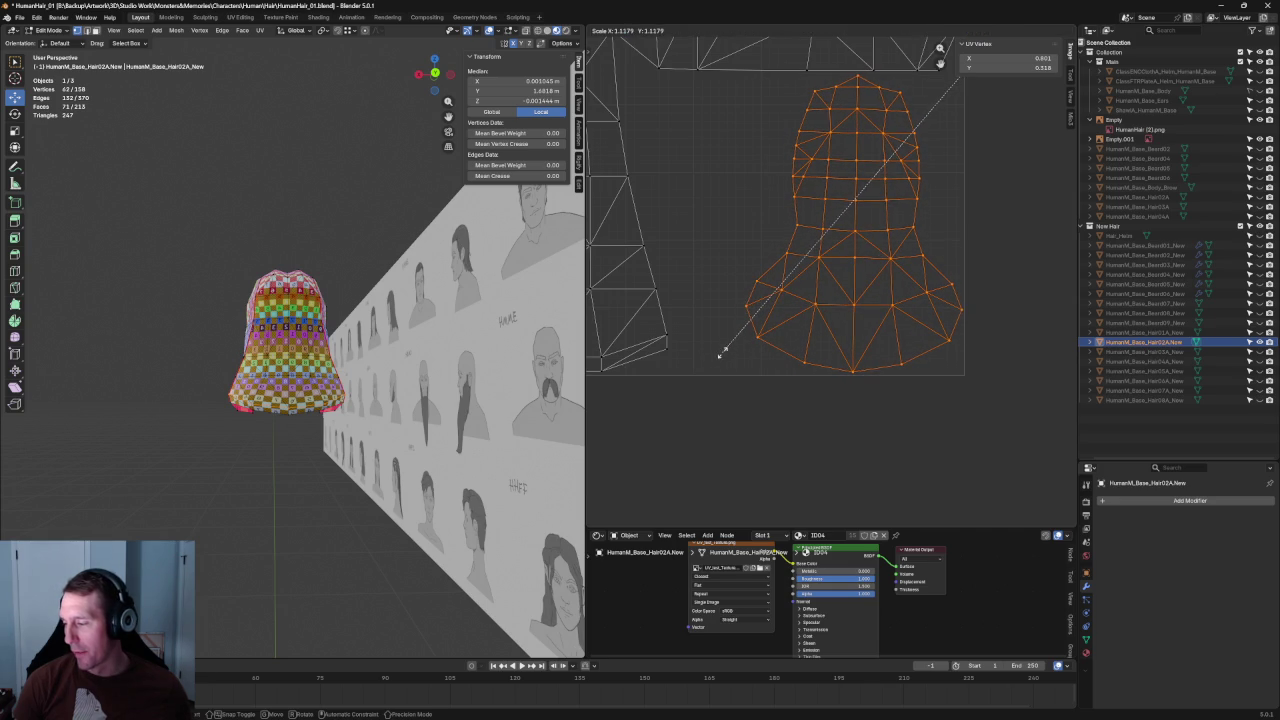
{"action": "left_click", "coordinate": [720, 354]}
{"action": "left_click", "coordinate": [882, 436]}
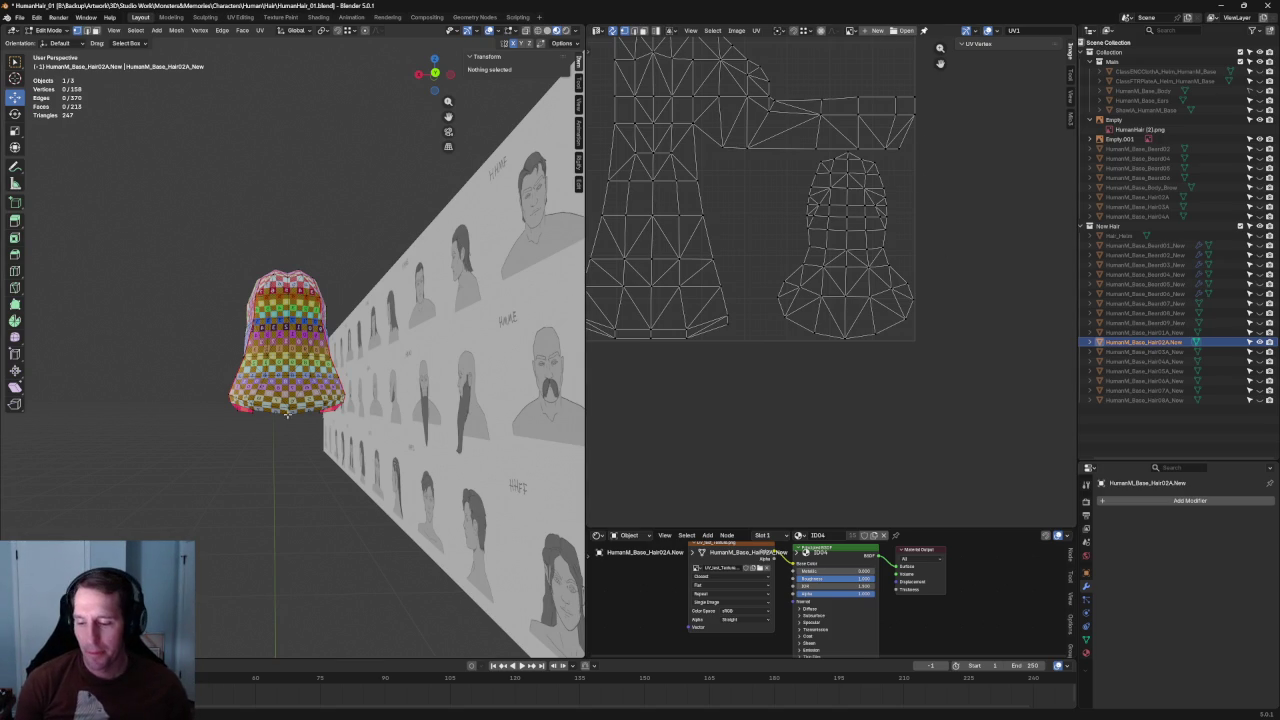
{"action": "scroll", "coordinate": [287, 413], "scroll_direction": "up", "scroll_amount": 5}
{"action": "middle_click_drag", "start_coordinate": [287, 413], "coordinate": [321, 399]}
{"action": "scroll", "coordinate": [740, 210], "scroll_direction": "up", "scroll_amount": 3}
{"action": "scroll", "coordinate": [790, 305], "scroll_direction": "up", "scroll_amount": 3}
{"action": "mouse_move", "coordinate": [761, 281]}
{"action": "left_mouse_down"}
{"action": "mouse_move", "coordinate": [681, 331]}
{"action": "mouse_move", "coordinate": [704, 320]}
{"action": "left_mouse_up"}
{"action": "middle_click_drag", "start_coordinate": [300, 330], "coordinate": [390, 330]}
{"action": "scroll", "coordinate": [337, 333], "scroll_direction": "up", "scroll_amount": 2}
{"action": "scroll", "coordinate": [337, 333], "scroll_direction": "up", "scroll_amount": 2}
{"action": "key", "text": "ctrl+z"}
{"action": "left_click_drag", "start_coordinate": [648, 286], "coordinate": [658, 262]}
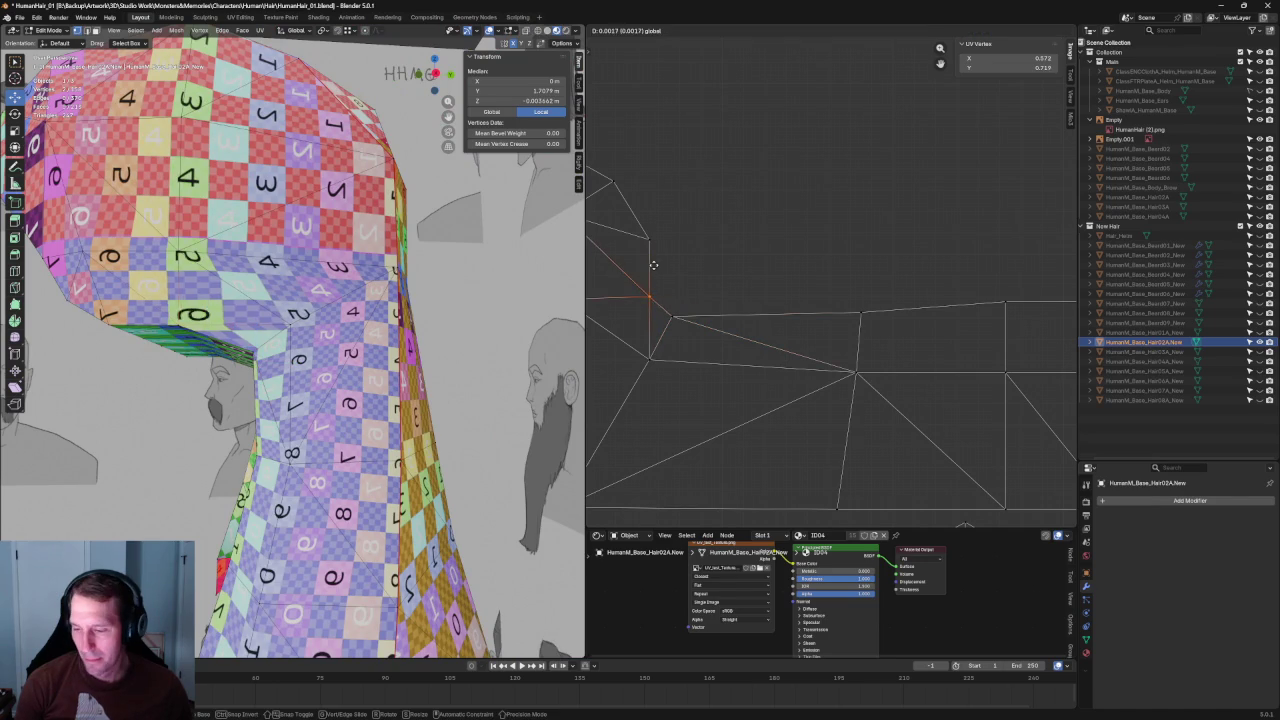
{"action": "key", "text": "ctrl+z"}
{"action": "scroll", "coordinate": [700, 260], "scroll_direction": "down", "scroll_amount": 2}
{"action": "scroll", "coordinate": [760, 268], "scroll_direction": "down", "scroll_amount": 2}
{"action": "scroll", "coordinate": [810, 274], "scroll_direction": "down", "scroll_amount": 2}
{"action": "scroll", "coordinate": [824, 276], "scroll_direction": "down", "scroll_amount": 1}
{"action": "left_click_drag", "start_coordinate": [614, 155], "coordinate": [845, 300]}
{"action": "scroll", "coordinate": [822, 291], "scroll_direction": "up", "scroll_amount": 2}
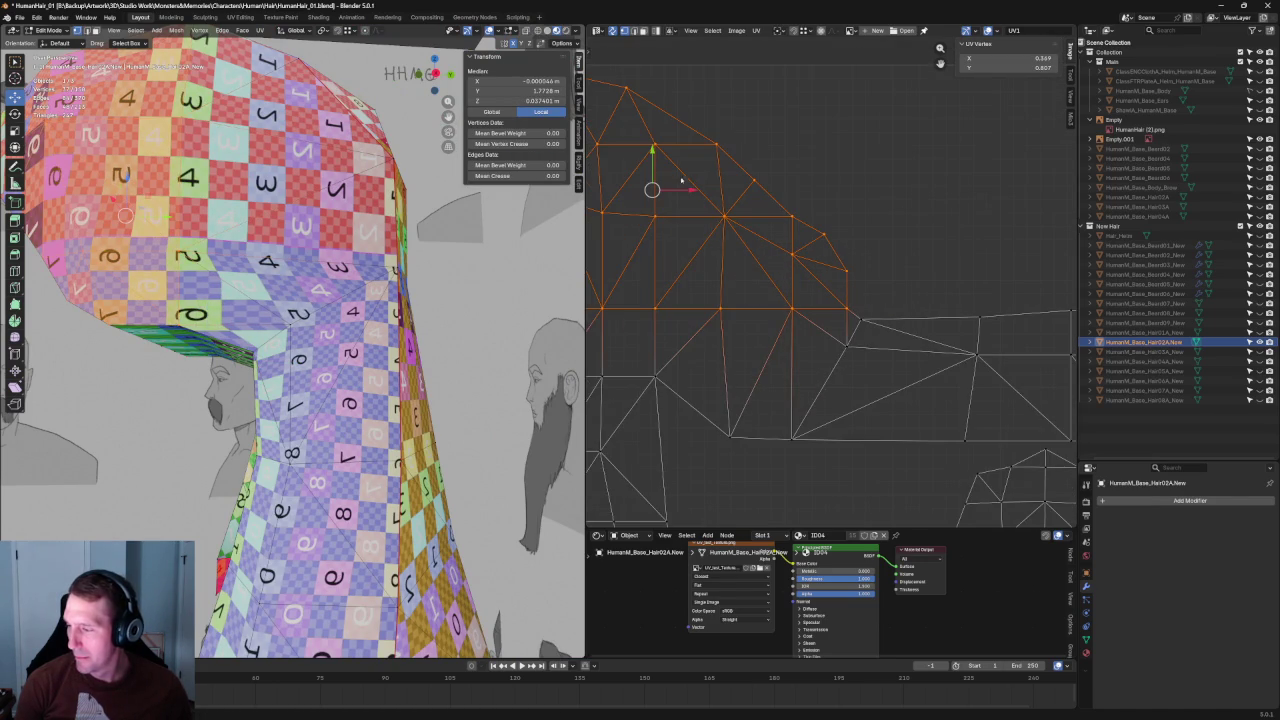
{"action": "key", "text": "g"}
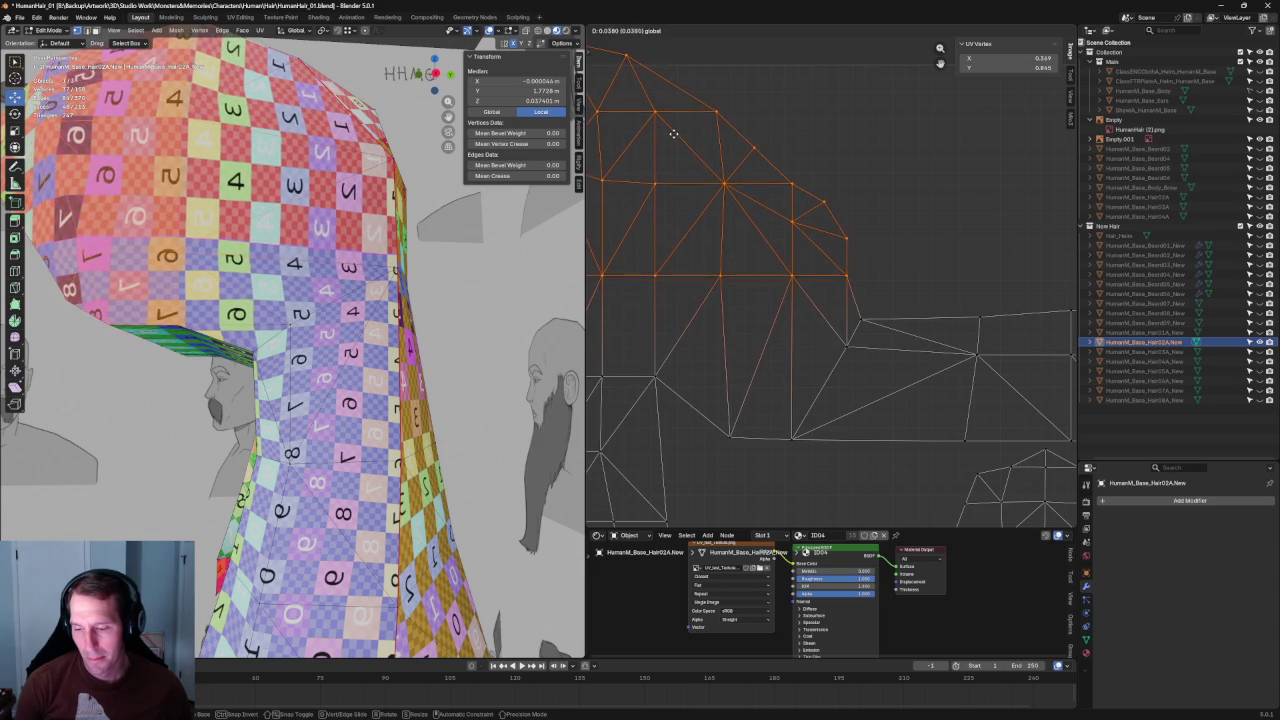
{"action": "left_click", "coordinate": [676, 128]}
{"action": "scroll", "coordinate": [763, 251], "scroll_direction": "down", "scroll_amount": 3}
{"action": "scroll", "coordinate": [760, 229], "scroll_direction": "up", "scroll_amount": 2}
{"action": "scroll", "coordinate": [740, 277], "scroll_direction": "up", "scroll_amount": 2}
{"action": "middle_click_drag", "start_coordinate": [313, 270], "coordinate": [352, 302]}
{"action": "left_click_drag", "start_coordinate": [759, 284], "coordinate": [759, 302]}
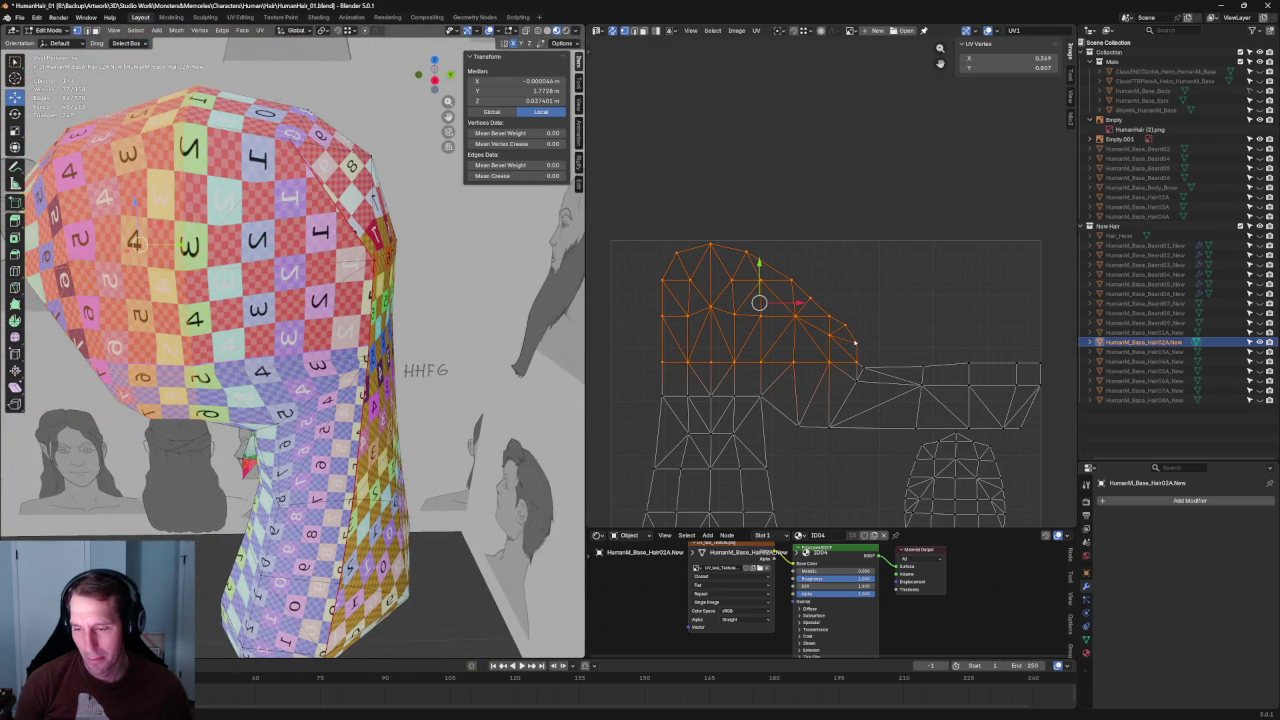
{"action": "middle_click_drag", "start_coordinate": [340, 330], "coordinate": [371, 386]}
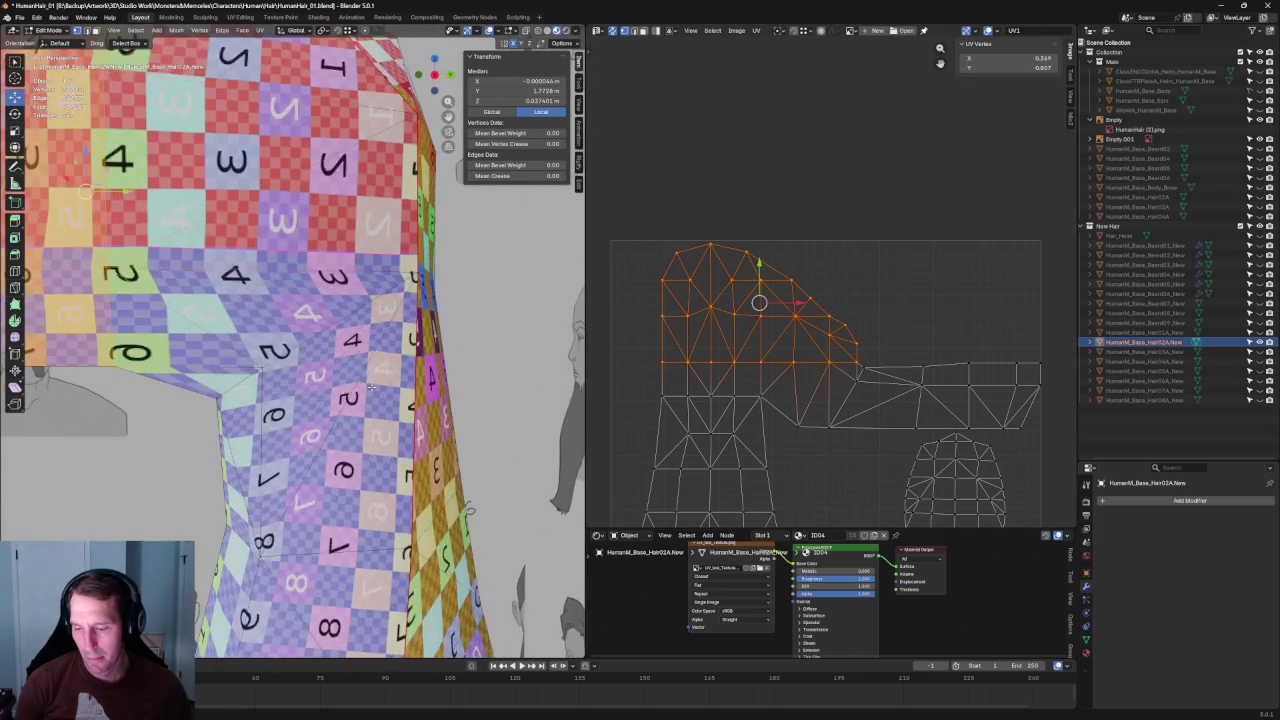
{"action": "left_click", "coordinate": [886, 251]}
{"action": "scroll", "coordinate": [846, 280], "scroll_direction": "up", "scroll_amount": 2}
Step: Try re-unwrapping the selected notch faces on the Hair02A UV island, then undo it
{"action": "scroll", "coordinate": [832, 340], "scroll_direction": "up", "scroll_amount": 3}
{"action": "left_click_drag", "start_coordinate": [830, 340], "coordinate": [779, 356]}
{"action": "key", "text": "u"}
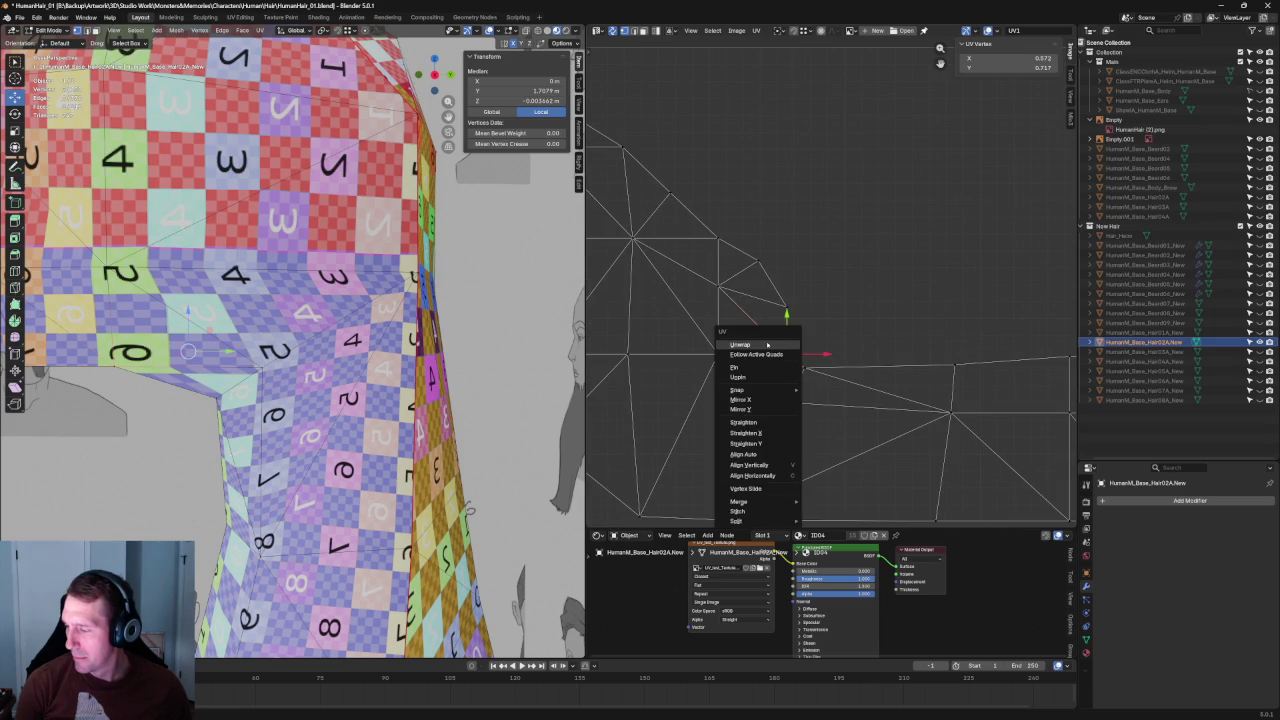
{"action": "left_click", "coordinate": [745, 340]}
{"action": "key", "text": "ctrl+z"}
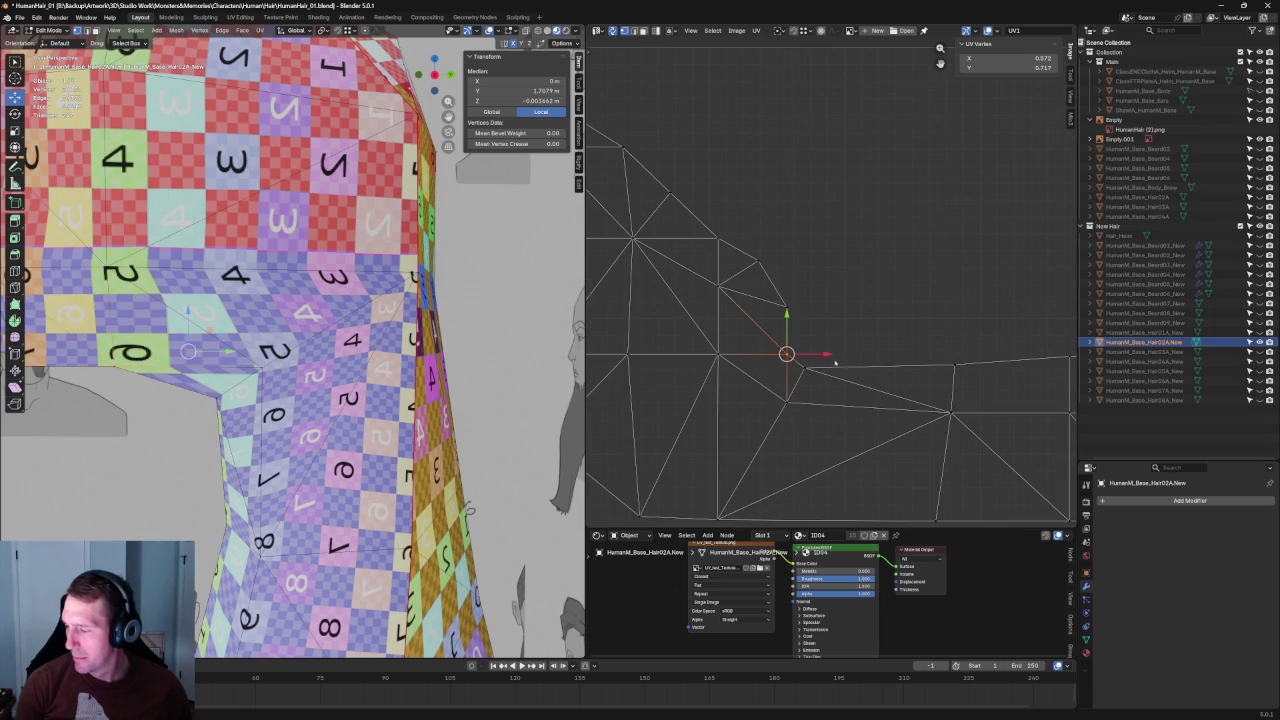
{"action": "key", "text": "1"}
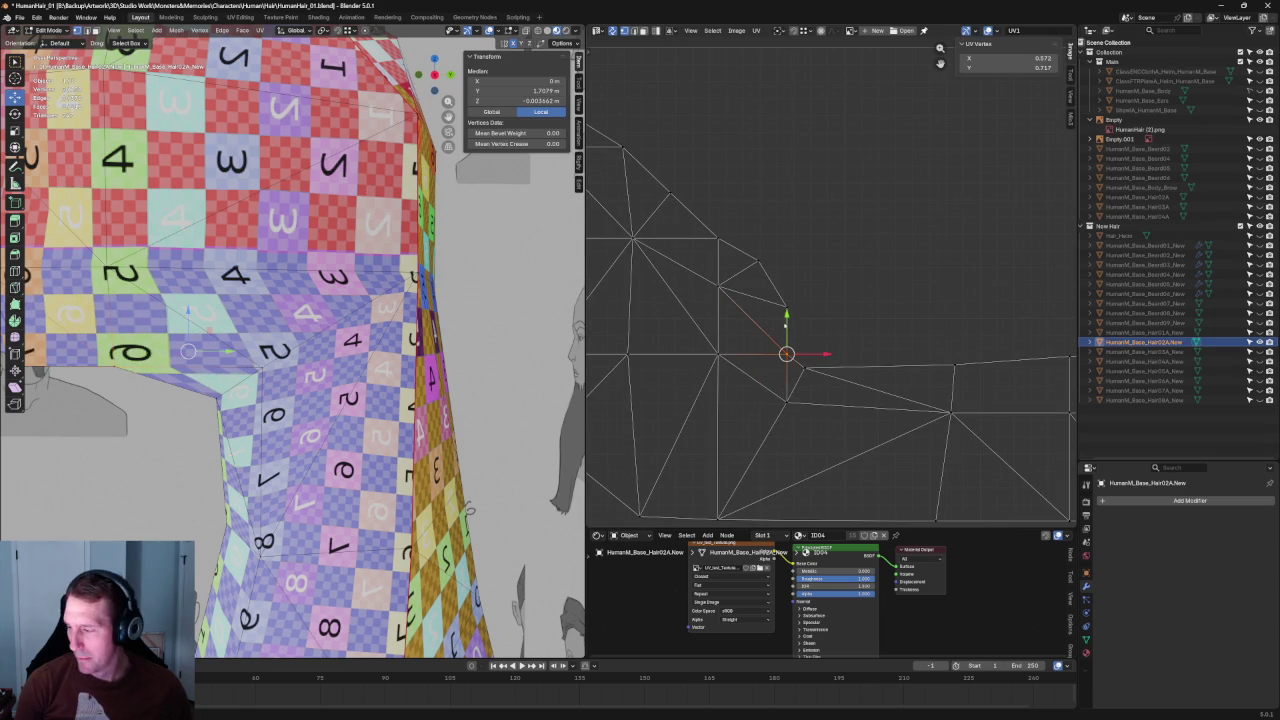
{"action": "key", "text": "g"}
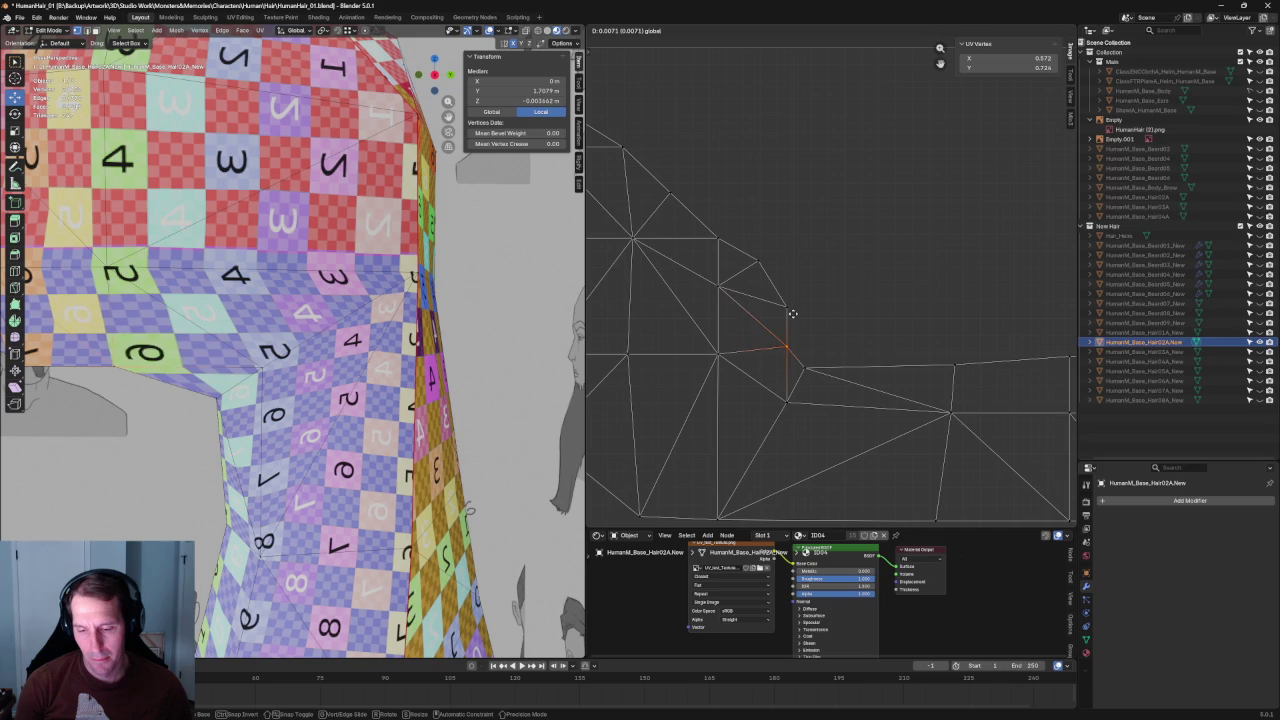
{"action": "key", "text": "Escape"}
Step: Nudge the notch-corner UV vertex slightly downward
{"action": "left_click", "coordinate": [883, 296]}
{"action": "scroll", "coordinate": [883, 296], "scroll_direction": "down", "scroll_amount": 2}
{"action": "scroll", "coordinate": [815, 370], "scroll_direction": "down", "scroll_amount": 1}
{"action": "left_click", "coordinate": [806, 359]}
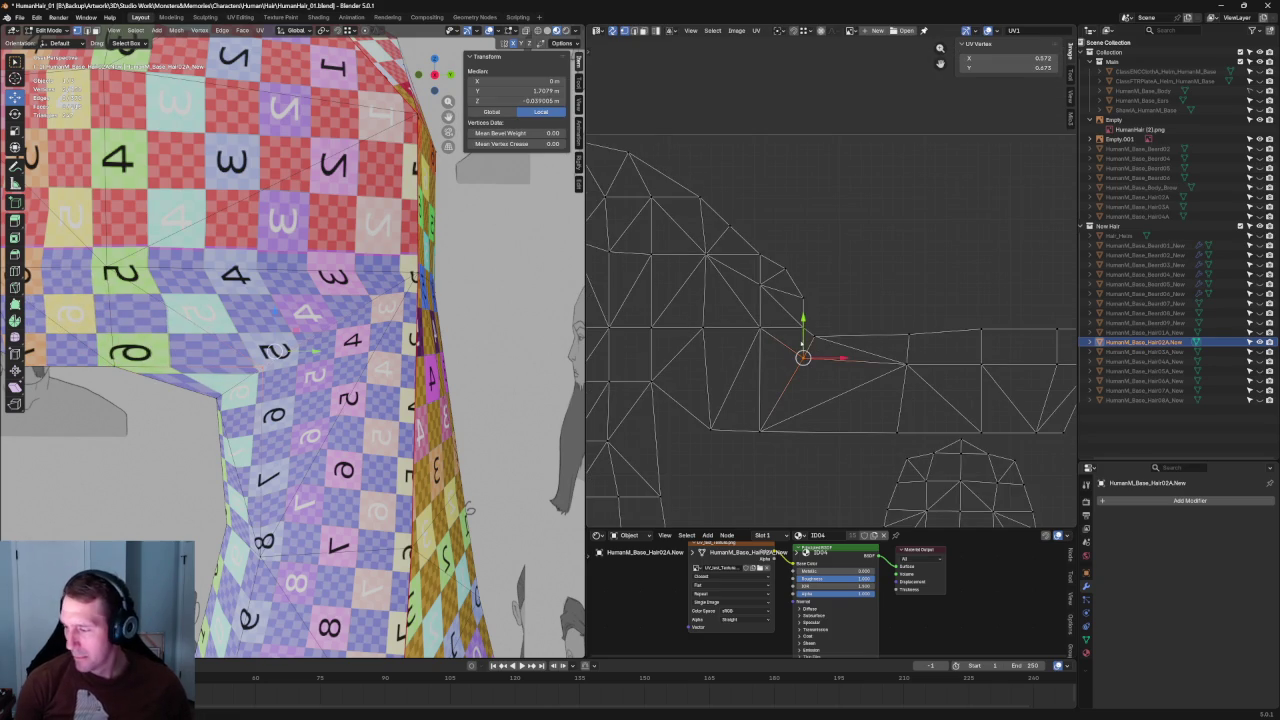
{"action": "key", "text": "g"}
{"action": "key", "text": "y"}
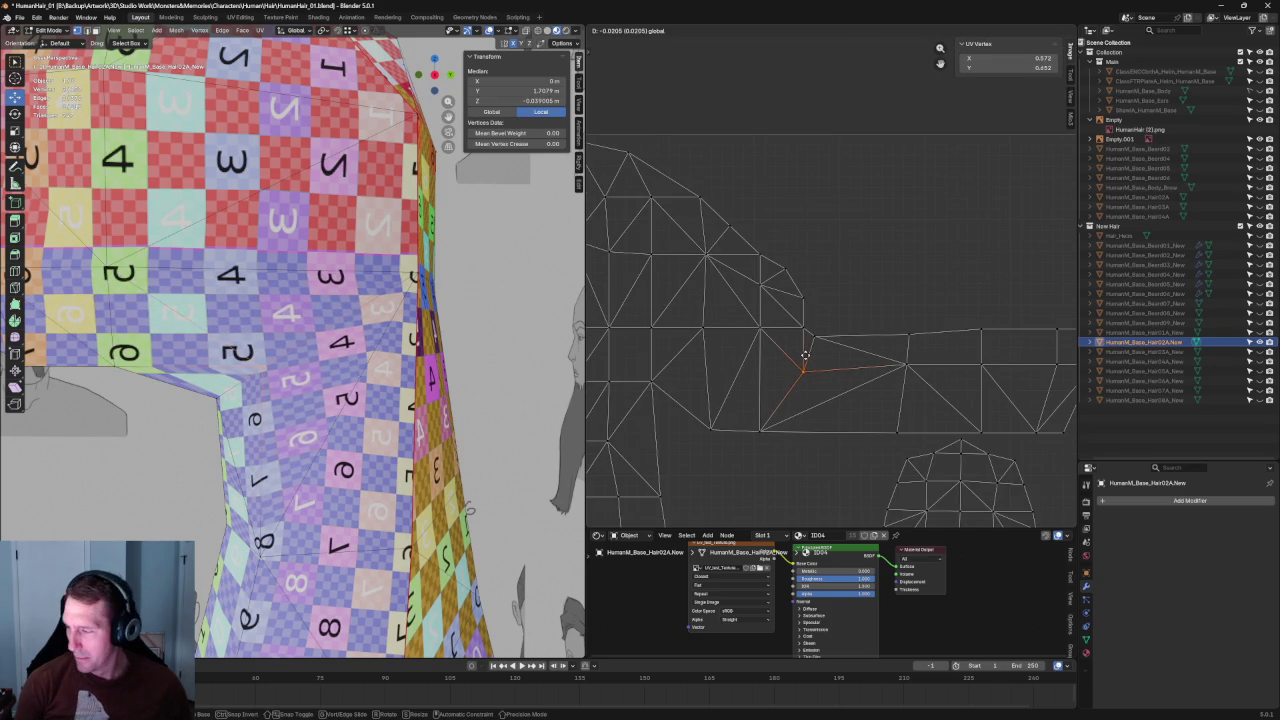
{"action": "left_click", "coordinate": [806, 352]}
Step: Align the middle row of UV vertices into a straight line
{"action": "scroll", "coordinate": [806, 352], "scroll_direction": "down", "scroll_amount": 2}
{"action": "scroll", "coordinate": [900, 345], "scroll_direction": "down", "scroll_amount": 1}
{"action": "left_click_drag", "start_coordinate": [988, 326], "coordinate": [696, 366]}
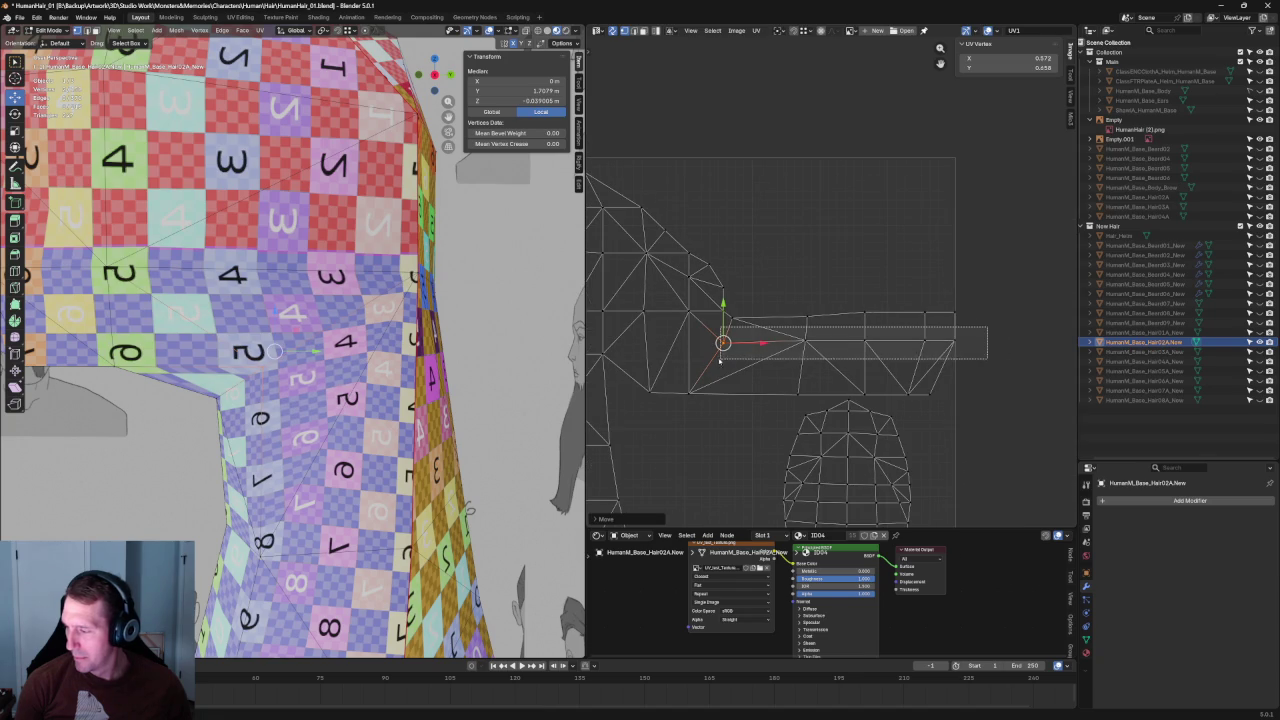
{"action": "key", "text": "shift+w"}
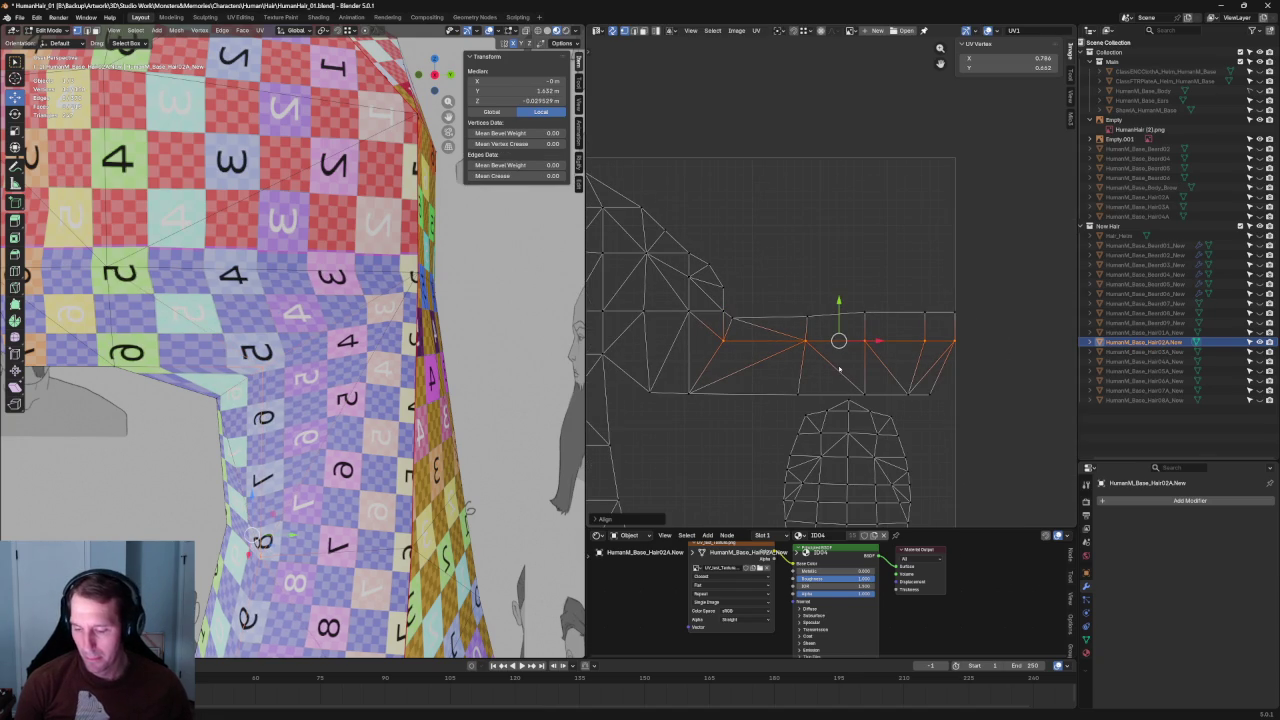
Step: Try nudging an island-edge UV vertex upward, undo it, and clear the selection
{"action": "middle_click_drag", "start_coordinate": [361, 428], "coordinate": [387, 376]}
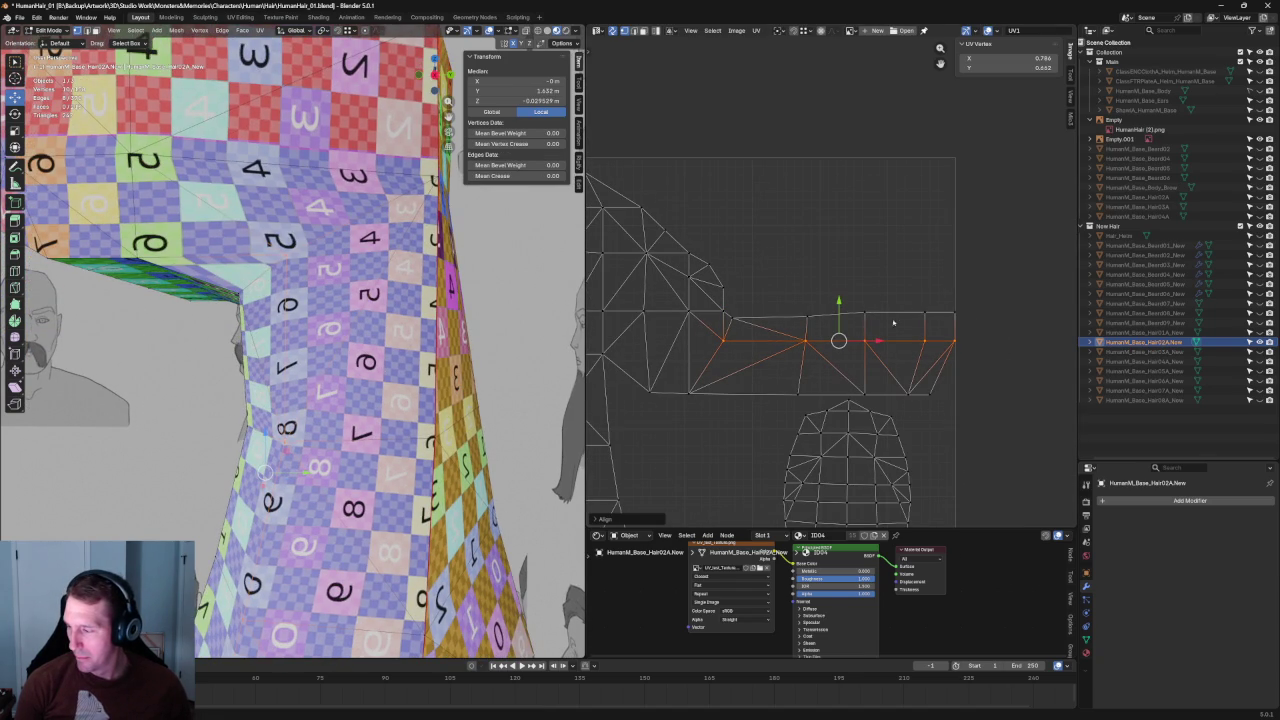
{"action": "left_click", "coordinate": [943, 287]}
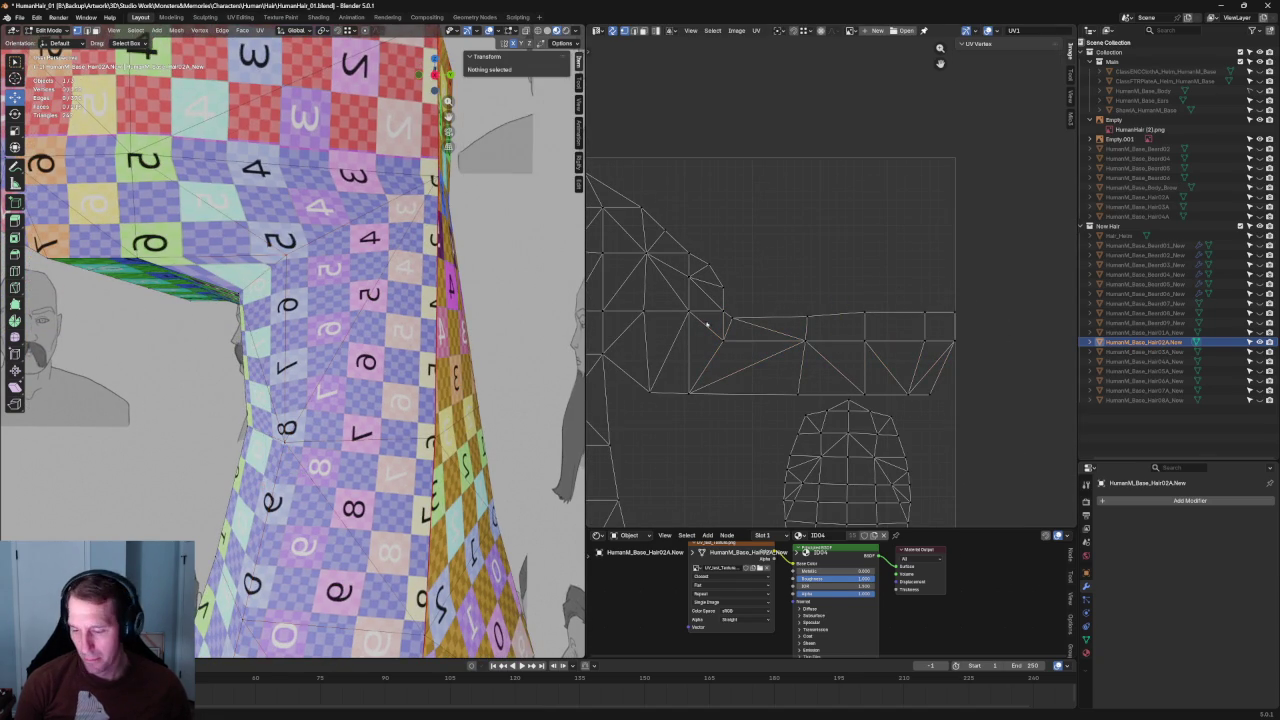
{"action": "scroll", "coordinate": [300, 400], "scroll_direction": "down", "scroll_amount": 5}
{"action": "middle_click_drag", "start_coordinate": [300, 400], "coordinate": [370, 437]}
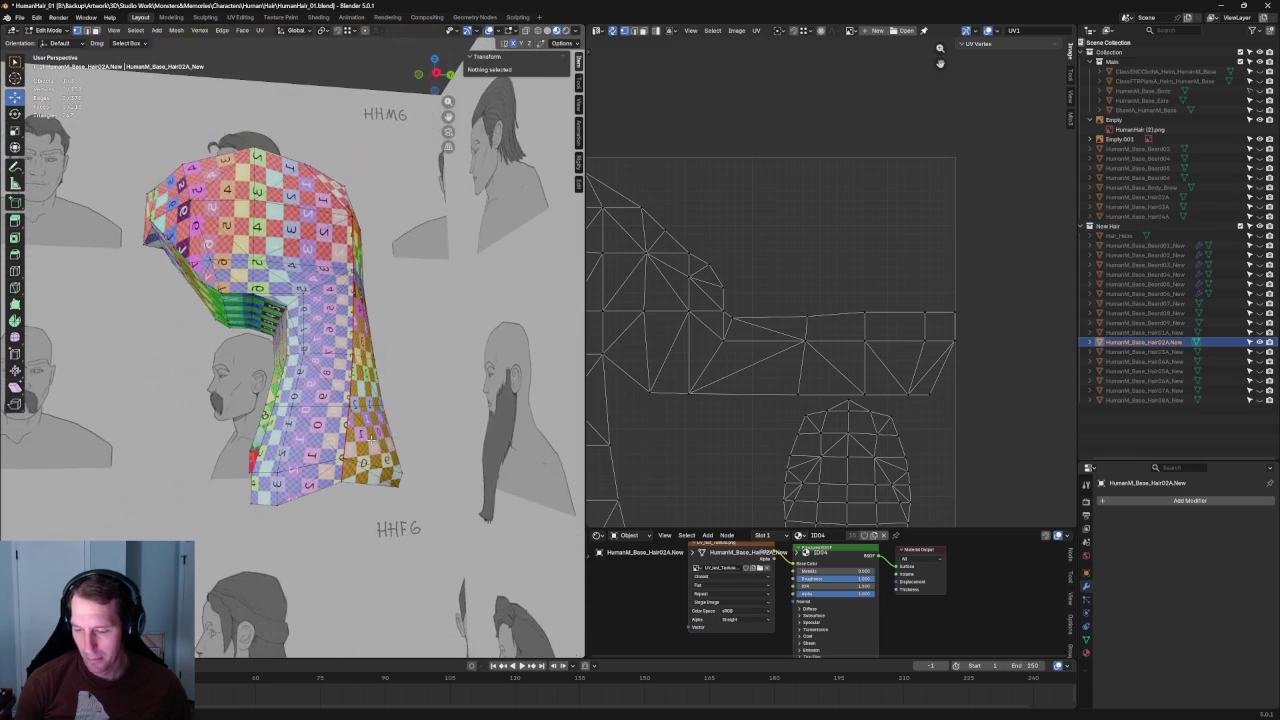
{"action": "left_click", "coordinate": [939, 311]}
{"action": "left_click_drag", "start_coordinate": [940, 285], "coordinate": [940, 282]}
{"action": "mouse_move", "coordinate": [300, 400]}
{"action": "middle_mouse_down"}
{"action": "mouse_move", "coordinate": [240, 403]}
{"action": "mouse_move", "coordinate": [260, 390]}
{"action": "mouse_move", "coordinate": [337, 413]}
{"action": "middle_mouse_up"}
{"action": "scroll", "coordinate": [240, 403], "scroll_direction": "up", "scroll_amount": 5}
{"action": "key", "text": "ctrl+z"}
{"action": "scroll", "coordinate": [300, 400], "scroll_direction": "down", "scroll_amount": 3}
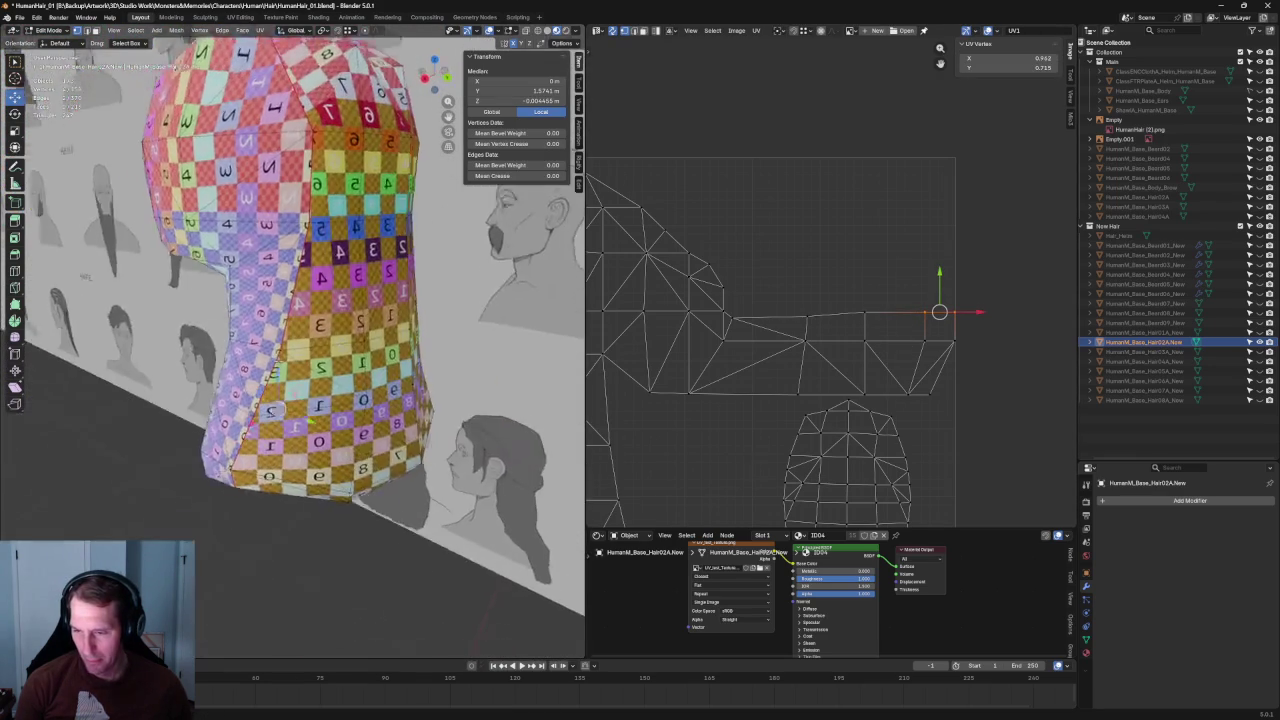
{"action": "scroll", "coordinate": [337, 413], "scroll_direction": "down", "scroll_amount": 3}
{"action": "key", "text": "alt+a"}
{"action": "scroll", "coordinate": [884, 291], "scroll_direction": "down", "scroll_amount": 4}
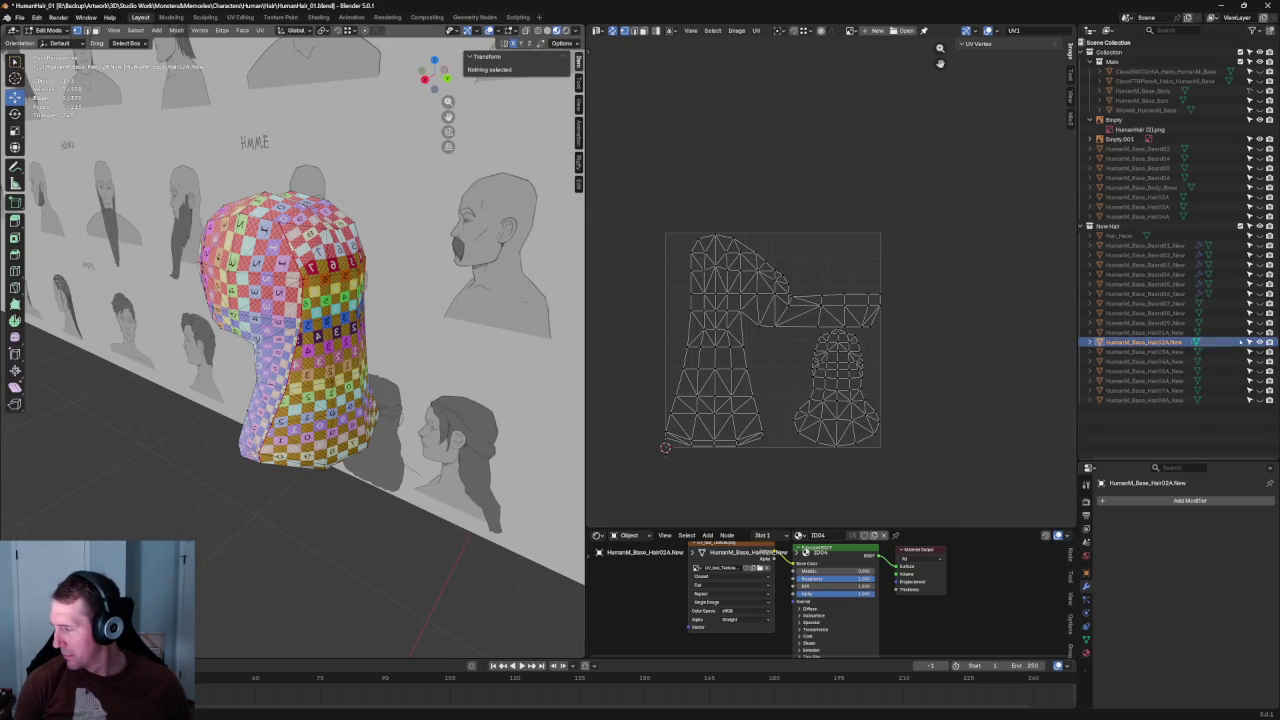
Step: Hide Hair02A_New, then select Hair03A_New in Object Mode
{"action": "key", "text": "h"}
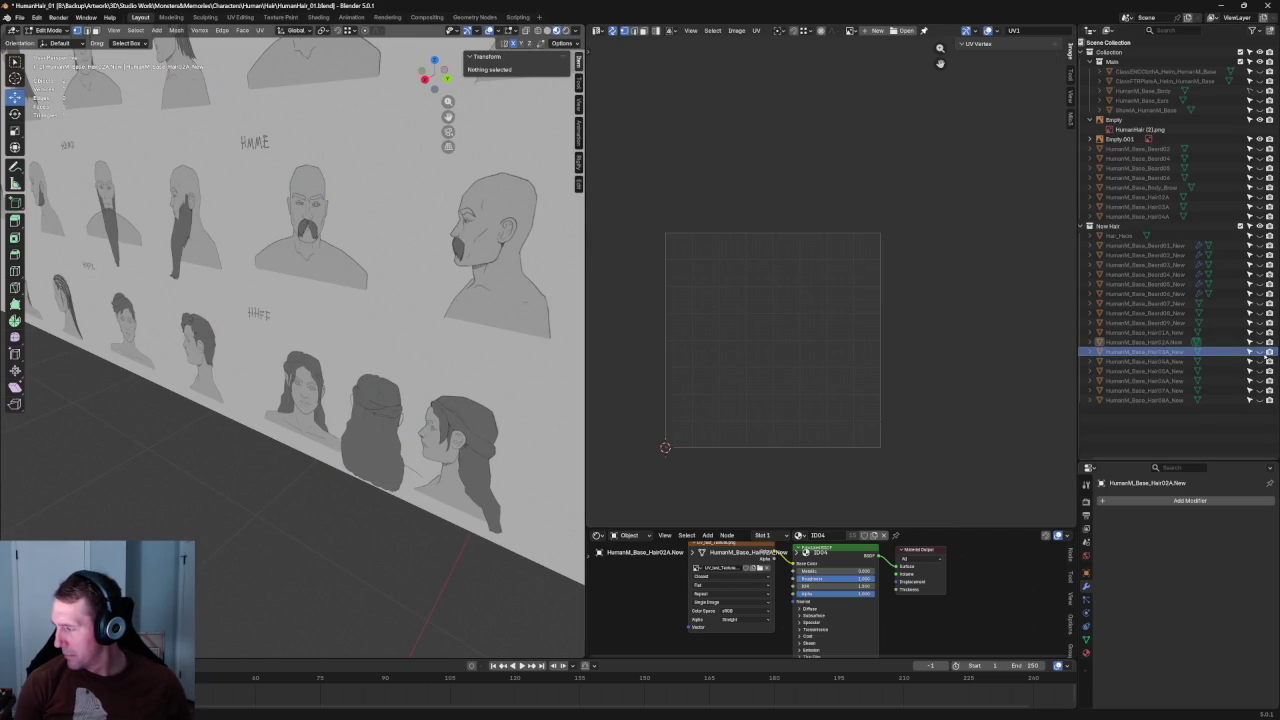
{"action": "left_click", "coordinate": [1222, 352]}
{"action": "key", "text": "Tab"}
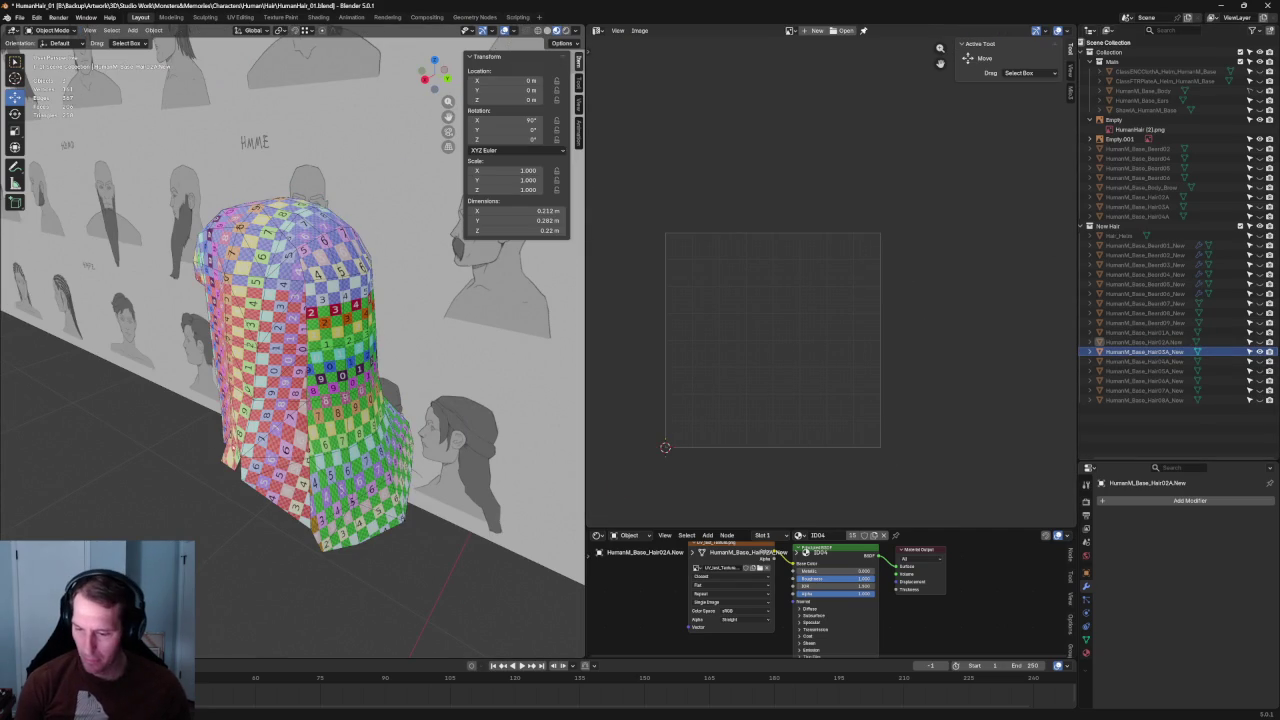
{"action": "left_click", "coordinate": [297, 370]}
Step: Show Hair03A_New in solid shading, briefly using X-ray to check its underside
{"action": "scroll", "coordinate": [697, 362], "scroll_direction": "up", "scroll_amount": 1}
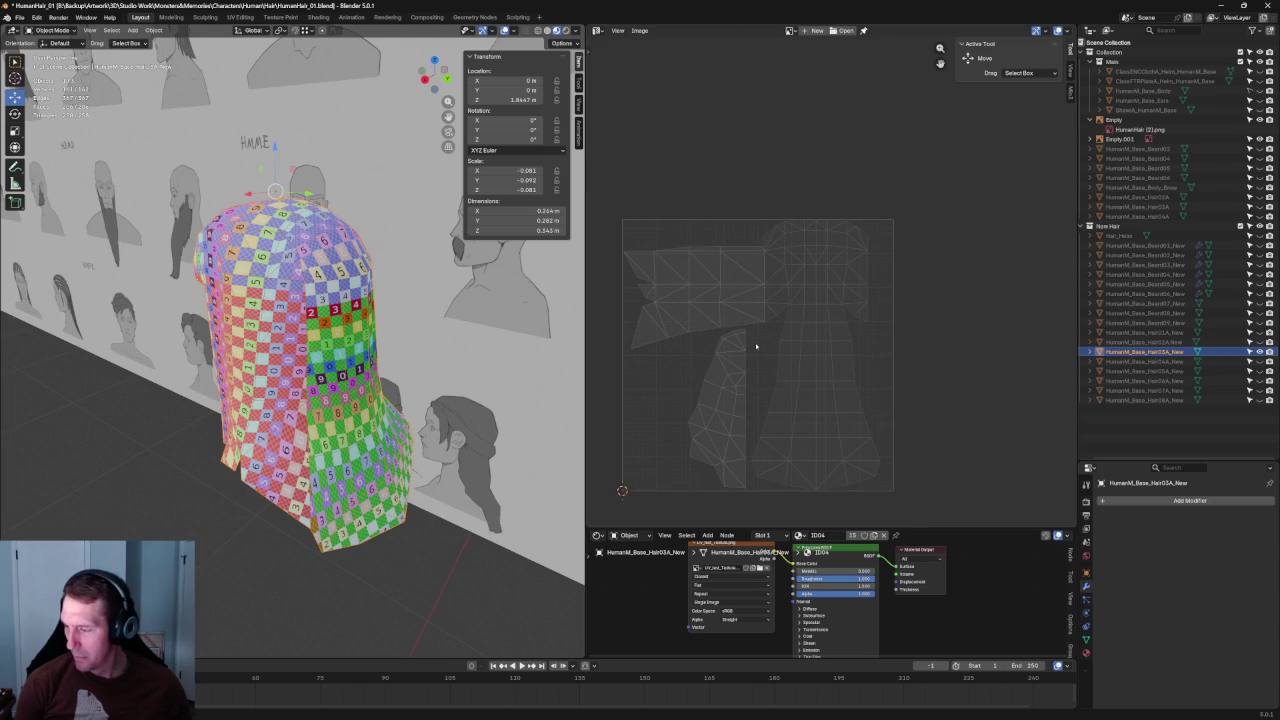
{"action": "mouse_move", "coordinate": [440, 430]}
{"action": "middle_mouse_down"}
{"action": "mouse_move", "coordinate": [463, 383]}
{"action": "mouse_move", "coordinate": [569, 429]}
{"action": "mouse_move", "coordinate": [509, 432]}
{"action": "mouse_move", "coordinate": [354, 371]}
{"action": "middle_mouse_up"}
{"action": "key", "text": "z"}
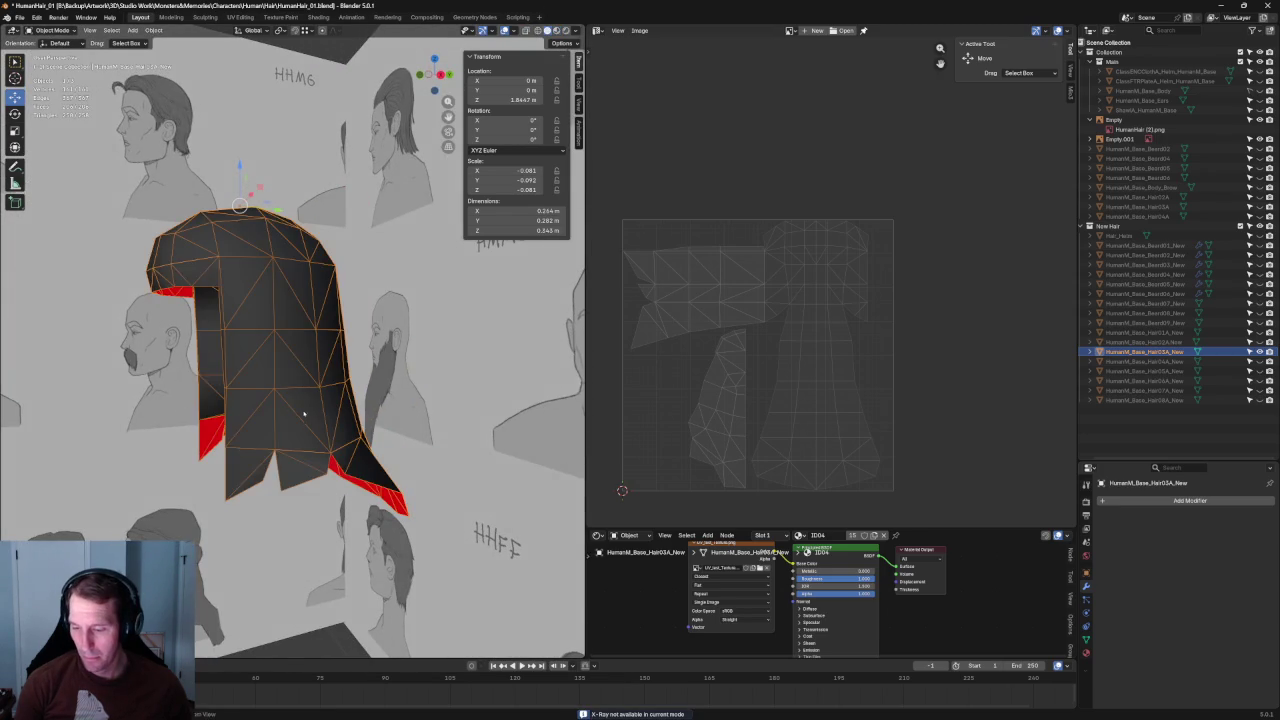
{"action": "key", "text": "alt+z"}
{"action": "scroll", "coordinate": [441, 373], "scroll_direction": "up", "scroll_amount": 5}
{"action": "scroll", "coordinate": [441, 373], "scroll_direction": "up", "scroll_amount": 3}
{"action": "scroll", "coordinate": [441, 373], "scroll_direction": "up", "scroll_amount": 3}
{"action": "mouse_move", "coordinate": [441, 373]}
{"action": "middle_mouse_down"}
{"action": "mouse_move", "coordinate": [339, 317]}
{"action": "mouse_move", "coordinate": [405, 407]}
{"action": "mouse_move", "coordinate": [439, 391]}
{"action": "mouse_move", "coordinate": [430, 299]}
{"action": "mouse_move", "coordinate": [391, 263]}
{"action": "mouse_move", "coordinate": [366, 289]}
{"action": "mouse_move", "coordinate": [379, 200]}
{"action": "middle_mouse_up"}
{"action": "key", "text": "alt+z"}
{"action": "key", "text": "alt+z"}
{"action": "key", "text": "alt+z"}
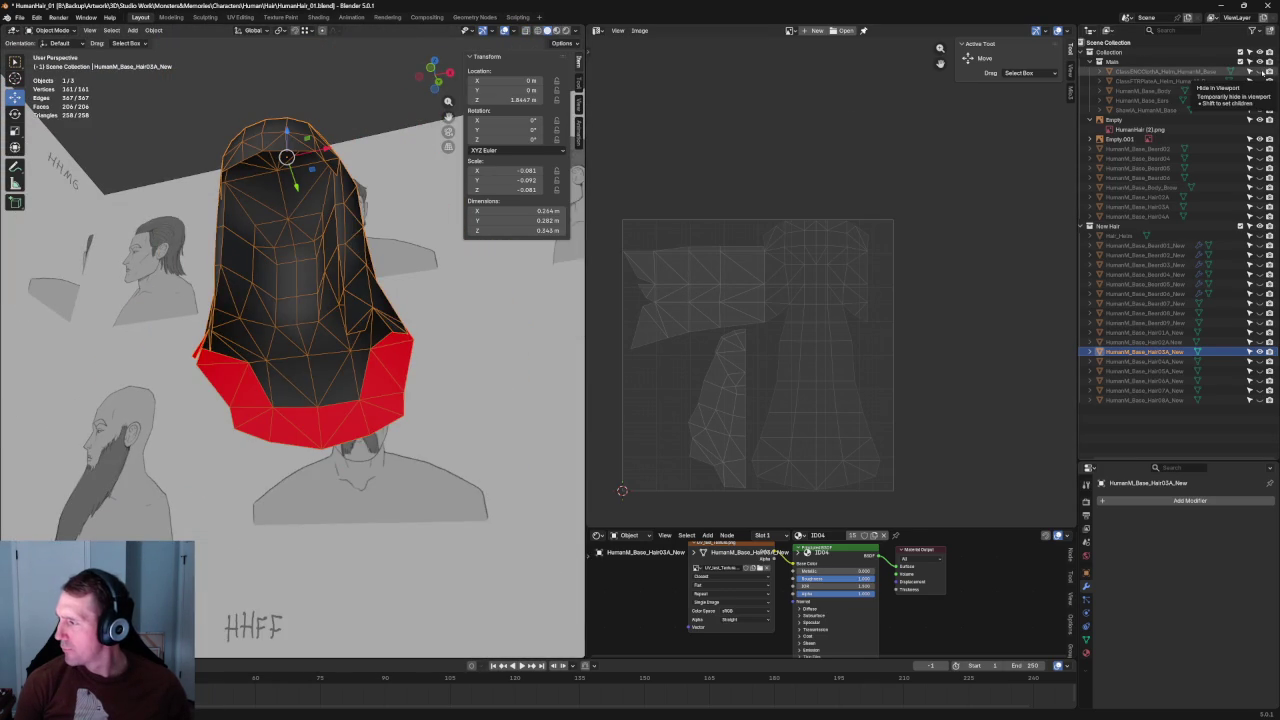
Step: Leave the helmet hidden and unhide HumanM_Base_Body beneath the hair
{"action": "left_click", "coordinate": [1249, 72]}
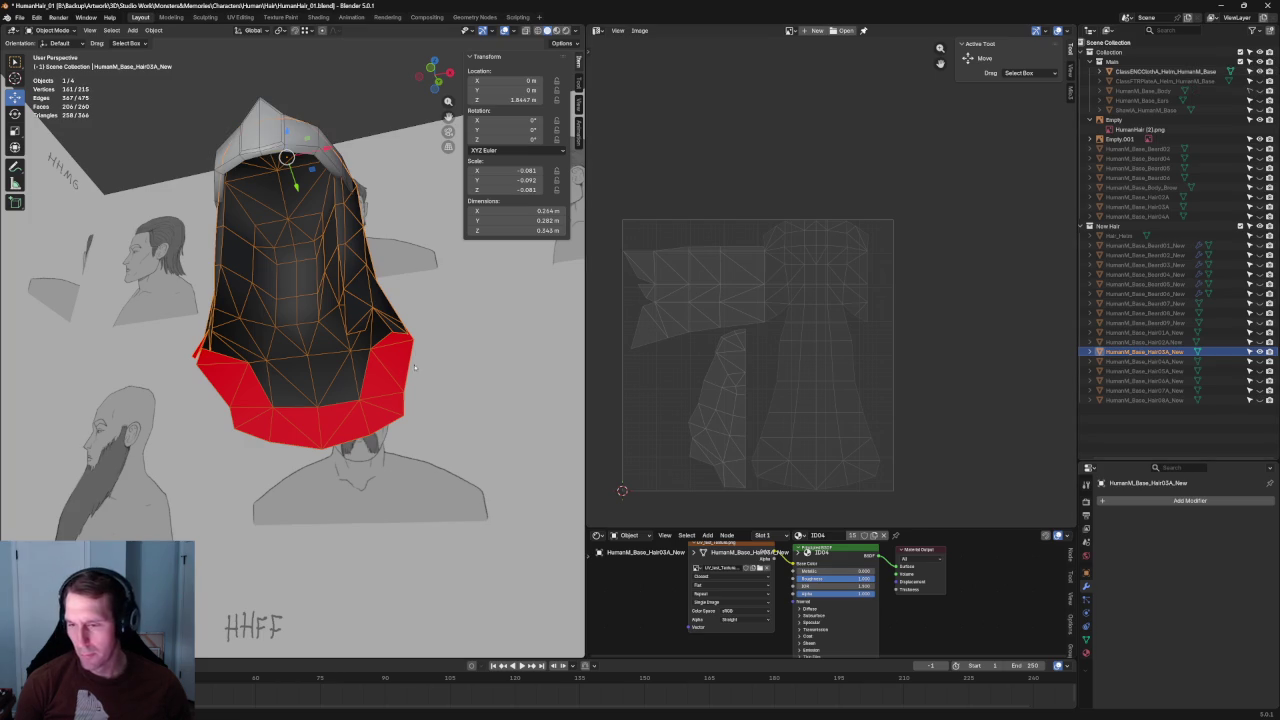
{"action": "left_click", "coordinate": [1249, 72]}
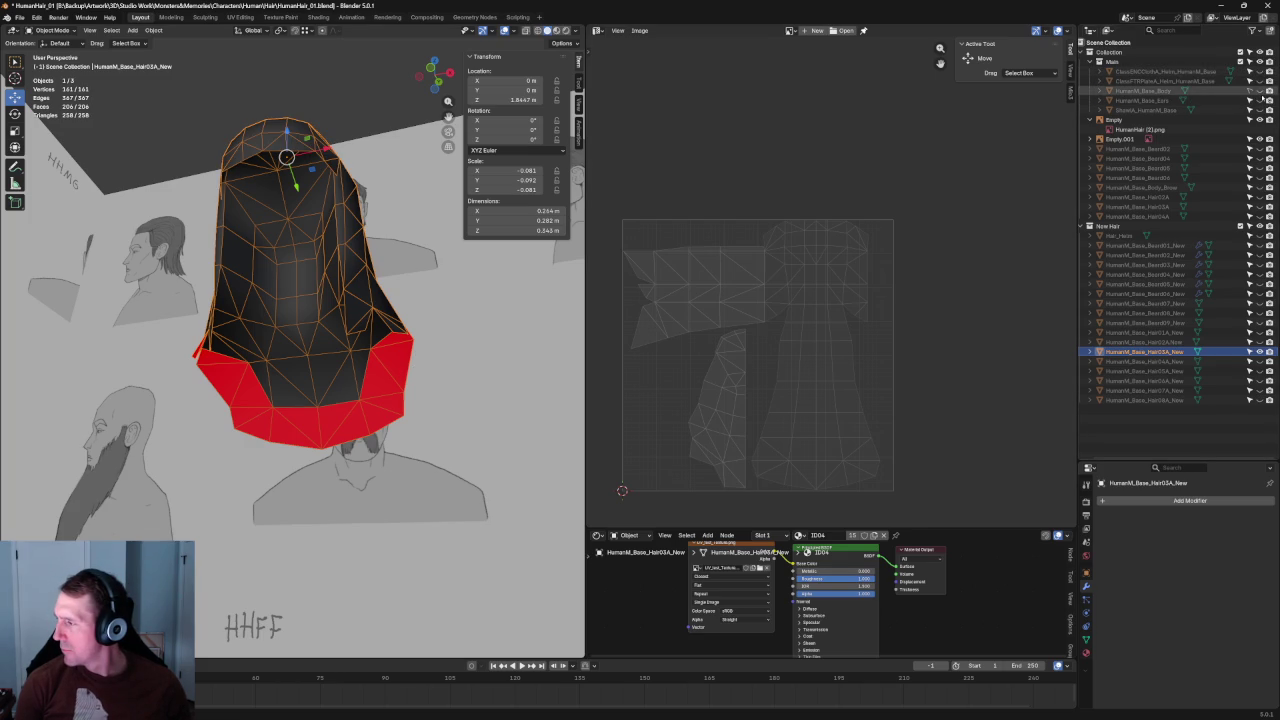
{"action": "left_click", "coordinate": [1249, 90]}
{"action": "scroll", "coordinate": [330, 330], "scroll_direction": "up", "scroll_amount": 3}
{"action": "mouse_move", "coordinate": [330, 330]}
{"action": "middle_mouse_down"}
{"action": "mouse_move", "coordinate": [375, 330]}
{"action": "mouse_move", "coordinate": [390, 298]}
{"action": "mouse_move", "coordinate": [469, 348]}
{"action": "mouse_move", "coordinate": [508, 286]}
{"action": "mouse_move", "coordinate": [399, 331]}
{"action": "middle_mouse_up"}
{"action": "key", "text": "alt+z"}
{"action": "key", "text": "alt+z"}
Step: Inspect Hair03A_New on the body from the back and front three-quarter views
{"action": "scroll", "coordinate": [399, 331], "scroll_direction": "down", "scroll_amount": 5}
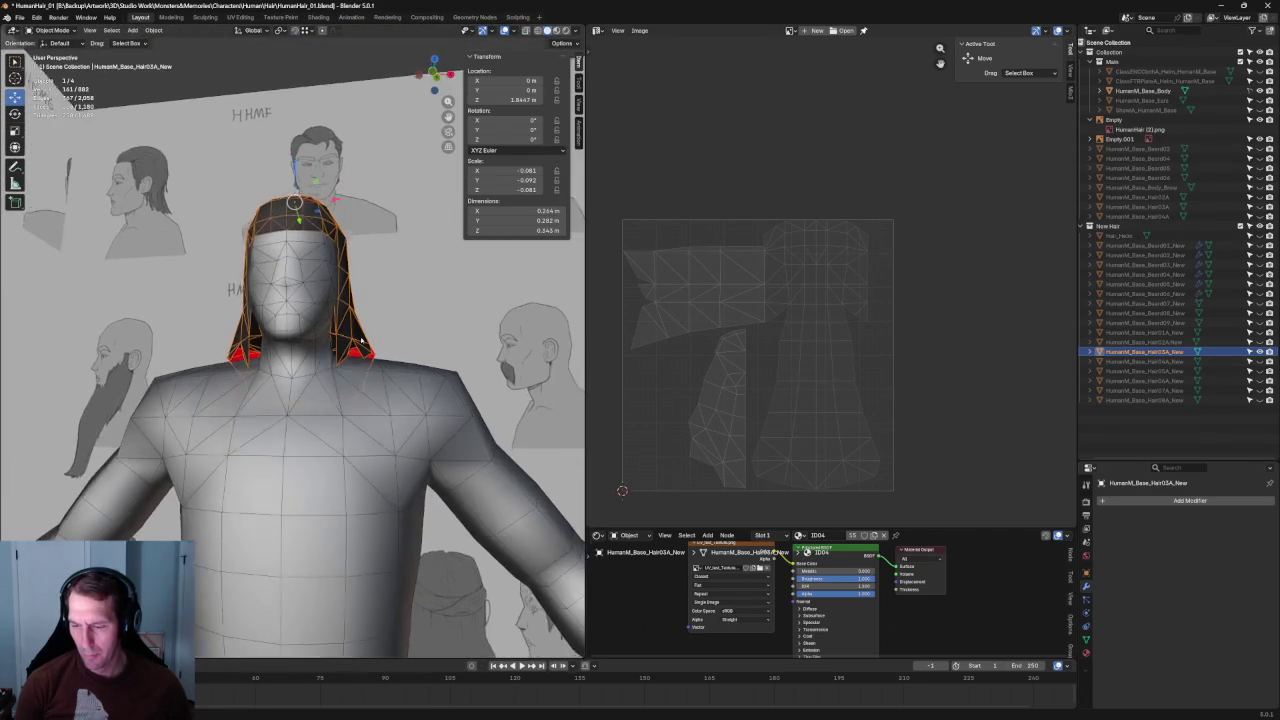
{"action": "scroll", "coordinate": [385, 310], "scroll_direction": "down", "scroll_amount": 5}
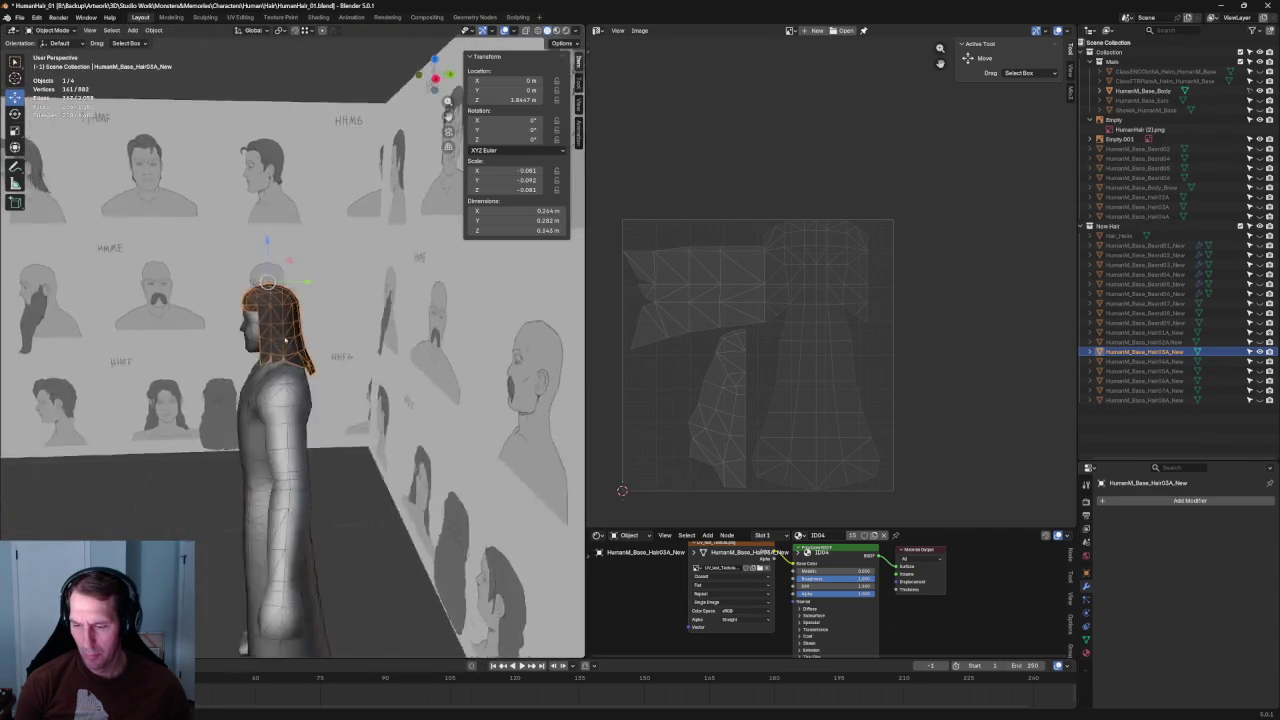
{"action": "middle_click_drag", "start_coordinate": [390, 307], "coordinate": [275, 307]}
{"action": "scroll", "coordinate": [275, 307], "scroll_direction": "up", "scroll_amount": 5}
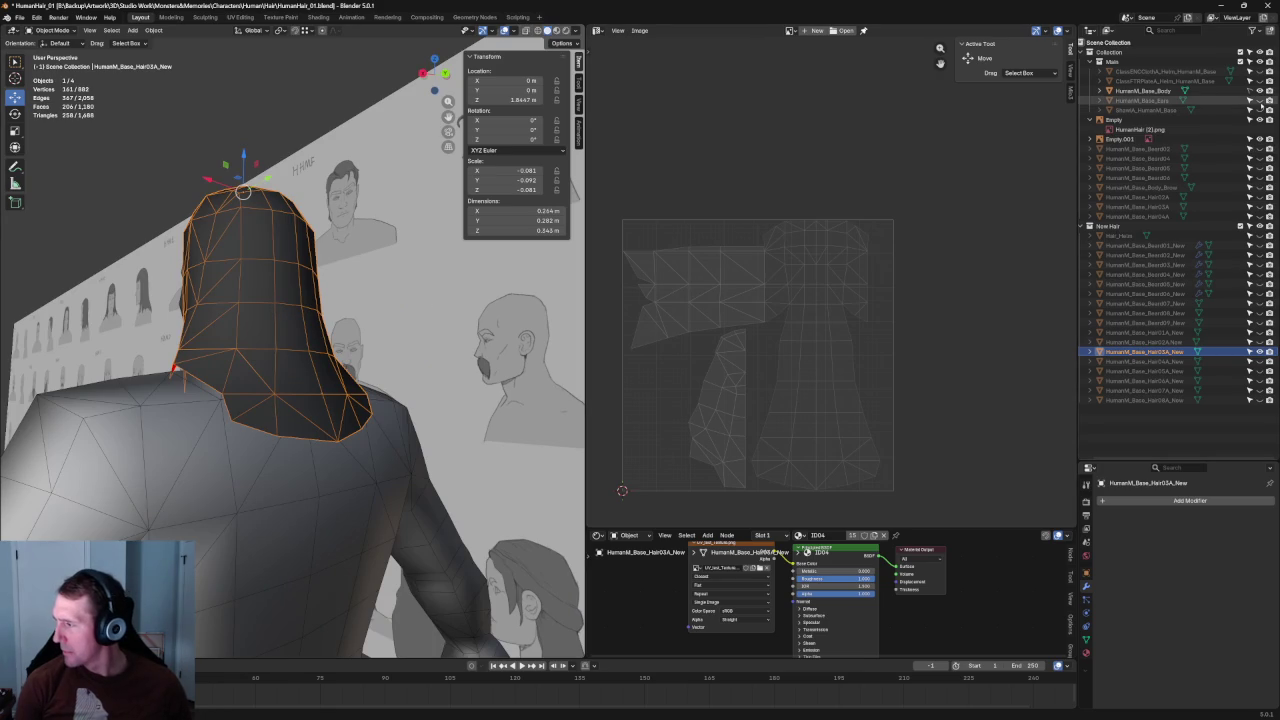
{"action": "scroll", "coordinate": [355, 257], "scroll_direction": "down", "scroll_amount": 3}
{"action": "mouse_move", "coordinate": [355, 257]}
{"action": "middle_mouse_down"}
{"action": "mouse_move", "coordinate": [521, 336]}
{"action": "mouse_move", "coordinate": [286, 393]}
{"action": "mouse_move", "coordinate": [285, 357]}
{"action": "middle_mouse_up"}
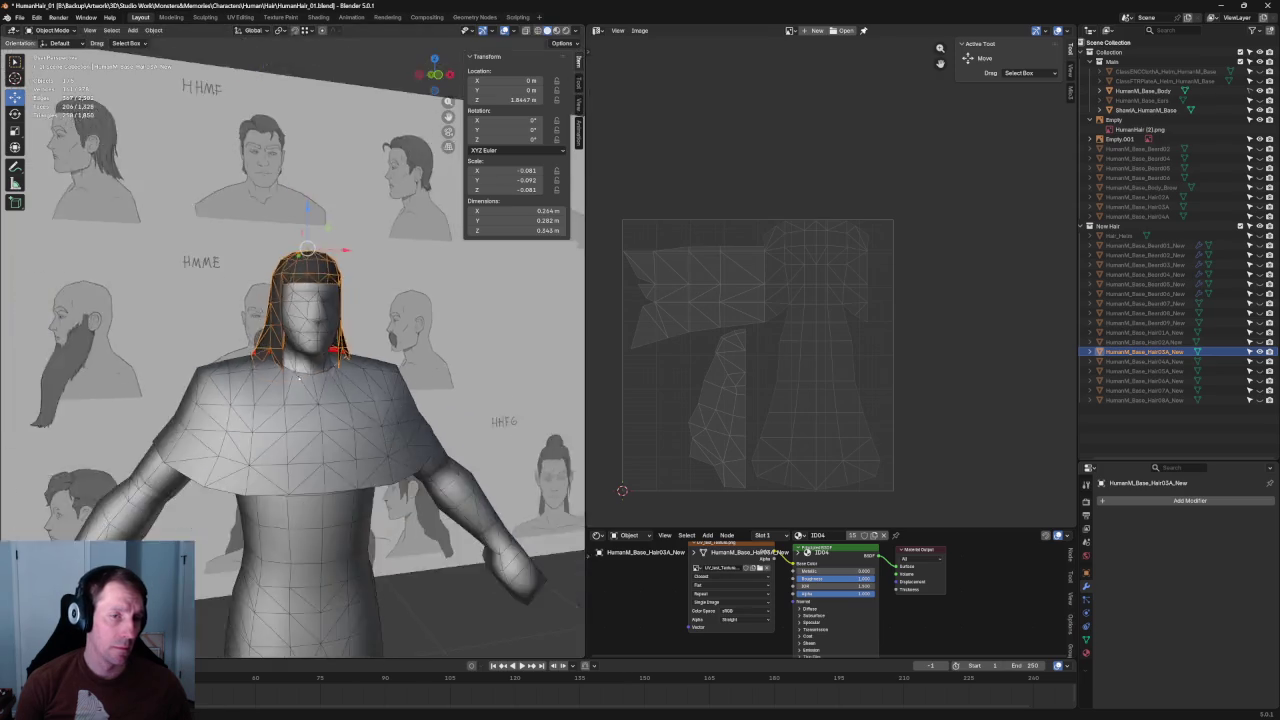
Step: Zoom in for close, raised and angled views of the hair around the head
{"action": "scroll", "coordinate": [285, 357], "scroll_direction": "up", "scroll_amount": 2}
{"action": "scroll", "coordinate": [302, 340], "scroll_direction": "up", "scroll_amount": 2}
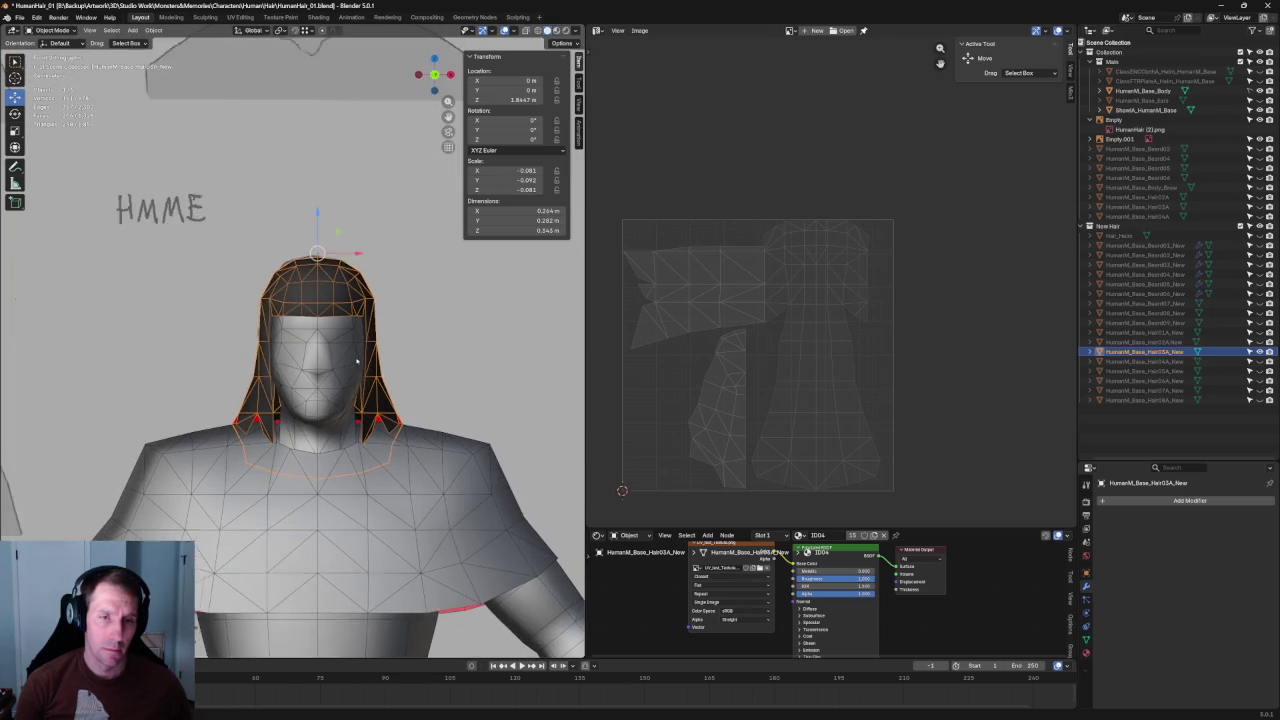
{"action": "scroll", "coordinate": [305, 350], "scroll_direction": "up", "scroll_amount": 1}
{"action": "mouse_move", "coordinate": [305, 350]}
{"action": "middle_mouse_down"}
{"action": "mouse_move", "coordinate": [393, 400]}
{"action": "mouse_move", "coordinate": [323, 366]}
{"action": "mouse_move", "coordinate": [374, 390]}
{"action": "mouse_move", "coordinate": [443, 370]}
{"action": "mouse_move", "coordinate": [215, 367]}
{"action": "middle_mouse_up"}
{"action": "scroll", "coordinate": [393, 400], "scroll_direction": "down", "scroll_amount": 2}
{"action": "scroll", "coordinate": [215, 367], "scroll_direction": "up", "scroll_amount": 1}
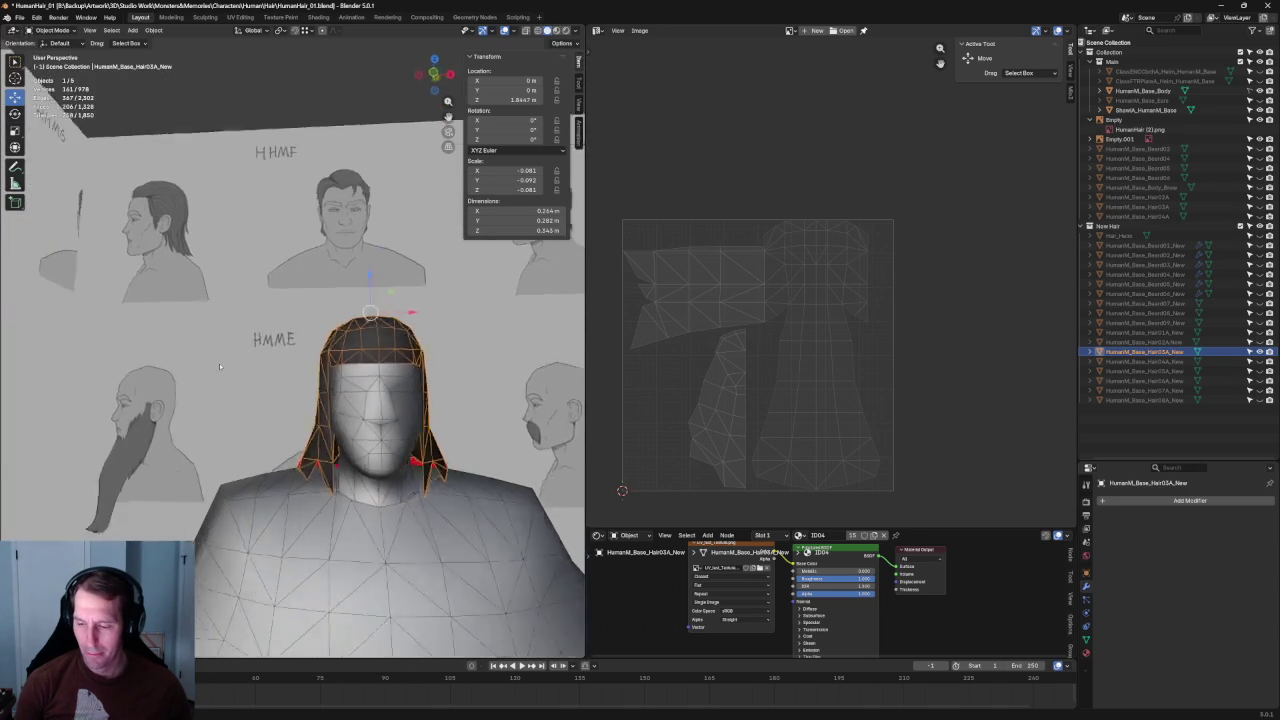
{"action": "scroll", "coordinate": [260, 377], "scroll_direction": "up", "scroll_amount": 2}
{"action": "scroll", "coordinate": [310, 388], "scroll_direction": "up", "scroll_amount": 2}
{"action": "scroll", "coordinate": [356, 398], "scroll_direction": "up", "scroll_amount": 2}
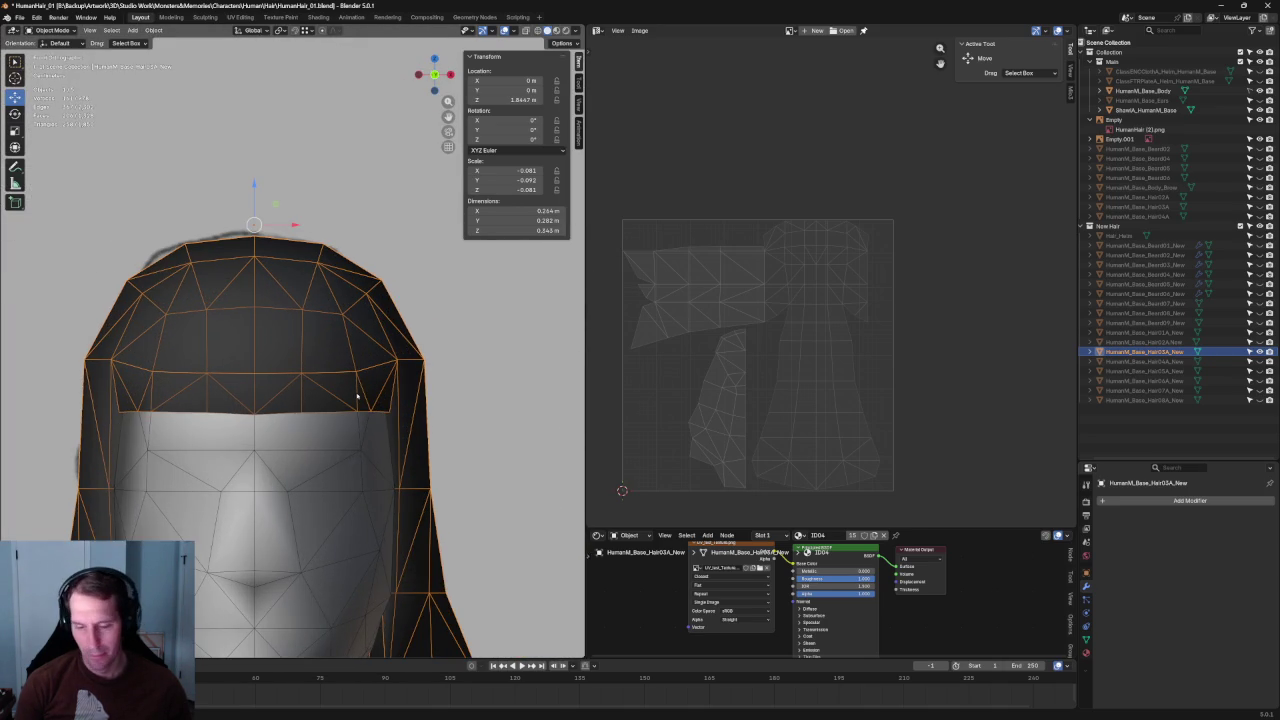
{"action": "scroll", "coordinate": [410, 388], "scroll_direction": "down", "scroll_amount": 4}
{"action": "mouse_move", "coordinate": [338, 388]}
{"action": "middle_mouse_down"}
{"action": "mouse_move", "coordinate": [318, 373]}
{"action": "mouse_move", "coordinate": [353, 376]}
{"action": "middle_mouse_up"}
{"action": "scroll", "coordinate": [360, 378], "scroll_direction": "up", "scroll_amount": 5}
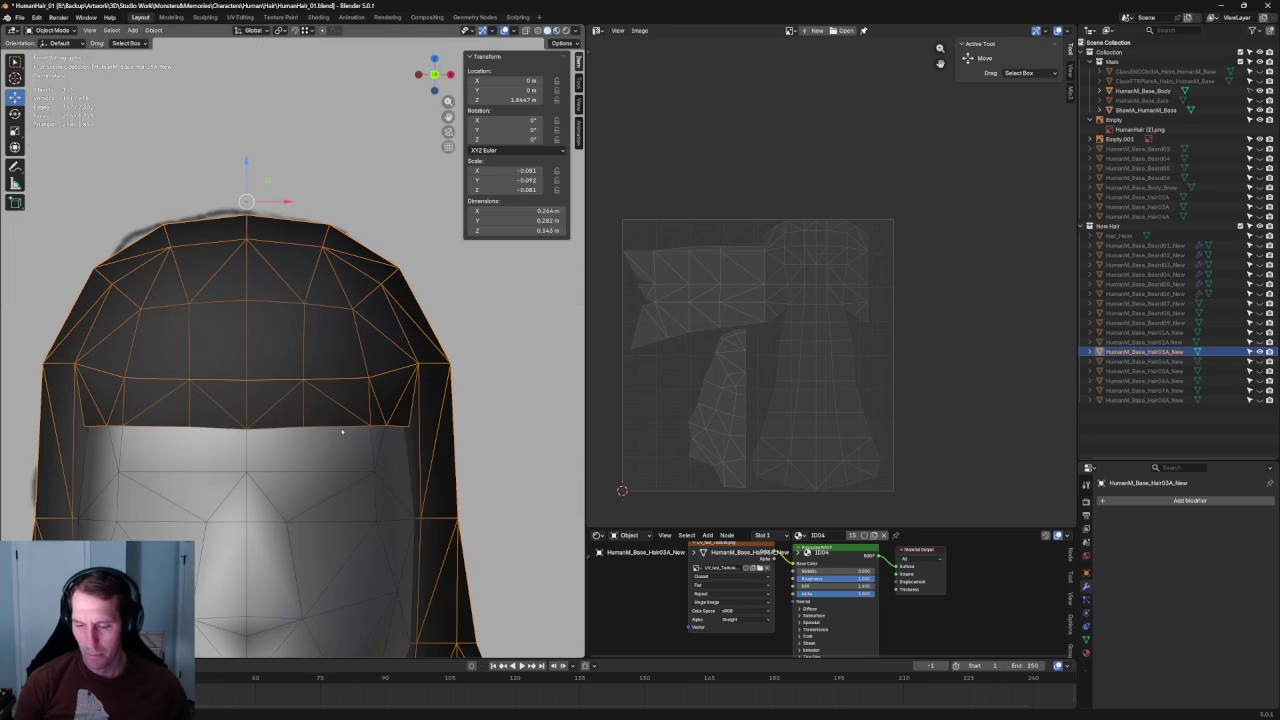
{"action": "scroll", "coordinate": [342, 432], "scroll_direction": "down", "scroll_amount": 3}
{"action": "mouse_move", "coordinate": [331, 434]}
{"action": "middle_mouse_down"}
{"action": "mouse_move", "coordinate": [297, 363]}
{"action": "mouse_move", "coordinate": [267, 421]}
{"action": "mouse_move", "coordinate": [232, 451]}
{"action": "middle_mouse_up"}
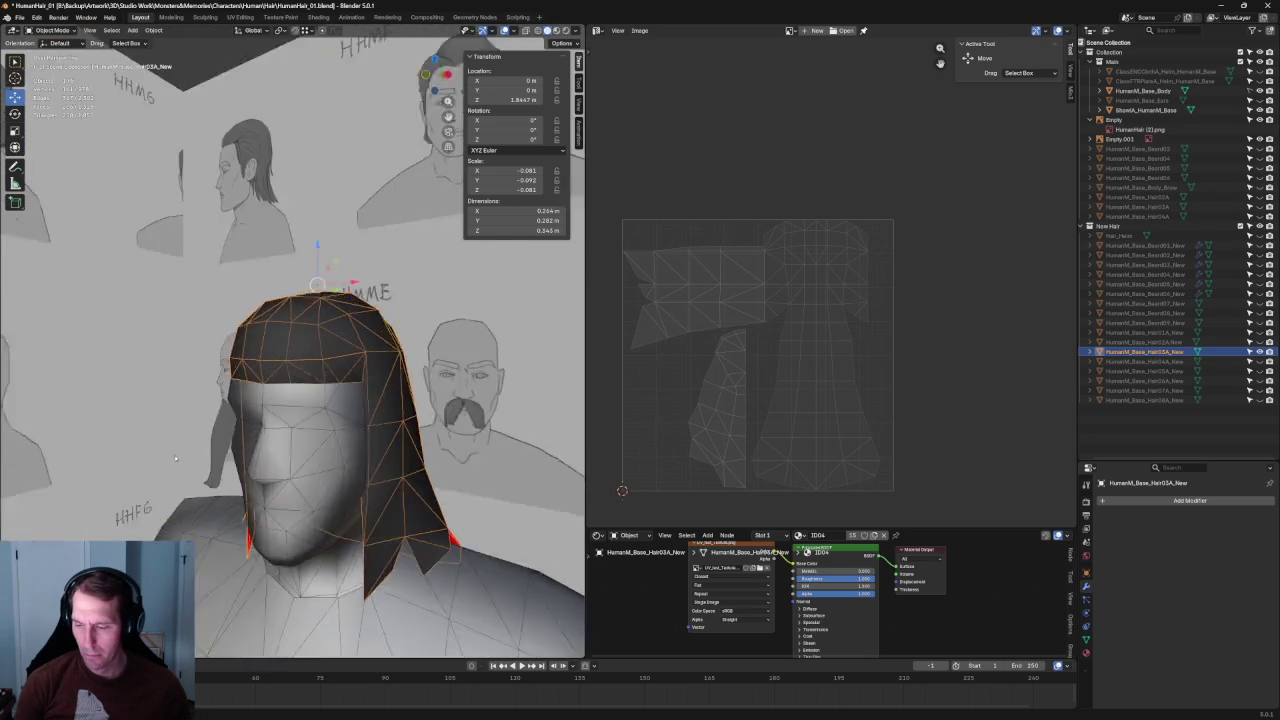
Step: Frame Hair03A_New with View Selected, enter Edit Mode, and deselect all vertices
{"action": "key", "text": "grave"}
{"action": "left_click", "coordinate": [300, 487]}
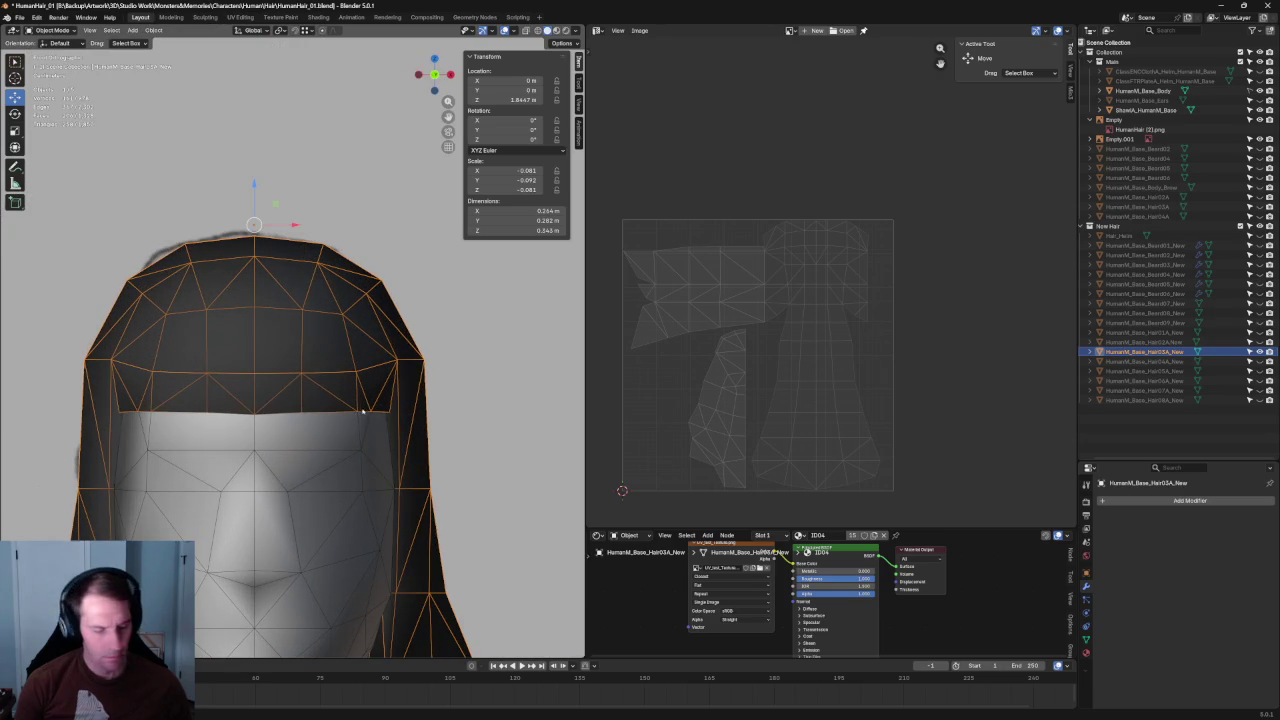
{"action": "key", "text": "Tab"}
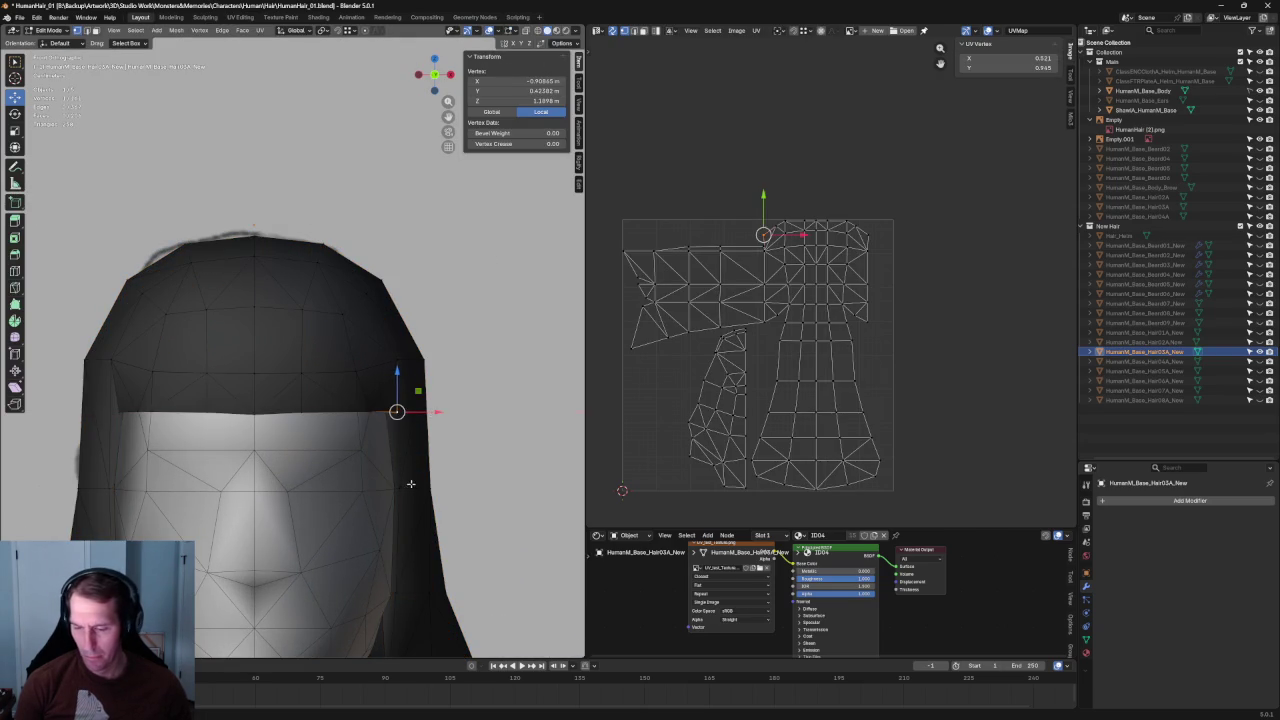
{"action": "scroll", "coordinate": [410, 483], "scroll_direction": "down", "scroll_amount": 2}
{"action": "scroll", "coordinate": [410, 483], "scroll_direction": "down", "scroll_amount": 5}
{"action": "scroll", "coordinate": [400, 470], "scroll_direction": "down", "scroll_amount": 6}
{"action": "key", "text": "alt+a"}
Step: Inspect the hair from rear and underside views, then toggle Hair03A_New's visibility
{"action": "scroll", "coordinate": [347, 410], "scroll_direction": "up", "scroll_amount": 8}
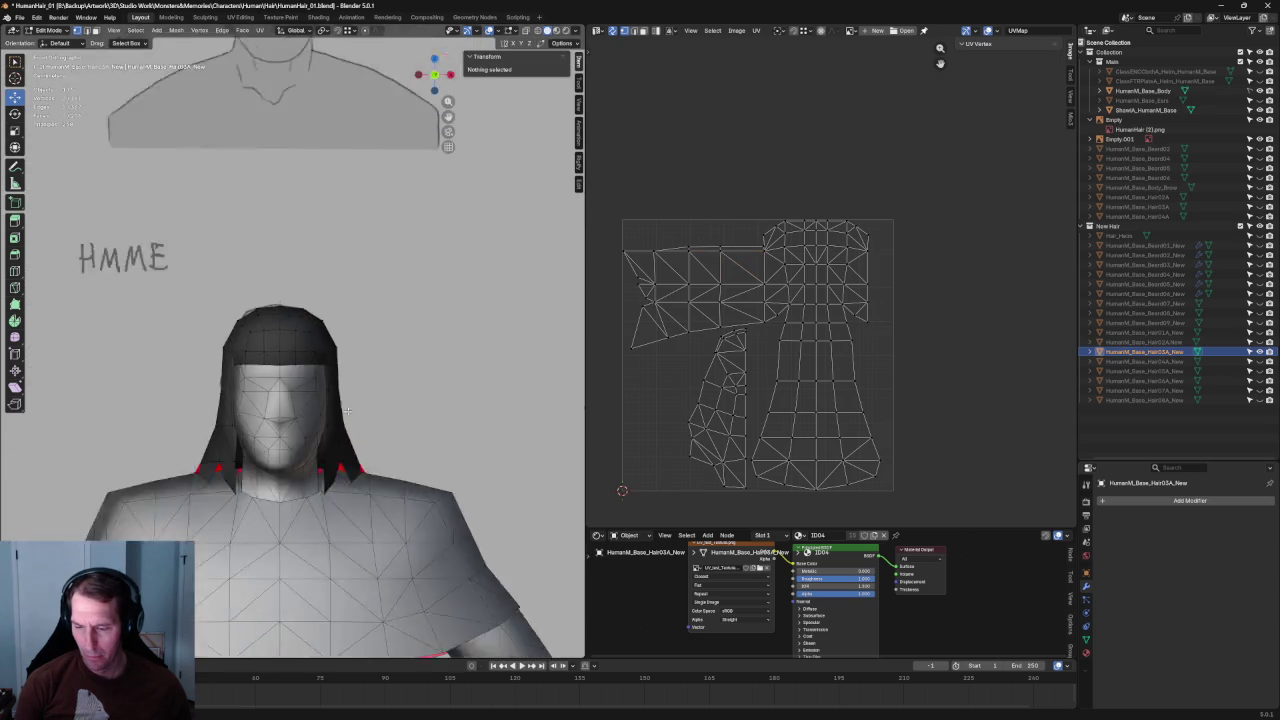
{"action": "scroll", "coordinate": [347, 410], "scroll_direction": "up", "scroll_amount": 5}
{"action": "scroll", "coordinate": [347, 410], "scroll_direction": "down", "scroll_amount": 4}
{"action": "scroll", "coordinate": [347, 410], "scroll_direction": "down", "scroll_amount": 3}
{"action": "scroll", "coordinate": [328, 407], "scroll_direction": "up", "scroll_amount": 6}
{"action": "mouse_move", "coordinate": [328, 407]}
{"action": "middle_mouse_down"}
{"action": "mouse_move", "coordinate": [225, 357]}
{"action": "mouse_move", "coordinate": [543, 369]}
{"action": "middle_mouse_up"}
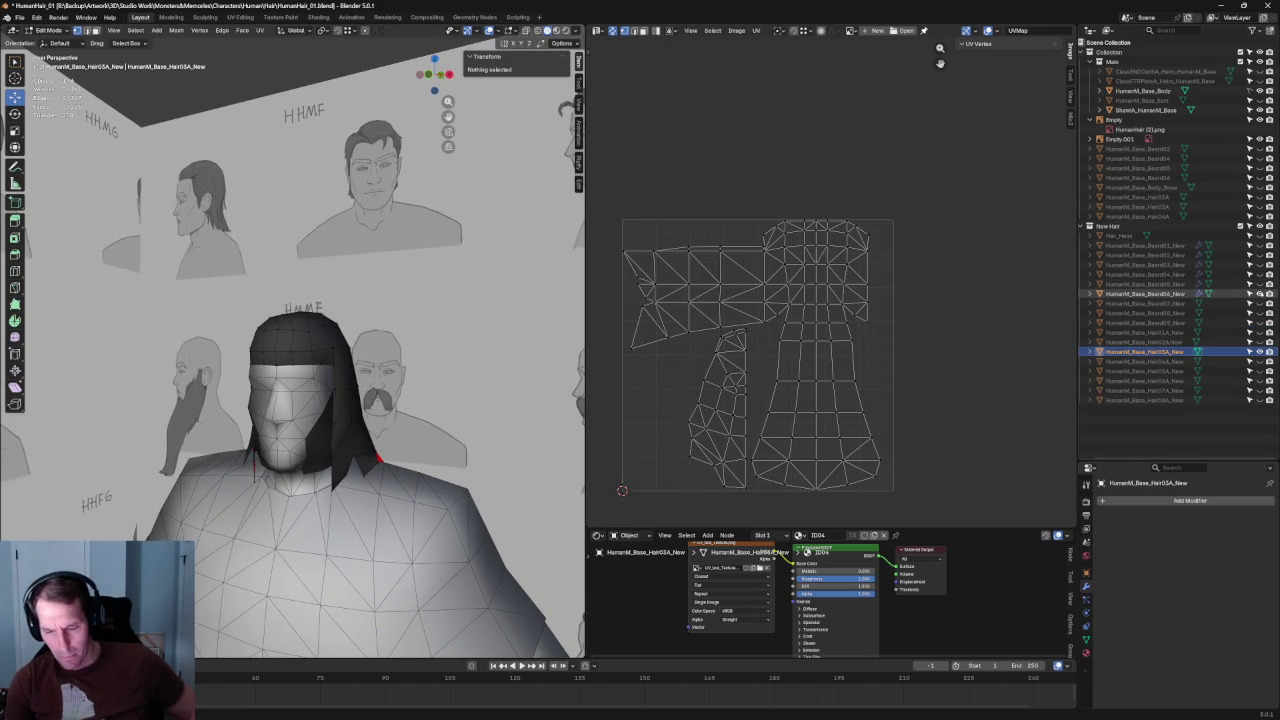
{"action": "scroll", "coordinate": [407, 255], "scroll_direction": "up", "scroll_amount": 3}
{"action": "mouse_move", "coordinate": [407, 255]}
{"action": "middle_mouse_down"}
{"action": "mouse_move", "coordinate": [374, 226]}
{"action": "mouse_move", "coordinate": [419, 291]}
{"action": "mouse_move", "coordinate": [333, 223]}
{"action": "mouse_move", "coordinate": [420, 290]}
{"action": "middle_mouse_up"}
{"action": "scroll", "coordinate": [420, 290], "scroll_direction": "up", "scroll_amount": 2}
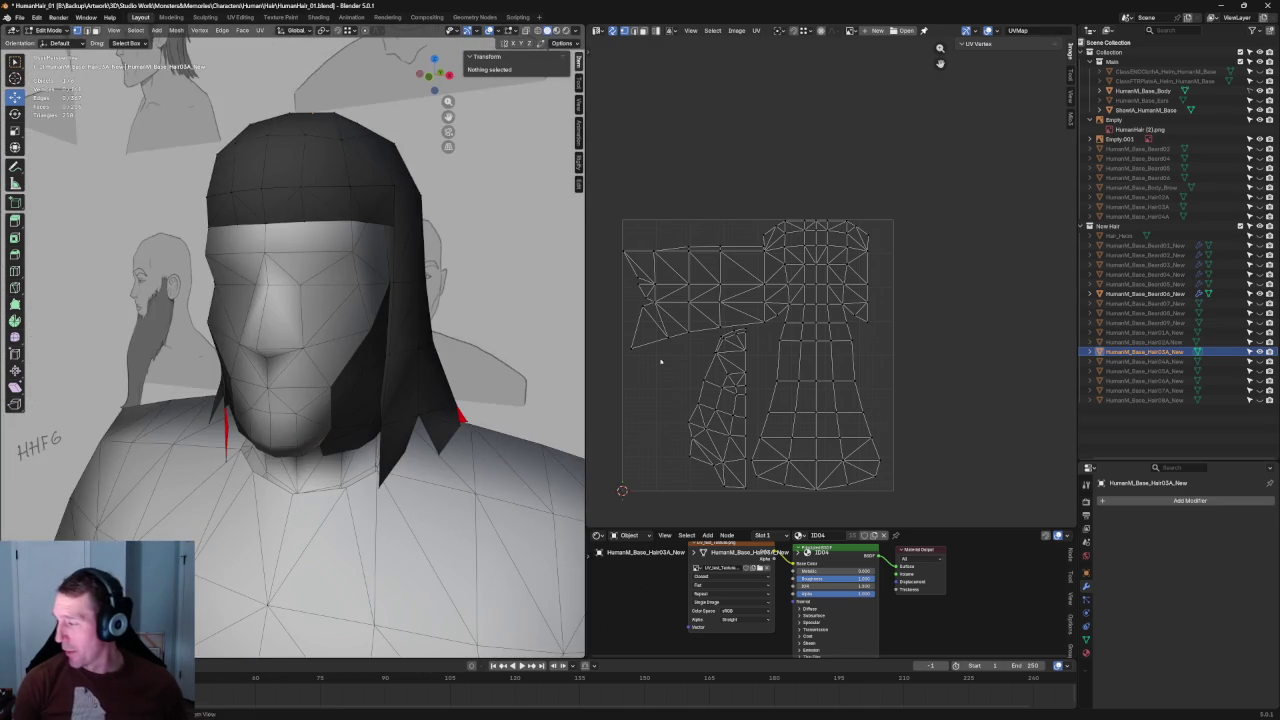
{"action": "left_click", "coordinate": [1259, 352]}
Step: Hide Hair03A_New, show Hair04A_New, and pull back to see the head and references
{"action": "left_click", "coordinate": [1259, 352]}
{"action": "left_click", "coordinate": [1259, 352]}
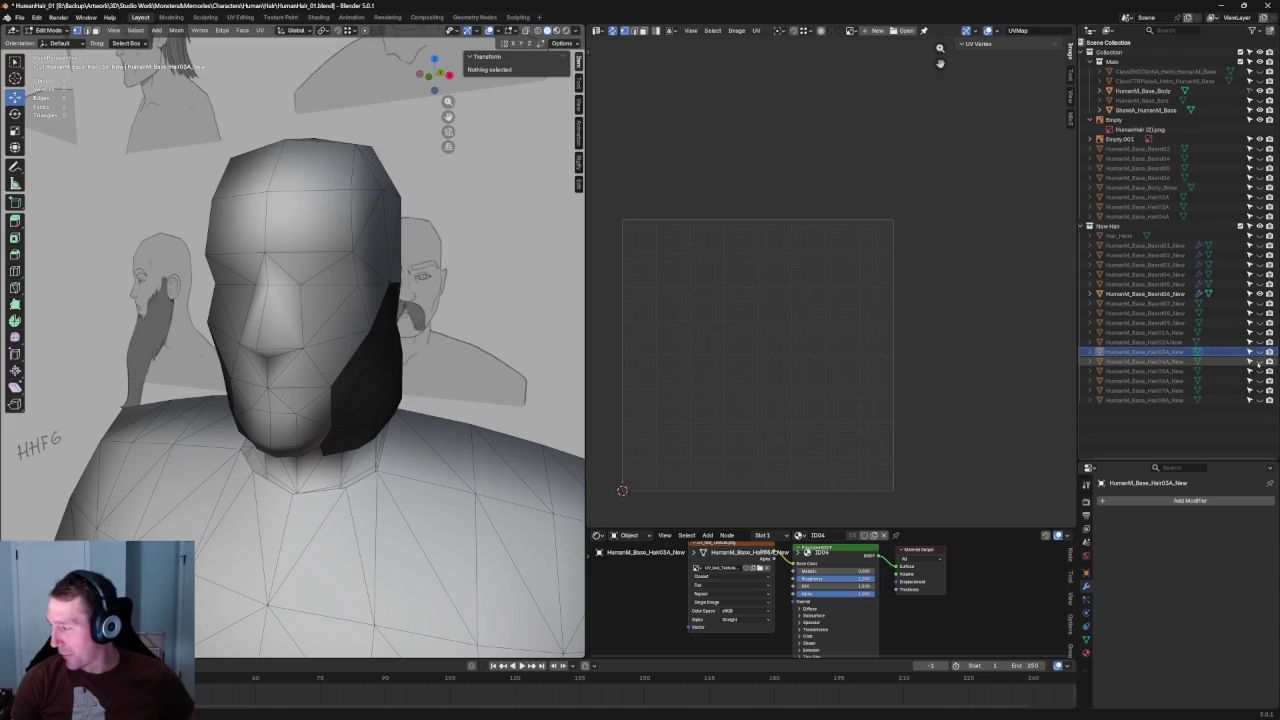
{"action": "left_click", "coordinate": [1259, 361]}
{"action": "mouse_move", "coordinate": [397, 283]}
{"action": "middle_mouse_down"}
{"action": "mouse_move", "coordinate": [447, 305]}
{"action": "mouse_move", "coordinate": [316, 318]}
{"action": "middle_mouse_up"}
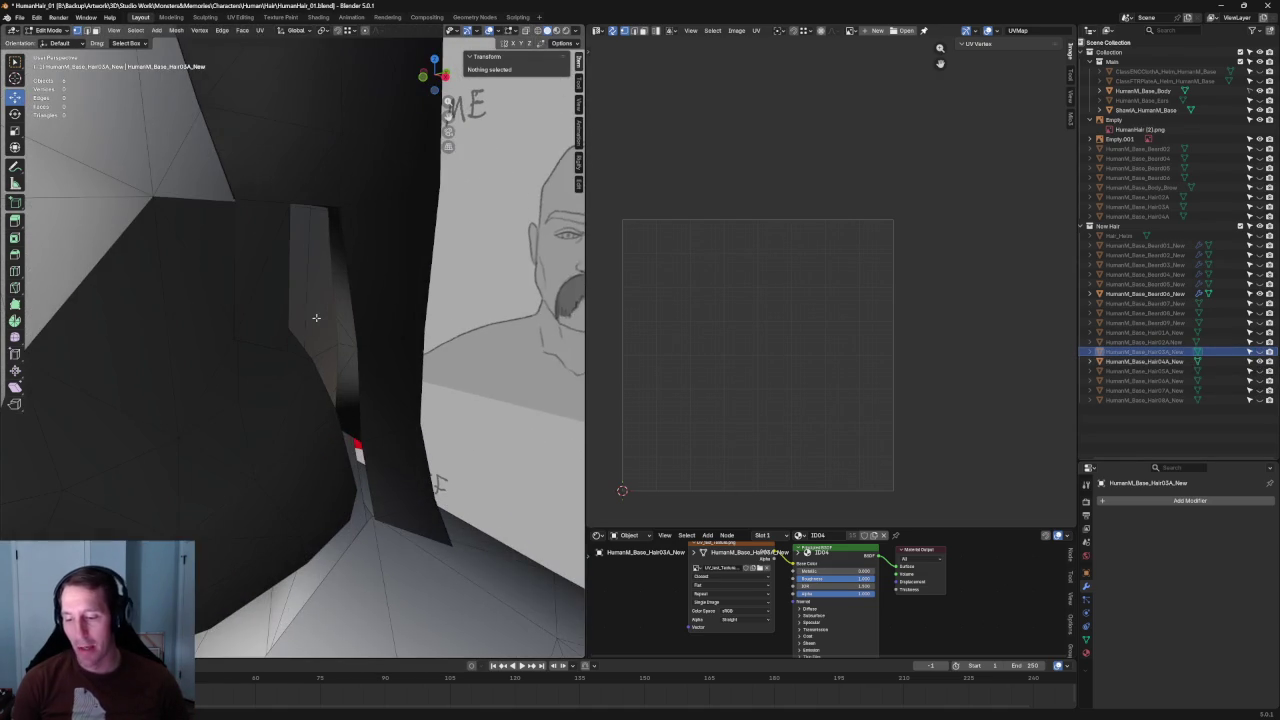
{"action": "middle_click_drag", "start_coordinate": [280, 184], "coordinate": [288, 273]}
{"action": "mouse_move", "coordinate": [307, 321]}
{"action": "middle_mouse_down"}
{"action": "mouse_move", "coordinate": [399, 304]}
{"action": "mouse_move", "coordinate": [379, 403]}
{"action": "mouse_move", "coordinate": [473, 406]}
{"action": "mouse_move", "coordinate": [390, 400]}
{"action": "middle_mouse_up"}
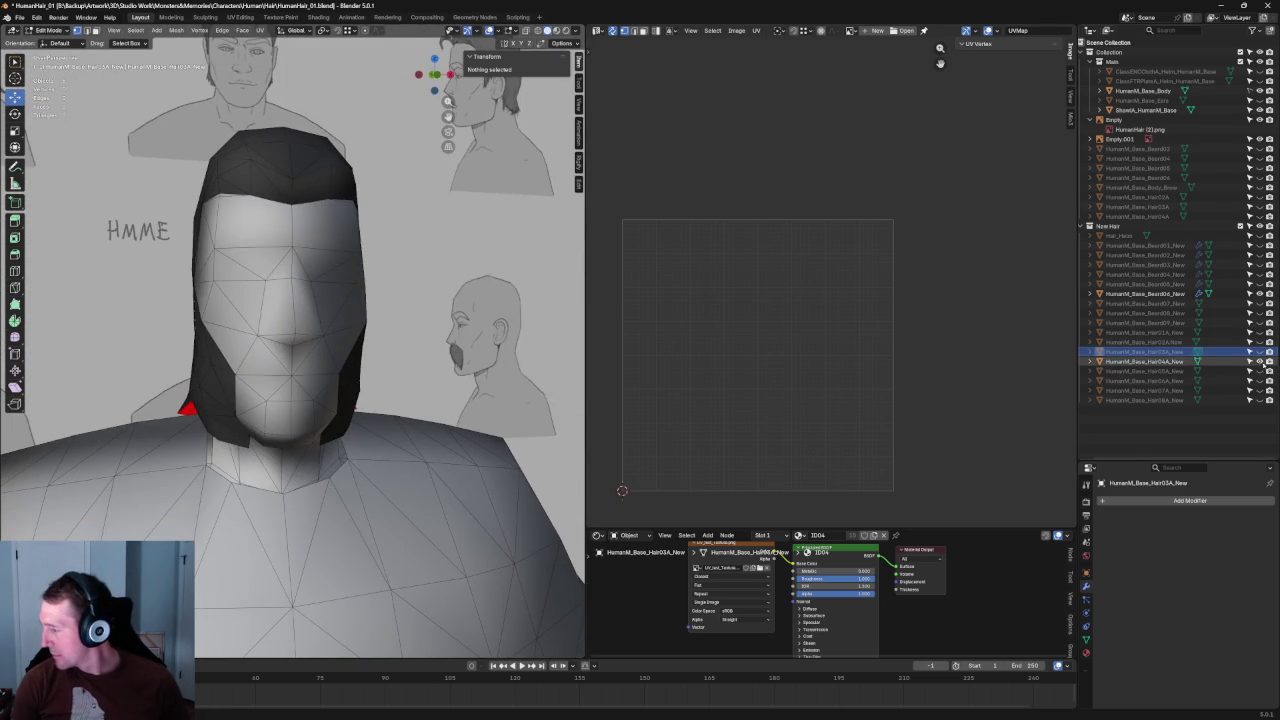
Step: Switch to an X-ray front orthographic view framing the body and the reference sheet
{"action": "mouse_move", "coordinate": [400, 330]}
{"action": "middle_mouse_down"}
{"action": "mouse_move", "coordinate": [205, 283]}
{"action": "mouse_move", "coordinate": [198, 304]}
{"action": "mouse_move", "coordinate": [185, 300]}
{"action": "middle_mouse_up"}
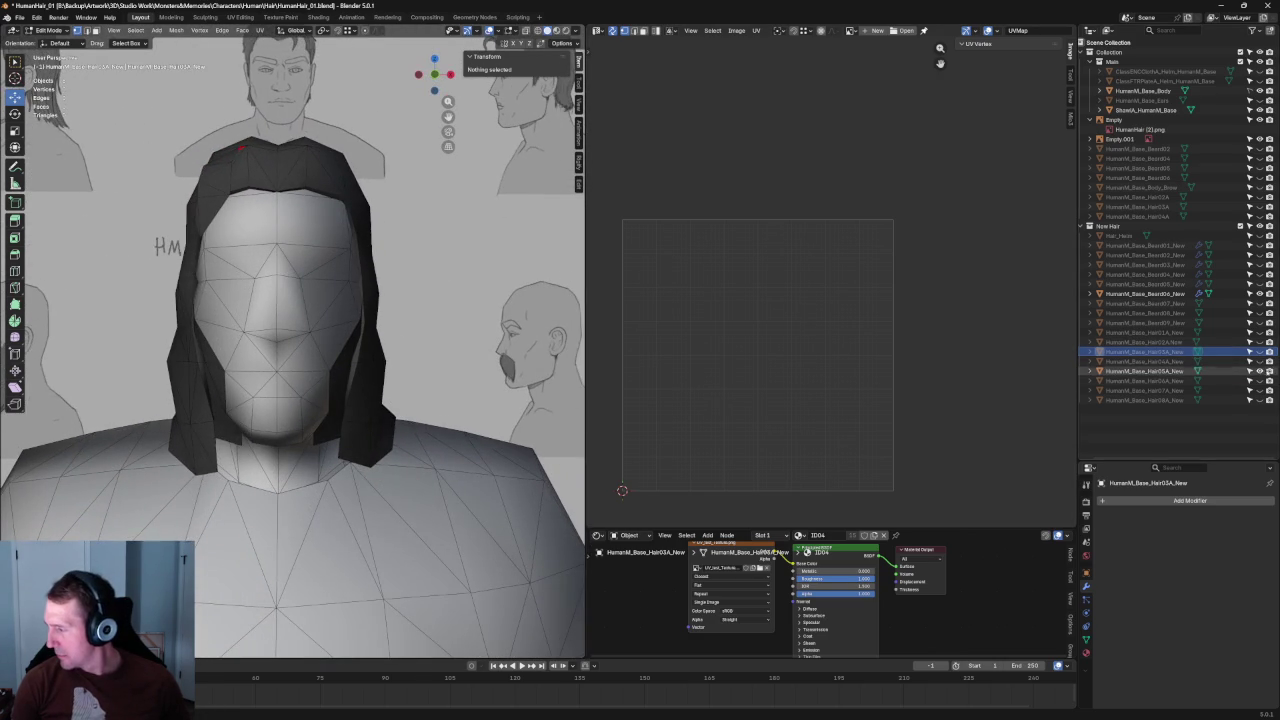
{"action": "scroll", "coordinate": [300, 300], "scroll_direction": "up", "scroll_amount": 3}
{"action": "mouse_move", "coordinate": [300, 300]}
{"action": "middle_mouse_down"}
{"action": "mouse_move", "coordinate": [507, 295]}
{"action": "mouse_move", "coordinate": [343, 240]}
{"action": "mouse_move", "coordinate": [341, 297]}
{"action": "mouse_move", "coordinate": [320, 303]}
{"action": "mouse_move", "coordinate": [257, 260]}
{"action": "mouse_move", "coordinate": [330, 270]}
{"action": "mouse_move", "coordinate": [311, 338]}
{"action": "mouse_move", "coordinate": [428, 313]}
{"action": "mouse_move", "coordinate": [410, 290]}
{"action": "middle_mouse_up"}
{"action": "key", "text": "alt+z"}
{"action": "key", "text": "alt+z"}
{"action": "scroll", "coordinate": [410, 290], "scroll_direction": "down", "scroll_amount": 3}
{"action": "key", "text": "KP_1"}
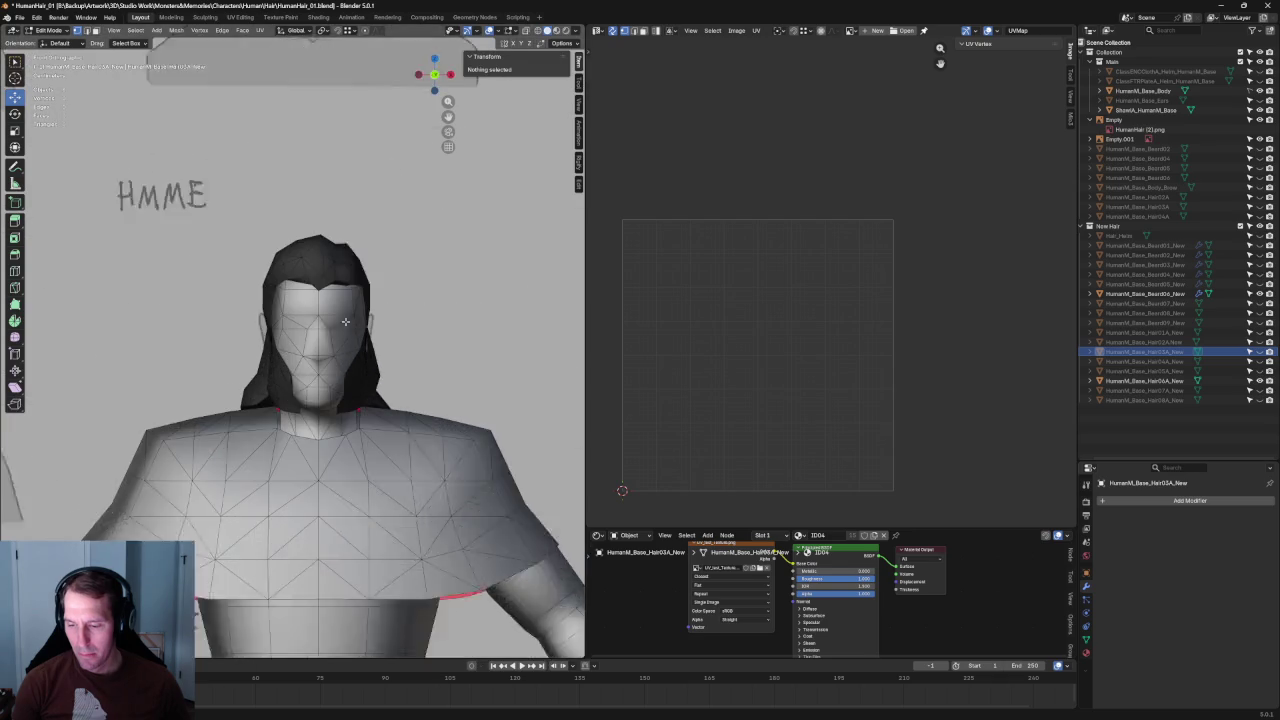
{"action": "scroll", "coordinate": [377, 245], "scroll_direction": "down", "scroll_amount": 10}
{"action": "scroll", "coordinate": [371, 299], "scroll_direction": "up", "scroll_amount": 5}
{"action": "mouse_move", "coordinate": [427, 279]}
{"action": "middle_mouse_down", "text": "shift"}
{"action": "mouse_move", "coordinate": [252, 290]}
{"action": "mouse_move", "coordinate": [400, 330]}
{"action": "middle_mouse_up", "text": "shift"}
{"action": "scroll", "coordinate": [400, 330], "scroll_direction": "up", "scroll_amount": 2}
{"action": "scroll", "coordinate": [326, 345], "scroll_direction": "down", "scroll_amount": 2}
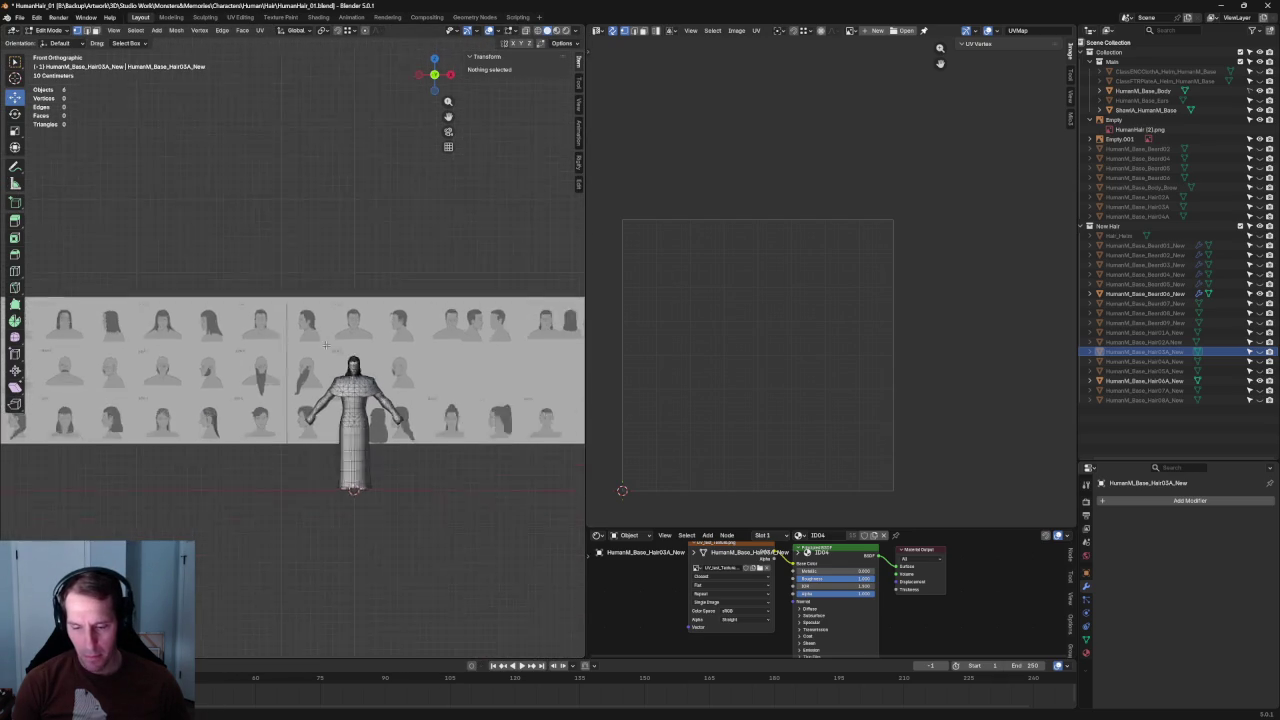
{"action": "mouse_move", "coordinate": [200, 320]}
{"action": "middle_mouse_down", "text": "shift"}
{"action": "mouse_move", "coordinate": [385, 322]}
{"action": "mouse_move", "coordinate": [319, 325]}
{"action": "middle_mouse_up", "text": "shift"}
{"action": "scroll", "coordinate": [385, 322], "scroll_direction": "up", "scroll_amount": 1}
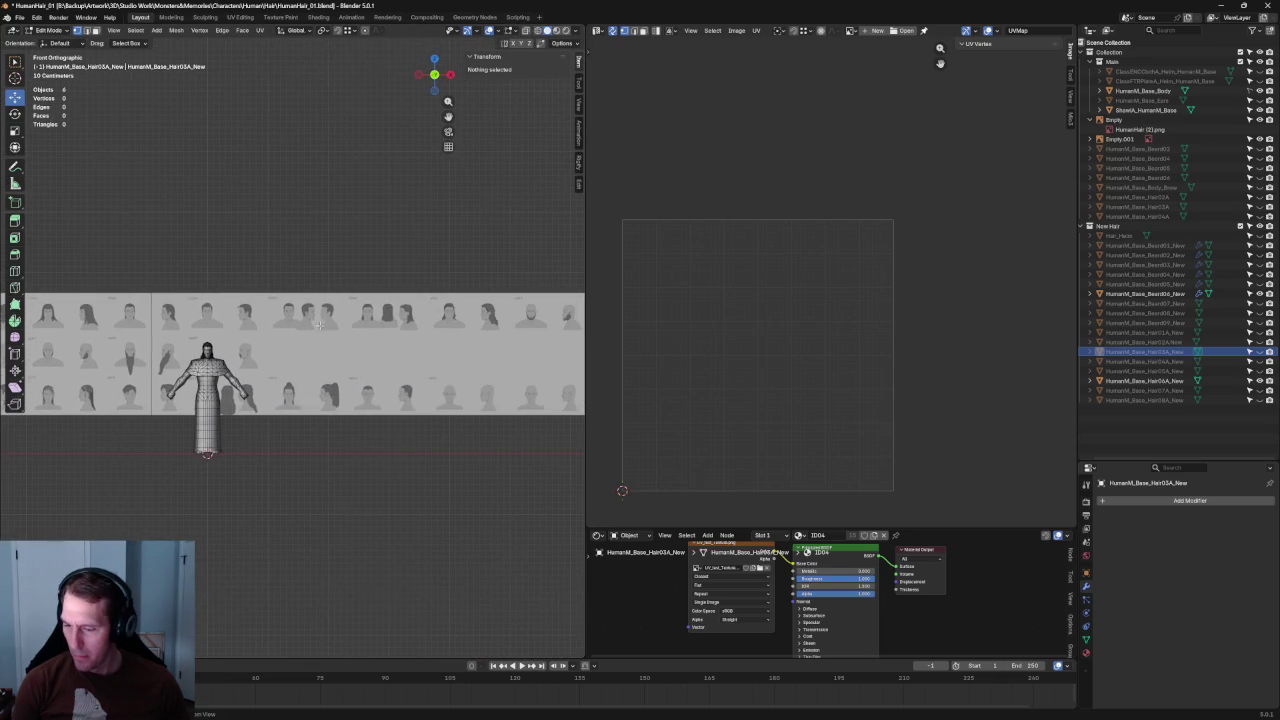
{"action": "scroll", "coordinate": [475, 315], "scroll_direction": "up", "scroll_amount": 1}
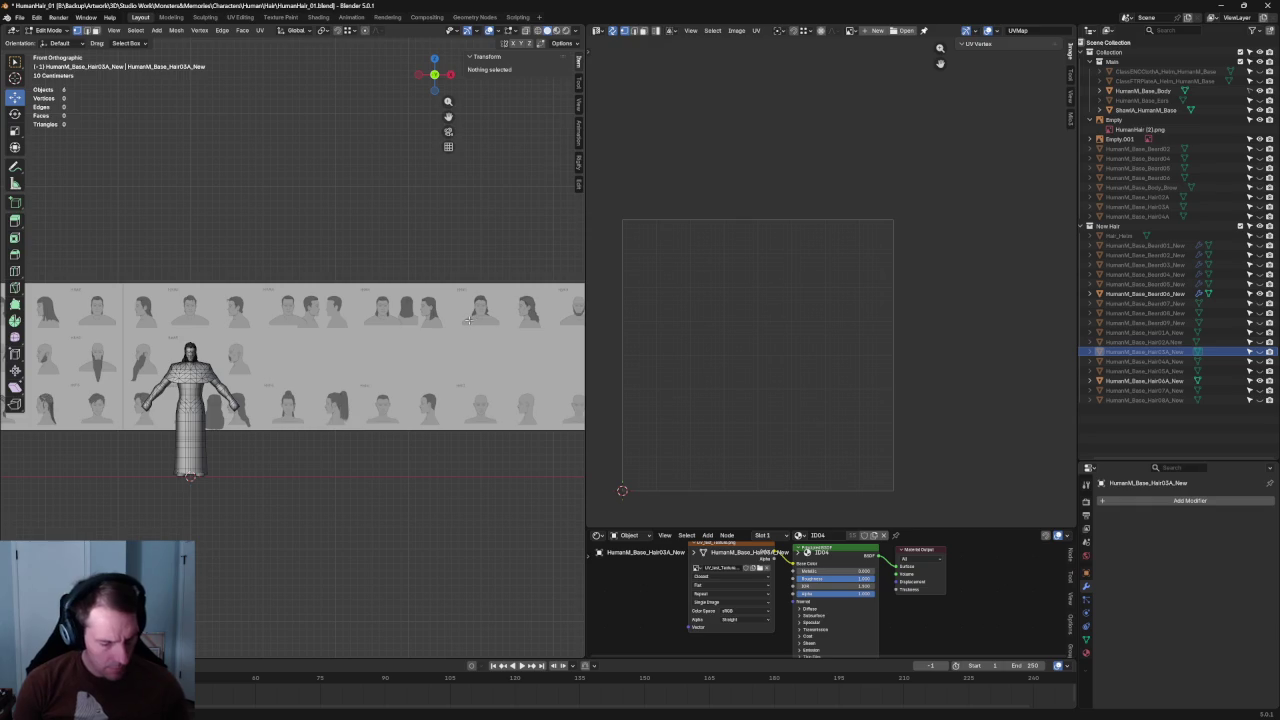
Step: Move the Empty.001 reference image so its face sketch sits beside the head
{"action": "key", "text": "Tab"}
{"action": "left_click", "coordinate": [497, 337]}
{"action": "key", "text": "g"}
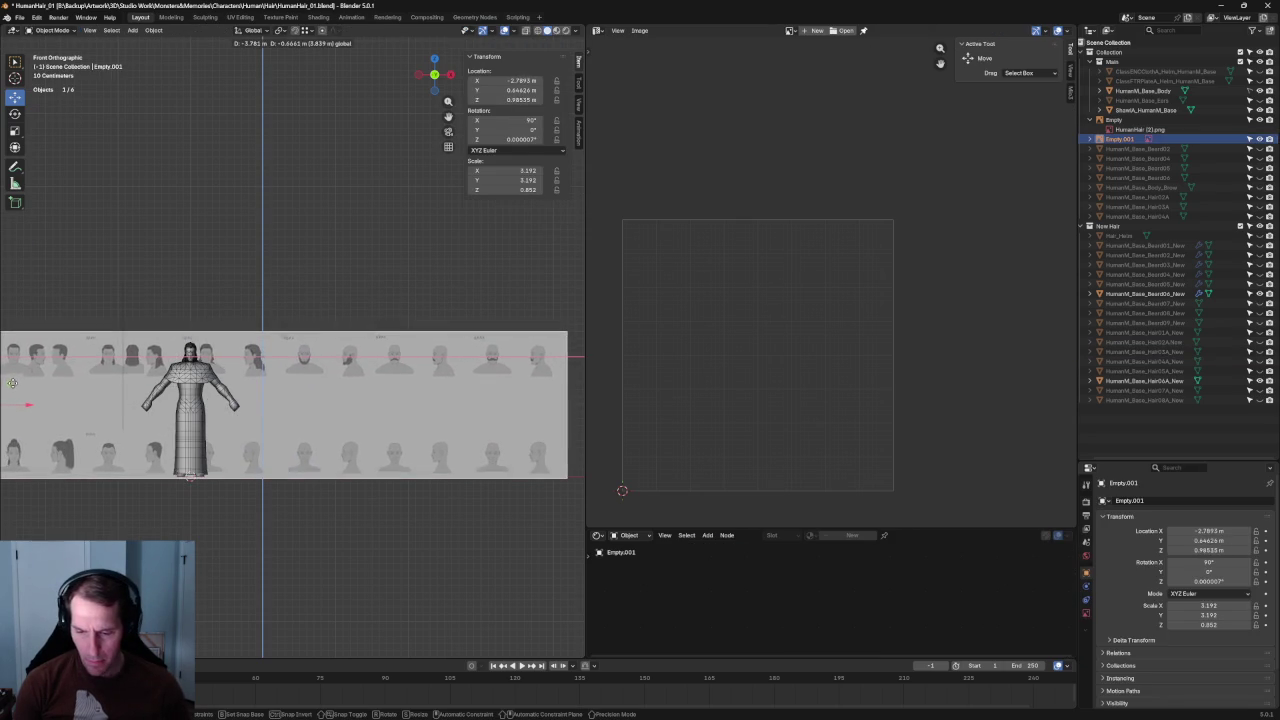
{"action": "left_click", "coordinate": [261, 268]}
{"action": "scroll", "coordinate": [261, 268], "scroll_direction": "up", "scroll_amount": 5}
{"action": "scroll", "coordinate": [280, 290], "scroll_direction": "up", "scroll_amount": 1}
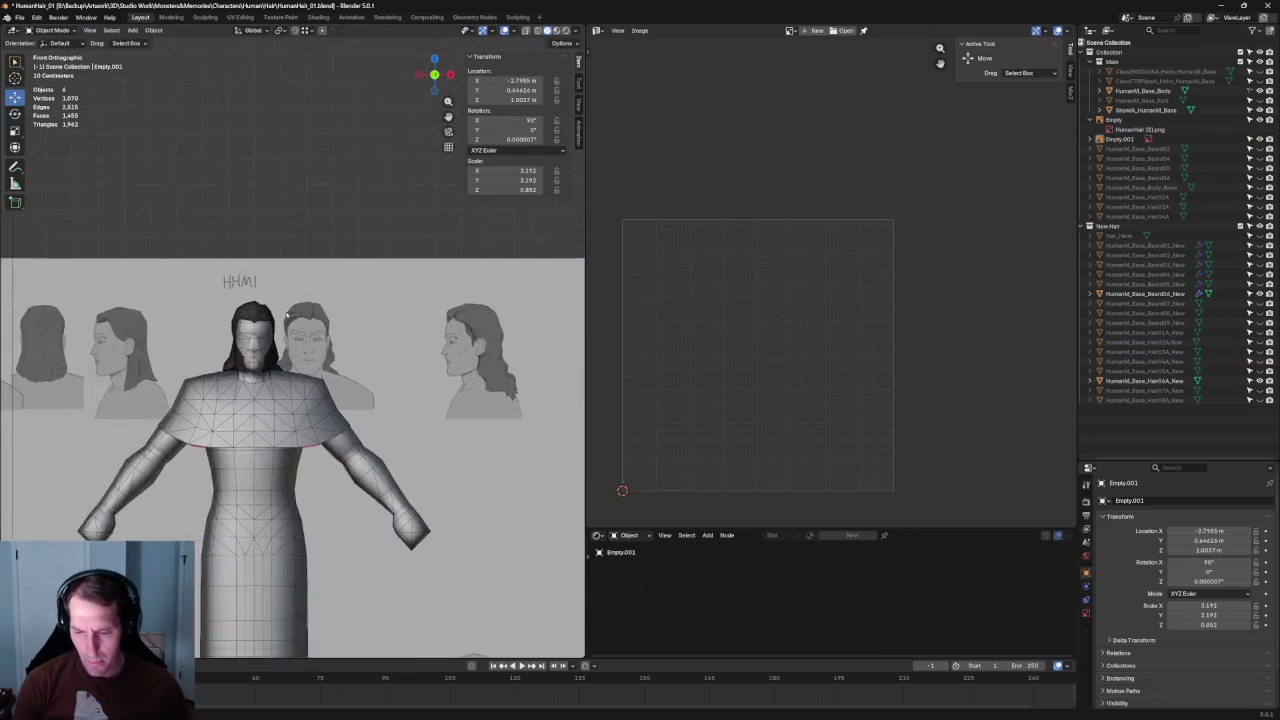
{"action": "scroll", "coordinate": [300, 310], "scroll_direction": "up", "scroll_amount": 4}
{"action": "scroll", "coordinate": [319, 324], "scroll_direction": "up", "scroll_amount": 1}
{"action": "scroll", "coordinate": [300, 315], "scroll_direction": "up", "scroll_amount": 2}
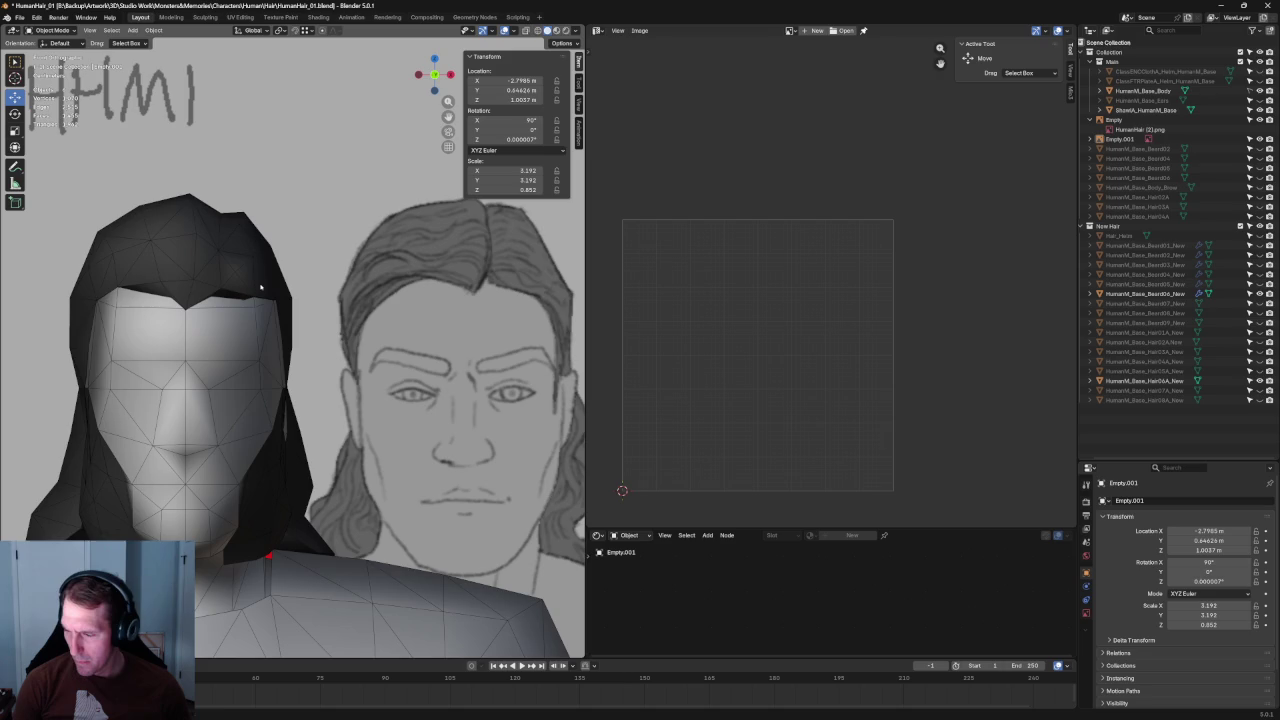
{"action": "scroll", "coordinate": [230, 290], "scroll_direction": "up", "scroll_amount": 2}
Step: Select the HumanM_Base_Hair04A_New hair mesh in Edit Mode and move one hairline vertex down
{"action": "left_click", "coordinate": [237, 308]}
{"action": "scroll", "coordinate": [240, 315], "scroll_direction": "up", "scroll_amount": 3}
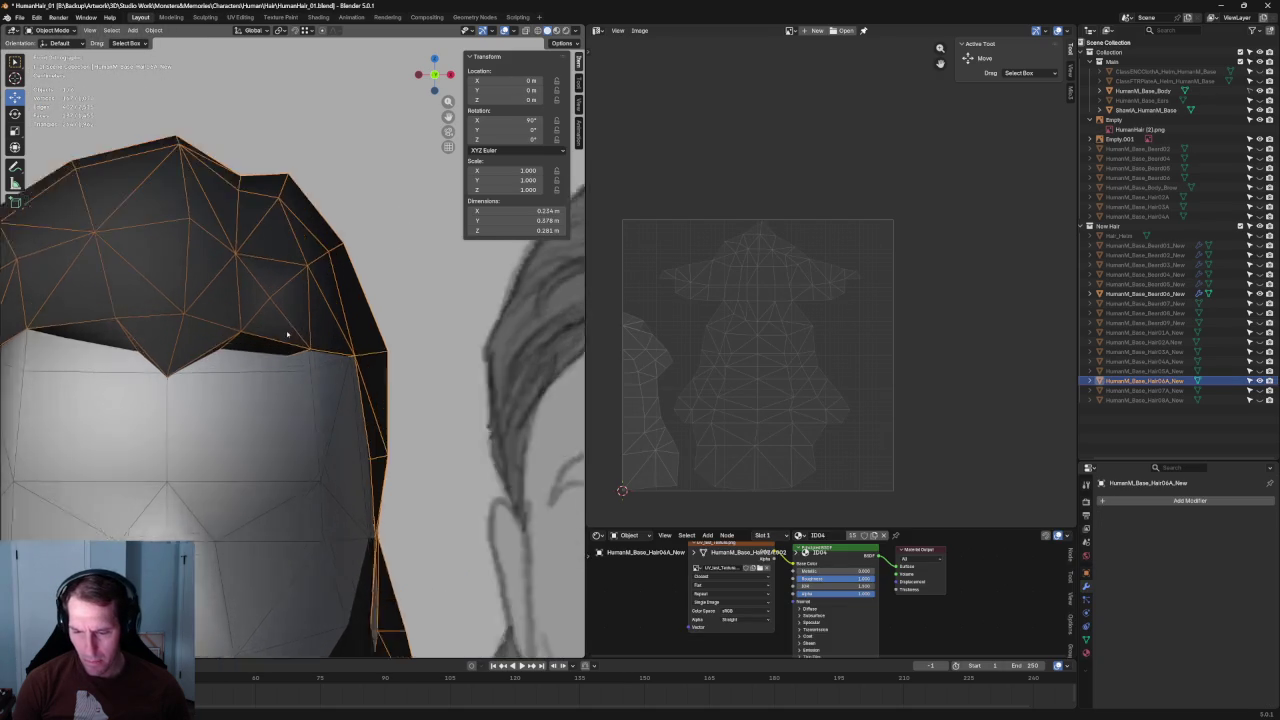
{"action": "scroll", "coordinate": [249, 325], "scroll_direction": "up", "scroll_amount": 3}
{"action": "key", "text": "Tab"}
{"action": "left_click", "coordinate": [230, 328]}
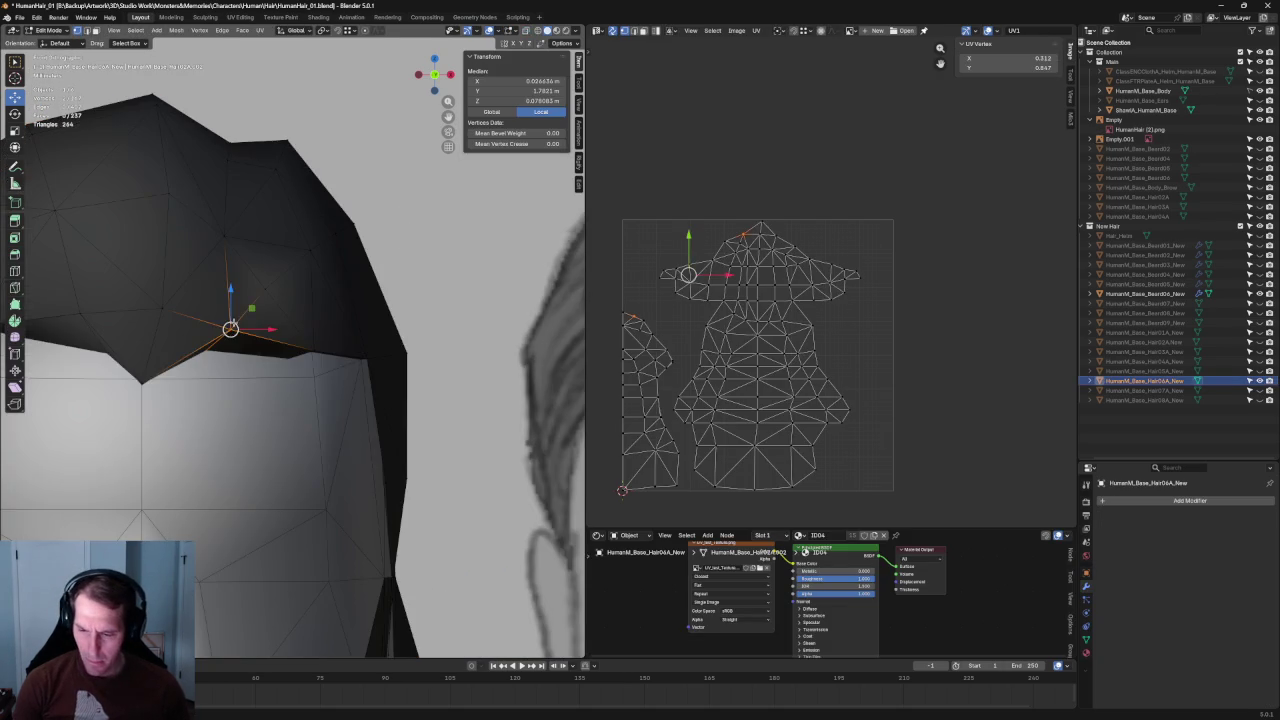
{"action": "left_click", "coordinate": [230, 338]}
Step: Check the hairline in X-ray view for hidden vertices, then clear the vertex selection
{"action": "scroll", "coordinate": [230, 338], "scroll_direction": "down", "scroll_amount": 3}
{"action": "scroll", "coordinate": [277, 306], "scroll_direction": "down", "scroll_amount": 2}
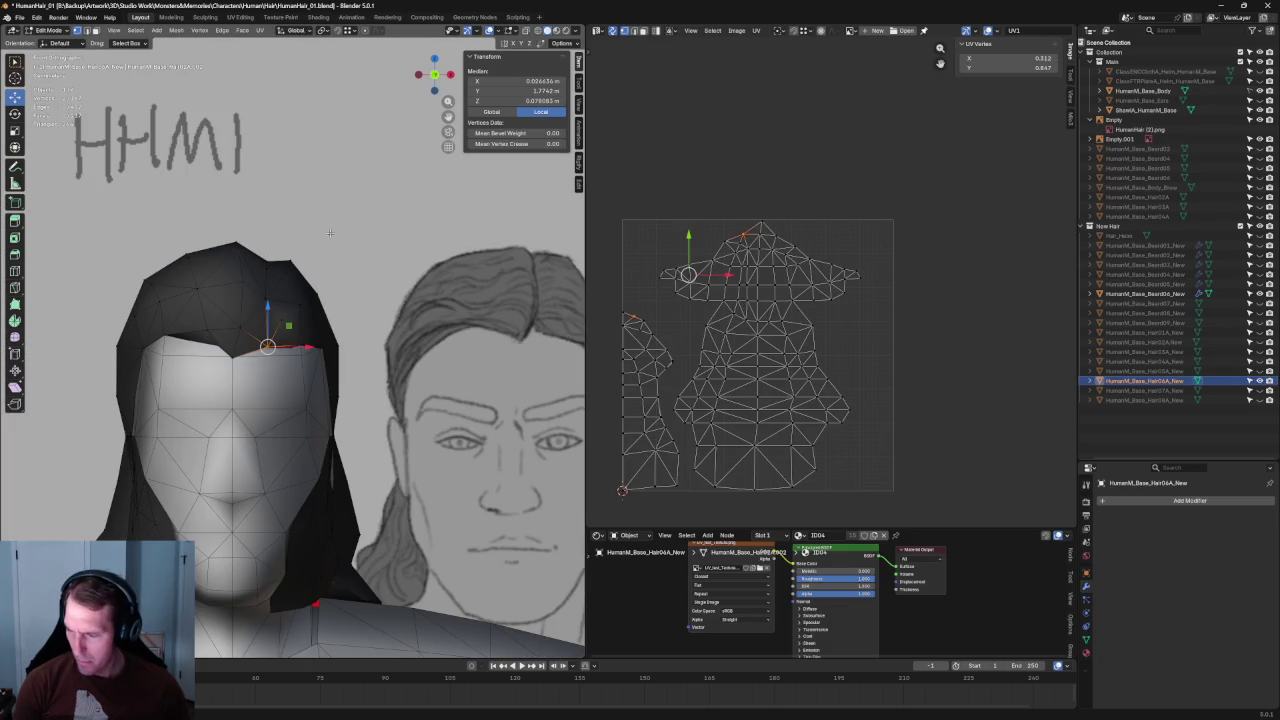
{"action": "scroll", "coordinate": [231, 318], "scroll_direction": "up", "scroll_amount": 4}
{"action": "key", "text": "alt+z"}
{"action": "key", "text": "alt+z"}
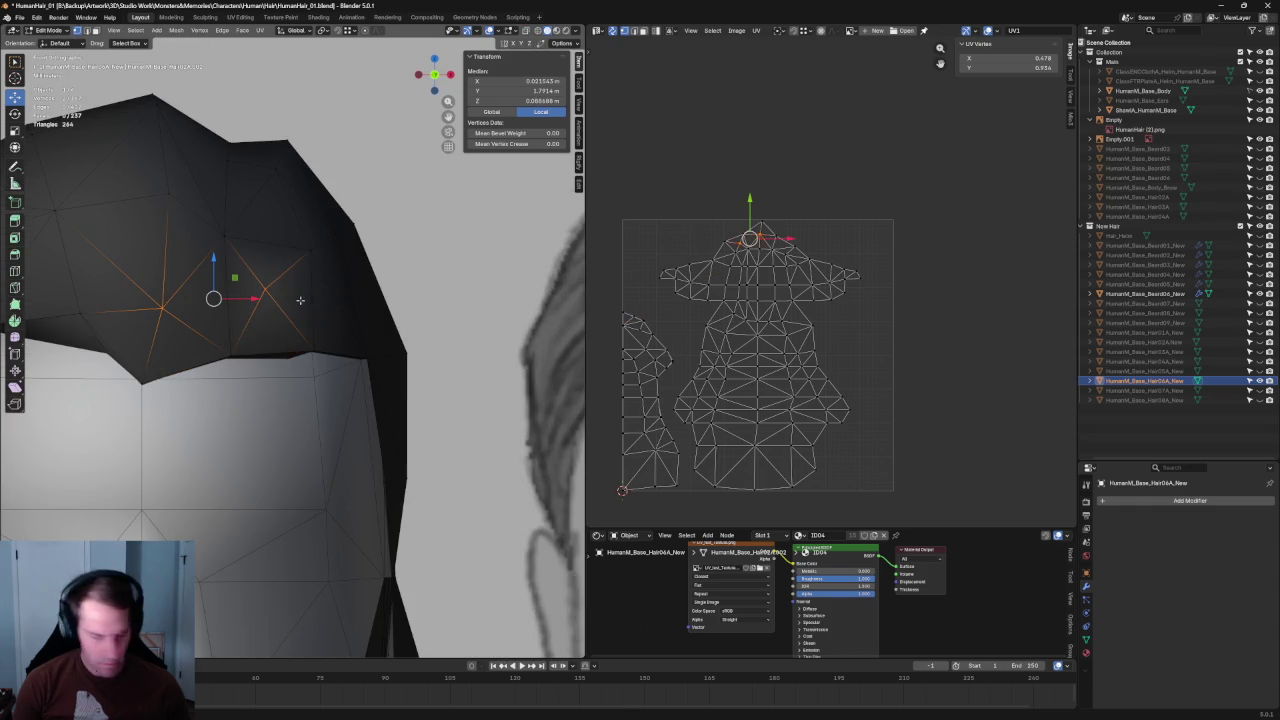
{"action": "key", "text": "alt+a"}
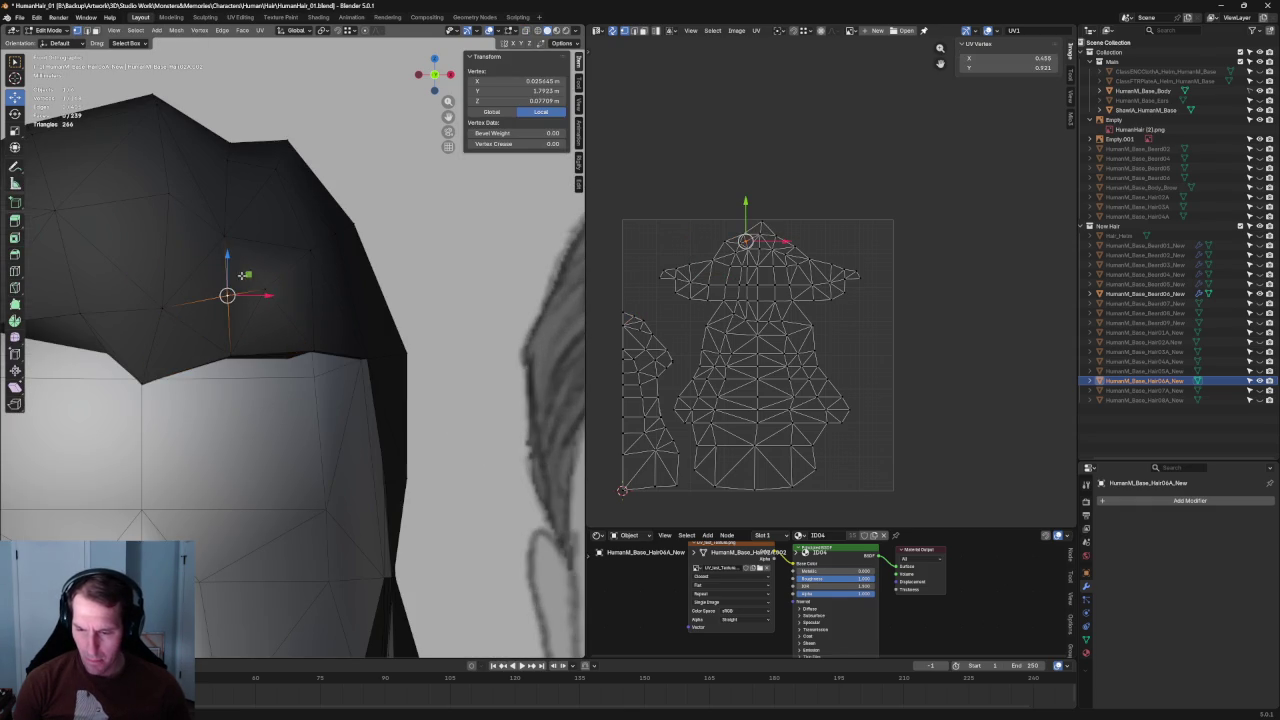
{"action": "key", "text": "alt+z"}
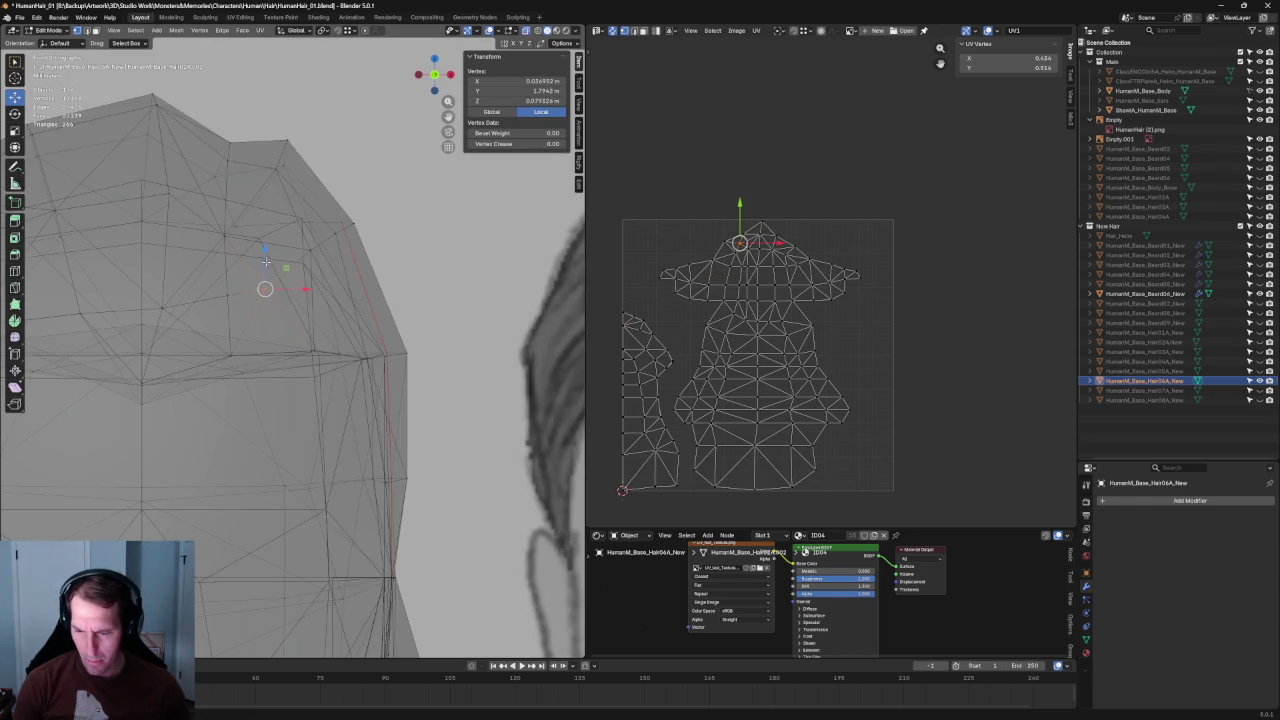
{"action": "key", "text": "alt+z"}
{"action": "scroll", "coordinate": [269, 274], "scroll_direction": "down", "scroll_amount": 5}
{"action": "scroll", "coordinate": [211, 271], "scroll_direction": "up", "scroll_amount": 2}
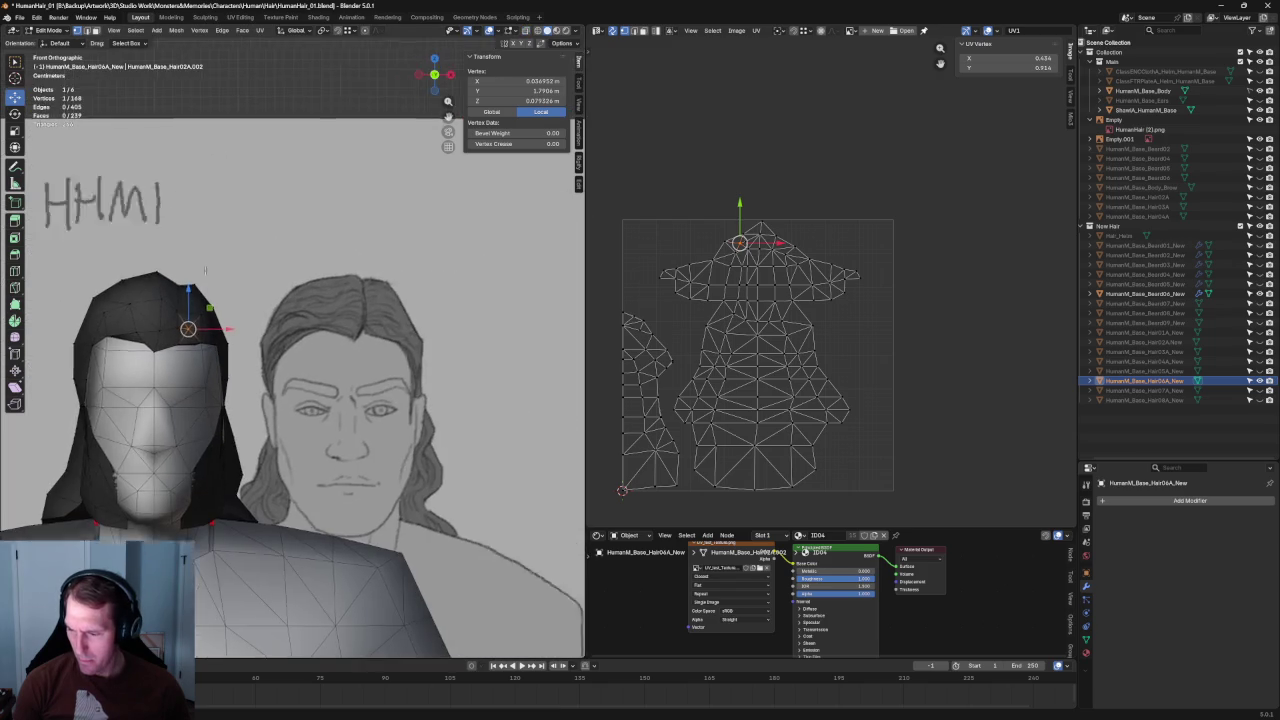
Step: Box-select the overlapping hairline vertices through X-ray and select the edge vertices from the side
{"action": "middle_click_drag", "start_coordinate": [150, 271], "coordinate": [211, 271], "text": "shift"}
{"action": "scroll", "coordinate": [157, 339], "scroll_direction": "up", "scroll_amount": 5}
{"action": "key", "text": "alt+z"}
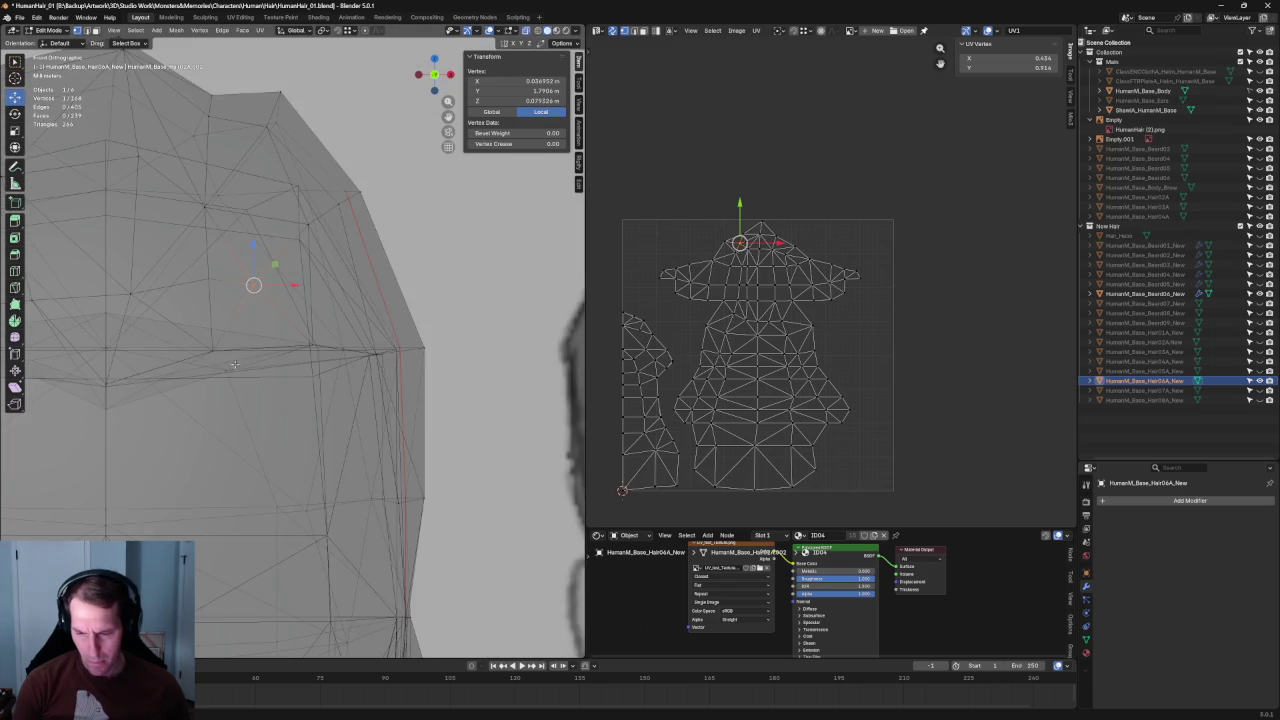
{"action": "left_click_drag", "start_coordinate": [201, 362], "coordinate": [222, 336]}
{"action": "key", "text": "alt+z"}
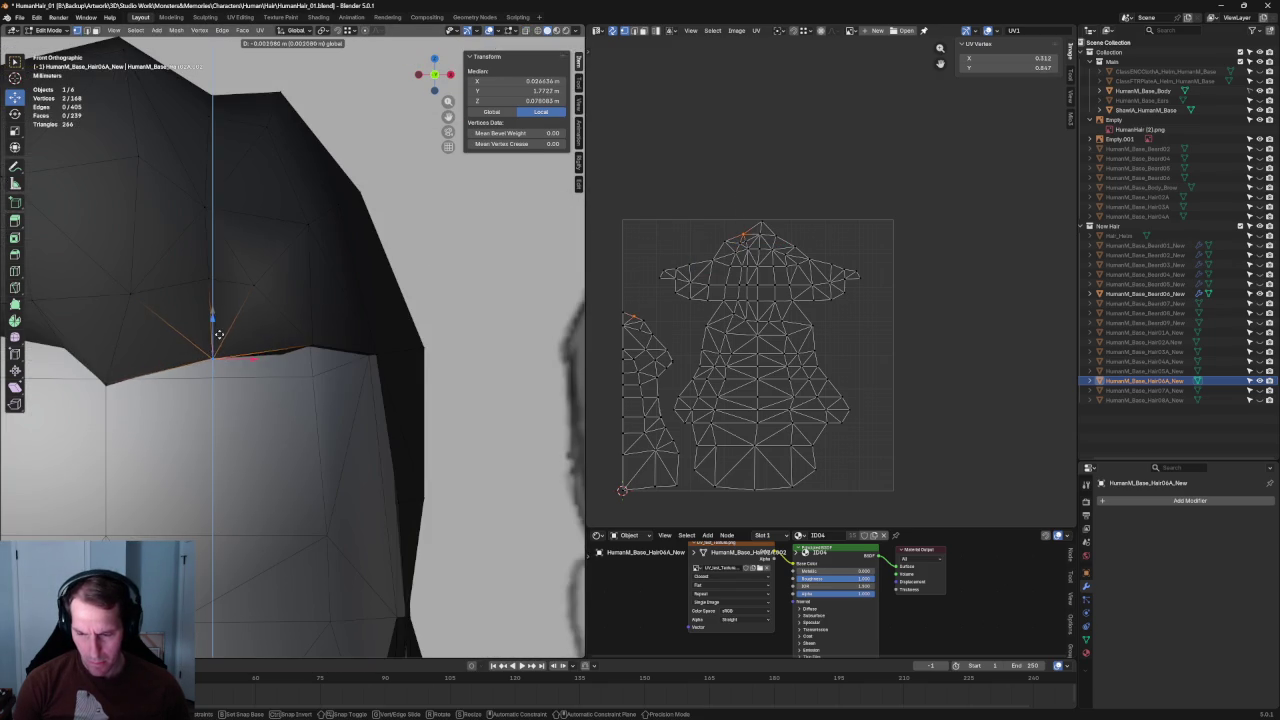
{"action": "scroll", "coordinate": [219, 335], "scroll_direction": "down", "scroll_amount": 4}
{"action": "mouse_move", "coordinate": [219, 335]}
{"action": "middle_mouse_down"}
{"action": "mouse_move", "coordinate": [163, 361]}
{"action": "mouse_move", "coordinate": [410, 343]}
{"action": "middle_mouse_up"}
{"action": "scroll", "coordinate": [410, 343], "scroll_direction": "up", "scroll_amount": 5}
{"action": "left_click", "coordinate": [410, 343]}
{"action": "key", "text": "alt+z"}
{"action": "right_click", "coordinate": [436, 356]}
Step: Inspect how the hair frames the head from front and side views
{"action": "mouse_move", "coordinate": [436, 356]}
{"action": "middle_mouse_down"}
{"action": "mouse_move", "coordinate": [394, 346]}
{"action": "mouse_move", "coordinate": [317, 366]}
{"action": "mouse_move", "coordinate": [332, 374]}
{"action": "mouse_move", "coordinate": [290, 365]}
{"action": "middle_mouse_up"}
{"action": "scroll", "coordinate": [280, 362], "scroll_direction": "down", "scroll_amount": 3}
{"action": "scroll", "coordinate": [271, 359], "scroll_direction": "down", "scroll_amount": 2}
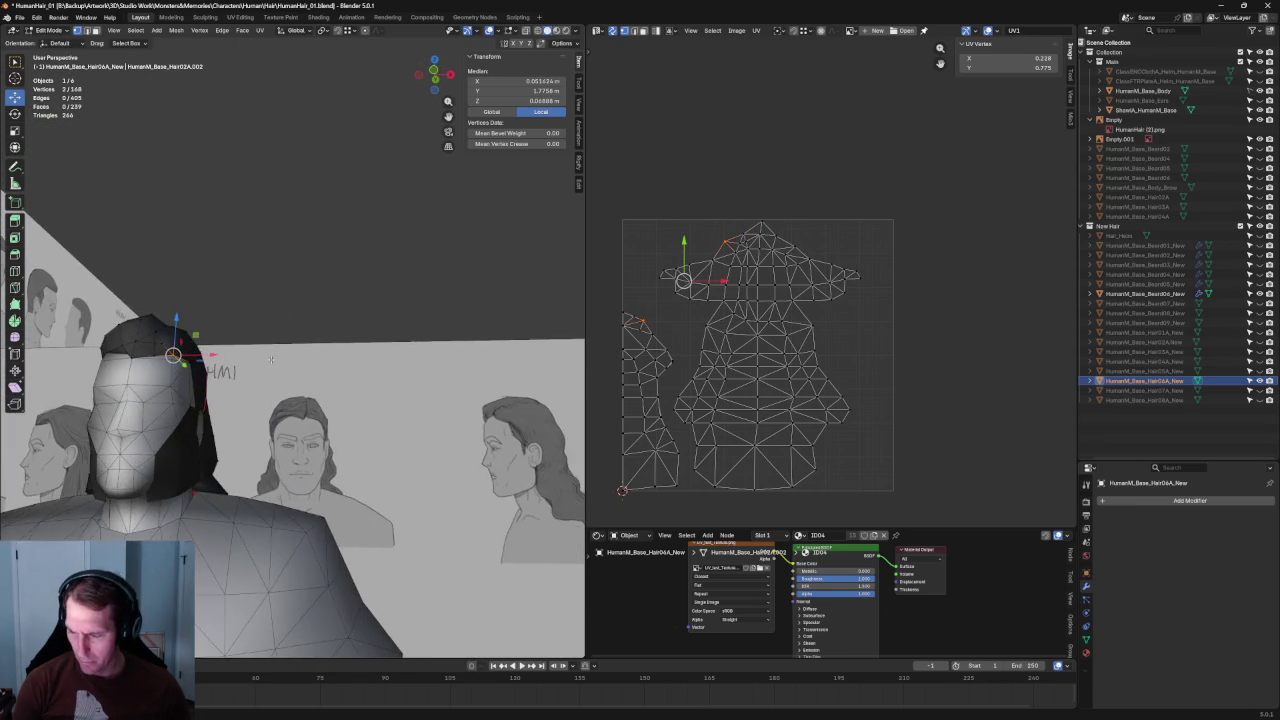
{"action": "scroll", "coordinate": [271, 359], "scroll_direction": "up", "scroll_amount": 2}
{"action": "scroll", "coordinate": [271, 359], "scroll_direction": "up", "scroll_amount": 1}
{"action": "mouse_move", "coordinate": [271, 359]}
{"action": "middle_mouse_down", "text": "shift"}
{"action": "mouse_move", "coordinate": [384, 387]}
{"action": "mouse_move", "coordinate": [223, 309]}
{"action": "mouse_move", "coordinate": [290, 370]}
{"action": "mouse_move", "coordinate": [371, 357]}
{"action": "middle_mouse_up", "text": "shift"}
{"action": "scroll", "coordinate": [384, 387], "scroll_direction": "up", "scroll_amount": 2}
{"action": "scroll", "coordinate": [292, 373], "scroll_direction": "down", "scroll_amount": 2}
{"action": "key", "text": "grave"}
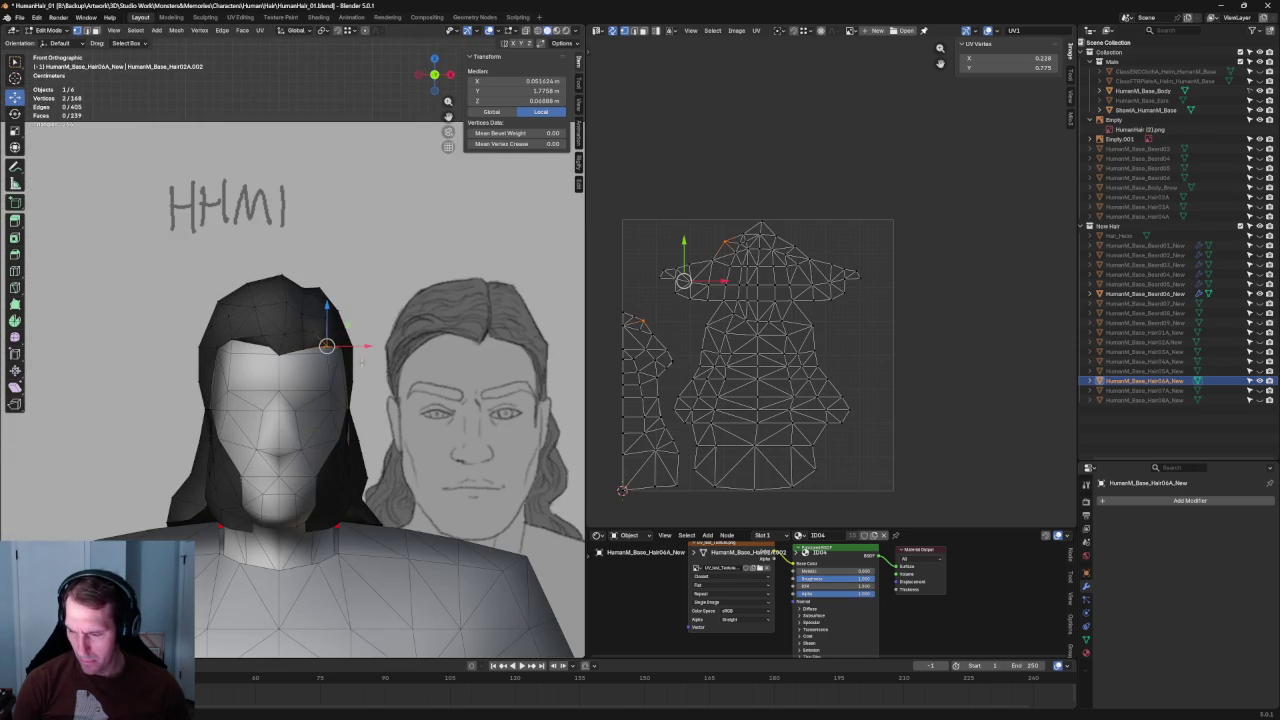
{"action": "scroll", "coordinate": [365, 360], "scroll_direction": "up", "scroll_amount": 3}
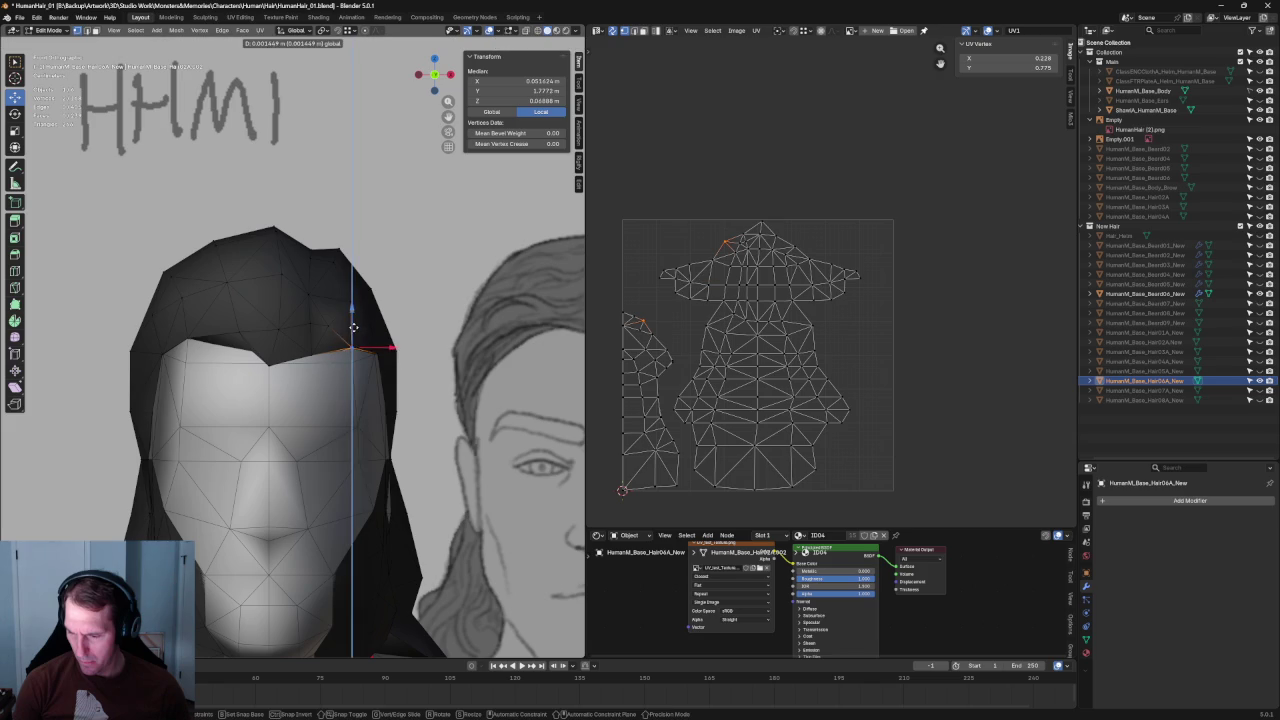
{"action": "mouse_move", "coordinate": [356, 323]}
{"action": "middle_mouse_down"}
{"action": "mouse_move", "coordinate": [320, 360]}
{"action": "mouse_move", "coordinate": [345, 390]}
{"action": "middle_mouse_up"}
{"action": "scroll", "coordinate": [320, 360], "scroll_direction": "up", "scroll_amount": 2}
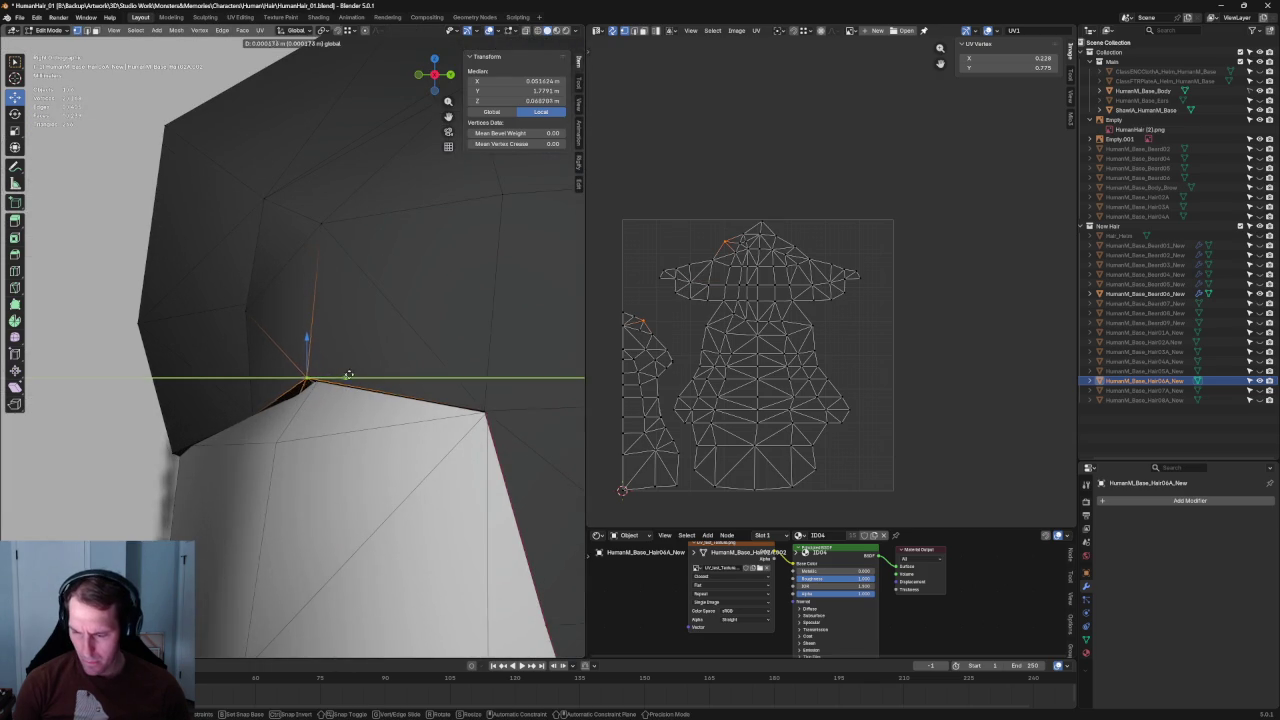
{"action": "scroll", "coordinate": [354, 377], "scroll_direction": "down", "scroll_amount": 4}
{"action": "scroll", "coordinate": [522, 392], "scroll_direction": "up", "scroll_amount": 4}
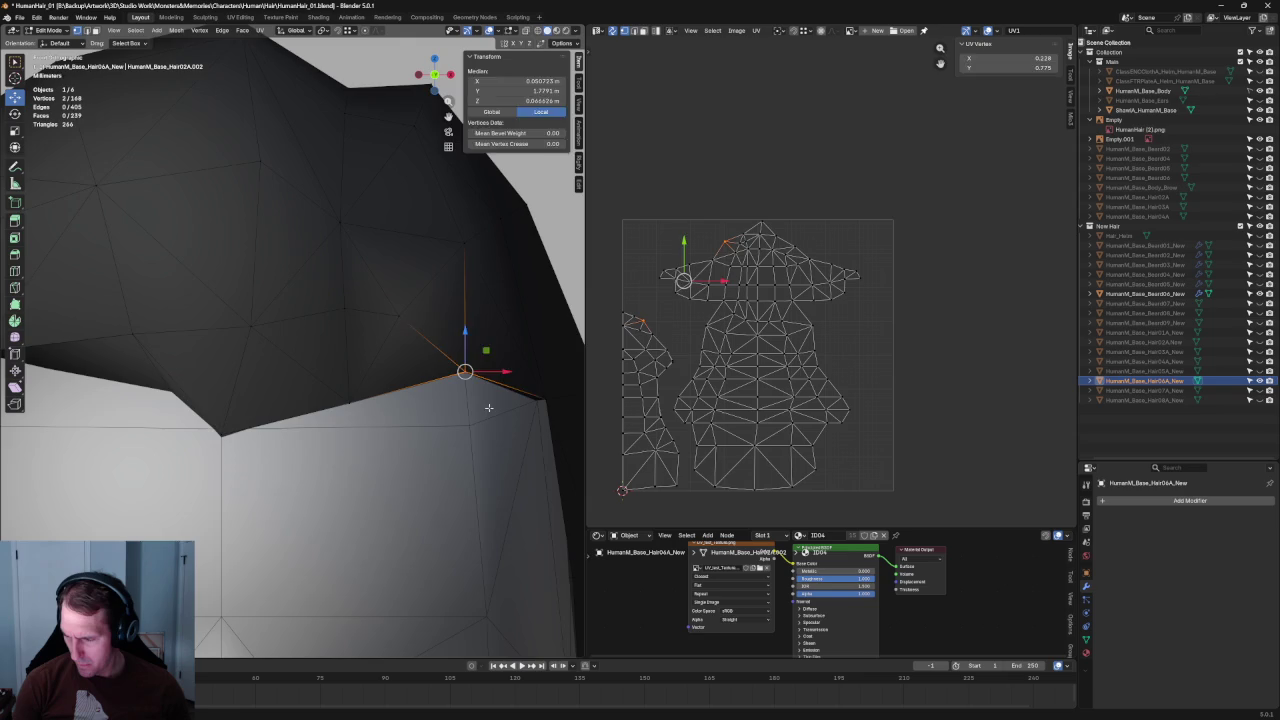
Step: Reselect the two overlapping hairline vertices through X-ray and view the hair from above
{"action": "key", "text": "alt+a"}
{"action": "middle_click_drag", "start_coordinate": [489, 407], "coordinate": [430, 385]}
{"action": "key", "text": "alt+z"}
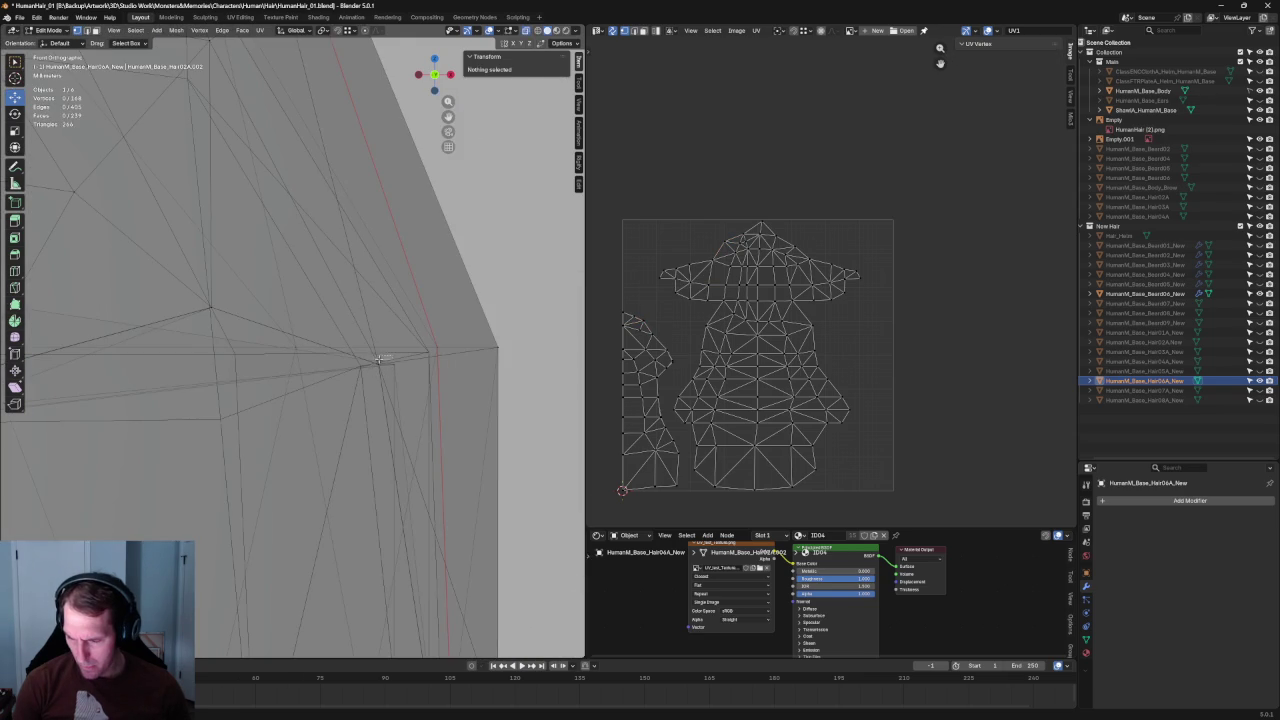
{"action": "left_click_drag", "start_coordinate": [372, 370], "coordinate": [398, 362]}
{"action": "key", "text": "alt+z"}
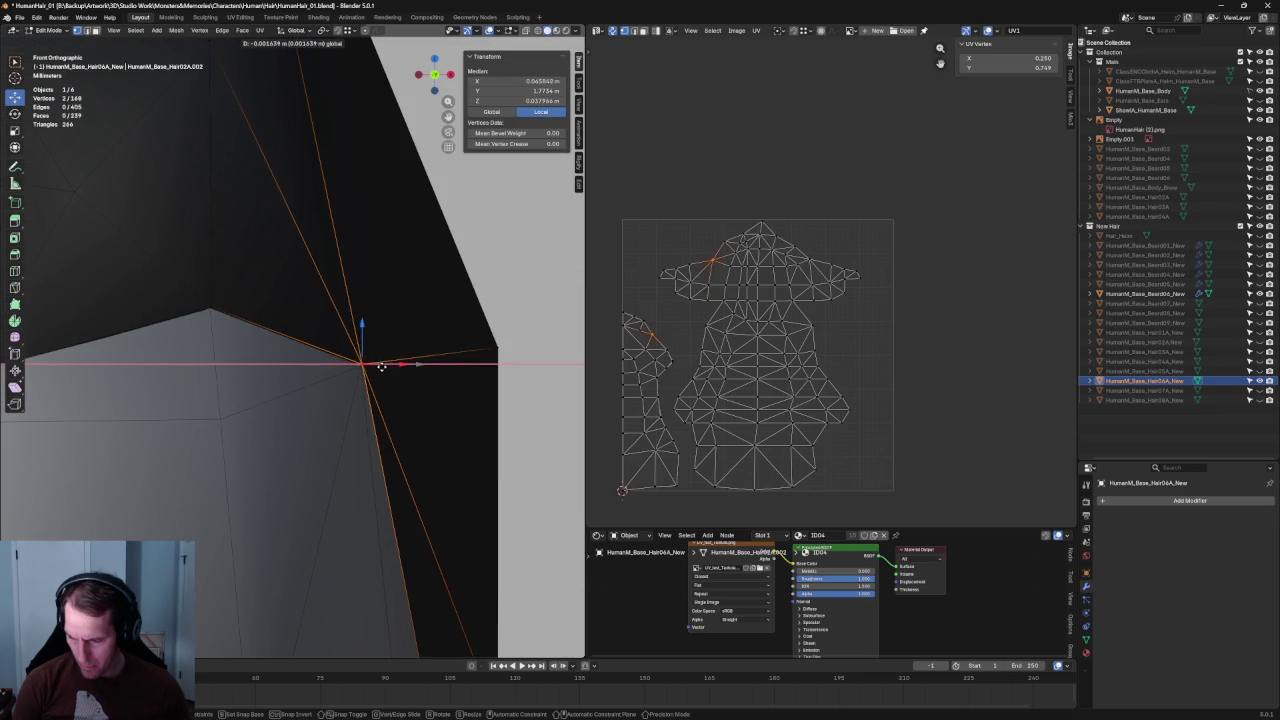
{"action": "scroll", "coordinate": [381, 367], "scroll_direction": "down", "scroll_amount": 6}
{"action": "scroll", "coordinate": [380, 376], "scroll_direction": "down", "scroll_amount": 2}
{"action": "mouse_move", "coordinate": [291, 348]}
{"action": "middle_mouse_down"}
{"action": "mouse_move", "coordinate": [275, 335]}
{"action": "mouse_move", "coordinate": [330, 320]}
{"action": "middle_mouse_up"}
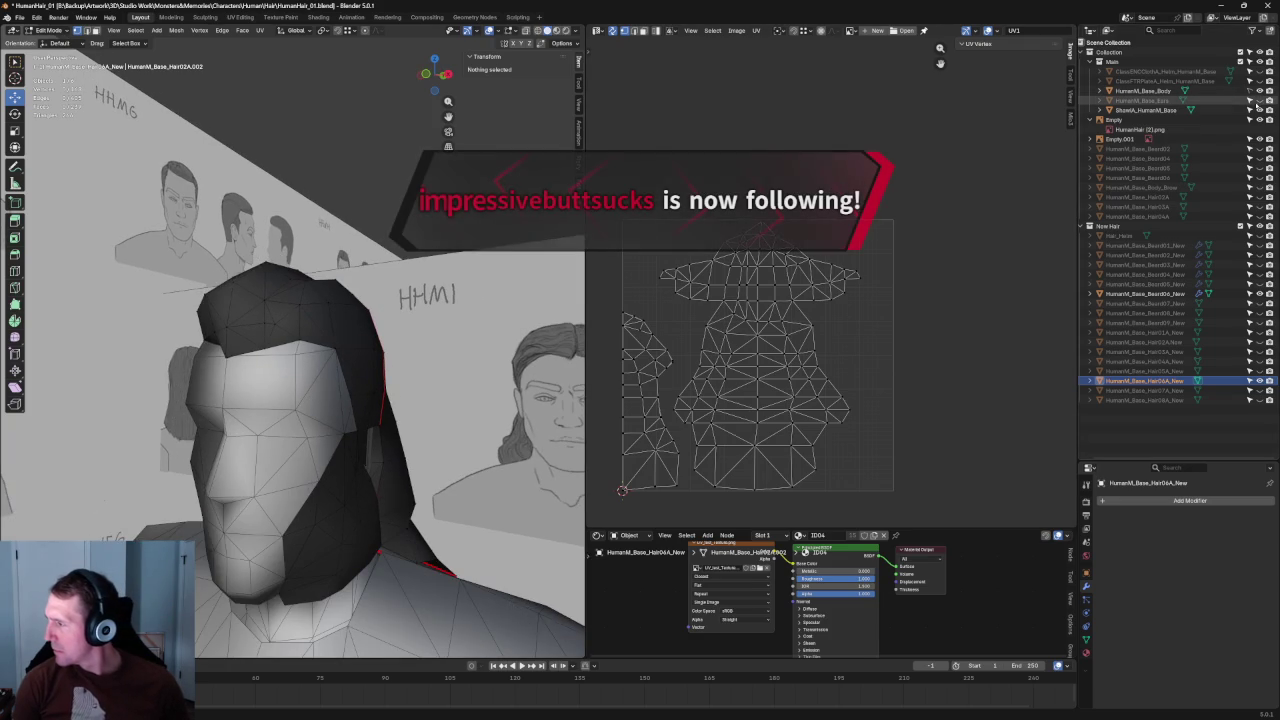
Step: Re-enter Edit Mode and orbit in close to the hair beside the ear
{"action": "key", "text": "Tab"}
{"action": "key", "text": "Tab"}
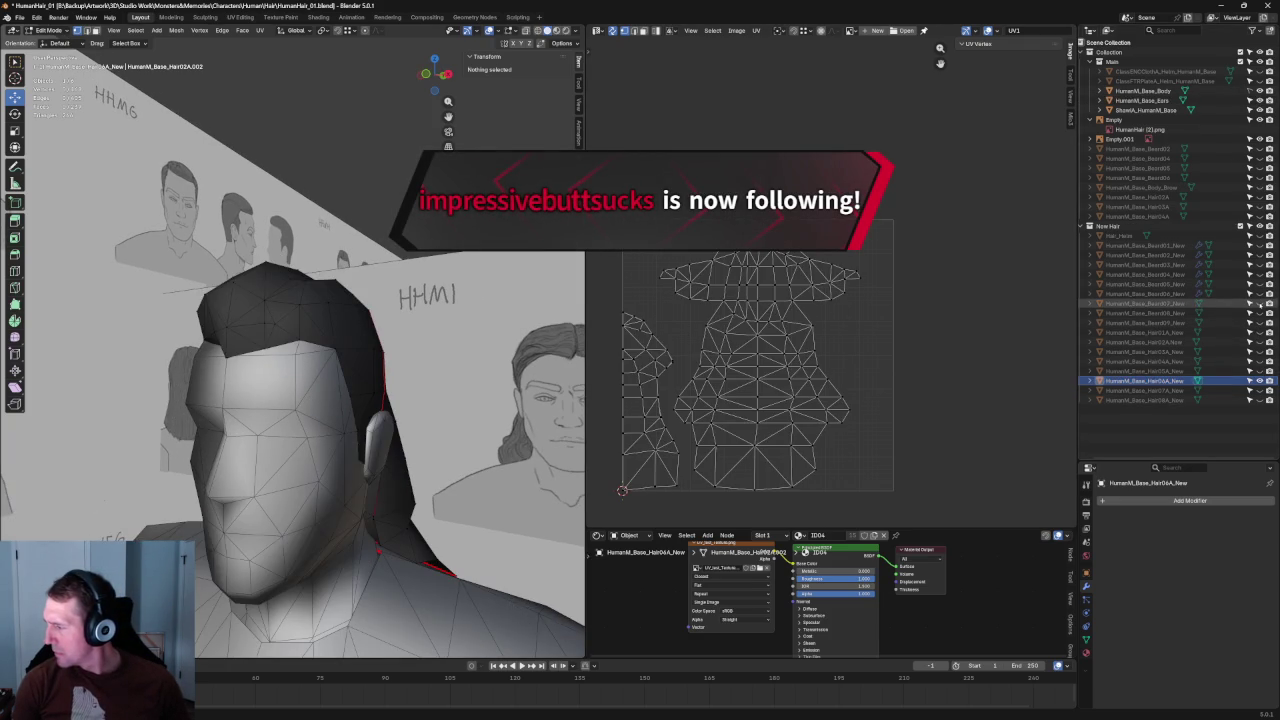
{"action": "mouse_move", "coordinate": [337, 397]}
{"action": "middle_mouse_down"}
{"action": "mouse_move", "coordinate": [450, 321]}
{"action": "mouse_move", "coordinate": [382, 363]}
{"action": "mouse_move", "coordinate": [198, 383]}
{"action": "middle_mouse_up"}
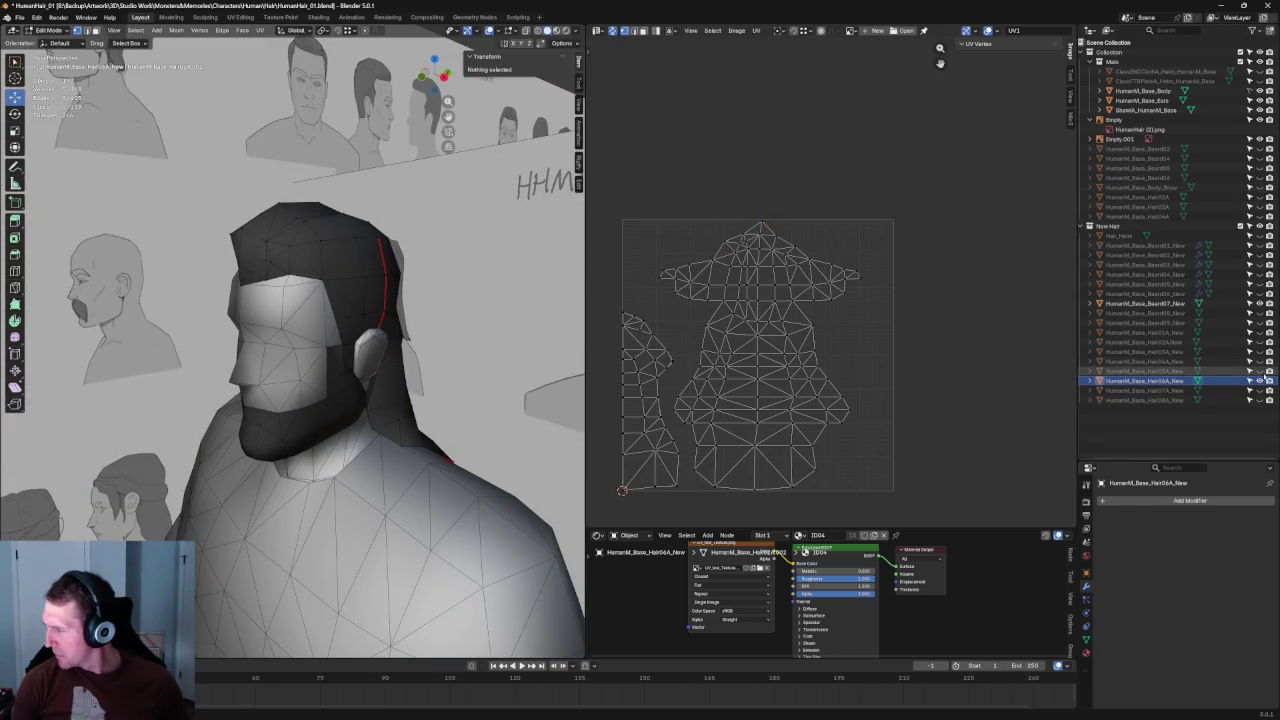
{"action": "mouse_move", "coordinate": [323, 366]}
{"action": "middle_mouse_down"}
{"action": "mouse_move", "coordinate": [385, 331]}
{"action": "mouse_move", "coordinate": [354, 357]}
{"action": "middle_mouse_up"}
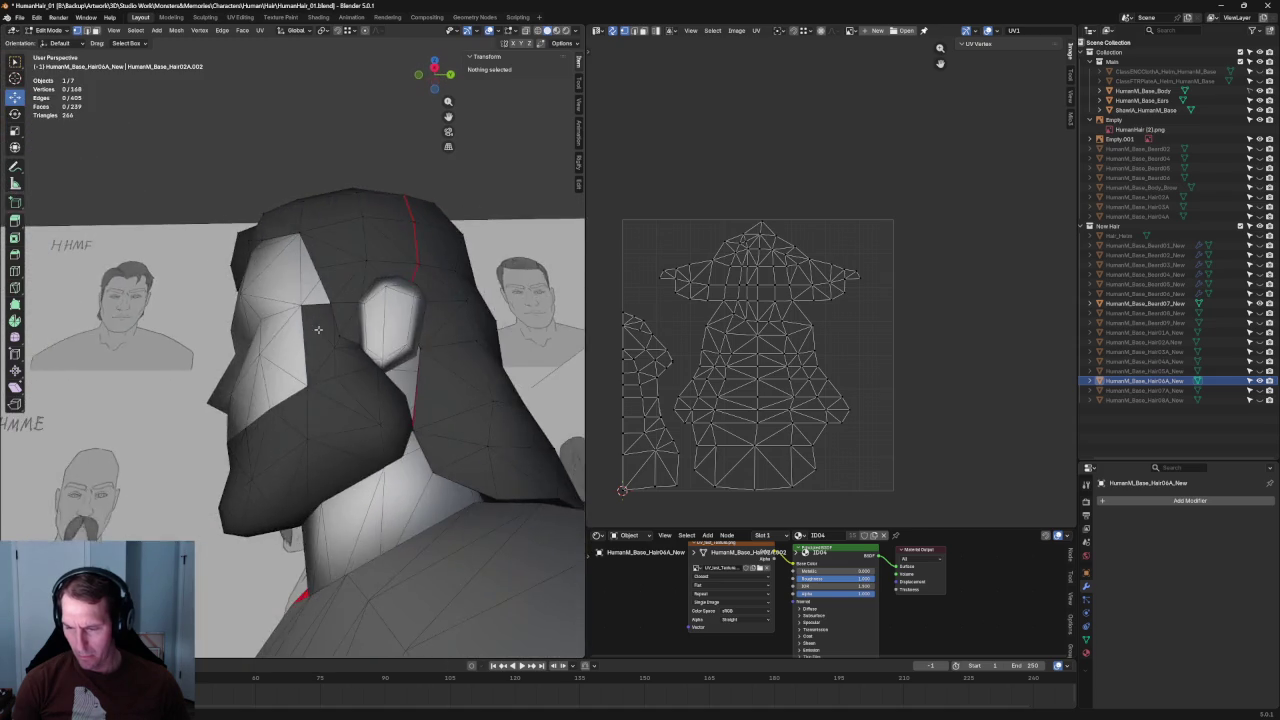
{"action": "scroll", "coordinate": [448, 379], "scroll_direction": "up", "scroll_amount": 5}
{"action": "mouse_move", "coordinate": [448, 379]}
{"action": "middle_mouse_down"}
{"action": "mouse_move", "coordinate": [302, 363]}
{"action": "mouse_move", "coordinate": [252, 438]}
{"action": "mouse_move", "coordinate": [494, 405]}
{"action": "mouse_move", "coordinate": [398, 411]}
{"action": "mouse_move", "coordinate": [136, 381]}
{"action": "mouse_move", "coordinate": [193, 365]}
{"action": "middle_mouse_up"}
Step: Select two hair vertices beside the ear using X-ray and scale them outward about 1.01
{"action": "left_click", "coordinate": [244, 437]}
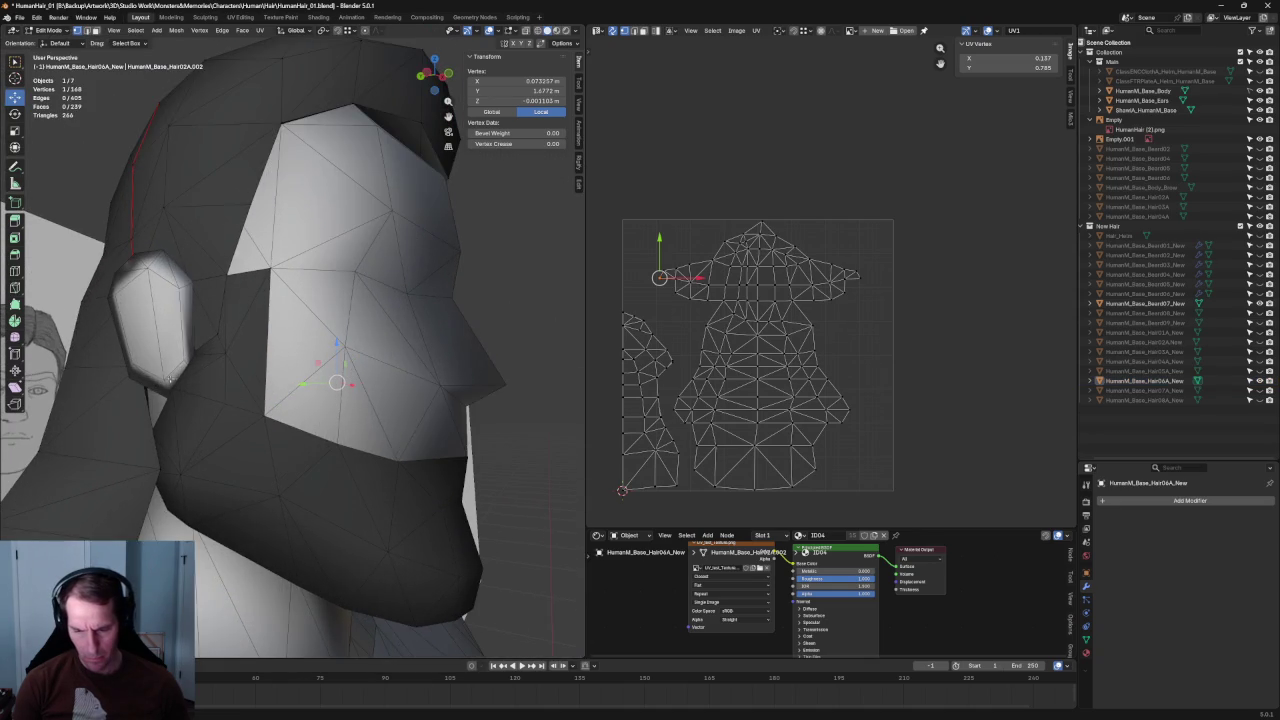
{"action": "key", "text": "alt+z"}
{"action": "left_click", "coordinate": [193, 355], "text": "shift"}
{"action": "key", "text": "alt+z"}
{"action": "mouse_move", "coordinate": [200, 358]}
{"action": "middle_mouse_down"}
{"action": "mouse_move", "coordinate": [358, 432]}
{"action": "mouse_move", "coordinate": [334, 410]}
{"action": "mouse_move", "coordinate": [263, 399]}
{"action": "middle_mouse_up"}
{"action": "key", "text": "shift+space"}
{"action": "key", "text": "s"}
{"action": "left_click_drag", "start_coordinate": [263, 400], "coordinate": [252, 406]}
{"action": "scroll", "coordinate": [266, 400], "scroll_direction": "down", "scroll_amount": 3}
{"action": "scroll", "coordinate": [286, 400], "scroll_direction": "down", "scroll_amount": 2}
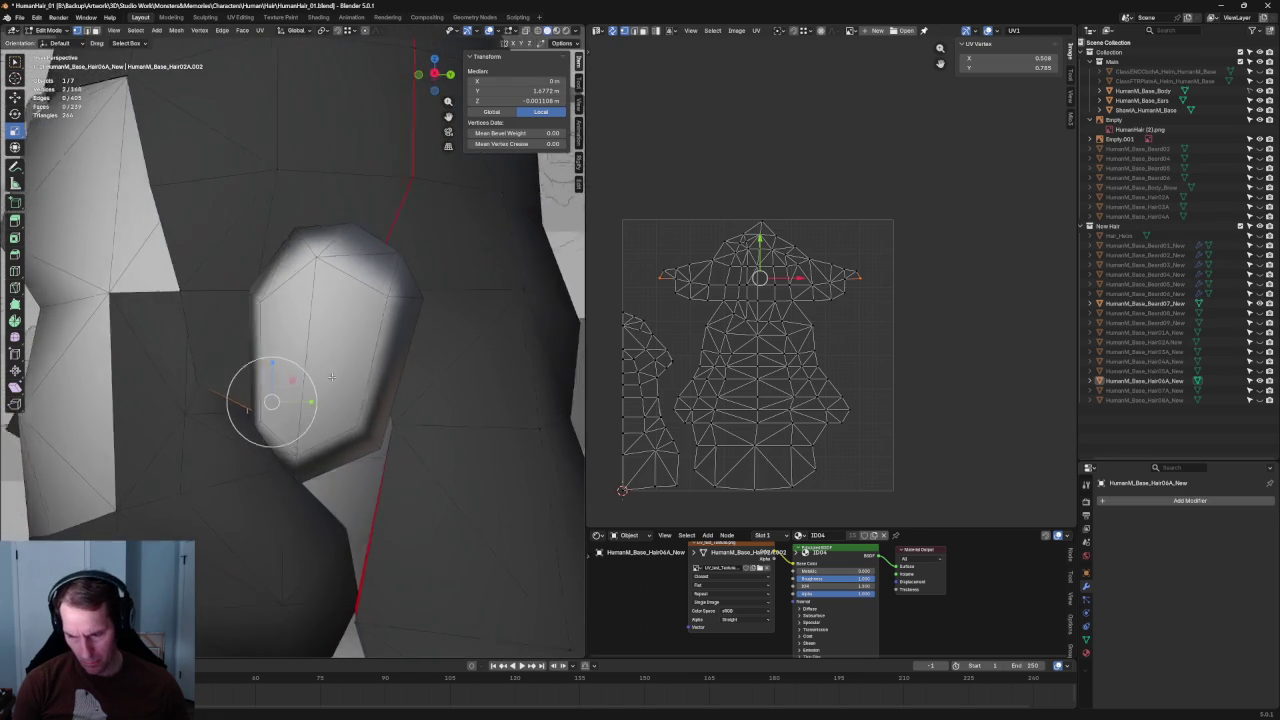
{"action": "scroll", "coordinate": [338, 377], "scroll_direction": "down", "scroll_amount": 3}
Step: Deselect everything and zoom back in on the reshaped sideburn
{"action": "left_click", "coordinate": [329, 90]}
{"action": "scroll", "coordinate": [340, 200], "scroll_direction": "up", "scroll_amount": 2}
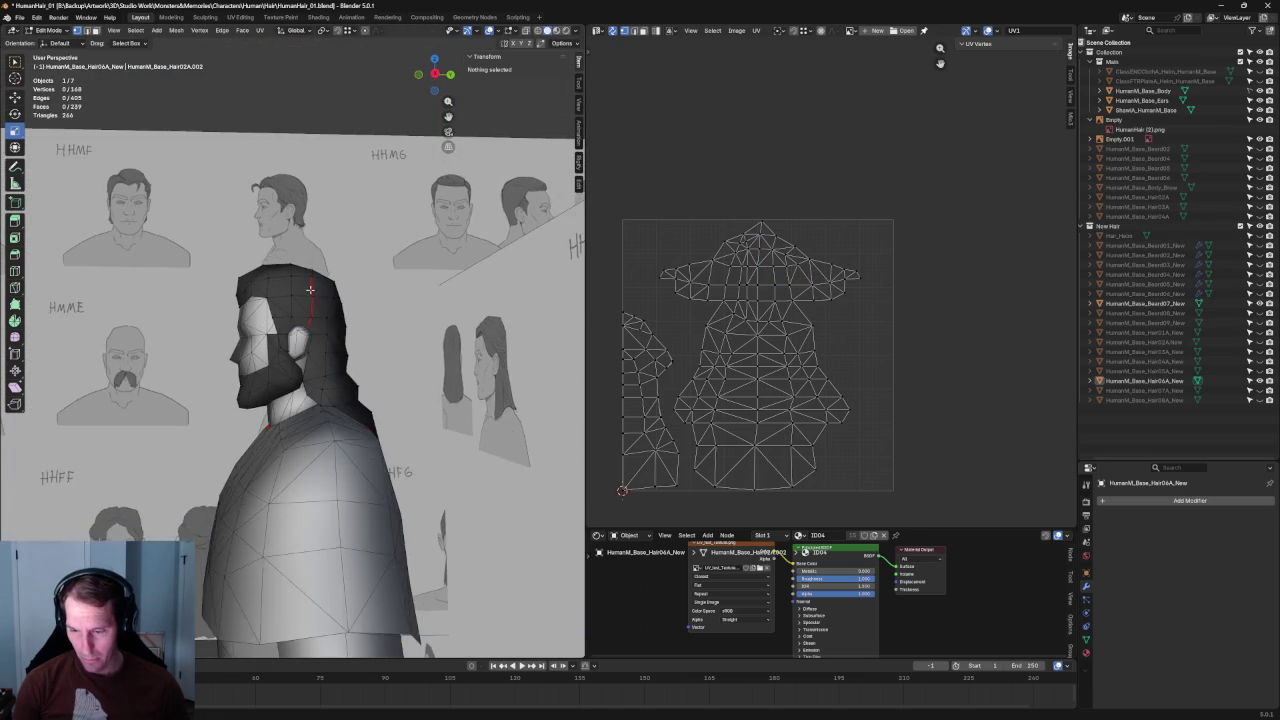
{"action": "scroll", "coordinate": [350, 260], "scroll_direction": "up", "scroll_amount": 2}
{"action": "scroll", "coordinate": [360, 300], "scroll_direction": "up", "scroll_amount": 2}
{"action": "scroll", "coordinate": [371, 342], "scroll_direction": "up", "scroll_amount": 3}
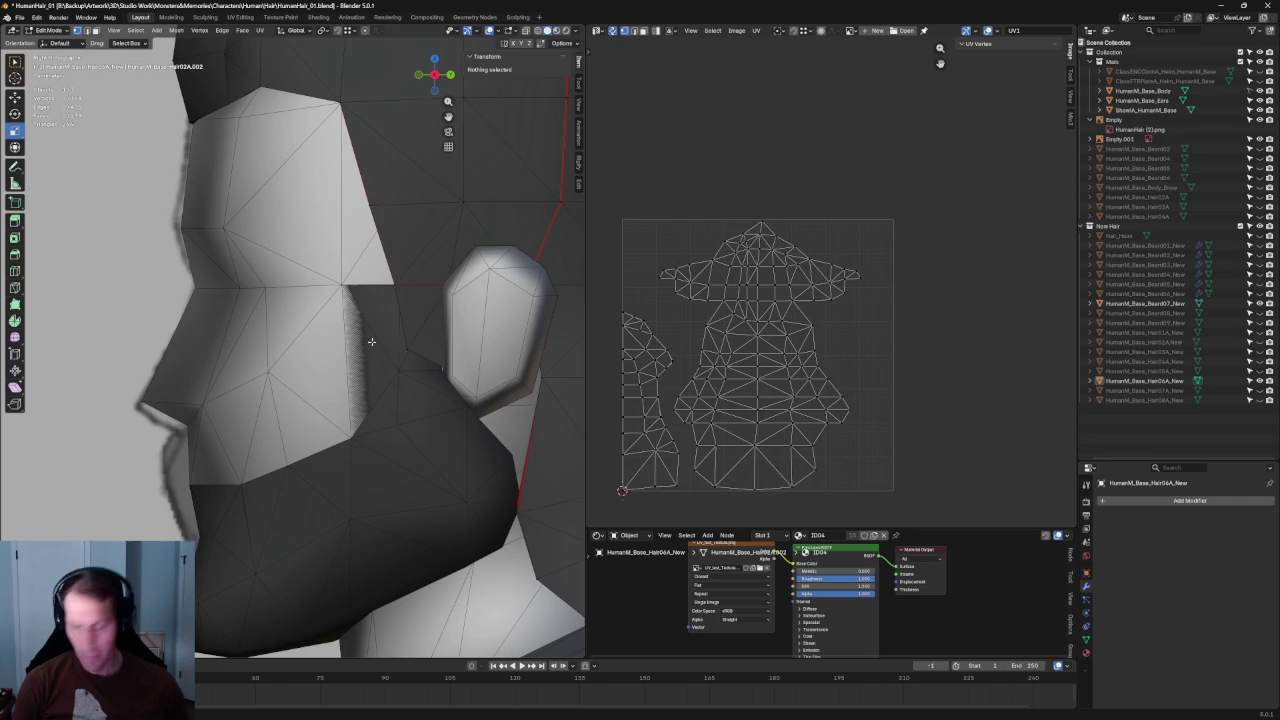
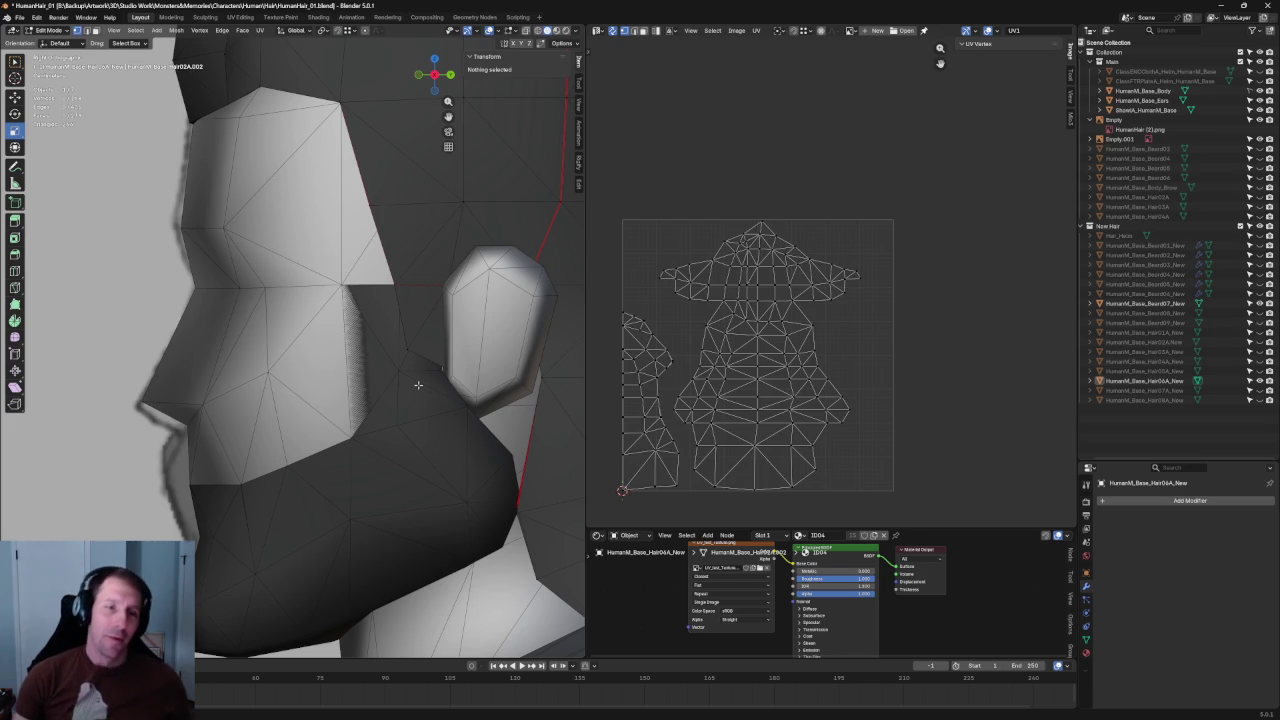
Step: Compare the Hair07A hair mesh against Hair06A, leaving Hair06A visible on the head
{"action": "scroll", "coordinate": [467, 337], "scroll_direction": "down", "scroll_amount": 3}
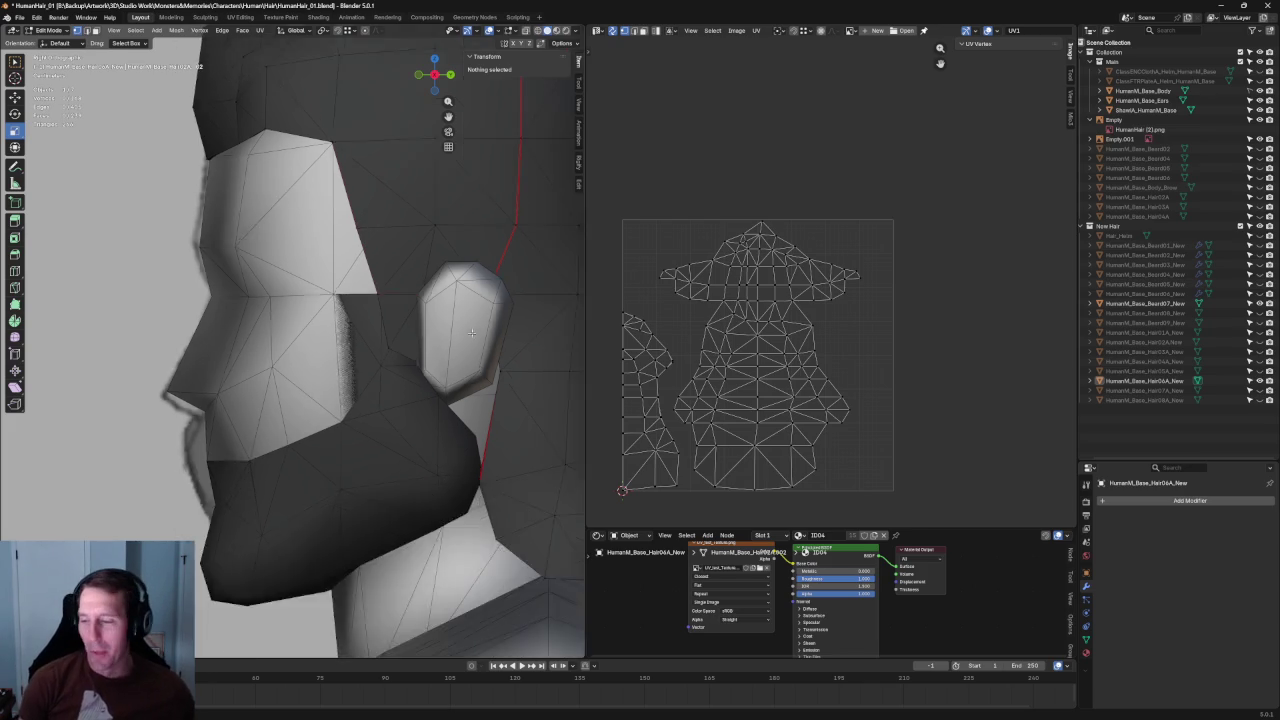
{"action": "scroll", "coordinate": [467, 337], "scroll_direction": "down", "scroll_amount": 3}
{"action": "mouse_move", "coordinate": [467, 337]}
{"action": "middle_mouse_down"}
{"action": "mouse_move", "coordinate": [386, 333]}
{"action": "mouse_move", "coordinate": [470, 322]}
{"action": "middle_mouse_up"}
{"action": "scroll", "coordinate": [386, 333], "scroll_direction": "up", "scroll_amount": 3}
{"action": "scroll", "coordinate": [410, 330], "scroll_direction": "down", "scroll_amount": 4}
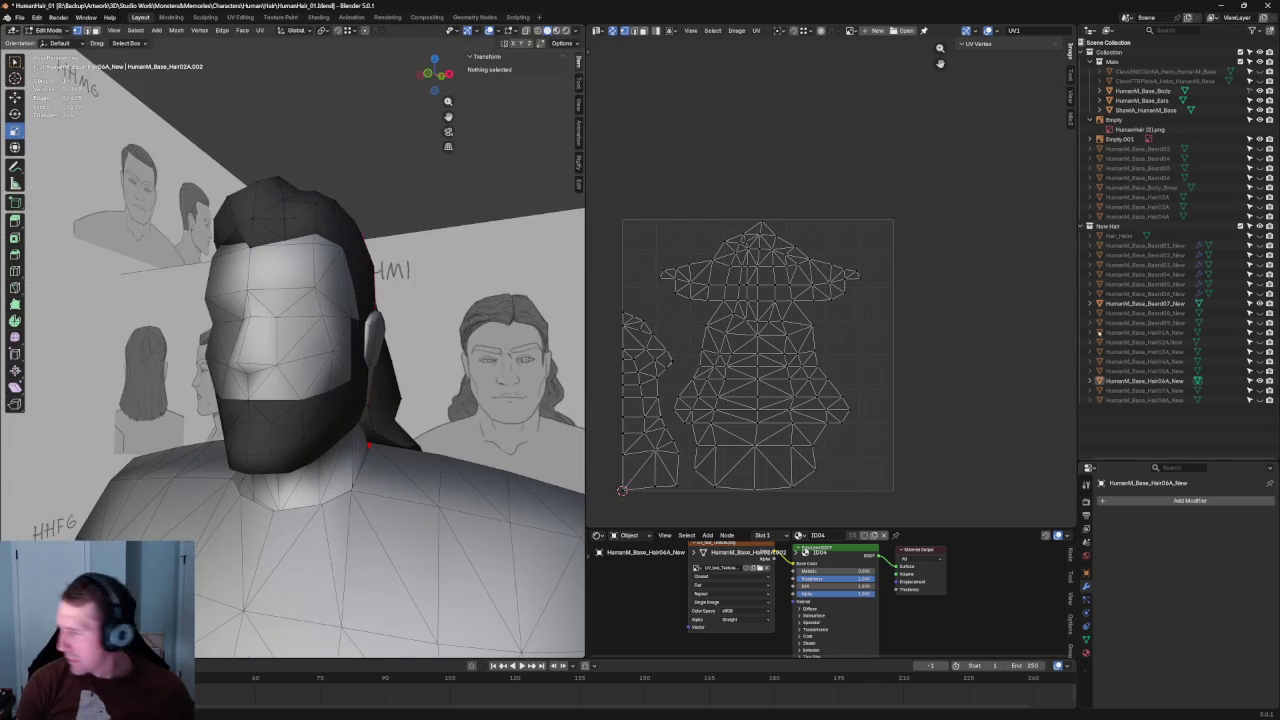
{"action": "left_click", "coordinate": [1259, 381]}
{"action": "left_click", "coordinate": [1259, 390]}
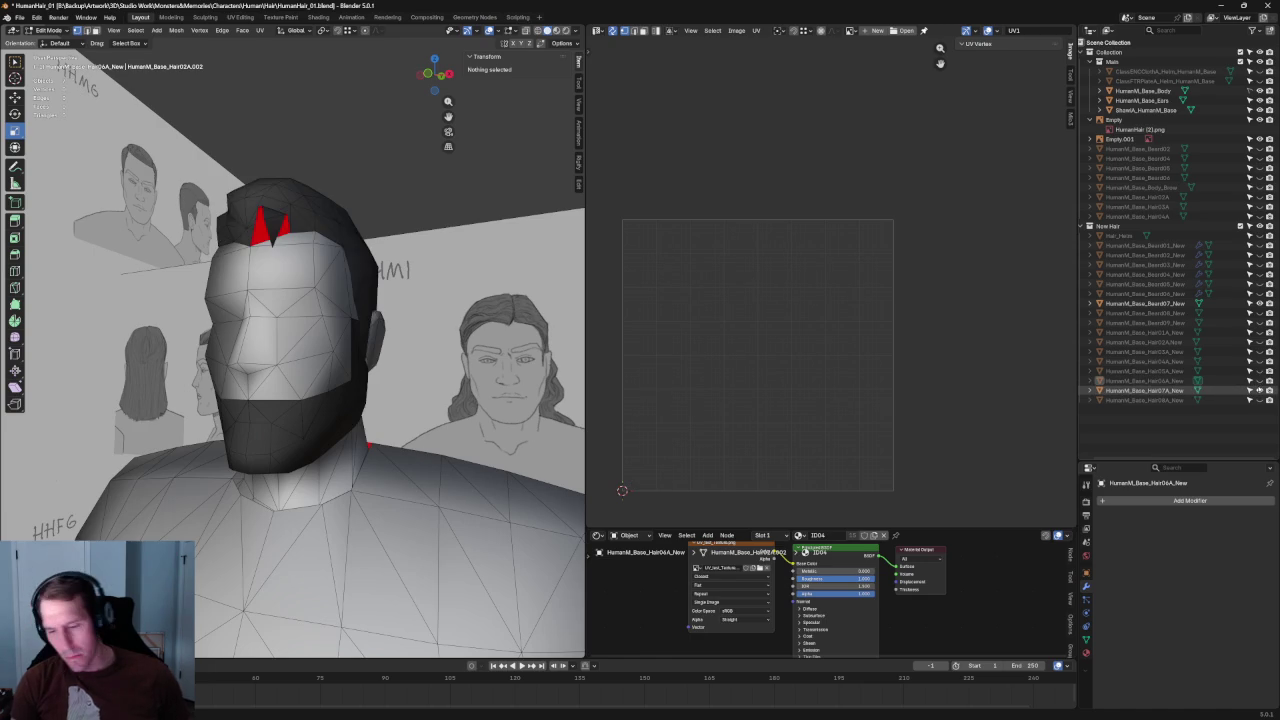
{"action": "left_click", "coordinate": [1259, 390]}
{"action": "left_click", "coordinate": [1259, 381]}
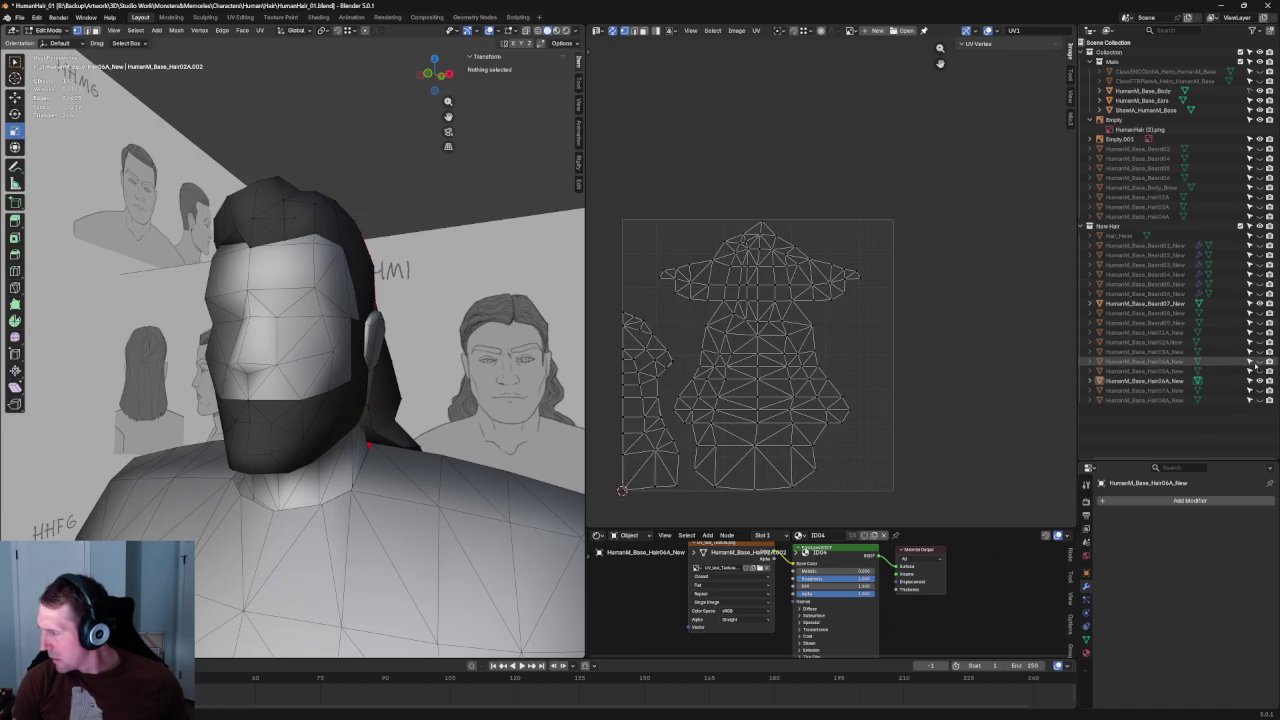
Step: Hide the short beard and show the long Beard08 instead
{"action": "left_click", "coordinate": [1259, 303]}
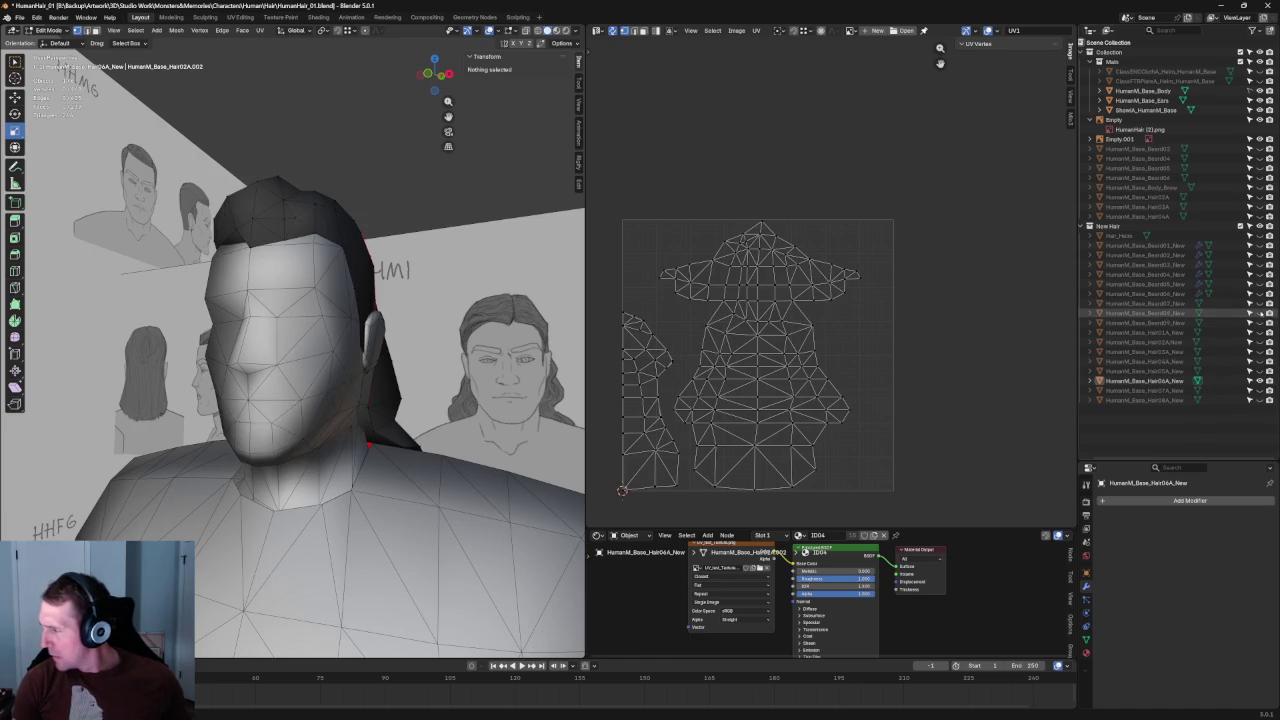
{"action": "left_click", "coordinate": [1259, 313]}
{"action": "scroll", "coordinate": [371, 412], "scroll_direction": "up", "scroll_amount": 2}
{"action": "mouse_move", "coordinate": [371, 412]}
{"action": "middle_mouse_down"}
{"action": "mouse_move", "coordinate": [346, 403]}
{"action": "mouse_move", "coordinate": [346, 380]}
{"action": "mouse_move", "coordinate": [364, 388]}
{"action": "middle_mouse_up"}
Step: View the head from the front (Numpad 1), zoom in, and turn on X-ray
{"action": "key", "text": "KP_1"}
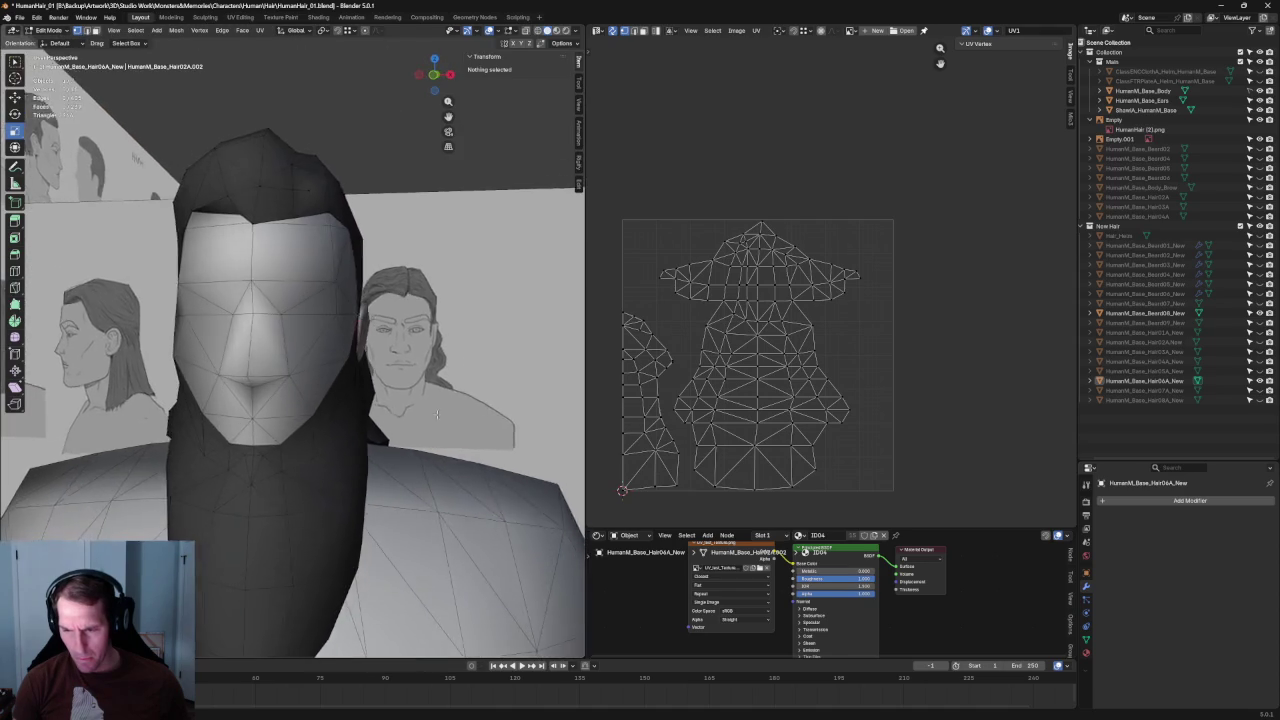
{"action": "scroll", "coordinate": [434, 392], "scroll_direction": "down", "scroll_amount": 3}
{"action": "scroll", "coordinate": [434, 392], "scroll_direction": "down", "scroll_amount": 2}
{"action": "scroll", "coordinate": [434, 392], "scroll_direction": "up", "scroll_amount": 2}
{"action": "scroll", "coordinate": [312, 371], "scroll_direction": "up", "scroll_amount": 2}
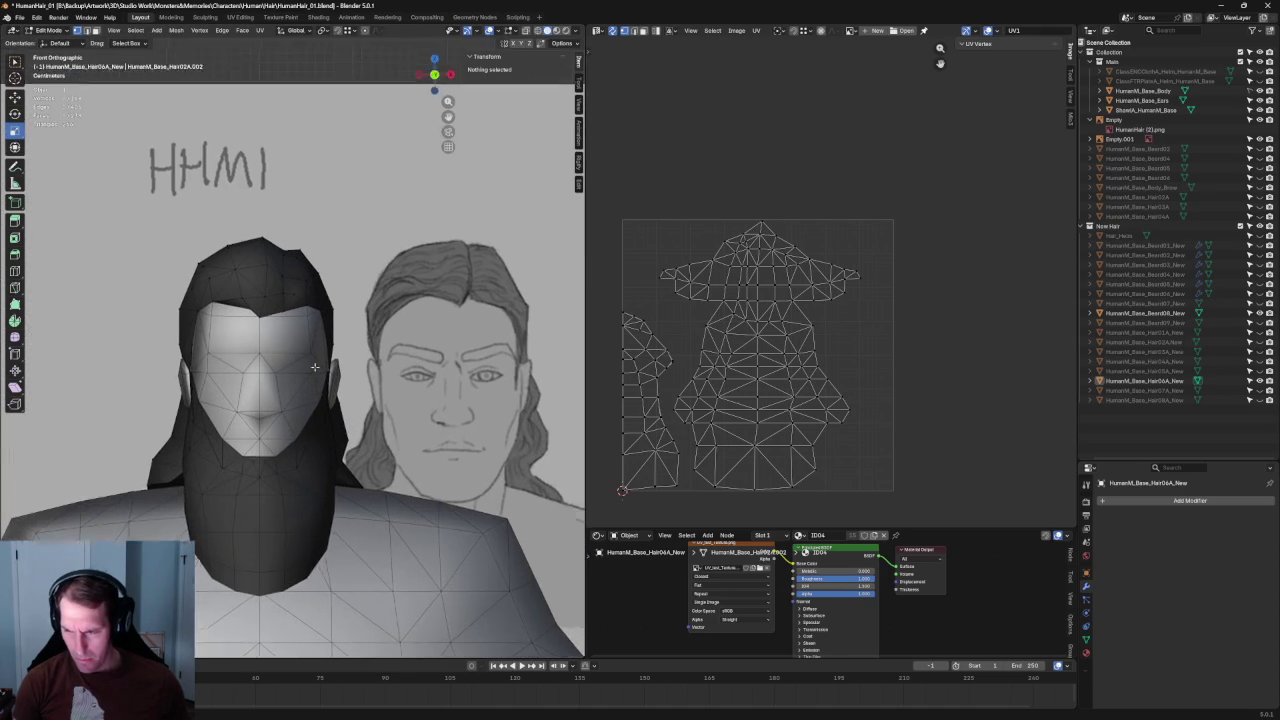
{"action": "scroll", "coordinate": [312, 371], "scroll_direction": "up", "scroll_amount": 2}
{"action": "scroll", "coordinate": [289, 317], "scroll_direction": "up", "scroll_amount": 1}
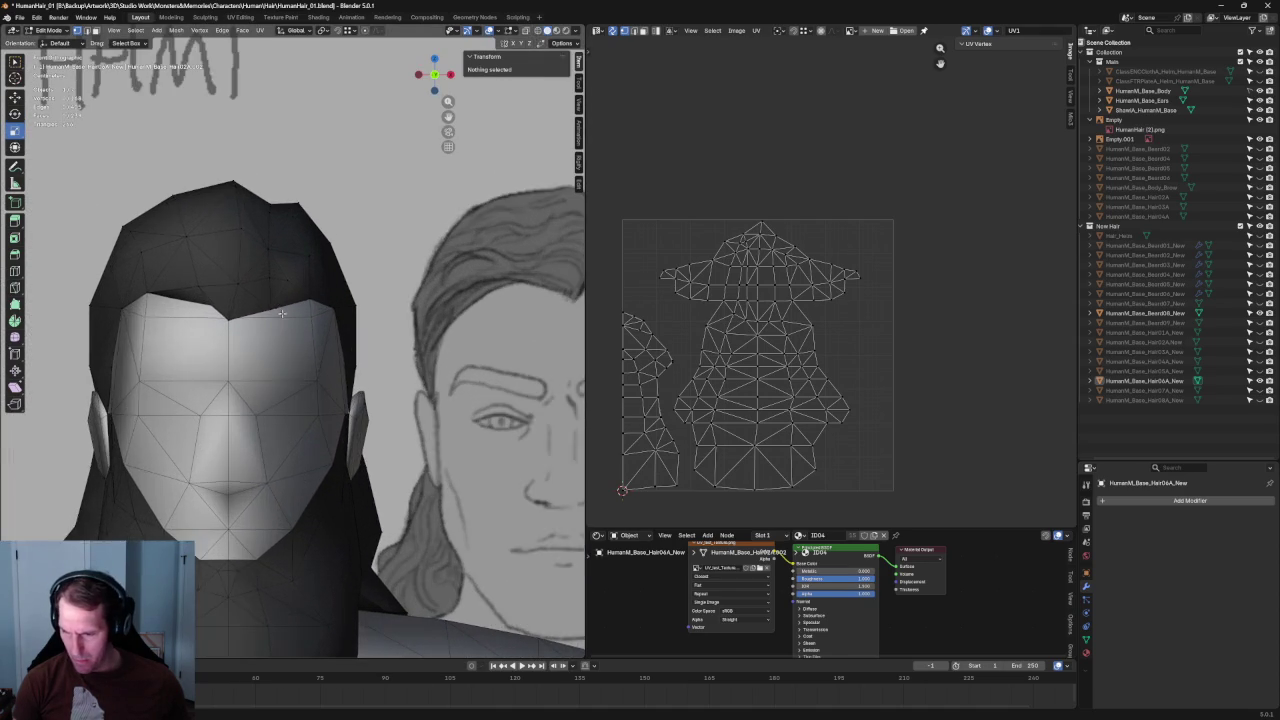
{"action": "scroll", "coordinate": [209, 335], "scroll_direction": "up", "scroll_amount": 1}
{"action": "key", "text": "alt+z"}
{"action": "scroll", "coordinate": [230, 345], "scroll_direction": "up", "scroll_amount": 2}
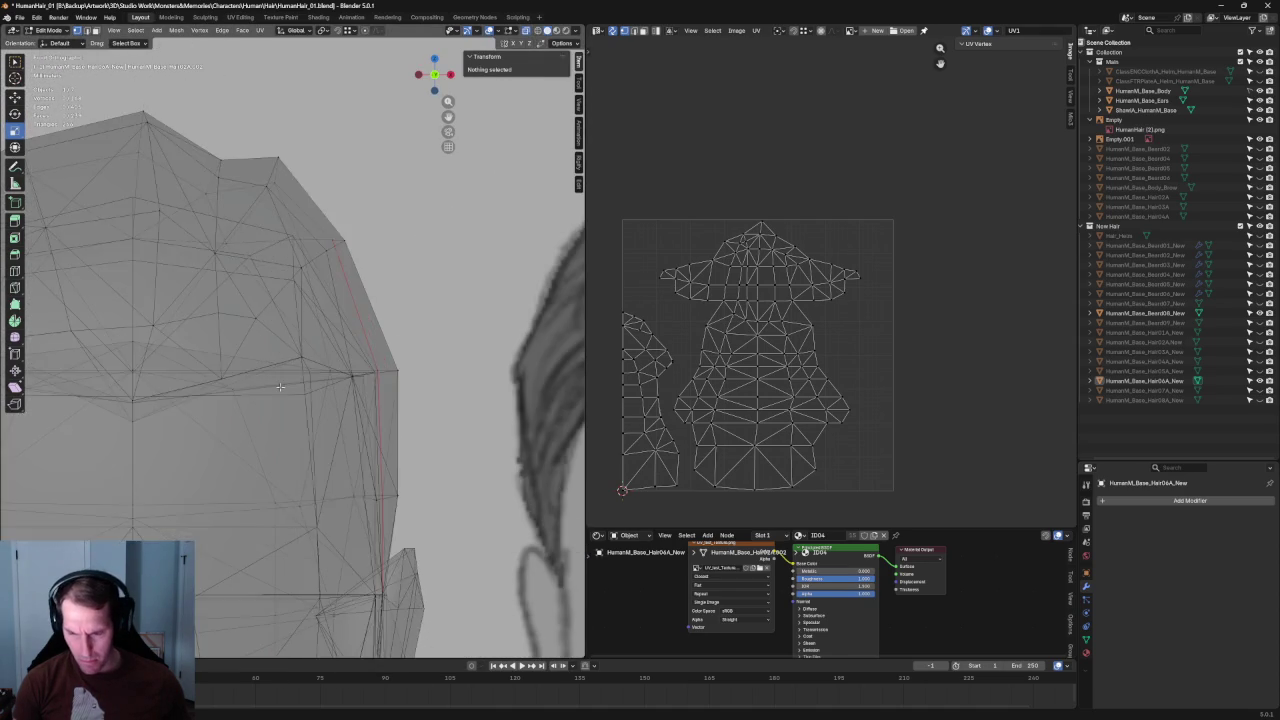
Step: Select the overlapping vertices at the front hairline using X-ray
{"action": "key", "text": "alt+z"}
{"action": "left_click", "coordinate": [241, 380]}
{"action": "key", "text": "alt+z"}
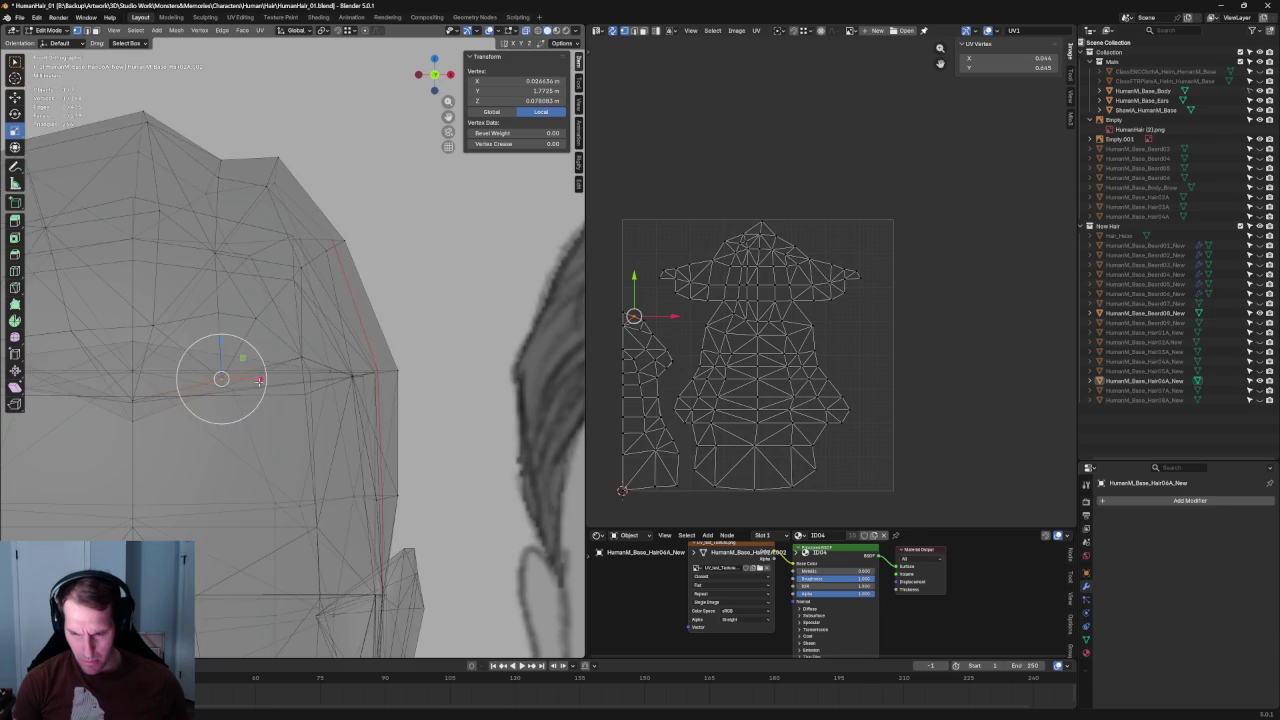
{"action": "key", "text": "shift+space"}
{"action": "key", "text": "g"}
{"action": "left_click", "coordinate": [204, 407]}
{"action": "left_click_drag", "start_coordinate": [210, 367], "coordinate": [237, 393]}
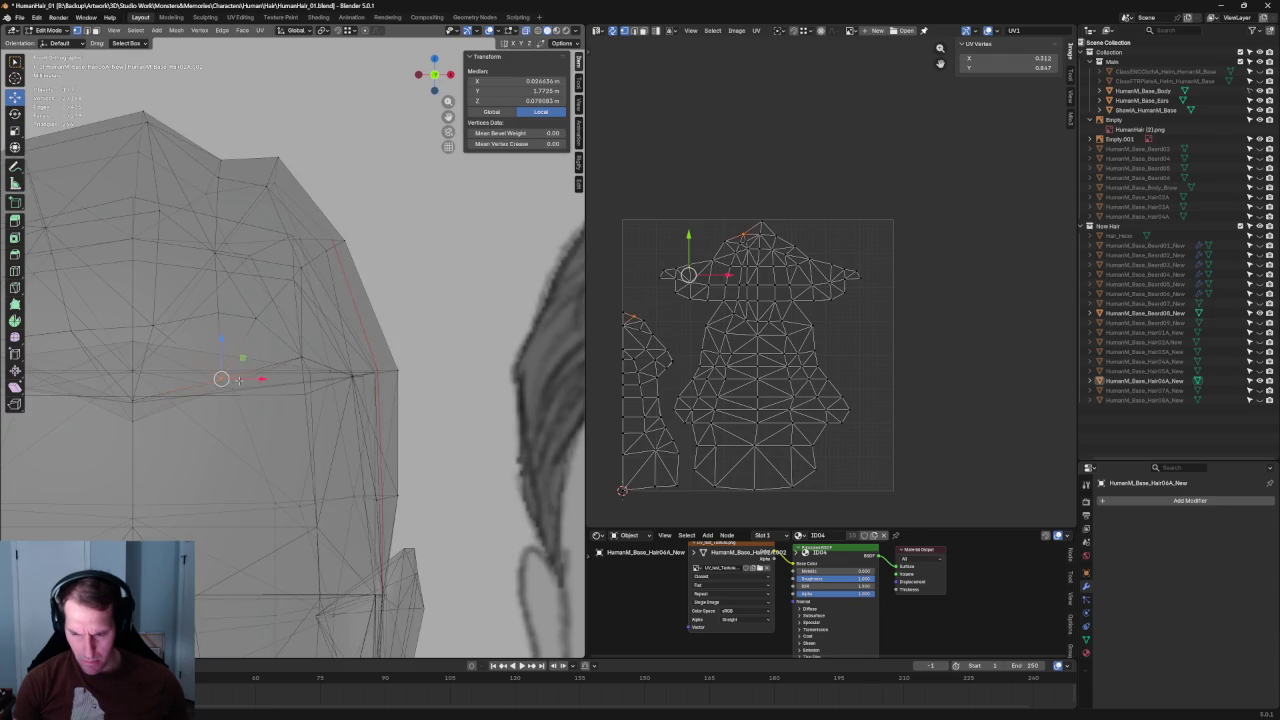
{"action": "key", "text": "alt+z"}
Step: Vertex-slide the hairline vertex along its edge with GG, then clear the selection
{"action": "key", "text": "g"}
{"action": "key", "text": "g"}
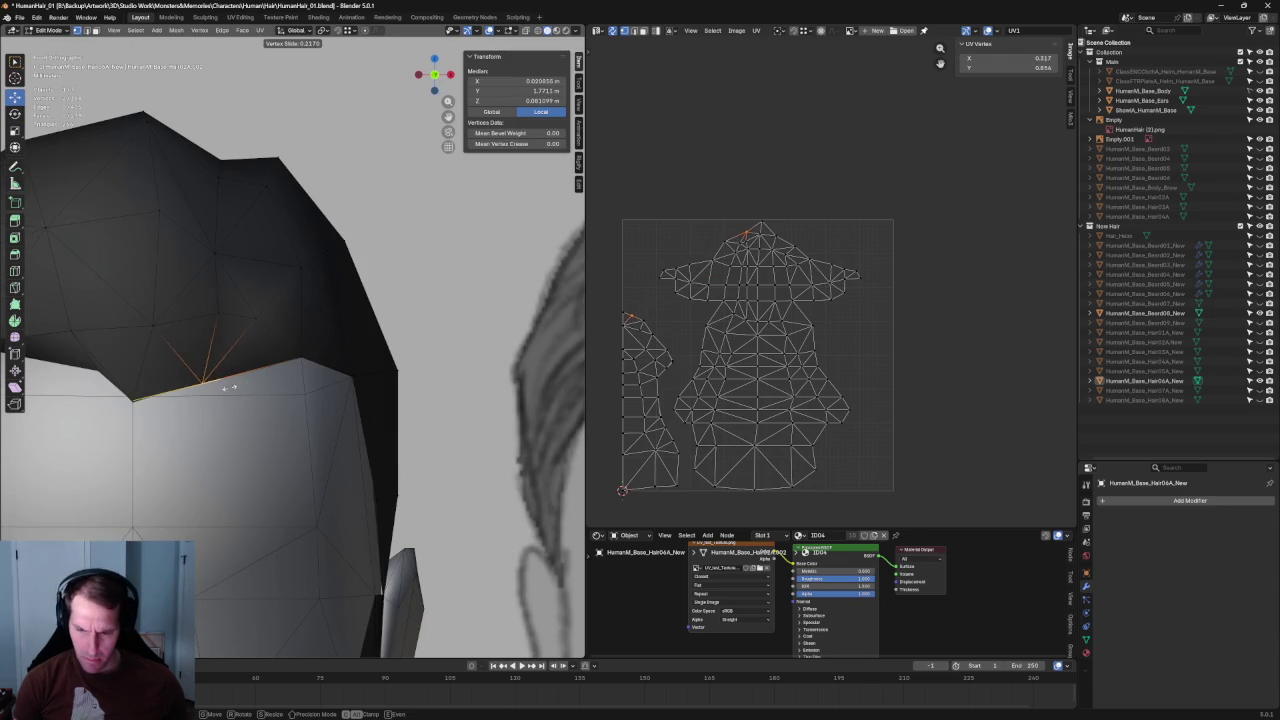
{"action": "left_click", "coordinate": [218, 389]}
{"action": "scroll", "coordinate": [230, 385], "scroll_direction": "down", "scroll_amount": 3}
{"action": "scroll", "coordinate": [294, 382], "scroll_direction": "down", "scroll_amount": 2}
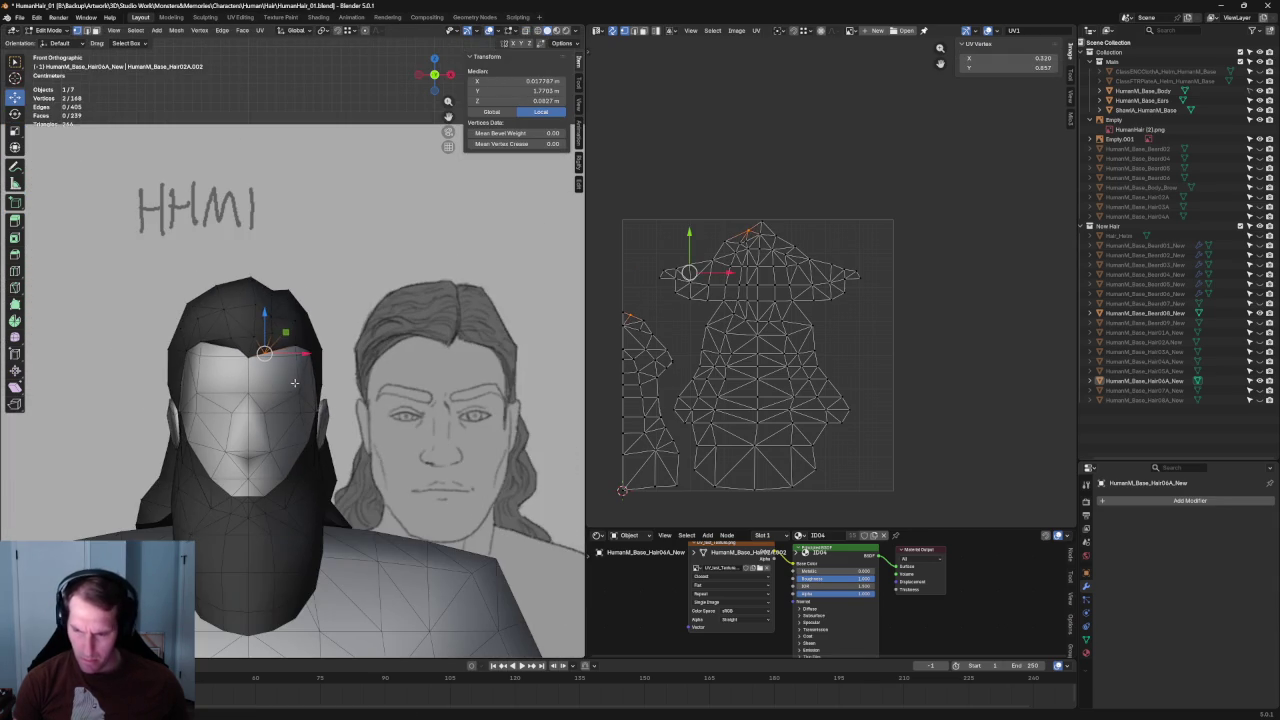
{"action": "left_click", "coordinate": [356, 198]}
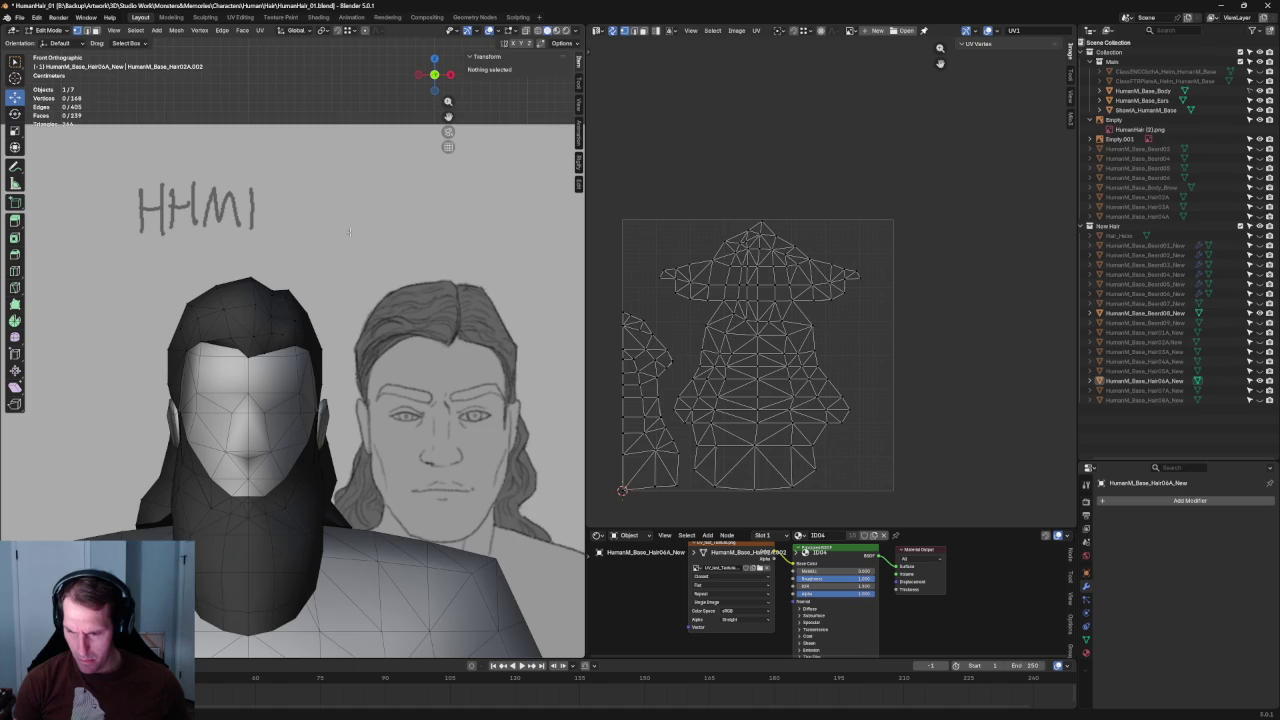
{"action": "scroll", "coordinate": [349, 232], "scroll_direction": "up", "scroll_amount": 2}
{"action": "scroll", "coordinate": [295, 298], "scroll_direction": "down", "scroll_amount": 4}
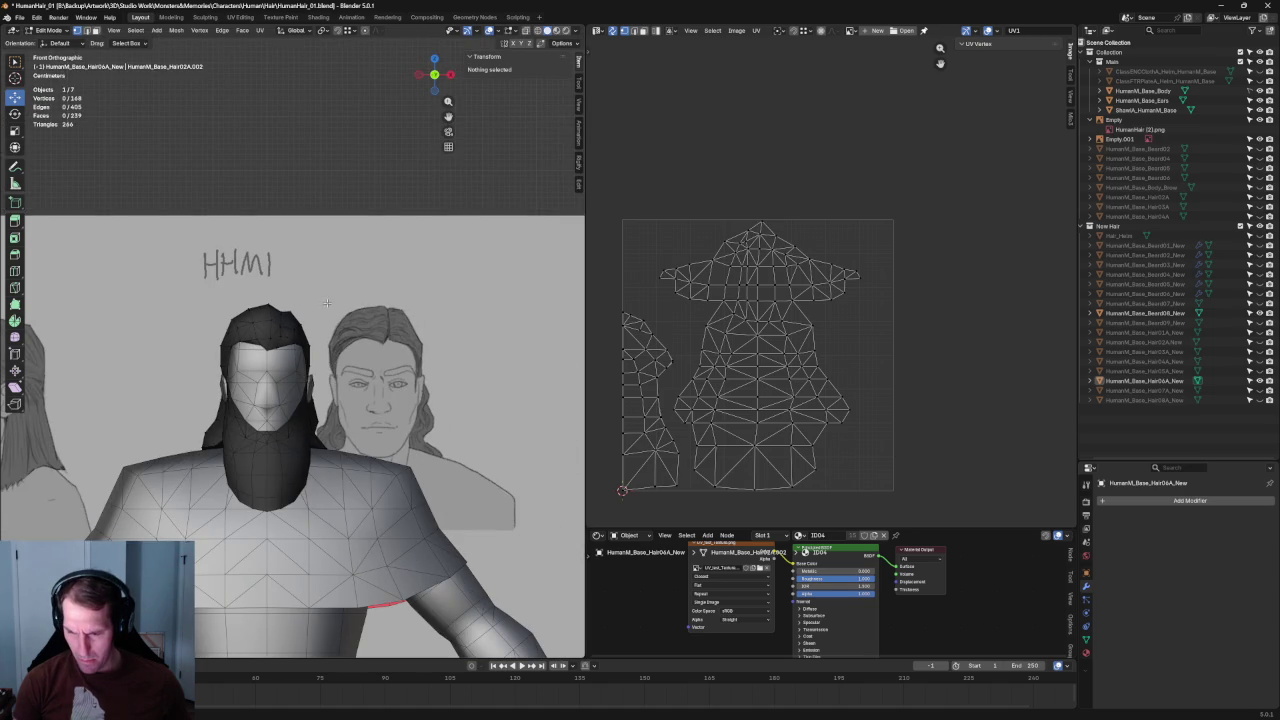
{"action": "scroll", "coordinate": [322, 312], "scroll_direction": "up", "scroll_amount": 5}
{"action": "scroll", "coordinate": [324, 331], "scroll_direction": "down", "scroll_amount": 3}
{"action": "scroll", "coordinate": [360, 350], "scroll_direction": "down", "scroll_amount": 2}
{"action": "scroll", "coordinate": [273, 355], "scroll_direction": "up", "scroll_amount": 4}
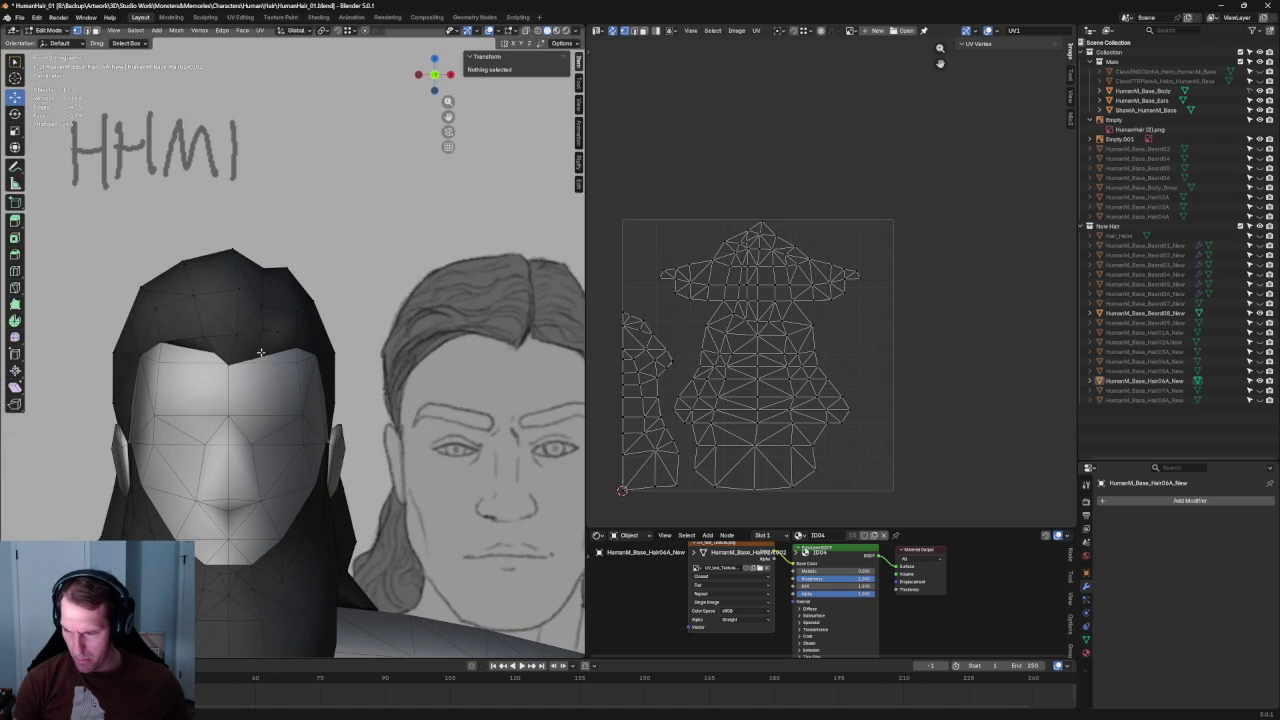
Step: Raise two forehead hairline vertices straight up along Z, then deselect
{"action": "left_click", "coordinate": [236, 334]}
{"action": "left_click_drag", "start_coordinate": [241, 307], "coordinate": [243, 299]}
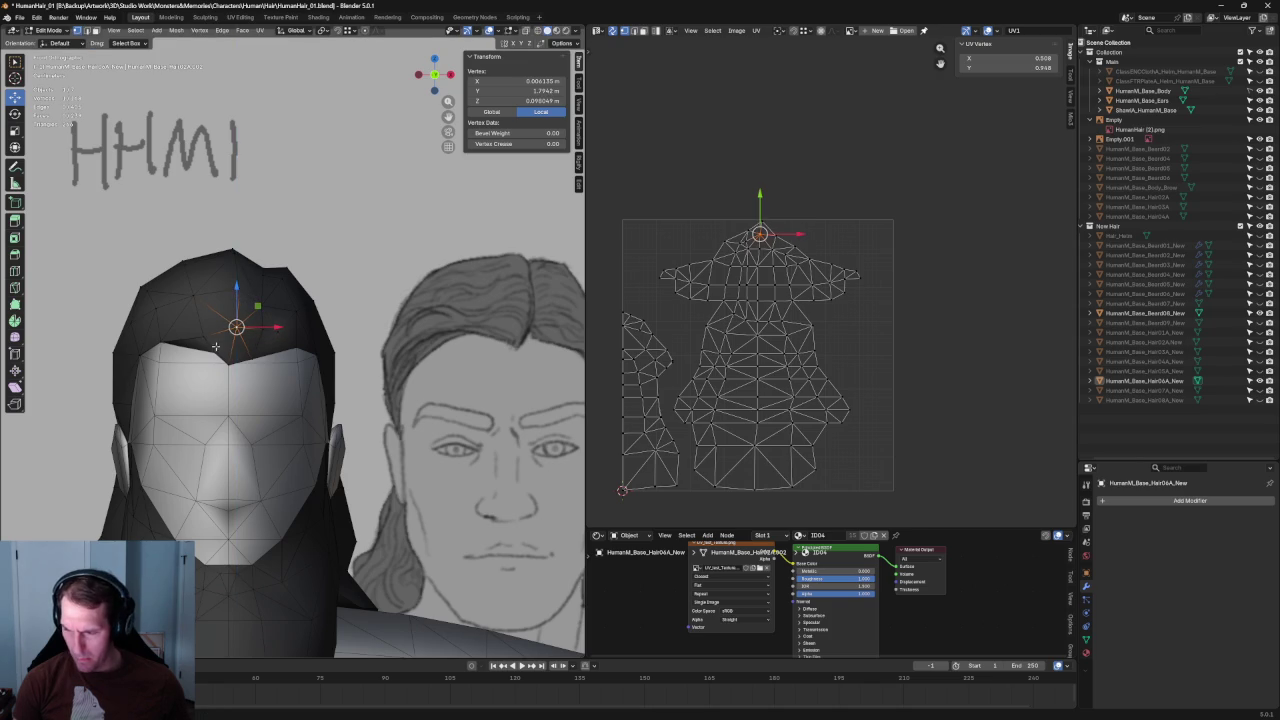
{"action": "left_click", "coordinate": [201, 340]}
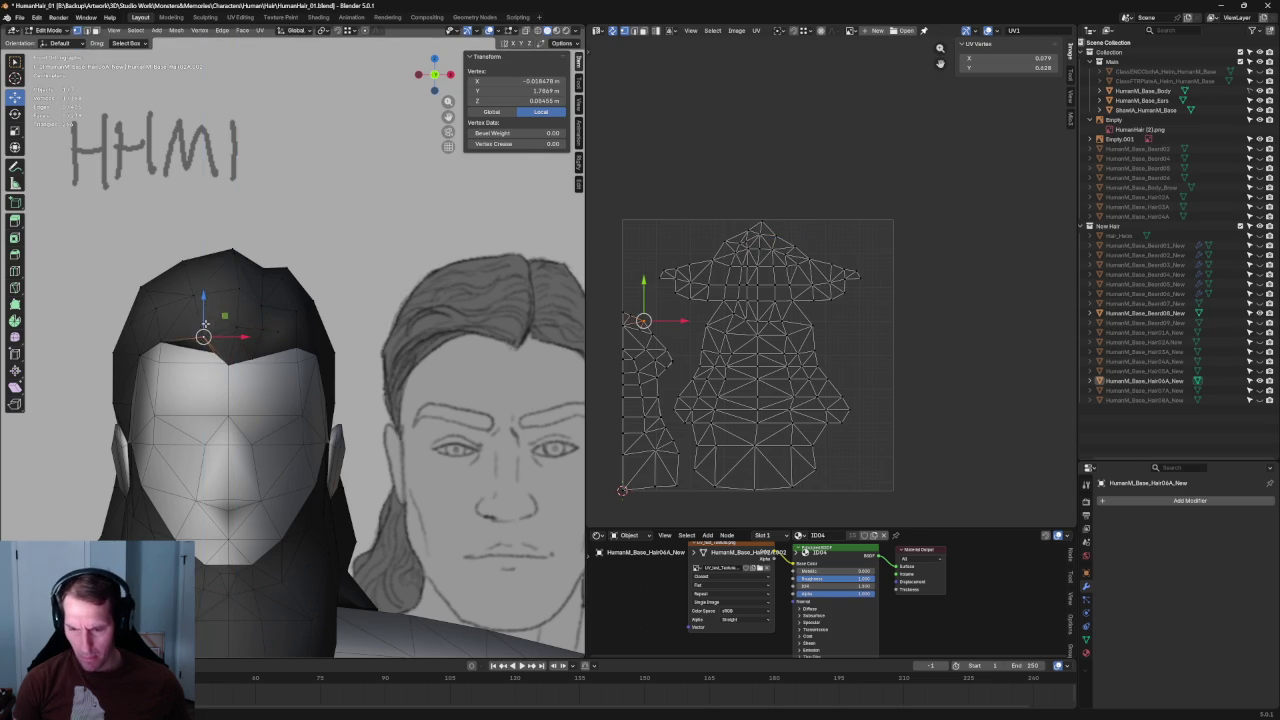
{"action": "key", "text": "alt+z"}
{"action": "scroll", "coordinate": [160, 345], "scroll_direction": "up", "scroll_amount": 3}
{"action": "key", "text": "ctrl+z"}
{"action": "key", "text": "alt+z"}
{"action": "scroll", "coordinate": [132, 332], "scroll_direction": "down", "scroll_amount": 3}
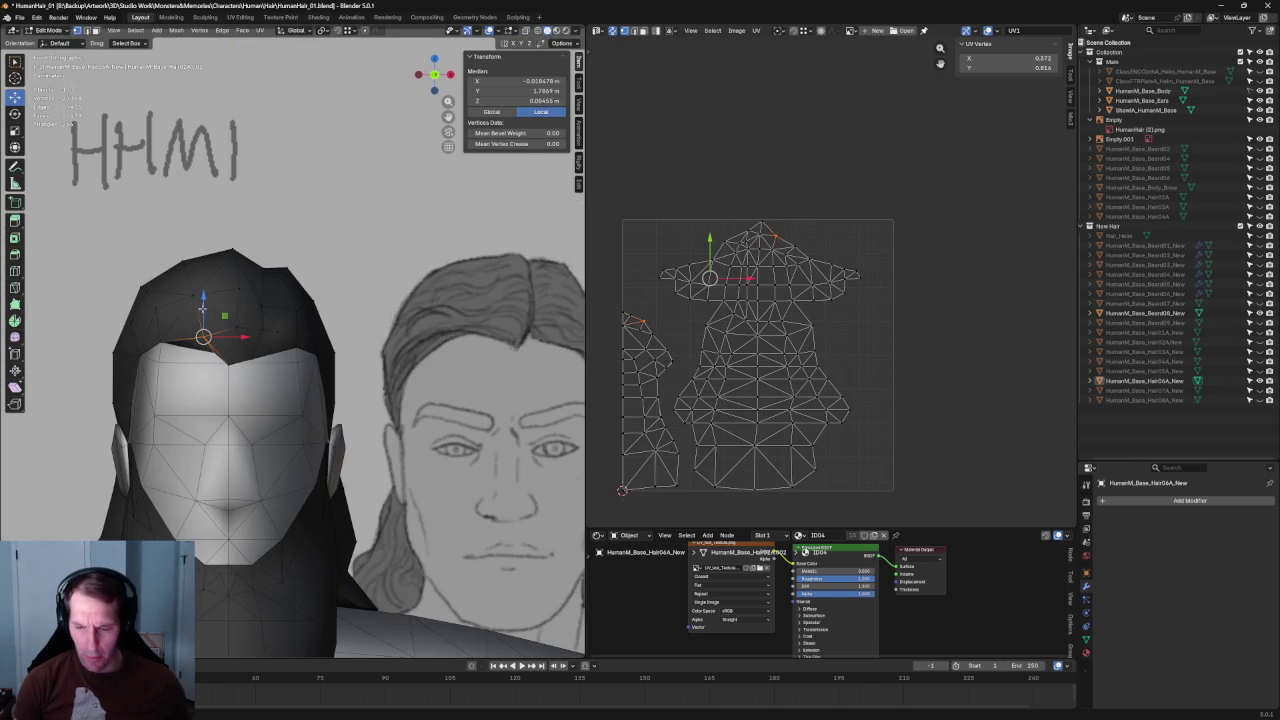
{"action": "left_click_drag", "start_coordinate": [202, 308], "coordinate": [203, 297]}
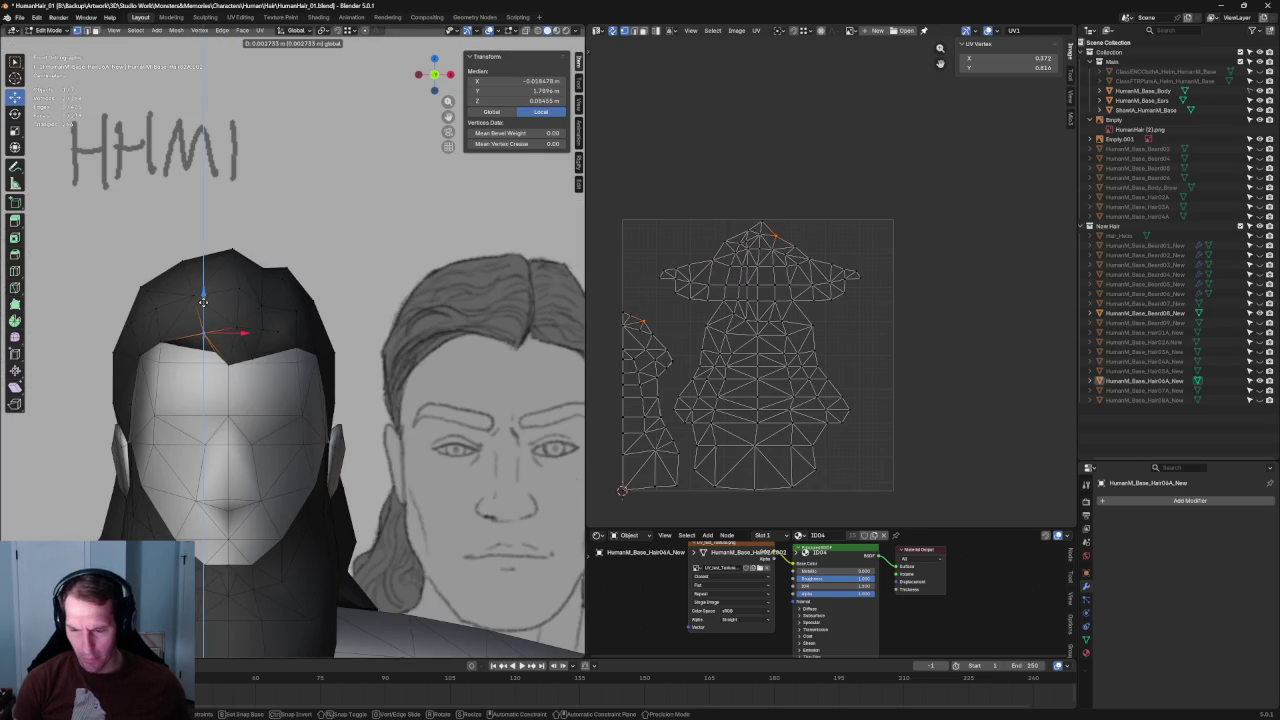
{"action": "scroll", "coordinate": [340, 340], "scroll_direction": "down", "scroll_amount": 5}
{"action": "scroll", "coordinate": [284, 385], "scroll_direction": "up", "scroll_amount": 5}
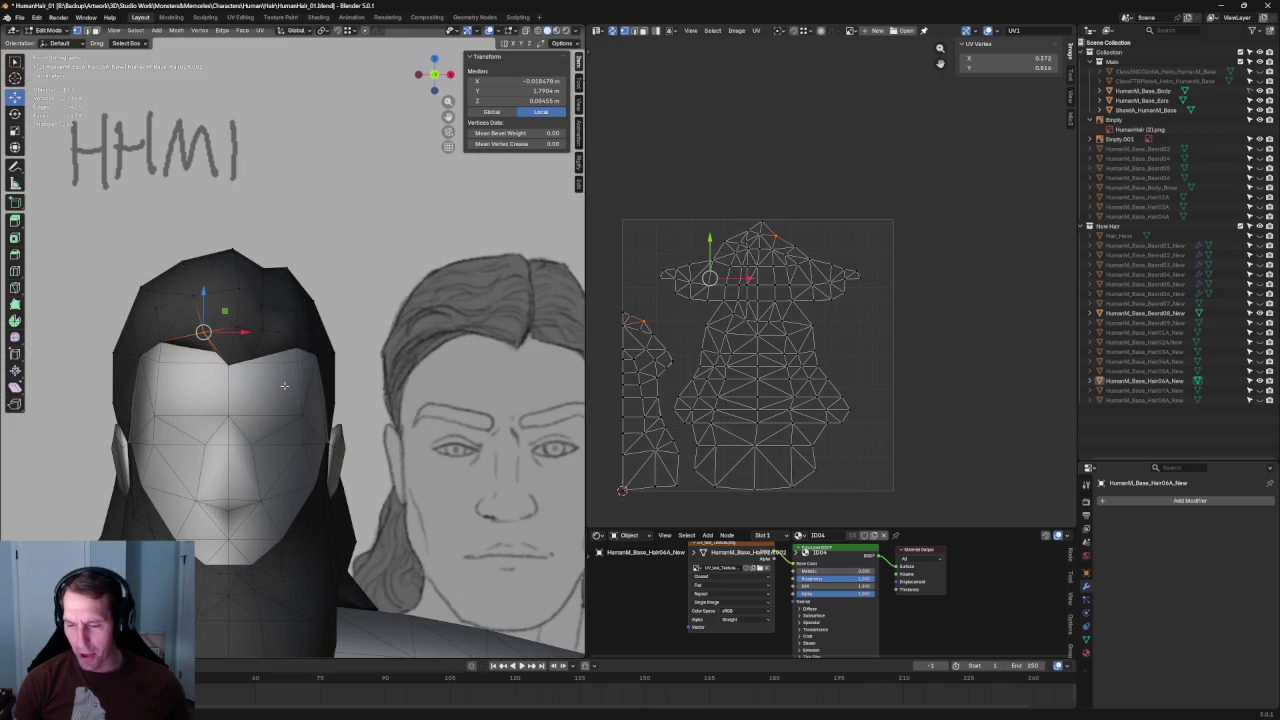
{"action": "left_click", "coordinate": [379, 275]}
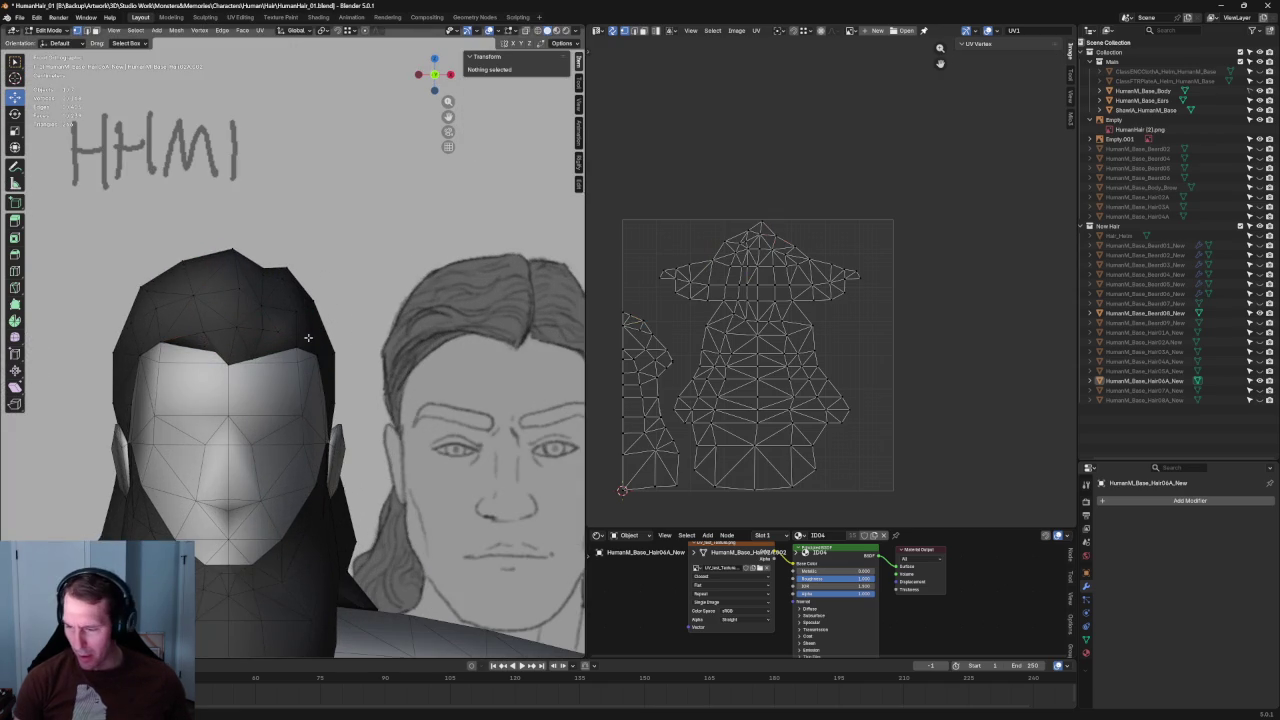
Step: Check the hairline in X-ray and orbit around to the back of the head
{"action": "scroll", "coordinate": [290, 345], "scroll_direction": "up", "scroll_amount": 5}
{"action": "key", "text": "alt+z"}
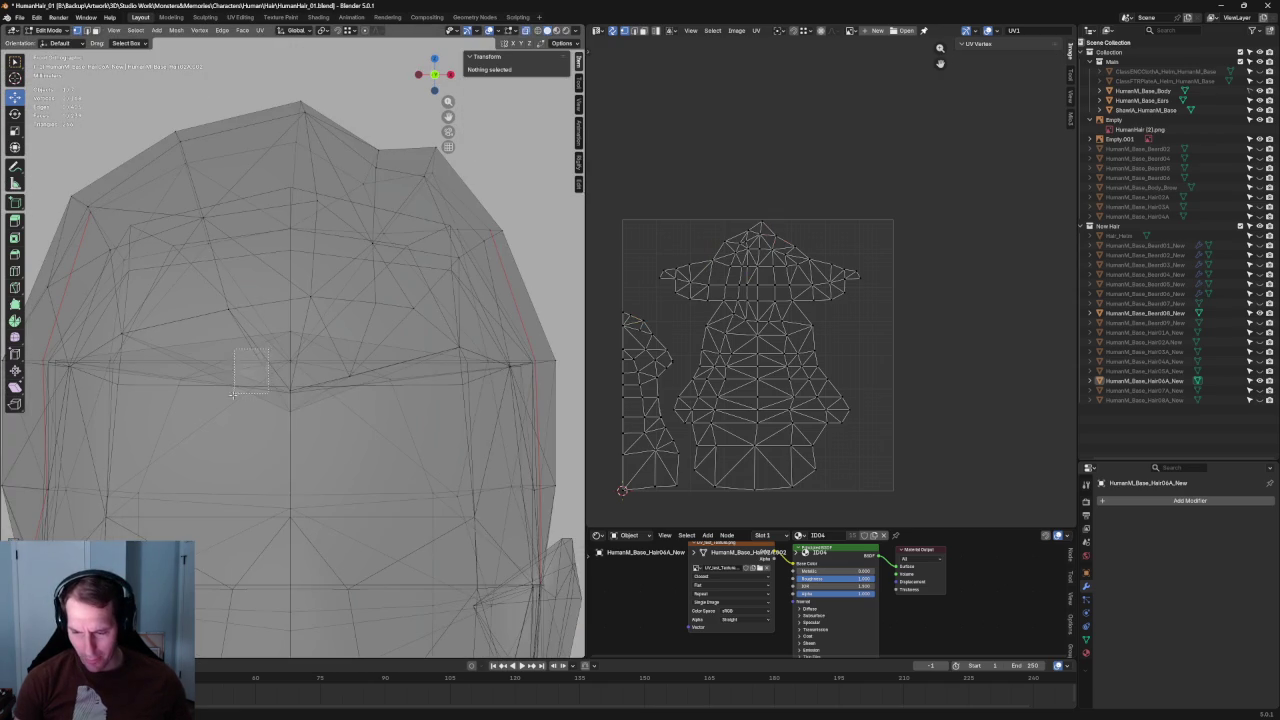
{"action": "key", "text": "alt+z"}
{"action": "scroll", "coordinate": [285, 396], "scroll_direction": "down", "scroll_amount": 3}
{"action": "middle_click_drag", "start_coordinate": [285, 396], "coordinate": [400, 380]}
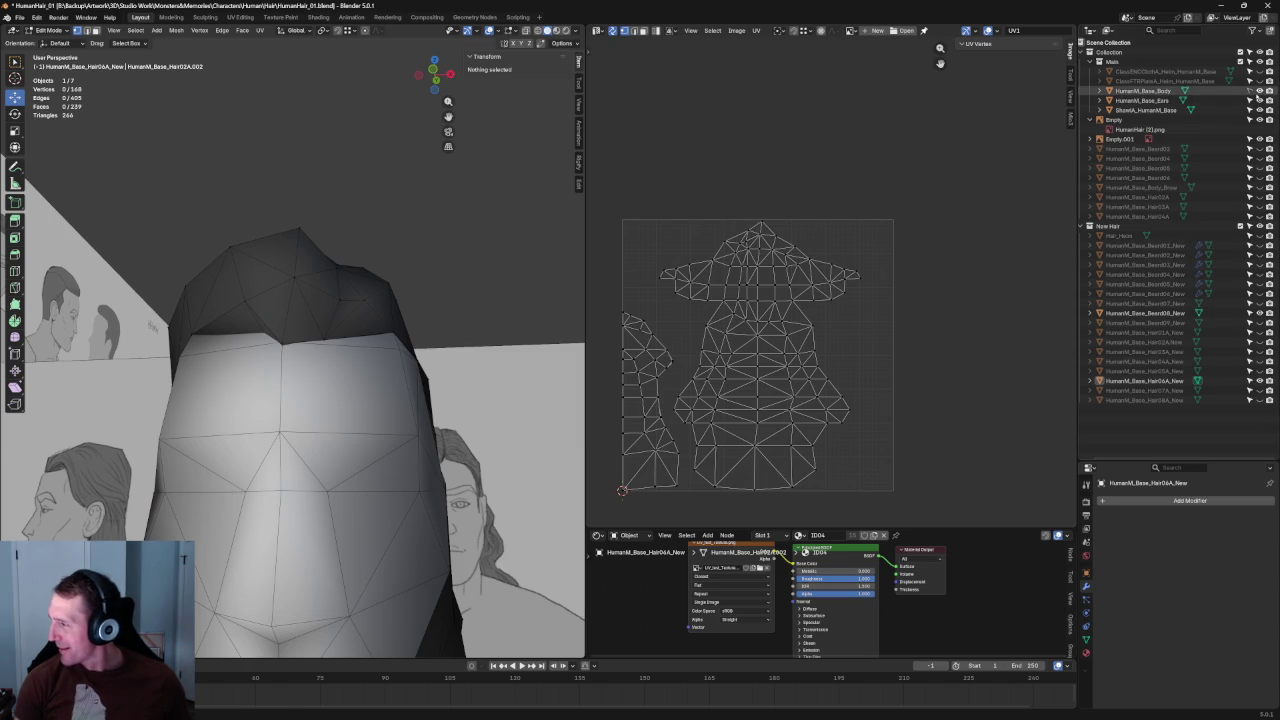
Step: Hide the body mesh and join selected top-of-hair vertices with J
{"action": "left_click", "coordinate": [1259, 90]}
{"action": "scroll", "coordinate": [291, 357], "scroll_direction": "up", "scroll_amount": 3}
{"action": "scroll", "coordinate": [291, 323], "scroll_direction": "up", "scroll_amount": 2}
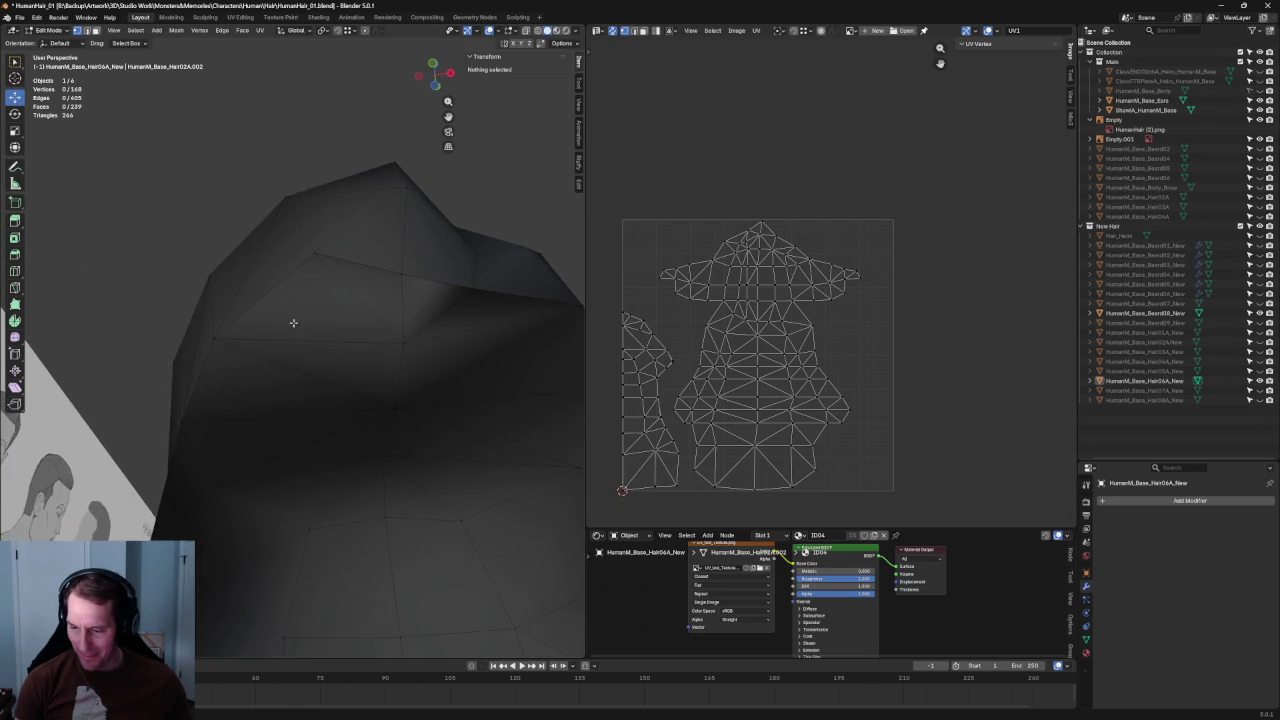
{"action": "key", "text": "alt+z"}
{"action": "left_click_drag", "start_coordinate": [422, 260], "coordinate": [378, 292]}
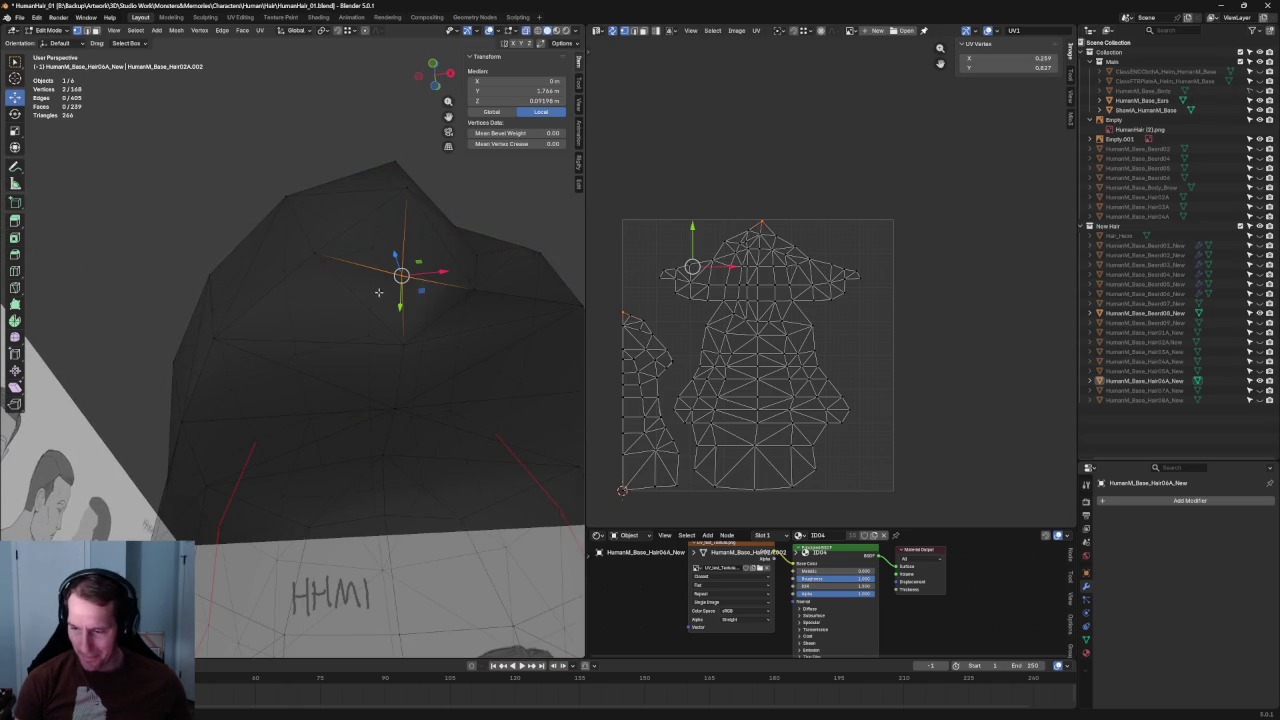
{"action": "left_click", "coordinate": [216, 346], "text": "shift"}
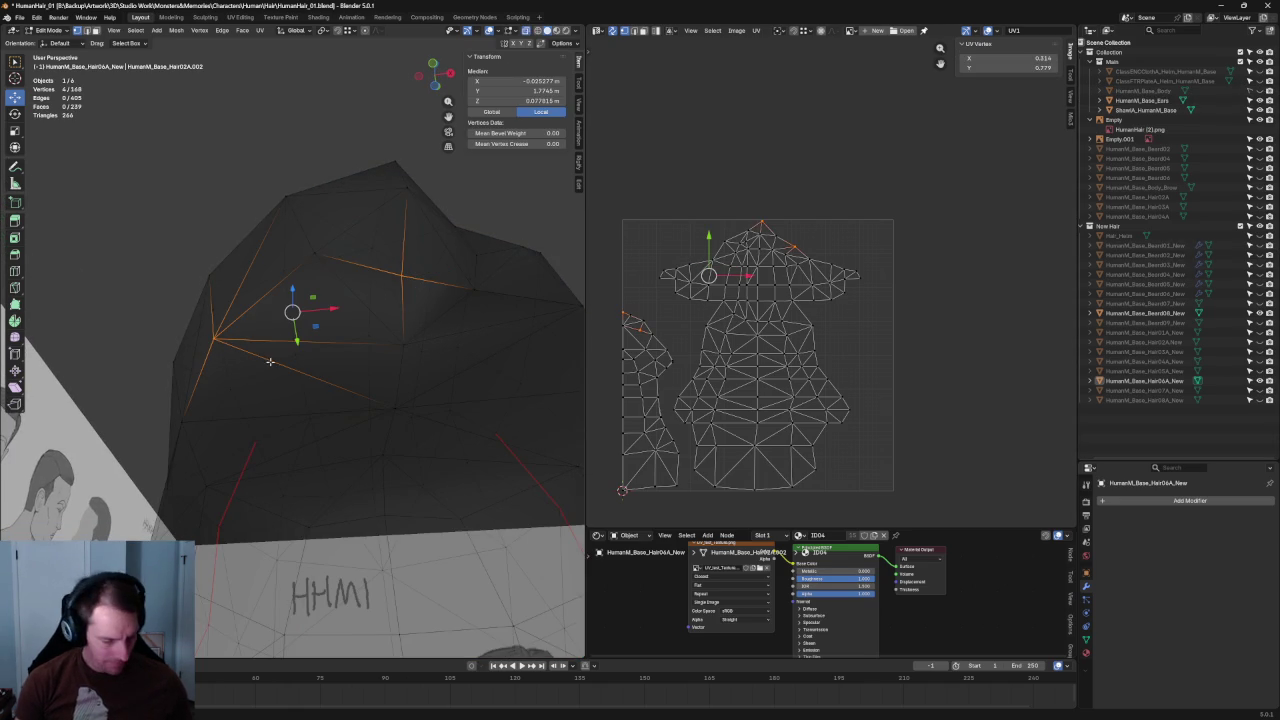
{"action": "key", "text": "j"}
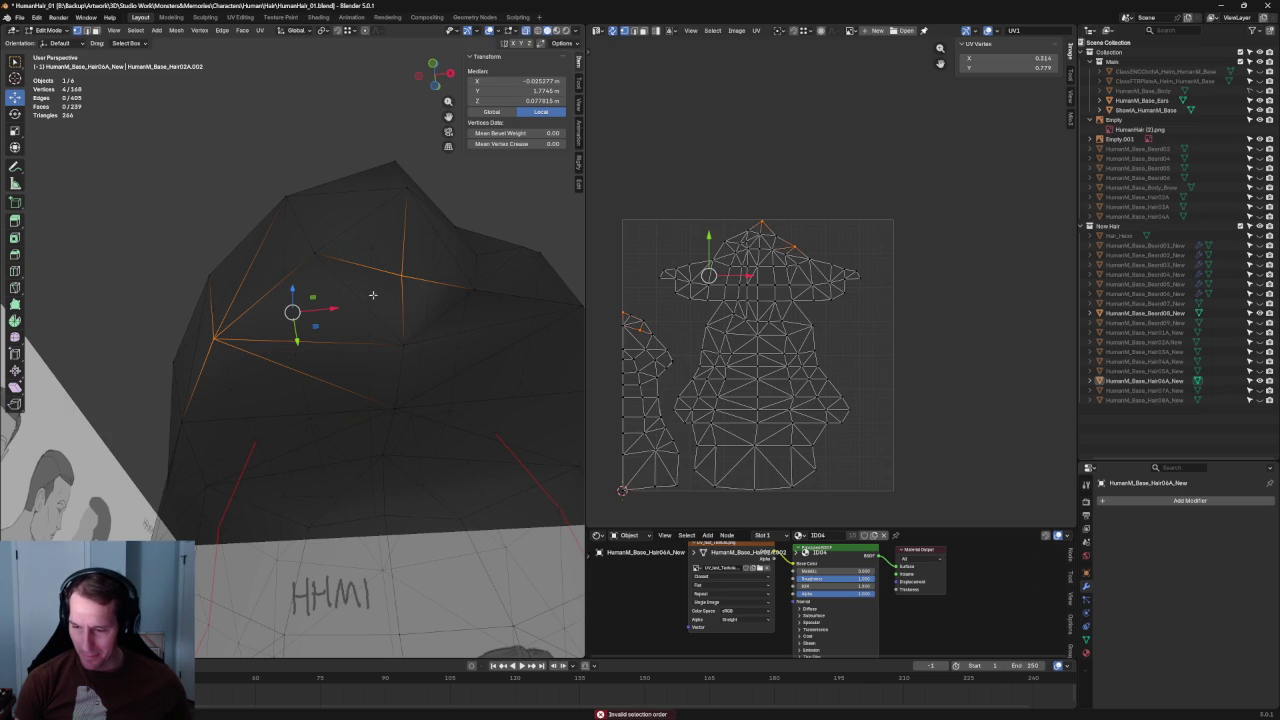
Step: Subdivide an edge on top of the hair mesh and clear the selection
{"action": "left_click", "coordinate": [362, 296]}
{"action": "key", "text": "q"}
{"action": "left_click", "coordinate": [341, 337]}
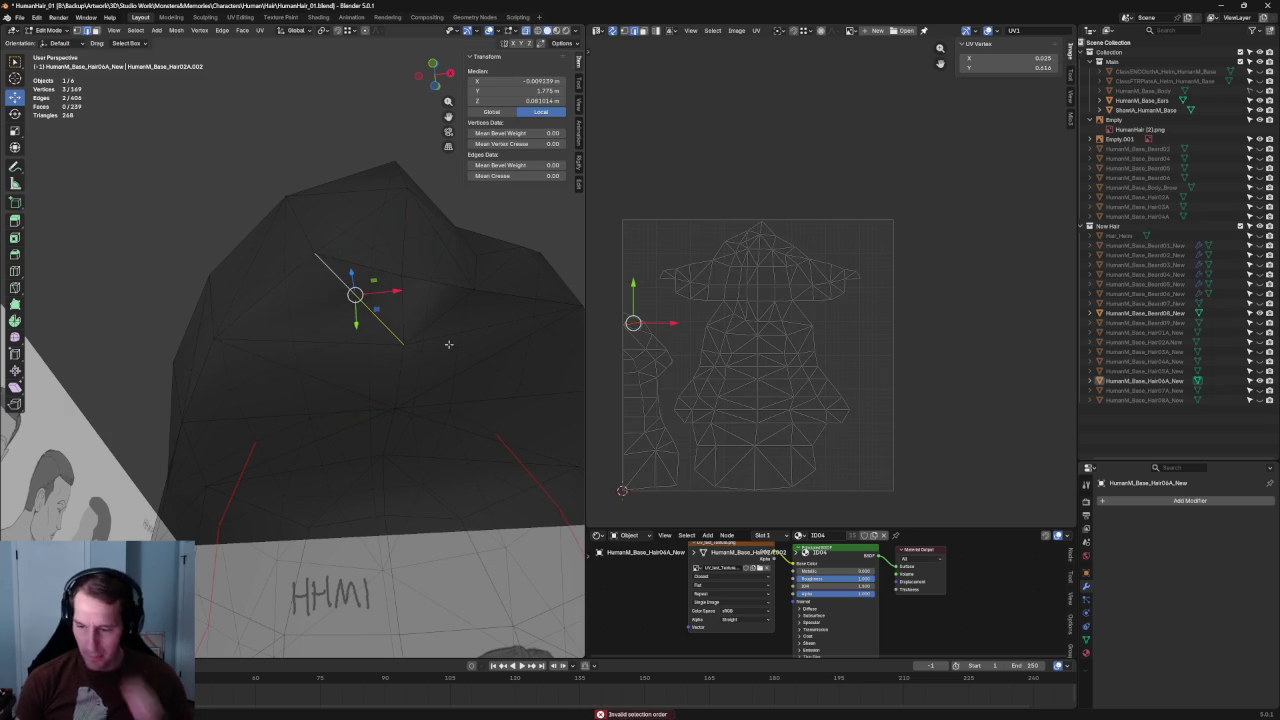
{"action": "key", "text": "alt+a"}
Step: Connect hairline vertex pairs with new edges via the vertex menu
{"action": "left_click", "coordinate": [406, 268]}
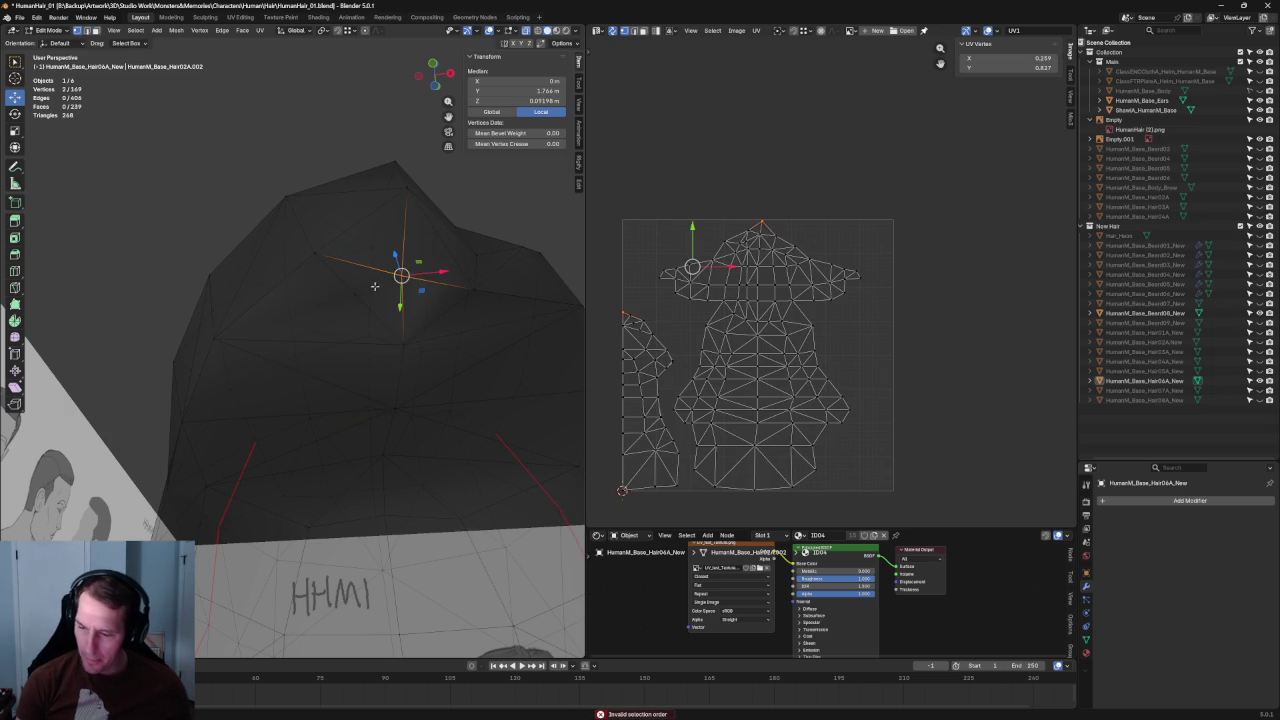
{"action": "left_click", "coordinate": [222, 343], "text": "ctrl"}
{"action": "right_click", "coordinate": [222, 344]}
{"action": "left_click", "coordinate": [208, 344]}
Step: Move a hairline vertex along the X axis with G X
{"action": "left_click", "coordinate": [366, 334]}
{"action": "left_click", "coordinate": [330, 300]}
{"action": "middle_click_drag", "start_coordinate": [330, 300], "coordinate": [400, 367]}
{"action": "scroll", "coordinate": [398, 384], "scroll_direction": "down", "scroll_amount": 4}
{"action": "scroll", "coordinate": [400, 367], "scroll_direction": "up", "scroll_amount": 3}
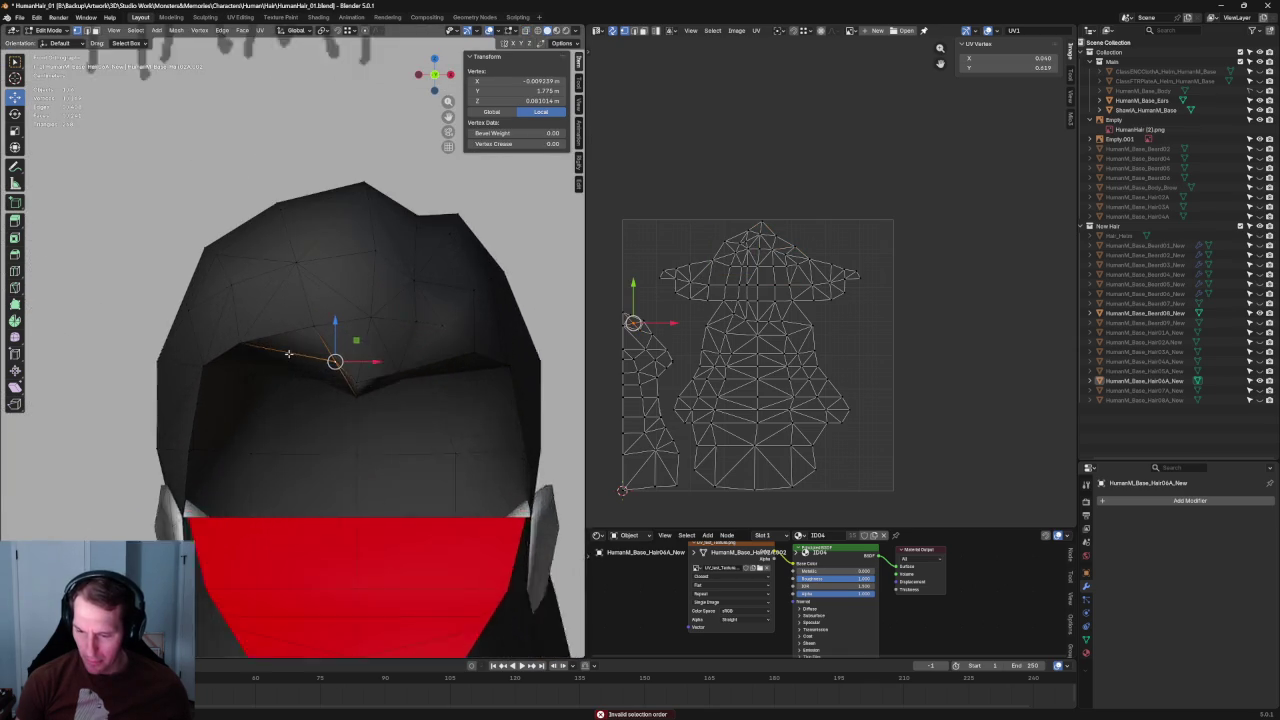
{"action": "scroll", "coordinate": [378, 373], "scroll_direction": "up", "scroll_amount": 2}
{"action": "key", "text": "g"}
{"action": "key", "text": "x"}
{"action": "left_click", "coordinate": [353, 366]}
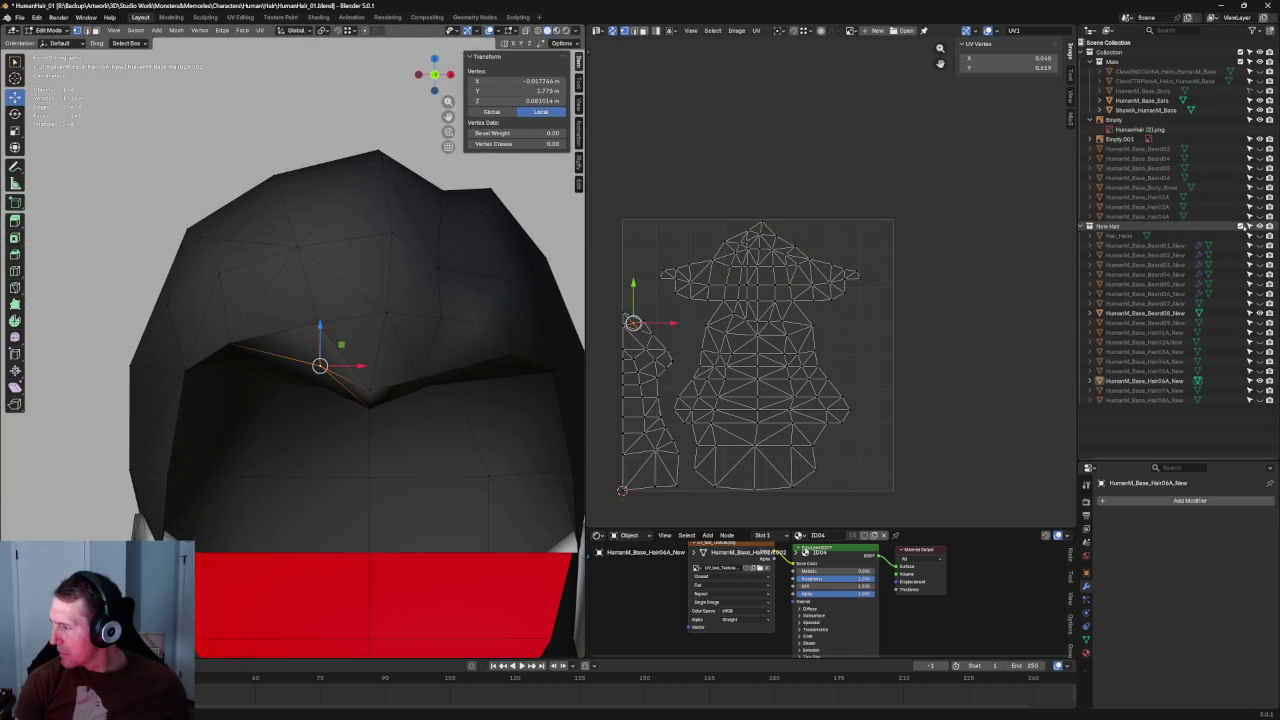
Step: Unhide HumanM_Base_Body and adjust the vertex along X and Y against it
{"action": "left_click", "coordinate": [1259, 90]}
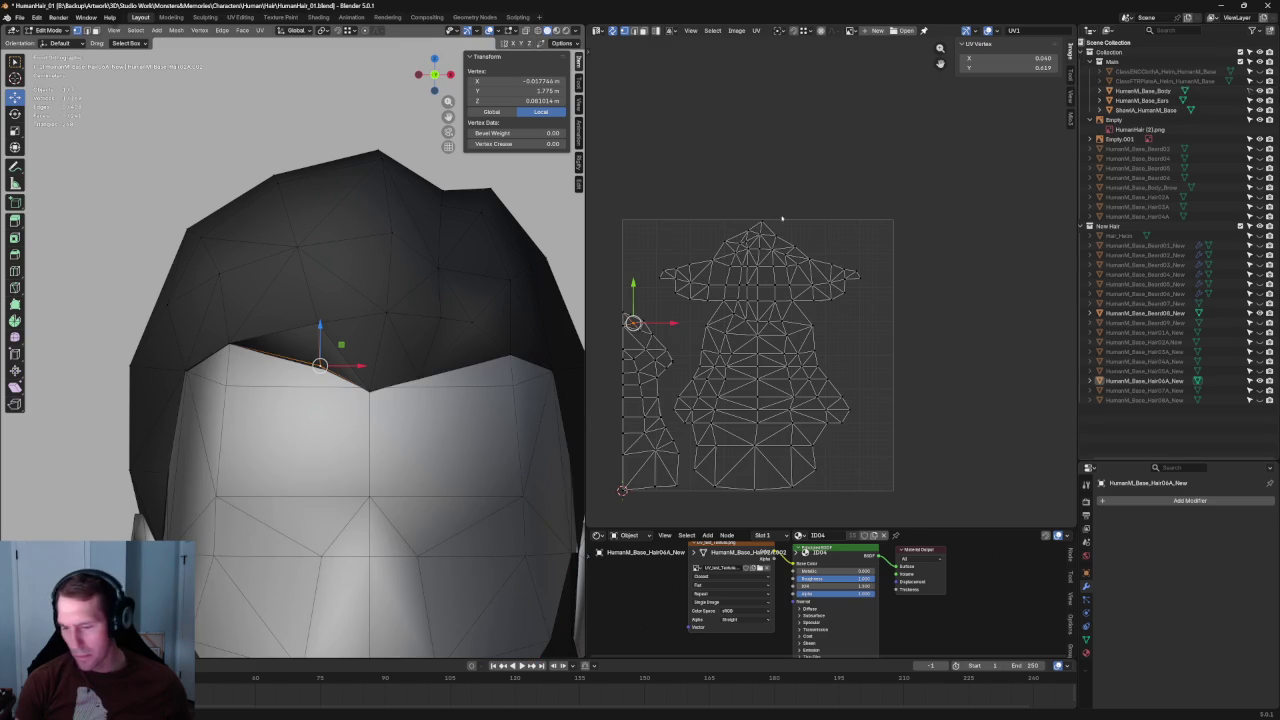
{"action": "left_click_drag", "start_coordinate": [354, 367], "coordinate": [350, 365]}
{"action": "middle_click_drag", "start_coordinate": [350, 365], "coordinate": [393, 390]}
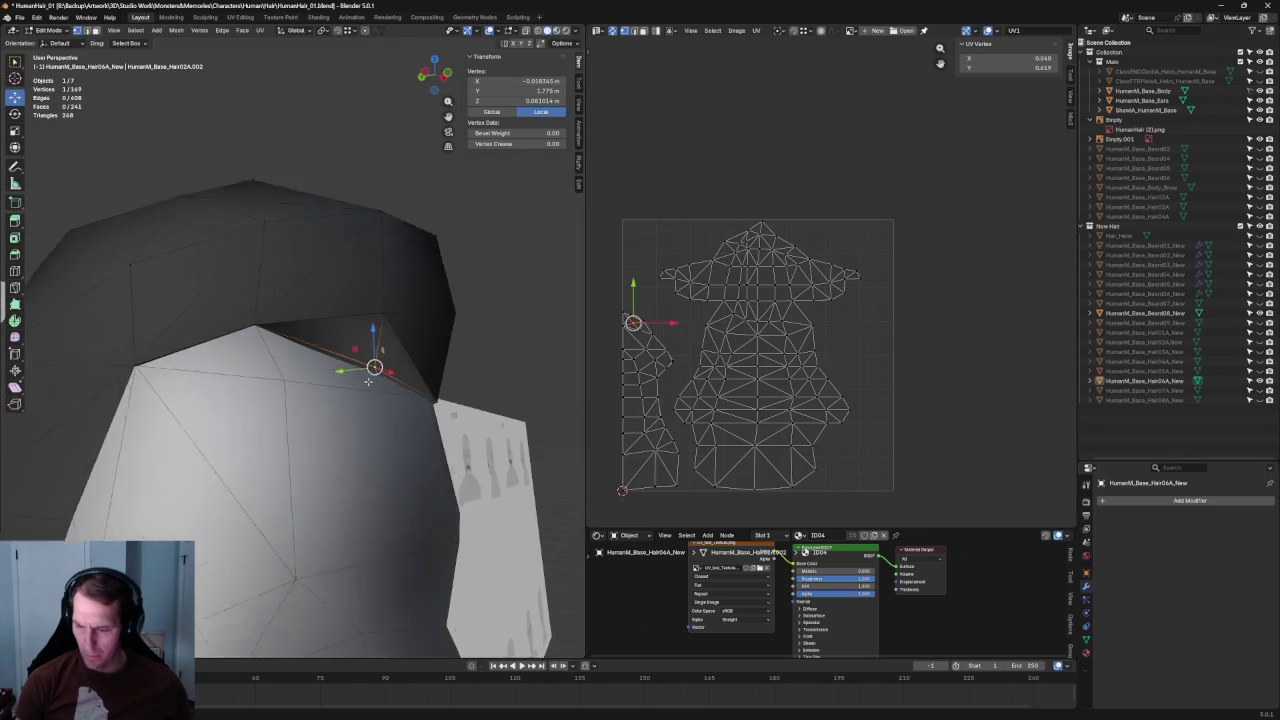
{"action": "left_click_drag", "start_coordinate": [377, 383], "coordinate": [376, 382]}
{"action": "left_click", "coordinate": [377, 383]}
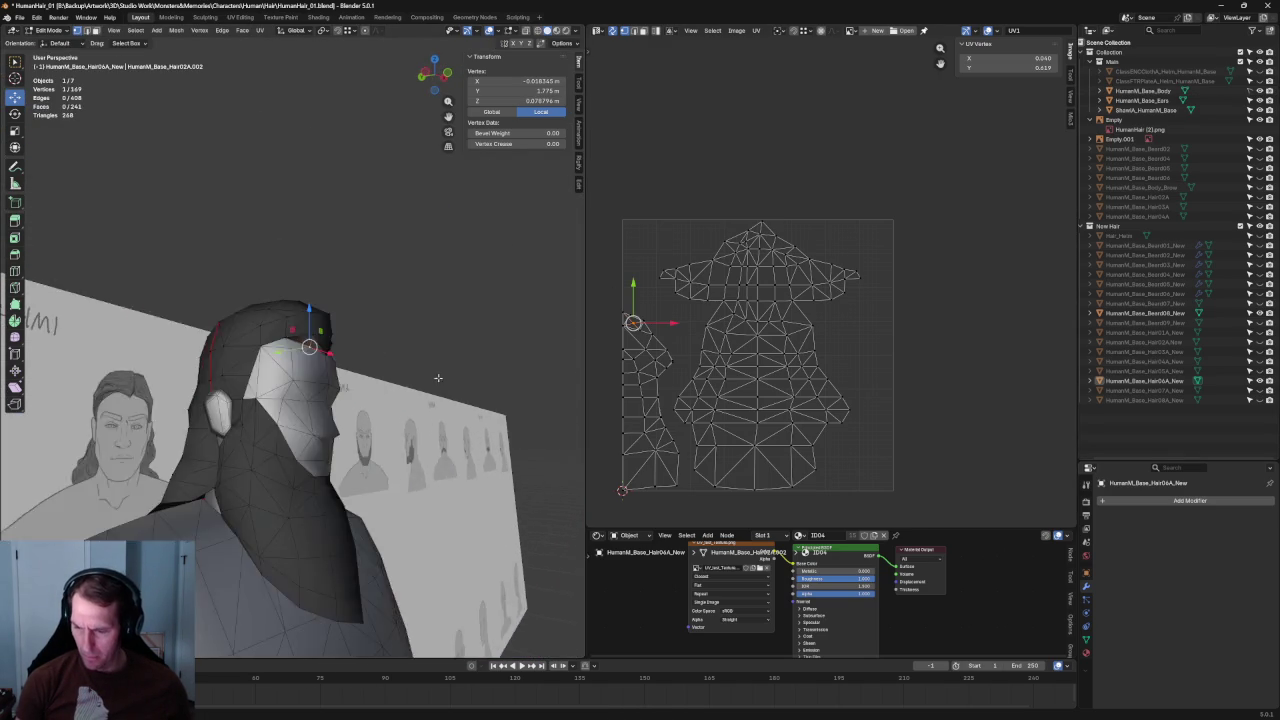
{"action": "middle_click_drag", "start_coordinate": [377, 383], "coordinate": [369, 377]}
{"action": "key", "text": "KP_1"}
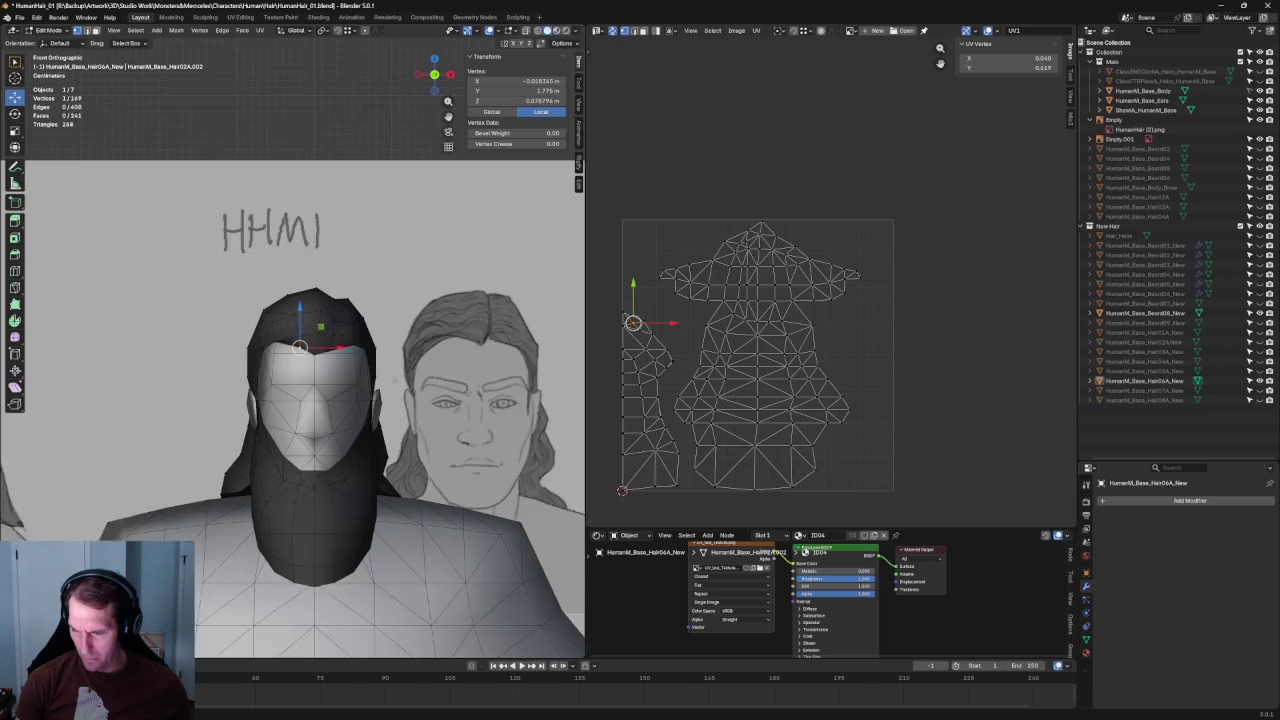
{"action": "key", "text": "alt+a"}
Step: Delete the two selected hairline faces with X > Faces
{"action": "scroll", "coordinate": [404, 270], "scroll_direction": "up", "scroll_amount": 2}
{"action": "scroll", "coordinate": [404, 270], "scroll_direction": "up", "scroll_amount": 2}
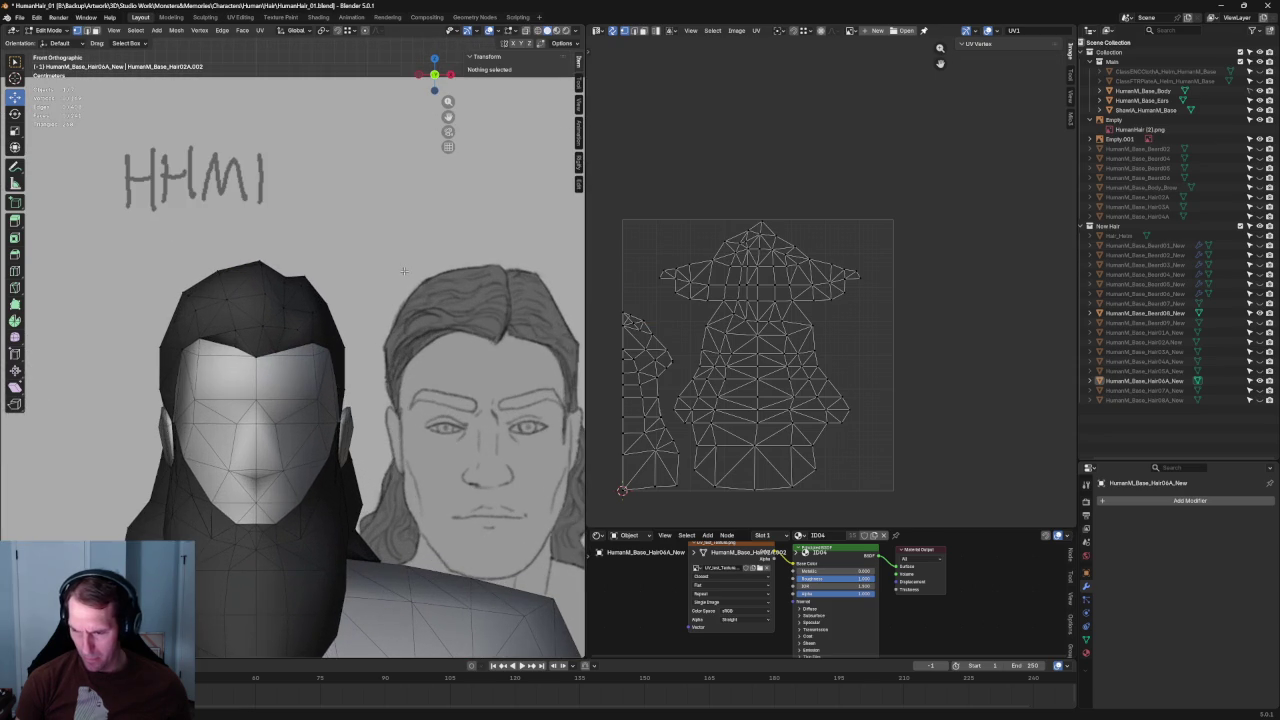
{"action": "mouse_move", "coordinate": [407, 278]}
{"action": "middle_mouse_down"}
{"action": "mouse_move", "coordinate": [269, 330]}
{"action": "mouse_move", "coordinate": [280, 323]}
{"action": "middle_mouse_up"}
{"action": "scroll", "coordinate": [269, 330], "scroll_direction": "up", "scroll_amount": 2}
{"action": "scroll", "coordinate": [269, 330], "scroll_direction": "up", "scroll_amount": 2}
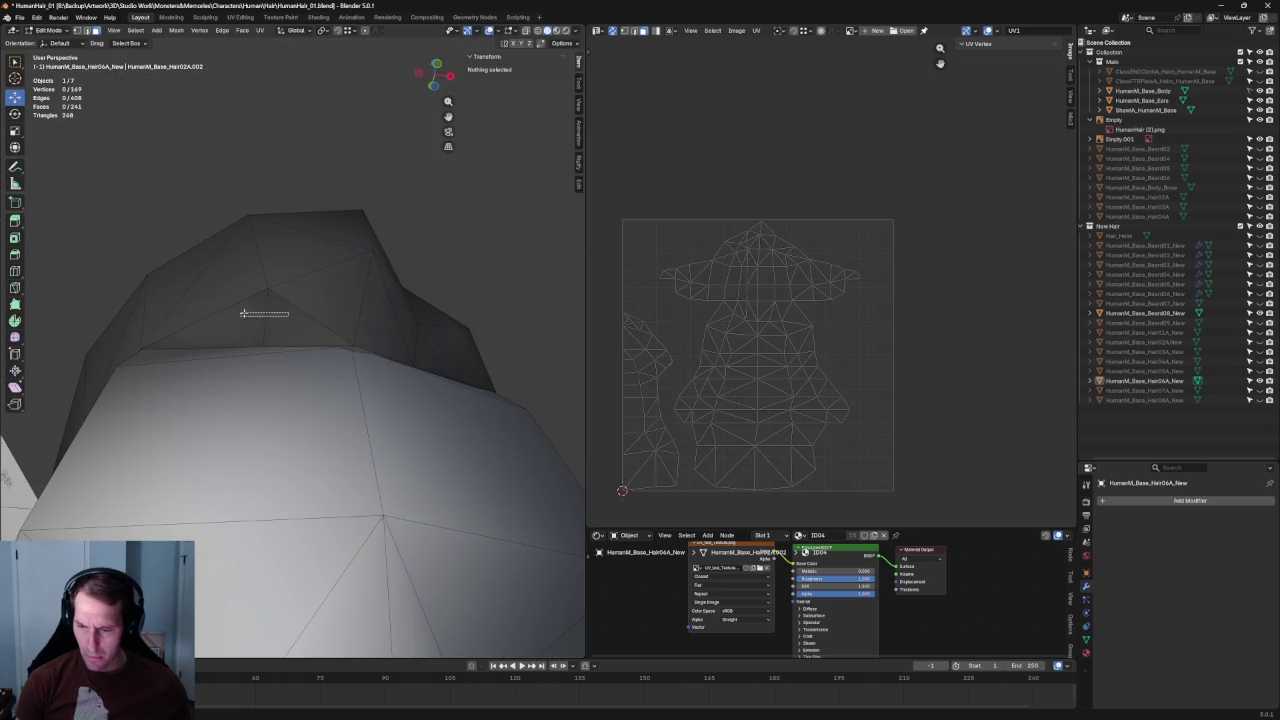
{"action": "left_click", "coordinate": [266, 315]}
{"action": "mouse_move", "coordinate": [278, 313]}
{"action": "middle_mouse_down"}
{"action": "mouse_move", "coordinate": [313, 349]}
{"action": "mouse_move", "coordinate": [443, 374]}
{"action": "middle_mouse_up"}
{"action": "key", "text": "alt+z"}
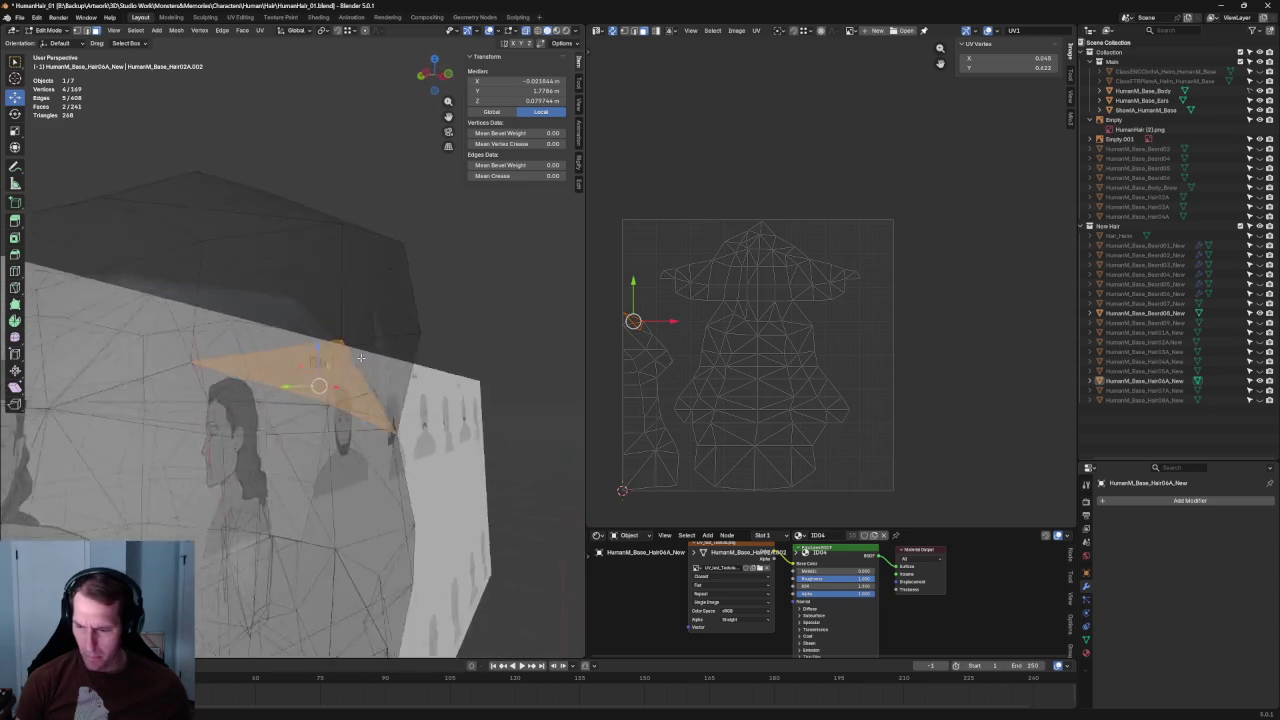
{"action": "key", "text": "alt+z"}
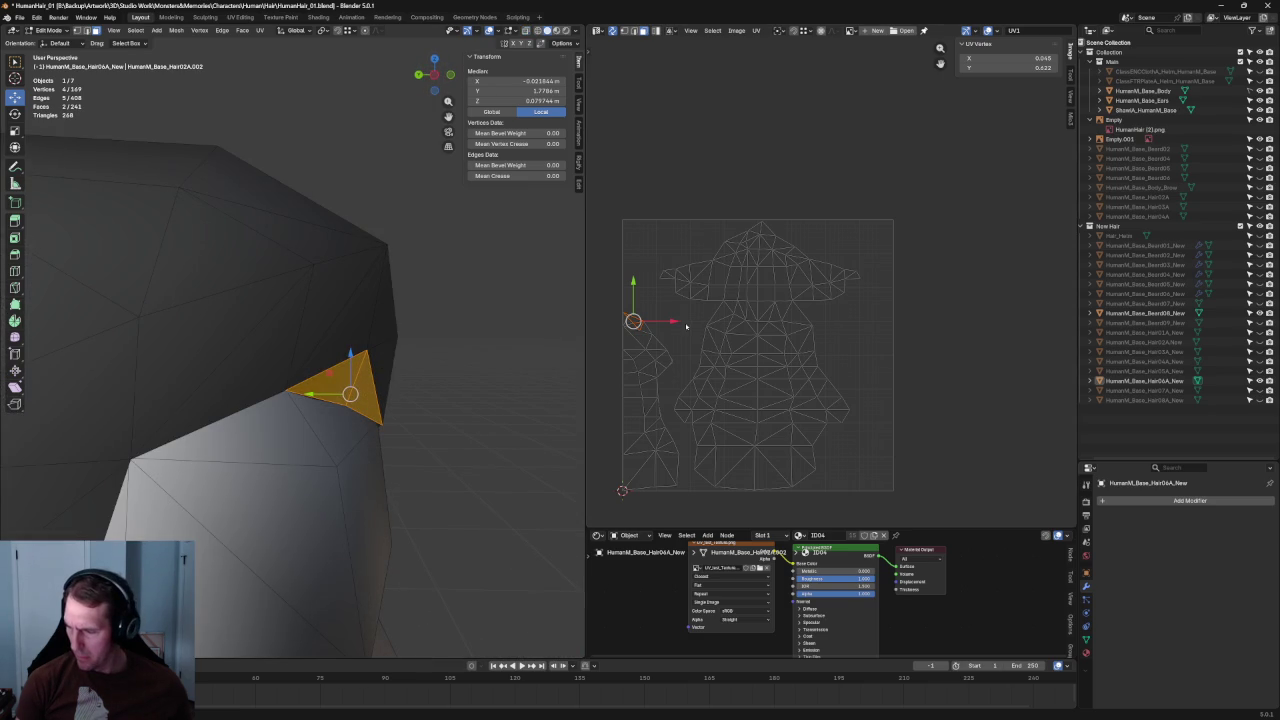
{"action": "mouse_move", "coordinate": [371, 354]}
{"action": "middle_mouse_down"}
{"action": "mouse_move", "coordinate": [301, 358]}
{"action": "mouse_move", "coordinate": [305, 326]}
{"action": "middle_mouse_up"}
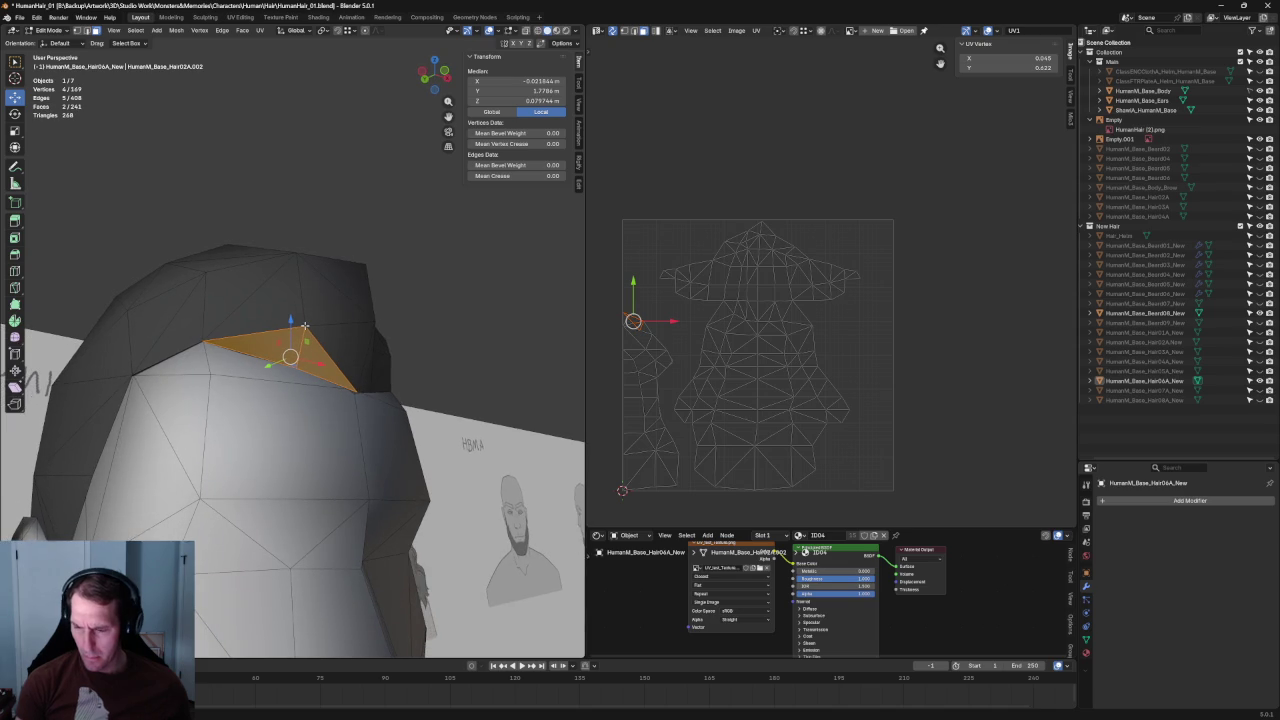
{"action": "key", "text": "x"}
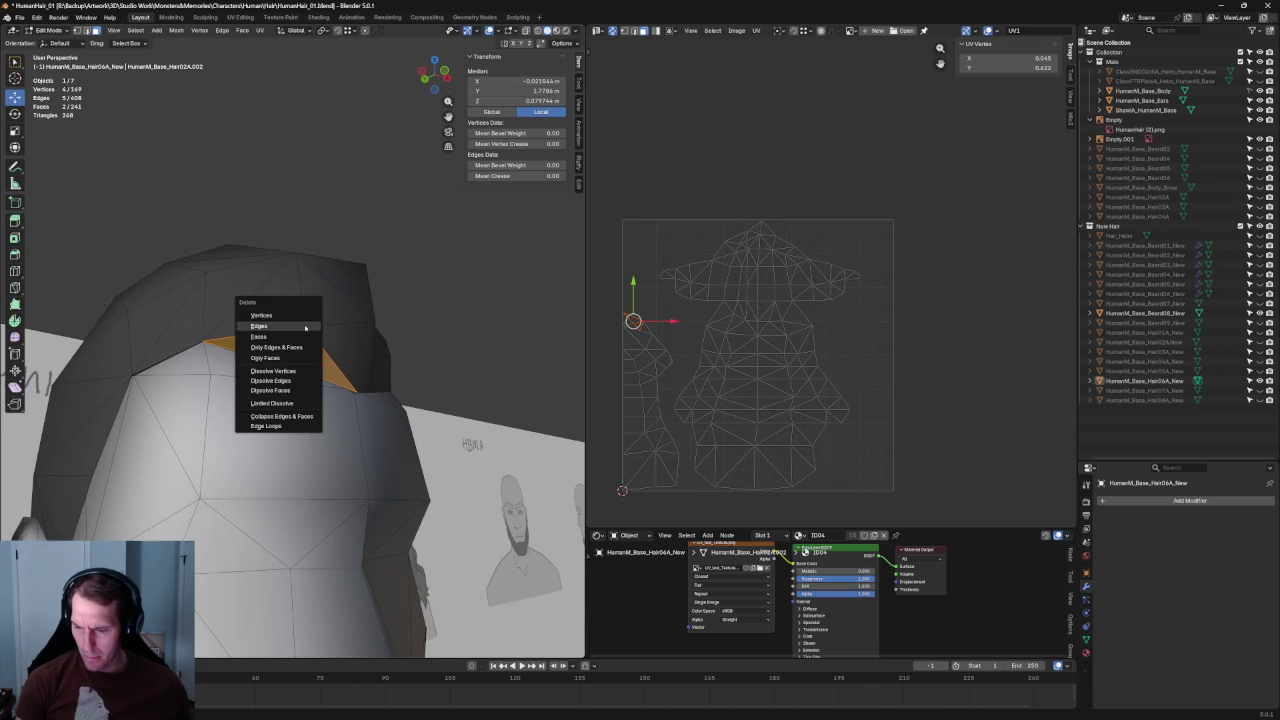
{"action": "left_click", "coordinate": [316, 330]}
{"action": "mouse_move", "coordinate": [316, 330]}
{"action": "middle_mouse_down"}
{"action": "mouse_move", "coordinate": [343, 297]}
{"action": "mouse_move", "coordinate": [349, 309]}
{"action": "mouse_move", "coordinate": [330, 311]}
{"action": "mouse_move", "coordinate": [308, 277]}
{"action": "mouse_move", "coordinate": [283, 366]}
{"action": "middle_mouse_up"}
Step: Move a hairline edge down to a lower position beside the hole
{"action": "left_click", "coordinate": [348, 332]}
{"action": "left_click", "coordinate": [355, 340], "text": "shift"}
{"action": "left_click", "coordinate": [308, 277]}
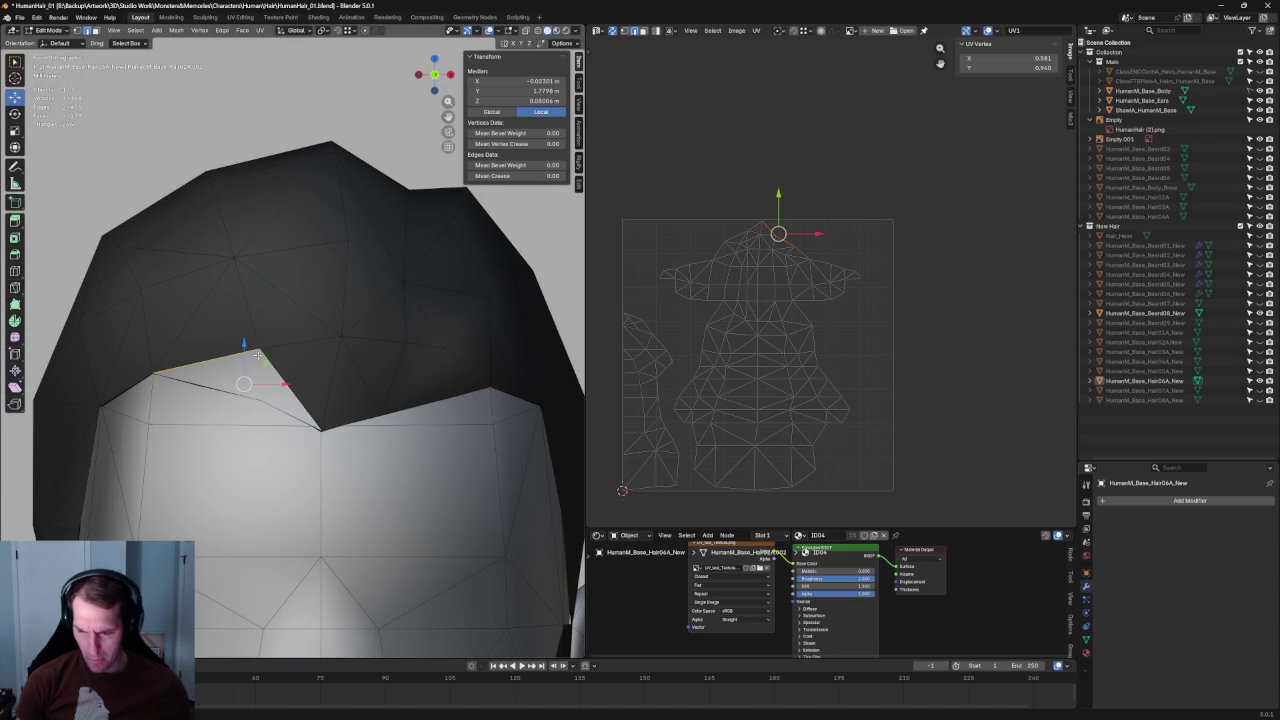
{"action": "key", "text": "g"}
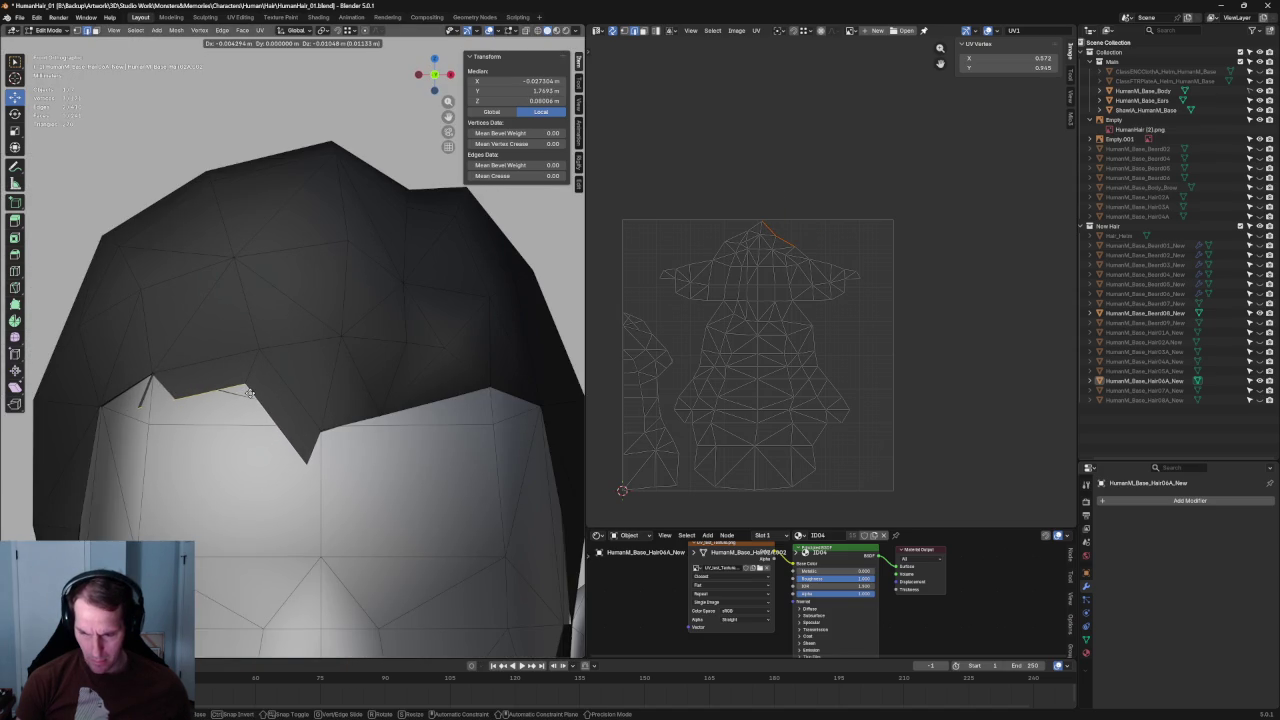
{"action": "left_click", "coordinate": [250, 393]}
{"action": "scroll", "coordinate": [318, 325], "scroll_direction": "up", "scroll_amount": 2}
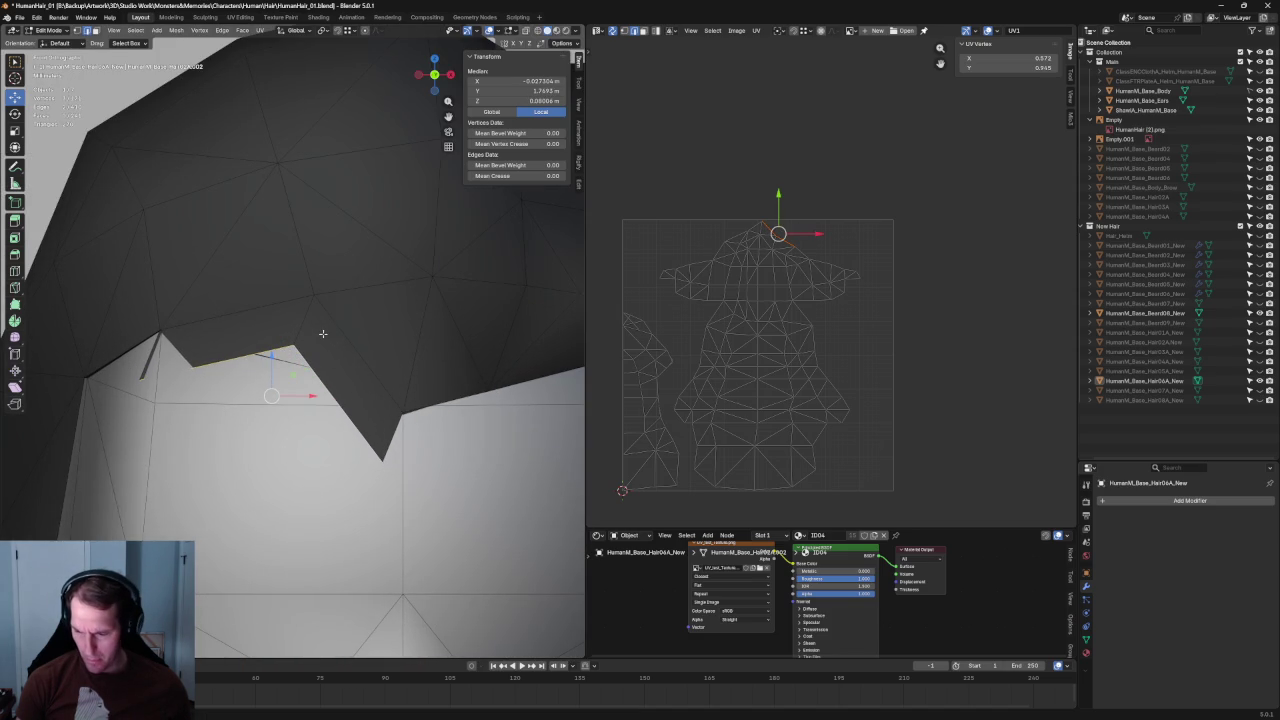
{"action": "middle_click_drag", "start_coordinate": [314, 346], "coordinate": [320, 341]}
Step: Merge three hairline vertices into one with M > At Center, then deselect
{"action": "left_click", "coordinate": [330, 343], "text": "alt"}
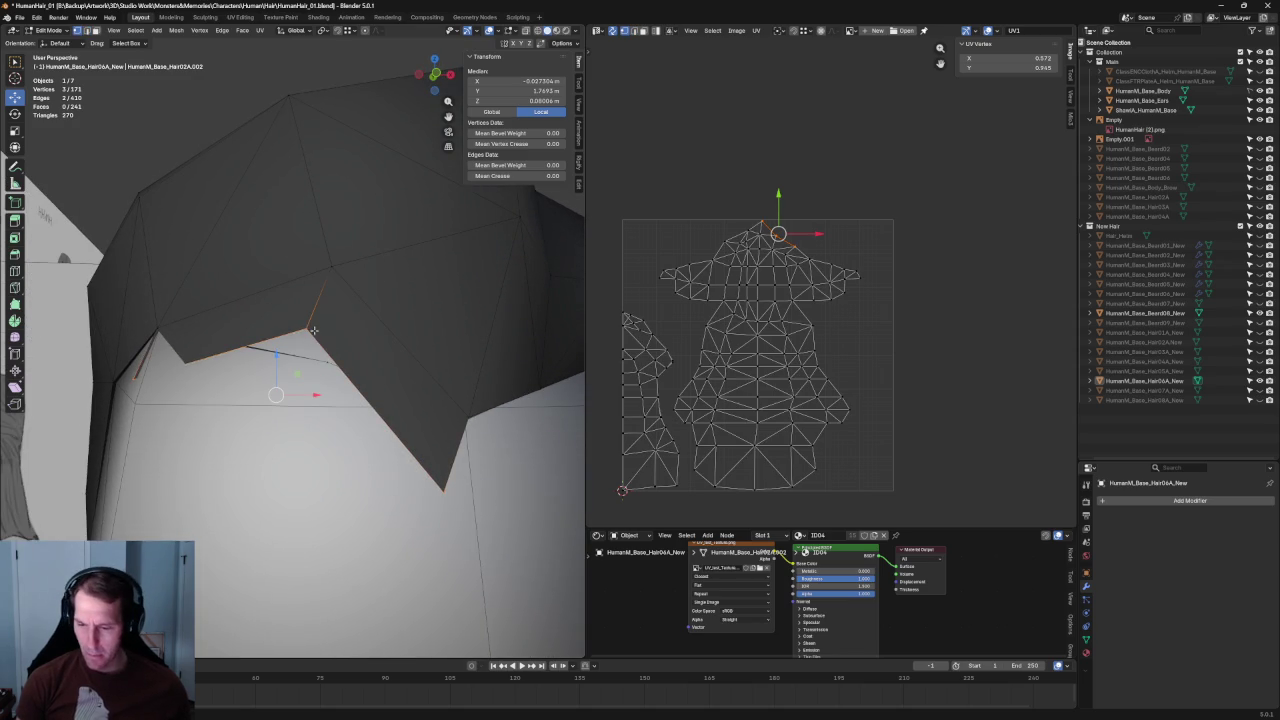
{"action": "left_click", "coordinate": [320, 321]}
{"action": "left_click", "coordinate": [392, 480]}
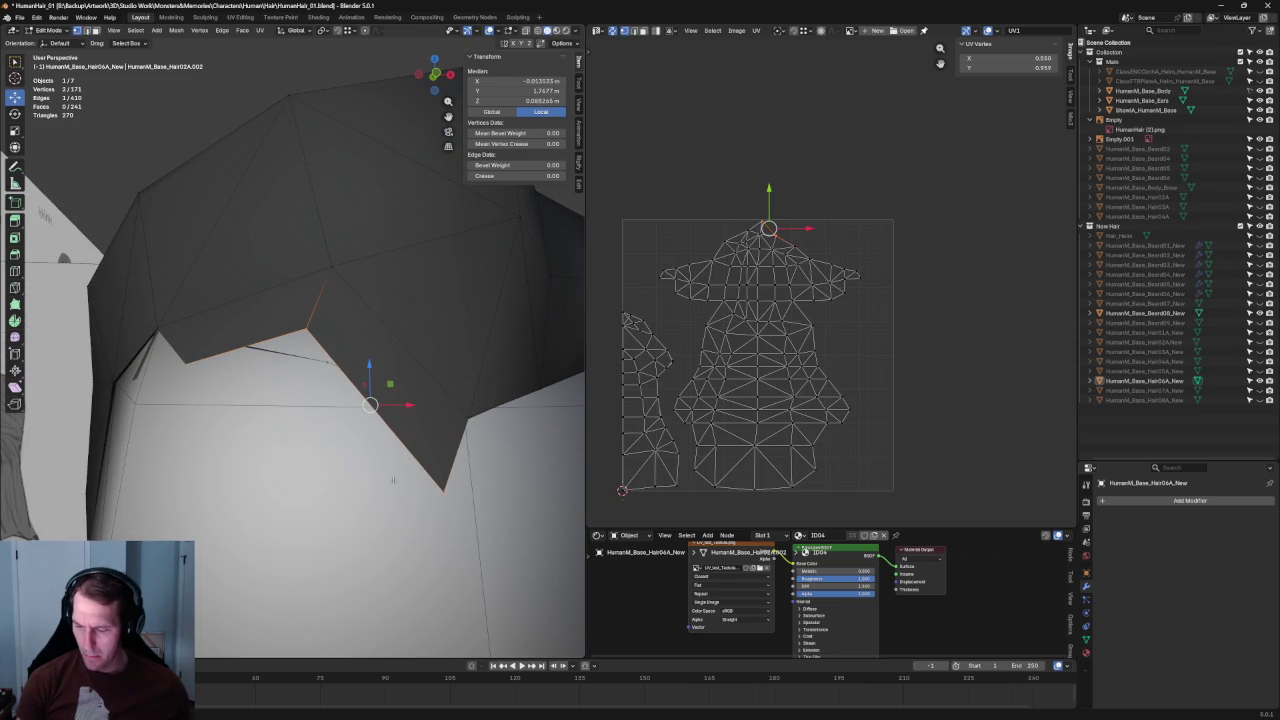
{"action": "left_click", "coordinate": [150, 385], "text": "shift"}
{"action": "key", "text": "m"}
{"action": "left_click", "coordinate": [234, 356]}
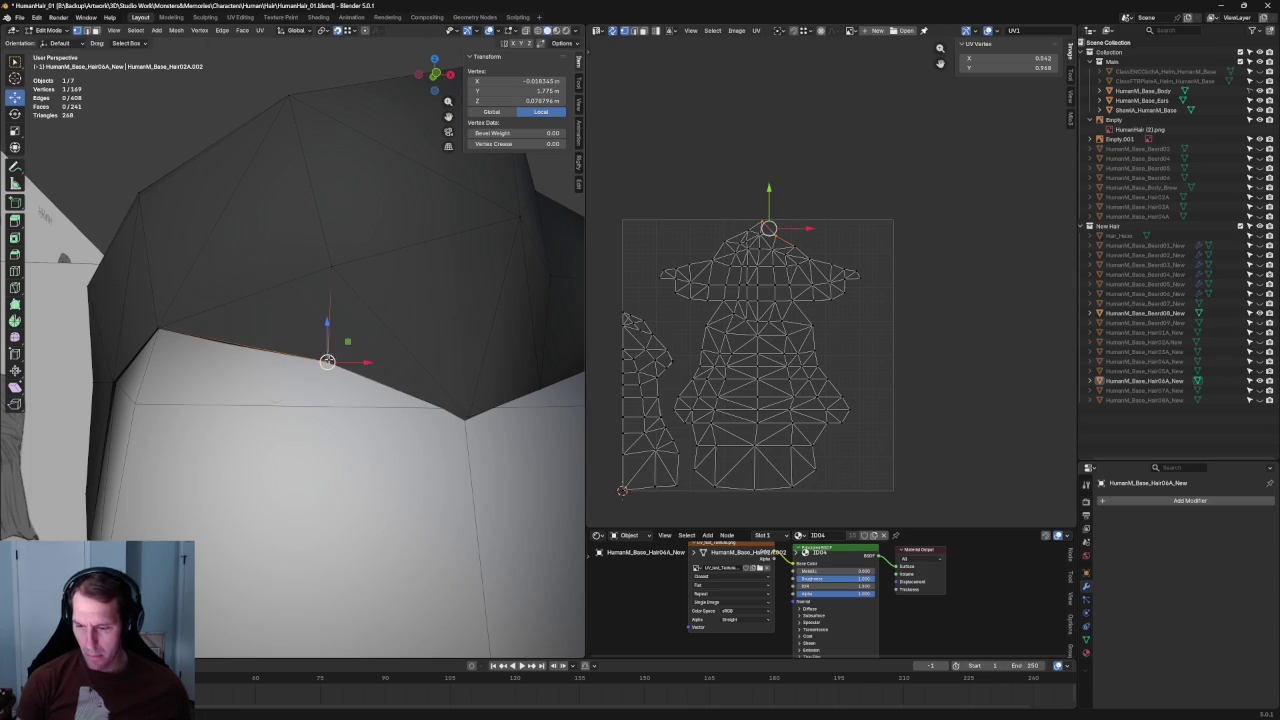
{"action": "scroll", "coordinate": [307, 232], "scroll_direction": "down", "scroll_amount": 4}
{"action": "left_click", "coordinate": [307, 232]}
{"action": "scroll", "coordinate": [307, 232], "scroll_direction": "down", "scroll_amount": 3}
{"action": "middle_click_drag", "start_coordinate": [307, 232], "coordinate": [399, 248]}
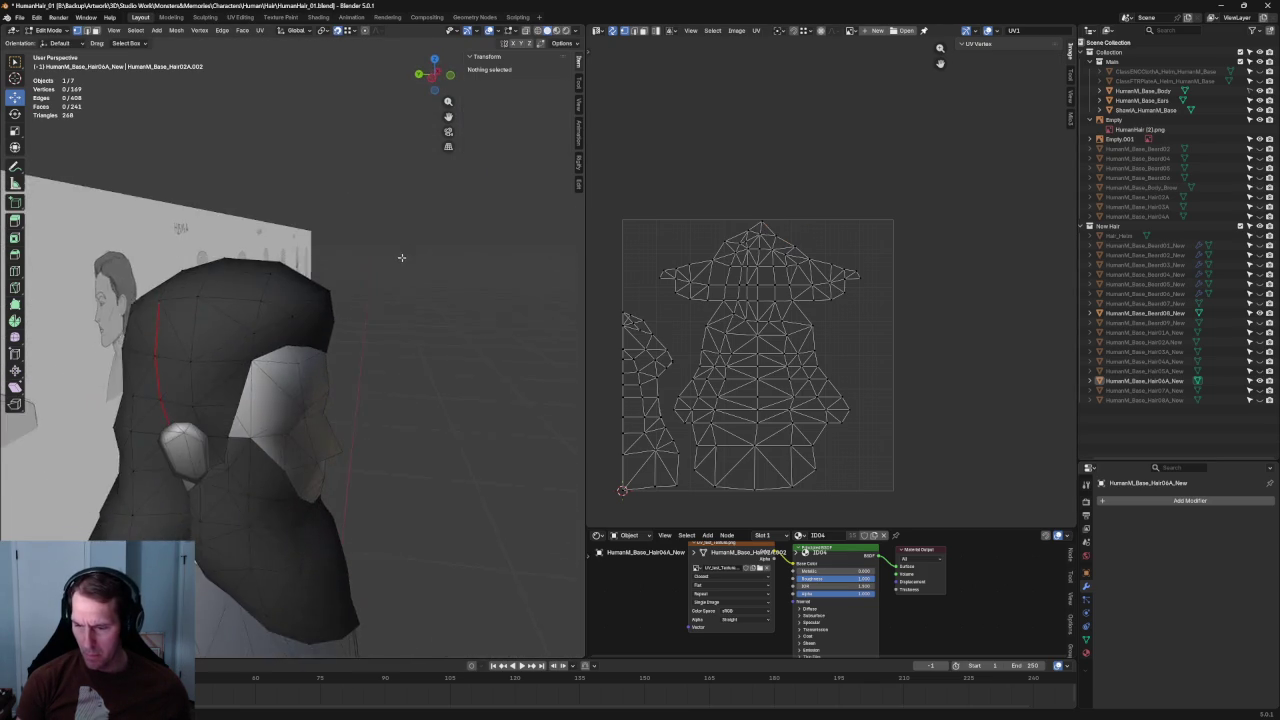
Step: Check the hair against the reference in X-ray, select a top vertex, and frame the head from the front
{"action": "scroll", "coordinate": [399, 248], "scroll_direction": "up", "scroll_amount": 5}
{"action": "key", "text": "alt+z"}
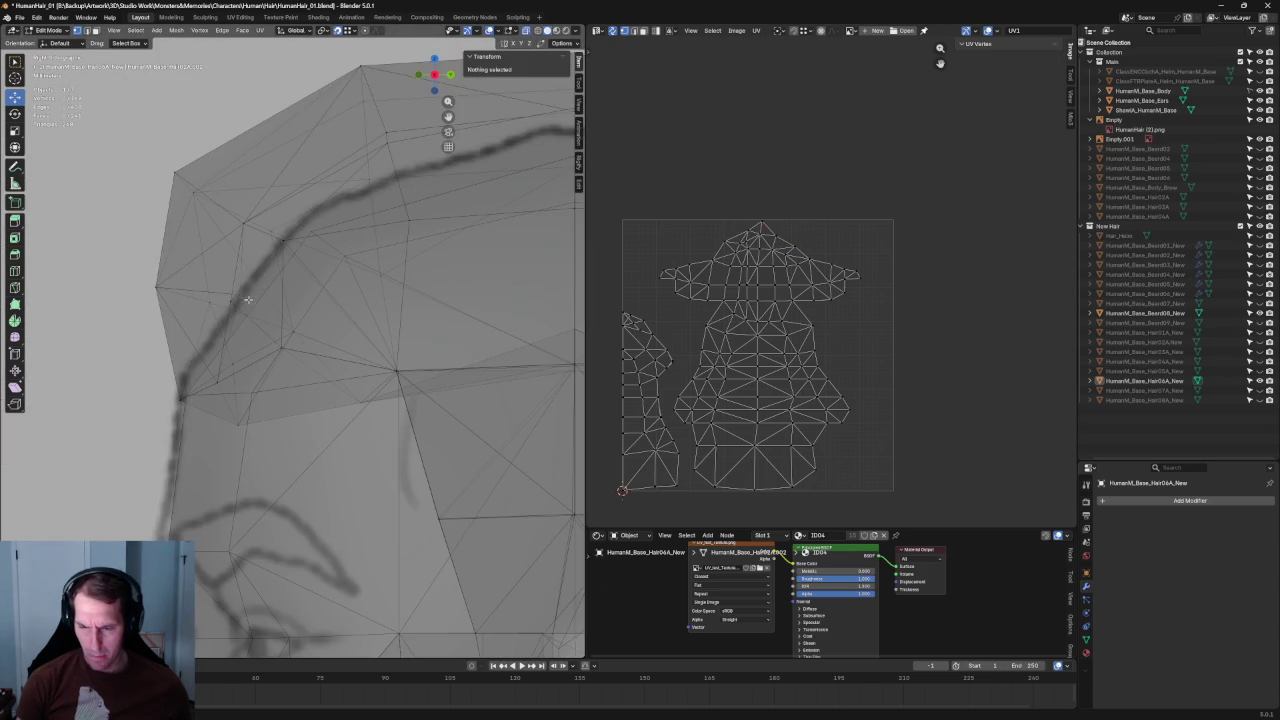
{"action": "left_click", "coordinate": [234, 304]}
{"action": "key", "text": "alt+z"}
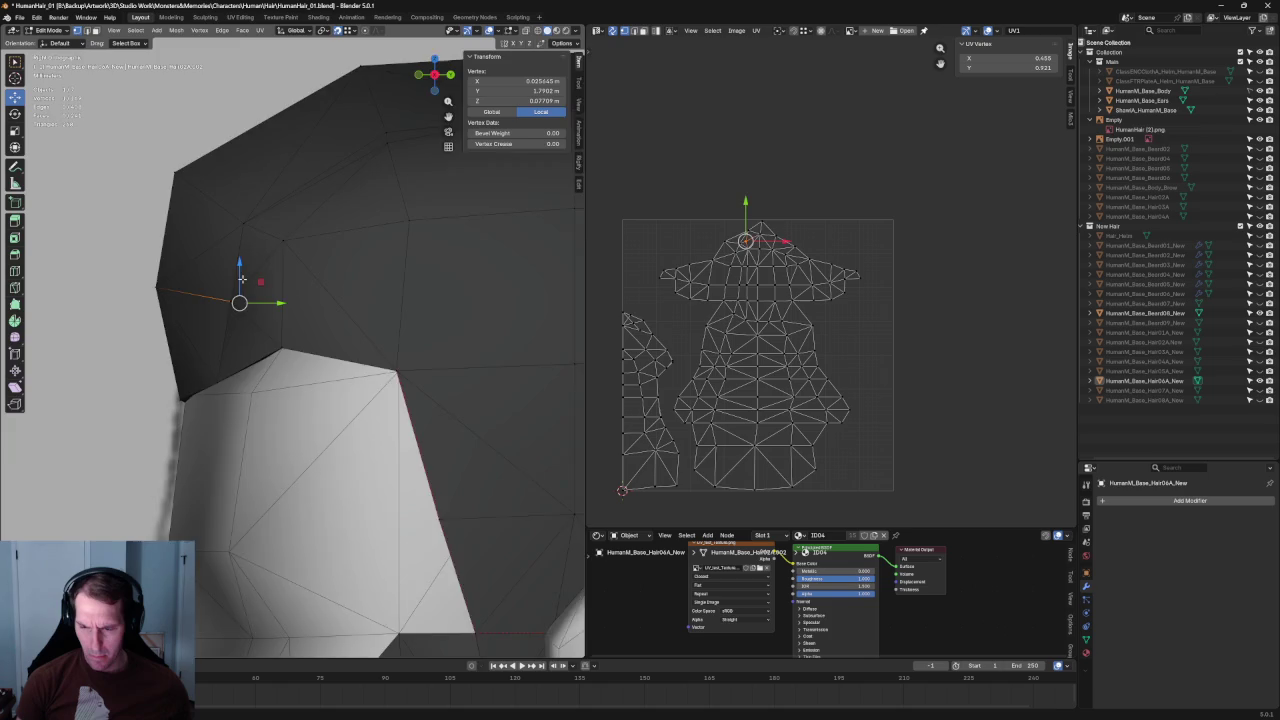
{"action": "middle_click_drag", "start_coordinate": [240, 291], "coordinate": [344, 341]}
{"action": "scroll", "coordinate": [344, 341], "scroll_direction": "up", "scroll_amount": 4}
{"action": "key", "text": "KP_1"}
{"action": "scroll", "coordinate": [285, 320], "scroll_direction": "down", "scroll_amount": 5}
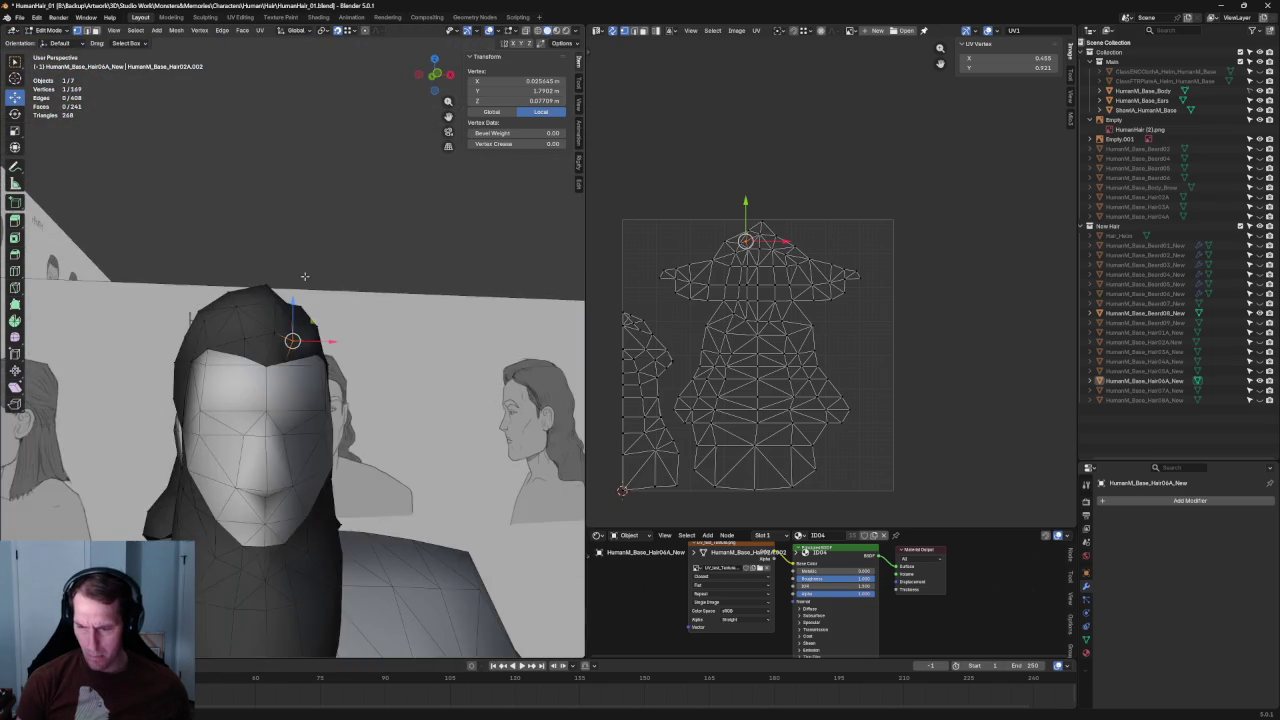
{"action": "scroll", "coordinate": [246, 309], "scroll_direction": "up", "scroll_amount": 2}
{"action": "mouse_move", "coordinate": [254, 305]}
{"action": "middle_mouse_down", "text": "shift"}
{"action": "mouse_move", "coordinate": [184, 303]}
{"action": "mouse_move", "coordinate": [257, 340]}
{"action": "mouse_move", "coordinate": [269, 303]}
{"action": "mouse_move", "coordinate": [322, 340]}
{"action": "mouse_move", "coordinate": [359, 281]}
{"action": "middle_mouse_up", "text": "shift"}
Step: Try selecting several vertices on top of the hair, then deselect all
{"action": "left_click", "coordinate": [308, 323], "text": "shift"}
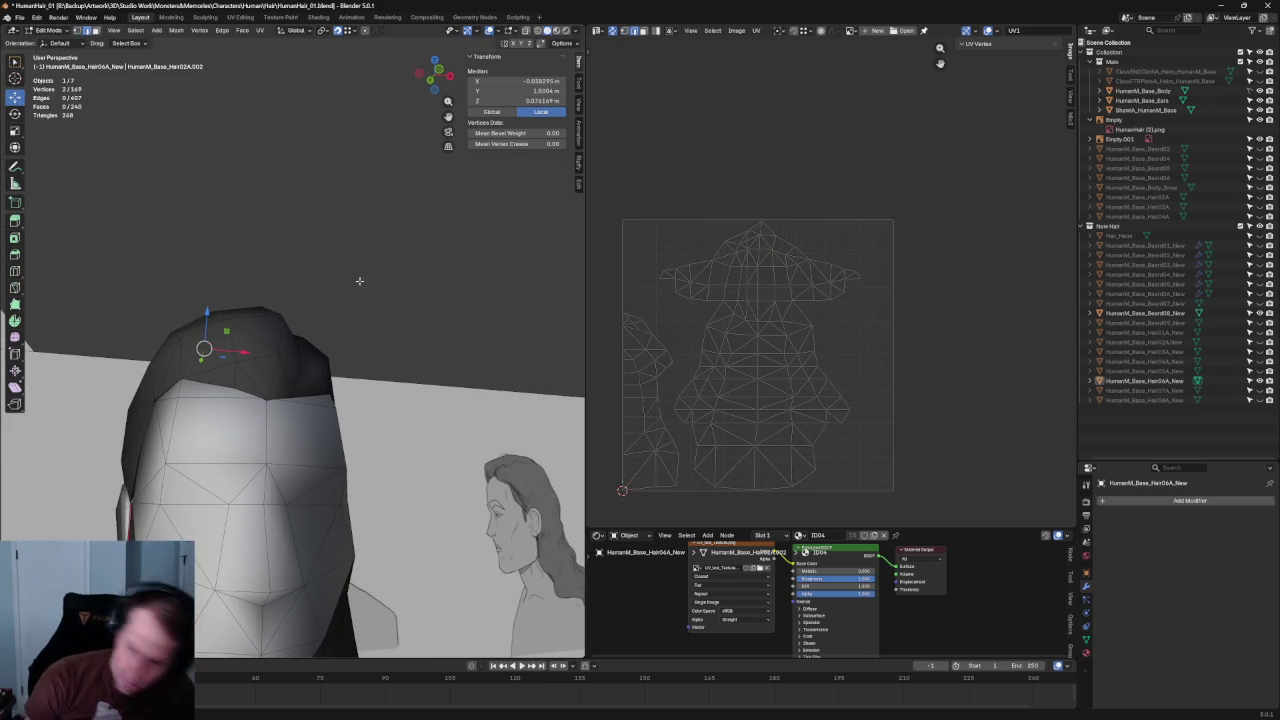
{"action": "left_click", "coordinate": [250, 333], "text": "shift"}
{"action": "left_click", "coordinate": [238, 362]}
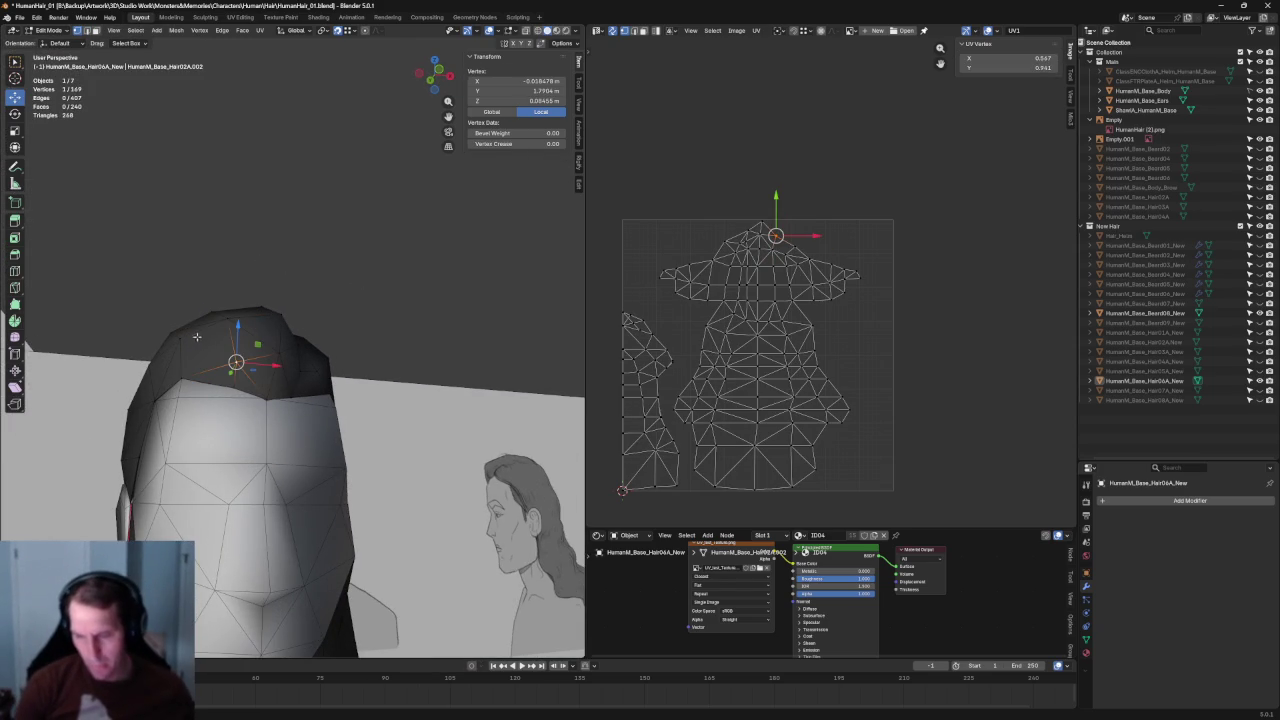
{"action": "key", "text": "alt+a"}
Step: Move a vertex at the hair's top edge sideways along the X axis, then deselect it
{"action": "key", "text": "KP_1"}
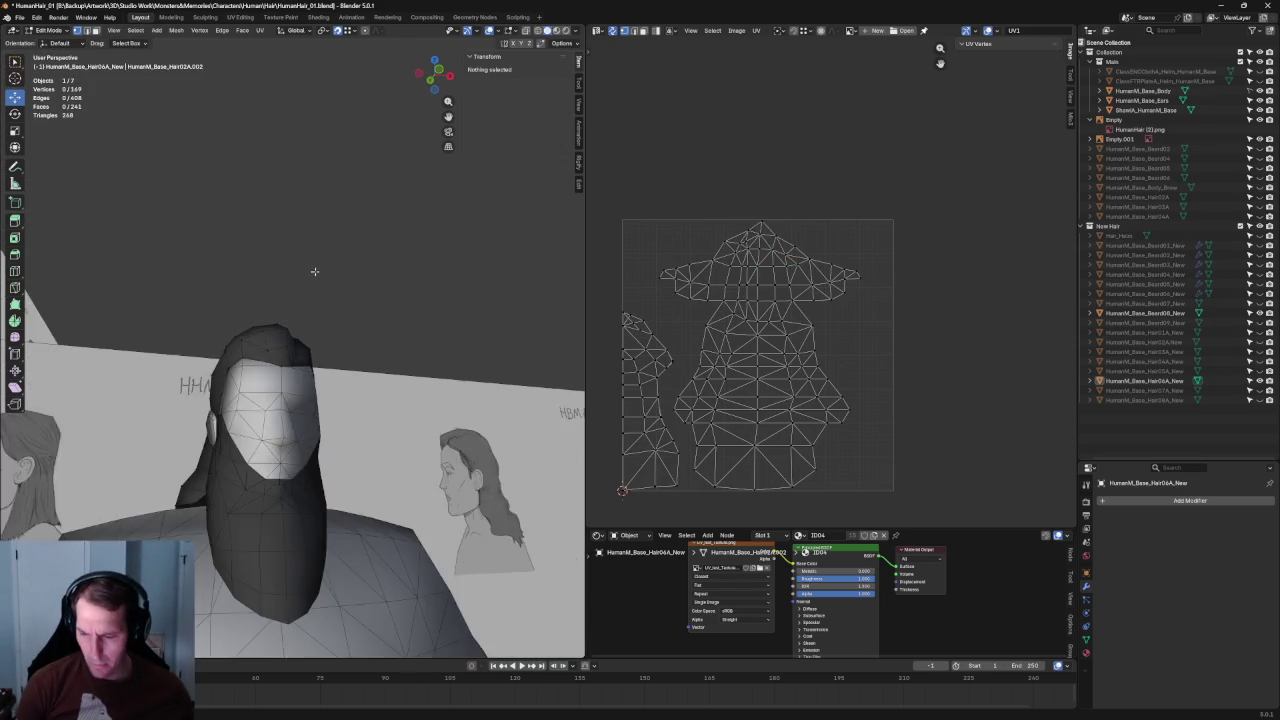
{"action": "scroll", "coordinate": [458, 353], "scroll_direction": "up", "scroll_amount": 1}
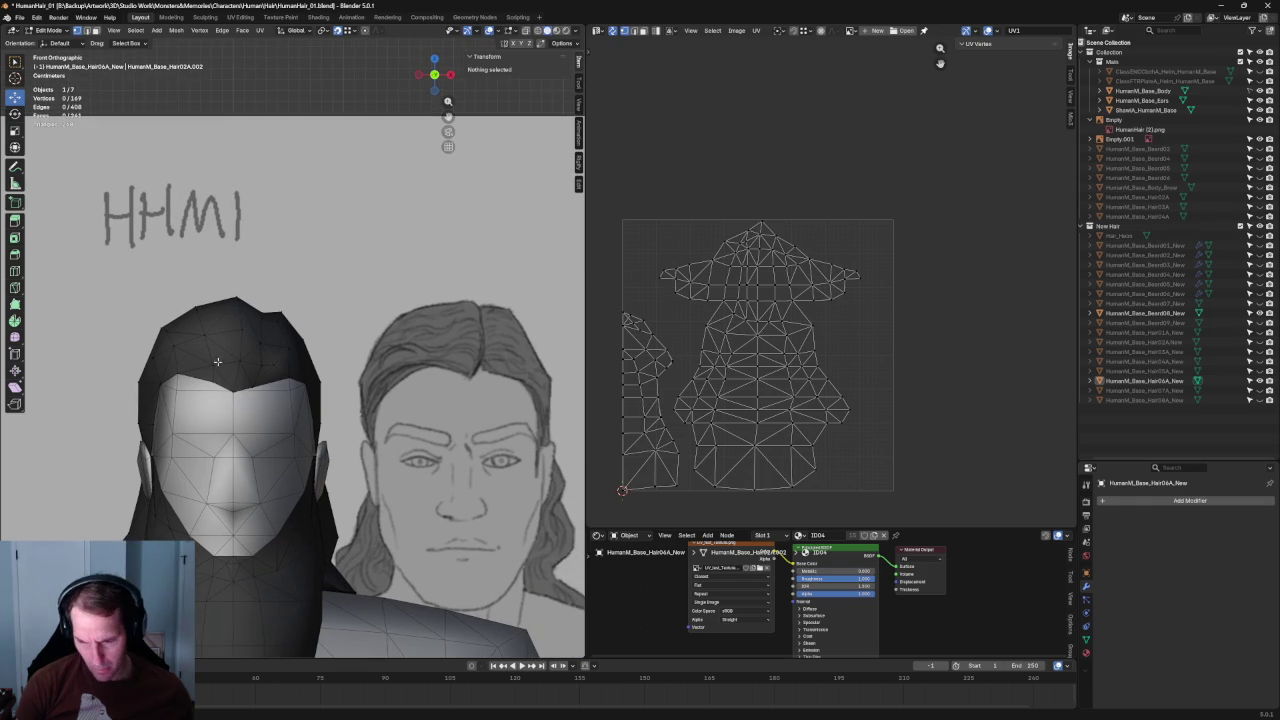
{"action": "left_click", "coordinate": [172, 346]}
{"action": "left_click_drag", "start_coordinate": [175, 317], "coordinate": [208, 352]}
{"action": "key", "text": "x"}
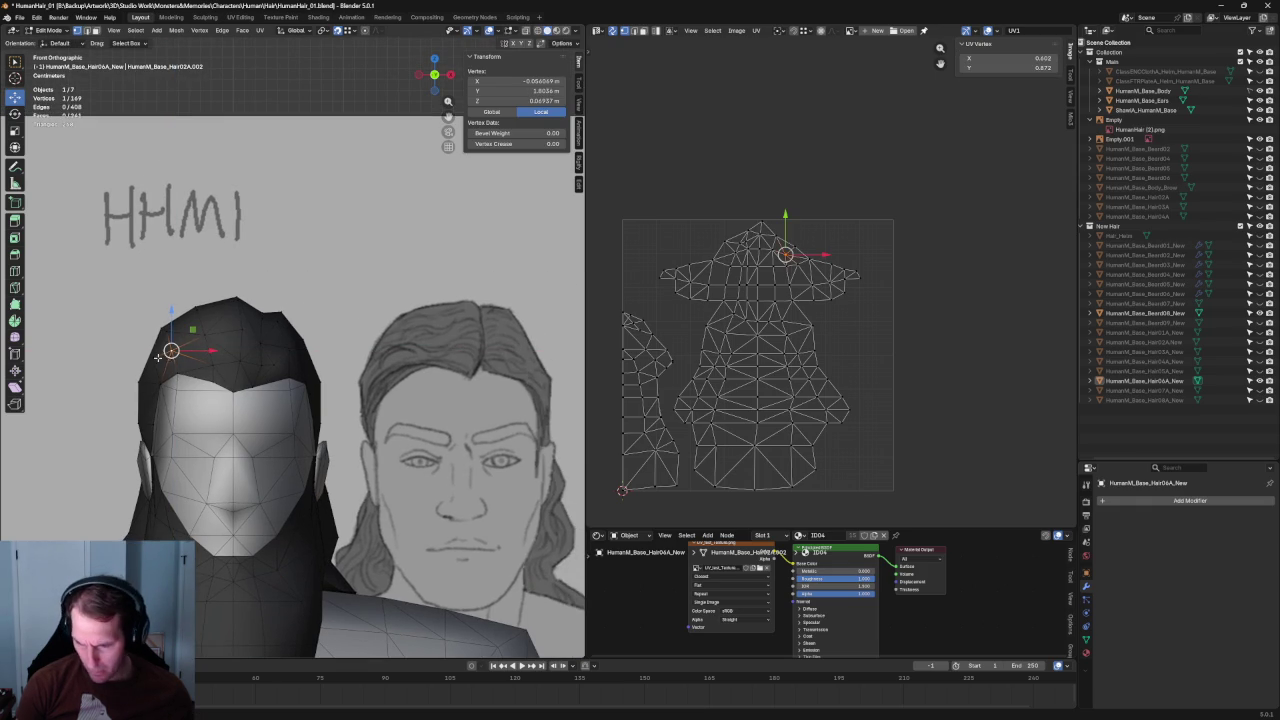
{"action": "key", "text": "g"}
{"action": "key", "text": "x"}
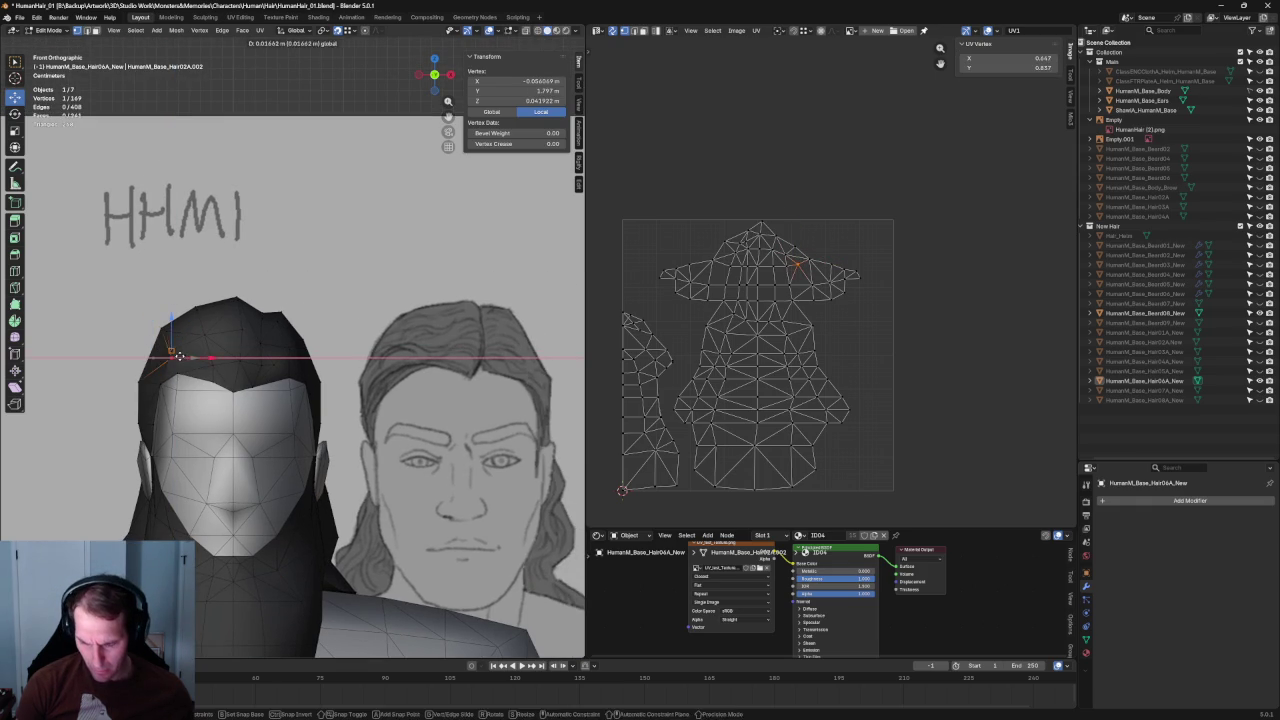
{"action": "left_click", "coordinate": [200, 356]}
{"action": "scroll", "coordinate": [240, 285], "scroll_direction": "down", "scroll_amount": 3}
{"action": "left_click", "coordinate": [243, 288]}
Step: Hide Hair06A_New in the Outliner and show the Hair07A_New variant
{"action": "scroll", "coordinate": [243, 288], "scroll_direction": "up", "scroll_amount": 3}
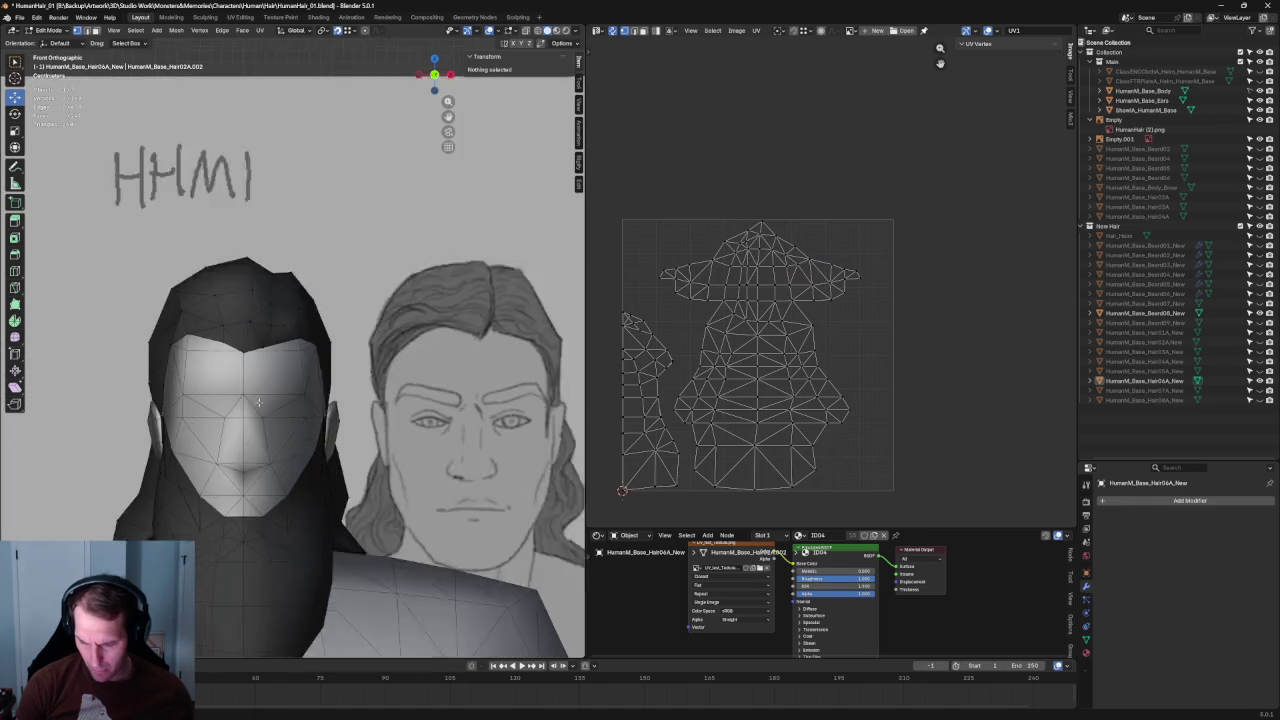
{"action": "scroll", "coordinate": [243, 288], "scroll_direction": "up", "scroll_amount": 3}
{"action": "mouse_move", "coordinate": [243, 288]}
{"action": "middle_mouse_down"}
{"action": "mouse_move", "coordinate": [243, 355]}
{"action": "mouse_move", "coordinate": [263, 336]}
{"action": "mouse_move", "coordinate": [289, 369]}
{"action": "mouse_move", "coordinate": [300, 360]}
{"action": "middle_mouse_up"}
{"action": "scroll", "coordinate": [289, 369], "scroll_direction": "down", "scroll_amount": 5}
{"action": "scroll", "coordinate": [289, 369], "scroll_direction": "up", "scroll_amount": 5}
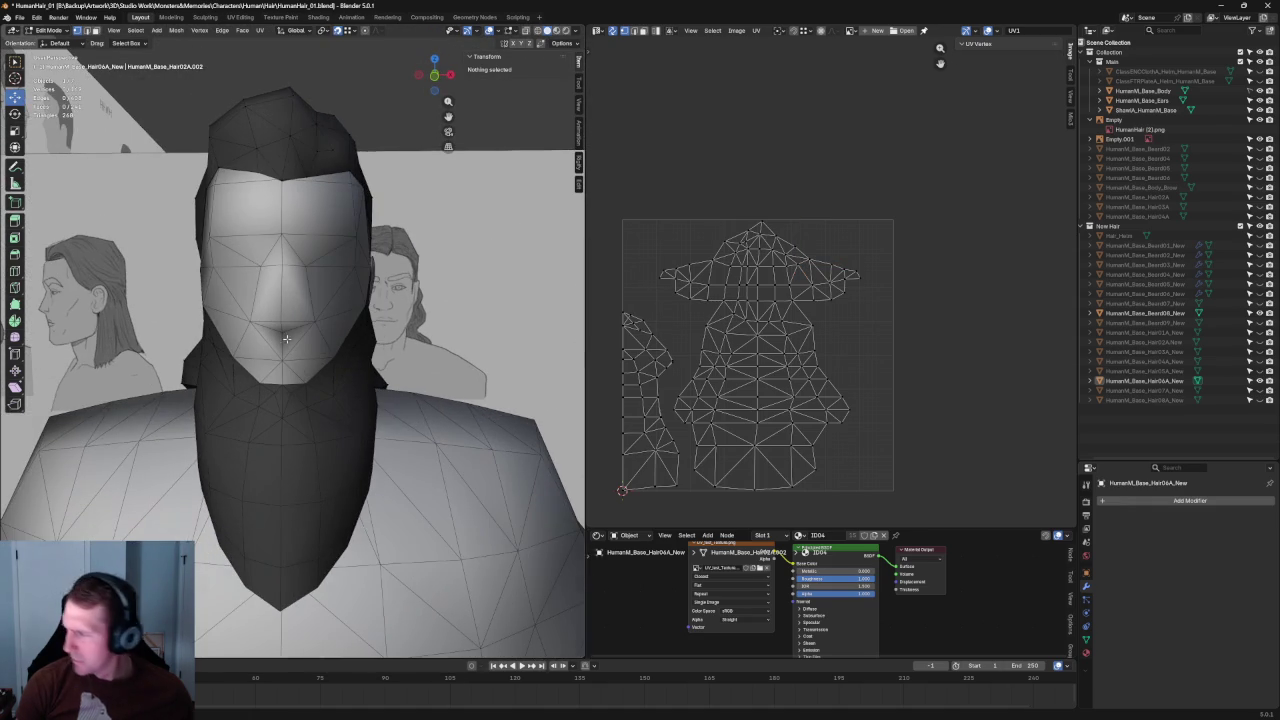
{"action": "left_click", "coordinate": [1249, 391]}
{"action": "left_click", "coordinate": [1249, 381]}
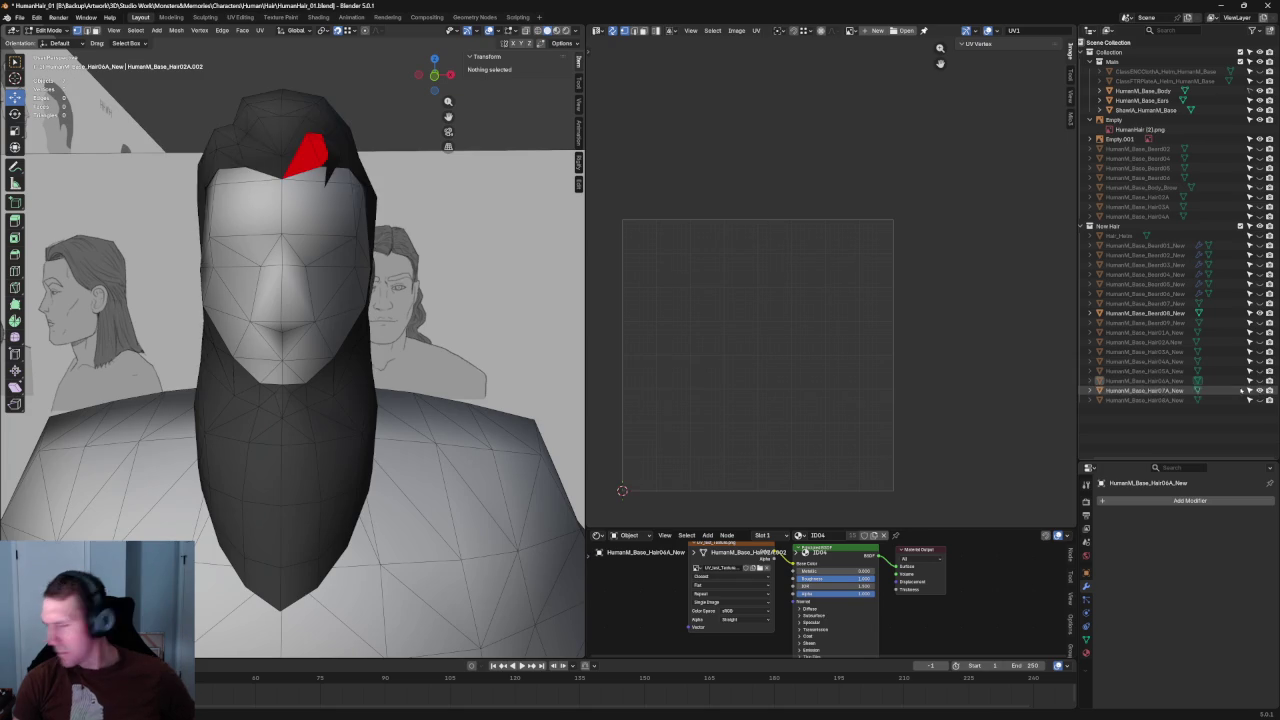
Step: Hide Hair07A again and show the long hair and beard objects
{"action": "scroll", "coordinate": [465, 335], "scroll_direction": "down", "scroll_amount": 4}
{"action": "middle_click_drag", "start_coordinate": [465, 335], "coordinate": [400, 340]}
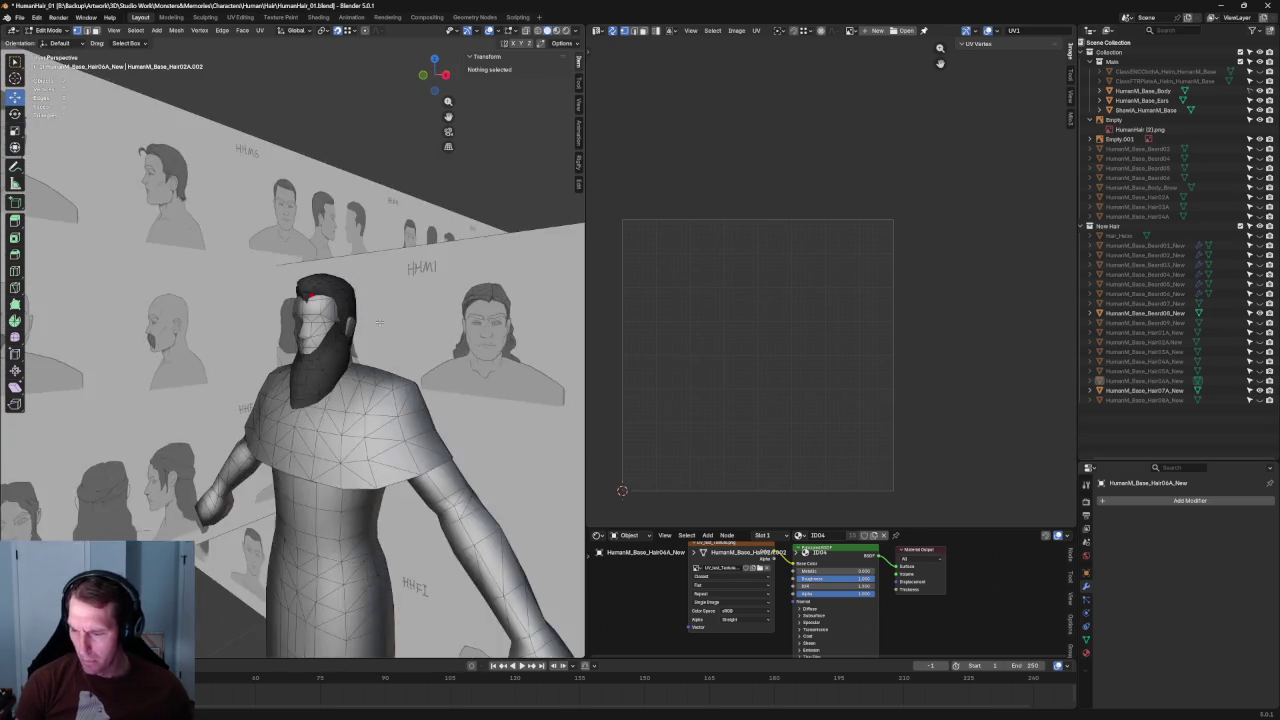
{"action": "scroll", "coordinate": [400, 340], "scroll_direction": "up", "scroll_amount": 3}
{"action": "left_click", "coordinate": [1259, 391]}
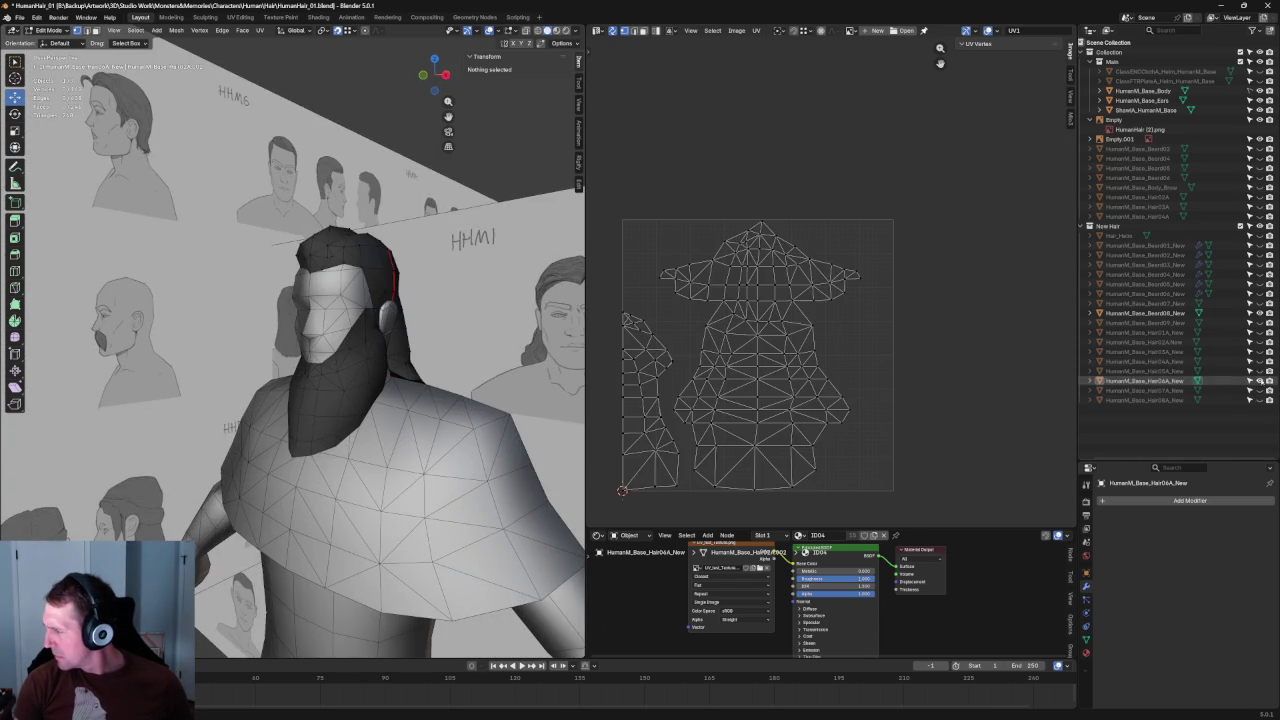
{"action": "left_click", "coordinate": [1249, 313]}
{"action": "left_click", "coordinate": [1249, 323]}
{"action": "scroll", "coordinate": [466, 327], "scroll_direction": "up", "scroll_amount": 3}
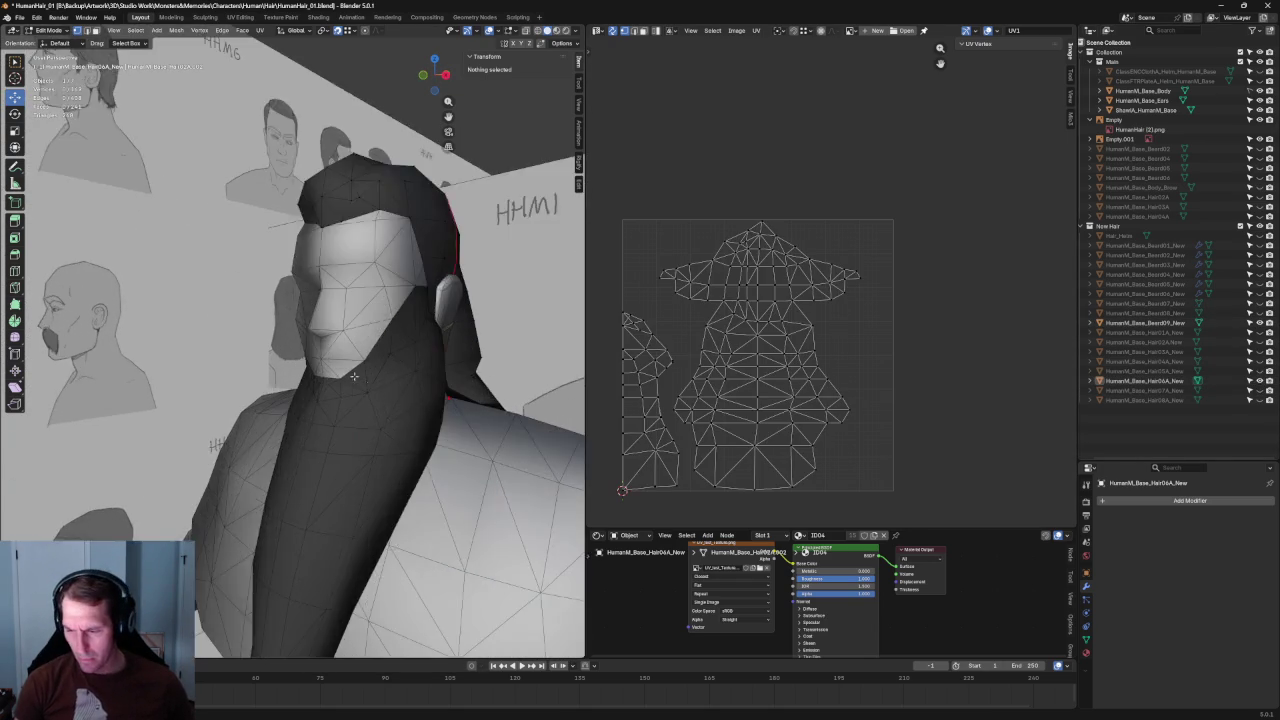
Step: Nudge a hairline vertex above the forehead along X twice, then deselect all
{"action": "mouse_move", "coordinate": [466, 327]}
{"action": "middle_mouse_down"}
{"action": "mouse_move", "coordinate": [256, 429]}
{"action": "mouse_move", "coordinate": [330, 400]}
{"action": "middle_mouse_up"}
{"action": "scroll", "coordinate": [256, 429], "scroll_direction": "down", "scroll_amount": 1}
{"action": "scroll", "coordinate": [256, 429], "scroll_direction": "down", "scroll_amount": 3}
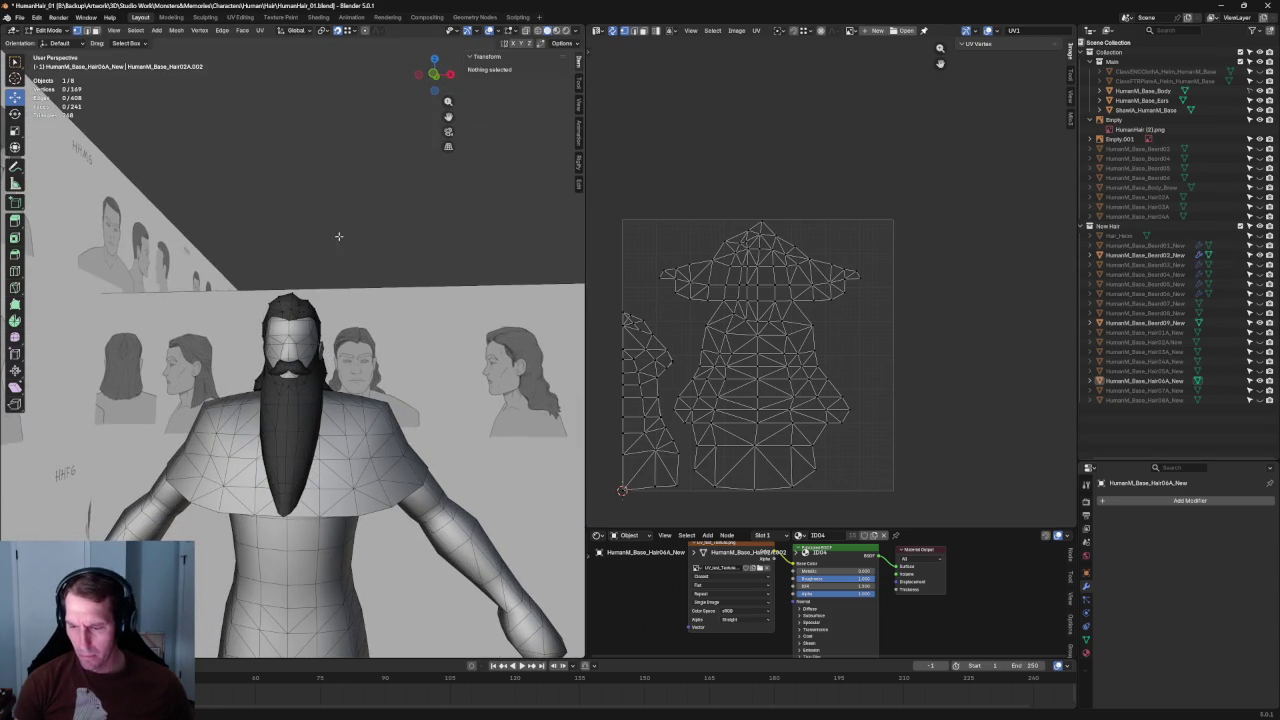
{"action": "scroll", "coordinate": [290, 340], "scroll_direction": "up", "scroll_amount": 5}
{"action": "scroll", "coordinate": [287, 400], "scroll_direction": "up", "scroll_amount": 4}
{"action": "middle_click_drag", "start_coordinate": [270, 348], "coordinate": [264, 342]}
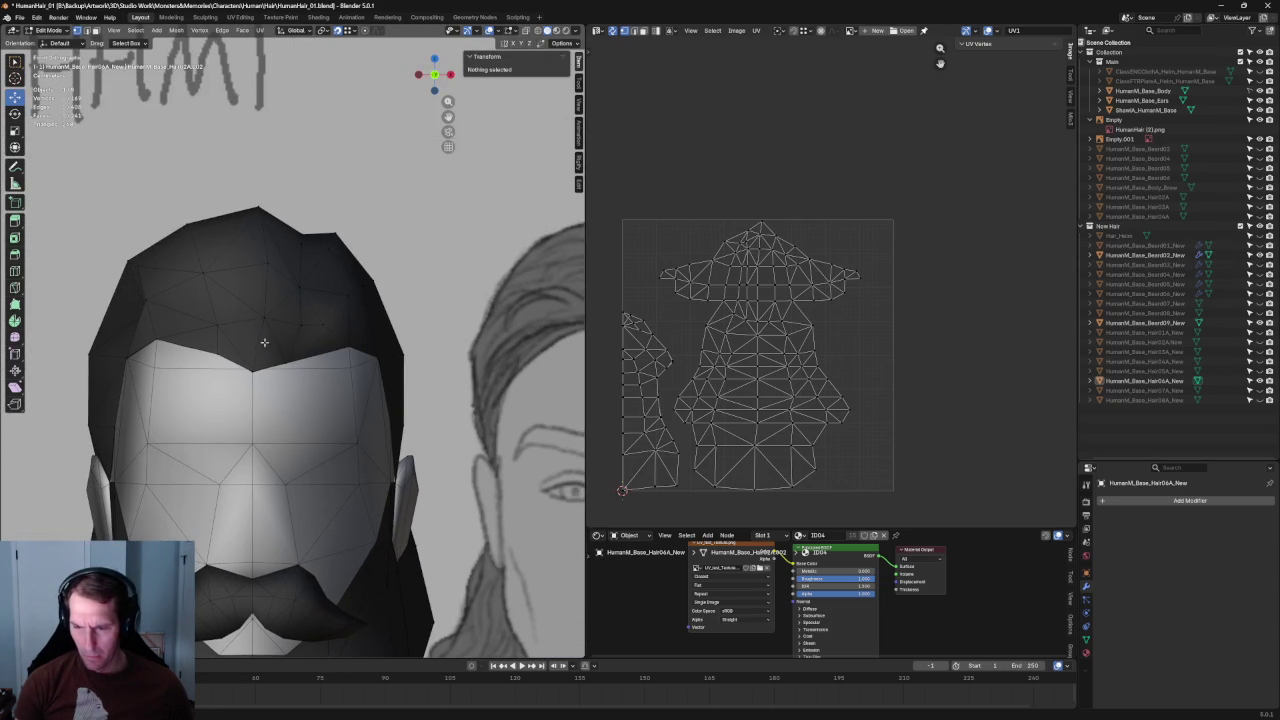
{"action": "mouse_move", "coordinate": [170, 321]}
{"action": "middle_mouse_down"}
{"action": "mouse_move", "coordinate": [138, 318]}
{"action": "mouse_move", "coordinate": [198, 318]}
{"action": "middle_mouse_up"}
{"action": "left_click", "coordinate": [138, 318]}
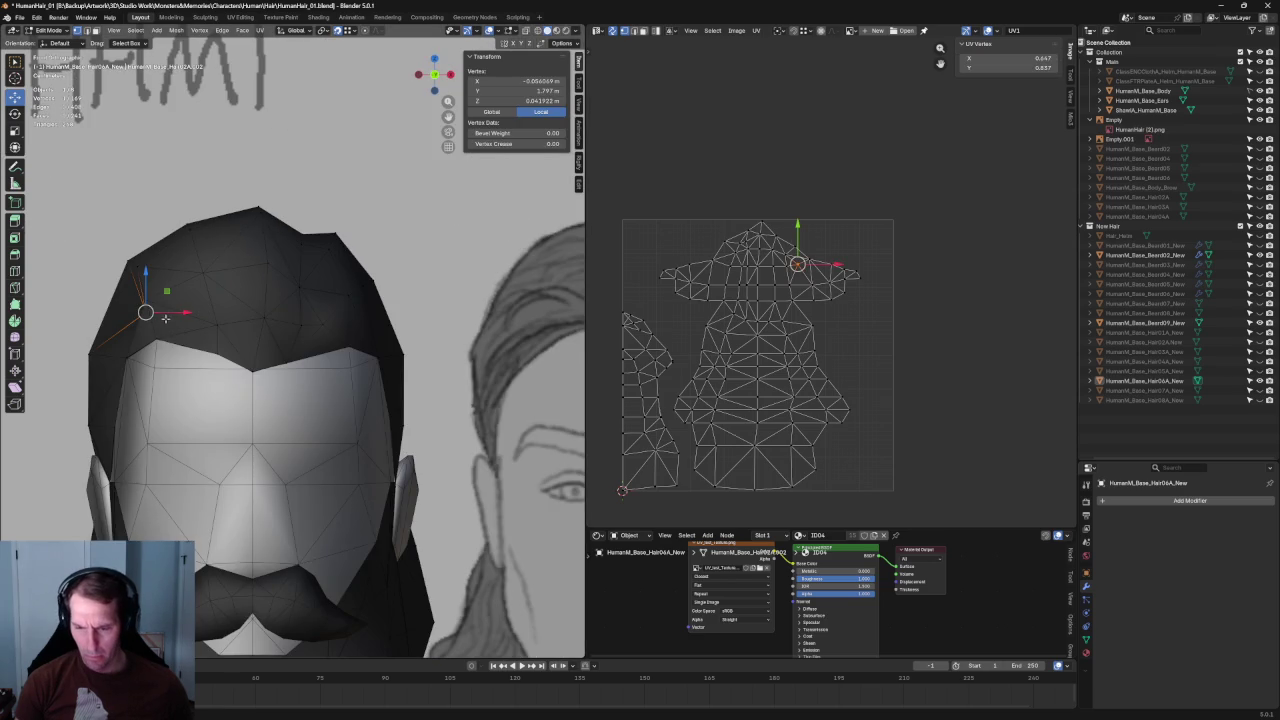
{"action": "key", "text": "g"}
{"action": "key", "text": "x"}
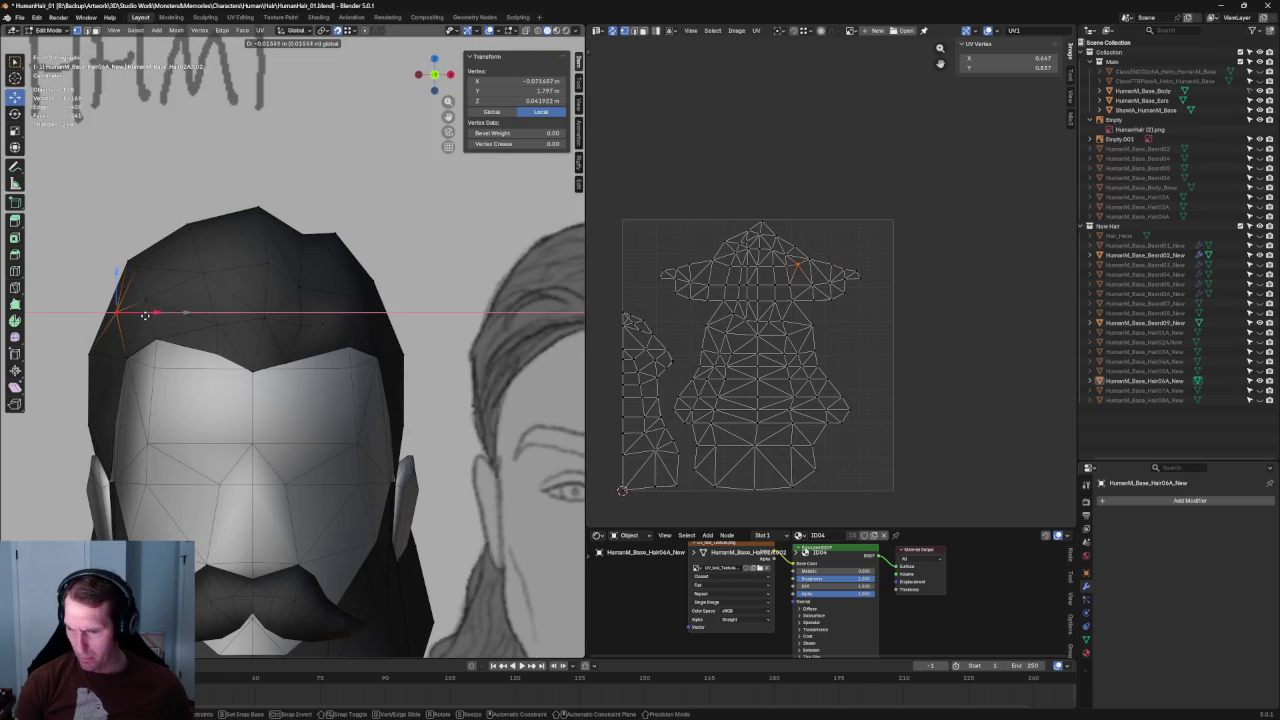
{"action": "left_click", "coordinate": [143, 314]}
{"action": "scroll", "coordinate": [152, 314], "scroll_direction": "down", "scroll_amount": 4}
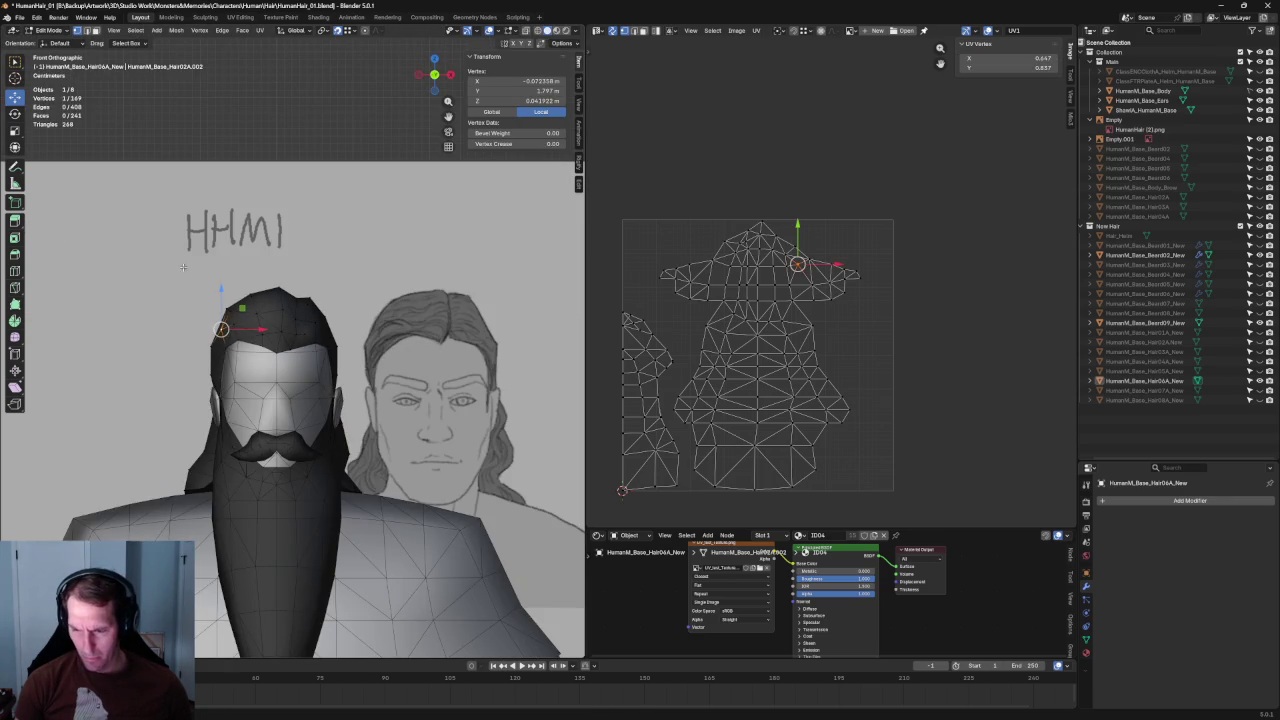
{"action": "key", "text": "g"}
{"action": "key", "text": "x"}
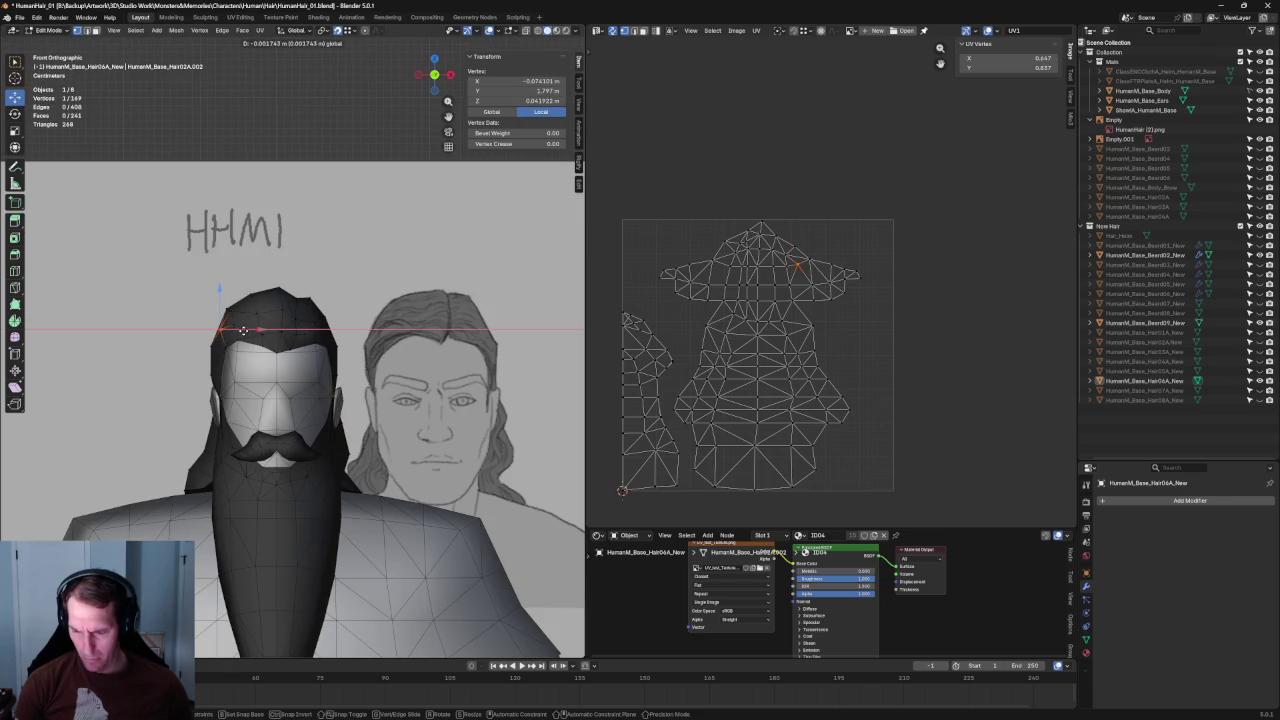
{"action": "left_click", "coordinate": [243, 330]}
{"action": "key", "text": "alt+a"}
Step: Select the forehead hairline vertex in X-ray and shift it along X
{"action": "scroll", "coordinate": [344, 346], "scroll_direction": "down", "scroll_amount": 2}
{"action": "scroll", "coordinate": [344, 346], "scroll_direction": "up", "scroll_amount": 4}
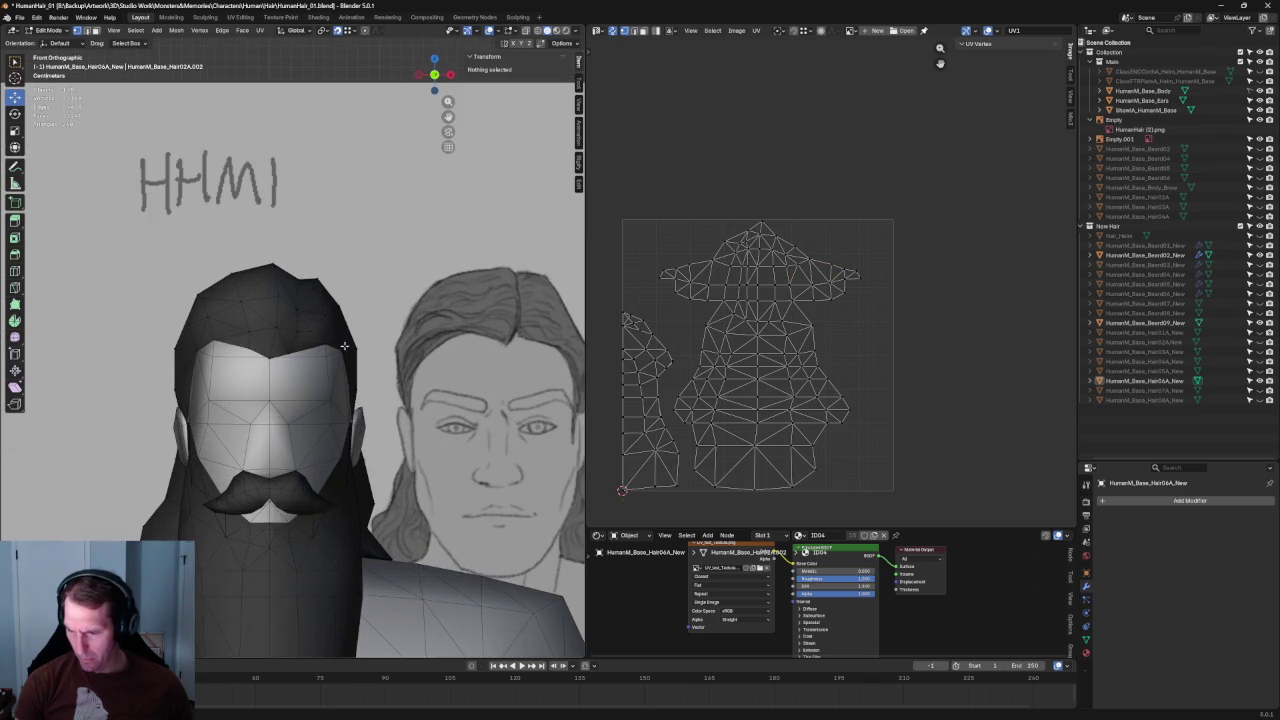
{"action": "middle_click_drag", "start_coordinate": [344, 346], "coordinate": [273, 323], "text": "shift"}
{"action": "scroll", "coordinate": [273, 323], "scroll_direction": "up", "scroll_amount": 1}
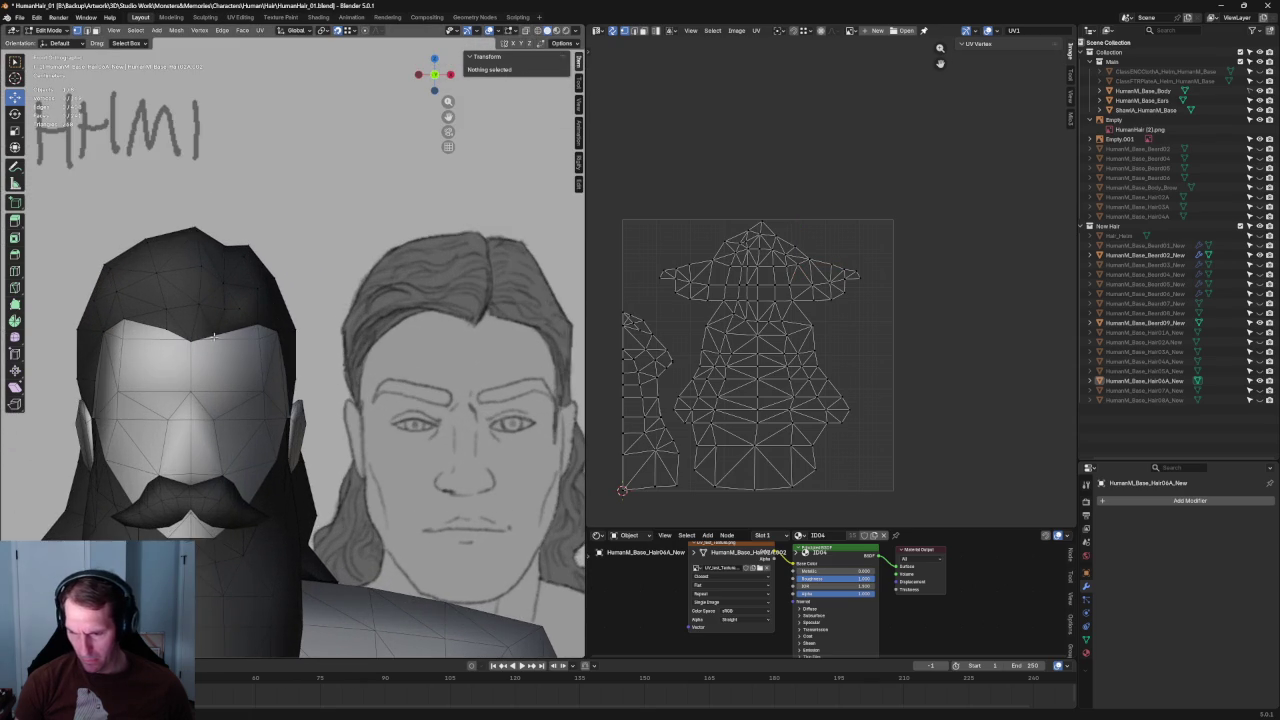
{"action": "scroll", "coordinate": [213, 337], "scroll_direction": "up", "scroll_amount": 5}
{"action": "key", "text": "alt+z"}
{"action": "left_click", "coordinate": [104, 321]}
{"action": "key", "text": "alt+z"}
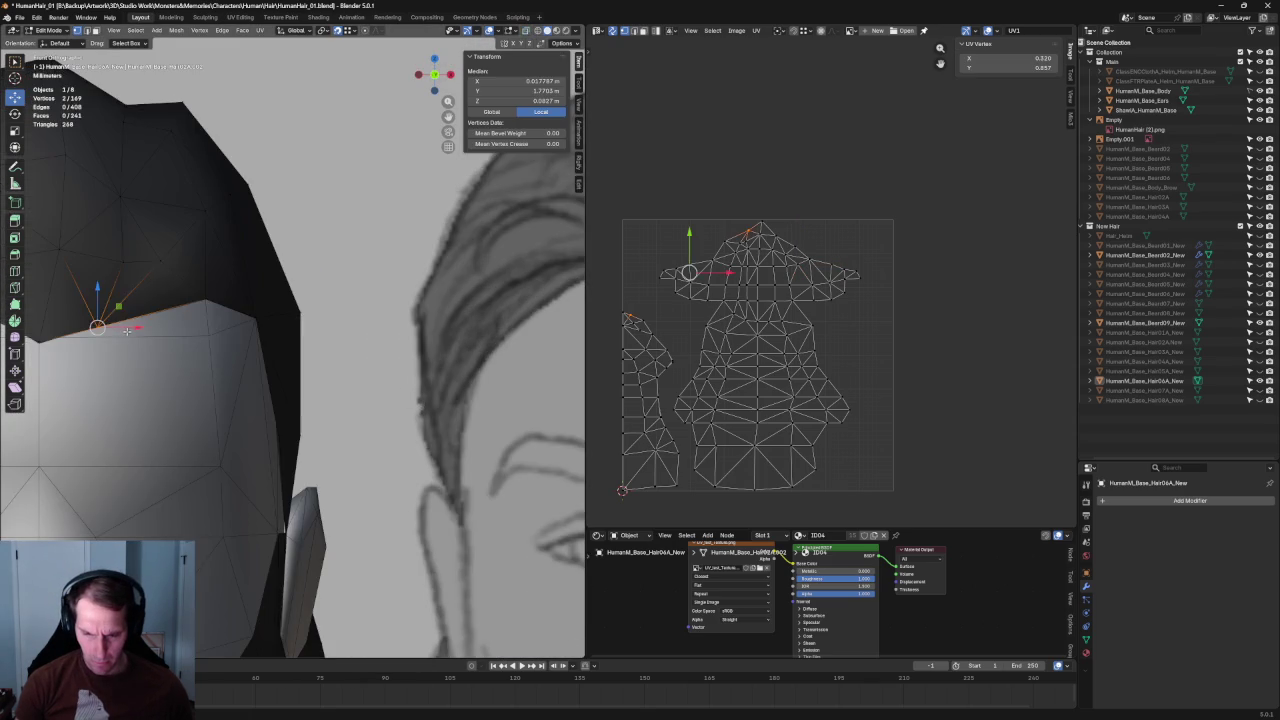
{"action": "key", "text": "g"}
{"action": "key", "text": "x"}
{"action": "left_click", "coordinate": [109, 333]}
{"action": "scroll", "coordinate": [109, 333], "scroll_direction": "down", "scroll_amount": 4}
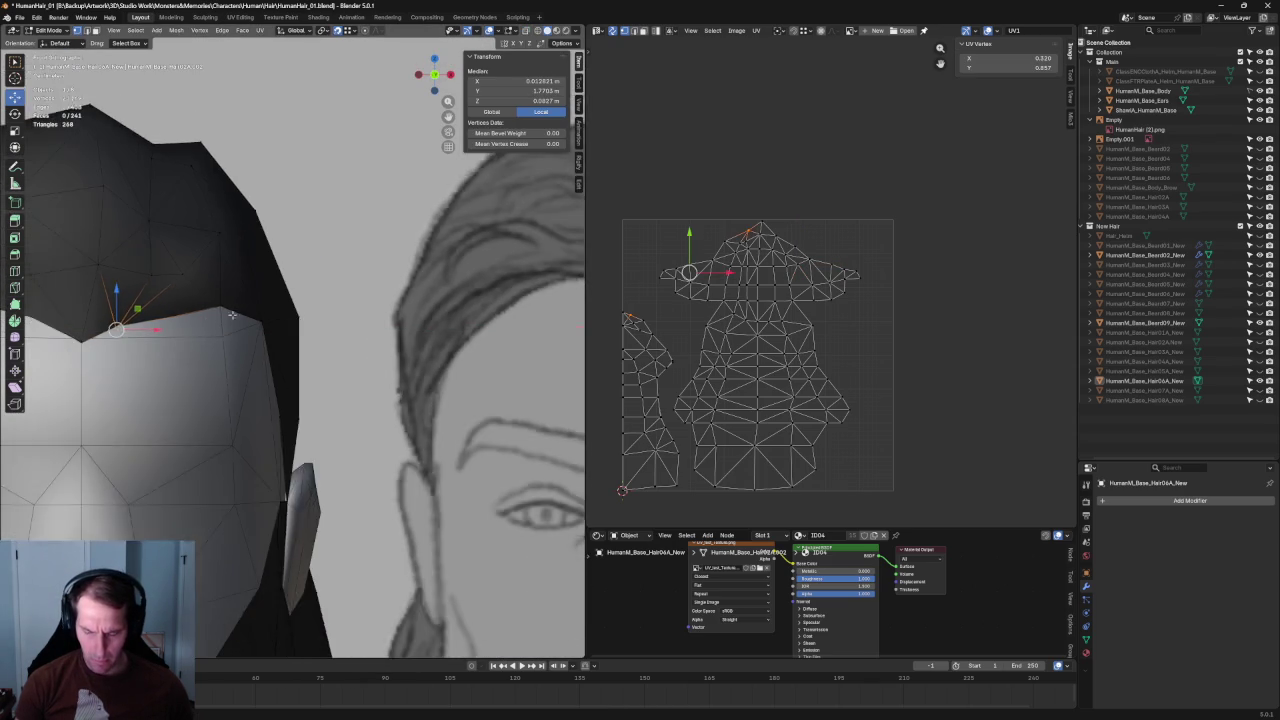
Step: Adjust the same hairline vertex vertically along Z from a side view
{"action": "middle_click_drag", "start_coordinate": [109, 333], "coordinate": [203, 343]}
{"action": "scroll", "coordinate": [203, 343], "scroll_direction": "up", "scroll_amount": 4}
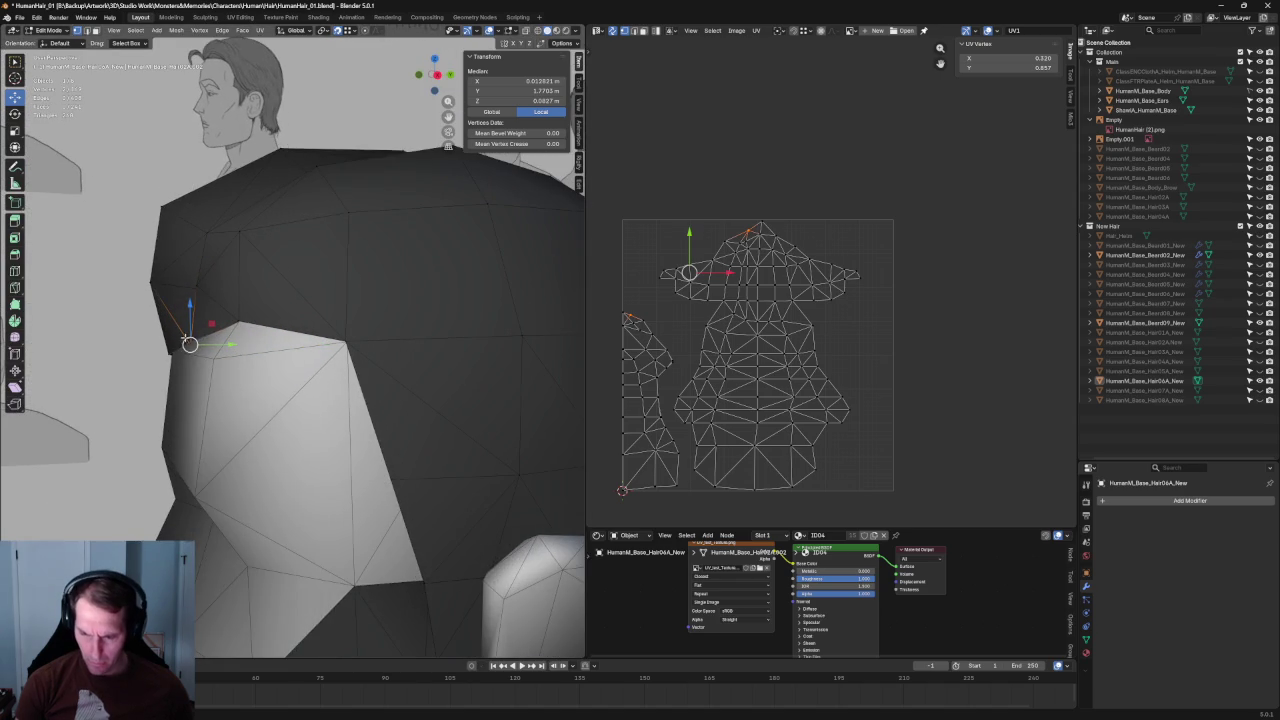
{"action": "key", "text": "g"}
{"action": "key", "text": "z"}
{"action": "left_click", "coordinate": [192, 318]}
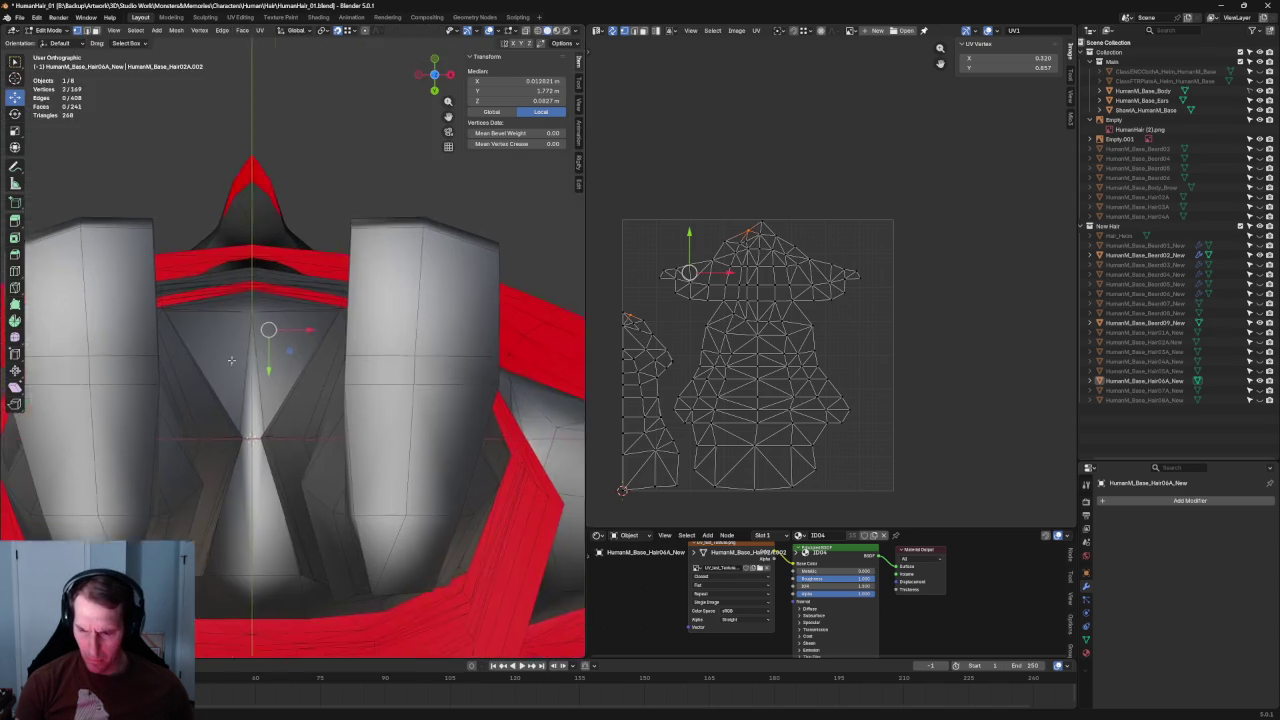
{"action": "middle_click_drag", "start_coordinate": [192, 318], "coordinate": [254, 339]}
{"action": "scroll", "coordinate": [254, 339], "scroll_direction": "up", "scroll_amount": 3}
Step: In Front view, move the selected hairline vertices along X and then deselect them
{"action": "key", "text": "KP_1"}
{"action": "scroll", "coordinate": [393, 233], "scroll_direction": "down", "scroll_amount": 6}
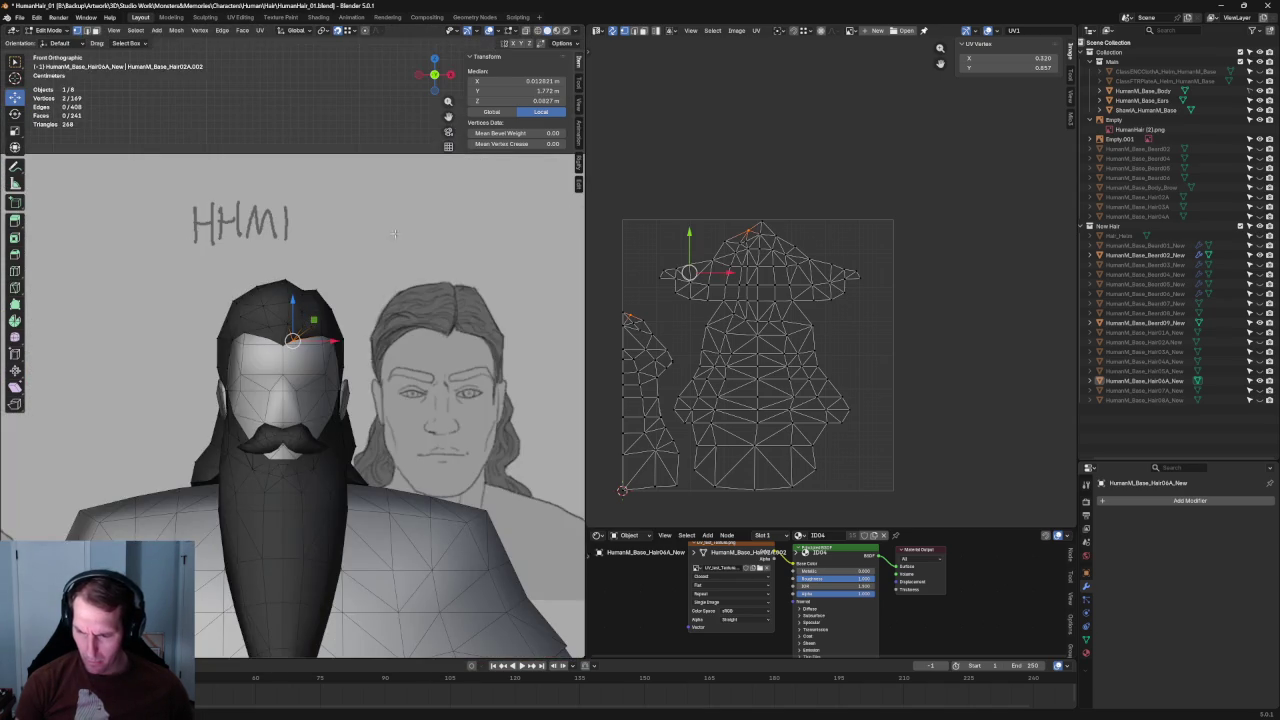
{"action": "scroll", "coordinate": [330, 313], "scroll_direction": "up", "scroll_amount": 1}
{"action": "scroll", "coordinate": [280, 330], "scroll_direction": "up", "scroll_amount": 2}
{"action": "scroll", "coordinate": [230, 350], "scroll_direction": "up", "scroll_amount": 1}
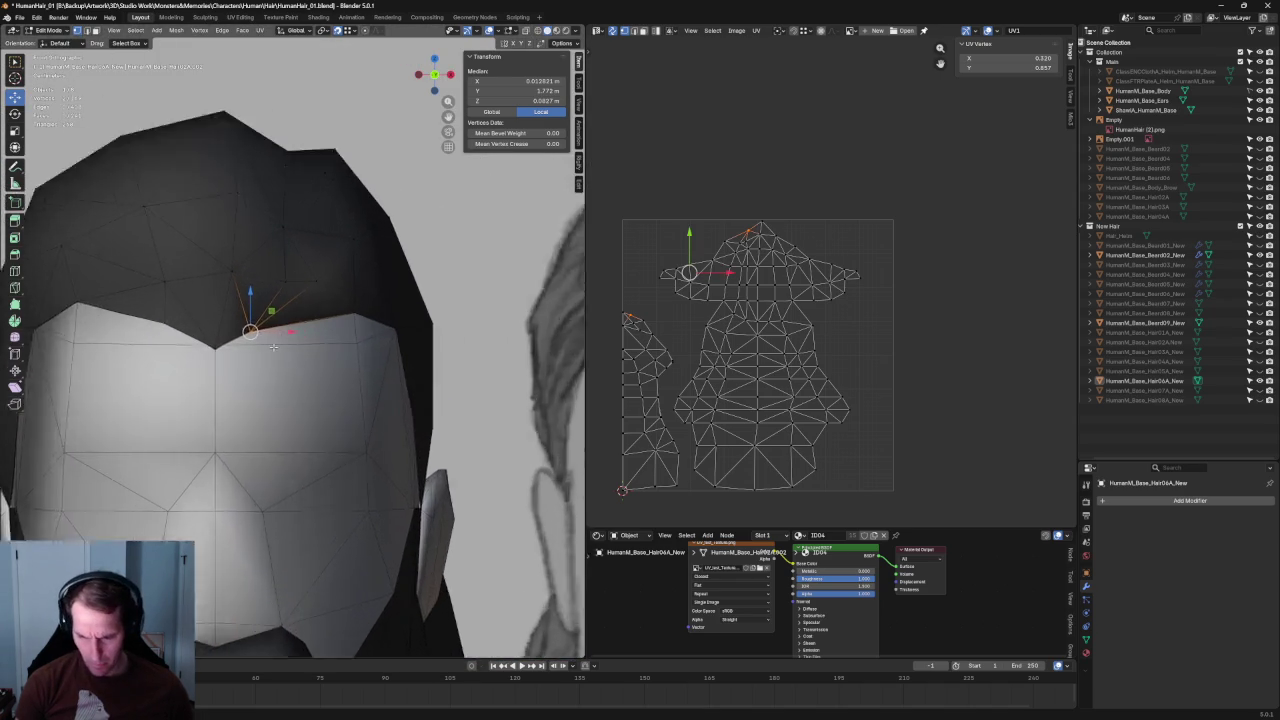
{"action": "scroll", "coordinate": [171, 372], "scroll_direction": "up", "scroll_amount": 3}
{"action": "middle_click_drag", "start_coordinate": [119, 355], "coordinate": [160, 356]}
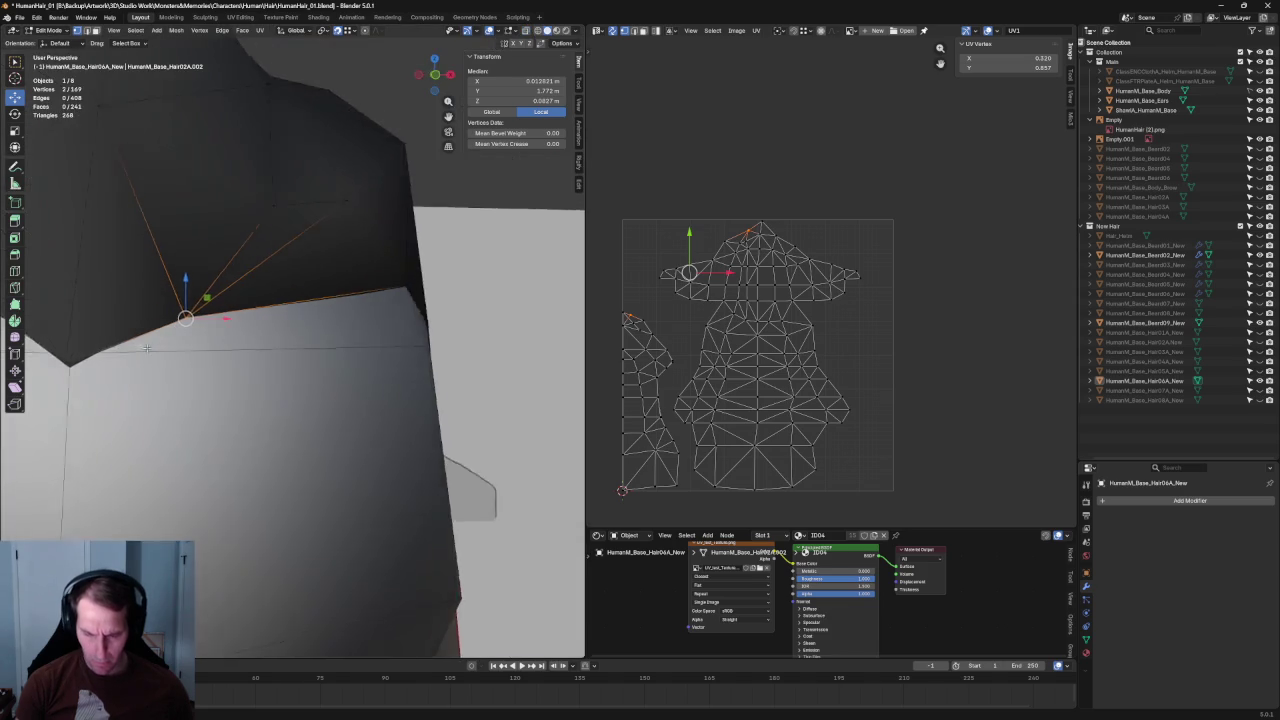
{"action": "scroll", "coordinate": [165, 356], "scroll_direction": "down", "scroll_amount": 3}
{"action": "key", "text": "KP_1"}
{"action": "scroll", "coordinate": [150, 355], "scroll_direction": "up", "scroll_amount": 3}
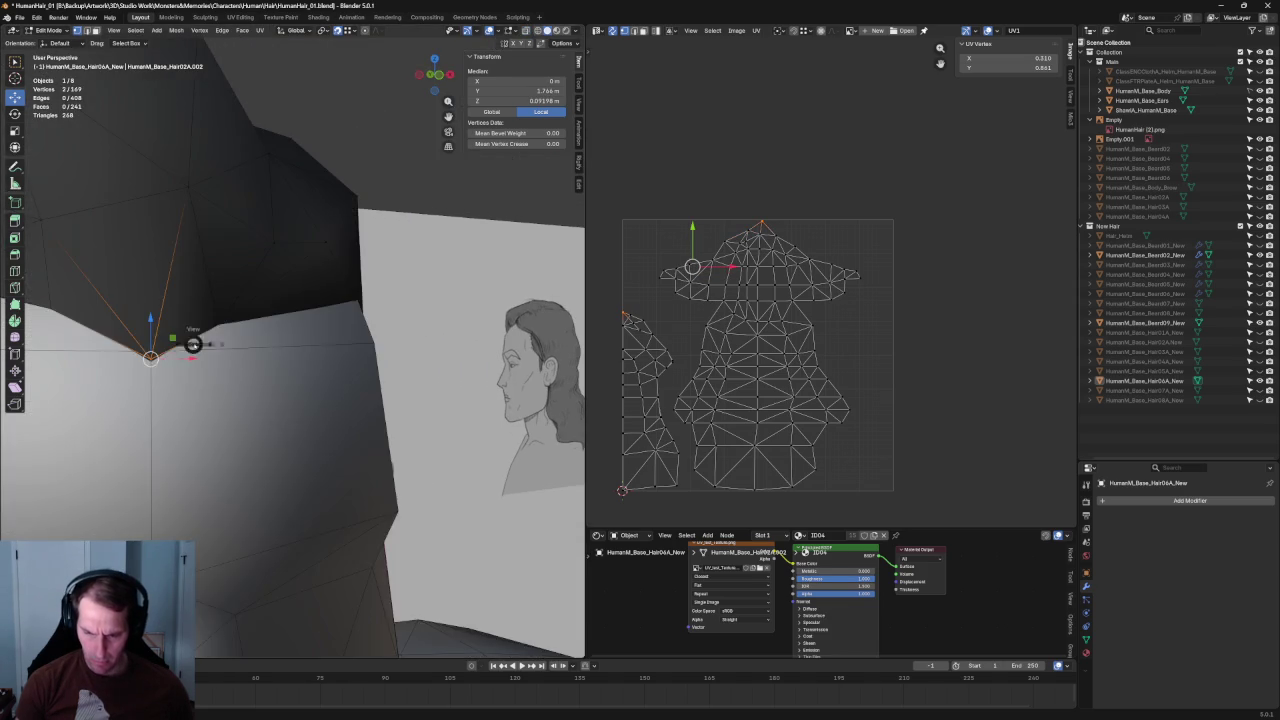
{"action": "scroll", "coordinate": [150, 355], "scroll_direction": "up", "scroll_amount": 2}
{"action": "key", "text": "g"}
{"action": "key", "text": "x"}
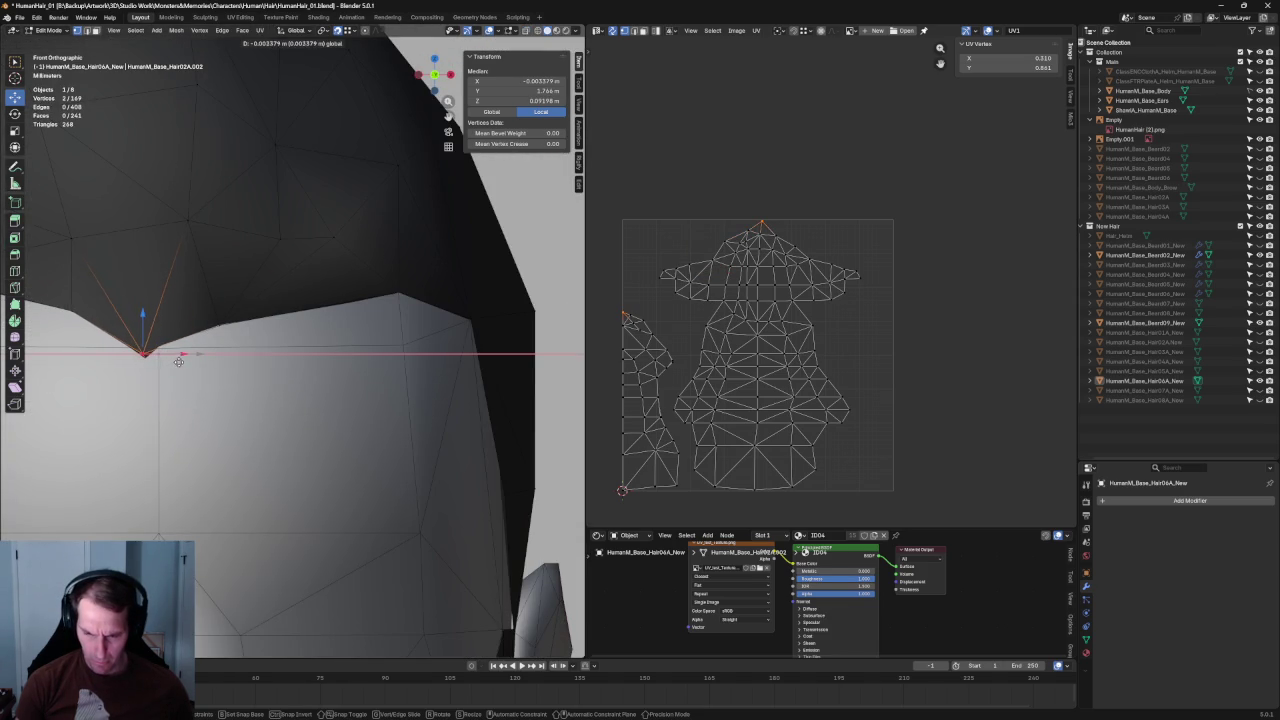
{"action": "middle_click_drag", "start_coordinate": [185, 352], "coordinate": [226, 350]}
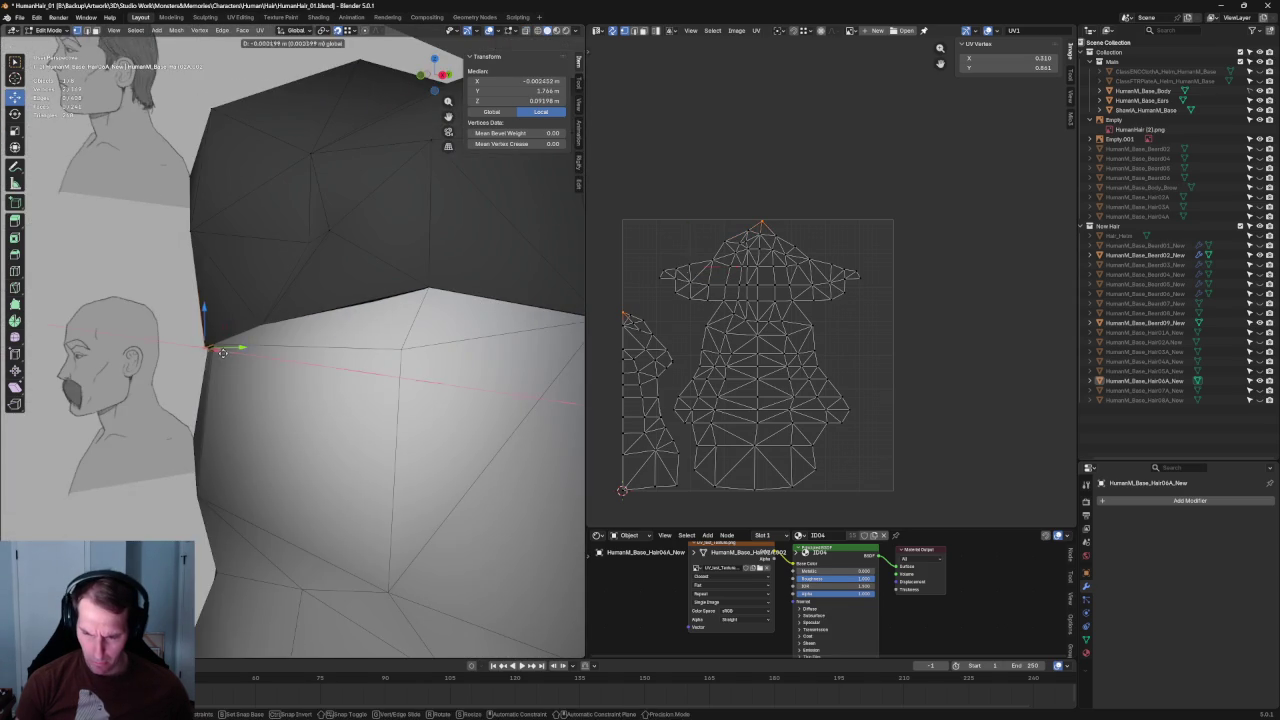
{"action": "key", "text": "KP_1"}
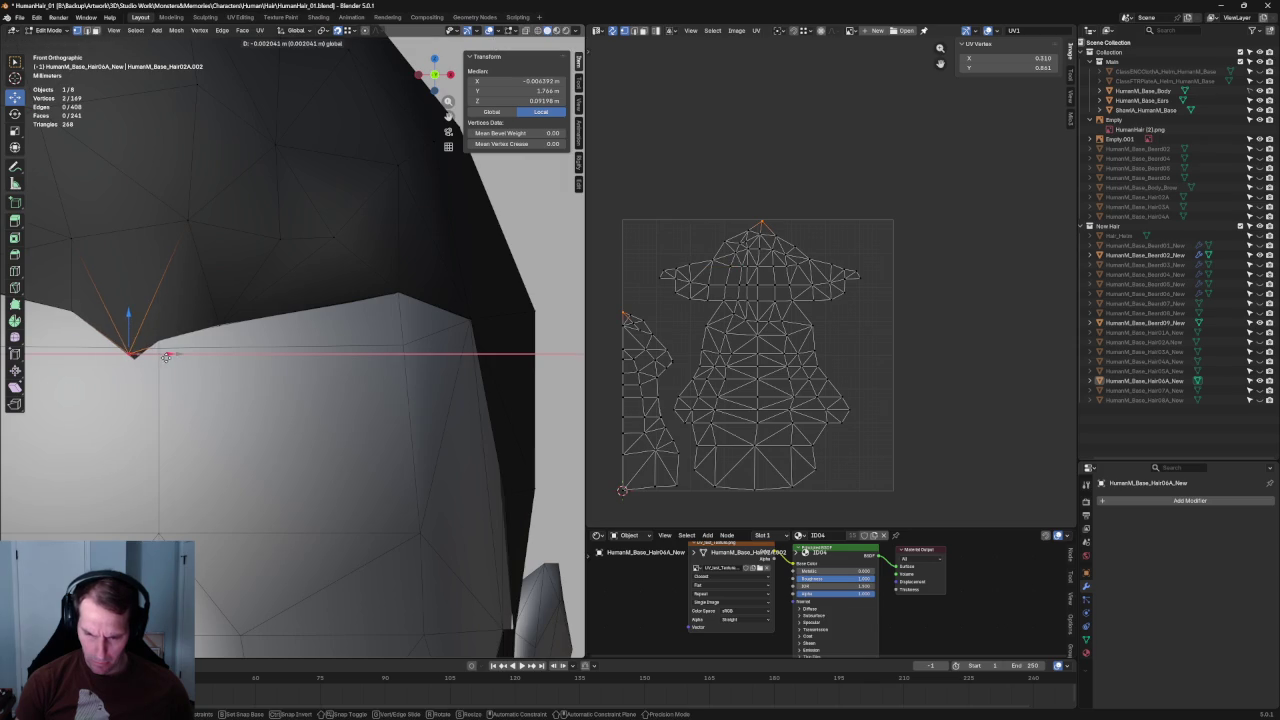
{"action": "left_click", "coordinate": [166, 357]}
{"action": "middle_click_drag", "start_coordinate": [182, 353], "coordinate": [200, 350]}
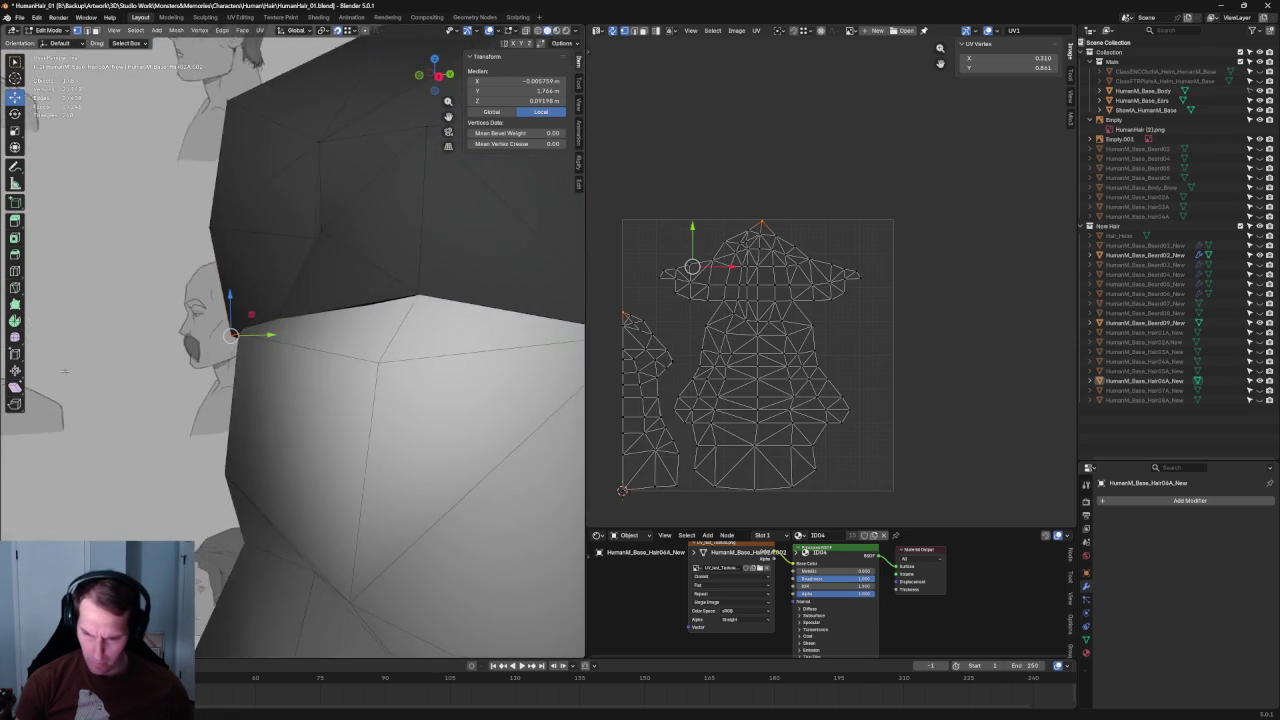
{"action": "scroll", "coordinate": [200, 350], "scroll_direction": "down", "scroll_amount": 5}
{"action": "key", "text": "KP_1"}
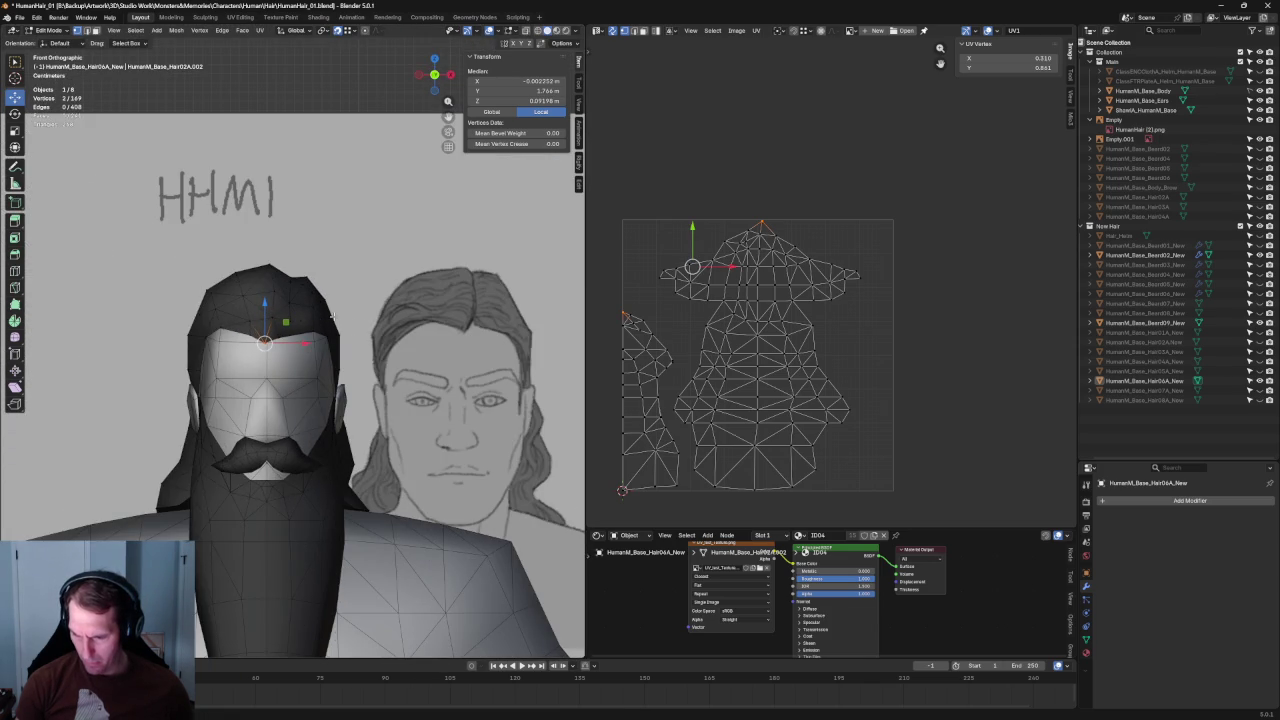
{"action": "left_click", "coordinate": [311, 101]}
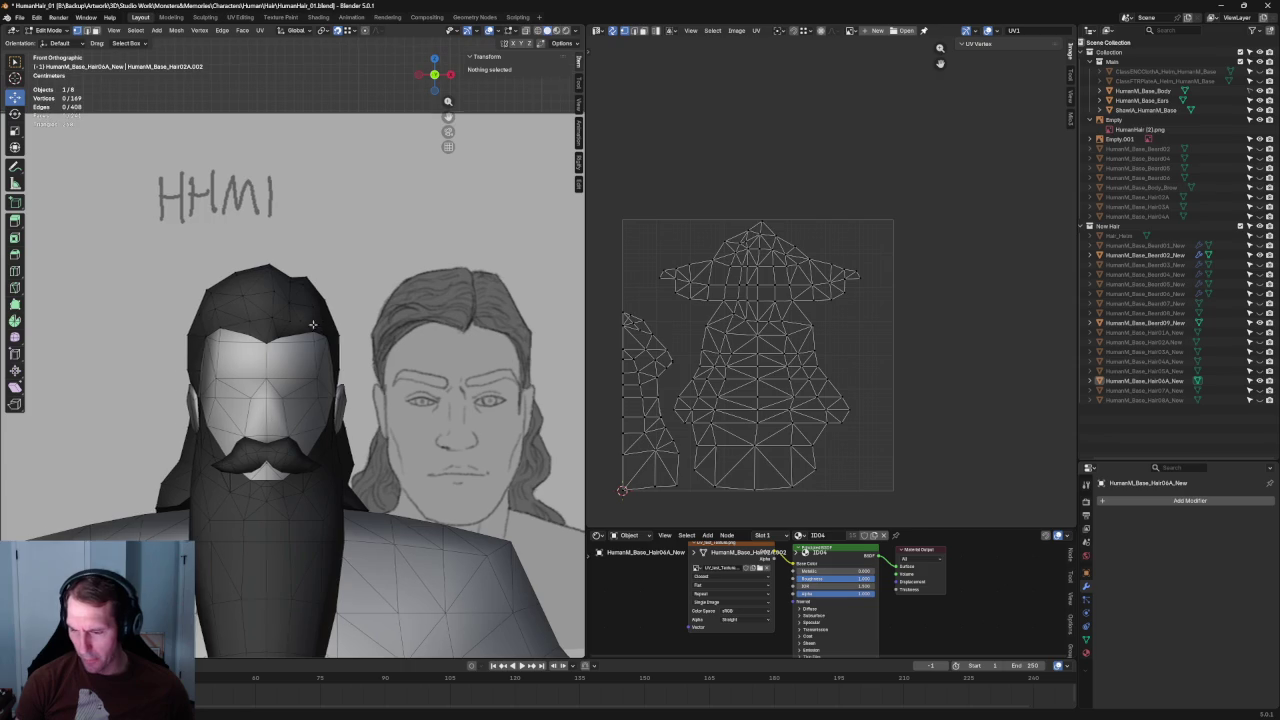
Step: Shift a vertex on the hair crown along X in two small moves
{"action": "middle_click_drag", "start_coordinate": [335, 332], "coordinate": [289, 320], "text": "shift"}
{"action": "scroll", "coordinate": [284, 321], "scroll_direction": "up", "scroll_amount": 2}
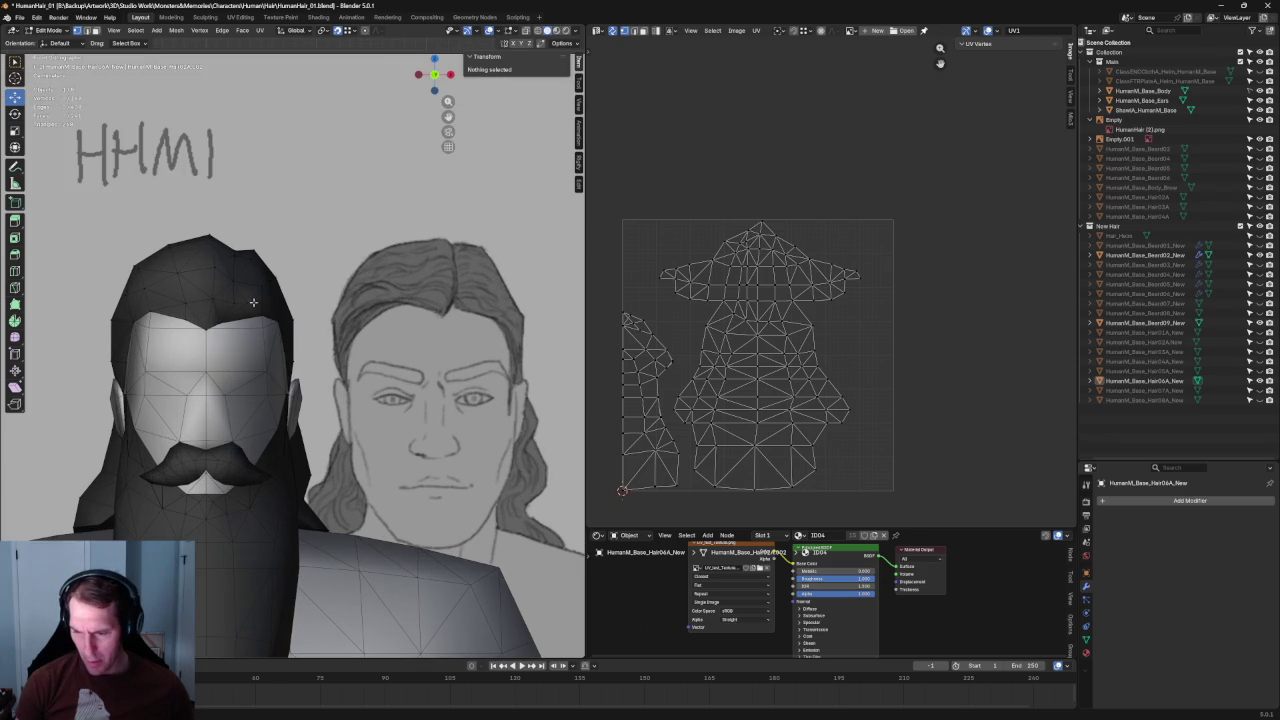
{"action": "left_click", "coordinate": [252, 302]}
{"action": "key", "text": "g"}
{"action": "key", "text": "x"}
{"action": "left_click", "coordinate": [287, 303]}
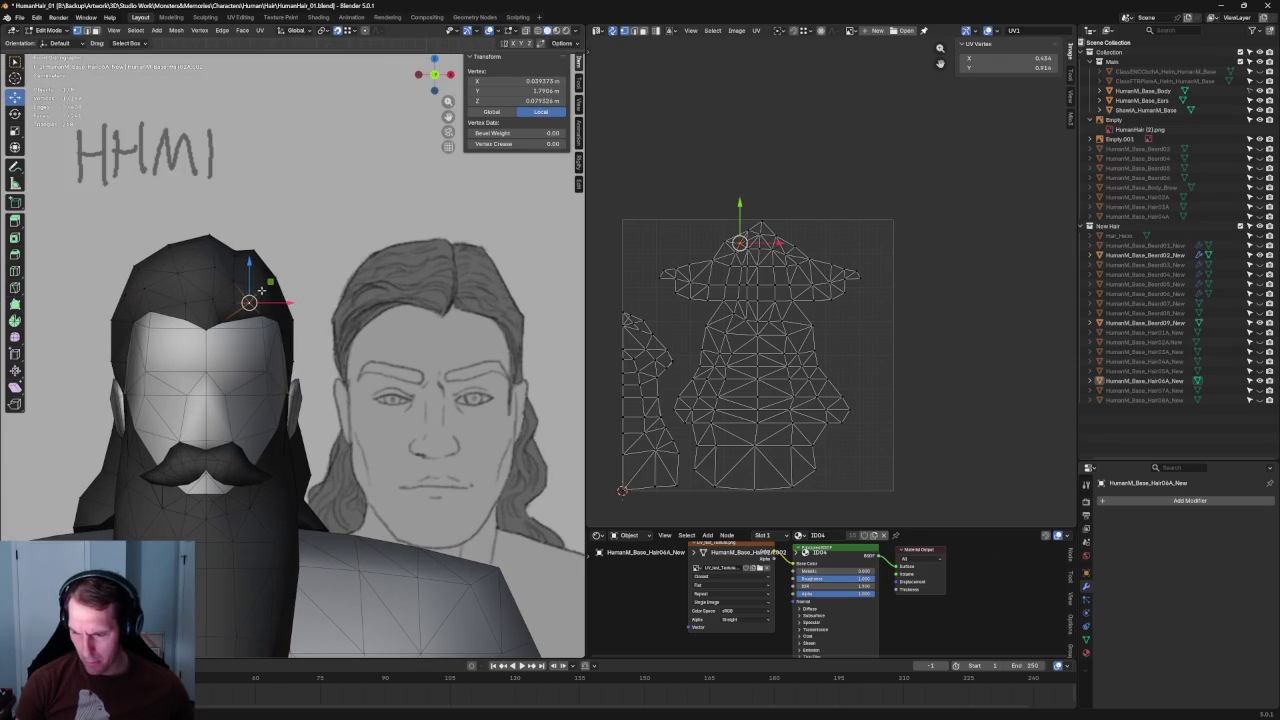
{"action": "key", "text": "g"}
{"action": "key", "text": "x"}
{"action": "left_click", "coordinate": [320, 262]}
{"action": "middle_click_drag", "start_coordinate": [322, 261], "coordinate": [315, 245]}
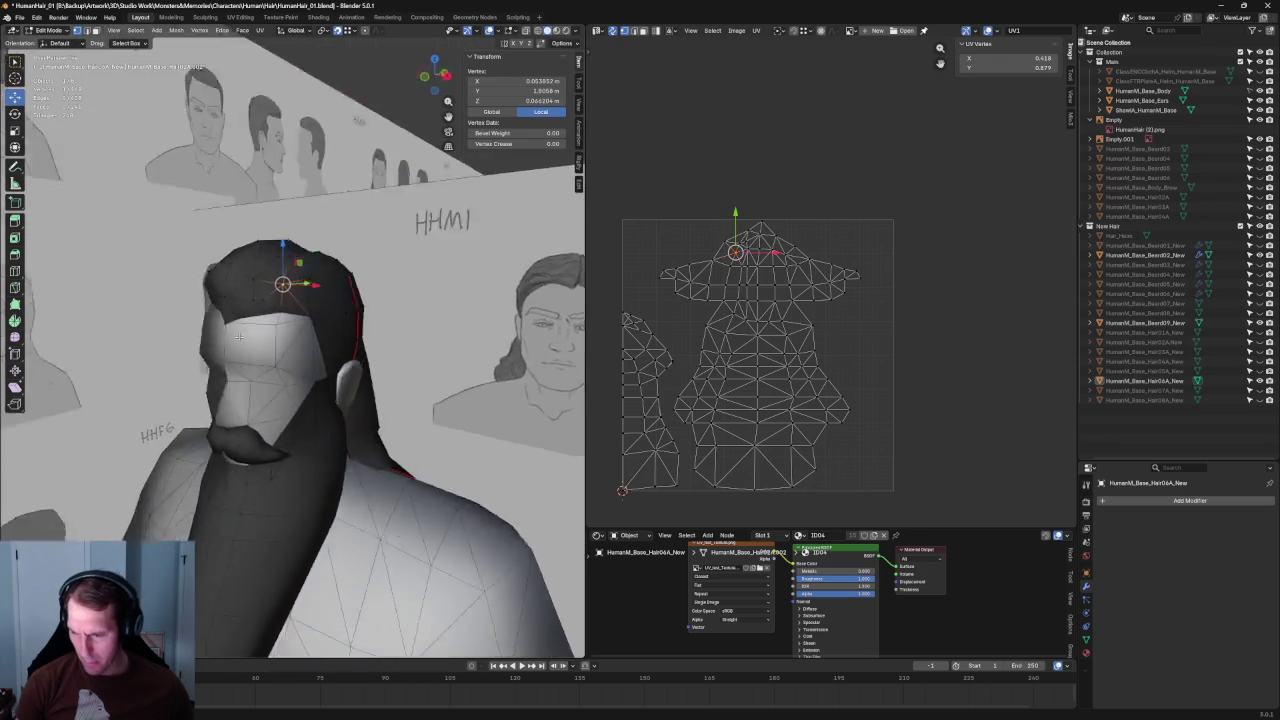
{"action": "key", "text": "KP_1"}
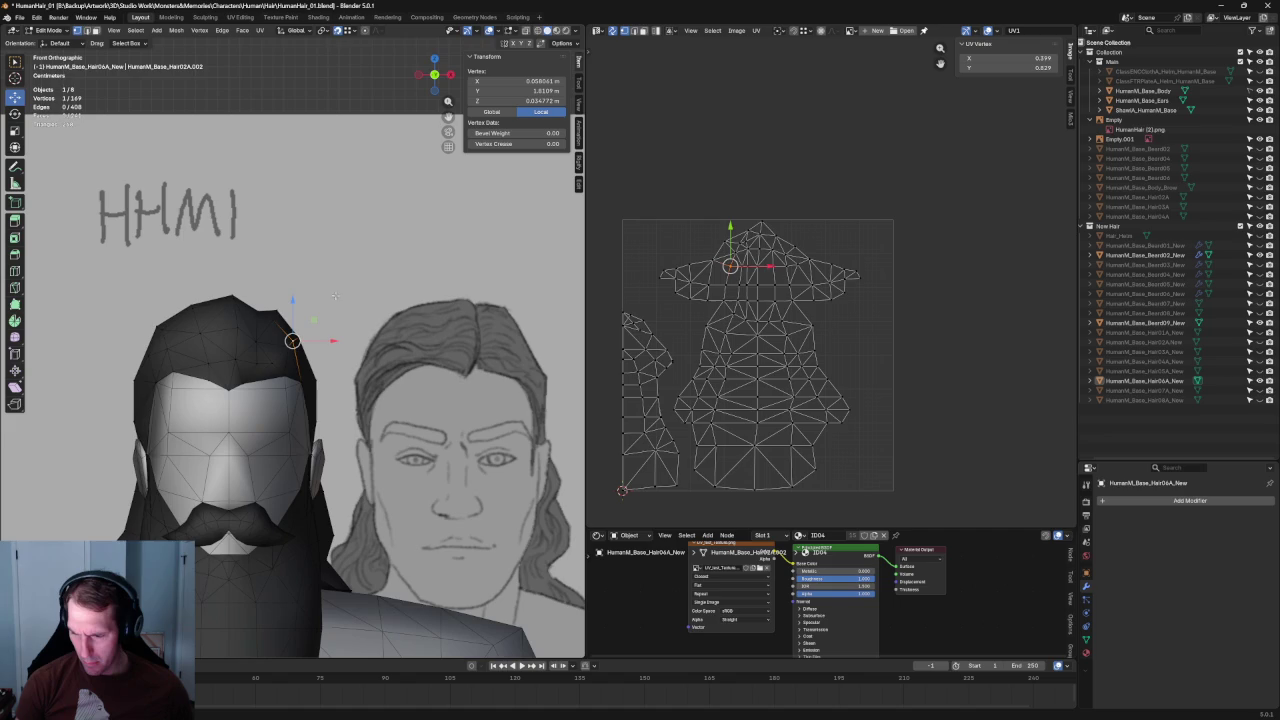
Step: Nudge a temple hairline vertex outward along X and in the XZ plane, then deselect
{"action": "key", "text": "g"}
{"action": "key", "text": "x"}
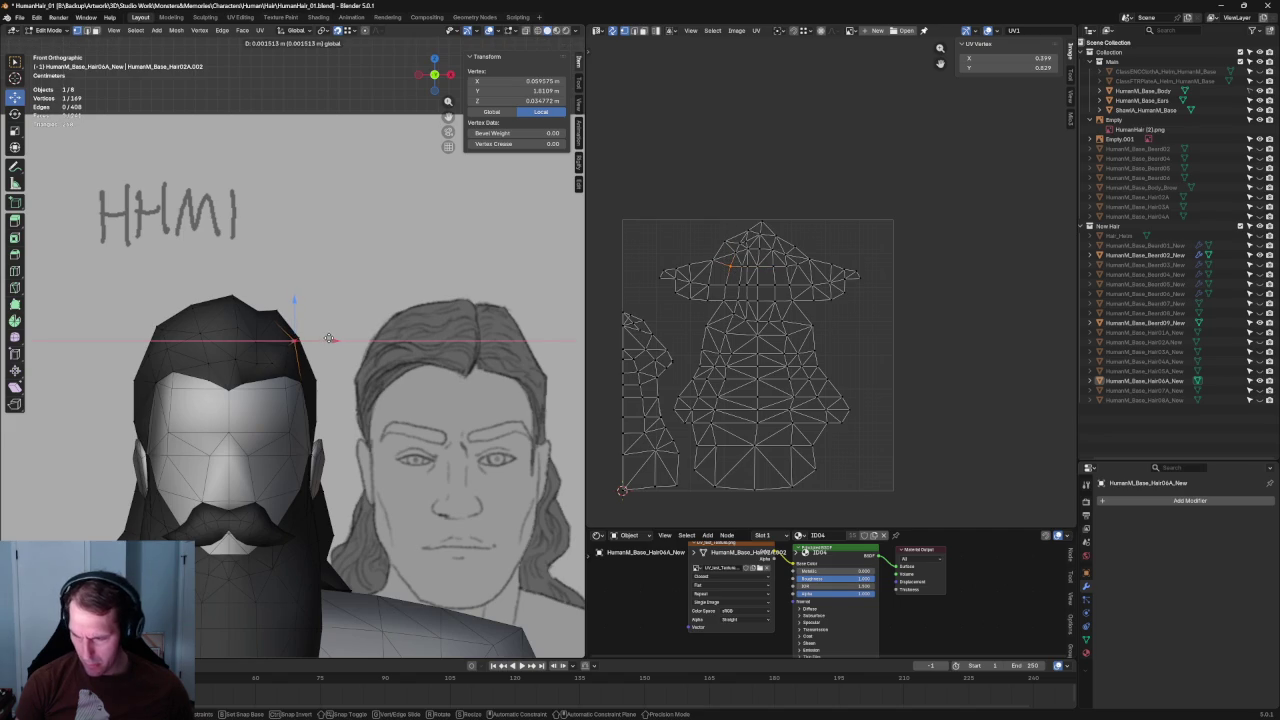
{"action": "left_click", "coordinate": [329, 339]}
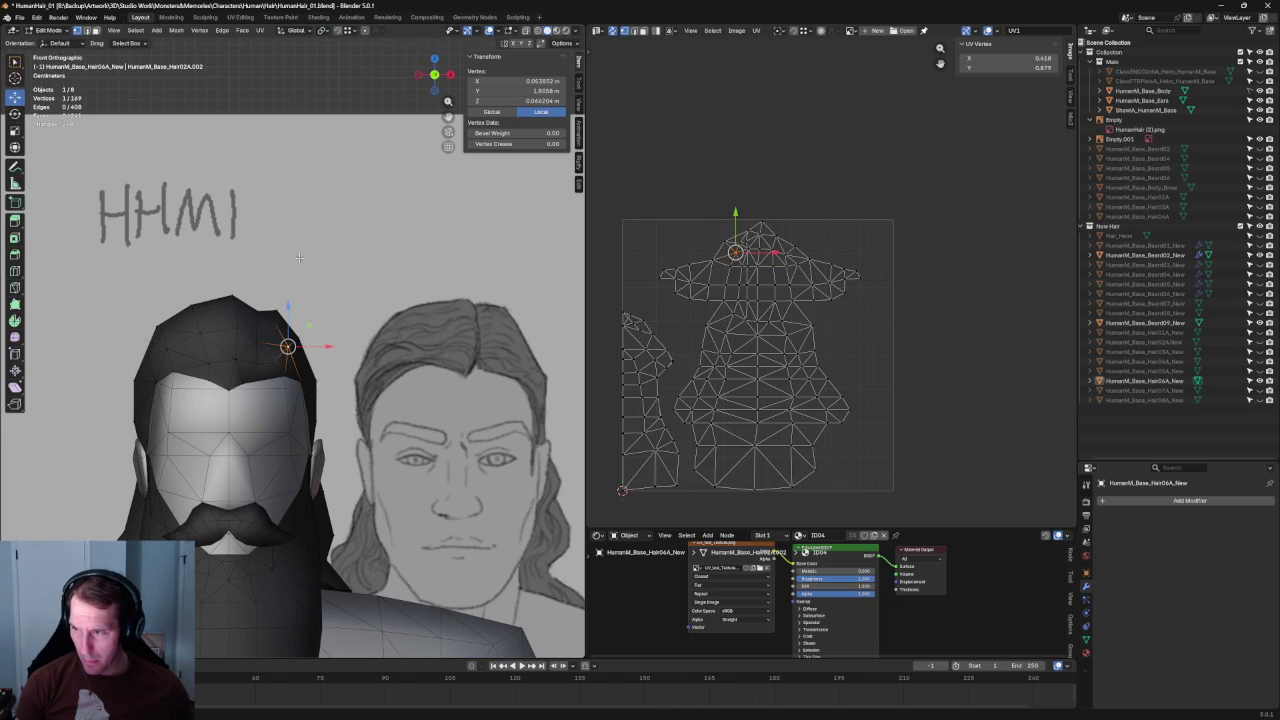
{"action": "key", "text": "g"}
{"action": "key", "text": "shift+y"}
{"action": "left_click", "coordinate": [305, 340]}
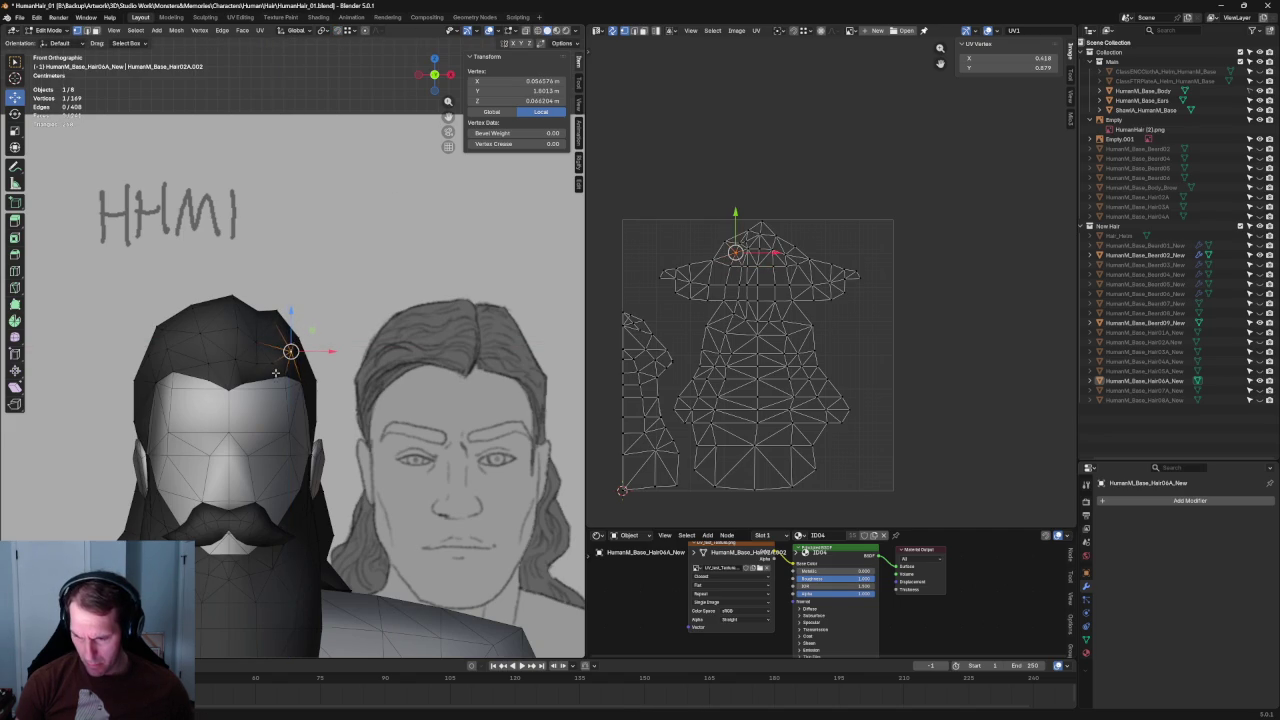
{"action": "key", "text": "g"}
{"action": "key", "text": "x"}
{"action": "left_click", "coordinate": [302, 362]}
{"action": "scroll", "coordinate": [304, 361], "scroll_direction": "up", "scroll_amount": 2}
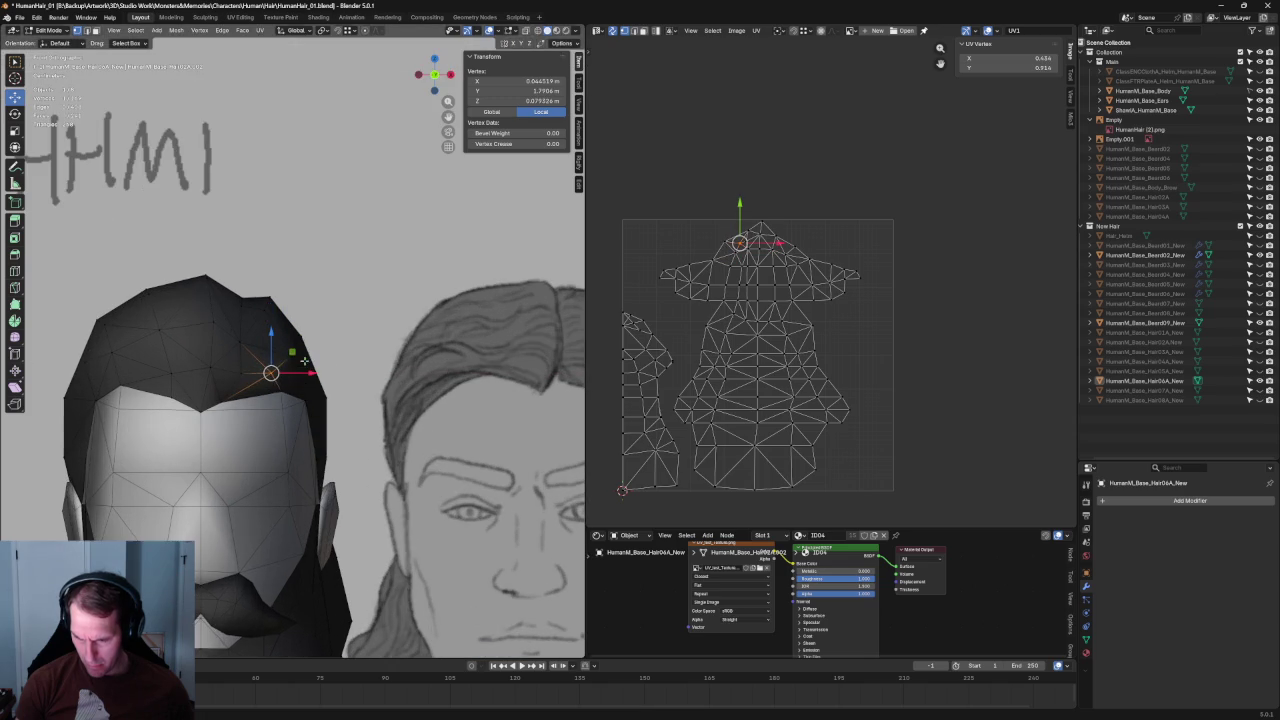
{"action": "left_click", "coordinate": [354, 381]}
Step: Switch to a close-up view, start moving a crown vertex along Y, cancel, and deselect all
{"action": "middle_click_drag", "start_coordinate": [354, 381], "coordinate": [290, 338]}
{"action": "key", "text": "grave"}
{"action": "left_click", "coordinate": [274, 373]}
{"action": "left_click", "coordinate": [202, 380]}
{"action": "key", "text": "g"}
{"action": "key", "text": "y"}
{"action": "key", "text": "Escape"}
{"action": "key", "text": "alt+a"}
{"action": "scroll", "coordinate": [232, 356], "scroll_direction": "down", "scroll_amount": 2}
{"action": "scroll", "coordinate": [232, 356], "scroll_direction": "up", "scroll_amount": 3}
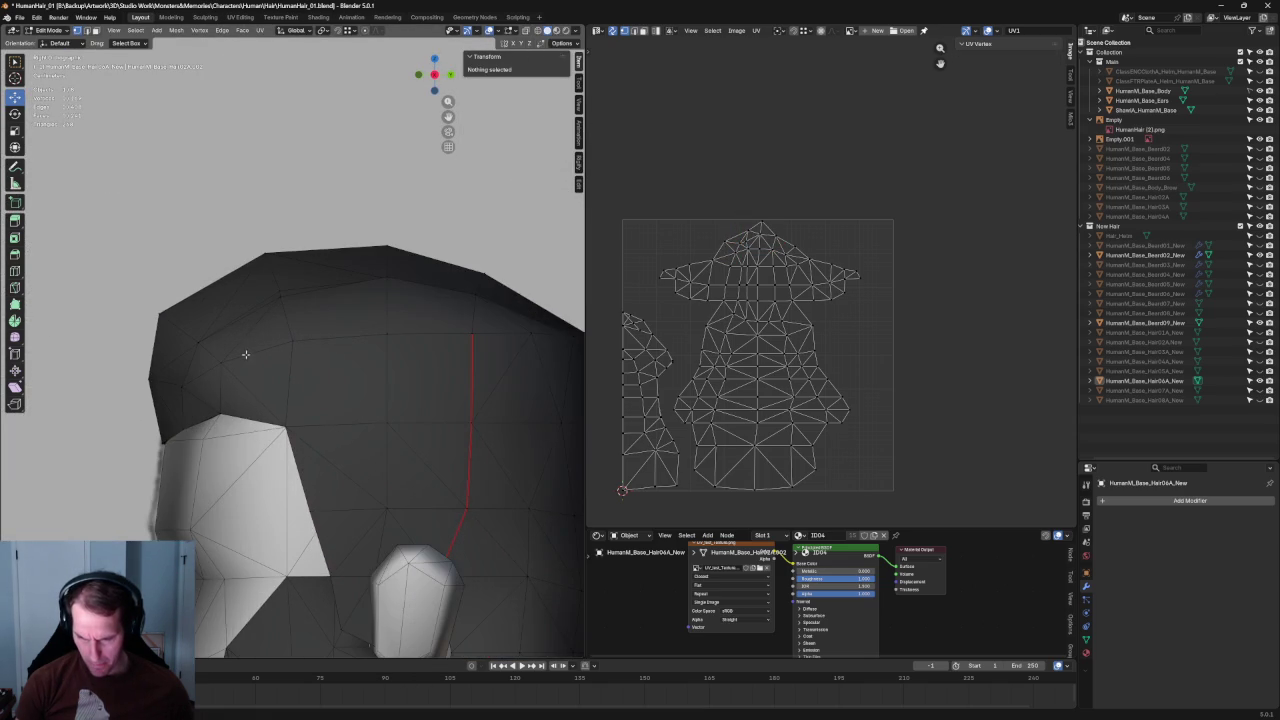
{"action": "left_click", "coordinate": [220, 362]}
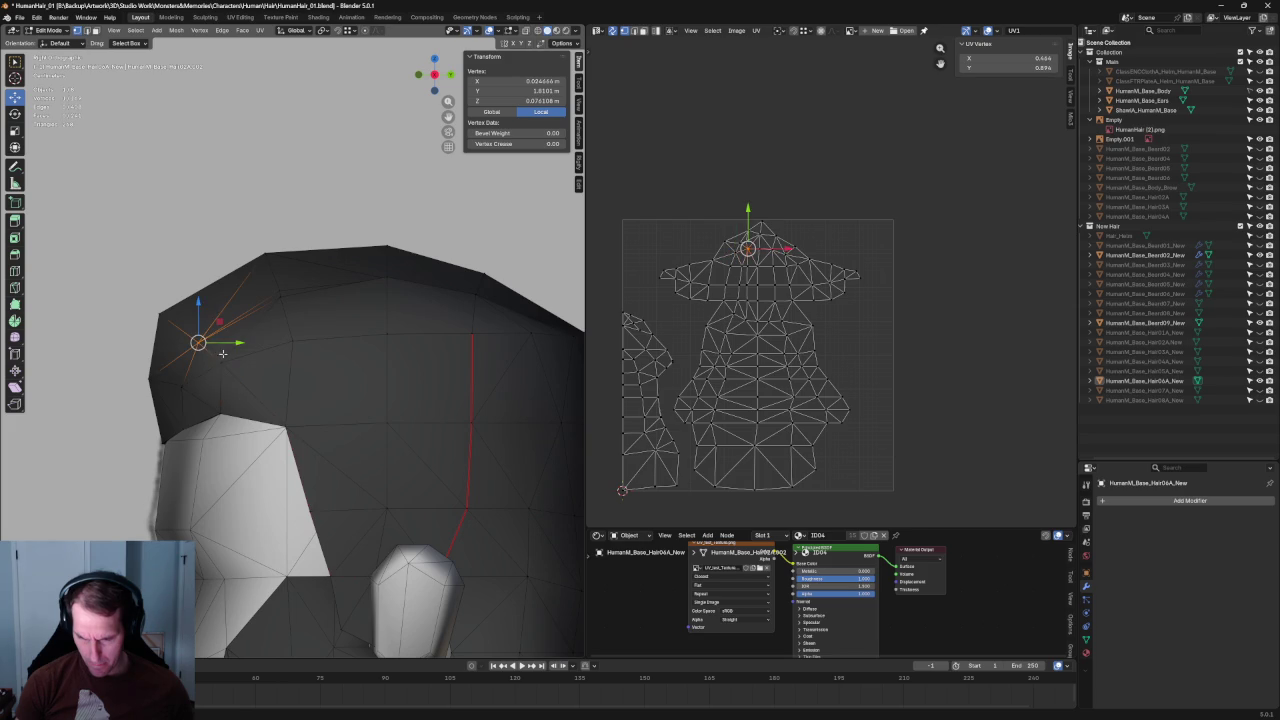
{"action": "key", "text": "alt+a"}
{"action": "scroll", "coordinate": [320, 322], "scroll_direction": "down", "scroll_amount": 2}
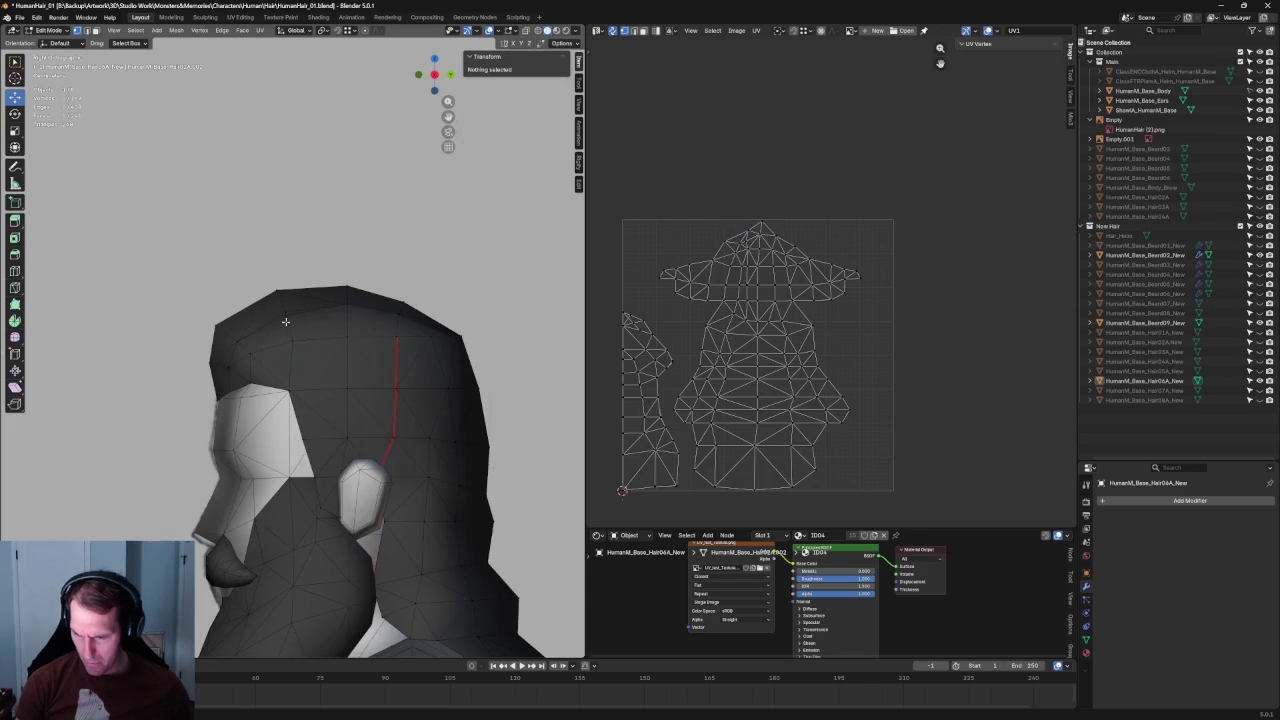
{"action": "left_click", "coordinate": [286, 303]}
{"action": "key", "text": "alt+z"}
{"action": "key", "text": "alt+a"}
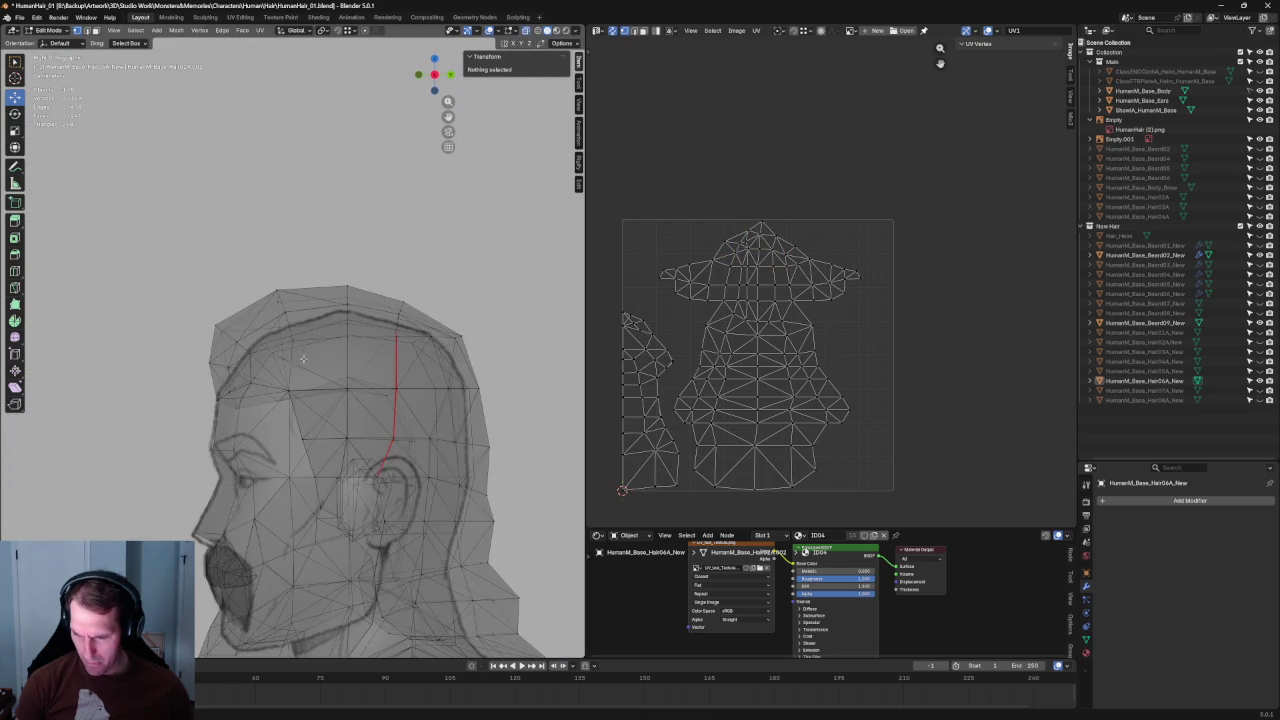
{"action": "key", "text": "alt+z"}
{"action": "left_click", "coordinate": [291, 338]}
{"action": "key", "text": "alt+a"}
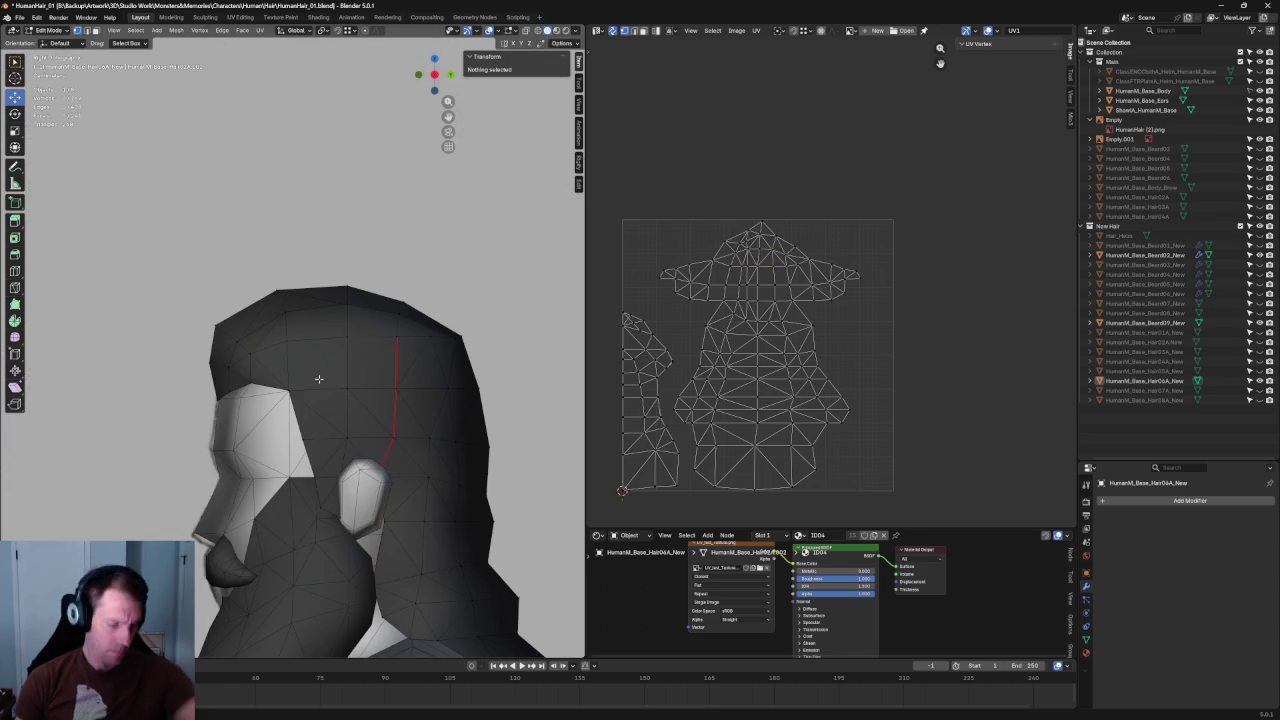
{"action": "key", "text": "KP_3"}
{"action": "key", "text": "KP_1"}
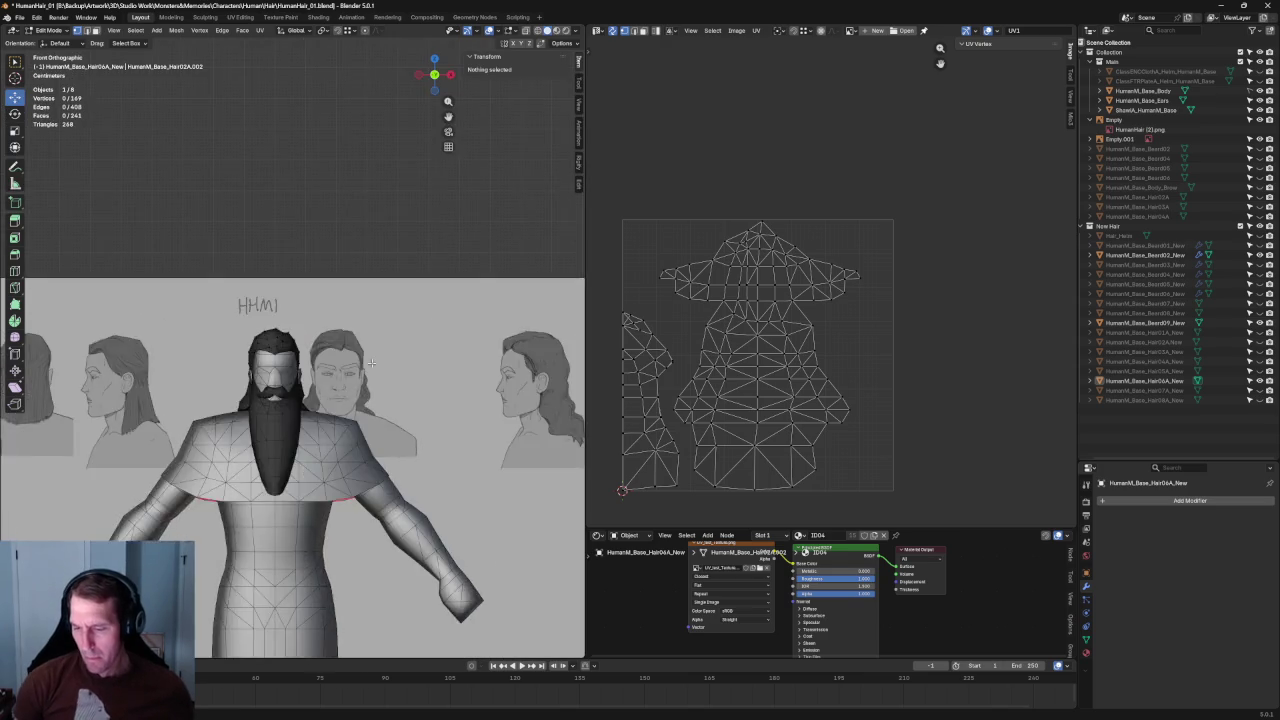
{"action": "scroll", "coordinate": [371, 363], "scroll_direction": "down", "scroll_amount": 3}
{"action": "scroll", "coordinate": [357, 300], "scroll_direction": "up", "scroll_amount": 4}
{"action": "scroll", "coordinate": [330, 350], "scroll_direction": "up", "scroll_amount": 2}
{"action": "scroll", "coordinate": [305, 383], "scroll_direction": "up", "scroll_amount": 2}
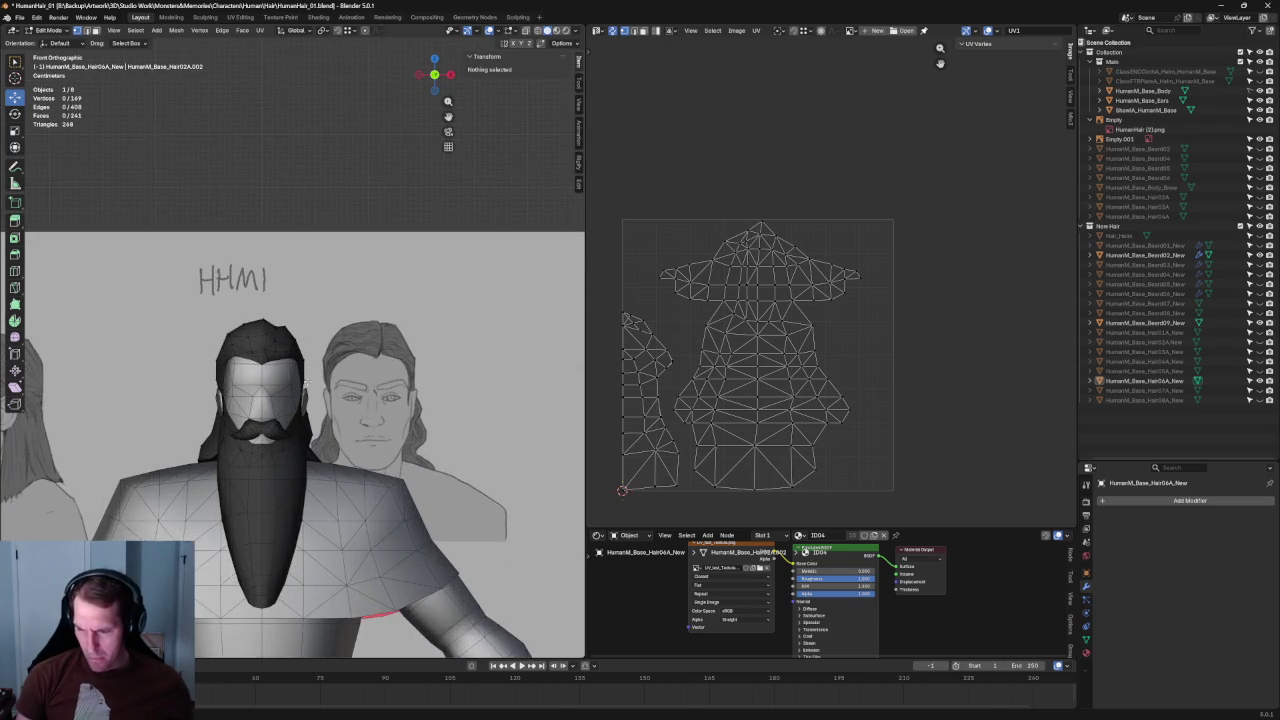
{"action": "scroll", "coordinate": [305, 383], "scroll_direction": "up", "scroll_amount": 1}
{"action": "scroll", "coordinate": [779, 259], "scroll_direction": "up", "scroll_amount": 2}
{"action": "scroll", "coordinate": [743, 257], "scroll_direction": "up", "scroll_amount": 2}
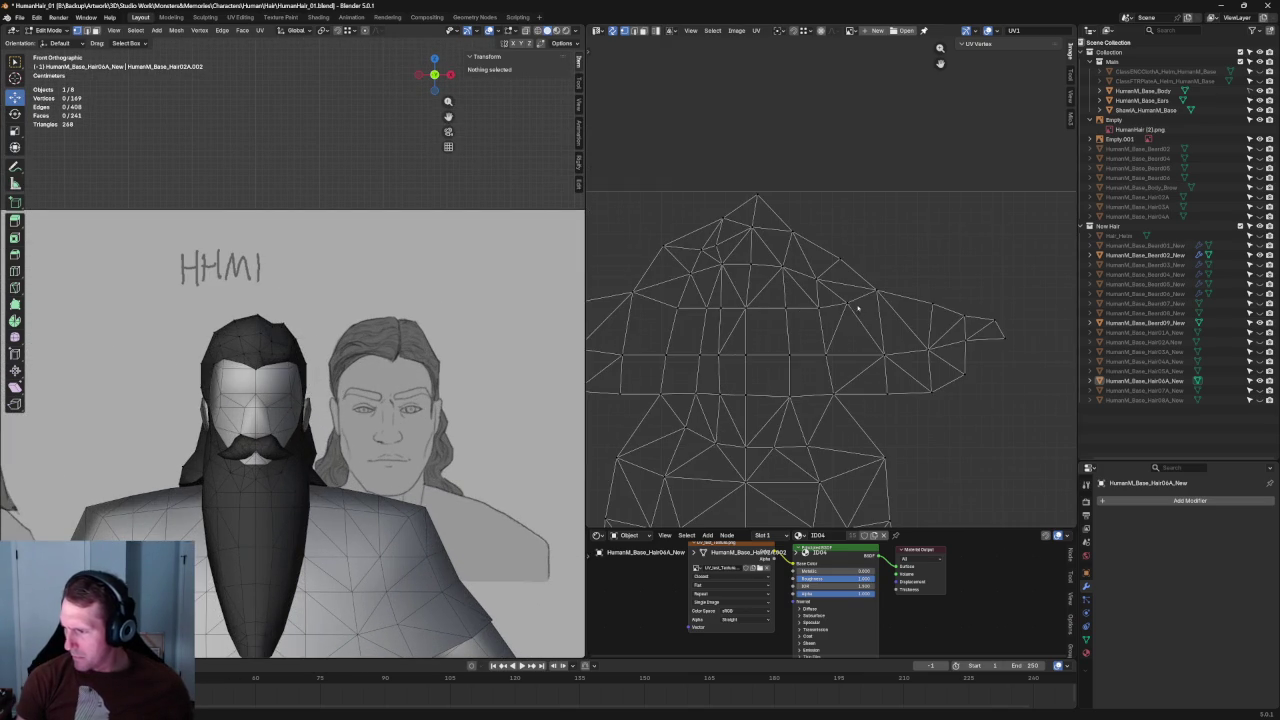
{"action": "left_click_drag", "start_coordinate": [876, 166], "coordinate": [640, 265]}
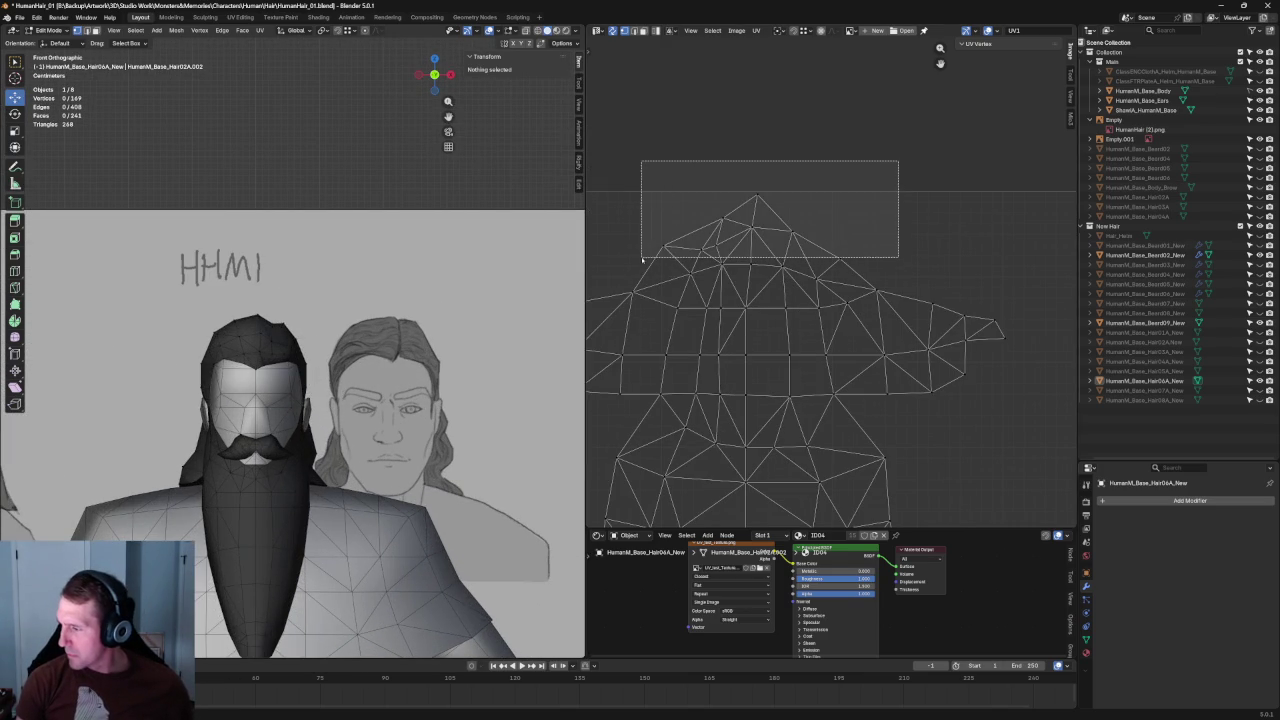
{"action": "left_click_drag", "start_coordinate": [876, 166], "coordinate": [625, 290]}
Step: Re-unwrap the currently selected crown UVs in the UV Editor
{"action": "key", "text": "u"}
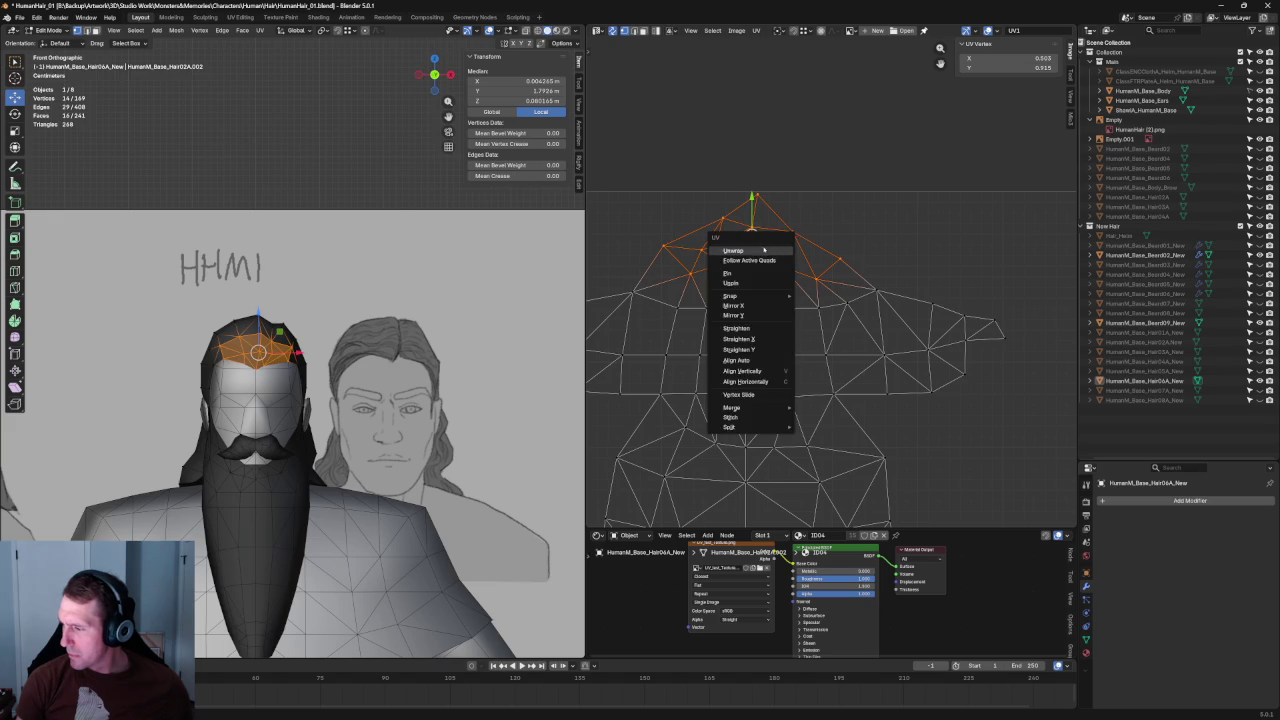
{"action": "left_click", "coordinate": [764, 249]}
{"action": "key", "text": "u"}
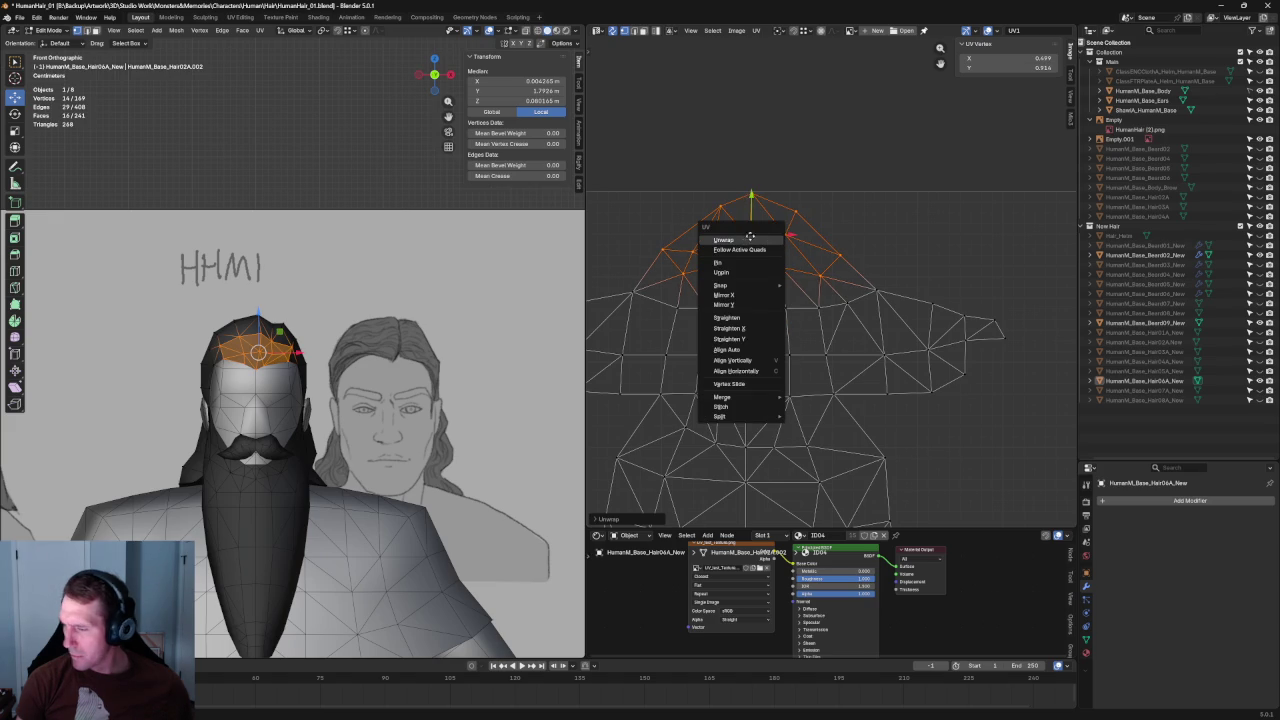
{"action": "left_click", "coordinate": [642, 267]}
{"action": "scroll", "coordinate": [700, 330], "scroll_direction": "down", "scroll_amount": 3}
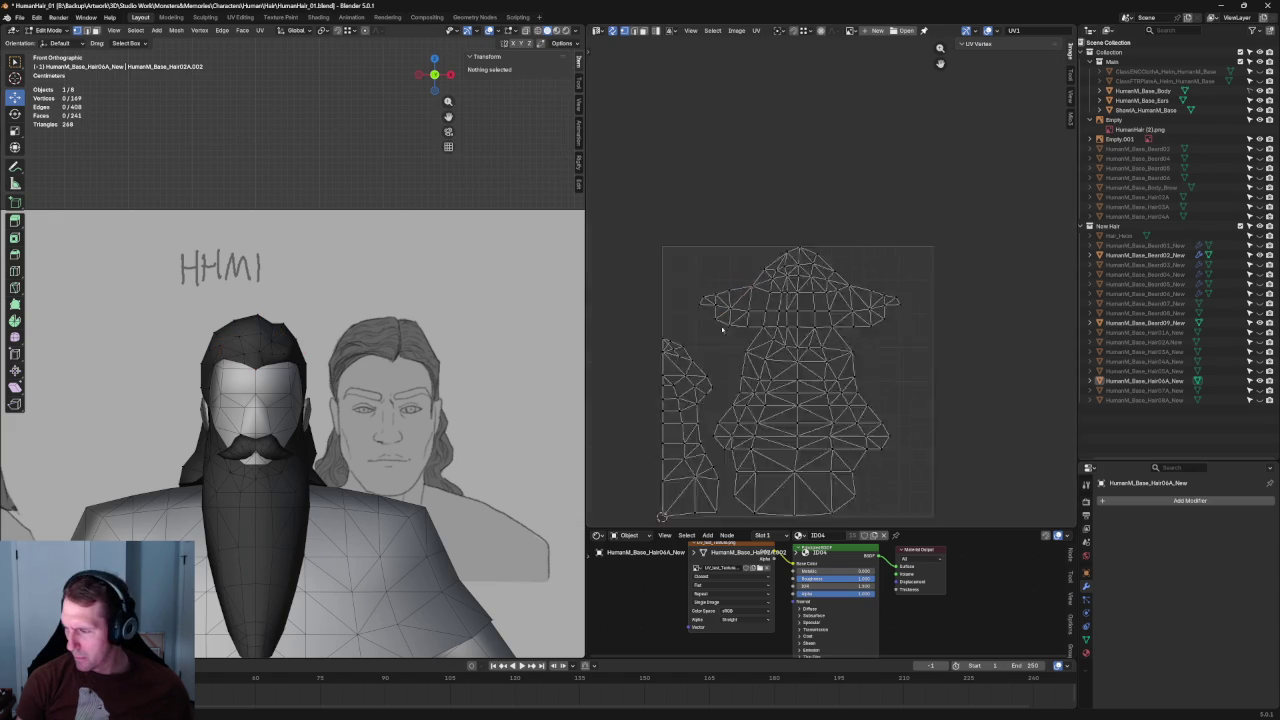
{"action": "scroll", "coordinate": [690, 330], "scroll_direction": "up", "scroll_amount": 3}
{"action": "scroll", "coordinate": [680, 340], "scroll_direction": "up", "scroll_amount": 2}
Step: Select the connected front hair strip UVs and unwrap them into a new island
{"action": "left_click_drag", "start_coordinate": [758, 303], "coordinate": [670, 372]}
{"action": "key", "text": "u"}
{"action": "left_click", "coordinate": [675, 360]}
{"action": "key", "text": "Home"}
{"action": "left_click_drag", "start_coordinate": [700, 268], "coordinate": [812, 450]}
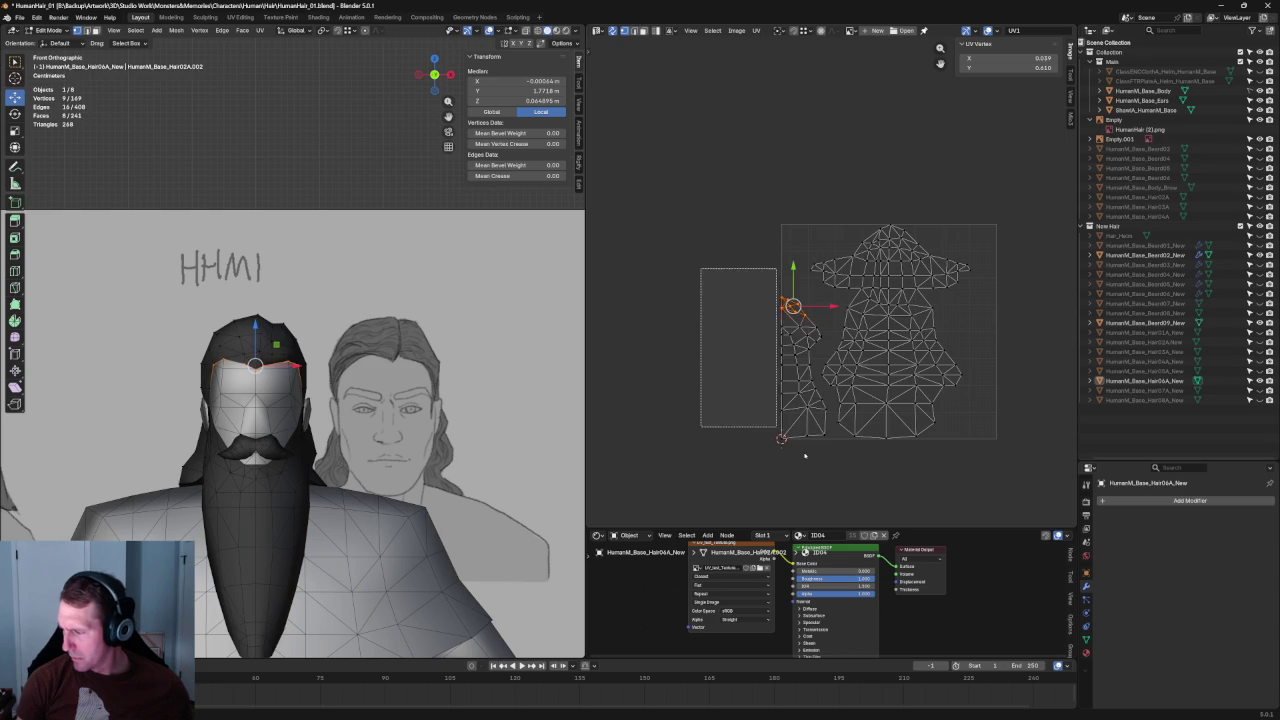
{"action": "scroll", "coordinate": [810, 370], "scroll_direction": "up", "scroll_amount": 2}
{"action": "scroll", "coordinate": [796, 389], "scroll_direction": "down", "scroll_amount": 2}
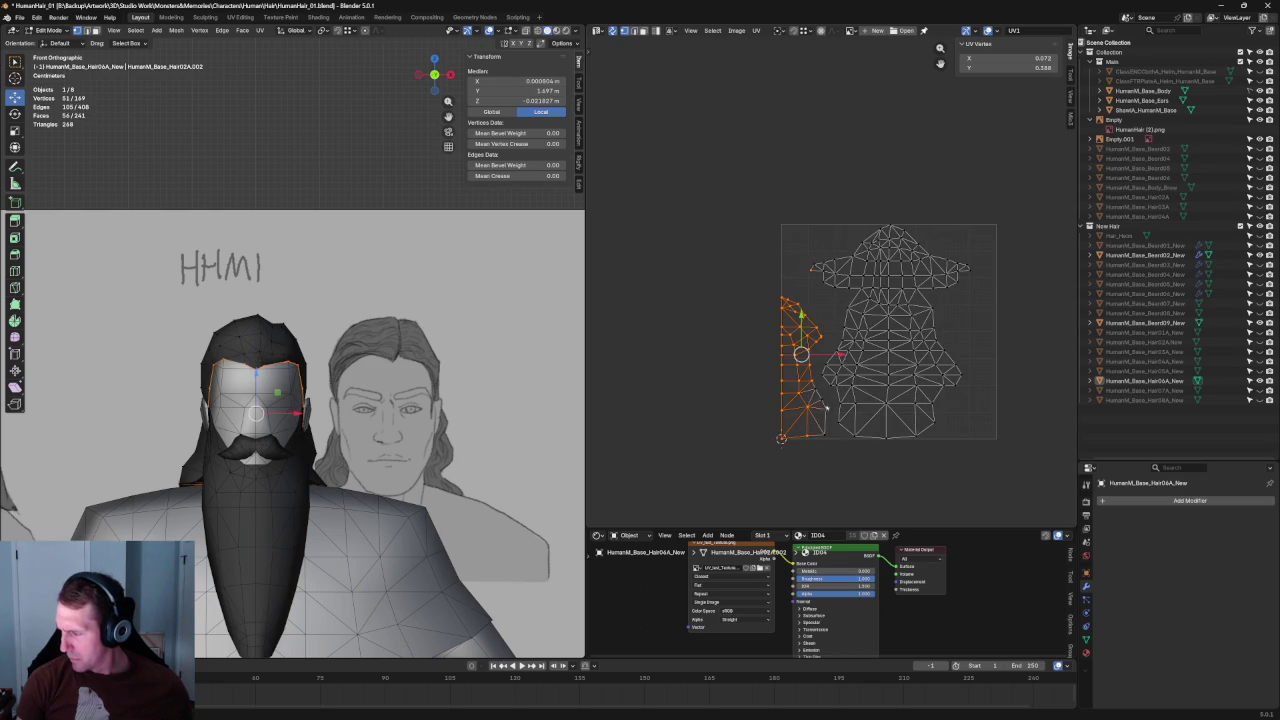
{"action": "key", "text": "l"}
{"action": "key", "text": "u"}
{"action": "left_click", "coordinate": [789, 390]}
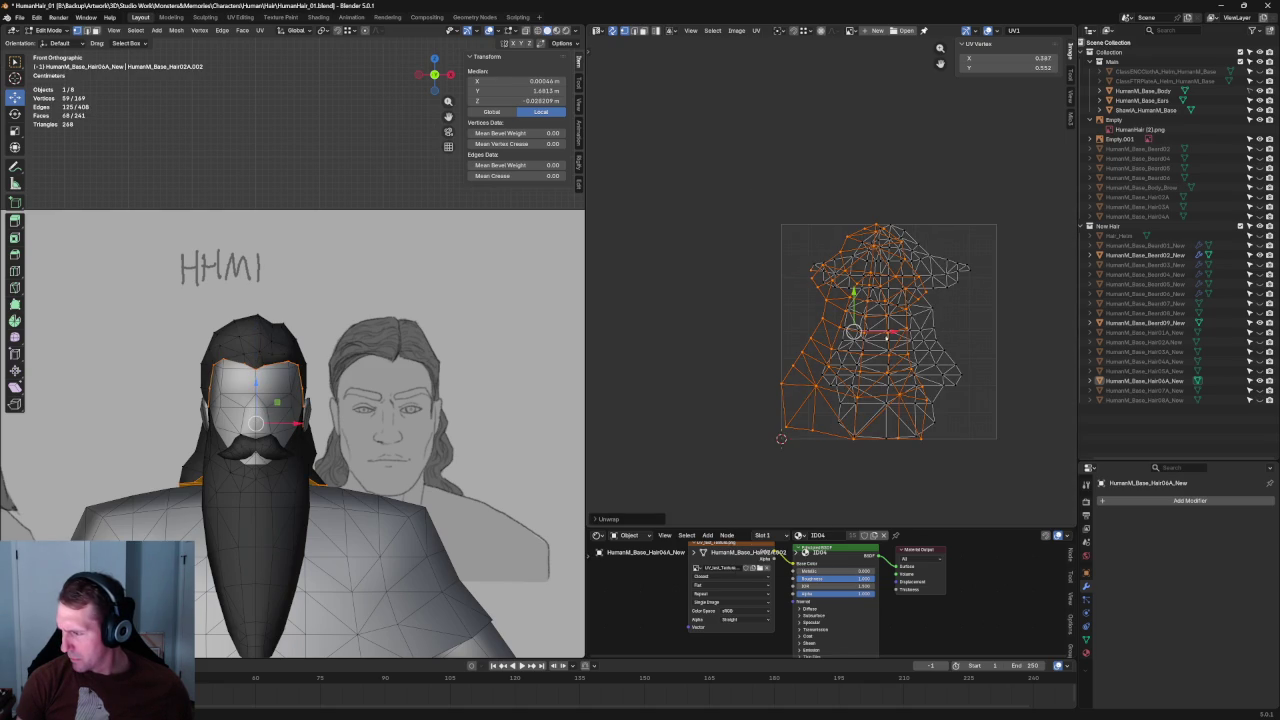
Step: Rotate the new island, then revert through undo history to the state with the island at left
{"action": "key", "text": "r"}
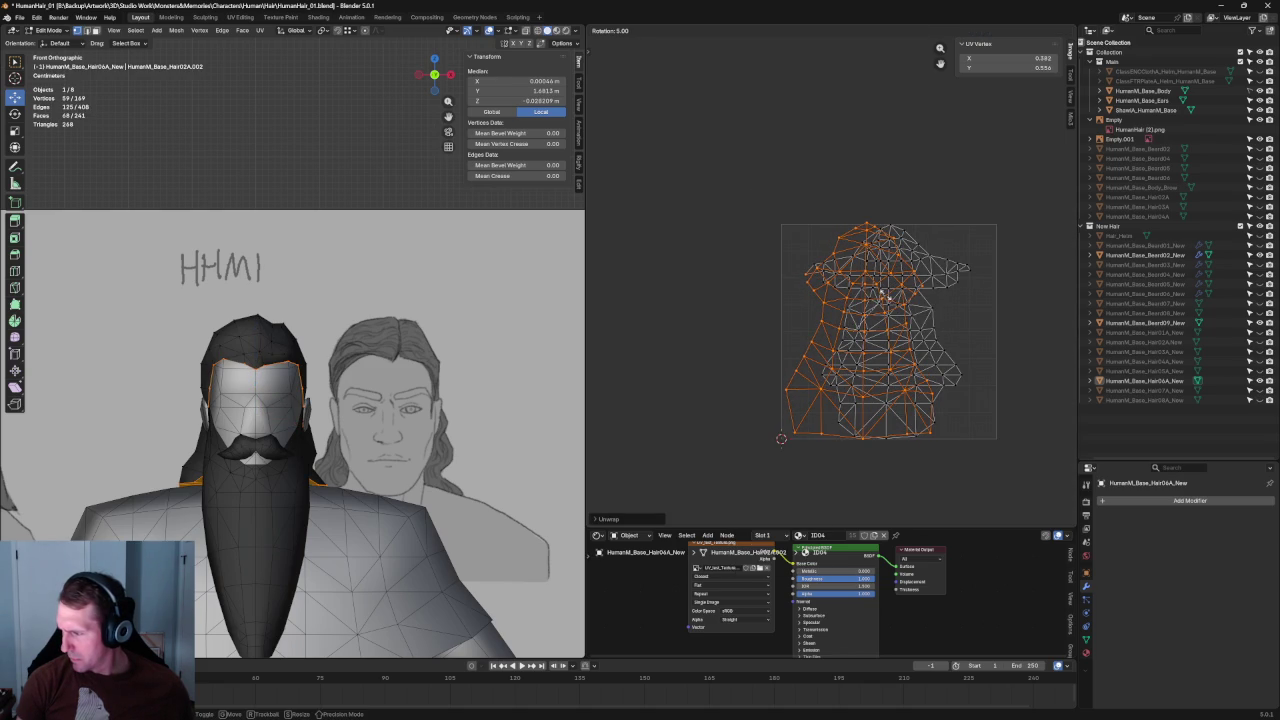
{"action": "left_click", "coordinate": [884, 297]}
{"action": "key", "text": "ctrl+z"}
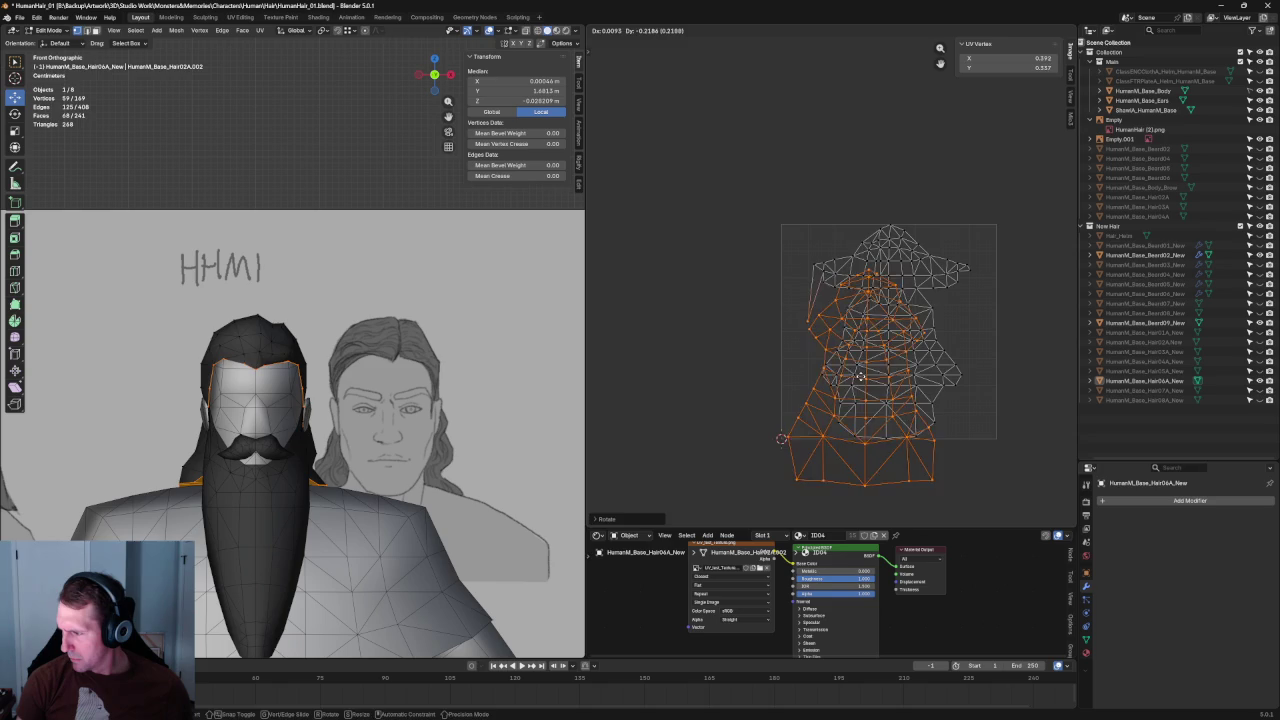
{"action": "key", "text": "ctrl+shift+z"}
{"action": "key", "text": "ctrl+alt+z"}
{"action": "left_click", "coordinate": [795, 304]}
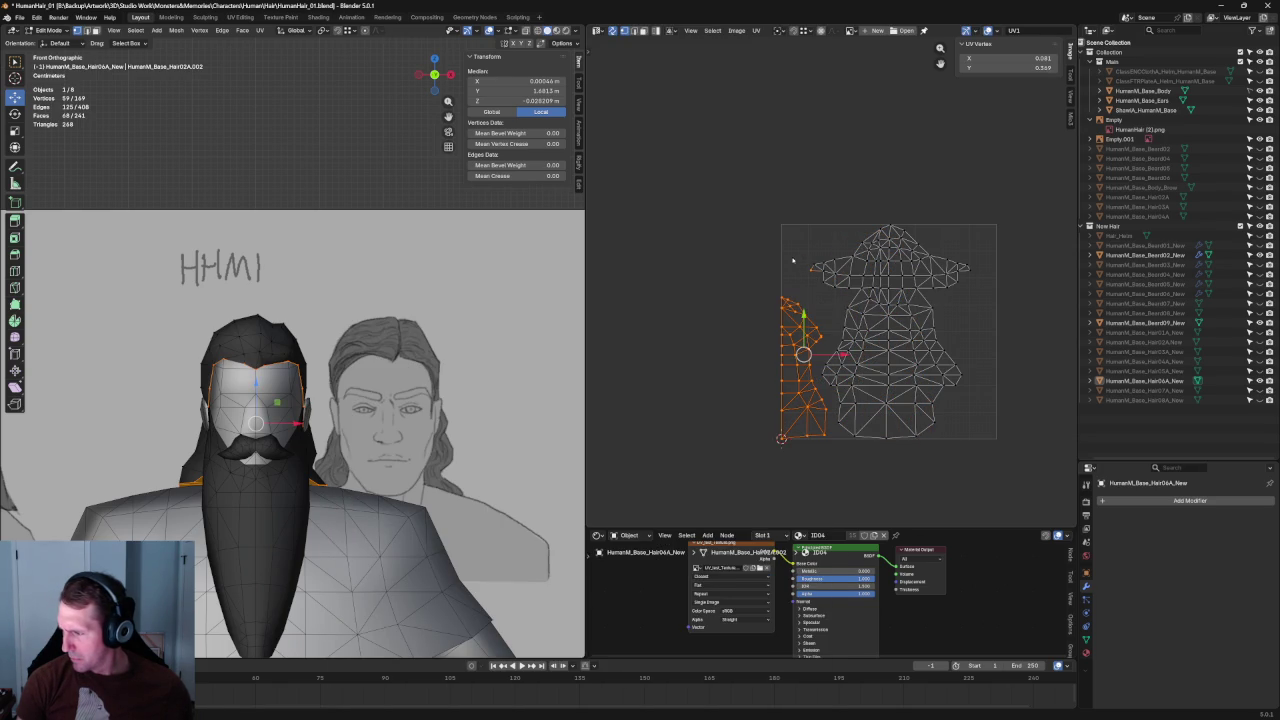
Step: Re-unwrap the front strip and place it, rotated, left of and slightly above the main layout
{"action": "key", "text": "u"}
{"action": "left_click", "coordinate": [796, 343]}
{"action": "key", "text": "g"}
{"action": "left_click", "coordinate": [745, 348]}
{"action": "key", "text": "r"}
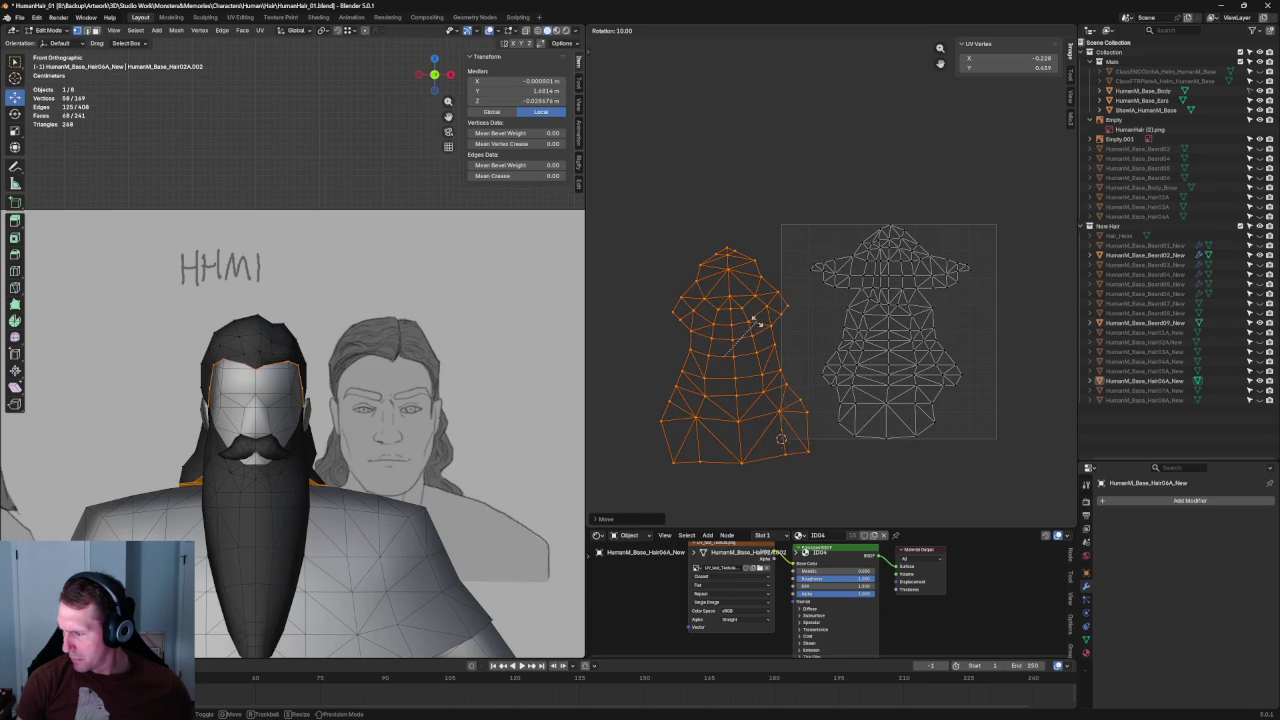
{"action": "left_click", "coordinate": [754, 340]}
{"action": "key", "text": "c"}
{"action": "key", "text": "g"}
{"action": "left_click", "coordinate": [734, 316]}
Step: Box-select the crown vertices at the top of the island and re-unwrap them
{"action": "left_click", "coordinate": [1021, 208]}
{"action": "scroll", "coordinate": [900, 240], "scroll_direction": "up", "scroll_amount": 1}
{"action": "scroll", "coordinate": [880, 245], "scroll_direction": "up", "scroll_amount": 2}
{"action": "scroll", "coordinate": [872, 246], "scroll_direction": "up", "scroll_amount": 3}
{"action": "left_click_drag", "start_coordinate": [786, 272], "coordinate": [787, 272]}
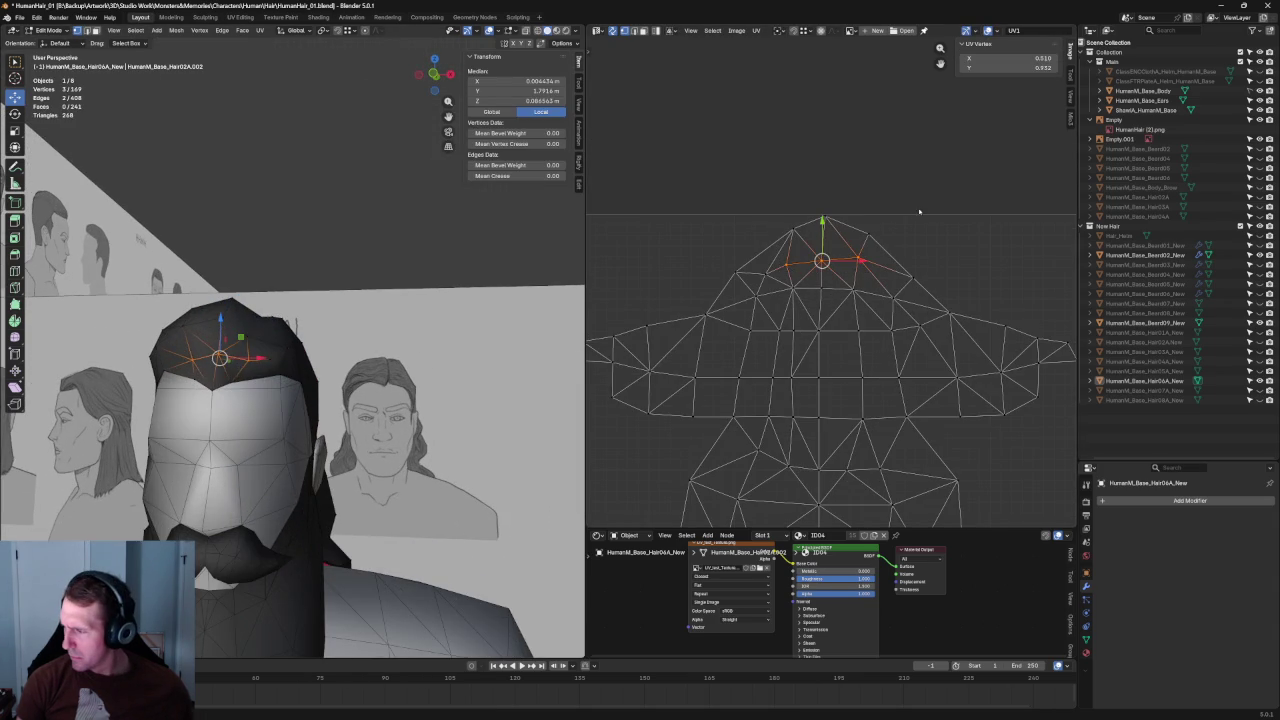
{"action": "key", "text": "alt+a"}
{"action": "scroll", "coordinate": [884, 270], "scroll_direction": "down", "scroll_amount": 2}
{"action": "left_click_drag", "start_coordinate": [1012, 228], "coordinate": [636, 332]}
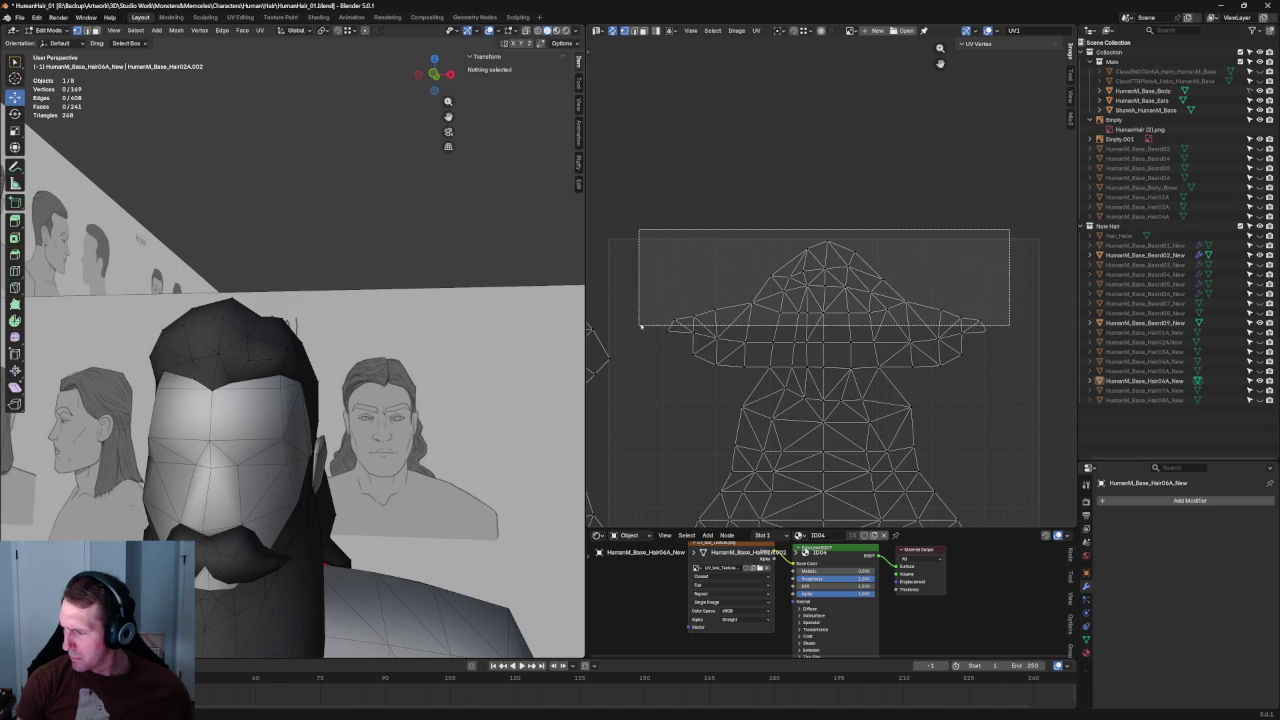
{"action": "right_click", "coordinate": [768, 293]}
{"action": "left_click", "coordinate": [768, 293]}
Step: Select the bottom-edge vertices of the UV island and unwrap them
{"action": "key", "text": "alt+a"}
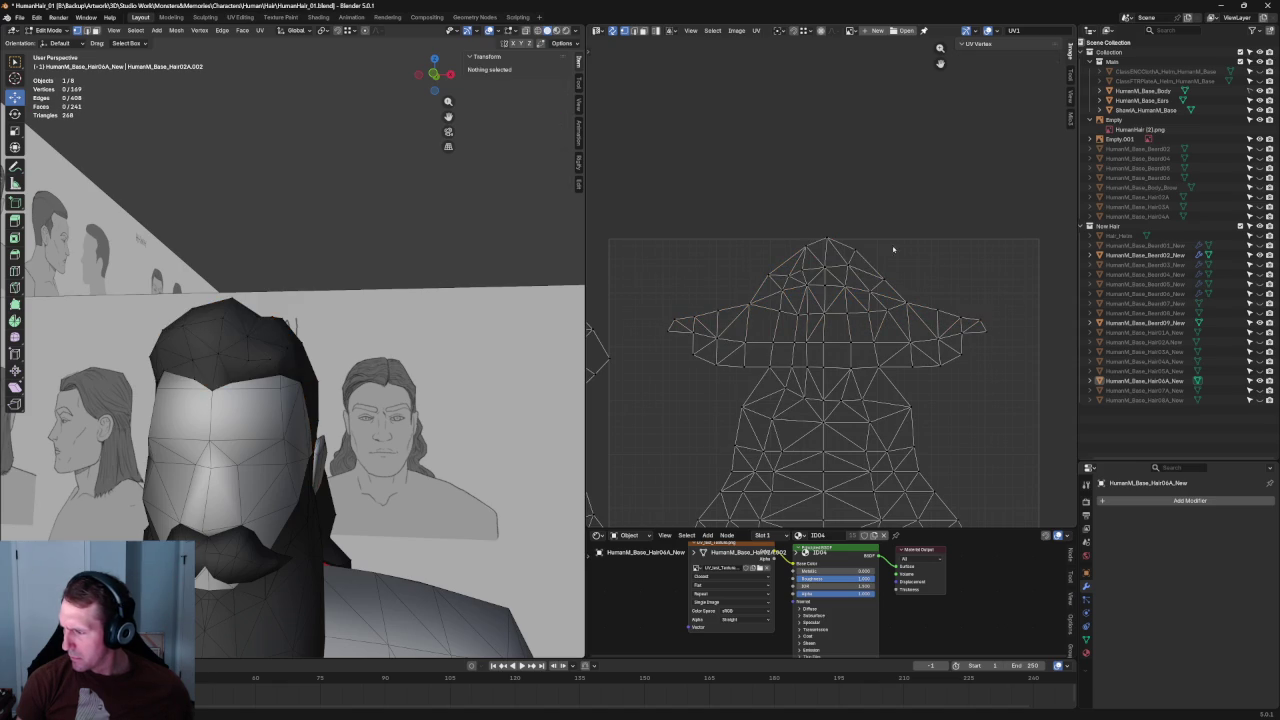
{"action": "left_click", "coordinate": [828, 240]}
{"action": "scroll", "coordinate": [832, 290], "scroll_direction": "up", "scroll_amount": 4}
{"action": "scroll", "coordinate": [835, 250], "scroll_direction": "down", "scroll_amount": 4}
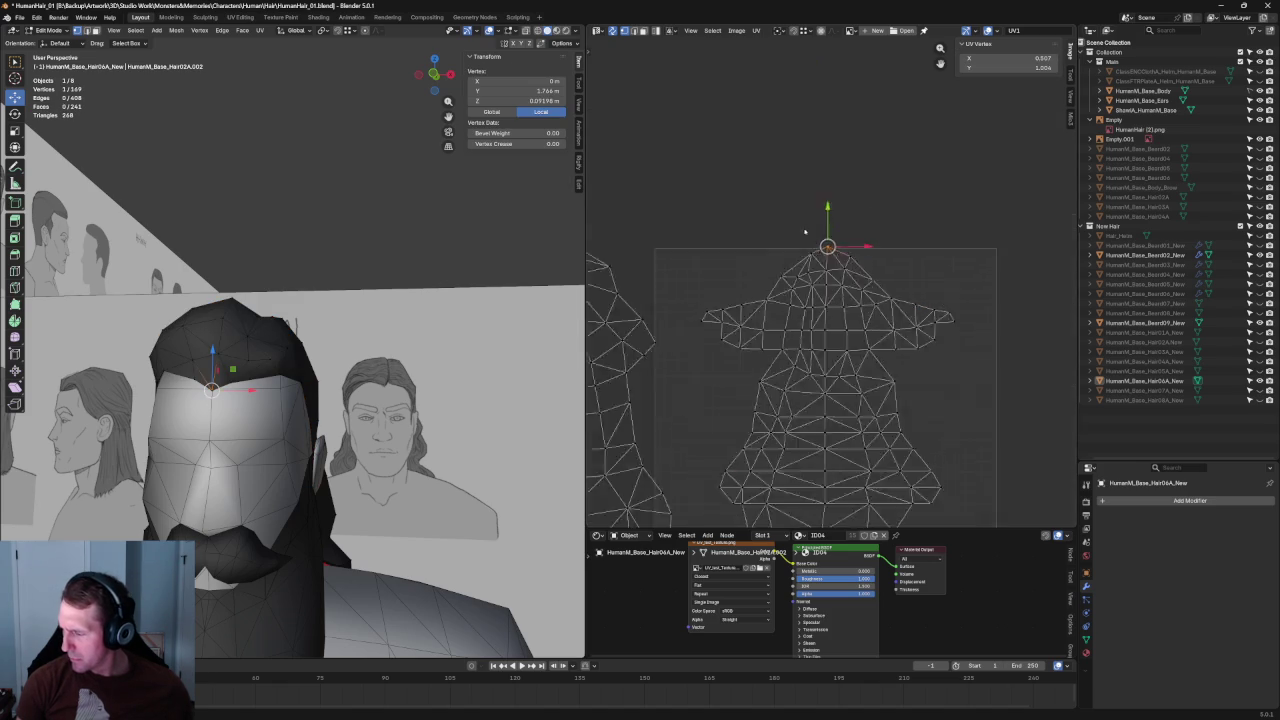
{"action": "scroll", "coordinate": [838, 221], "scroll_direction": "down", "scroll_amount": 3}
{"action": "scroll", "coordinate": [838, 221], "scroll_direction": "up", "scroll_amount": 3}
{"action": "left_click_drag", "start_coordinate": [886, 372], "coordinate": [745, 406]}
{"action": "right_click", "coordinate": [760, 398]}
{"action": "left_click", "coordinate": [797, 411]}
{"action": "scroll", "coordinate": [1000, 340], "scroll_direction": "down", "scroll_amount": 4}
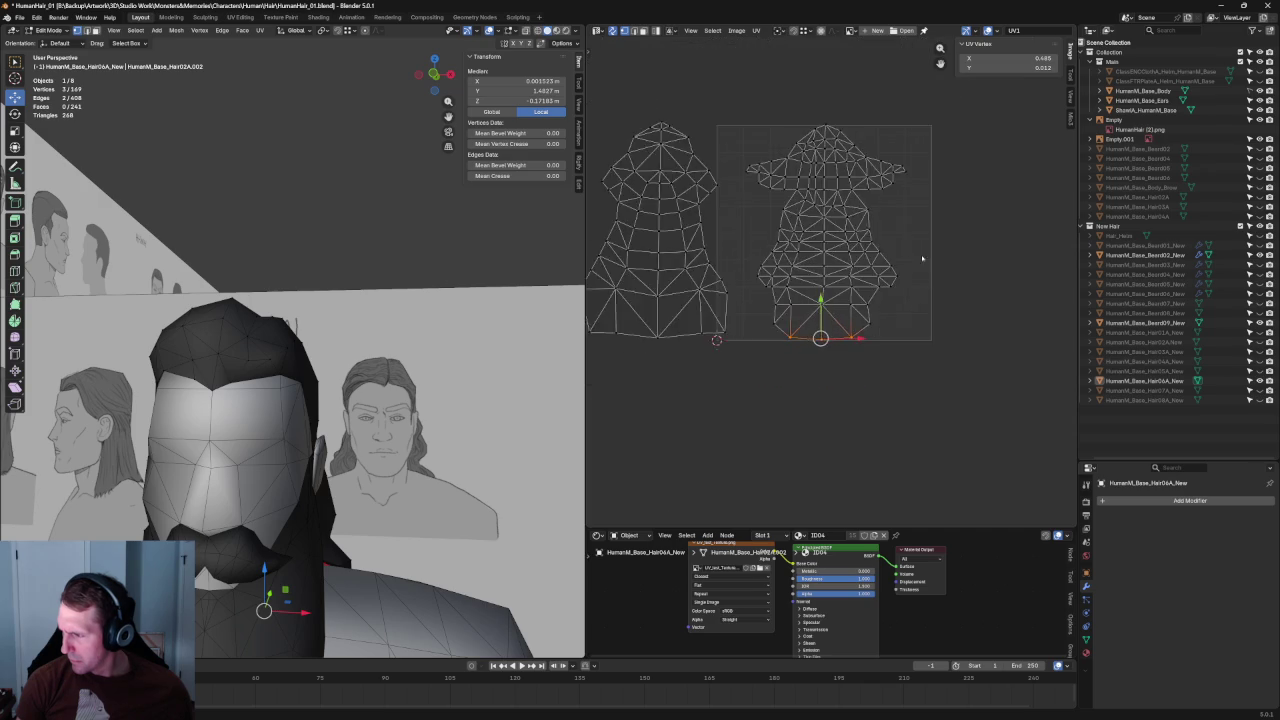